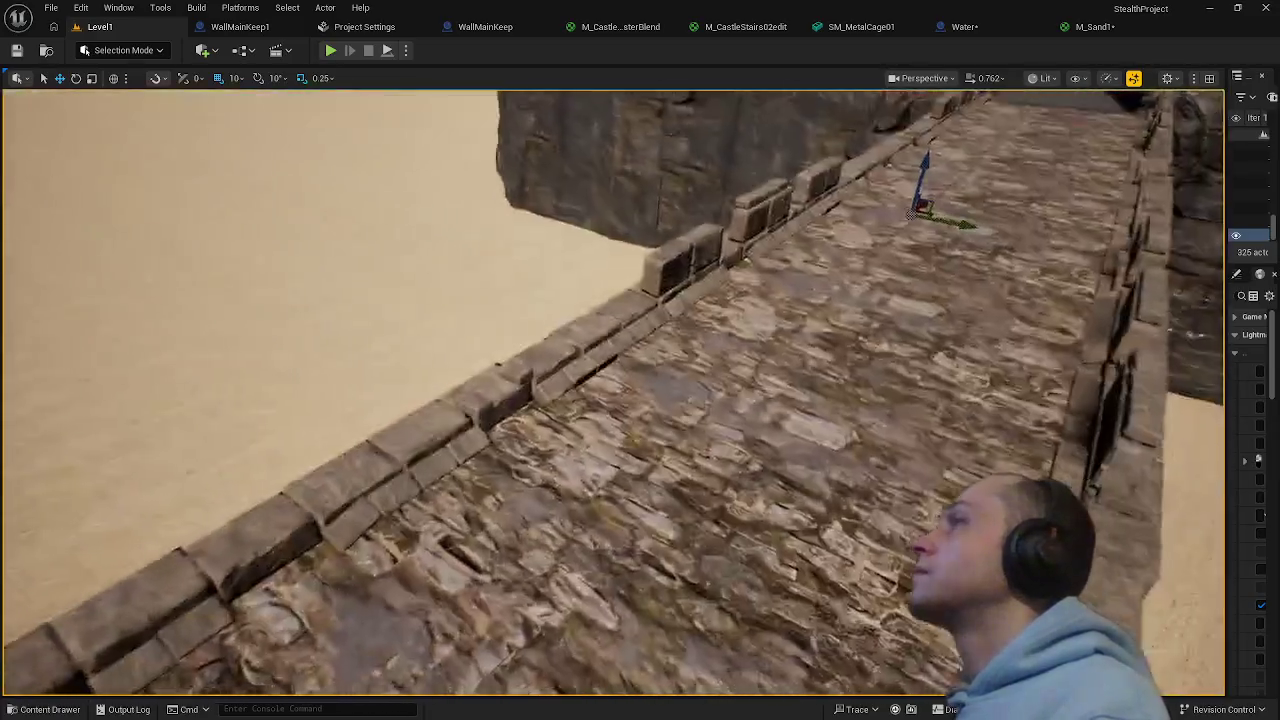
- Browse the water materials in the Content Drawer, then bring up the Water blueprint
key("ctrl+space")
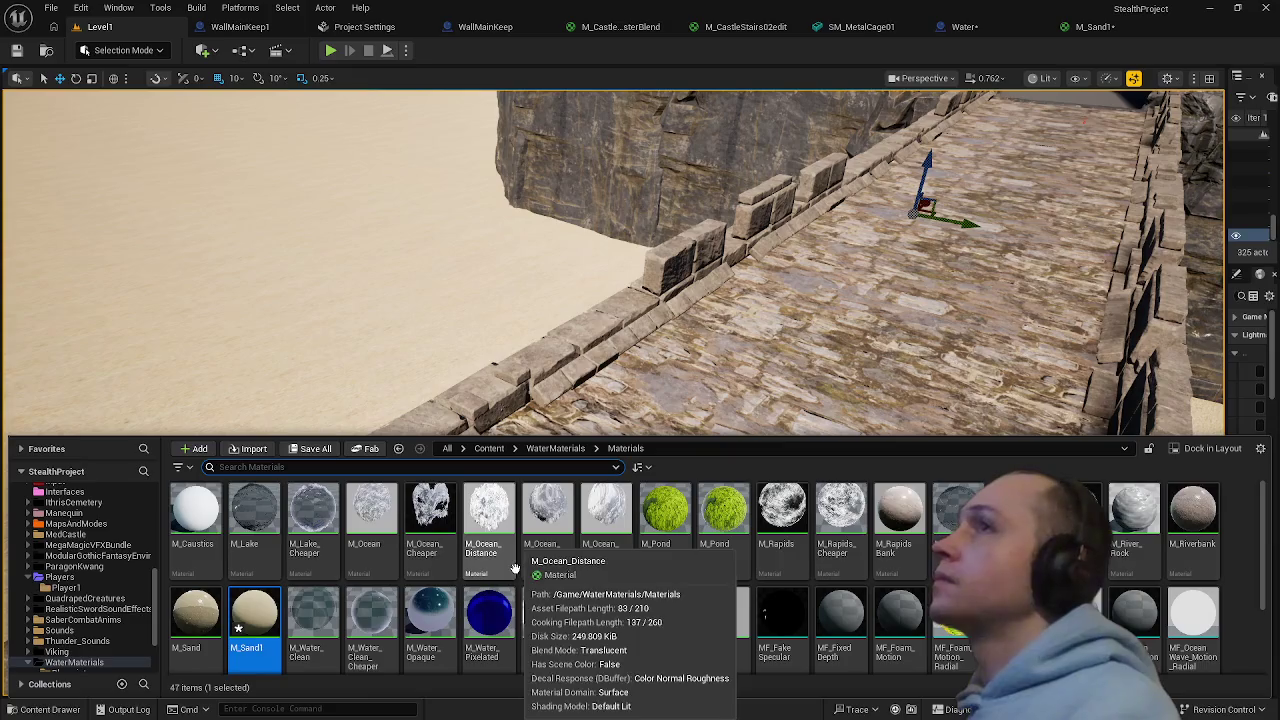
scroll(513, 568, "down", 1)
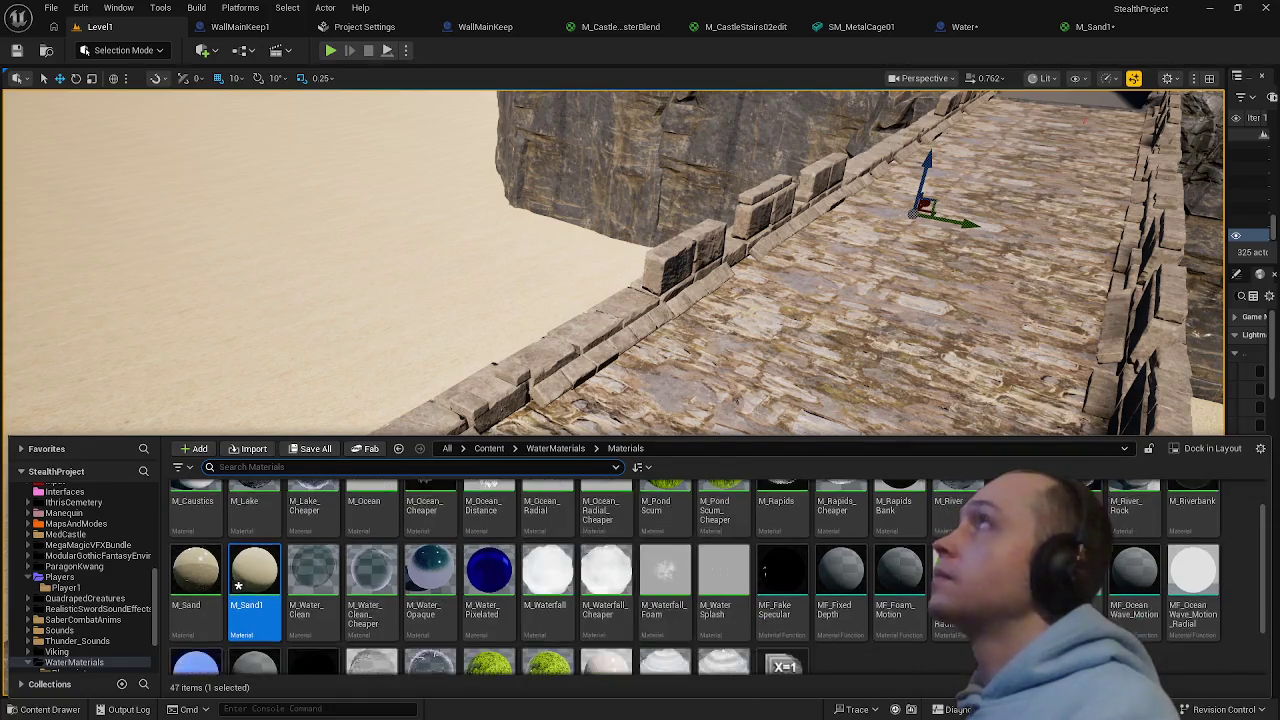
left_click(725, 330)
left_click(993, 24)
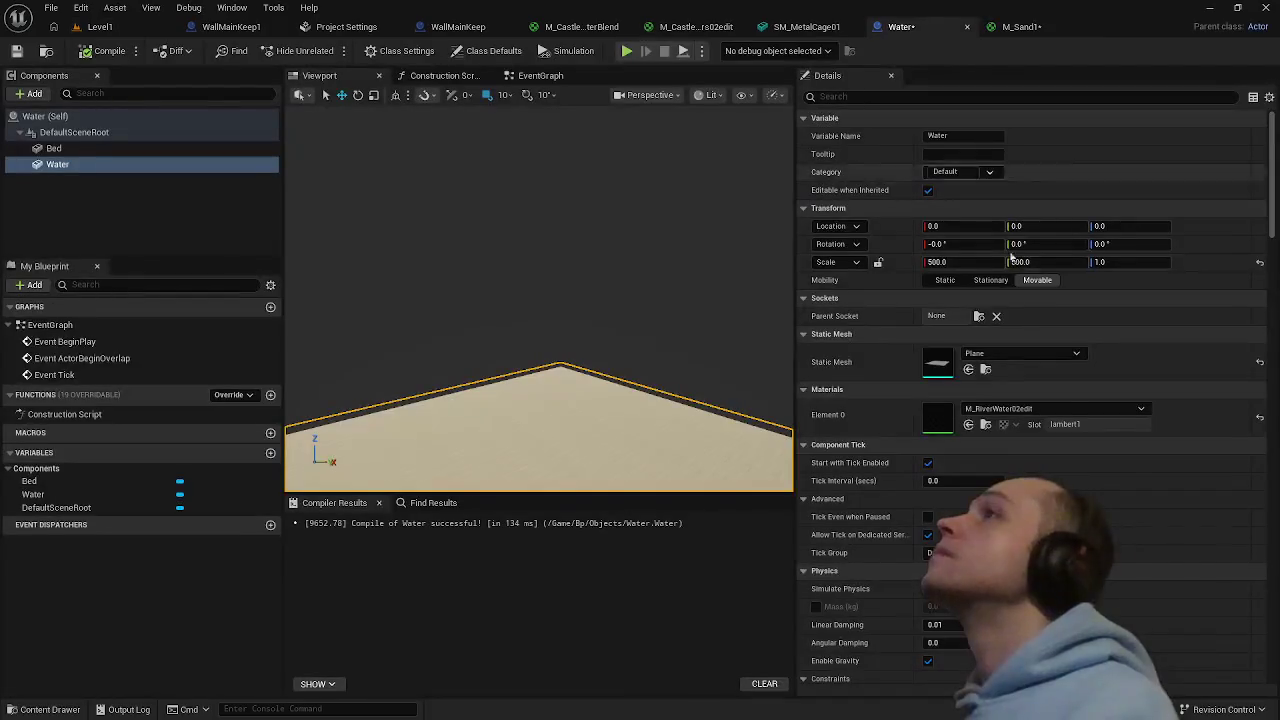
- Locate Element 0's material, M_RiverWater02edit, and open it in the Material Editor
left_click(1056, 409)
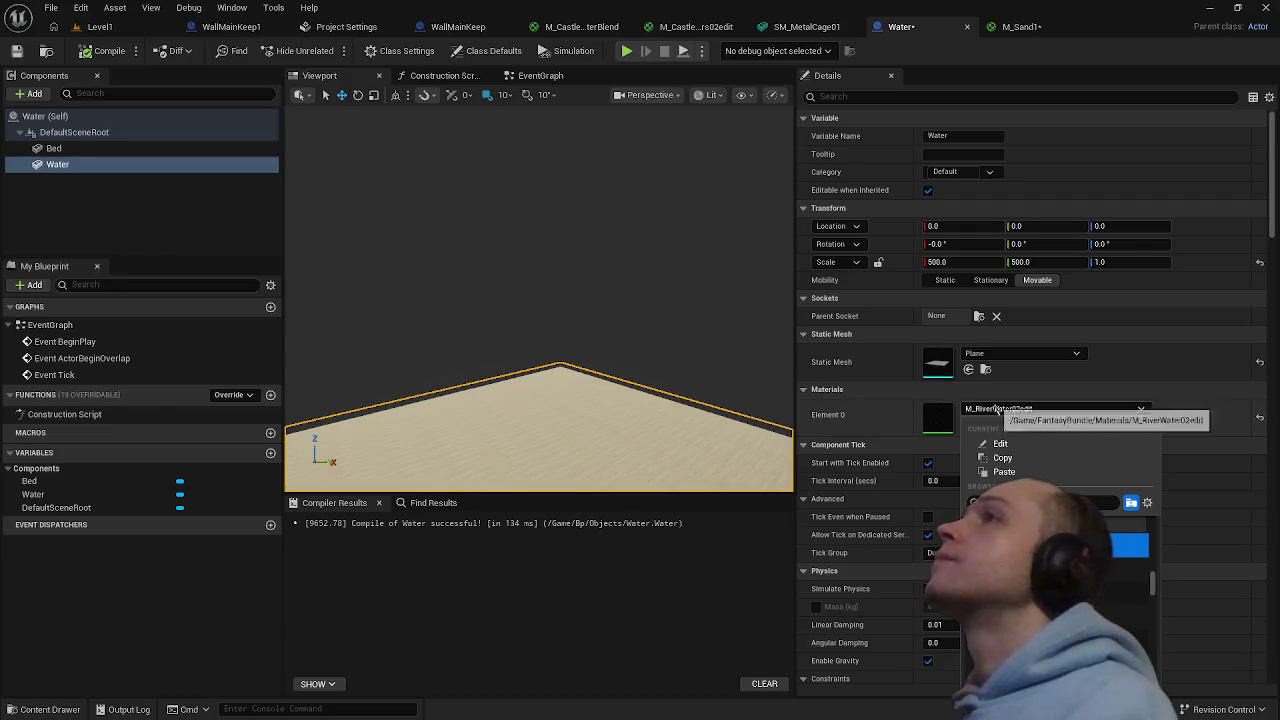
left_click(995, 409)
left_click(985, 425)
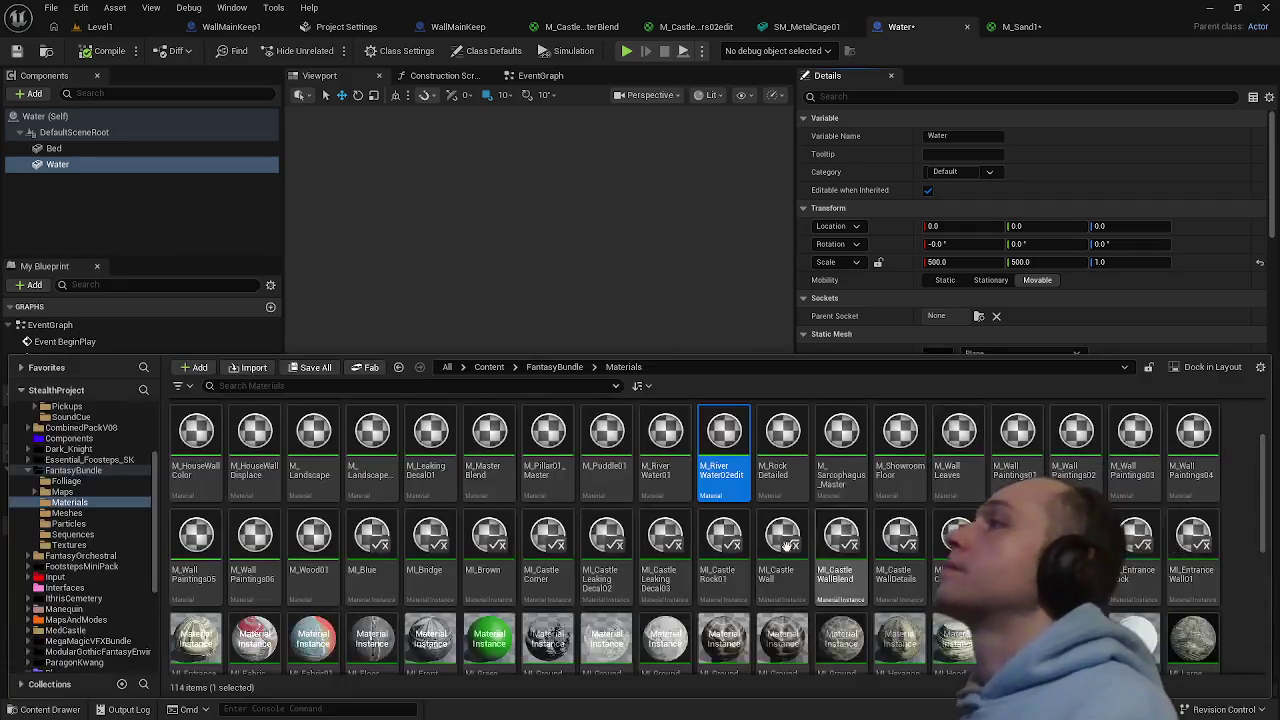
double_click(729, 458)
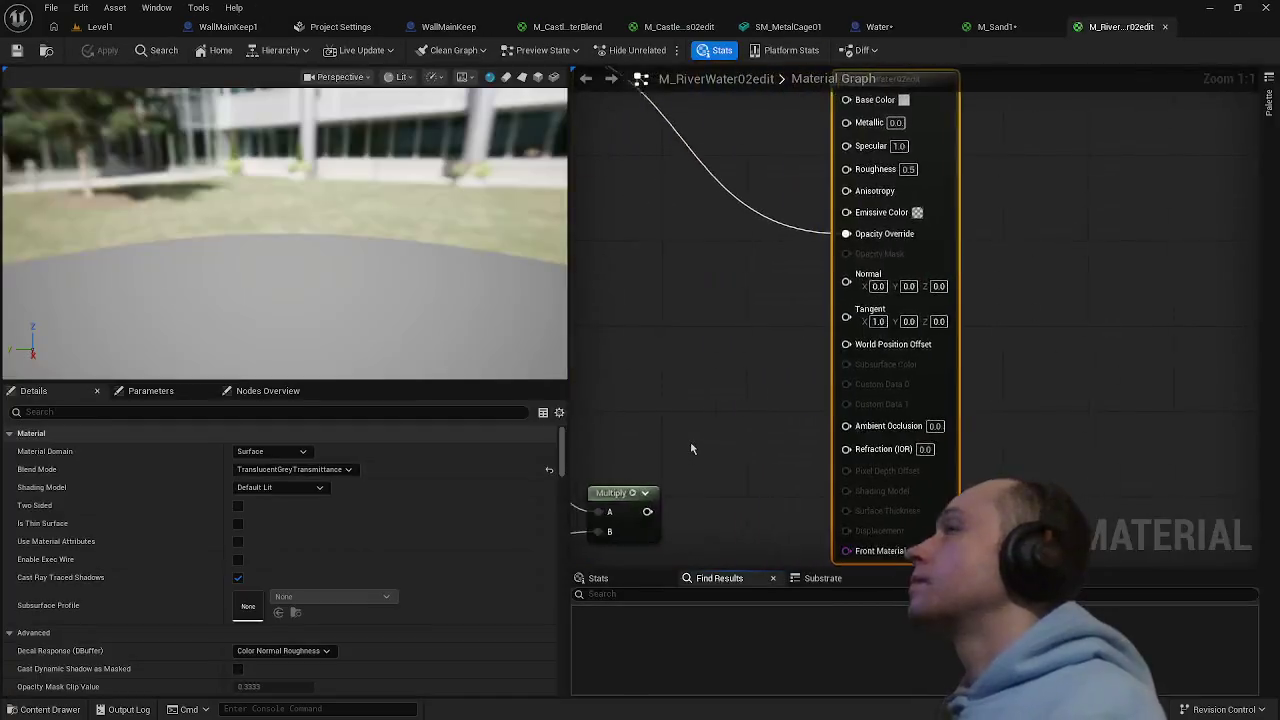
- Connect the Multiply result to Refraction and the upper Panner to its Texture Sample UVs
mouse_move(715, 508)
left_mouse_down()
mouse_move(838, 489)
mouse_move(858, 453)
mouse_move(866, 477)
left_mouse_up()
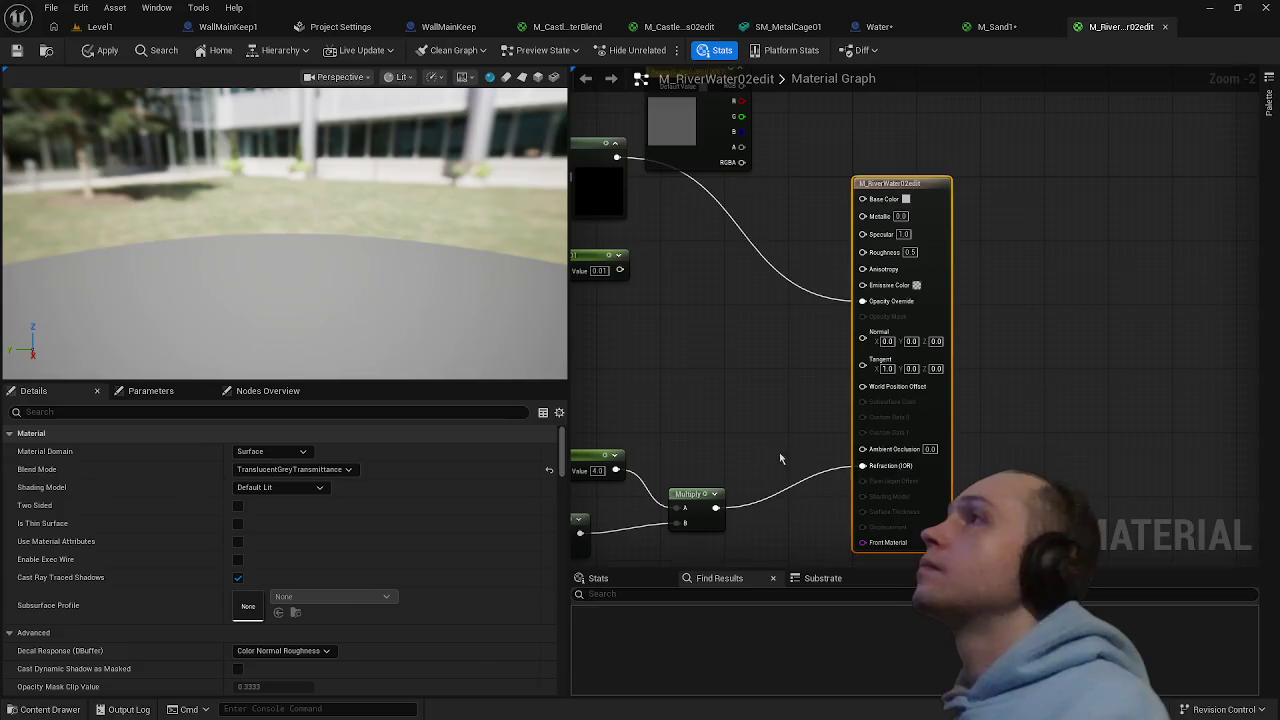
scroll(872, 476, "down", 1)
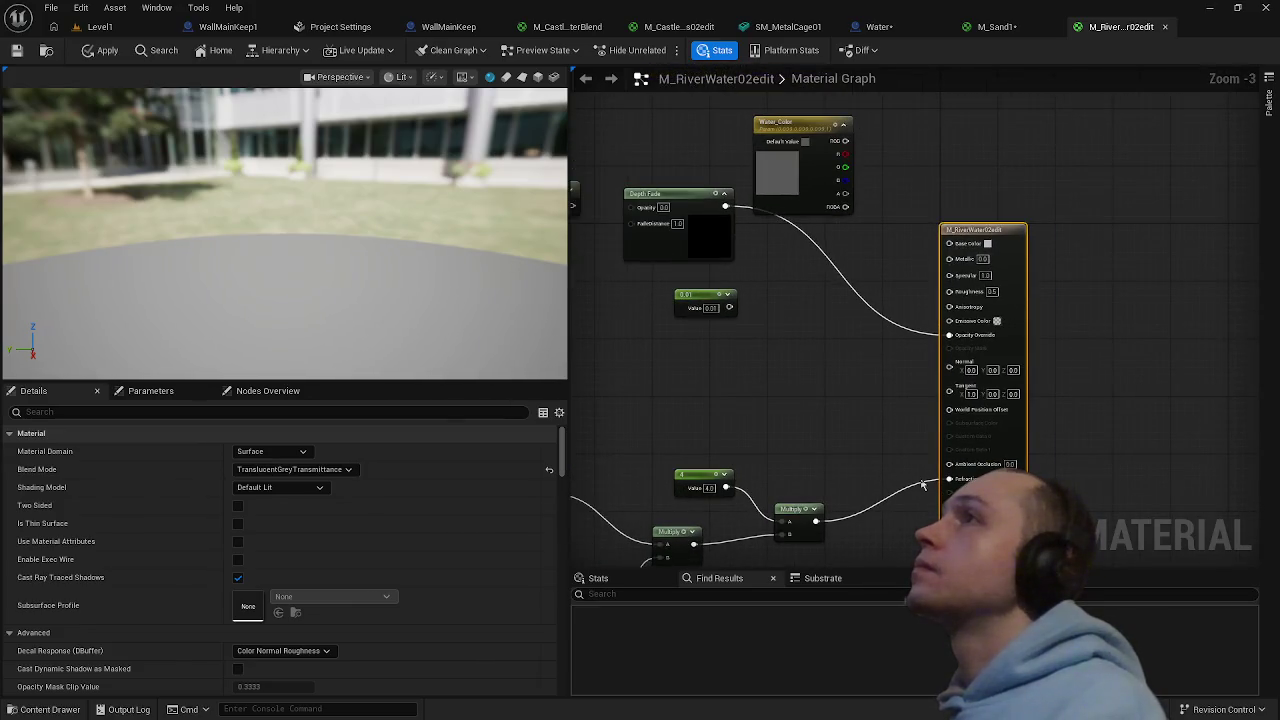
left_click_drag(837, 451, 914, 455)
scroll(763, 409, "down", 2)
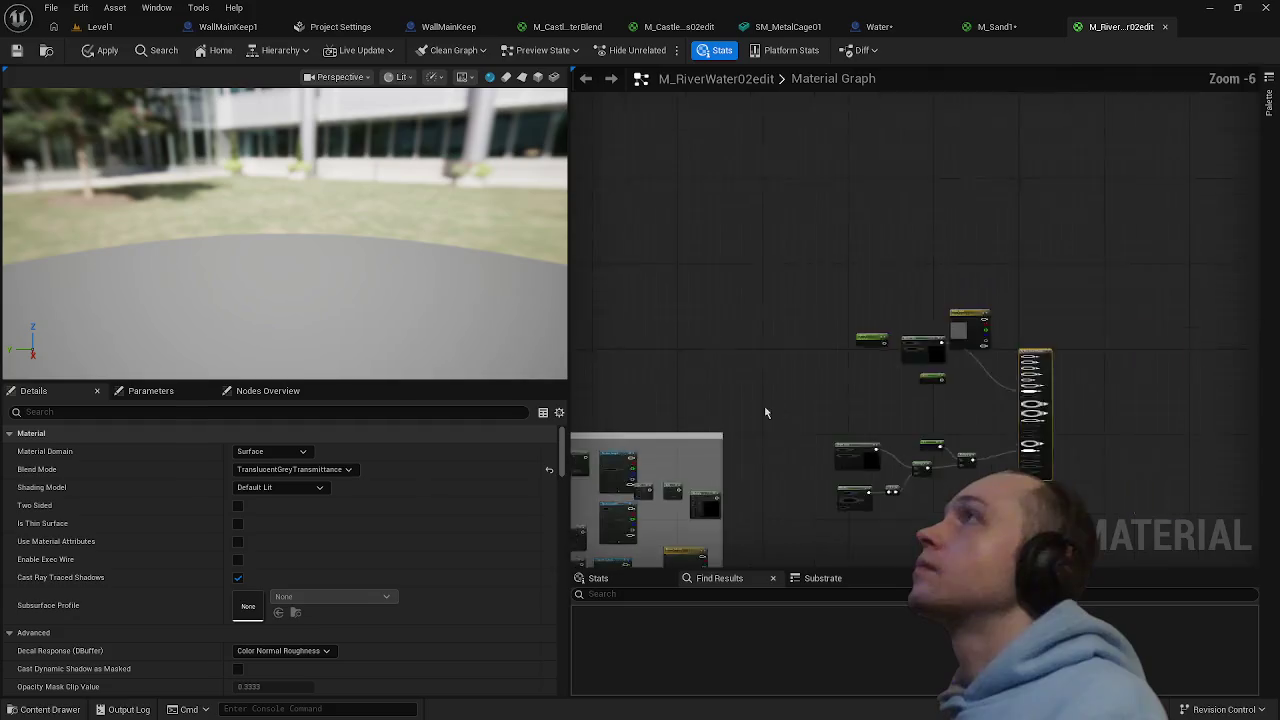
scroll(743, 406, "up", 3)
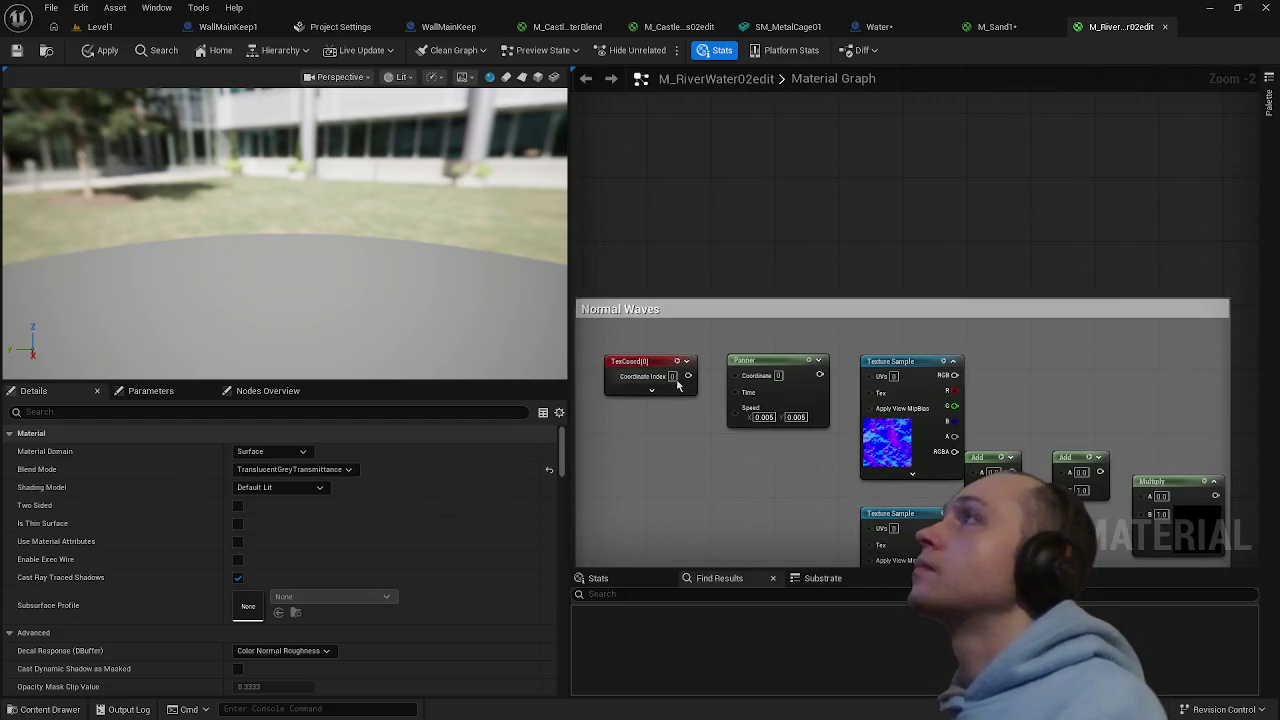
left_click_drag(819, 375, 880, 377)
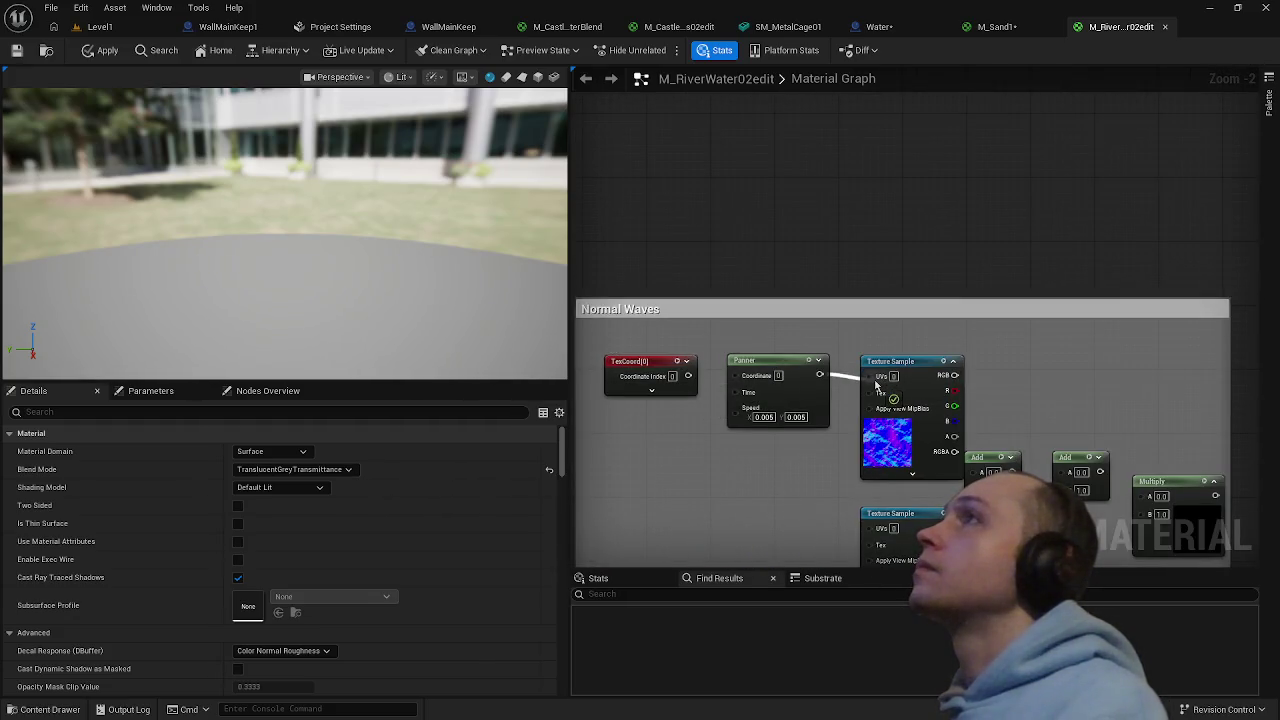
- Wire the upper and lower texture samples into the first and second Add nodes
scroll(754, 450, "down", 1)
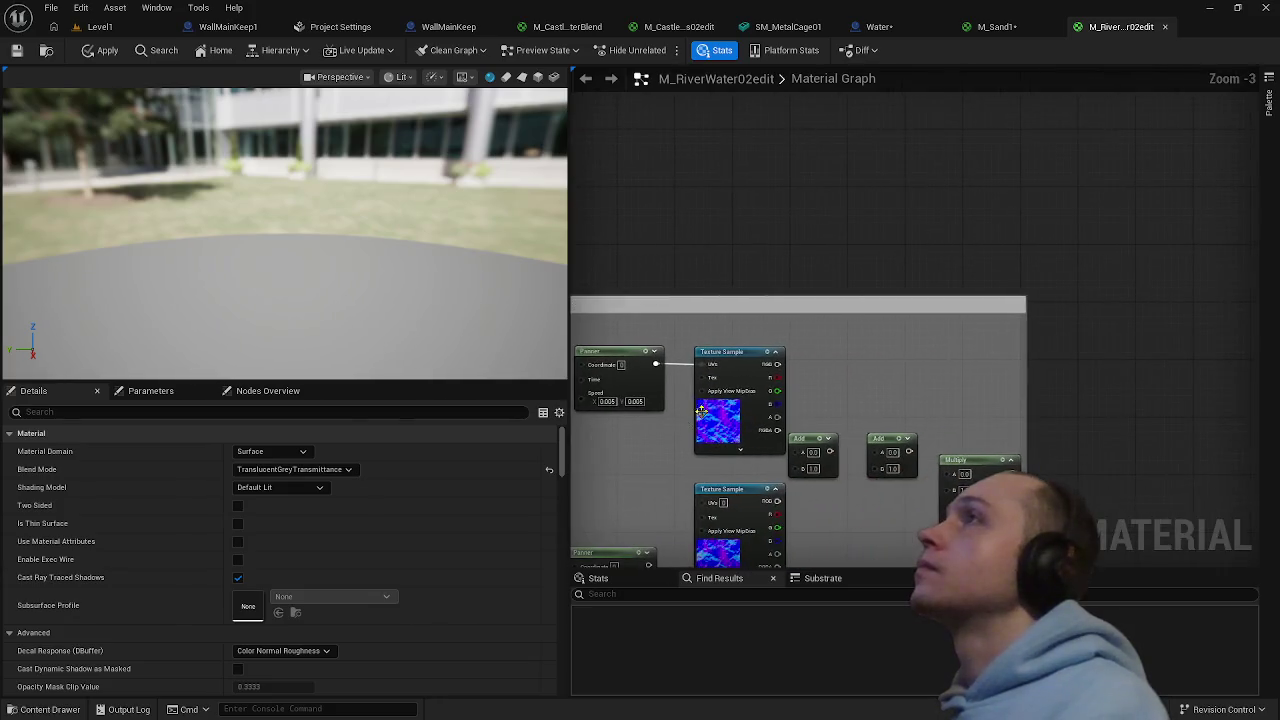
mouse_move(776, 370)
left_mouse_down()
mouse_move(1275, 360)
mouse_move(976, 395)
mouse_move(1036, 352)
mouse_move(1033, 340)
mouse_move(1133, 300)
mouse_move(1257, 120)
mouse_move(943, 200)
mouse_move(955, 203)
mouse_move(953, 143)
mouse_move(1006, 240)
mouse_move(943, 331)
mouse_move(1236, 316)
left_mouse_up()
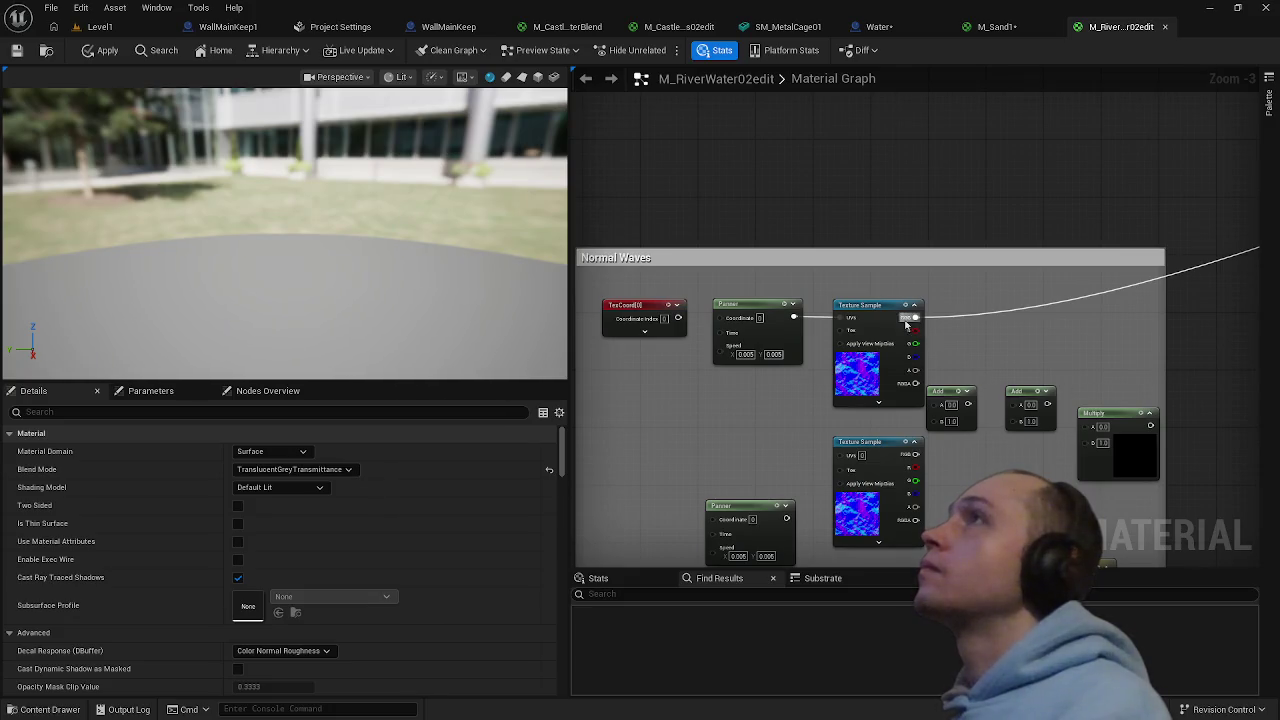
mouse_move(907, 323)
left_mouse_down()
mouse_move(903, 385)
mouse_move(917, 331)
mouse_move(923, 394)
mouse_move(926, 380)
left_mouse_up()
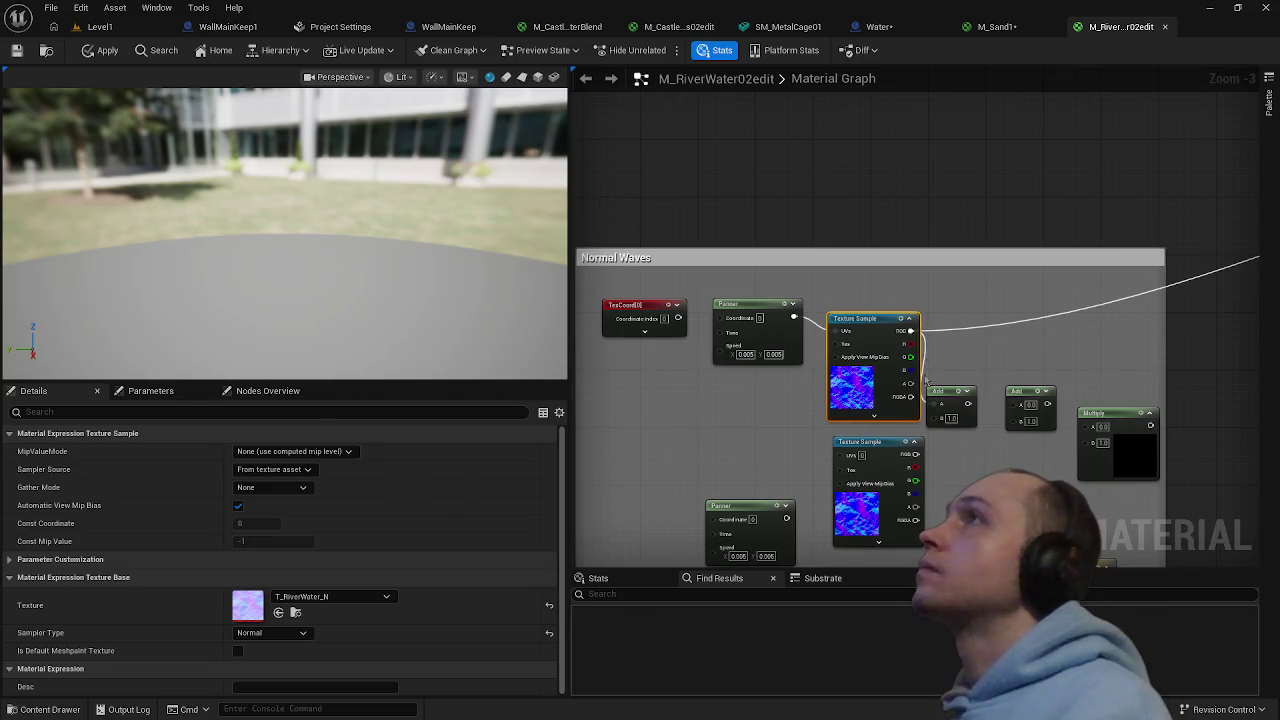
mouse_move(912, 332)
left_mouse_down()
mouse_move(910, 465)
mouse_move(934, 417)
mouse_move(1055, 425)
mouse_move(1012, 404)
left_mouse_up()
left_click_drag(998, 452, 922, 378)
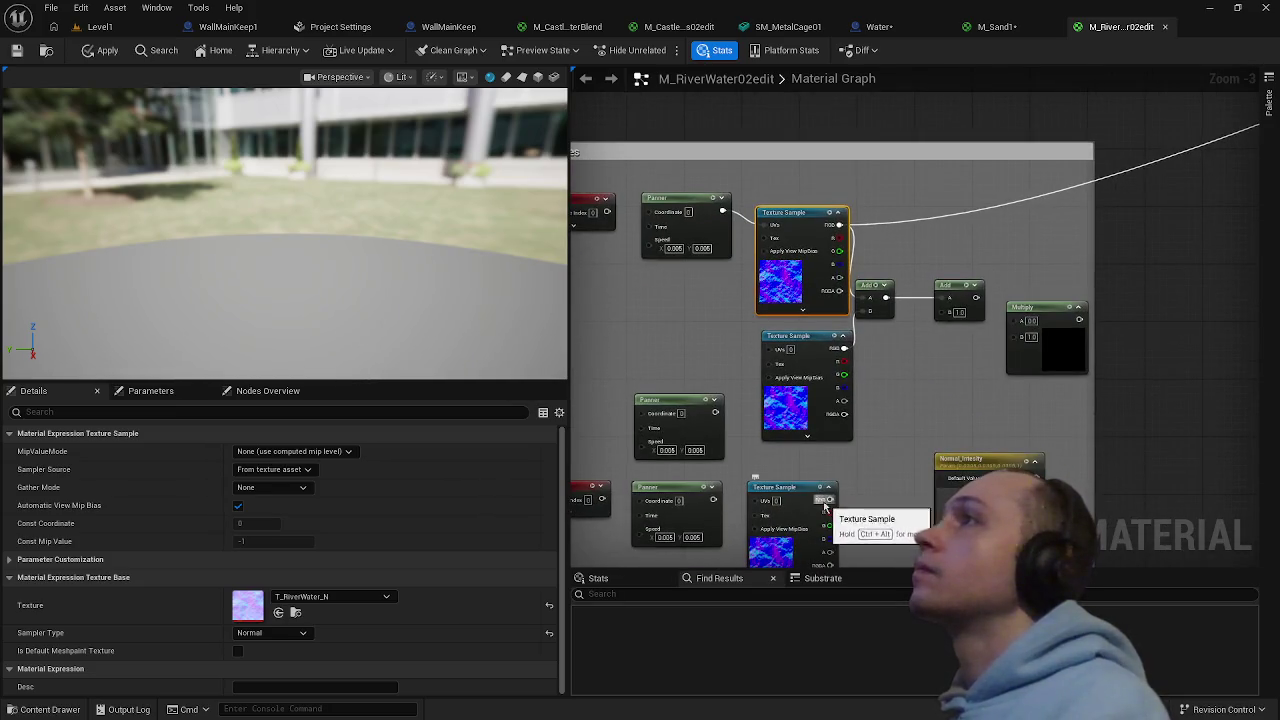
mouse_move(830, 499)
left_mouse_down()
mouse_move(894, 465)
mouse_move(900, 320)
mouse_move(1013, 322)
left_mouse_up()
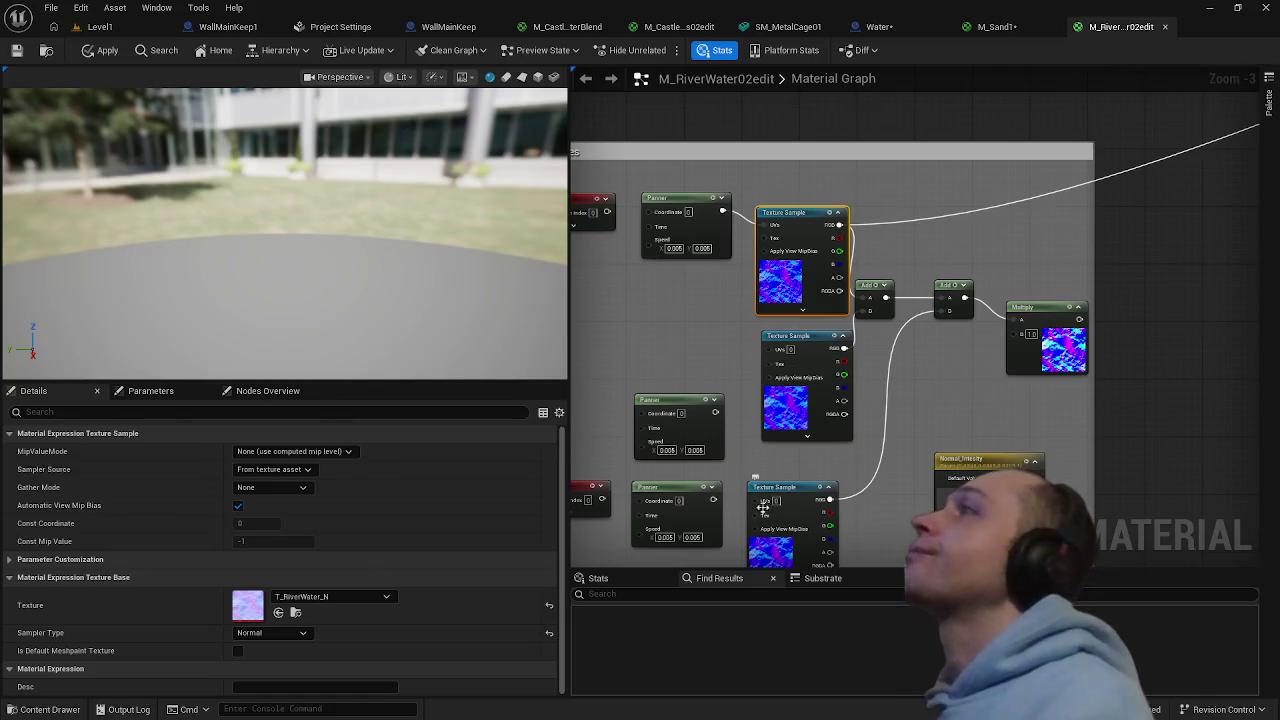
- Feed the lower and middle Panners into their texture sample UVs and apply the material
left_click_drag(760, 501, 715, 499)
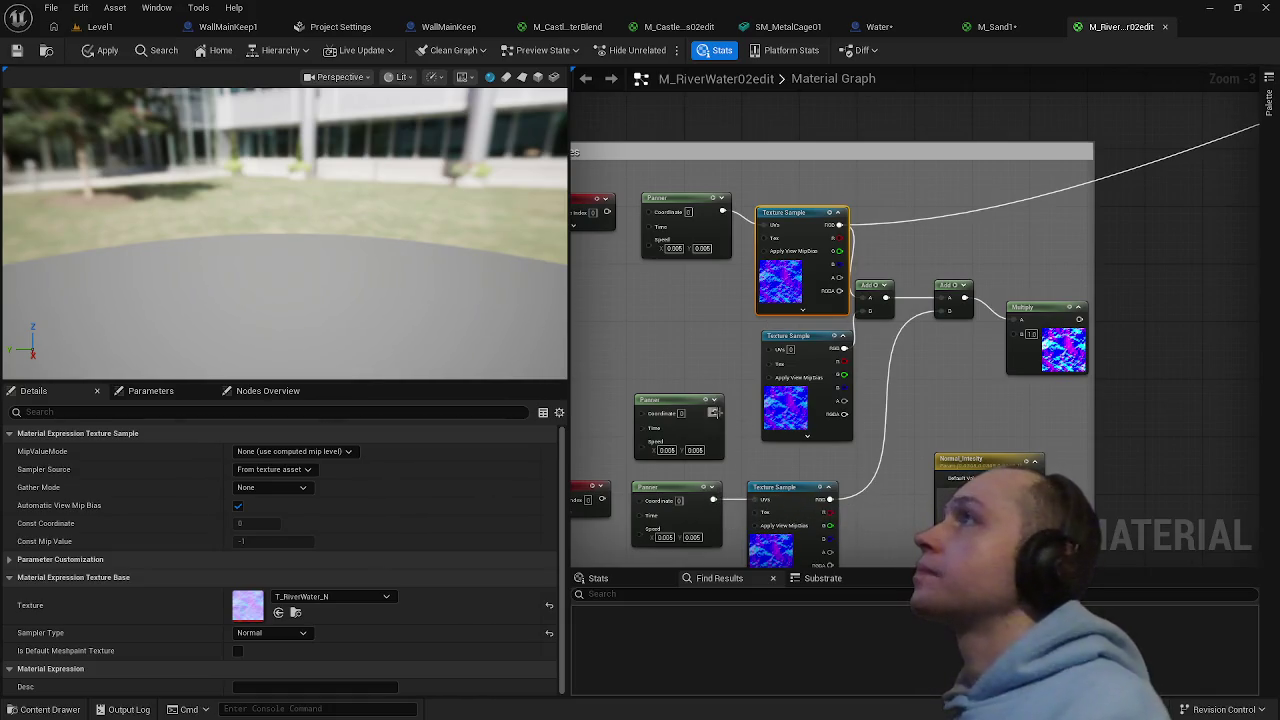
left_click_drag(714, 411, 766, 349)
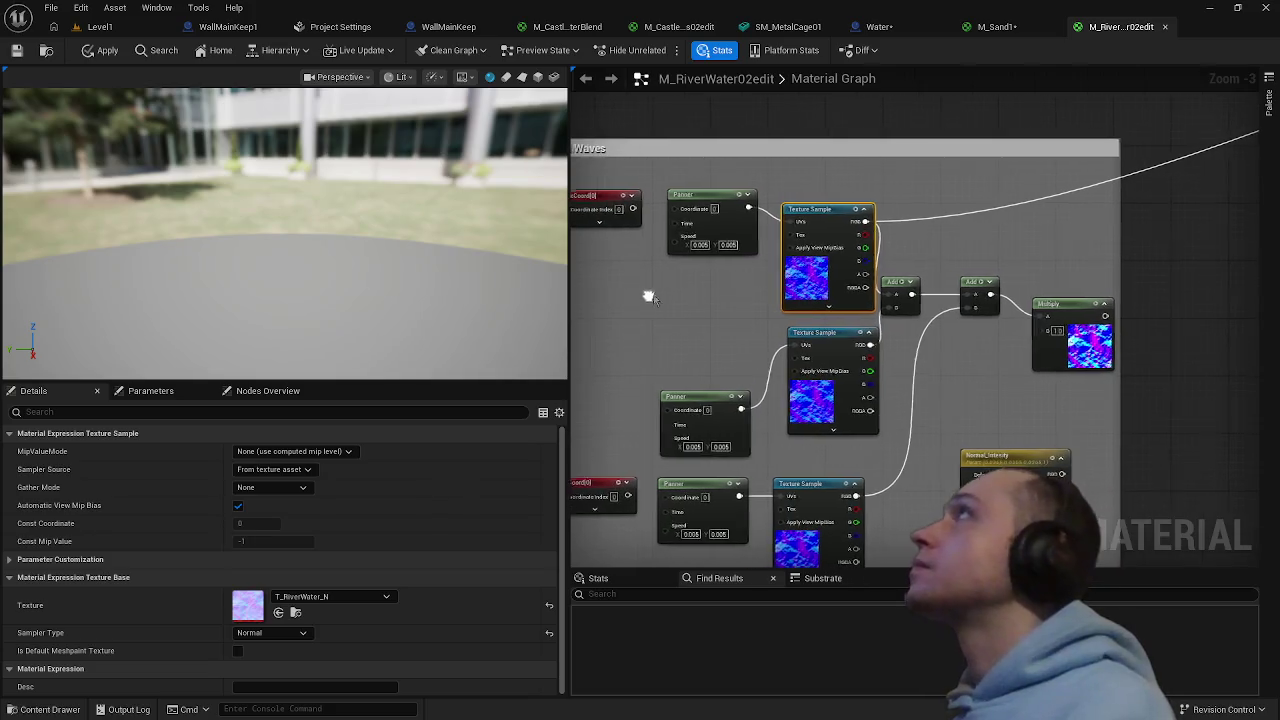
left_click(89, 53)
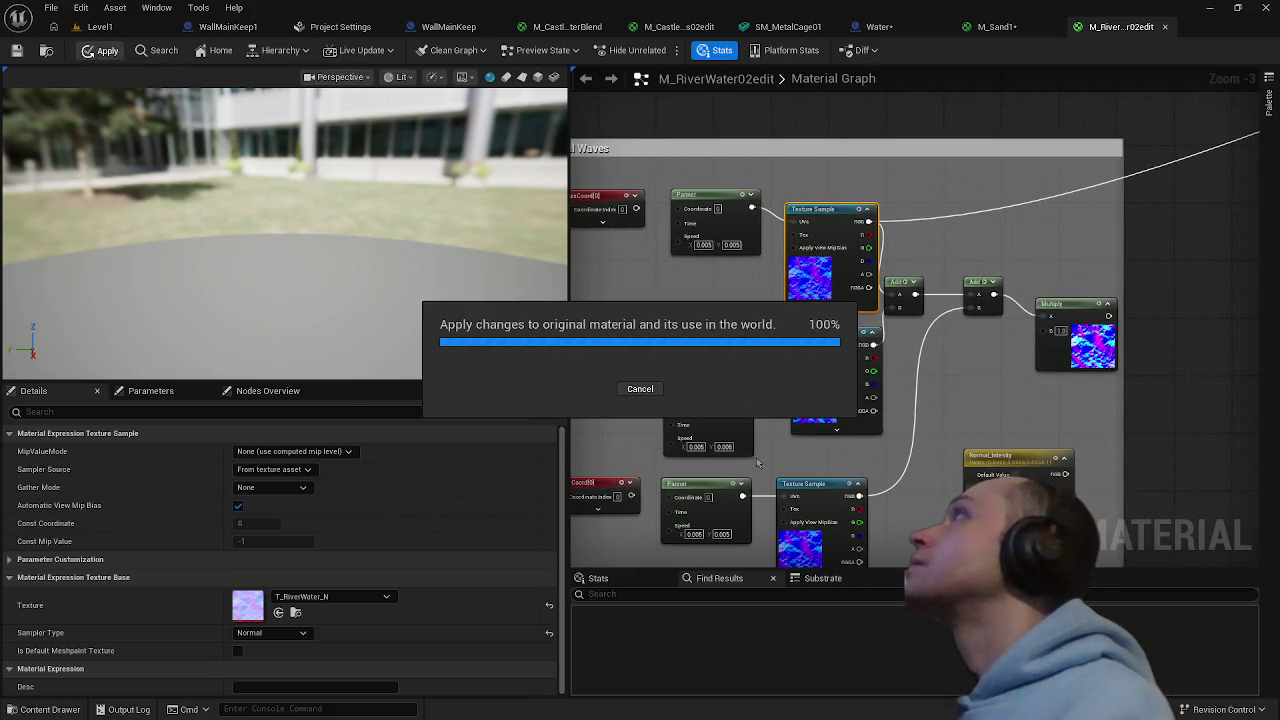
- Drive Base Color from the Water_Color parameter and apply the material
scroll(907, 470, "down", 2)
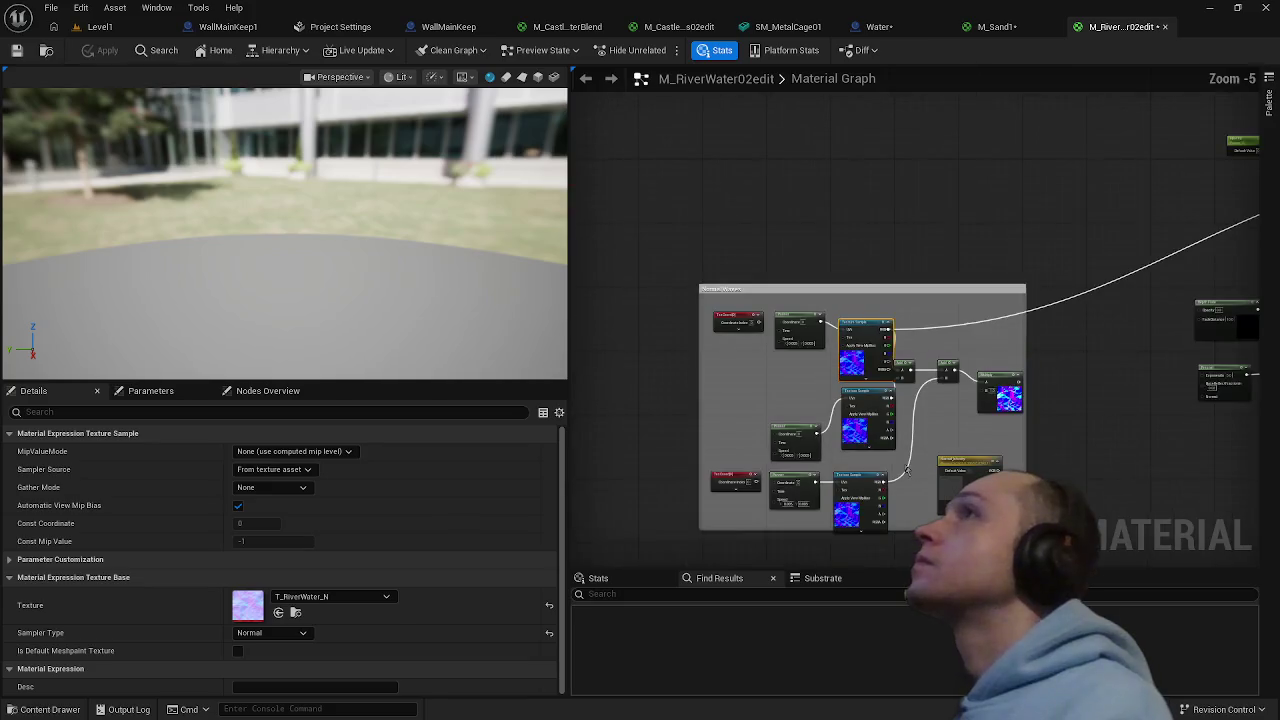
mouse_move(907, 470)
left_mouse_down()
mouse_move(835, 504)
mouse_move(993, 369)
mouse_move(804, 476)
left_mouse_up()
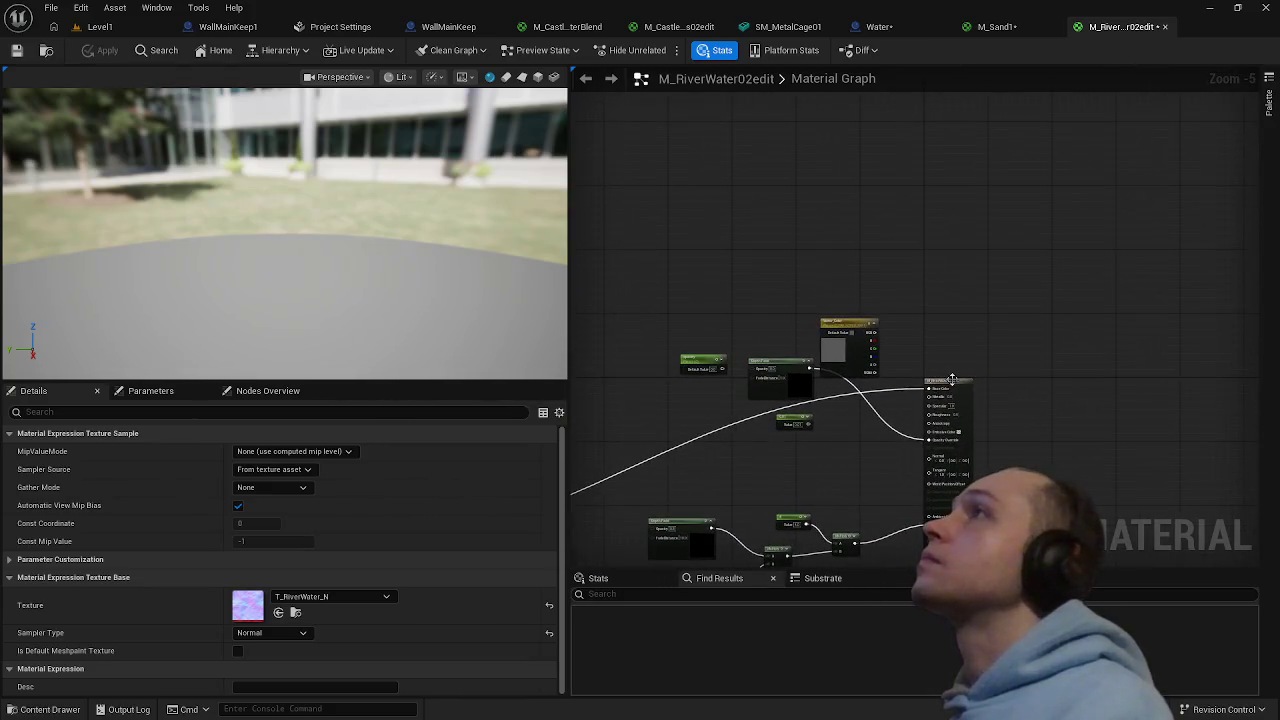
scroll(883, 400, "up", 2)
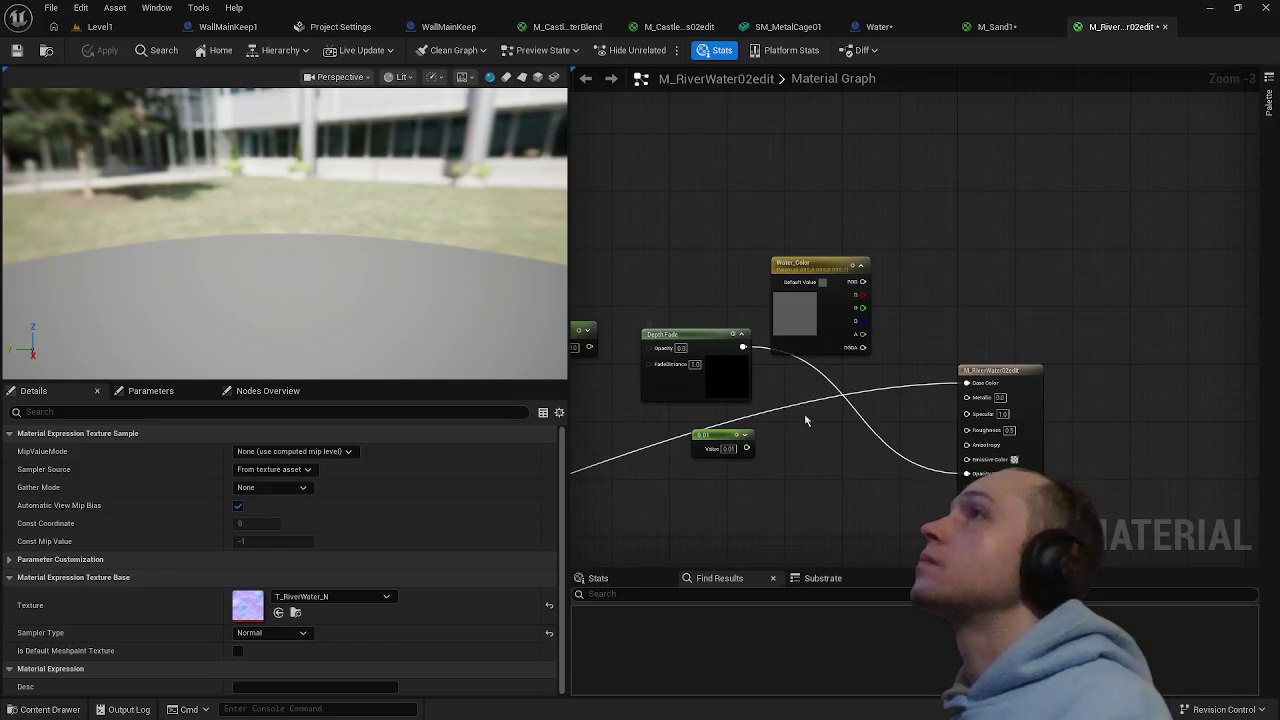
left_click_drag(857, 286, 965, 390)
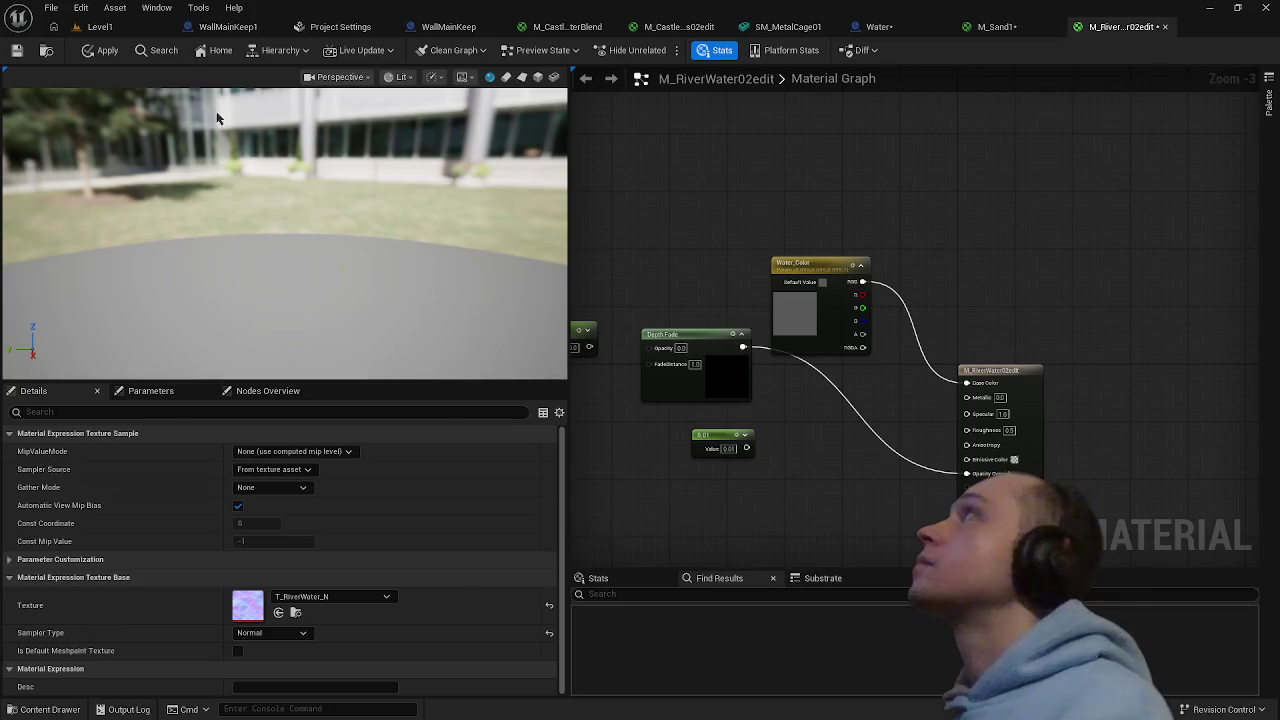
left_click(100, 50)
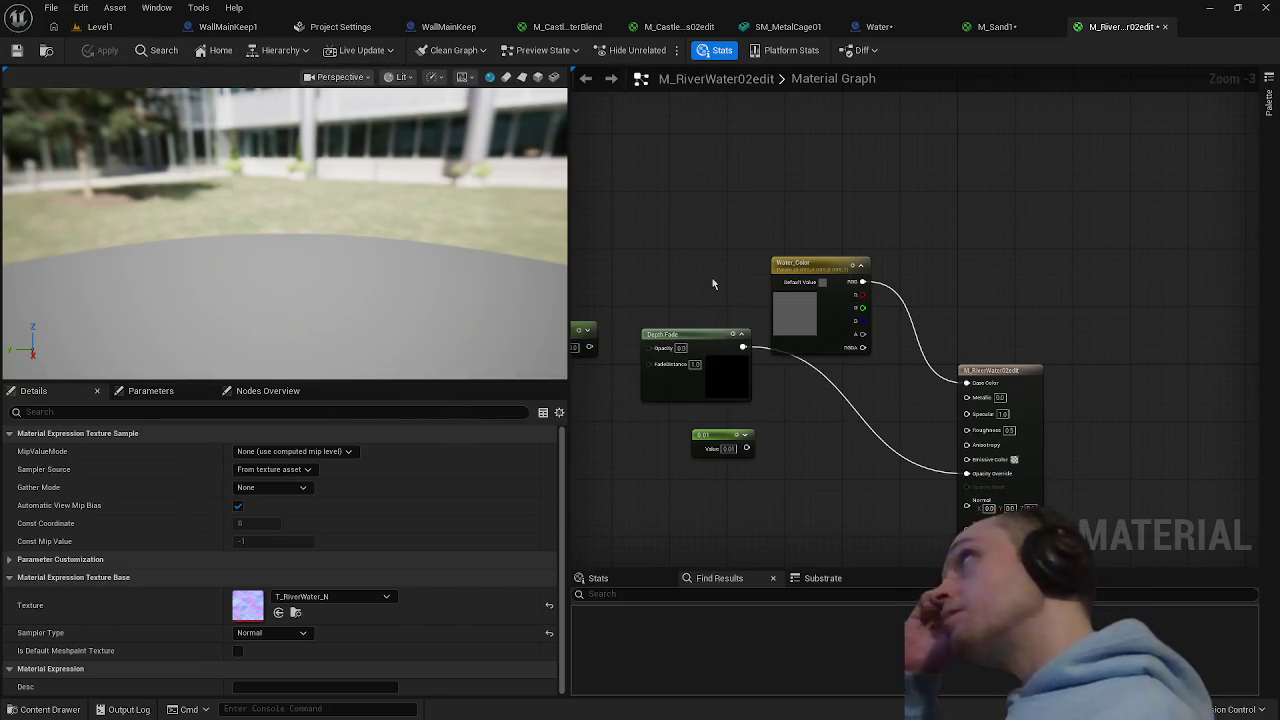
- Drive Roughness with the 0.01 constant
scroll(787, 483, "down", 1)
scroll(903, 459, "up", 1)
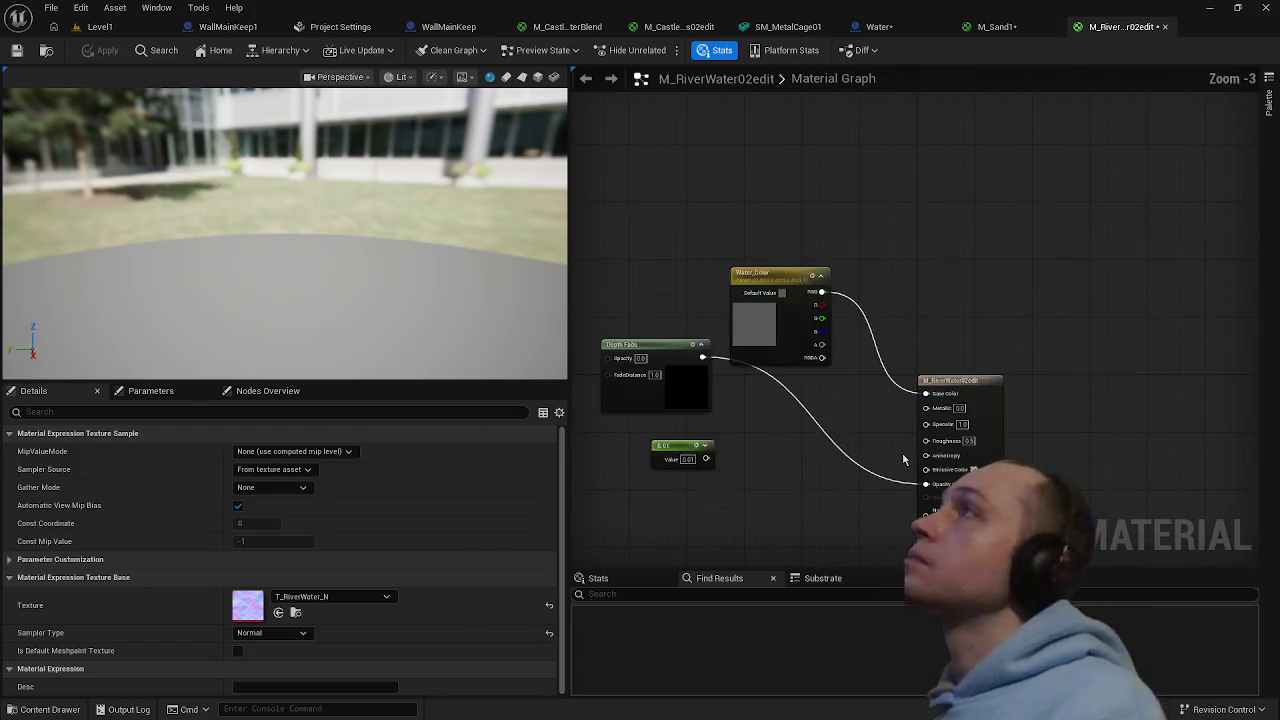
left_click_drag(806, 442, 946, 380)
scroll(829, 347, "down", 2)
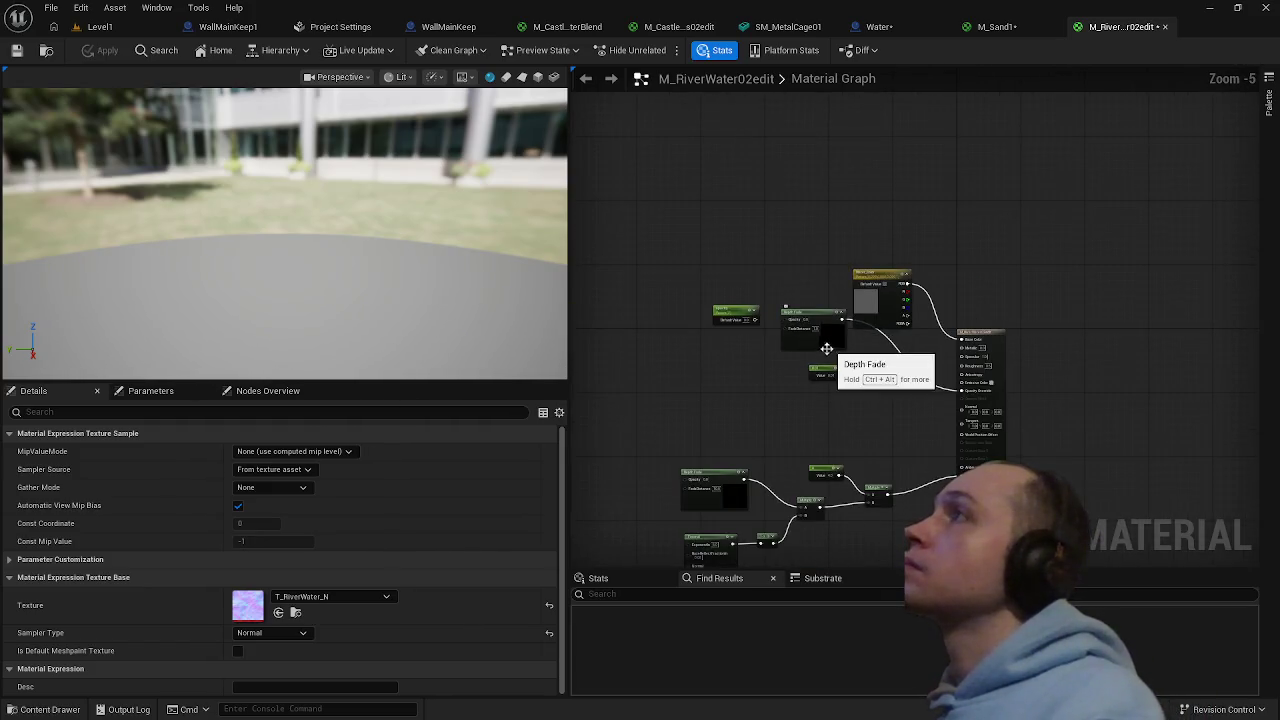
scroll(714, 402, "up", 3)
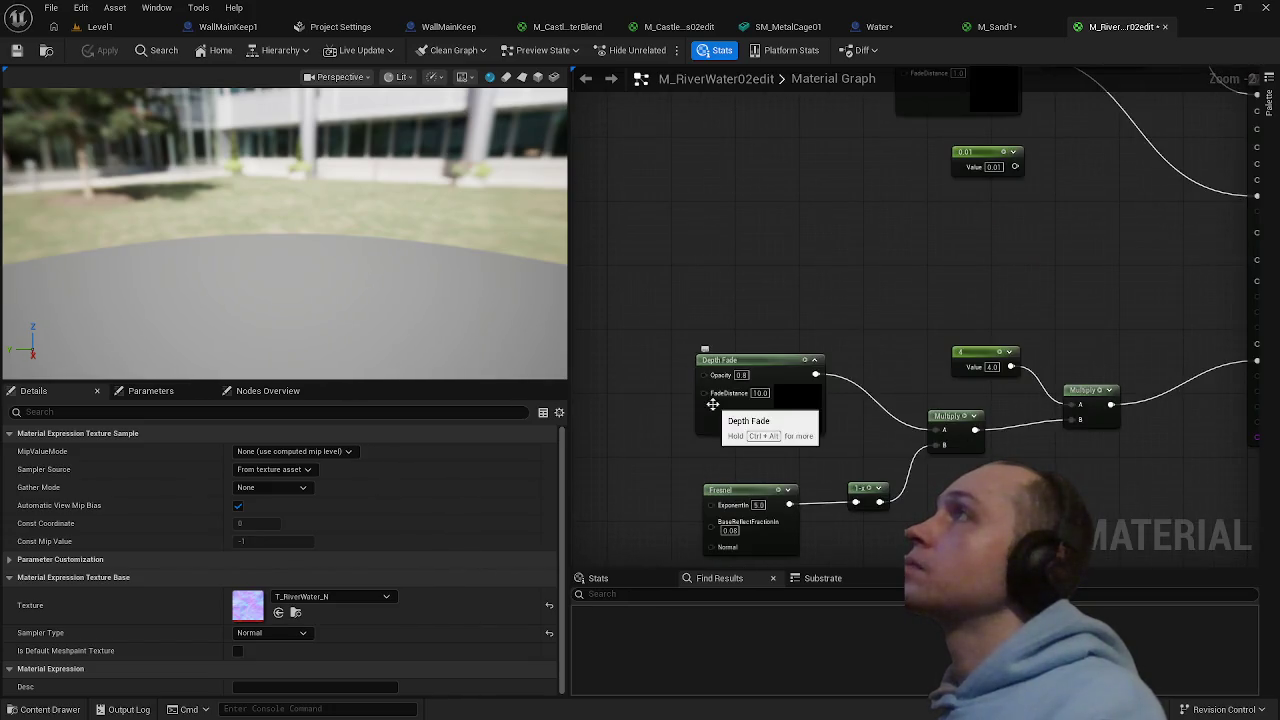
scroll(706, 420, "down", 3)
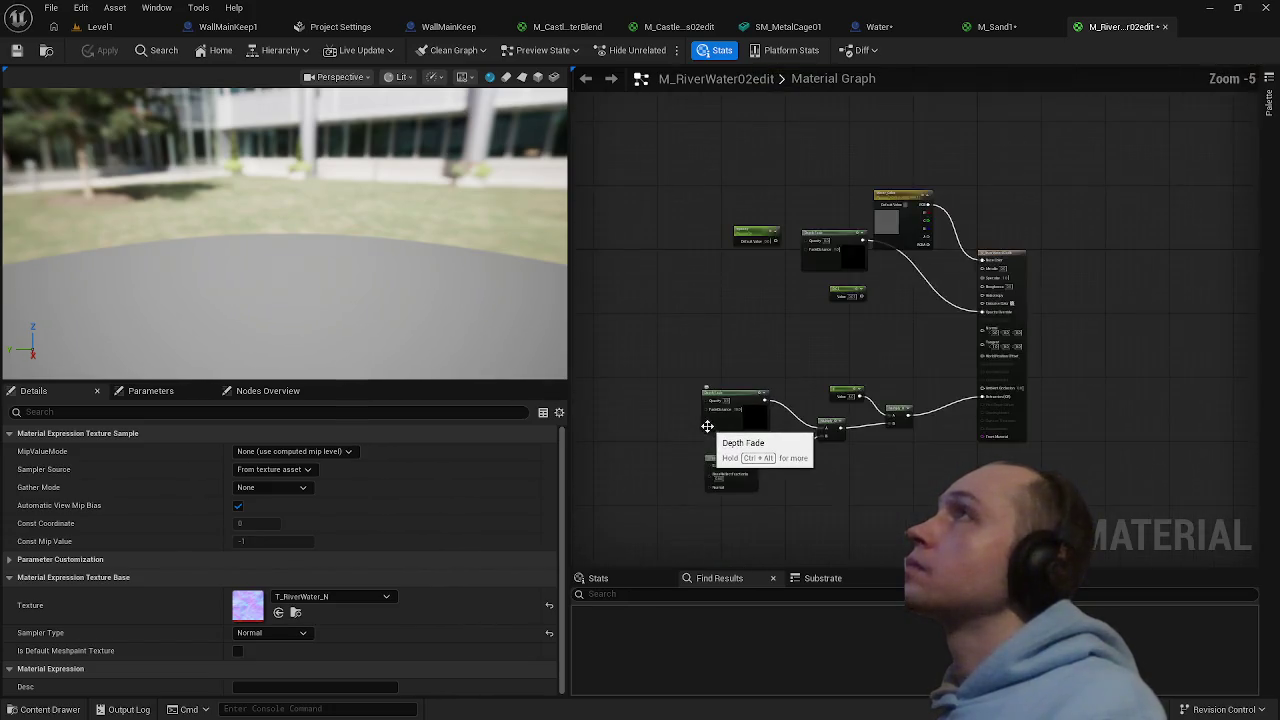
scroll(738, 335, "up", 4)
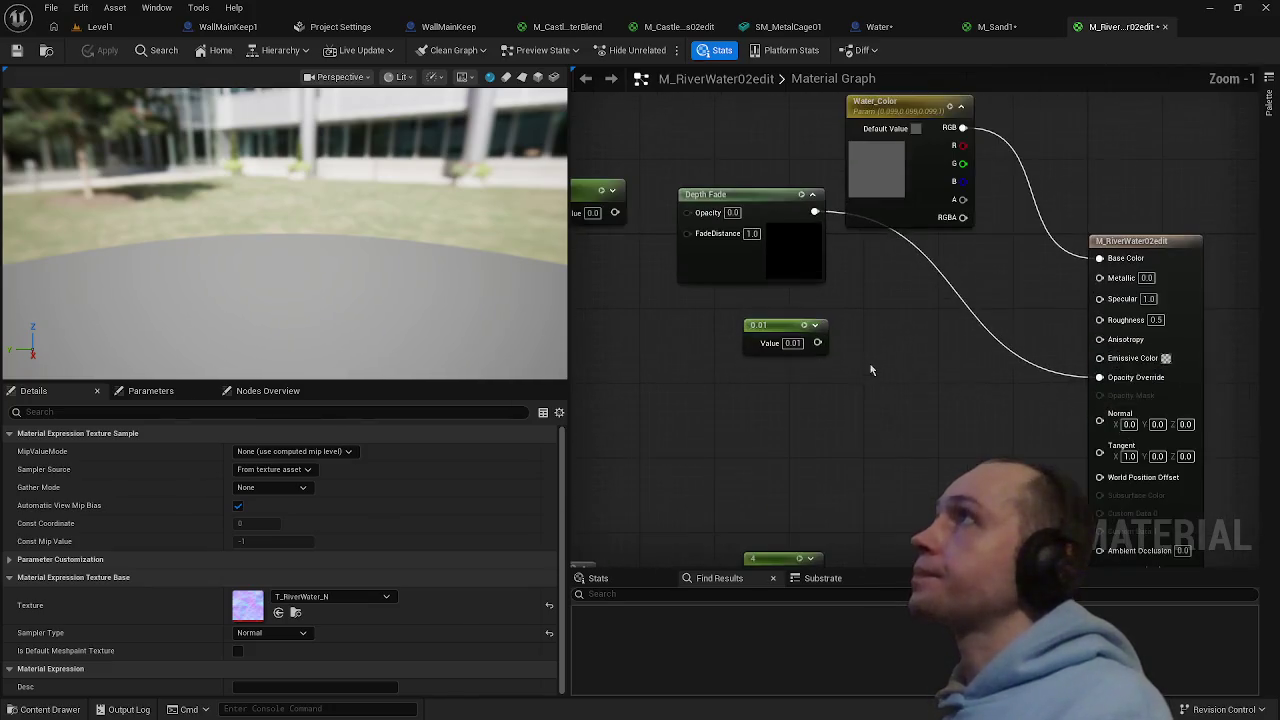
mouse_move(815, 342)
left_mouse_down()
mouse_move(1097, 334)
mouse_move(1100, 318)
left_mouse_up()
- Feed the TexCoord output into the Panner's coordinate input
left_click_drag(959, 395, 837, 413)
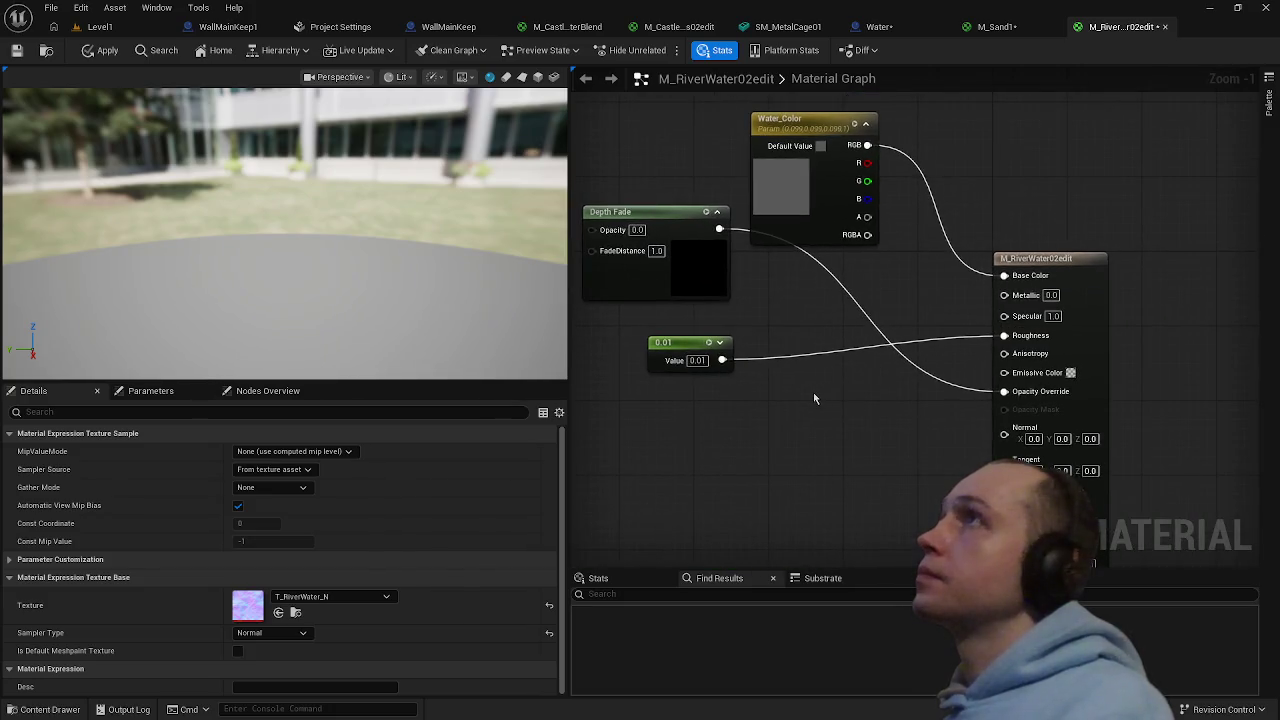
scroll(812, 400, "down", 1)
left_click_drag(745, 411, 1168, 427)
scroll(1168, 427, "down", 4)
scroll(869, 434, "up", 3)
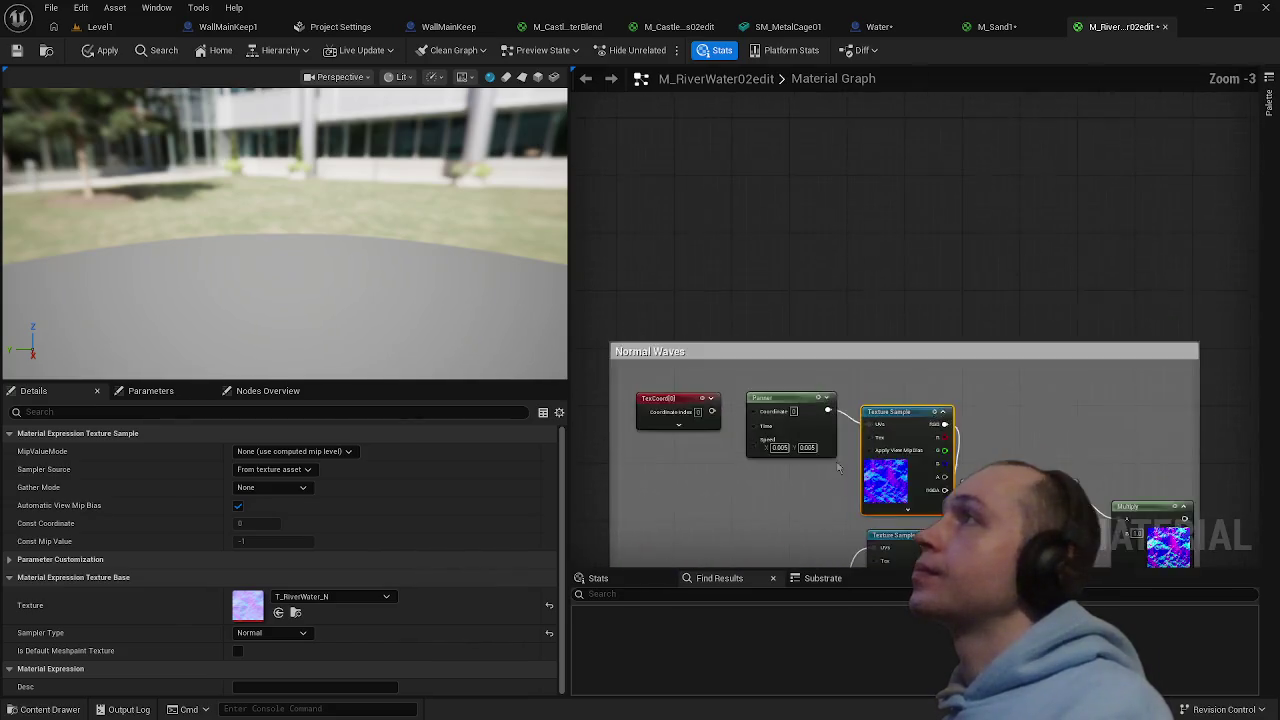
left_click_drag(672, 343, 733, 347)
- Connect the Normal_Intensity parameter's output into the normal multiply chain
left_click_drag(778, 421, 600, 260)
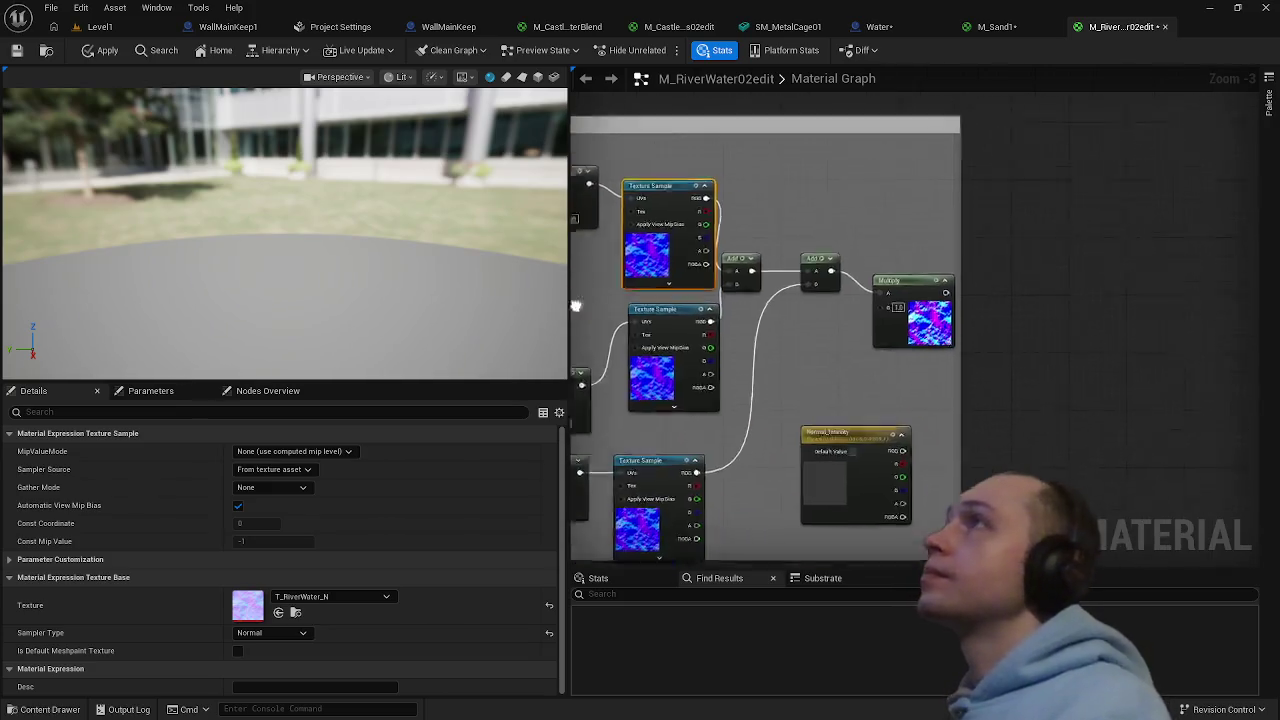
scroll(700, 300, "down", 2)
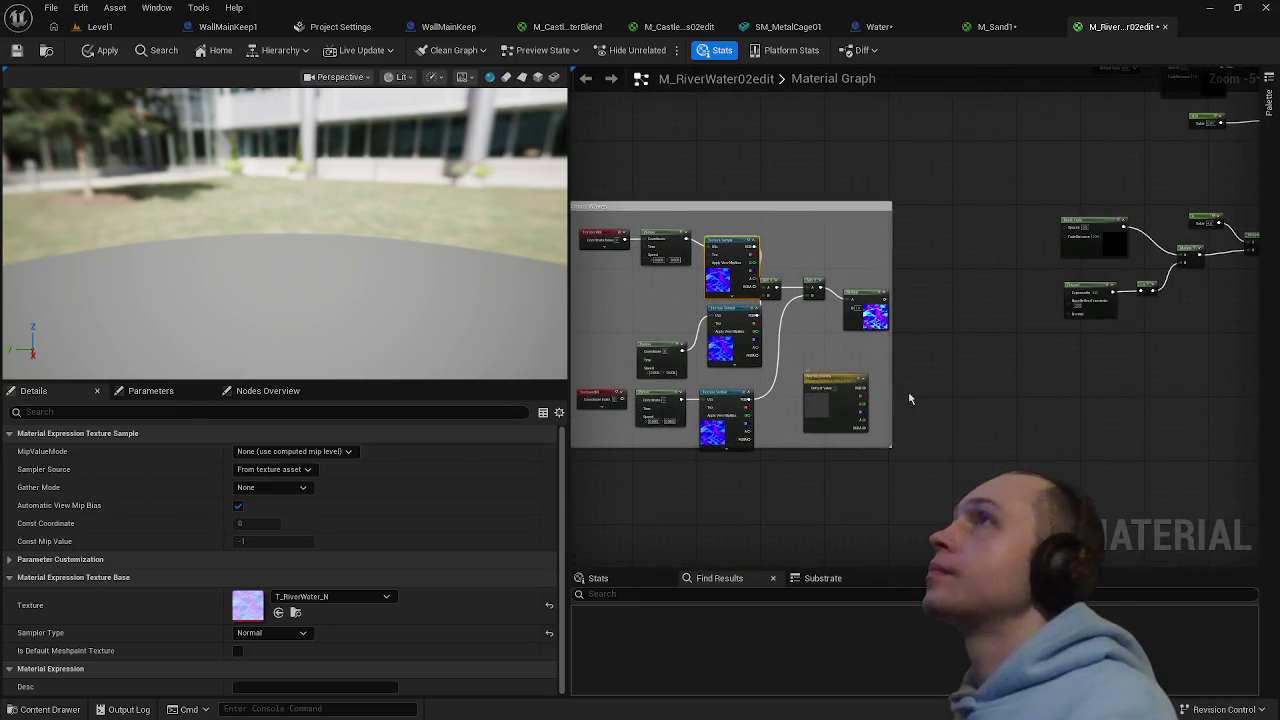
scroll(790, 430, "up", 1)
scroll(771, 453, "up", 1)
mouse_move(729, 467)
left_mouse_down()
mouse_move(772, 283)
mouse_move(1264, 212)
mouse_move(832, 250)
mouse_move(653, 330)
left_mouse_up()
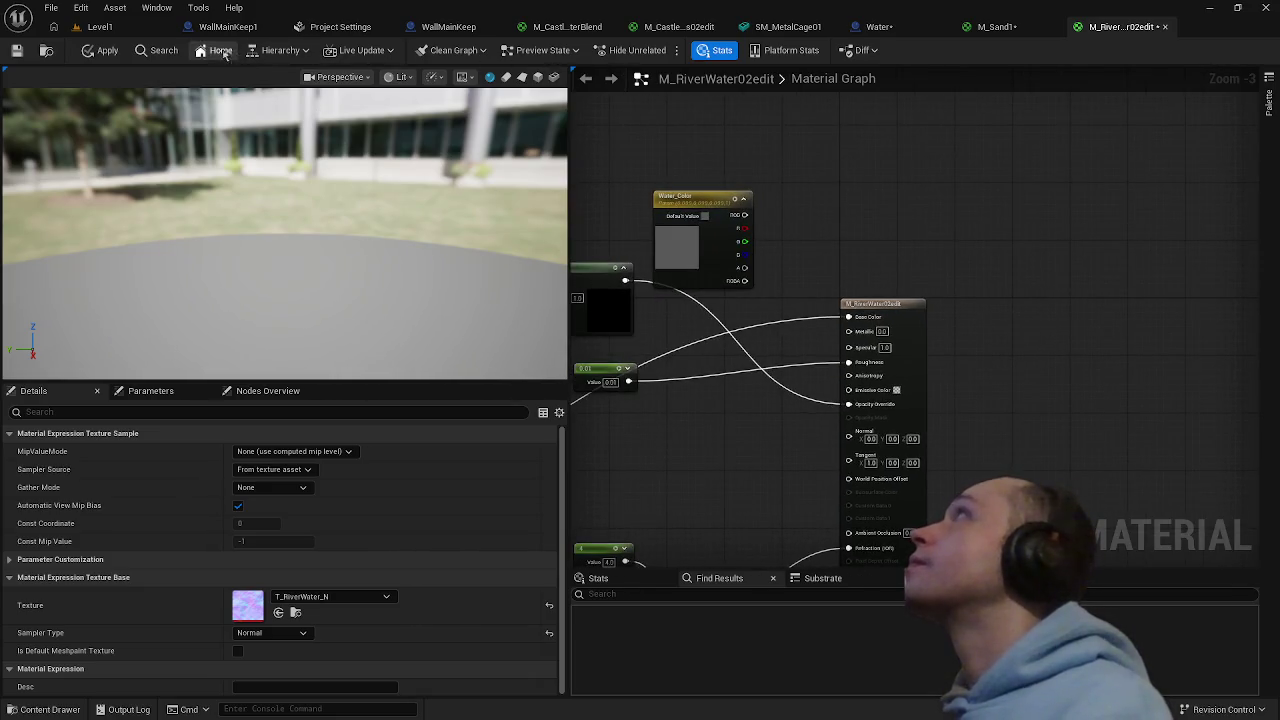
- Apply the material edits and open M_RiverWater01 in the material editor
left_click(104, 50)
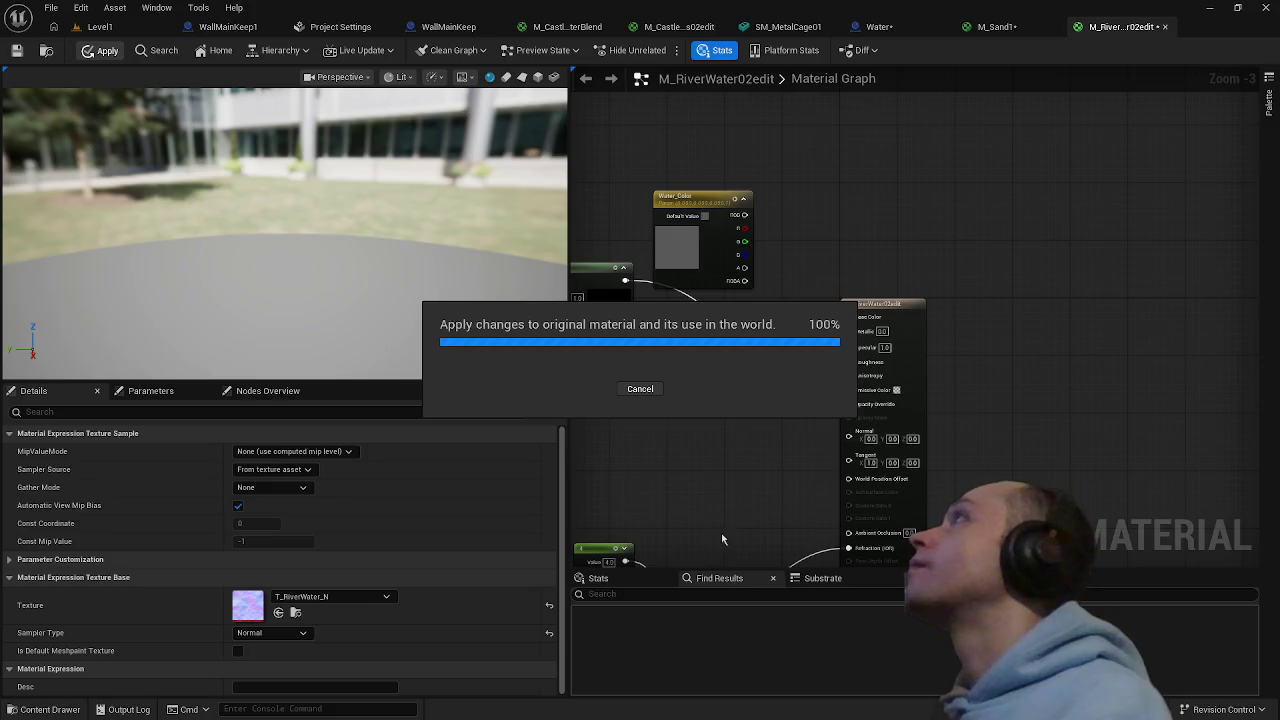
scroll(690, 500, "down", 5)
left_click(658, 449)
key("ctrl+space")
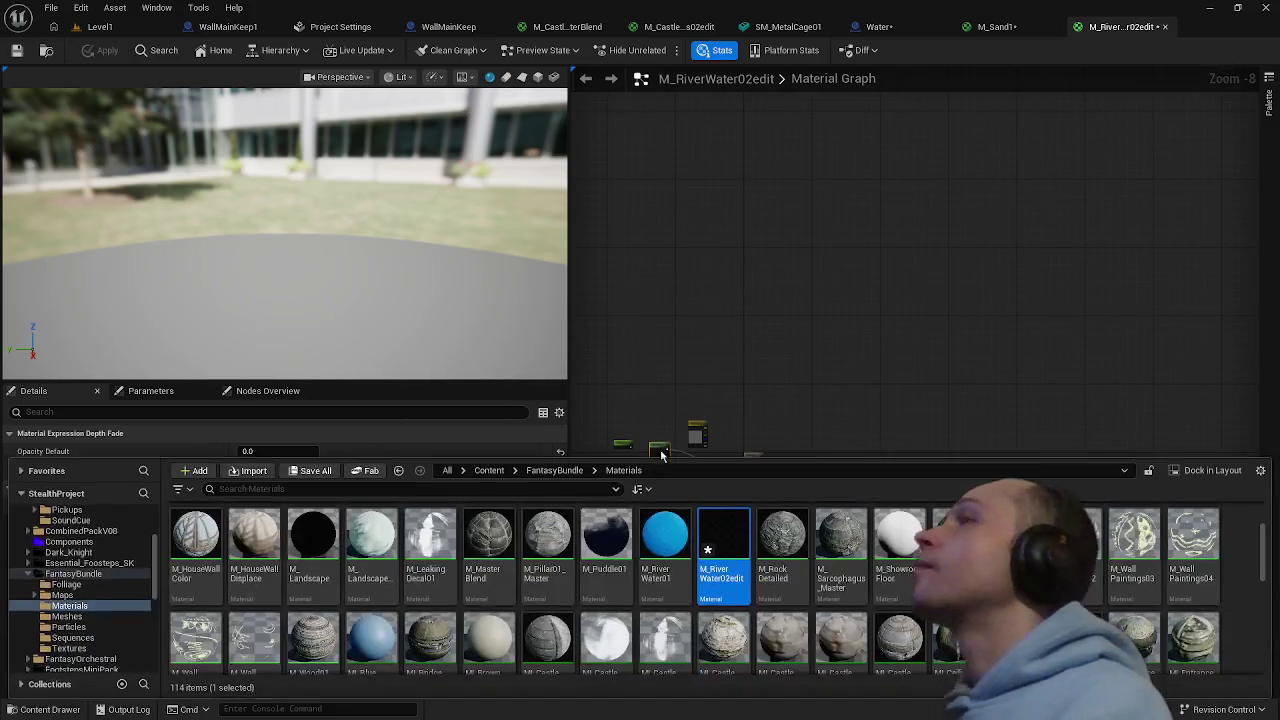
left_click(682, 545)
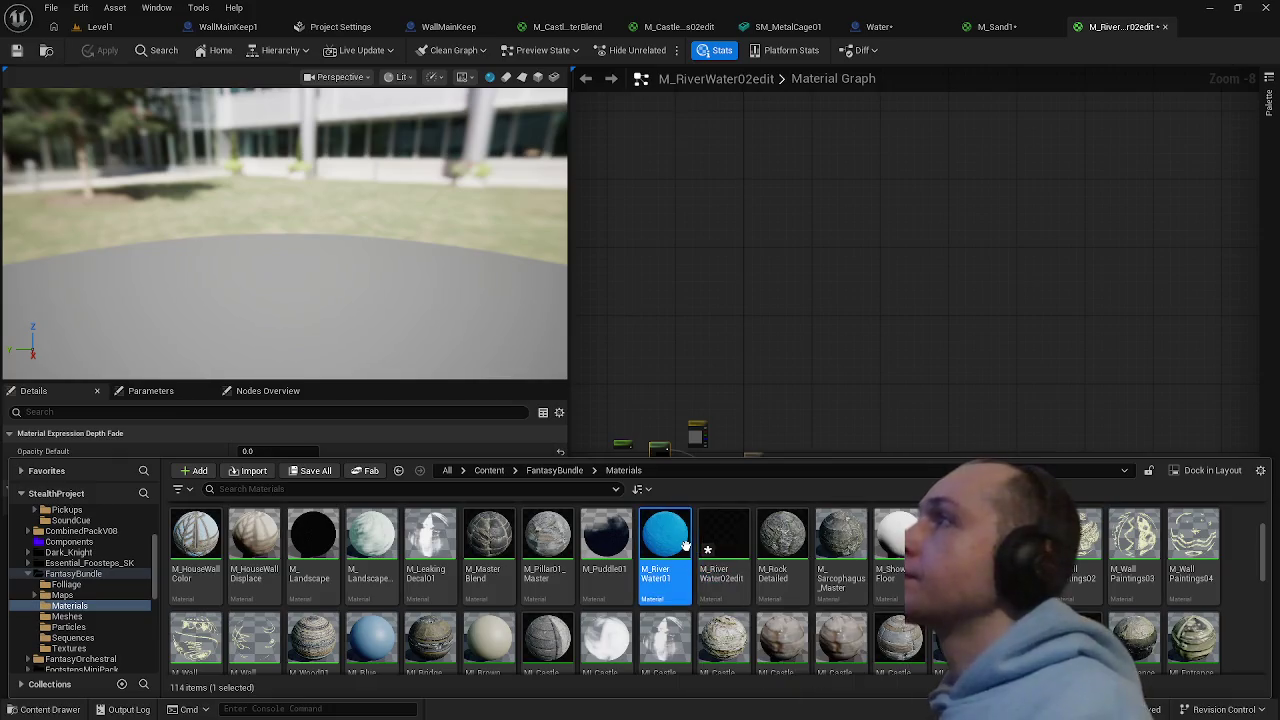
double_click(687, 551)
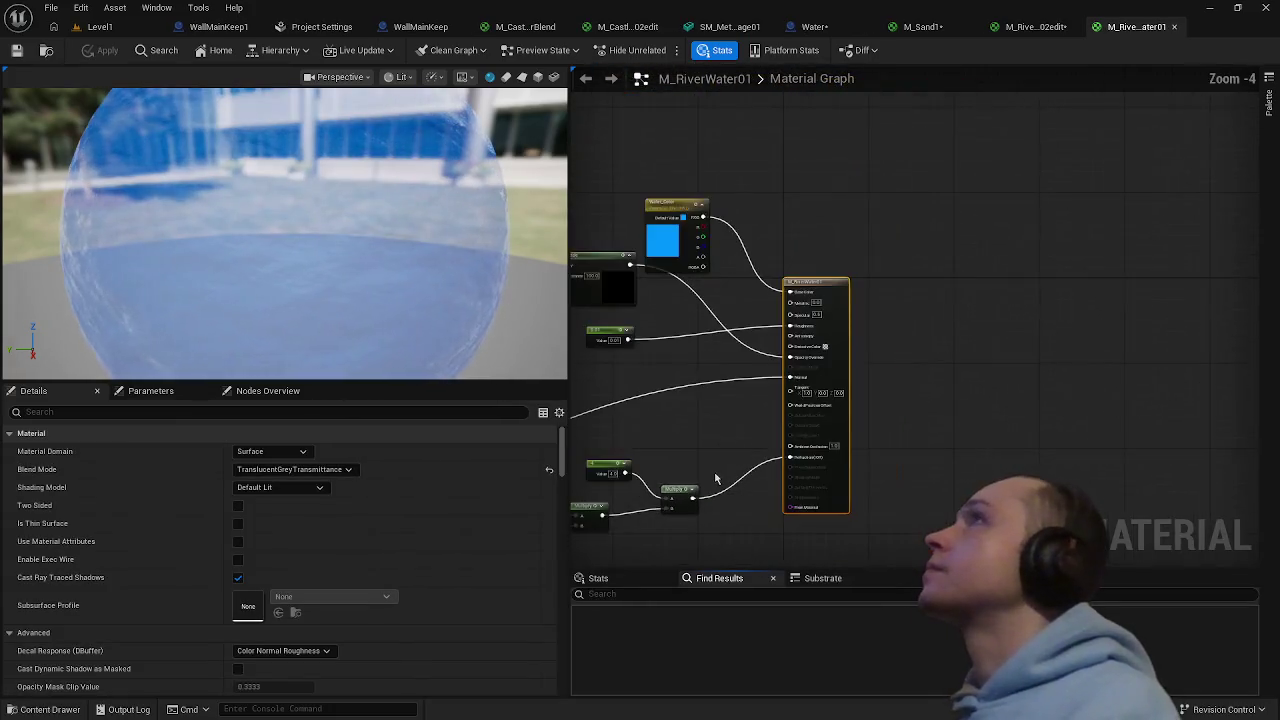
- Force-delete M_RiverWater02edit and bring up M_RiverWater01's context menu
key("ctrl+space")
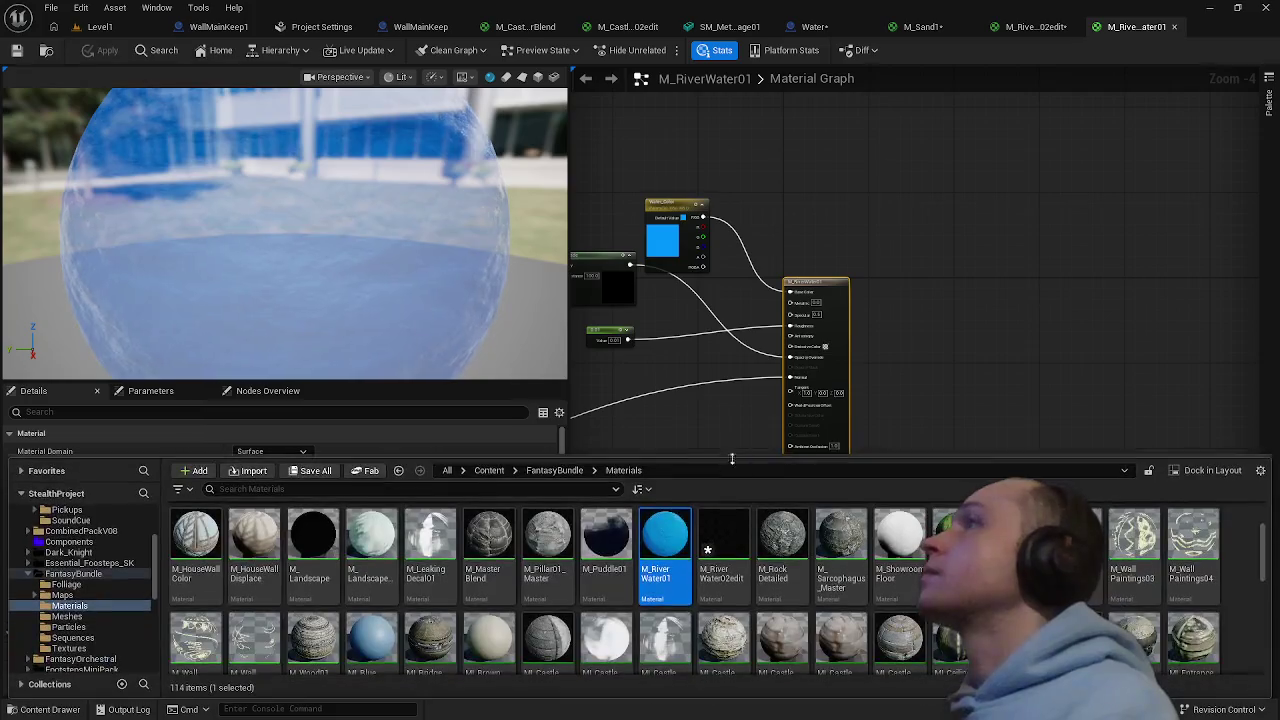
left_click(725, 530)
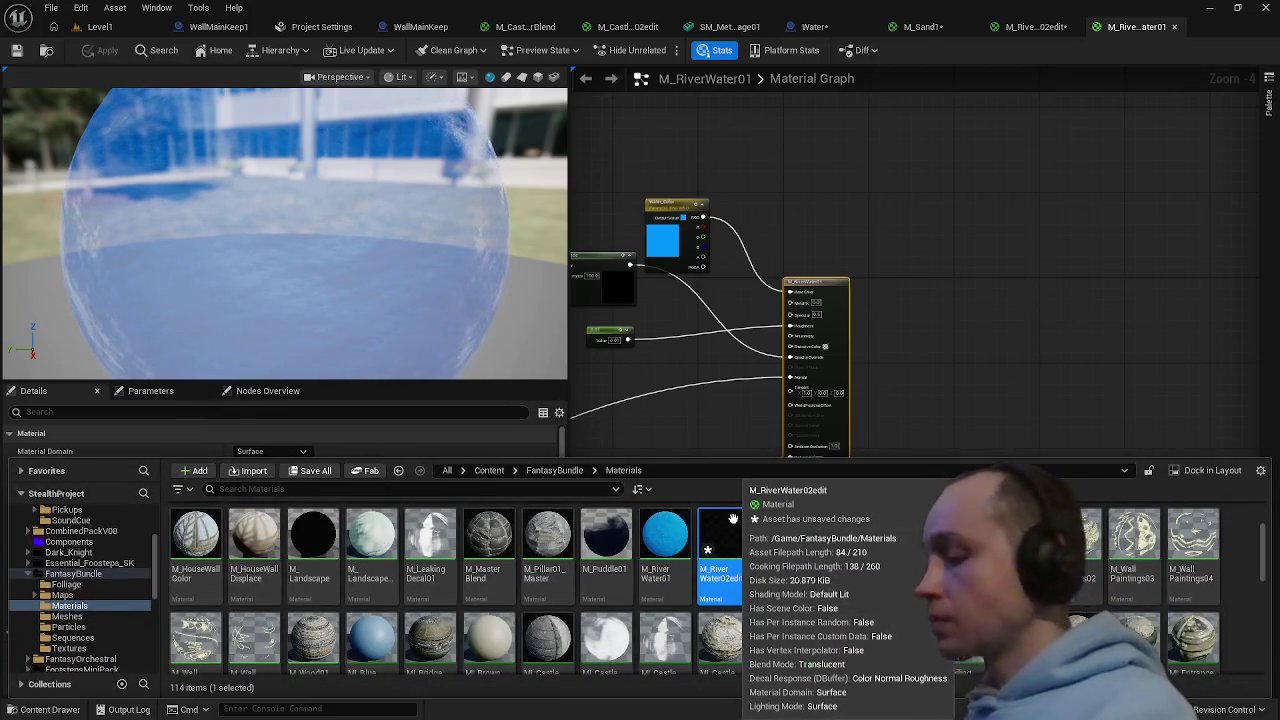
key("Delete")
left_click(555, 583)
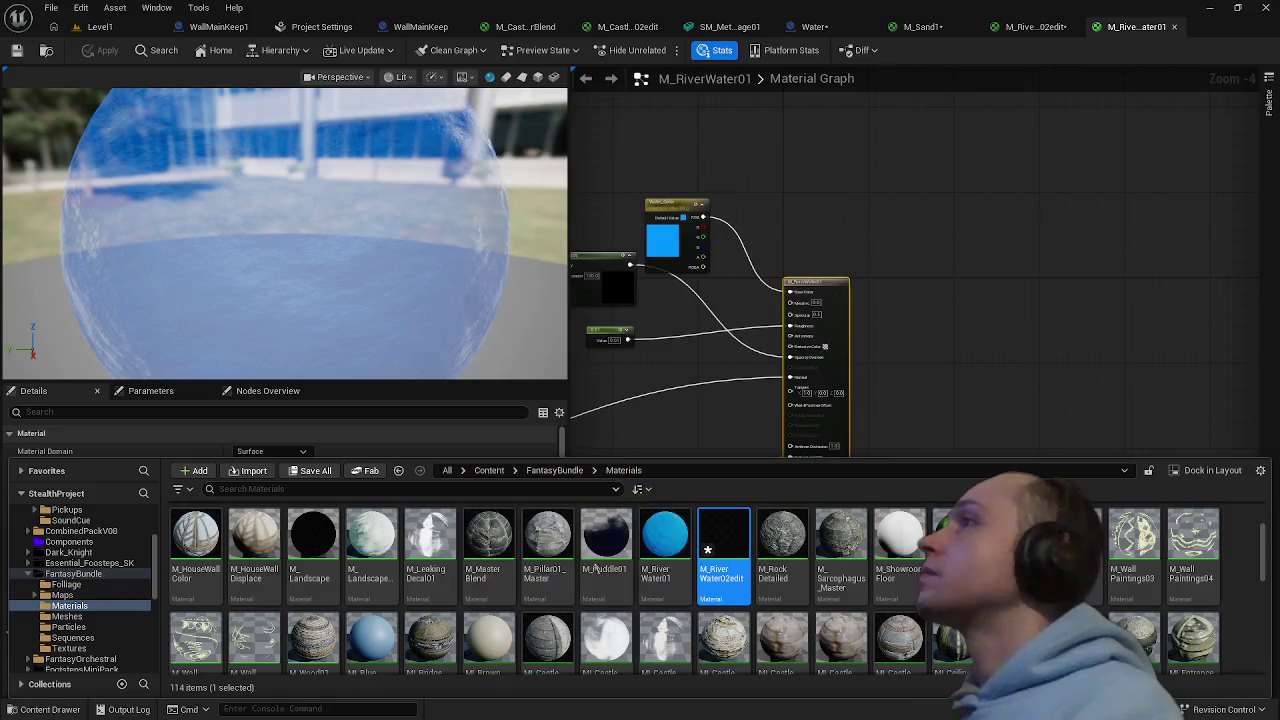
key("ctrl+space")
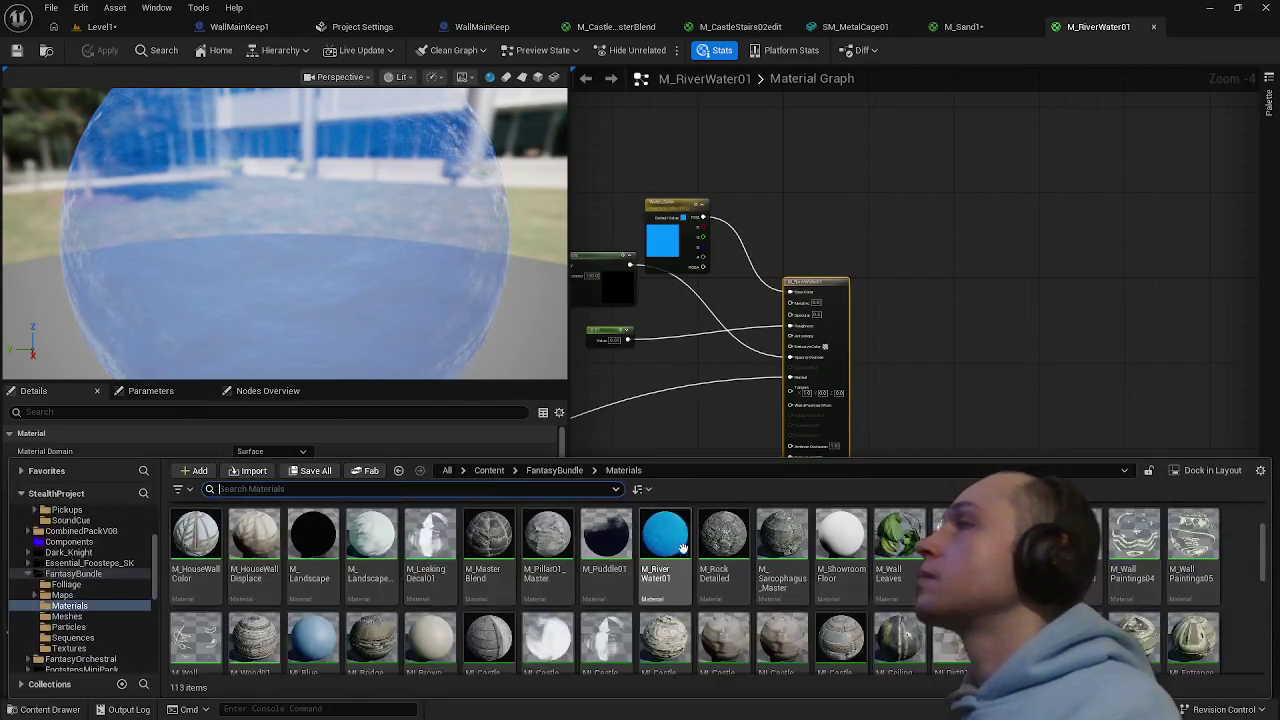
right_click(678, 548)
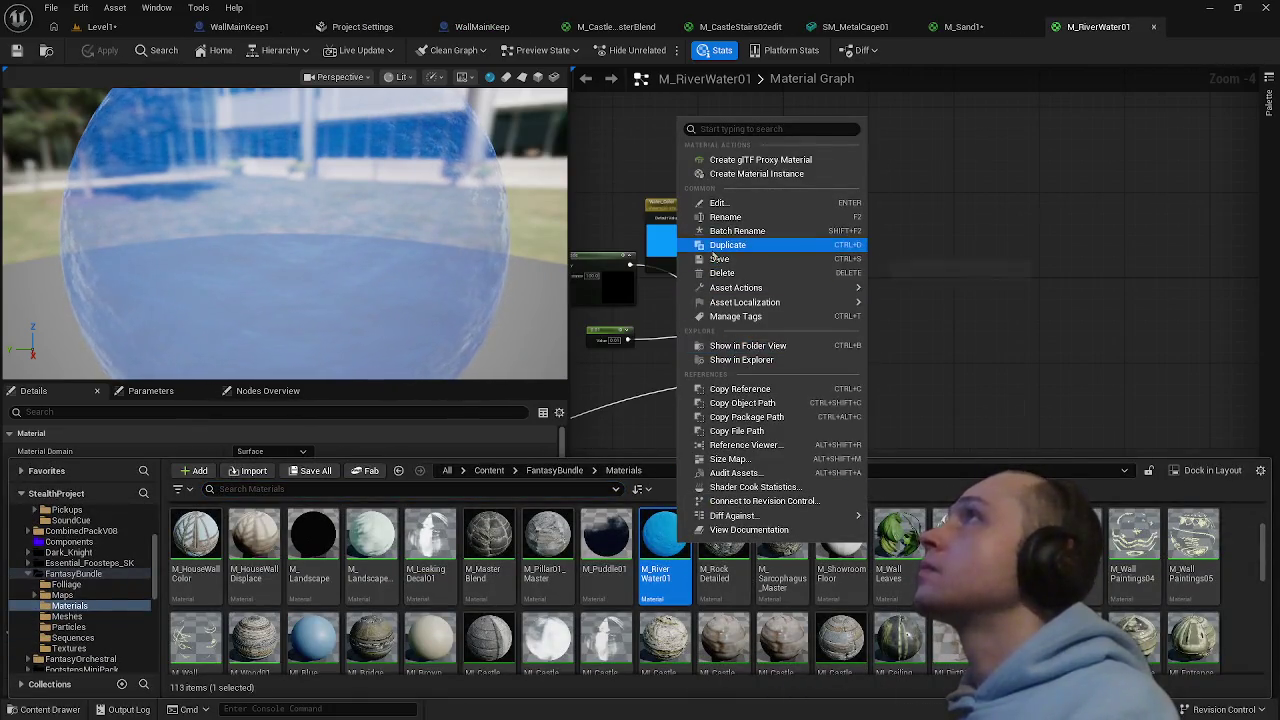
- Duplicate M_RiverWater01 as M_RiverWateredit and open the copy for editing
left_click(721, 246)
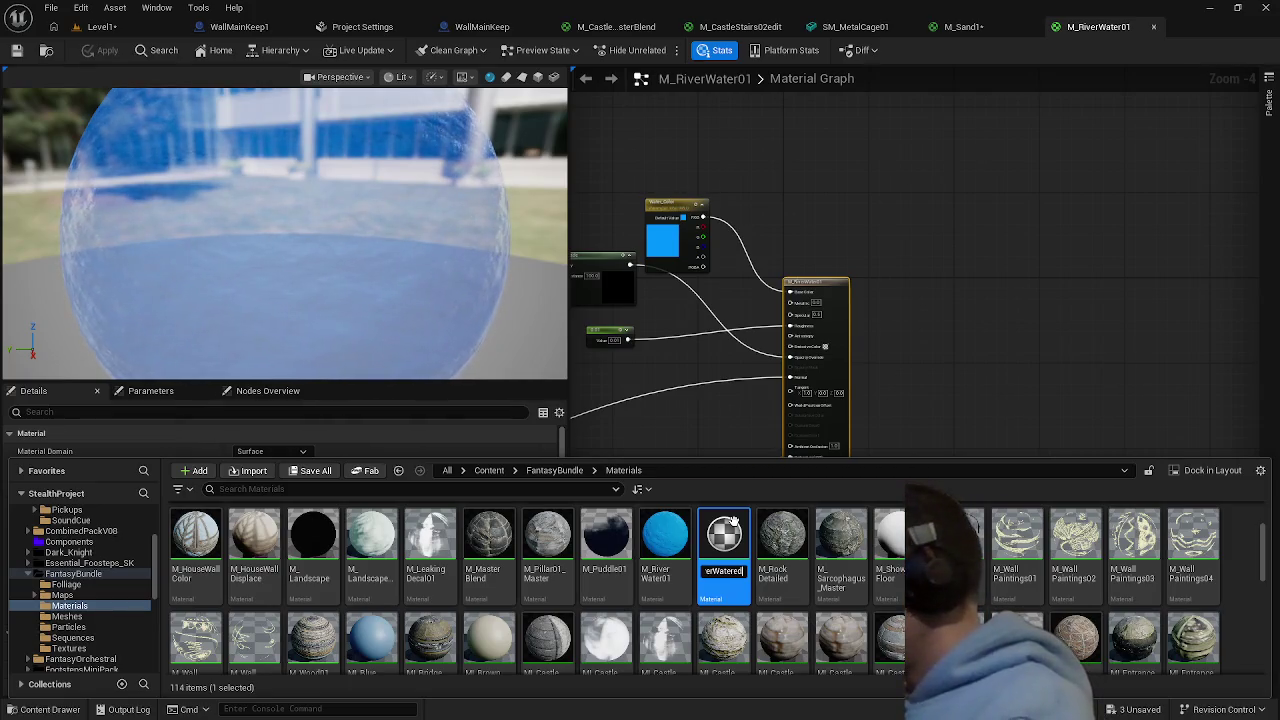
key("Return")
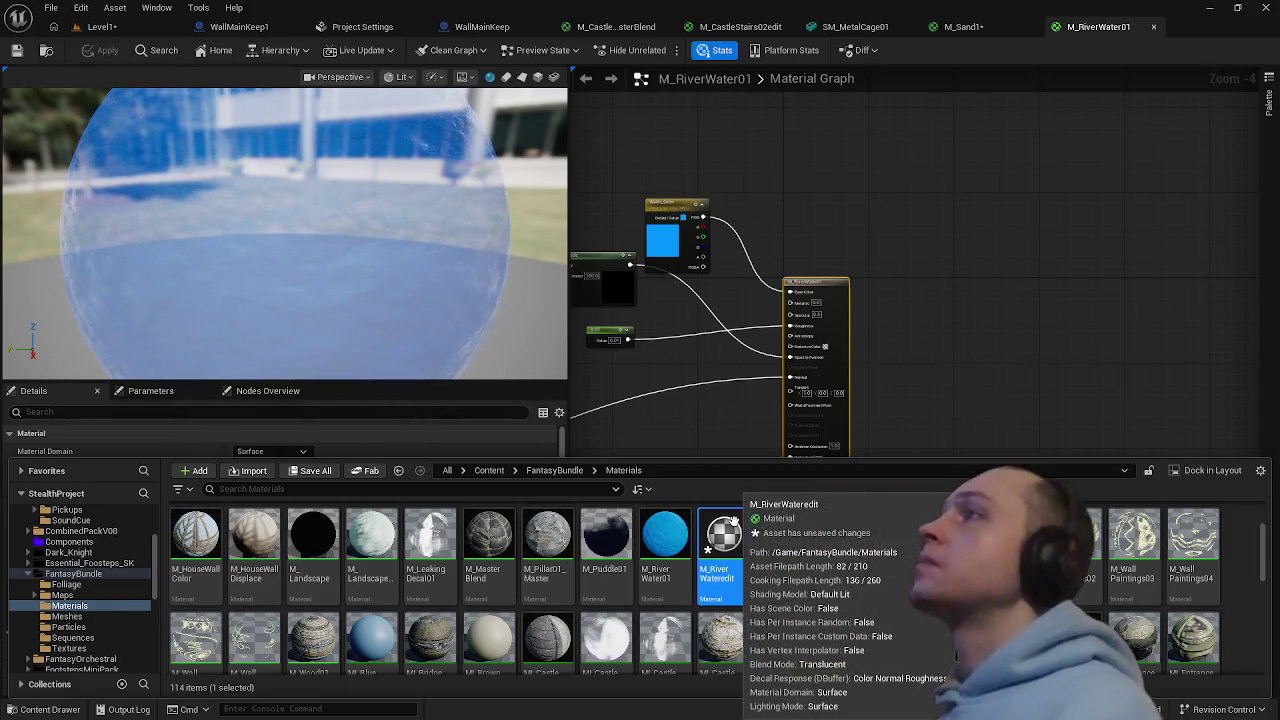
double_click(724, 540)
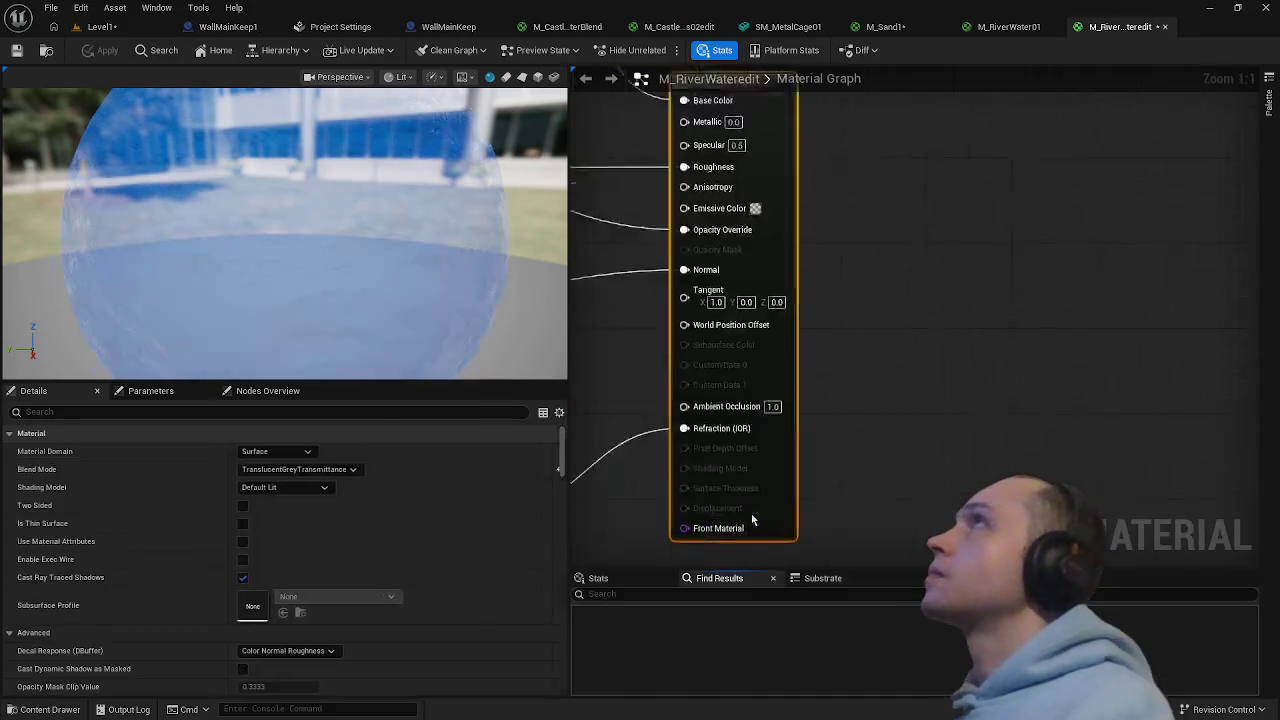
- Close the M_RiverWater01 and M_Sand1 editors, keeping M_Sand1's changes
scroll(800, 408, "down", 5)
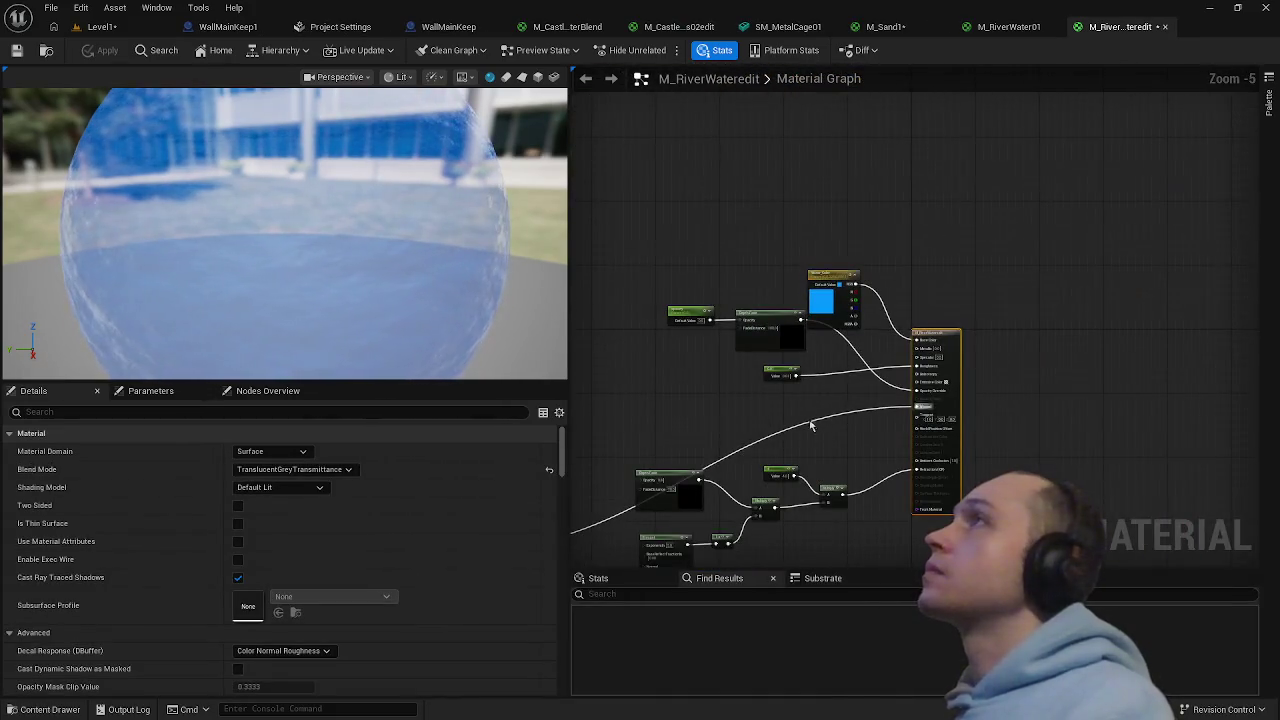
left_click(1010, 27)
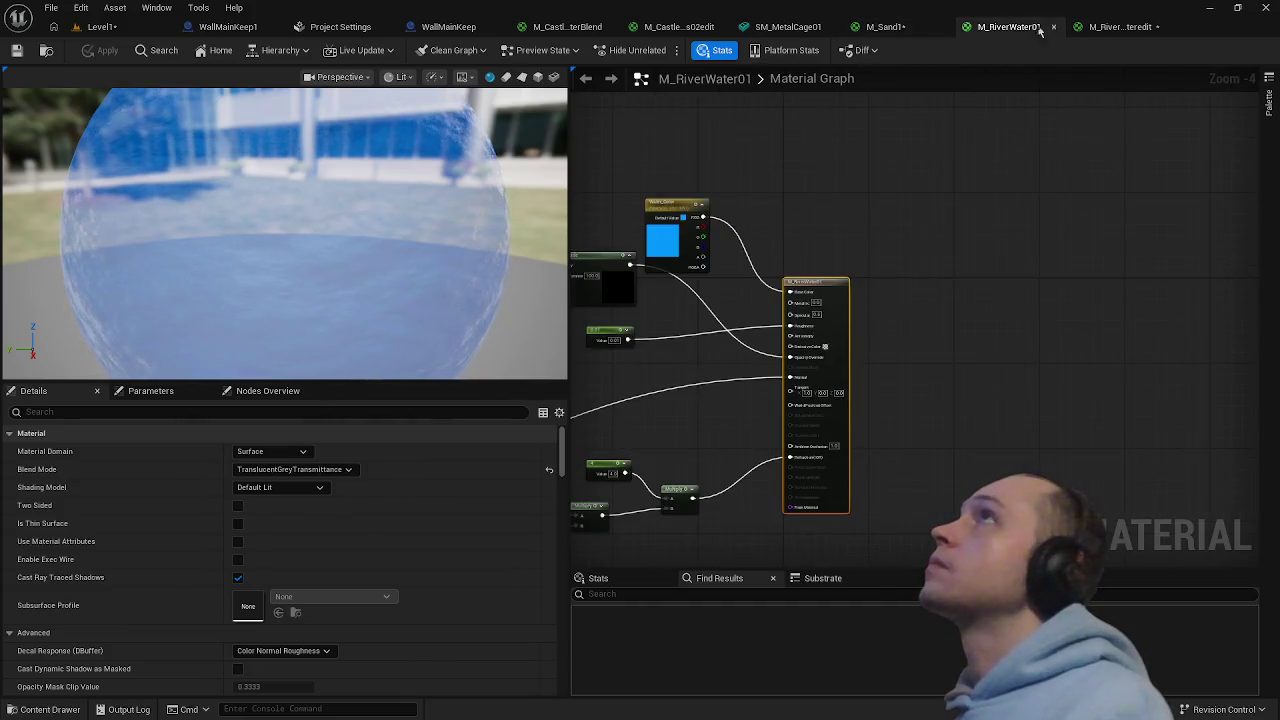
left_click(1052, 27)
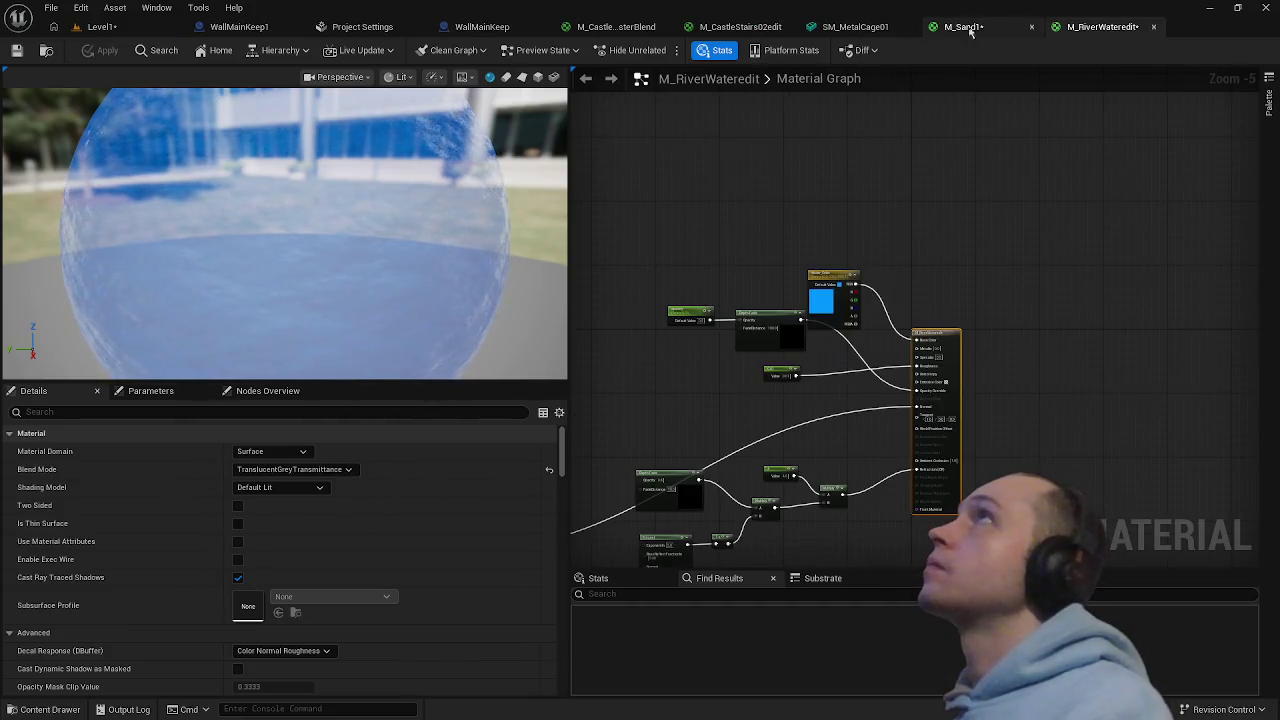
left_click(1030, 28)
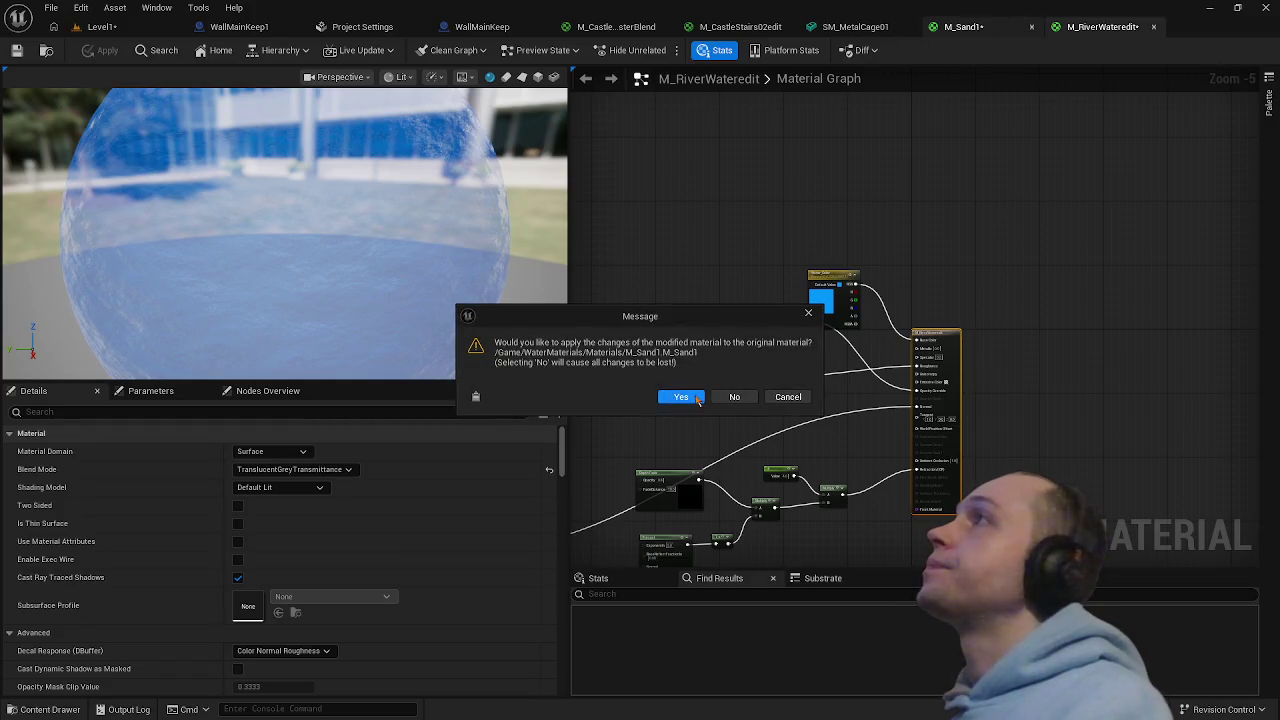
left_click(680, 397)
- Close the SM_MetalCage01, M_CastleStairs02edit and M_CastleMasterBlend editors, keeping material changes
left_click(933, 28)
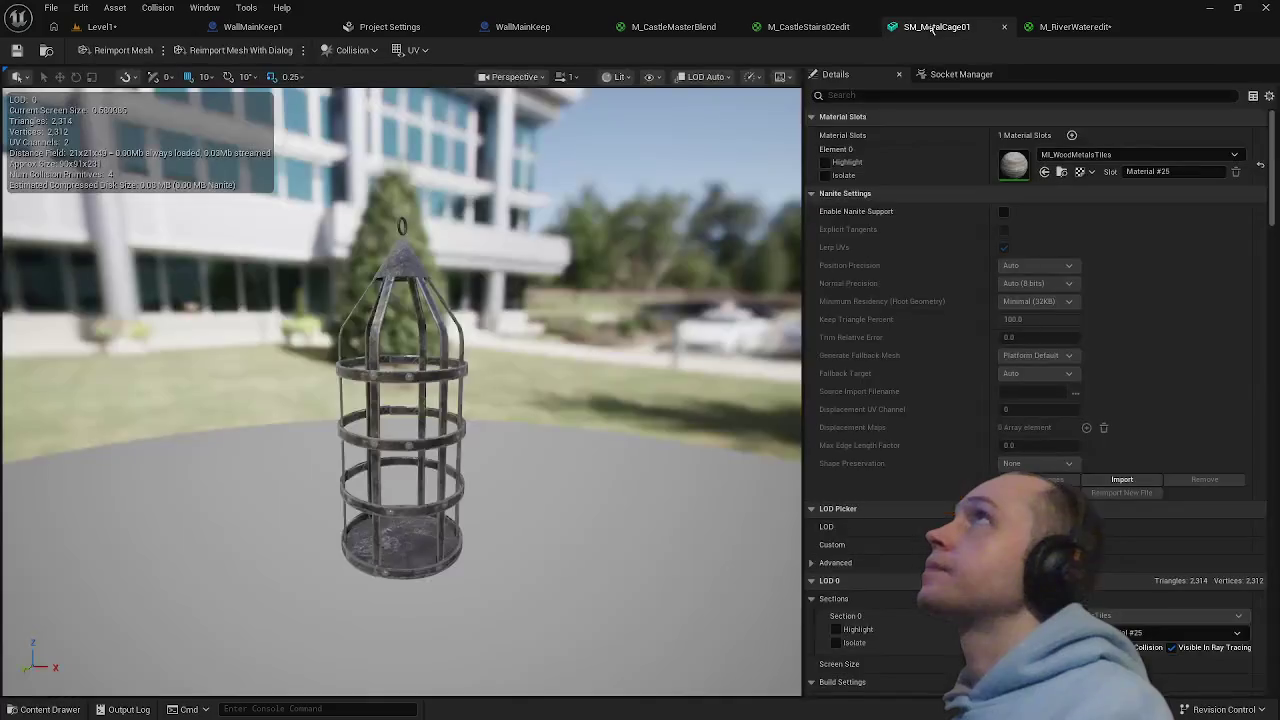
left_click(1004, 27)
left_click(828, 28)
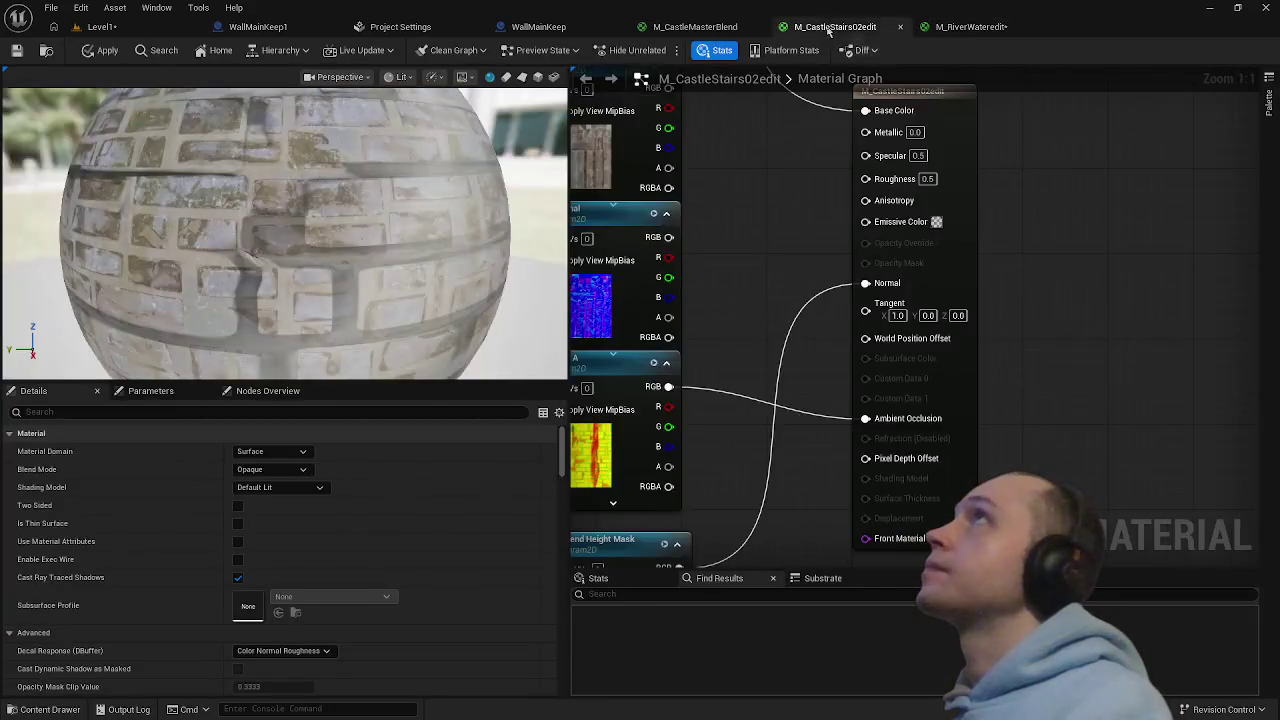
left_click(900, 27)
left_click(680, 397)
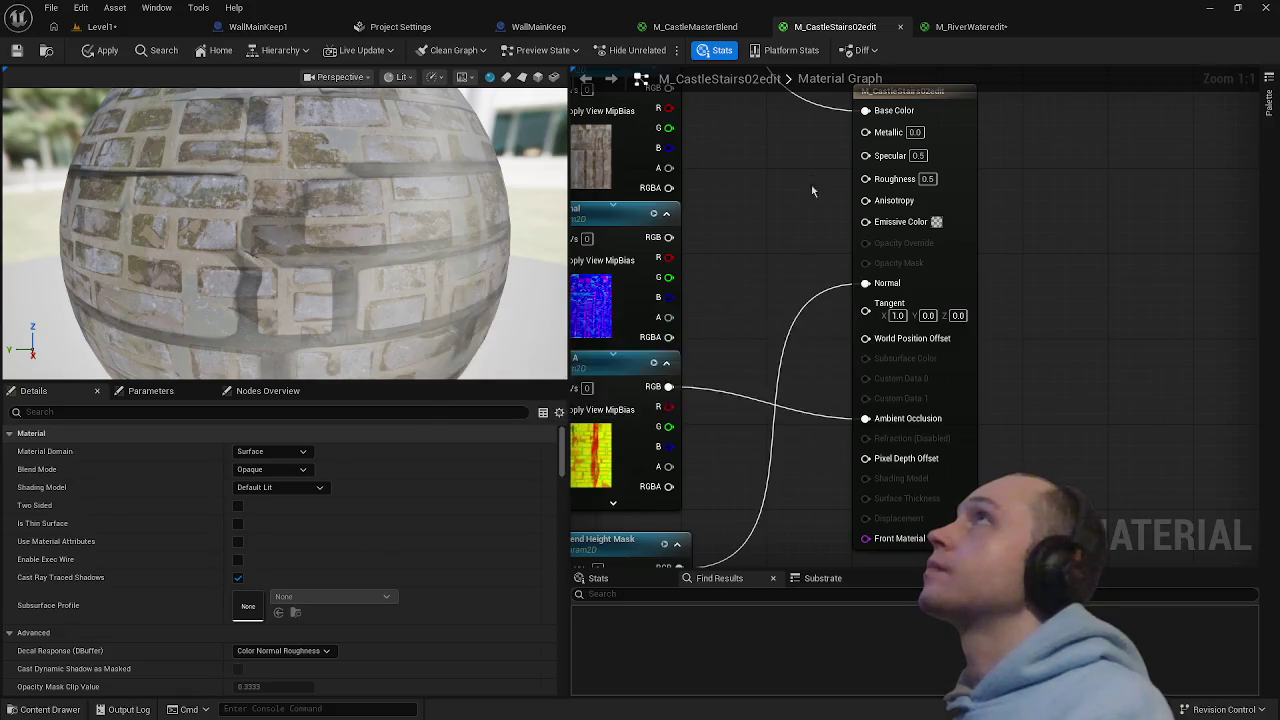
left_click(695, 28)
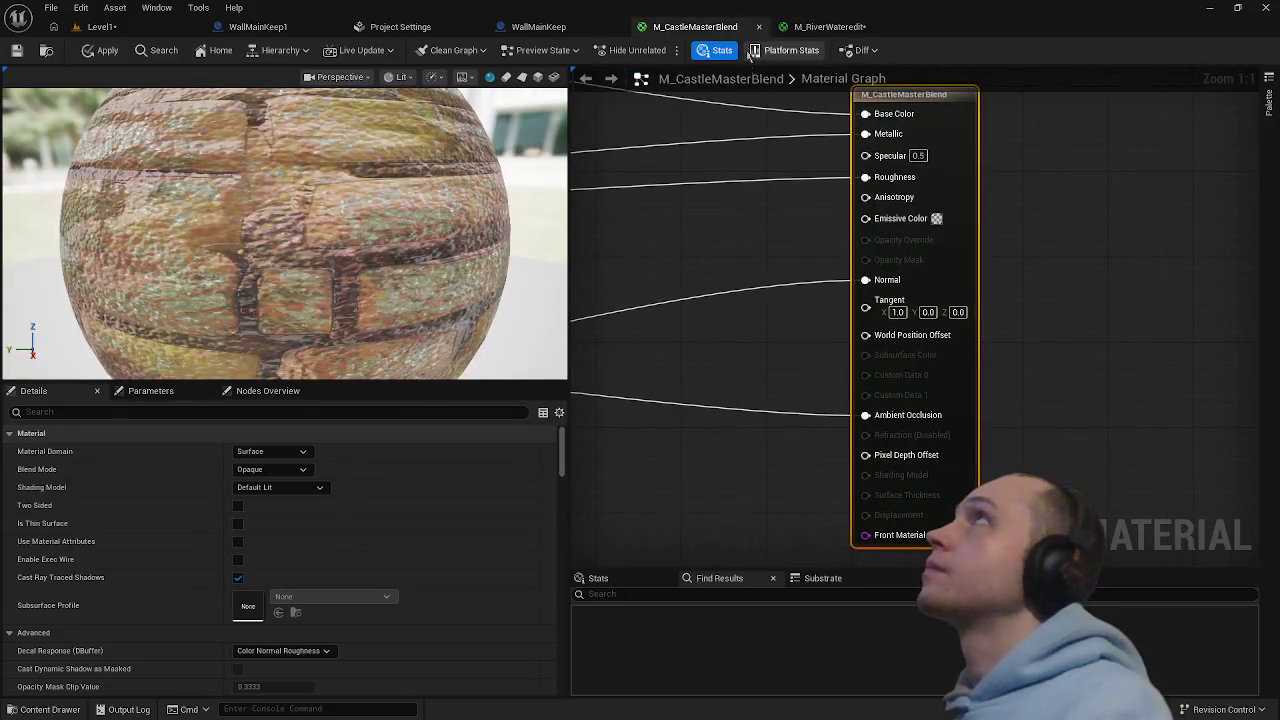
left_click(759, 27)
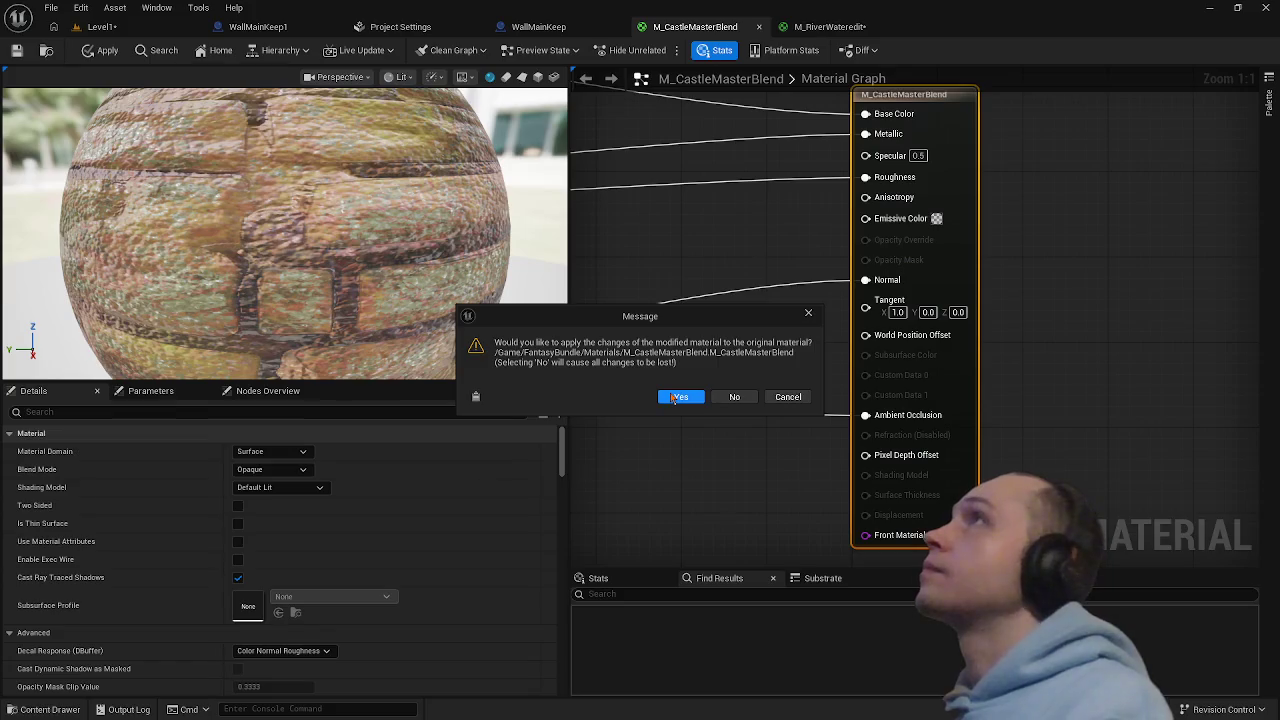
left_click(678, 397)
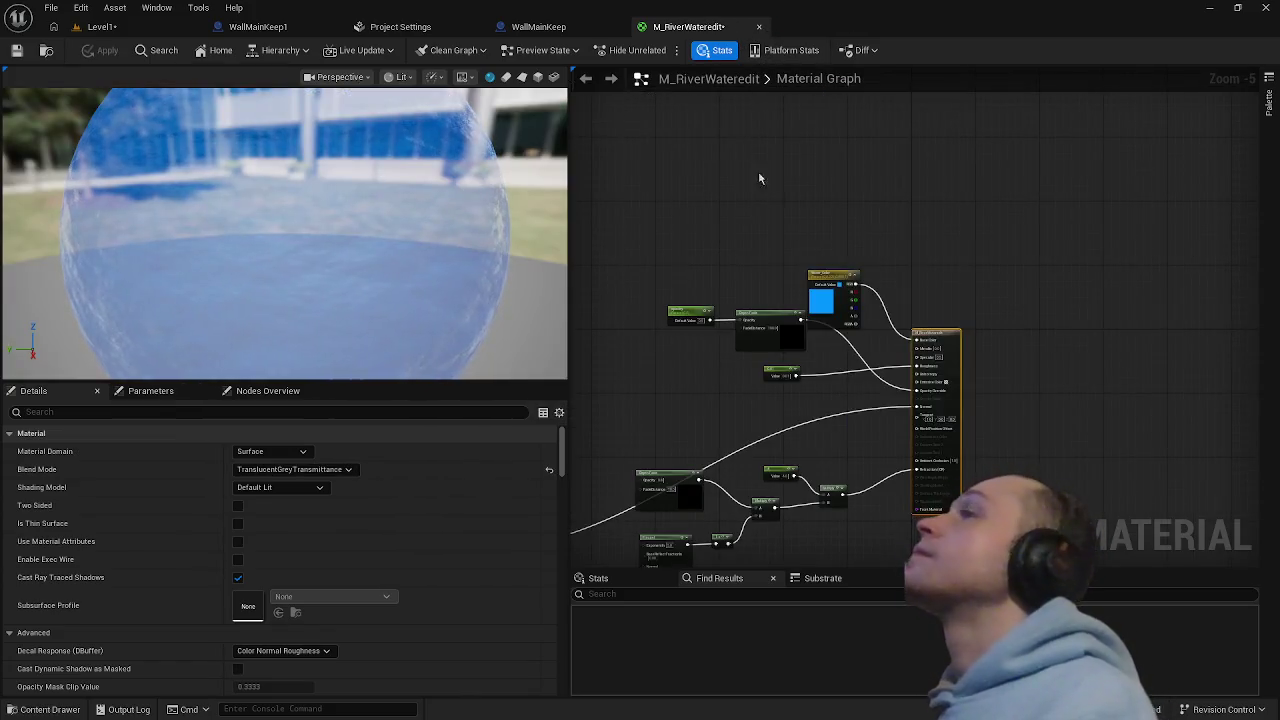
scroll(816, 387, "down", 4)
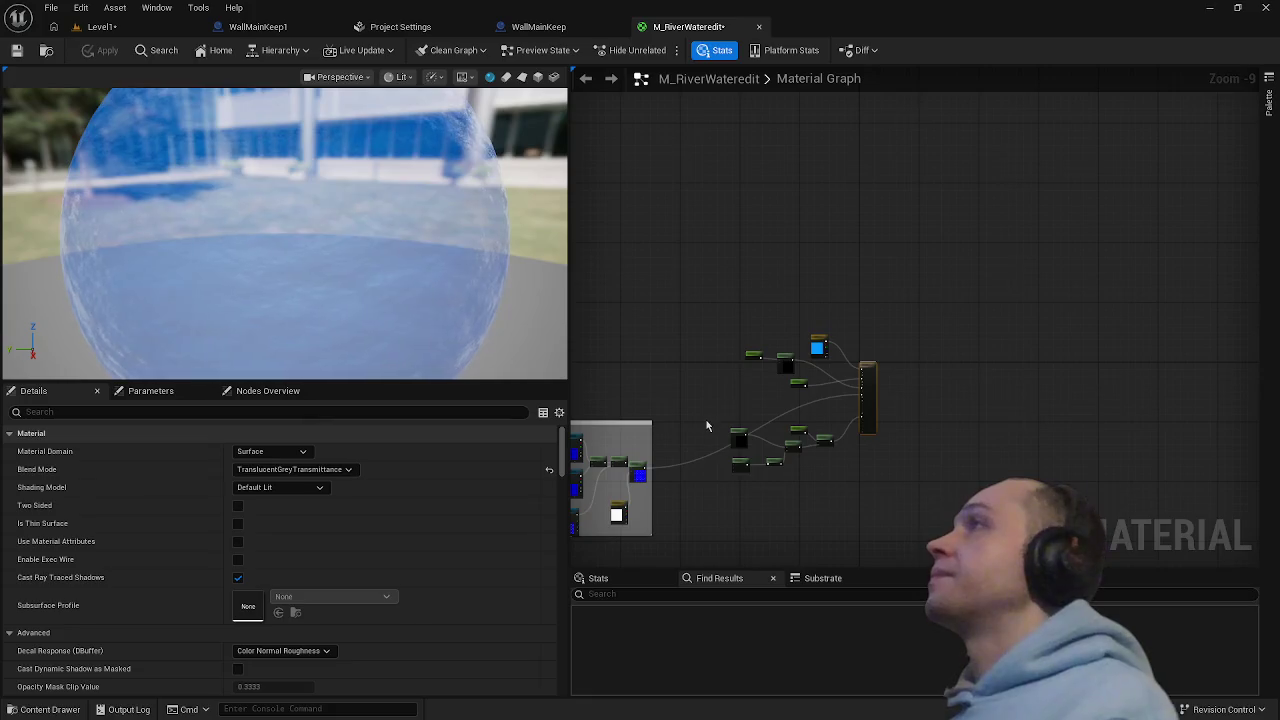
- Set the Water_Color parameter to dark grey (RGB 0.099) and apply it
scroll(707, 400, "up", 3)
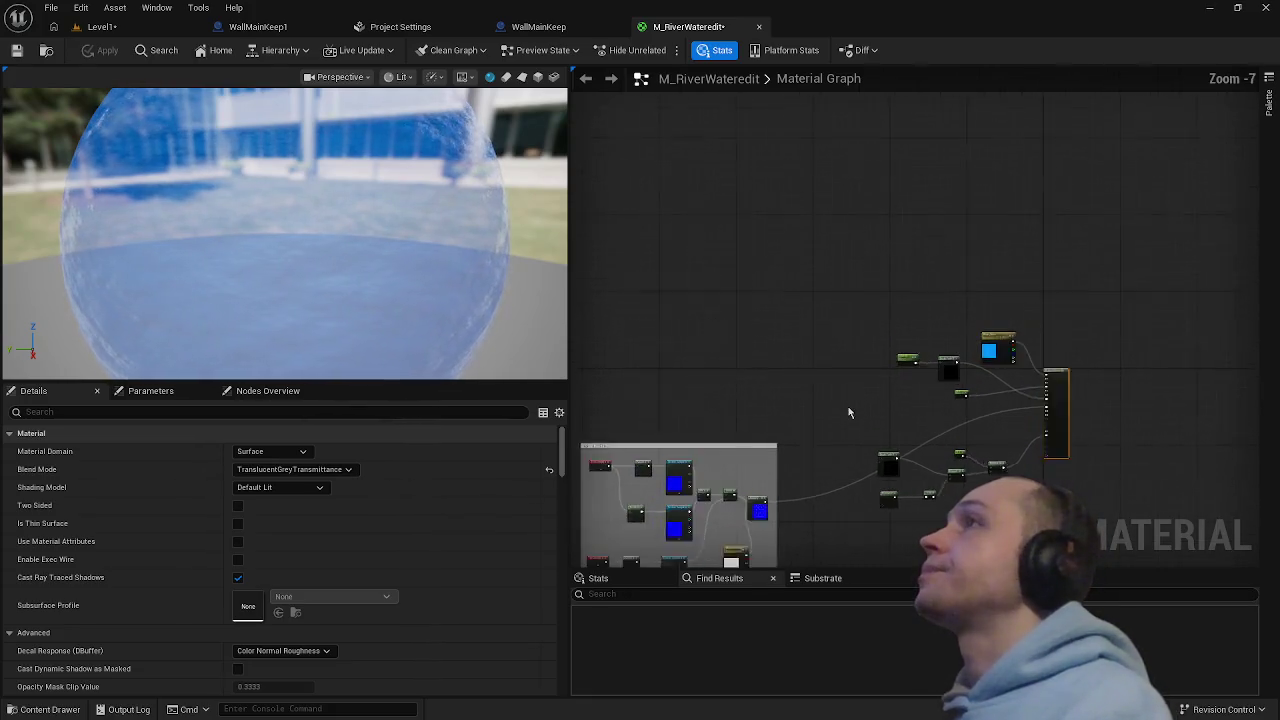
right_click(850, 412)
double_click(1005, 344)
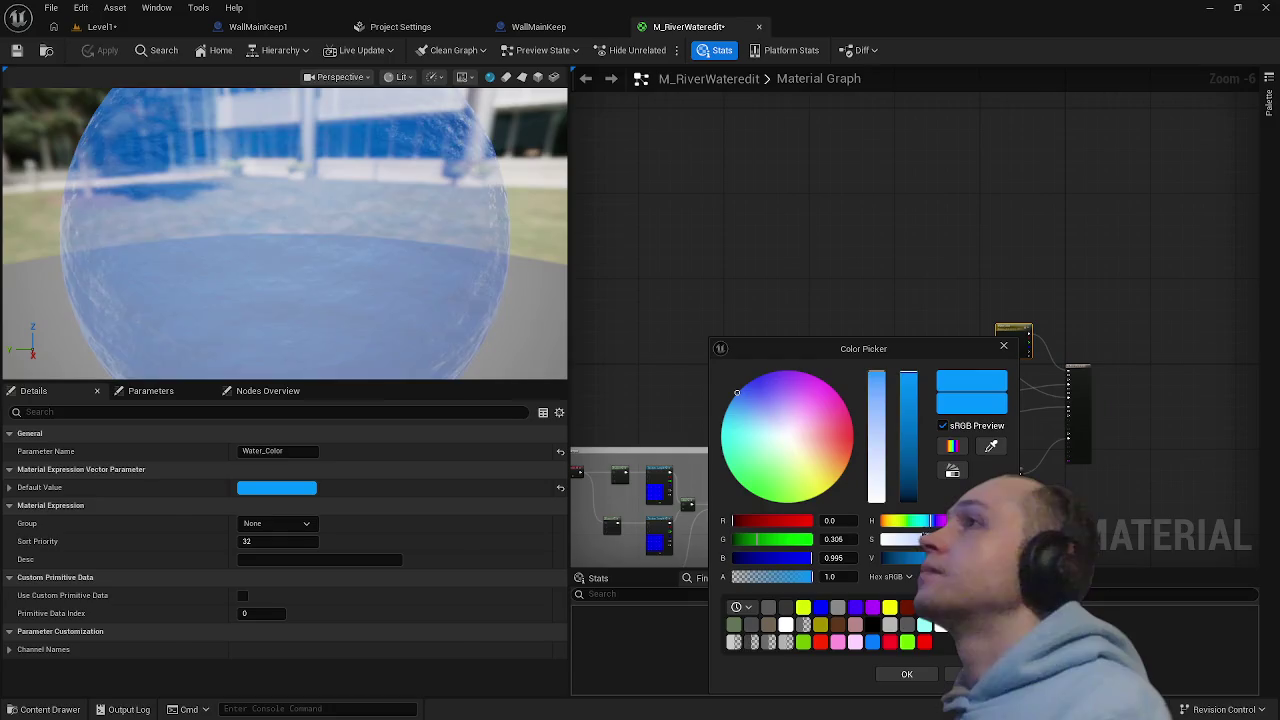
left_click(909, 625)
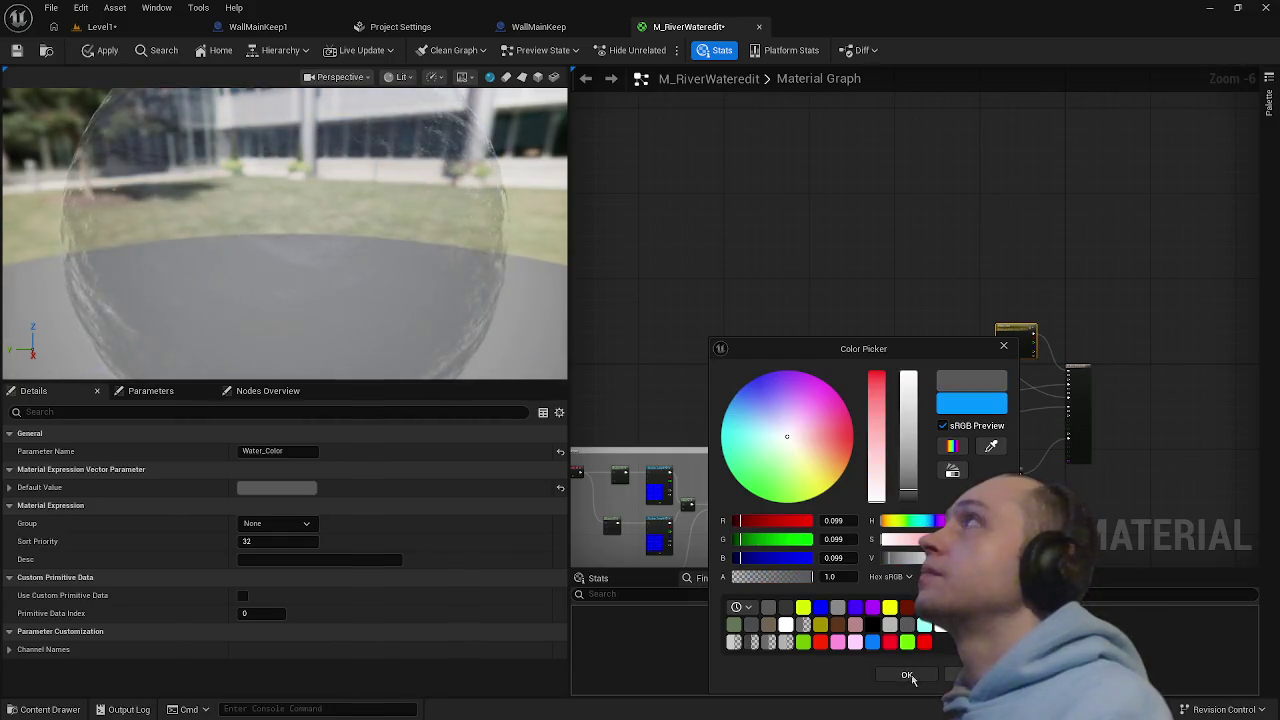
left_click(907, 675)
left_click(103, 50)
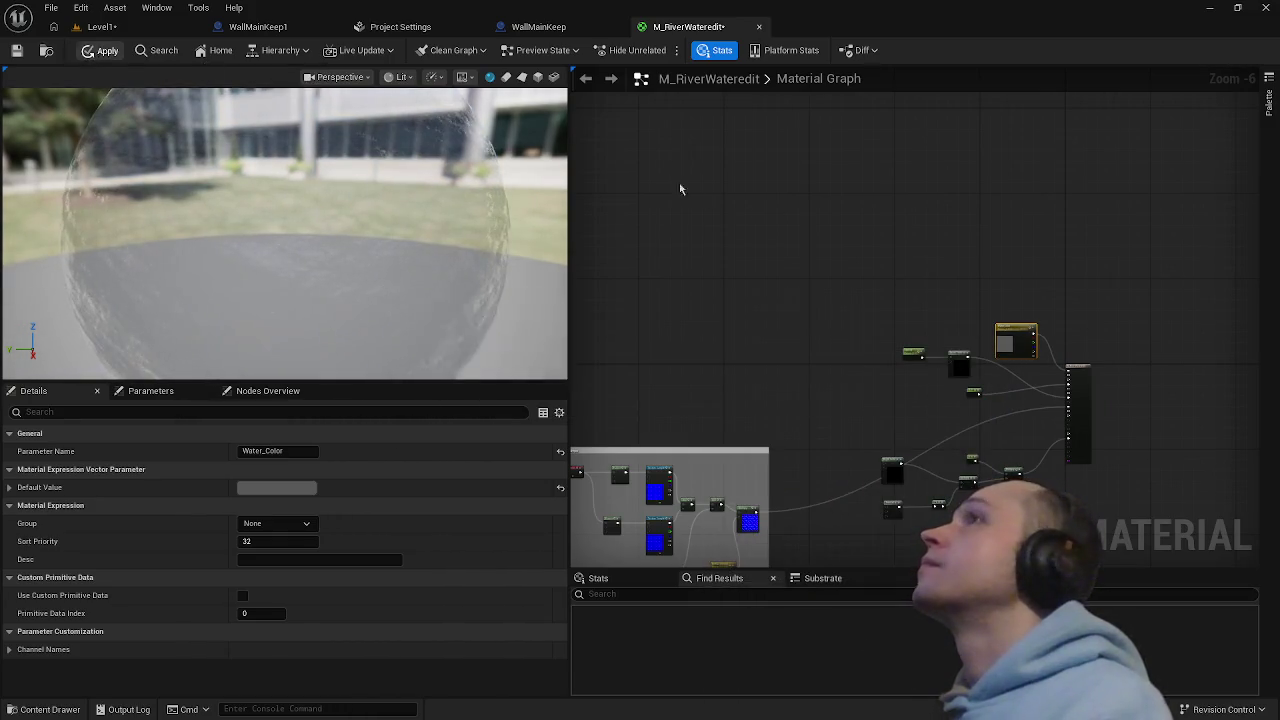
- Save all changes via File > Save All and return to the Level1 map
scroll(825, 347, "down", 4)
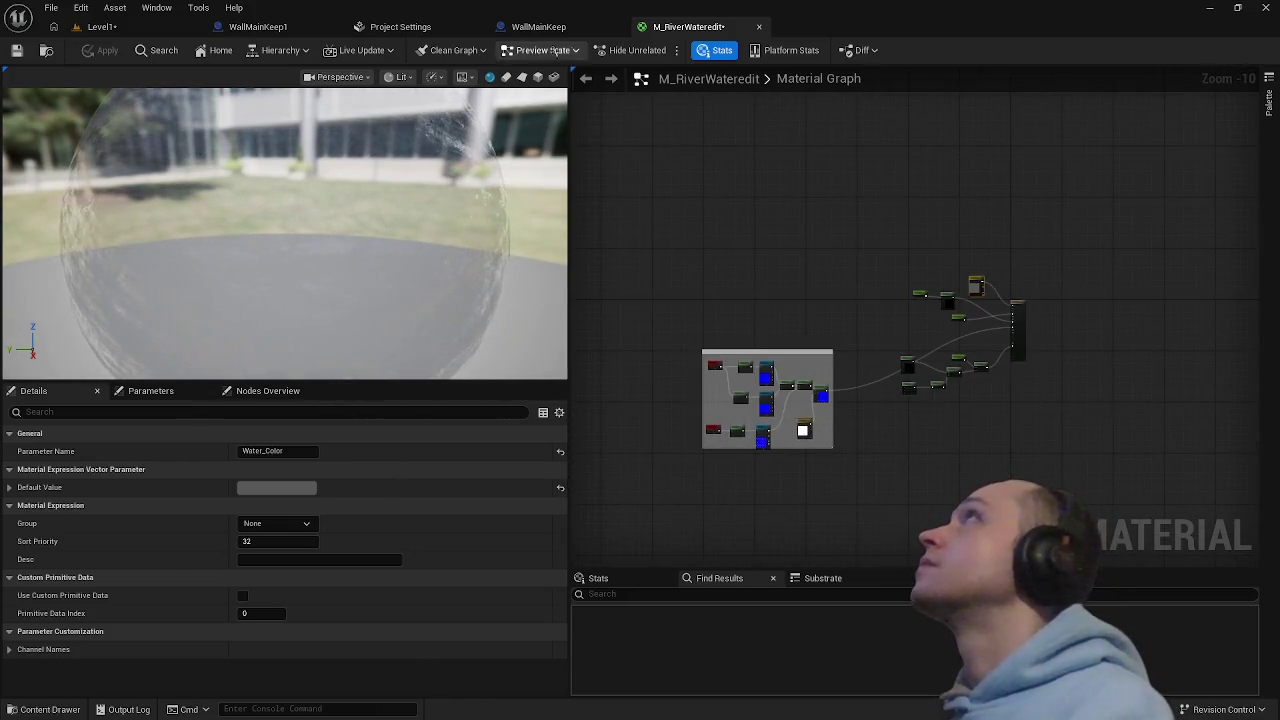
left_click(50, 7)
mouse_move(81, 7)
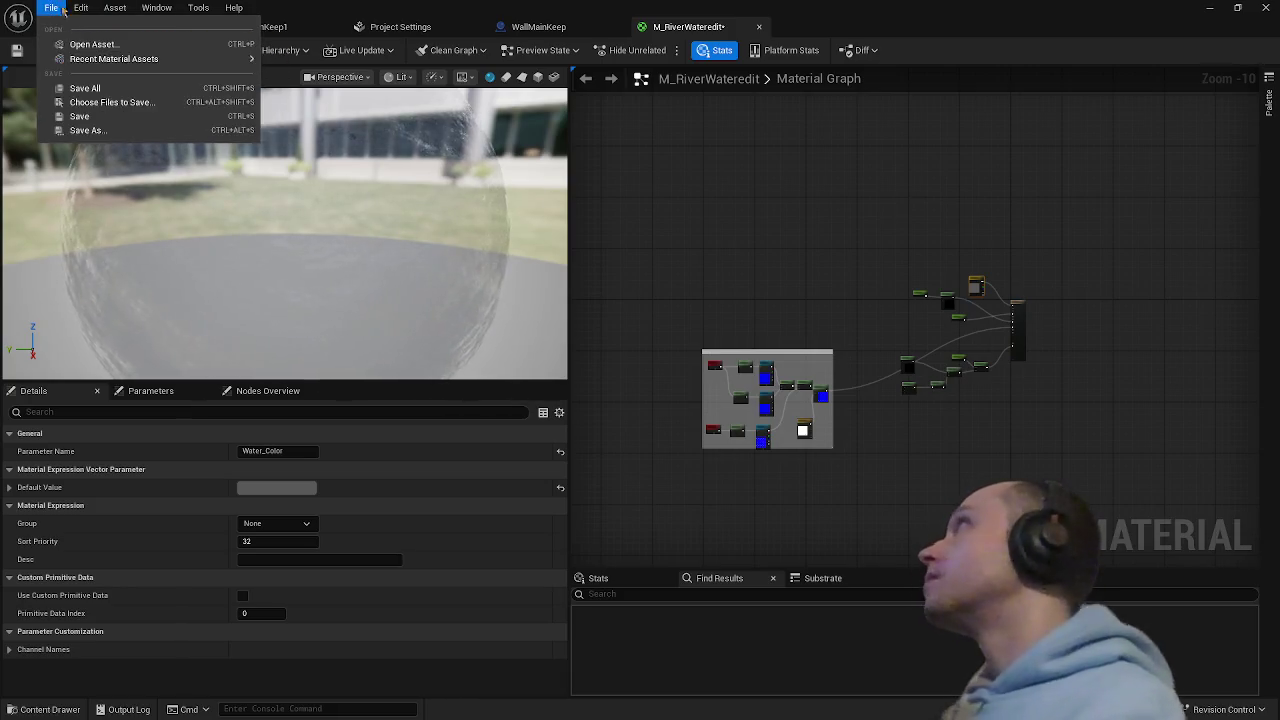
left_click(70, 89)
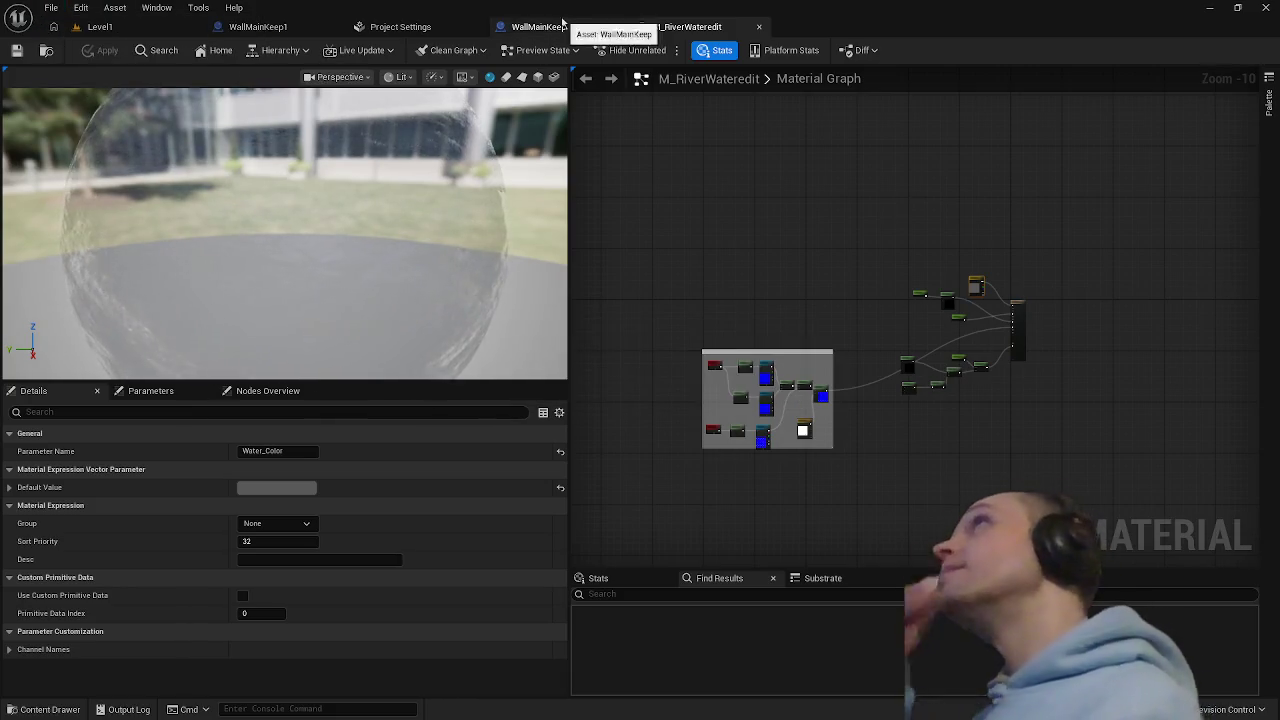
left_click(133, 30)
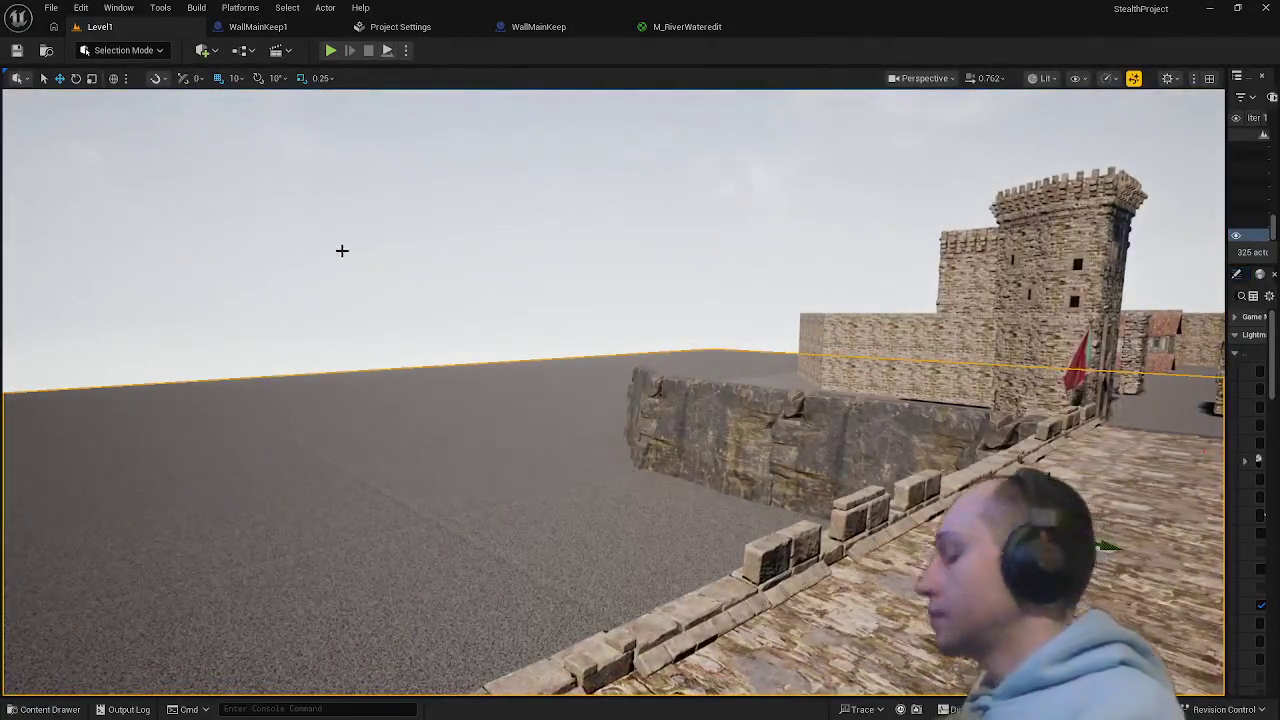
- Set the Water component's Element 0 to M_RiverWateredit, compile the Water blueprint, then return to Level1
key("ctrl+space")
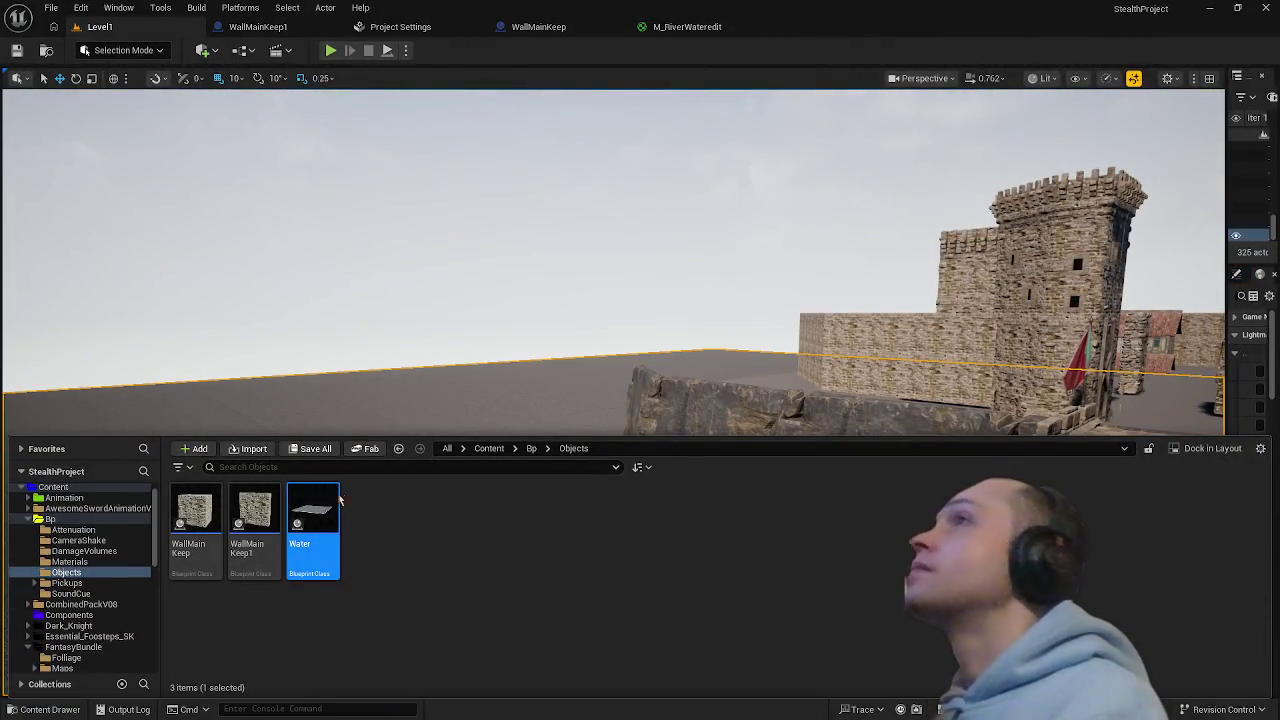
double_click(315, 515)
left_click(80, 164)
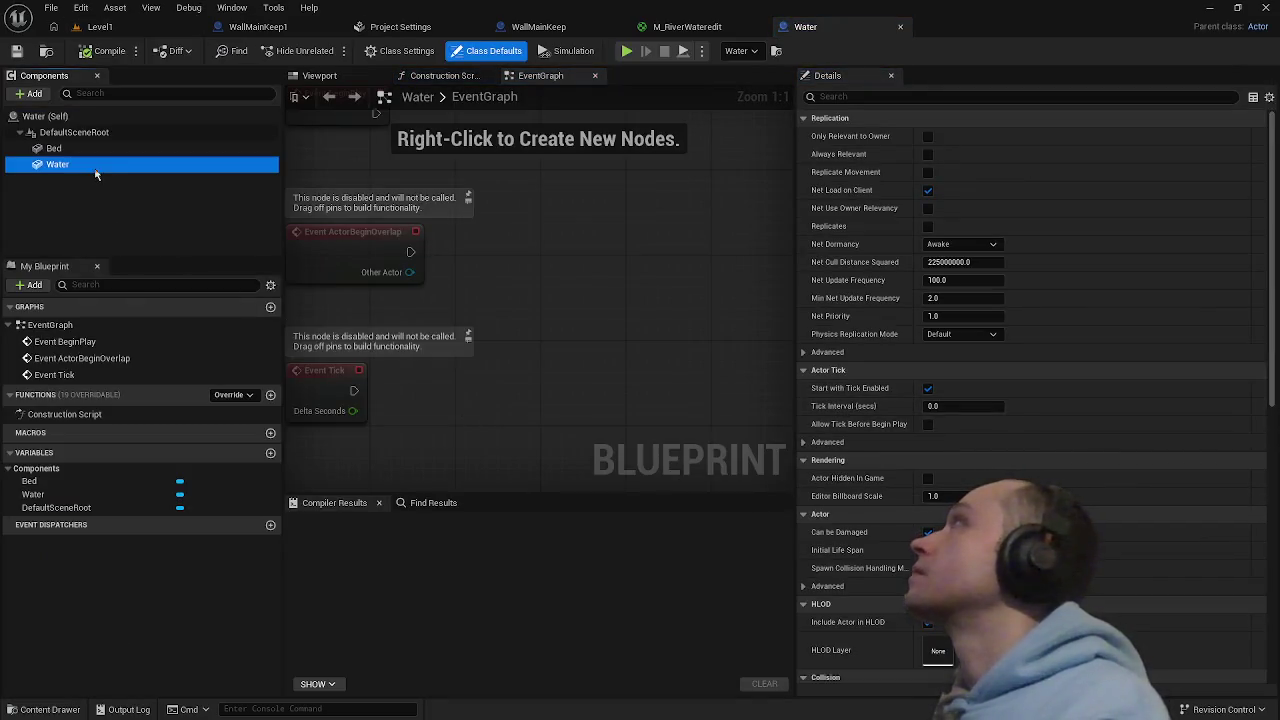
left_click(983, 408)
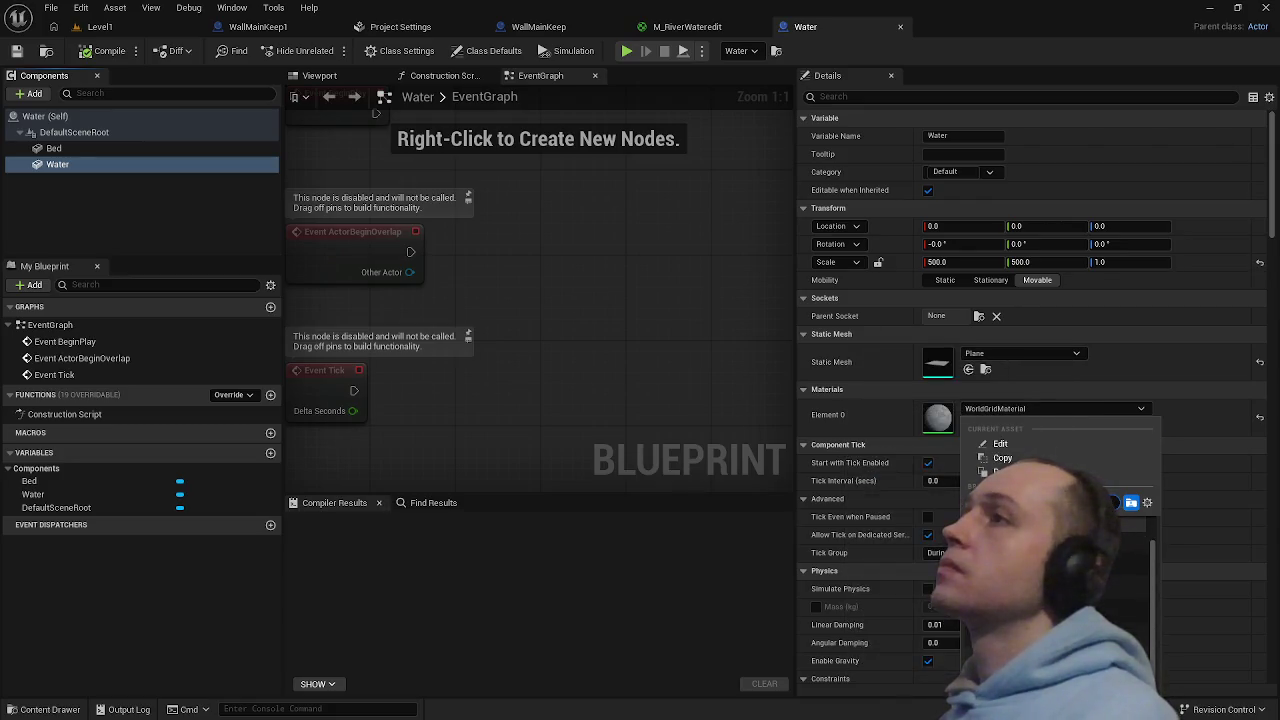
left_click(1080, 540)
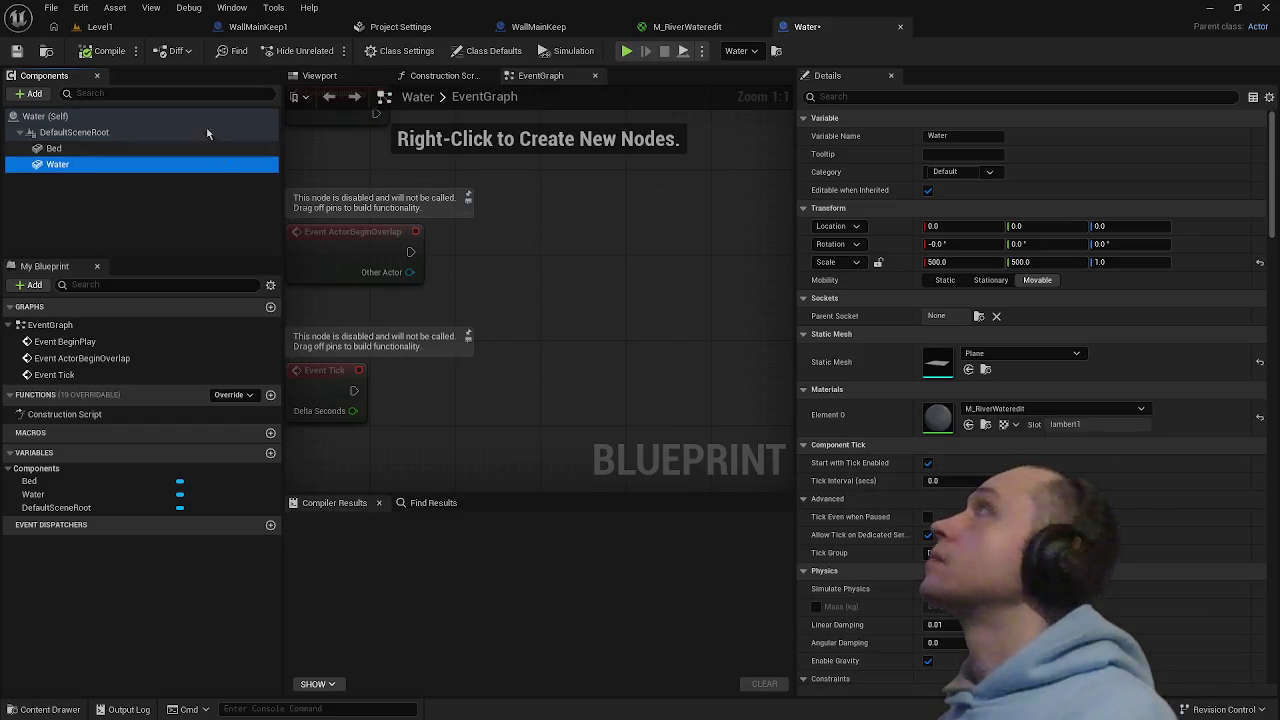
left_click(105, 50)
left_click(100, 26)
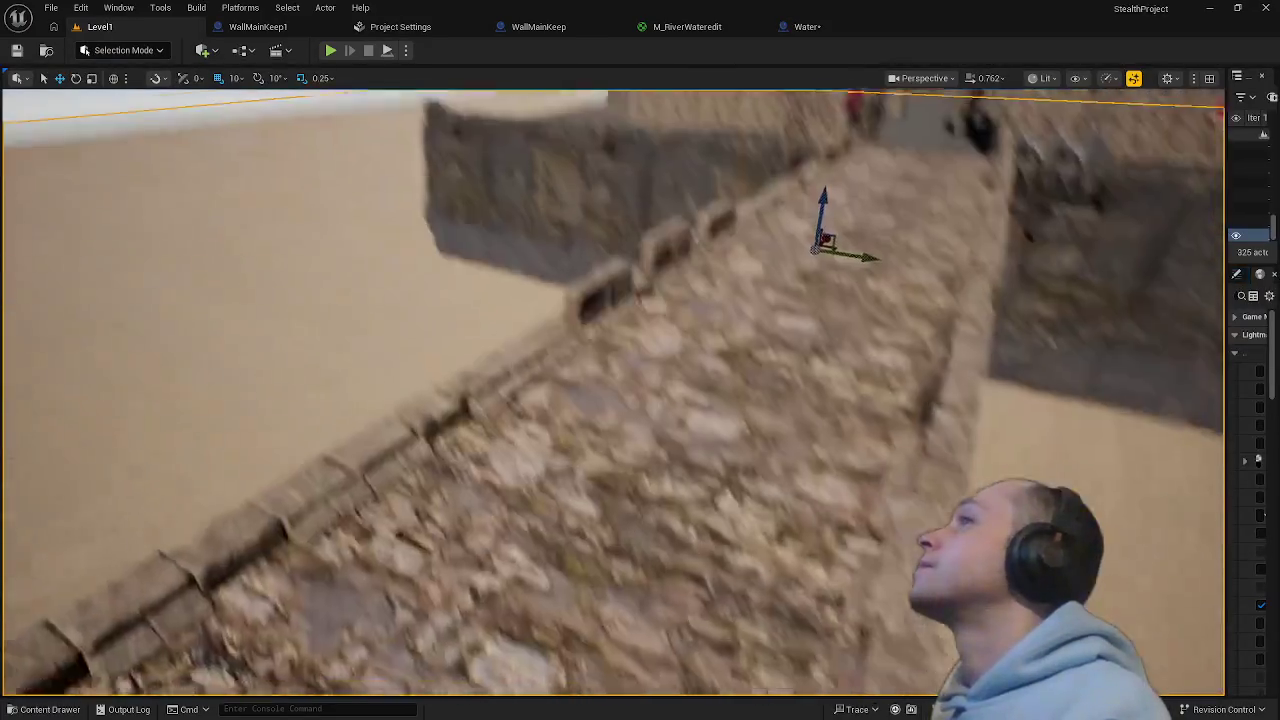
- Play from a spot on the castle wall, run along its top, then stop and reopen the Water blueprint
right_click(600, 114)
left_click(686, 551)
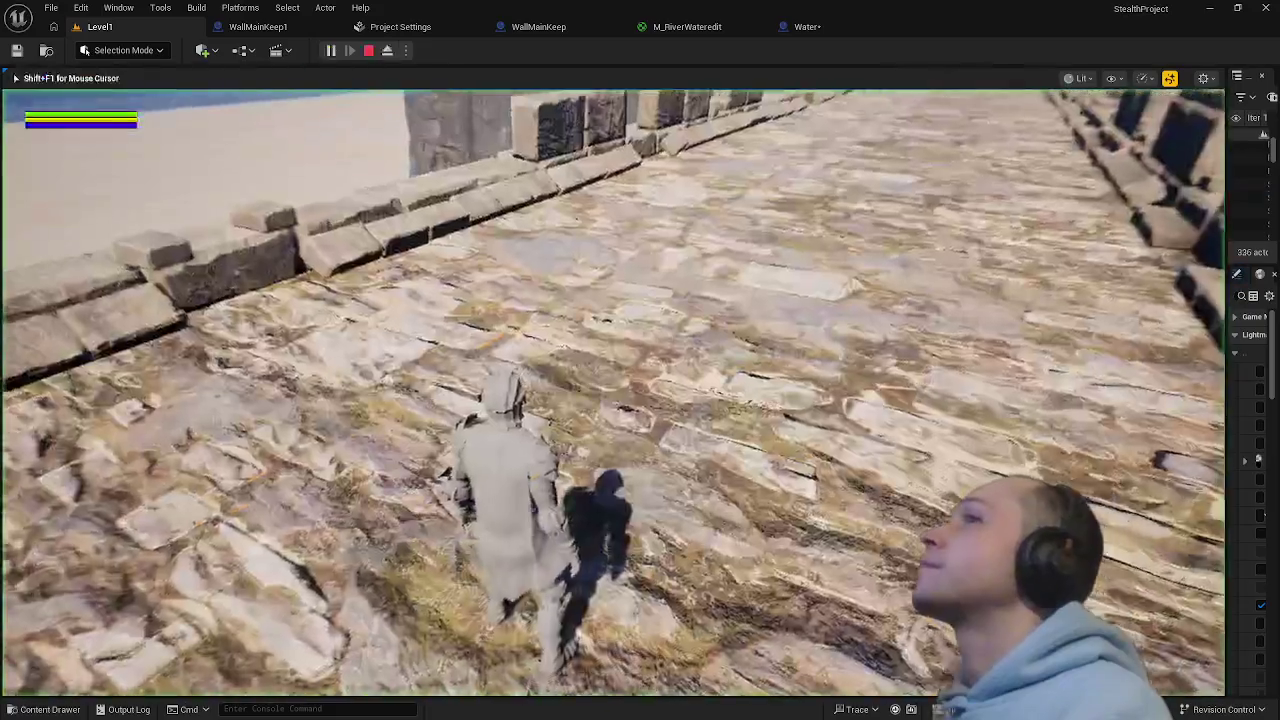
key("w")
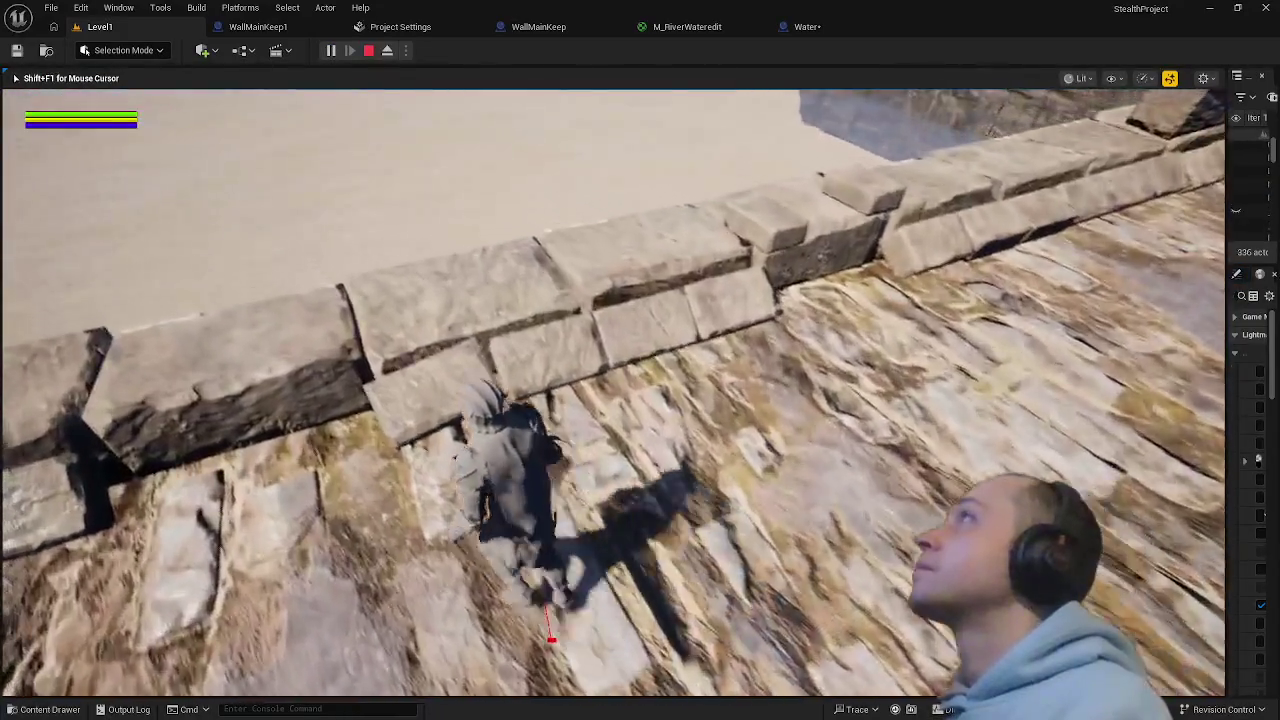
key("space")
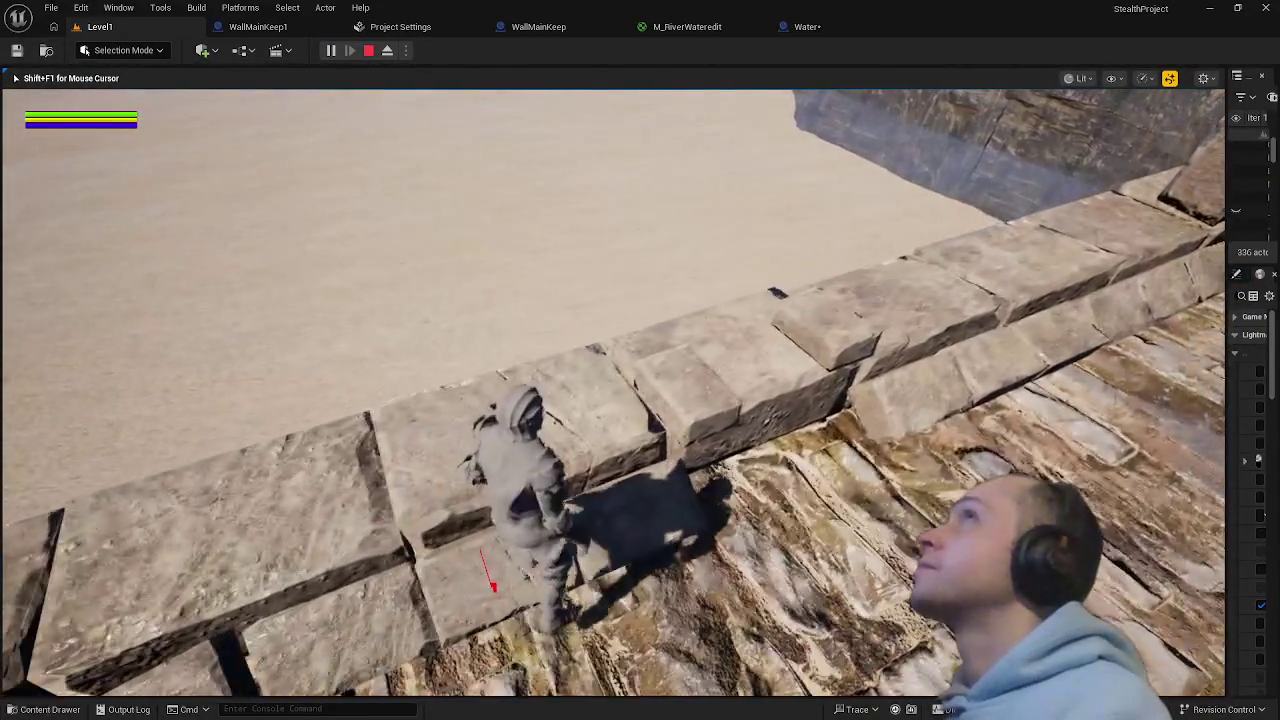
key("w")
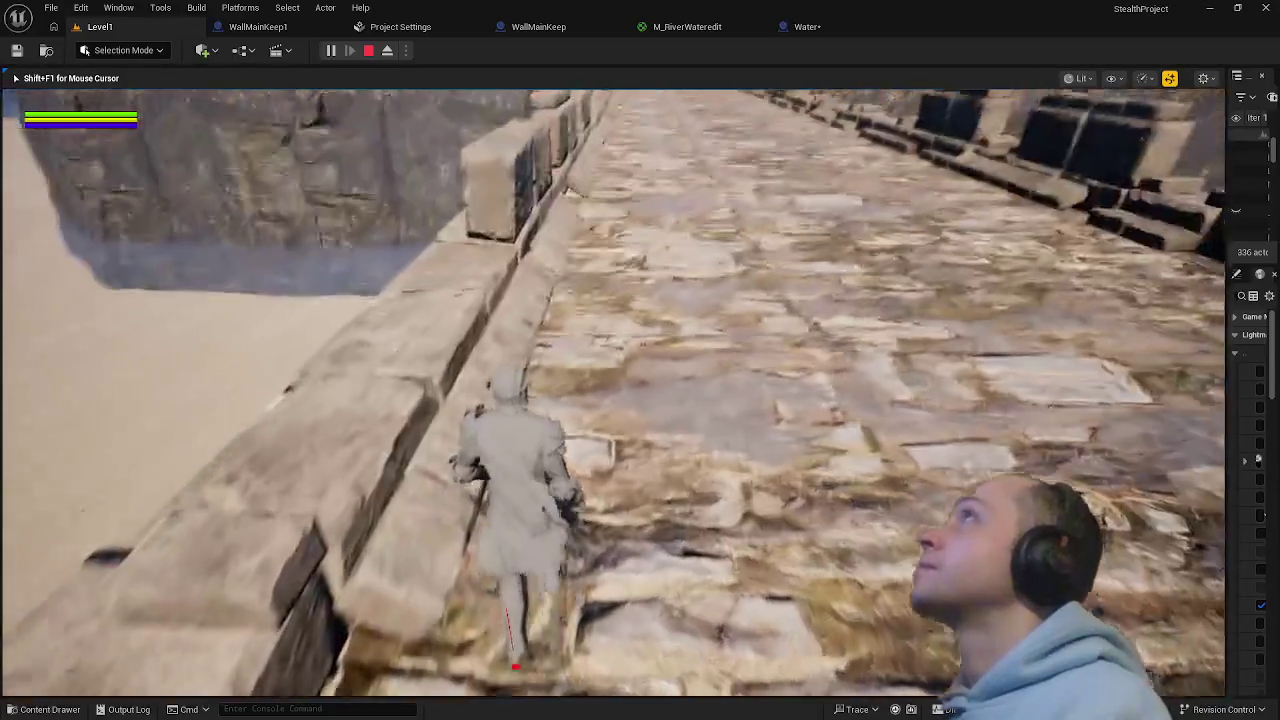
key("w")
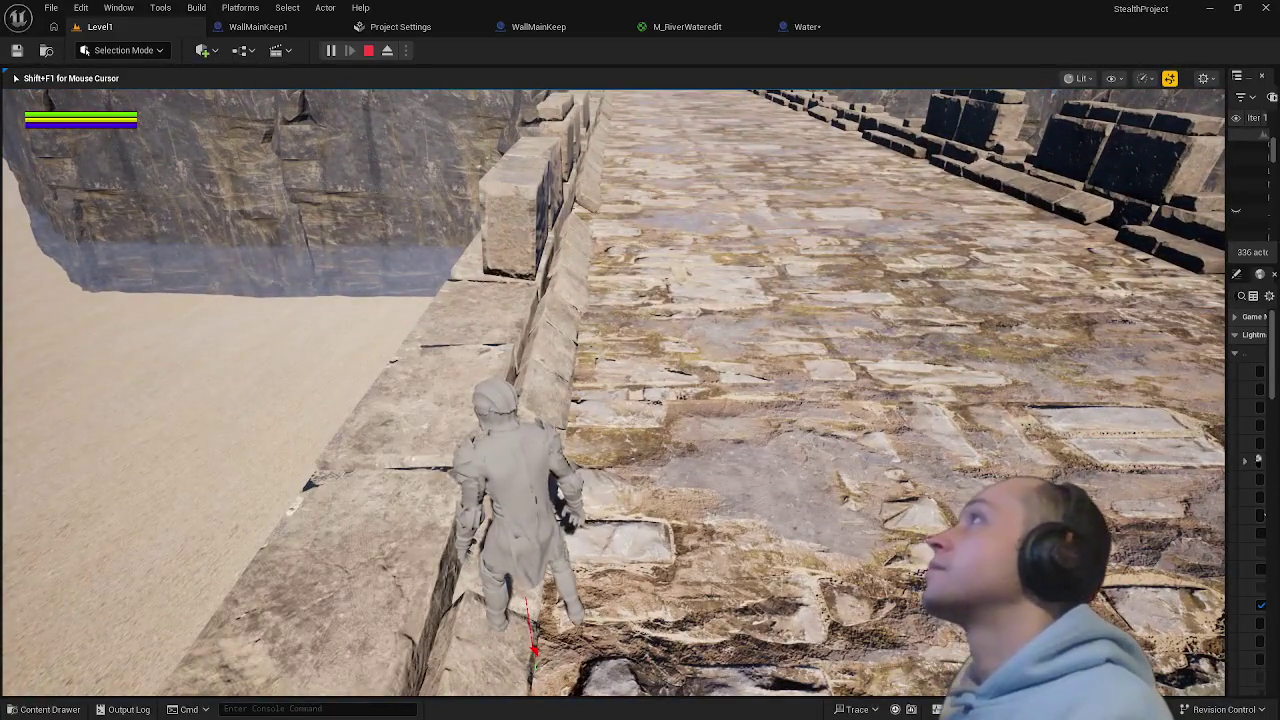
key("Escape")
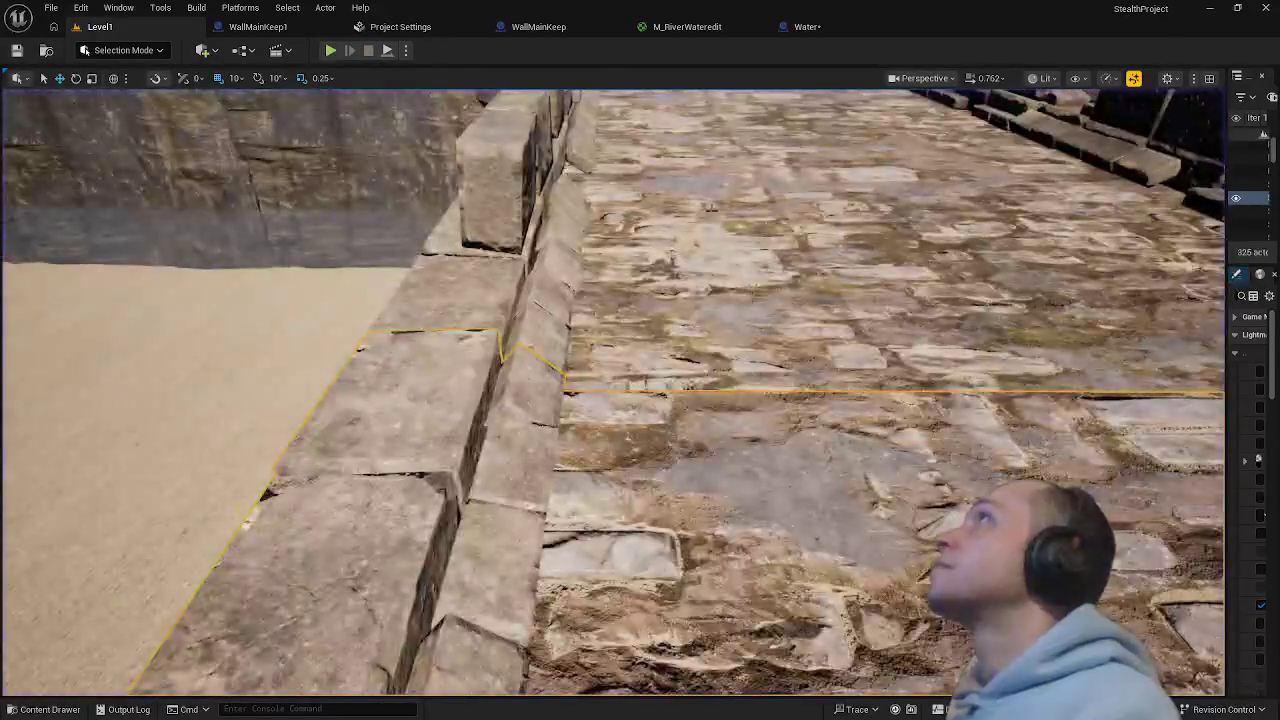
left_click(807, 26)
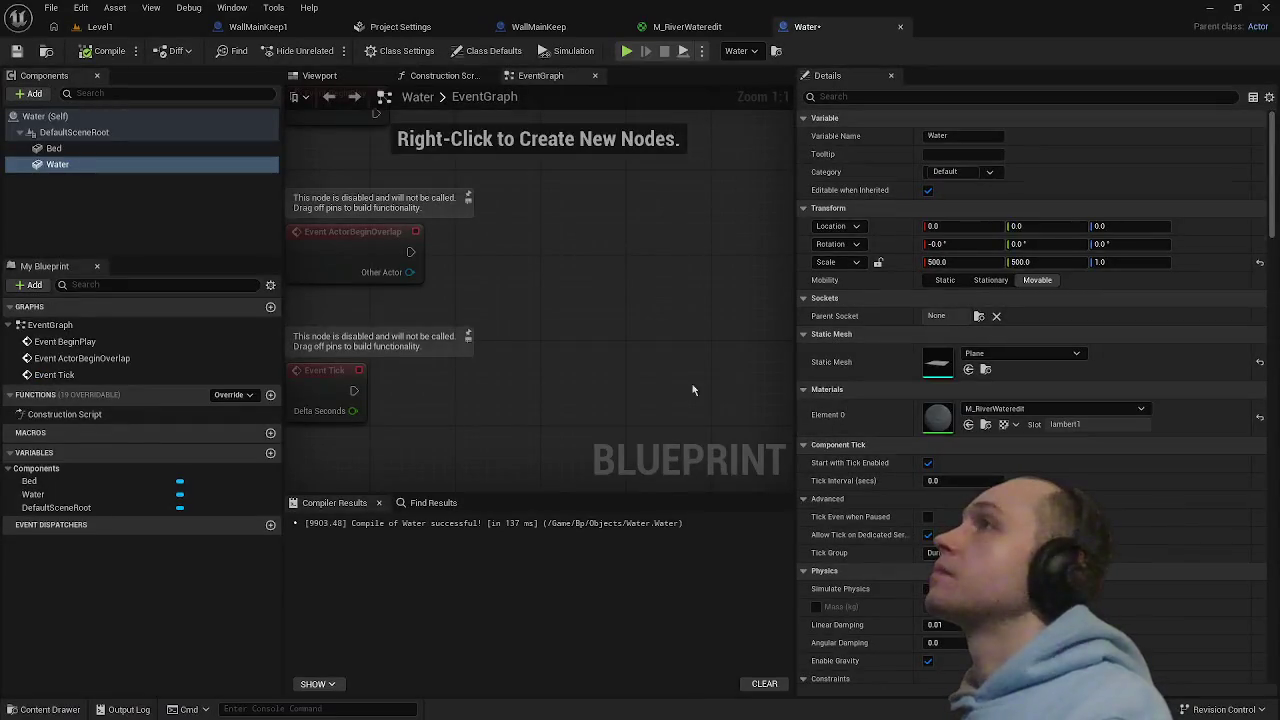
- Open M_RiverWateredit and set the bottom Panner's Speed X to 0.01
key("ctrl+space")
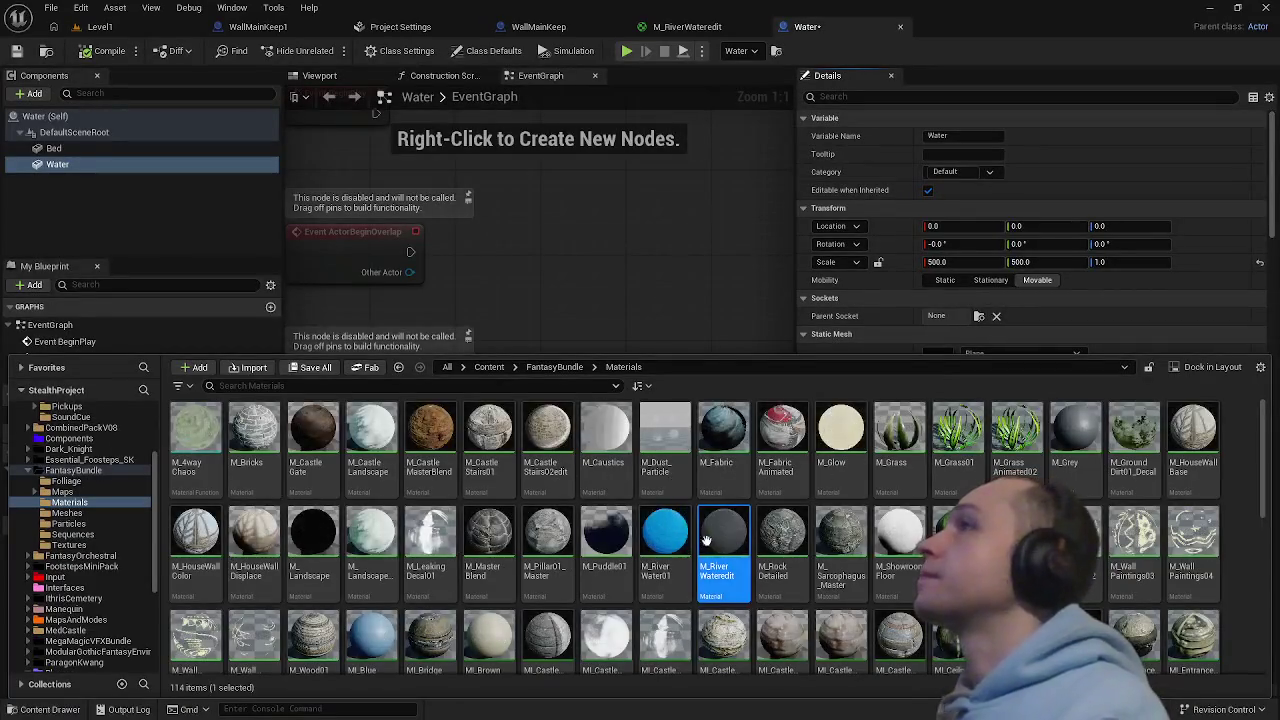
double_click(707, 540)
scroll(653, 435, "down", 1)
scroll(697, 433, "up", 4)
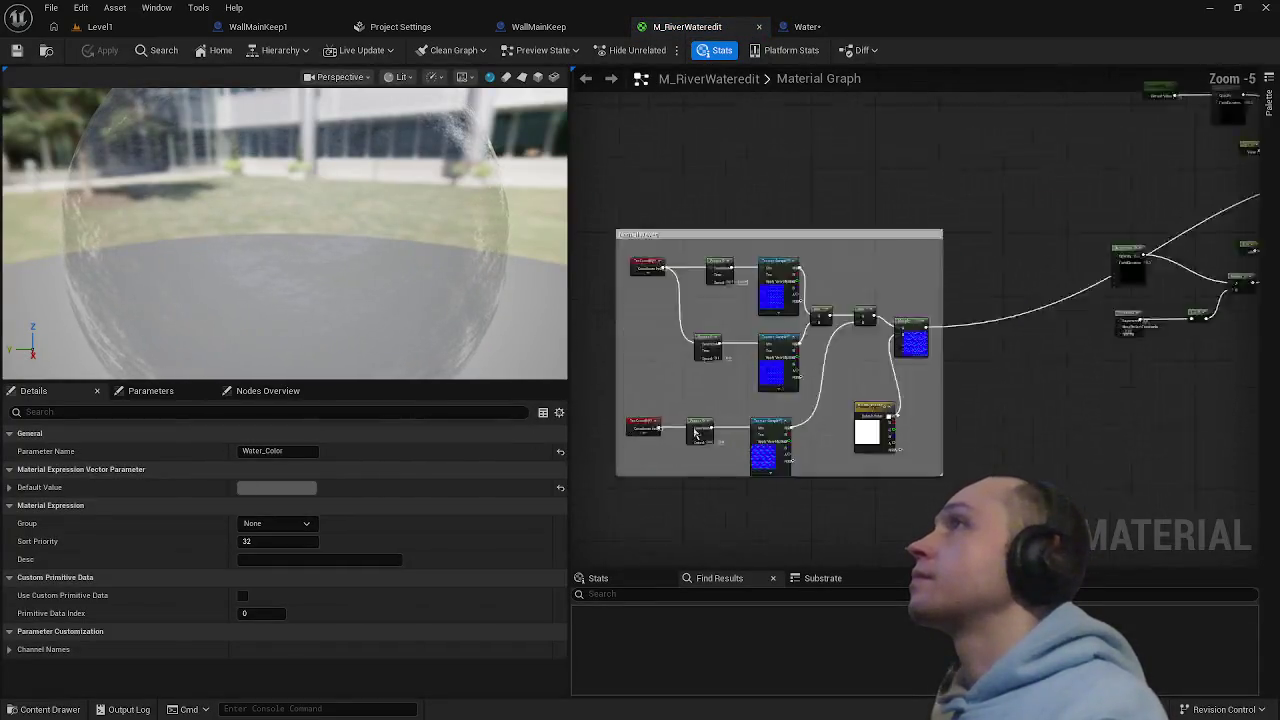
scroll(697, 433, "up", 3)
left_click(688, 433)
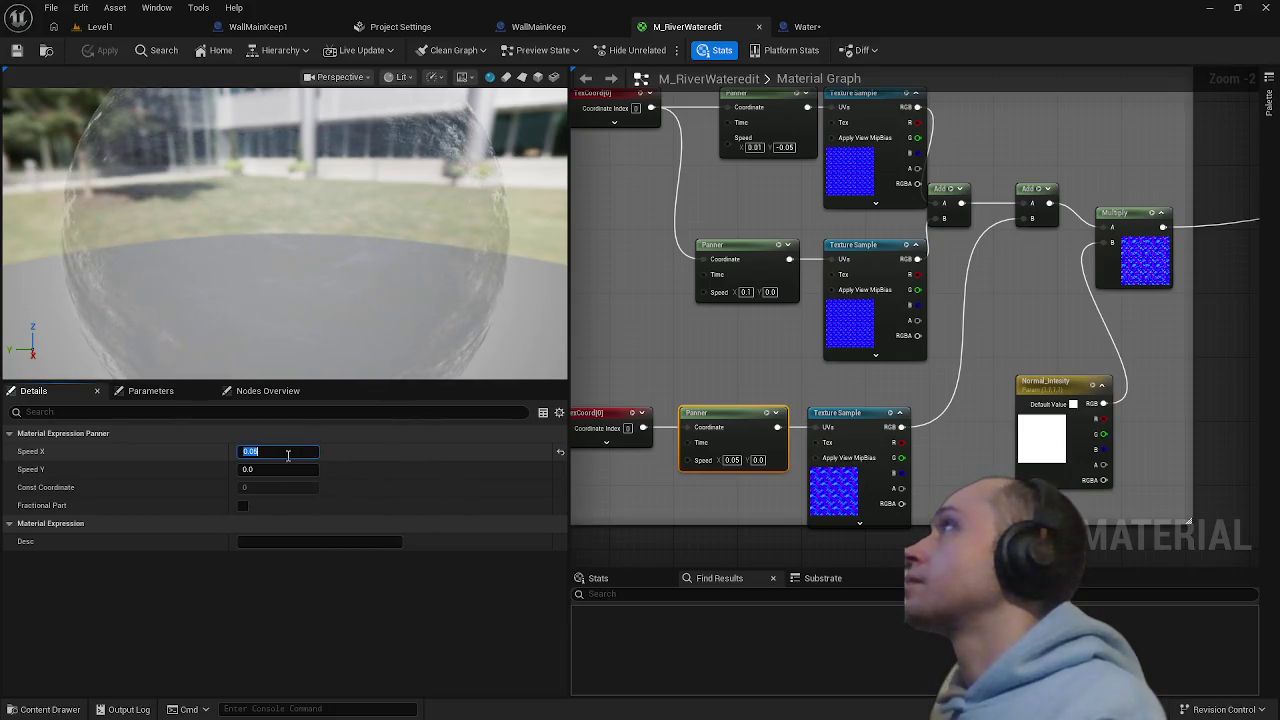
type("0.01")
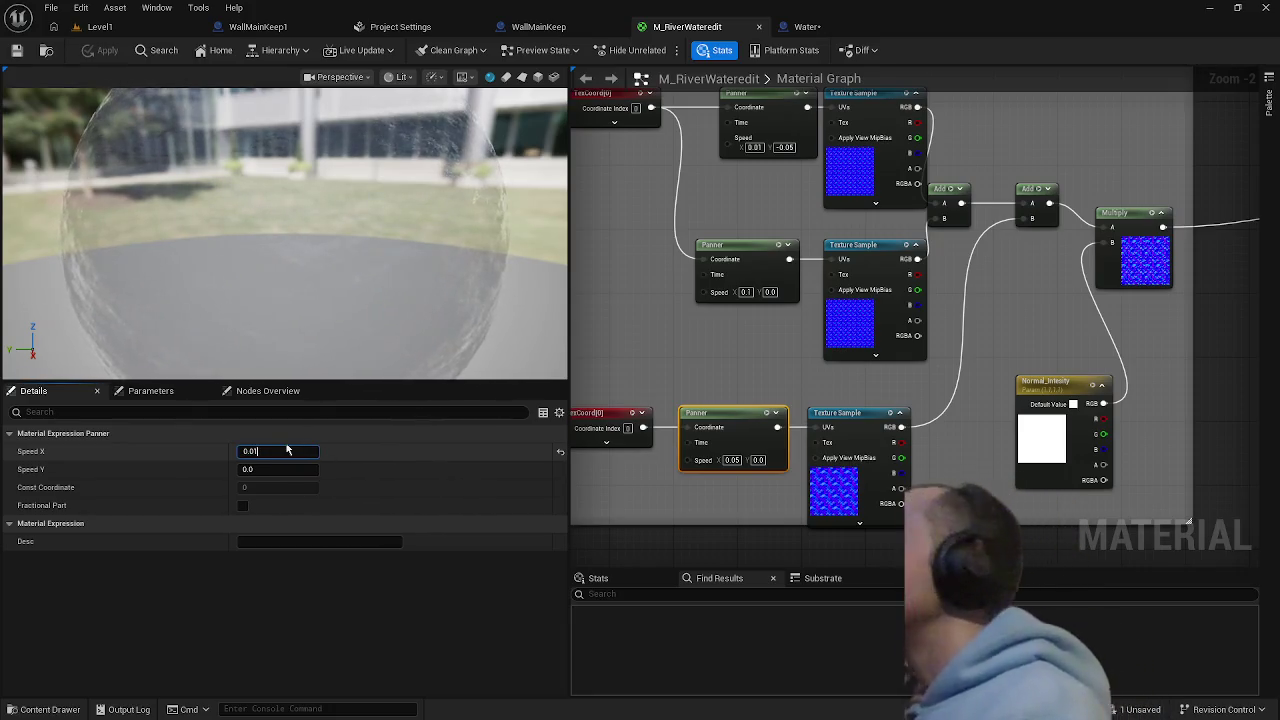
key("Return")
- Set the top Panner's Speed X to 0.001 and apply the material changes
left_click(740, 268)
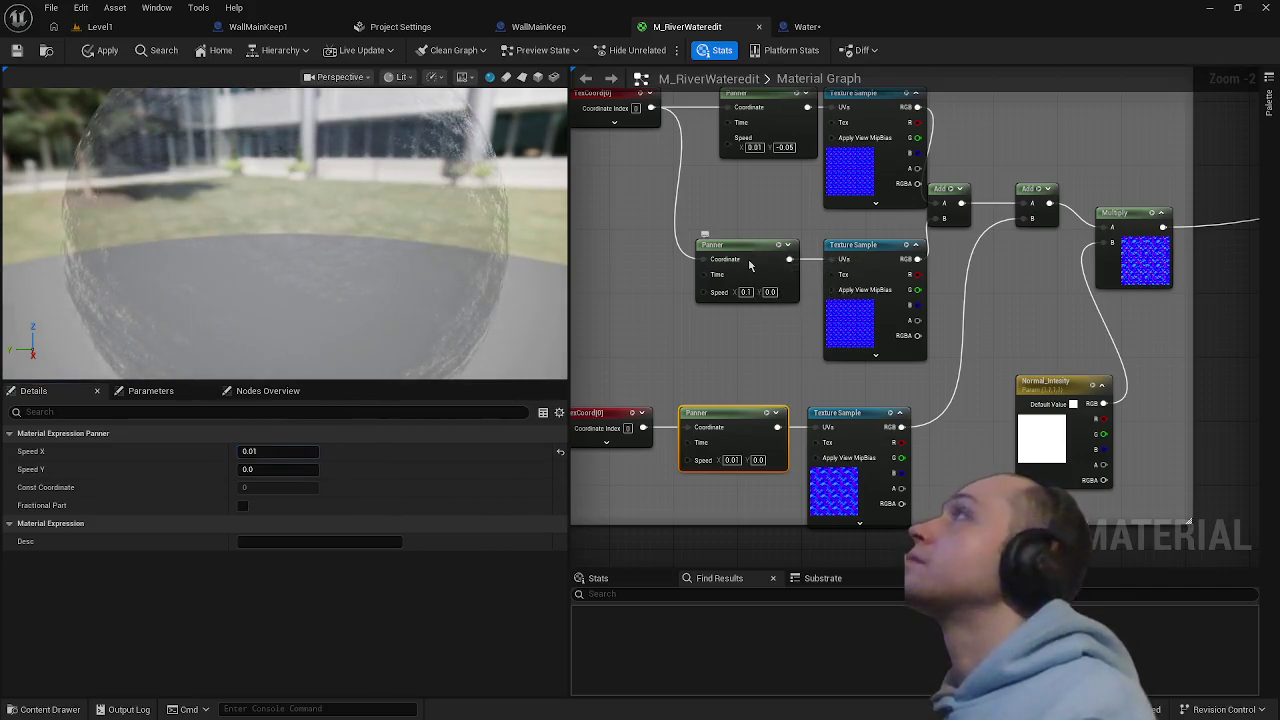
left_click(773, 119)
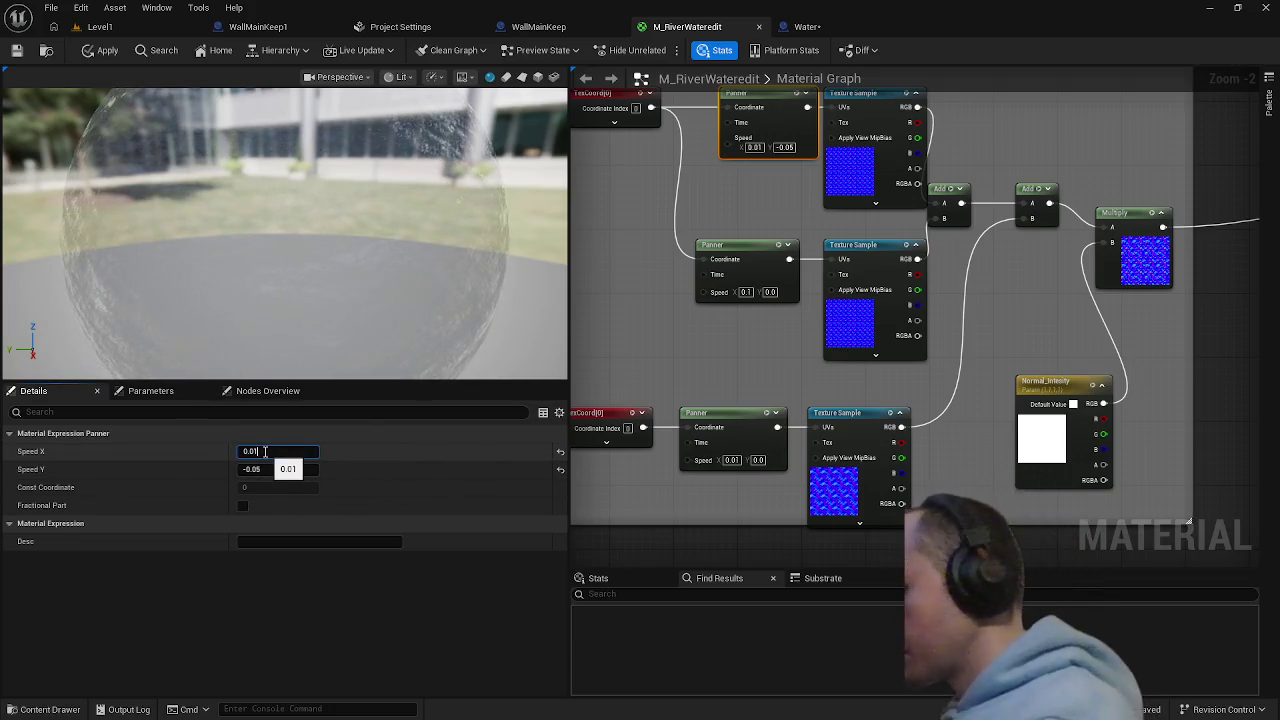
type("1")
key("Return")
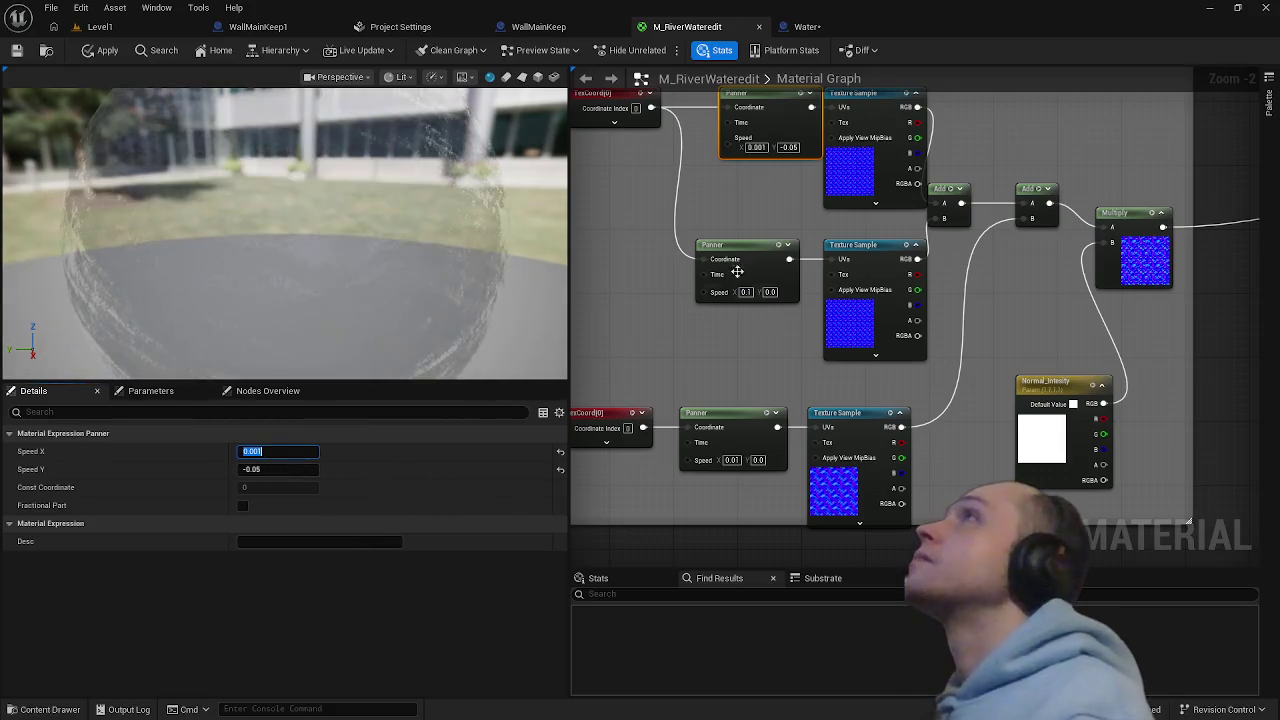
left_click(746, 260)
type("0.01")
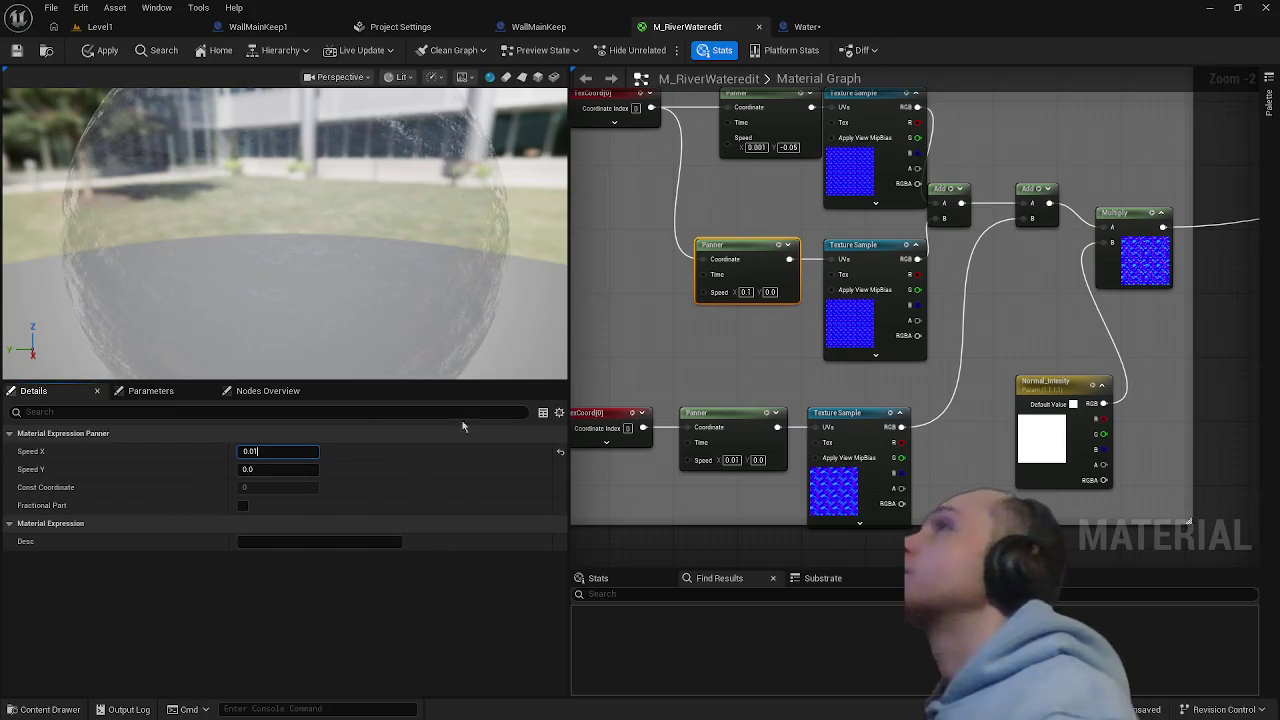
left_click(98, 50)
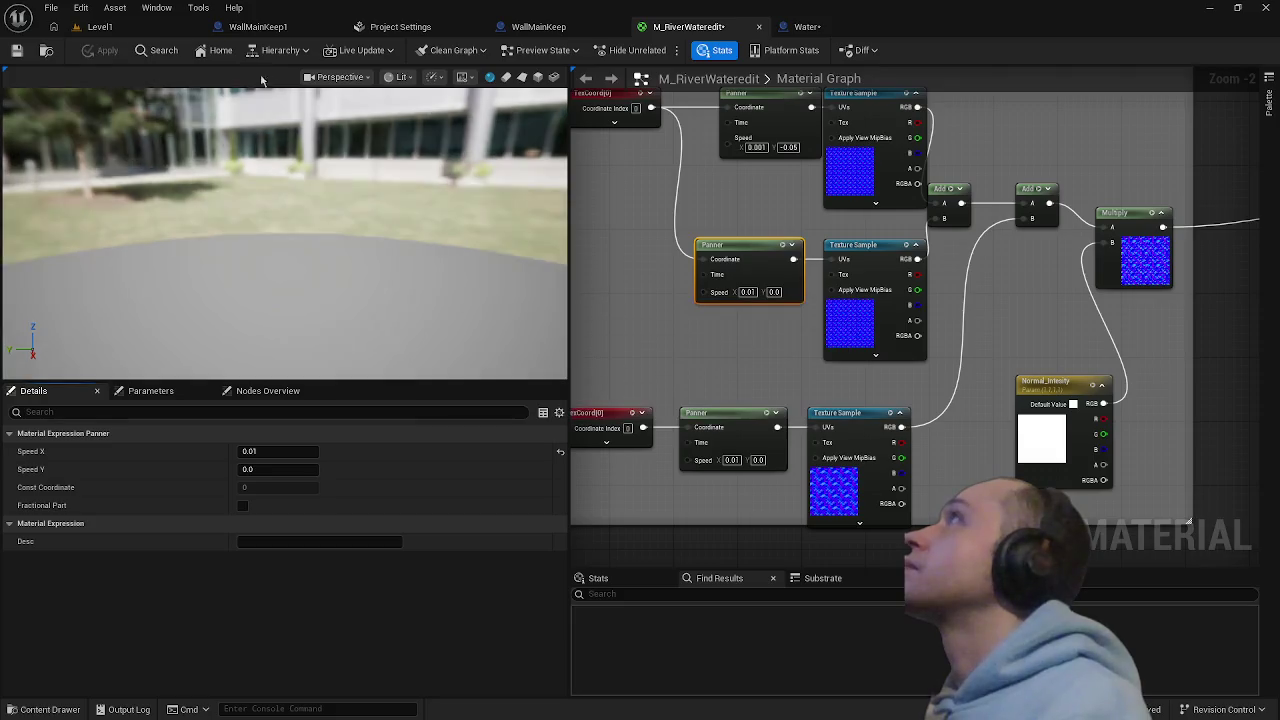
left_click(100, 27)
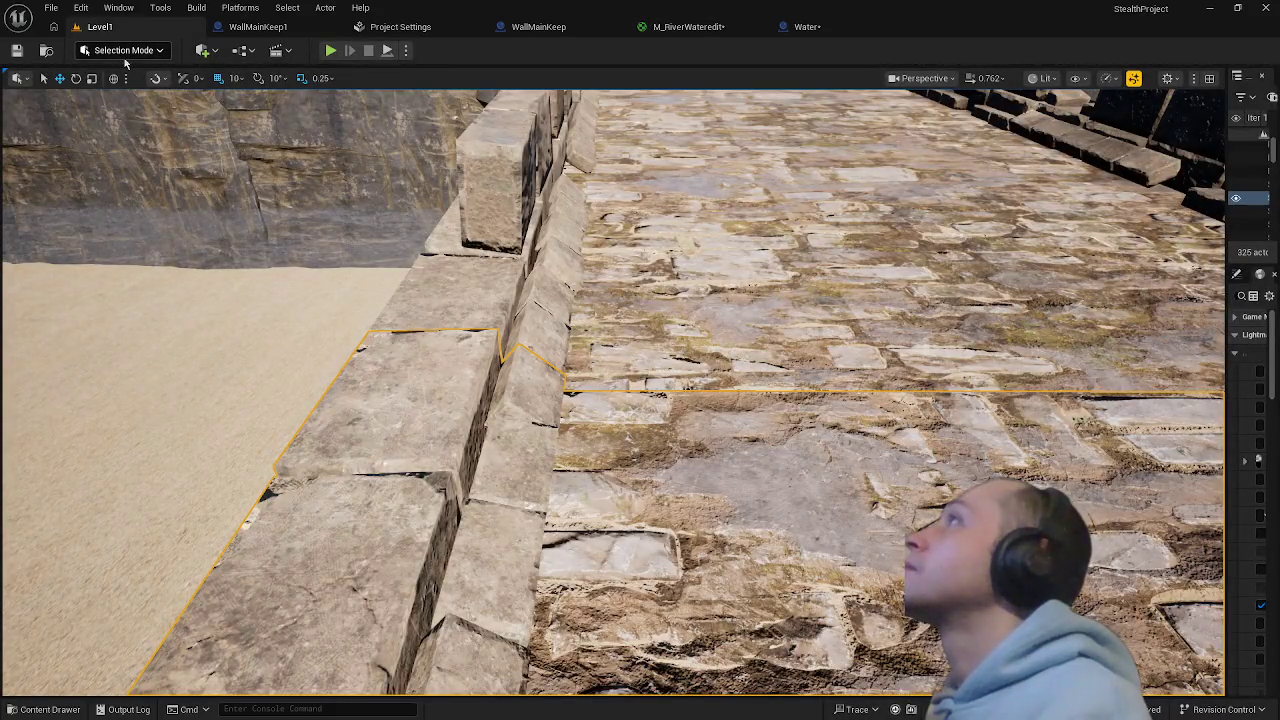
- Play from a spot on the castle wall, stop, and return to the Water blueprint
right_click(628, 580)
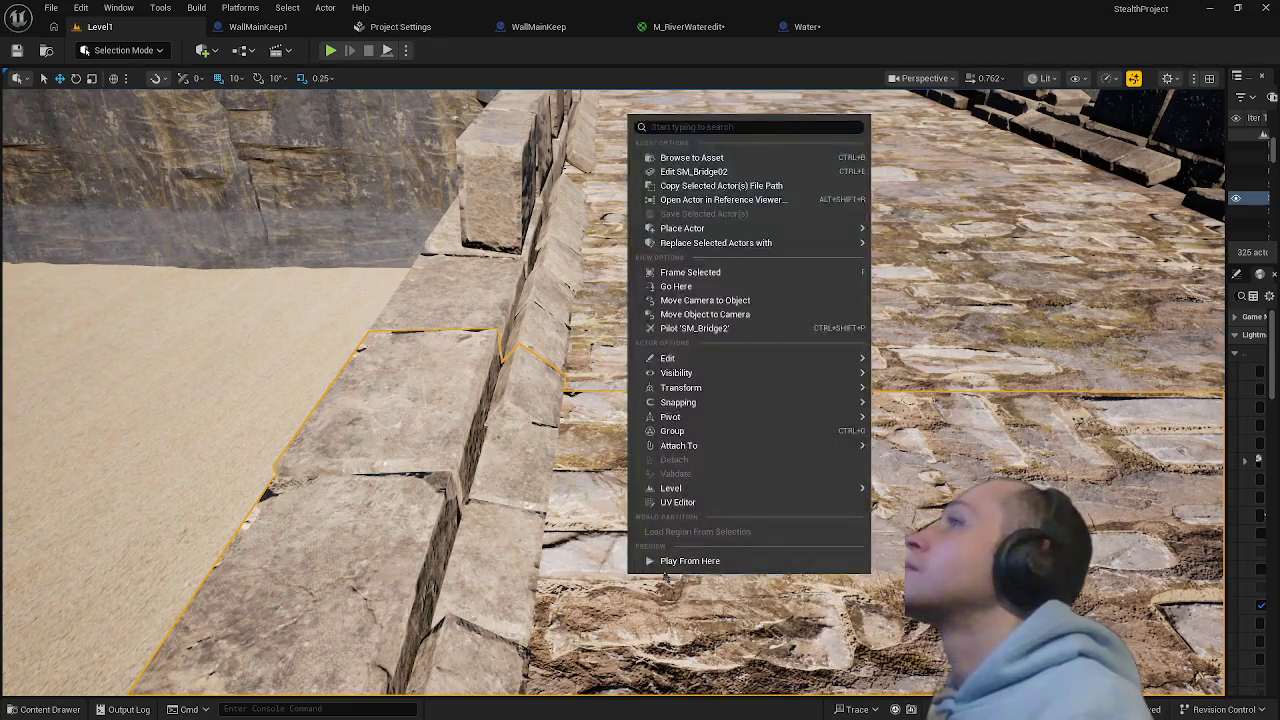
left_click(666, 565)
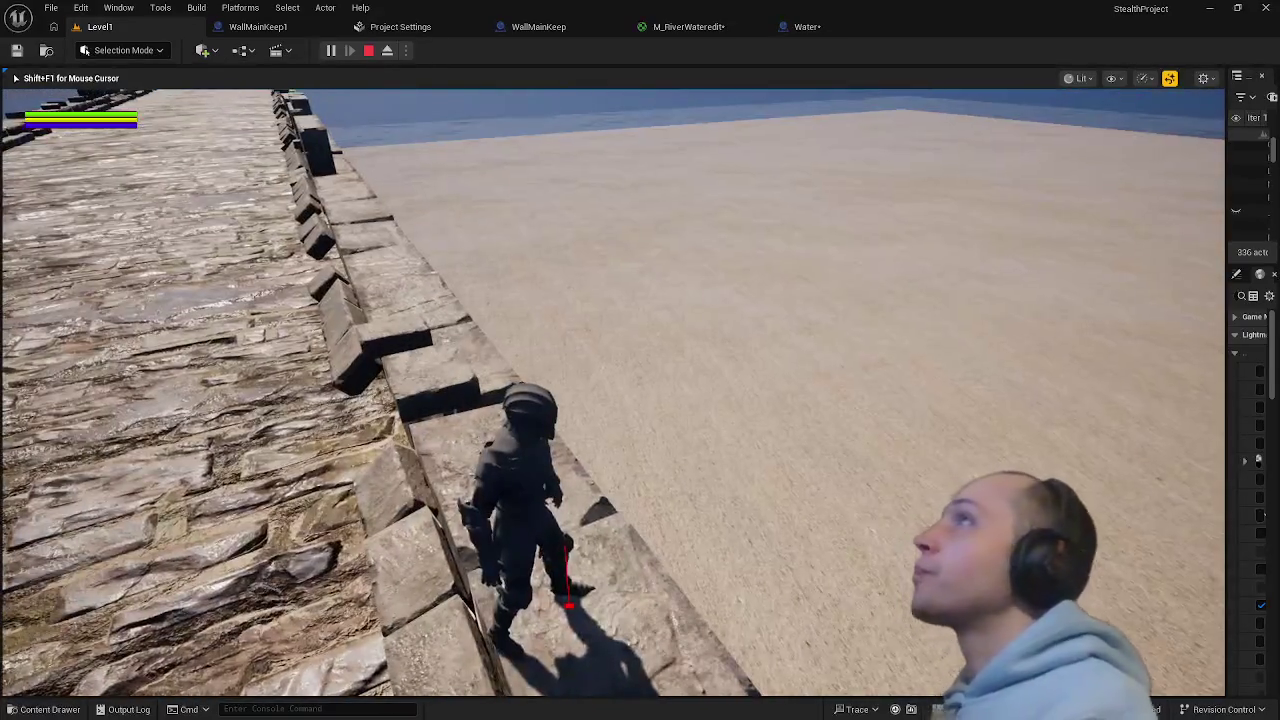
key("Escape")
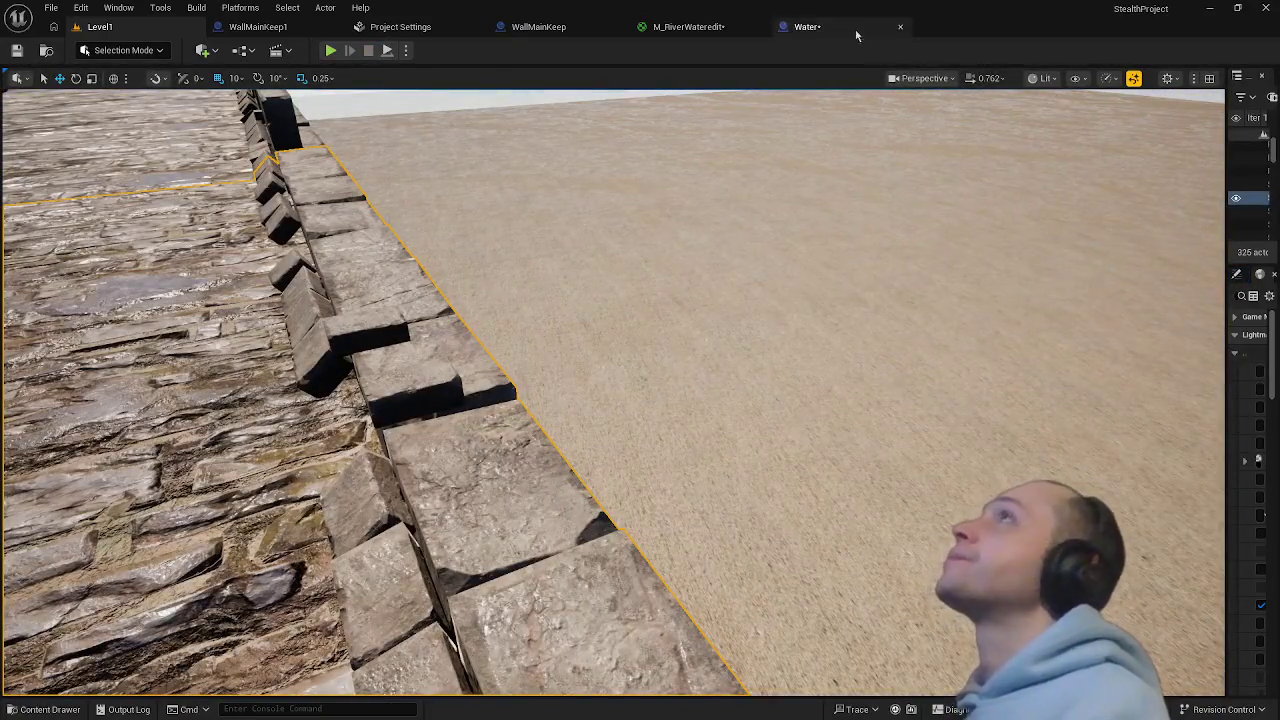
left_click(805, 26)
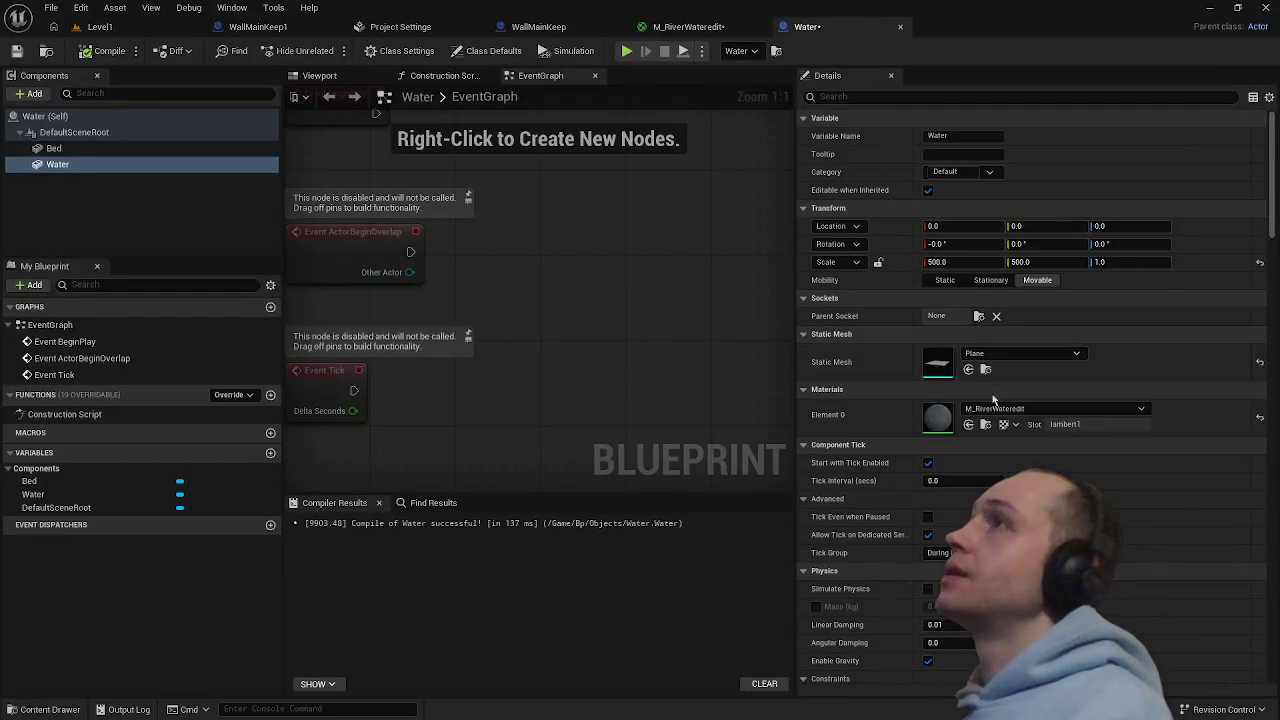
- Assign MI_Brown to the Water blueprint's Bed component in place of the rock material
left_click(80, 149)
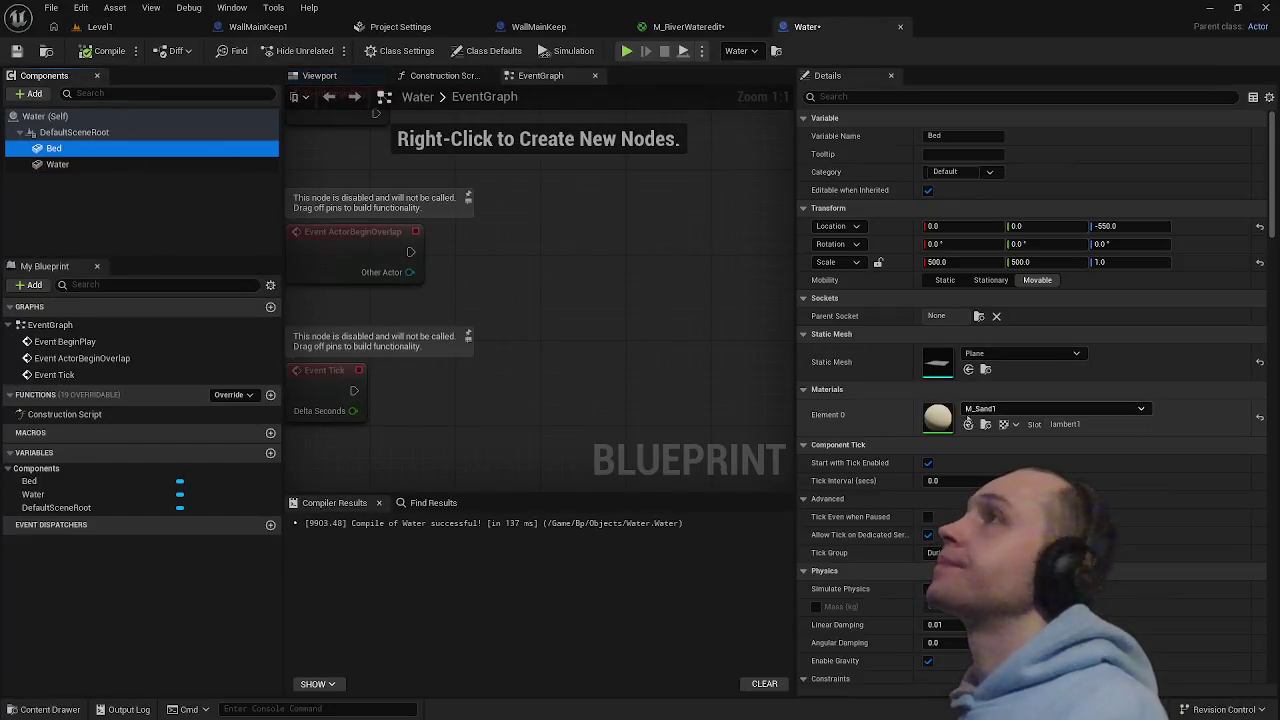
left_click(985, 425)
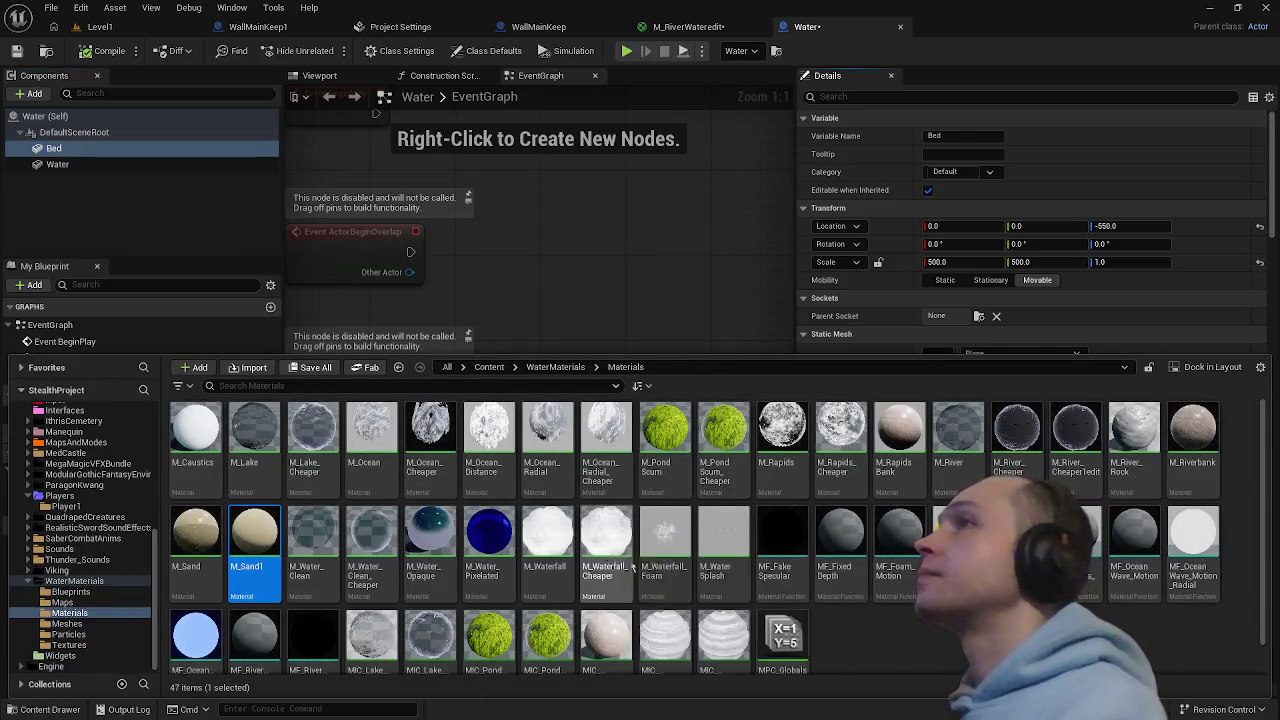
scroll(805, 556, "down", 1)
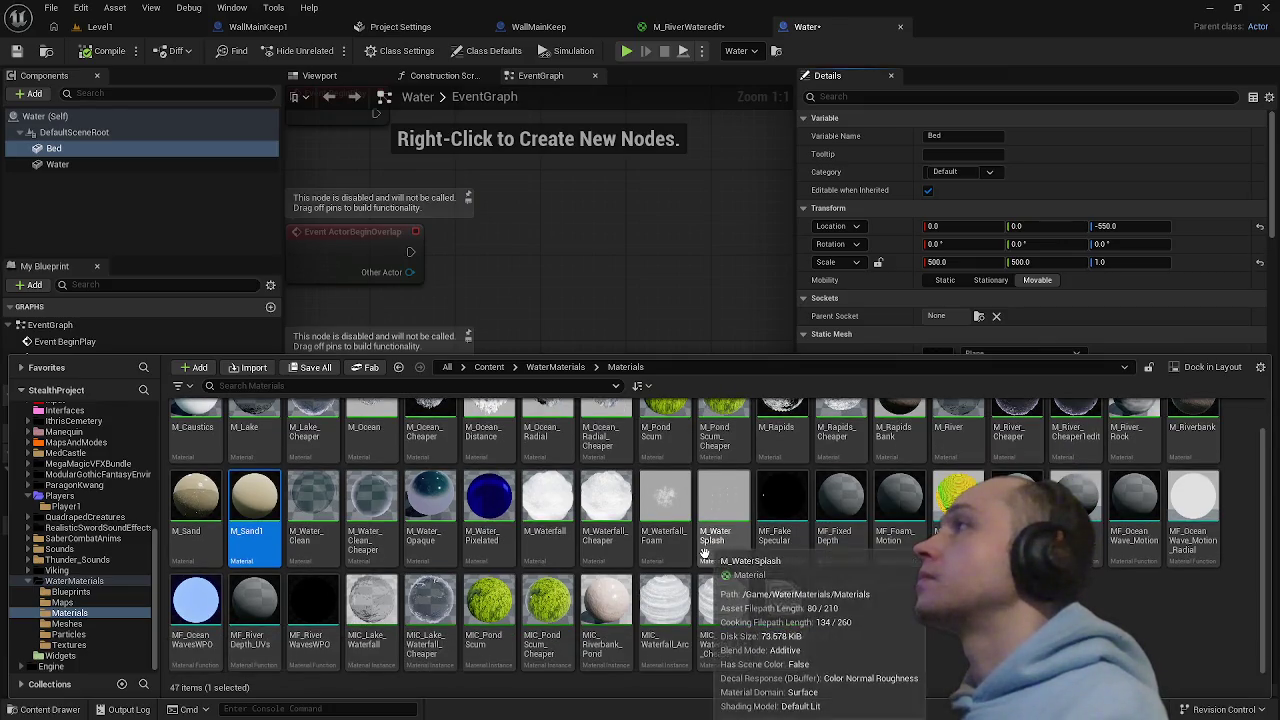
scroll(703, 553, "up", 1)
left_click(233, 384)
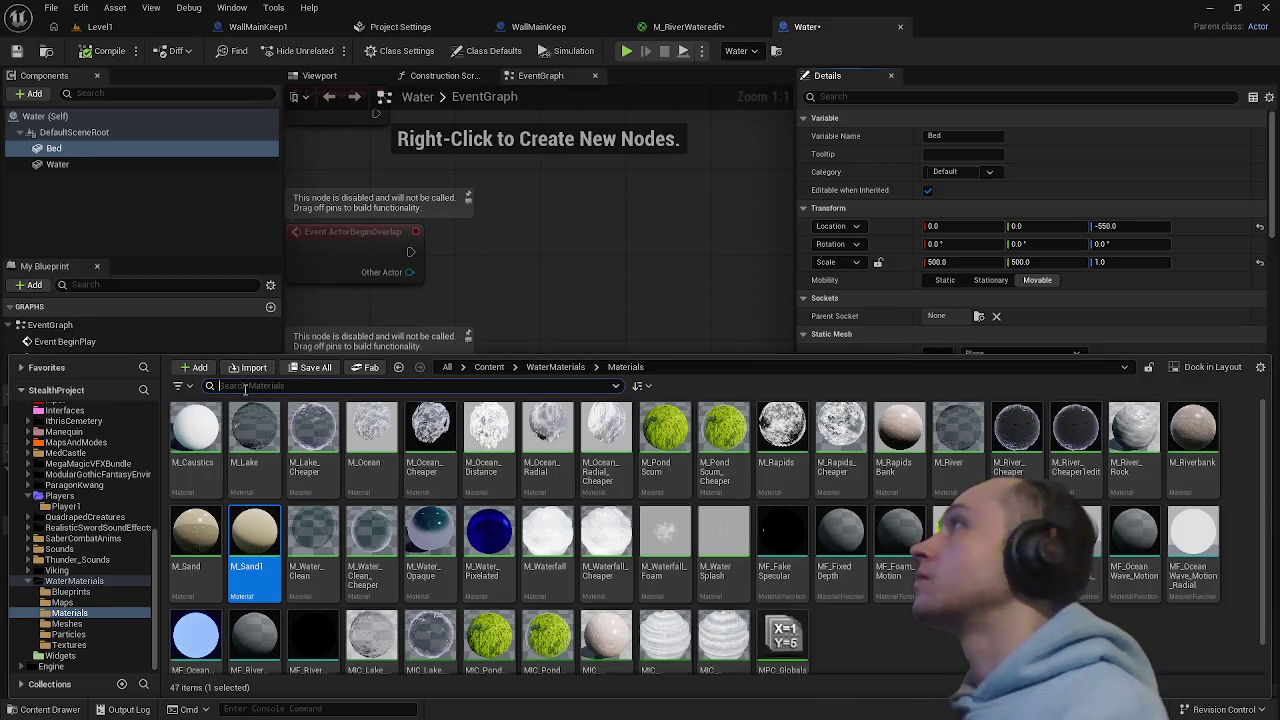
type("rocks")
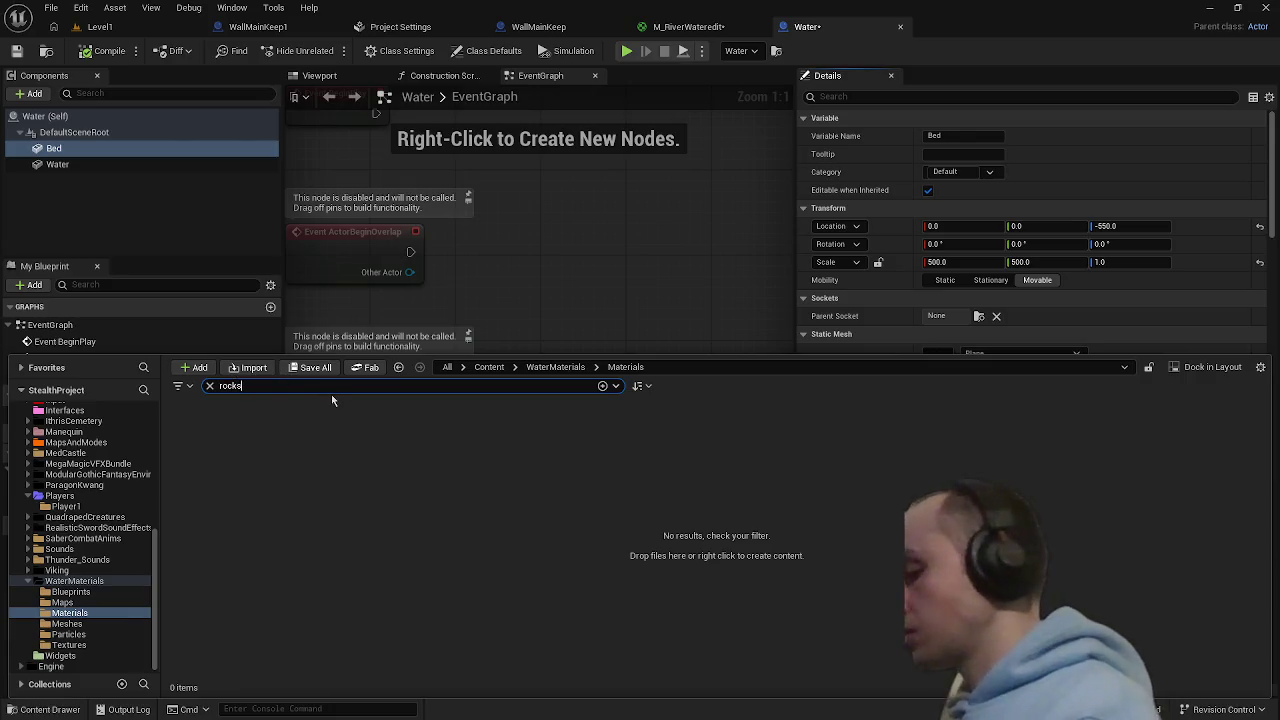
key("BackSpace")
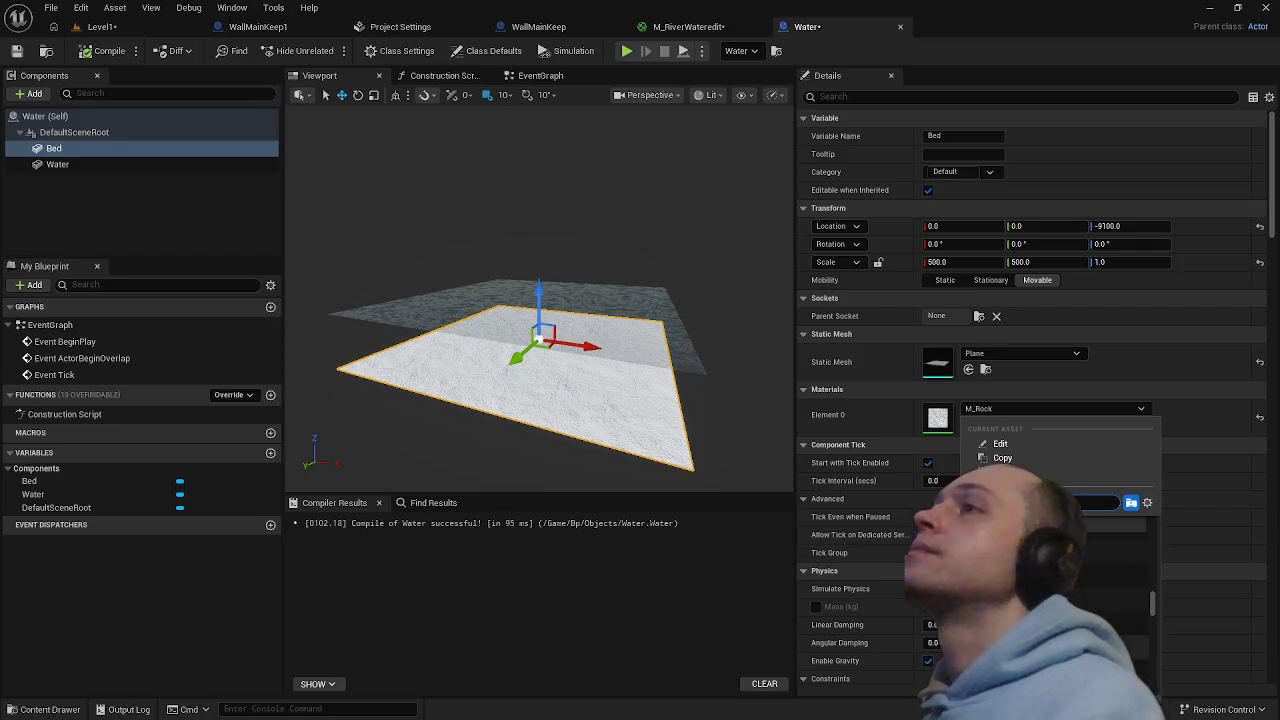
left_click(1099, 549)
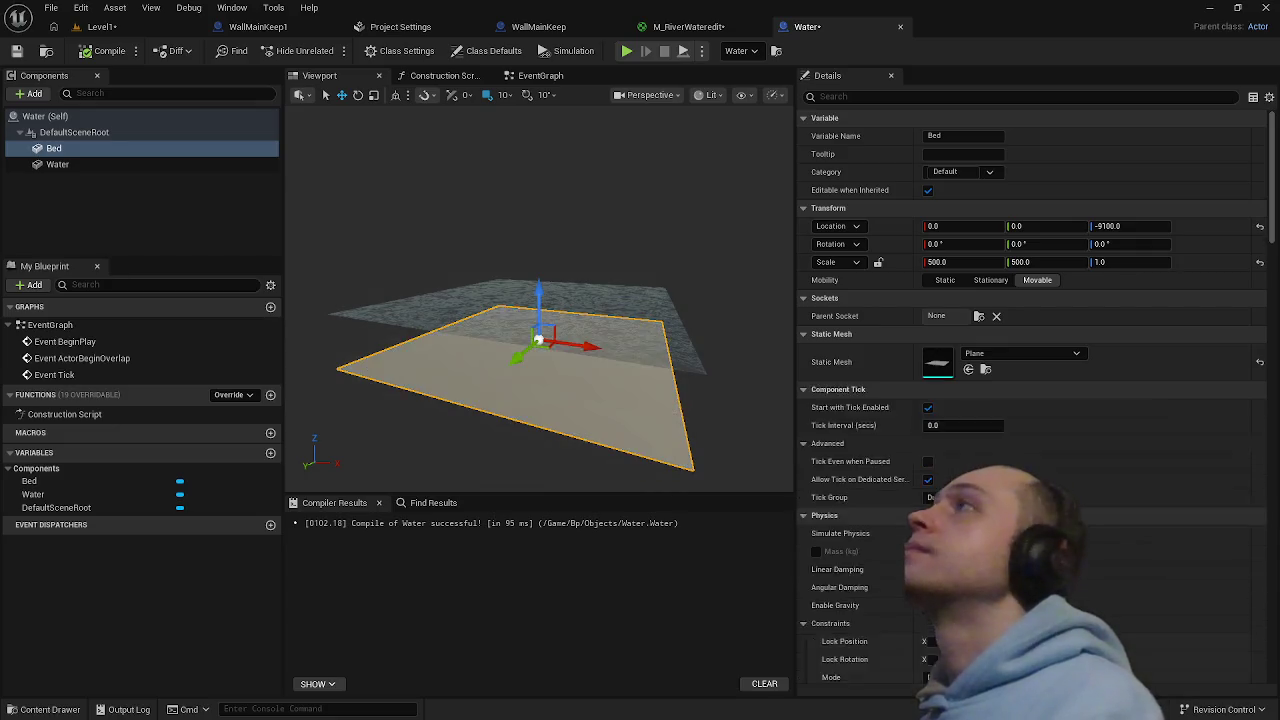
left_click(103, 27)
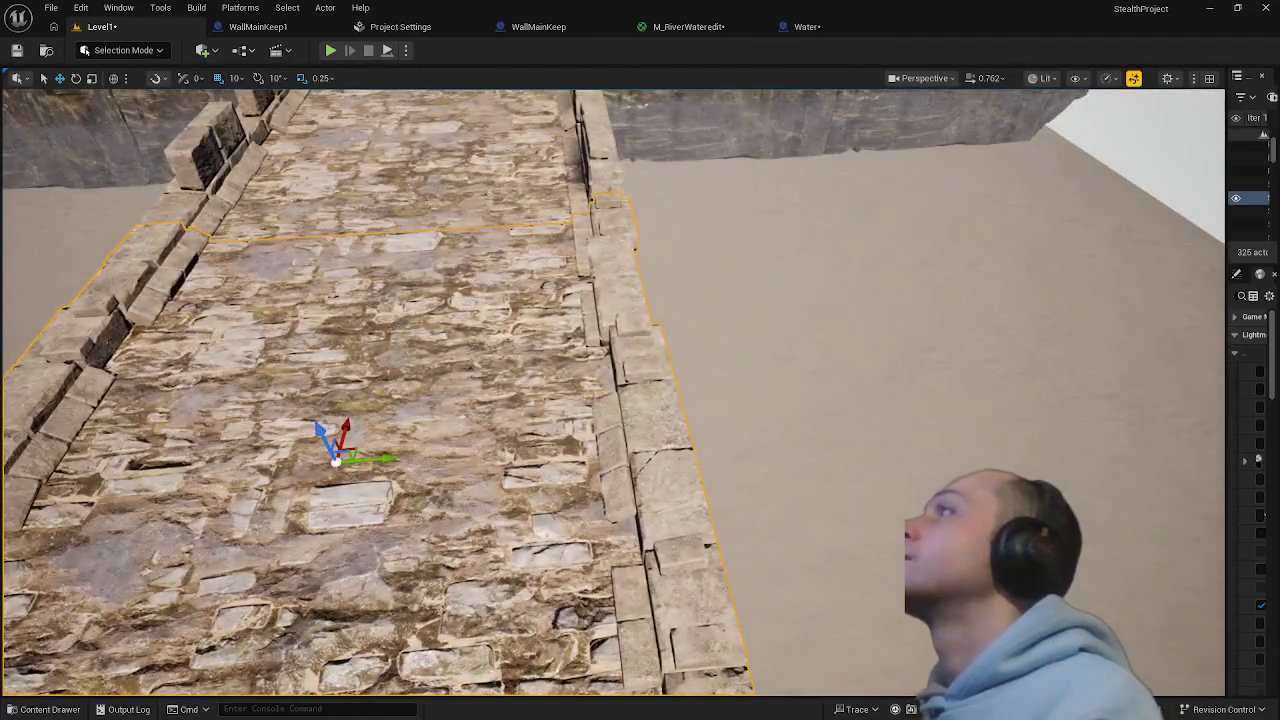
- Play from a spot on the wall, walk forward along its top, then stop the session
right_click(443, 305)
left_click(490, 546)
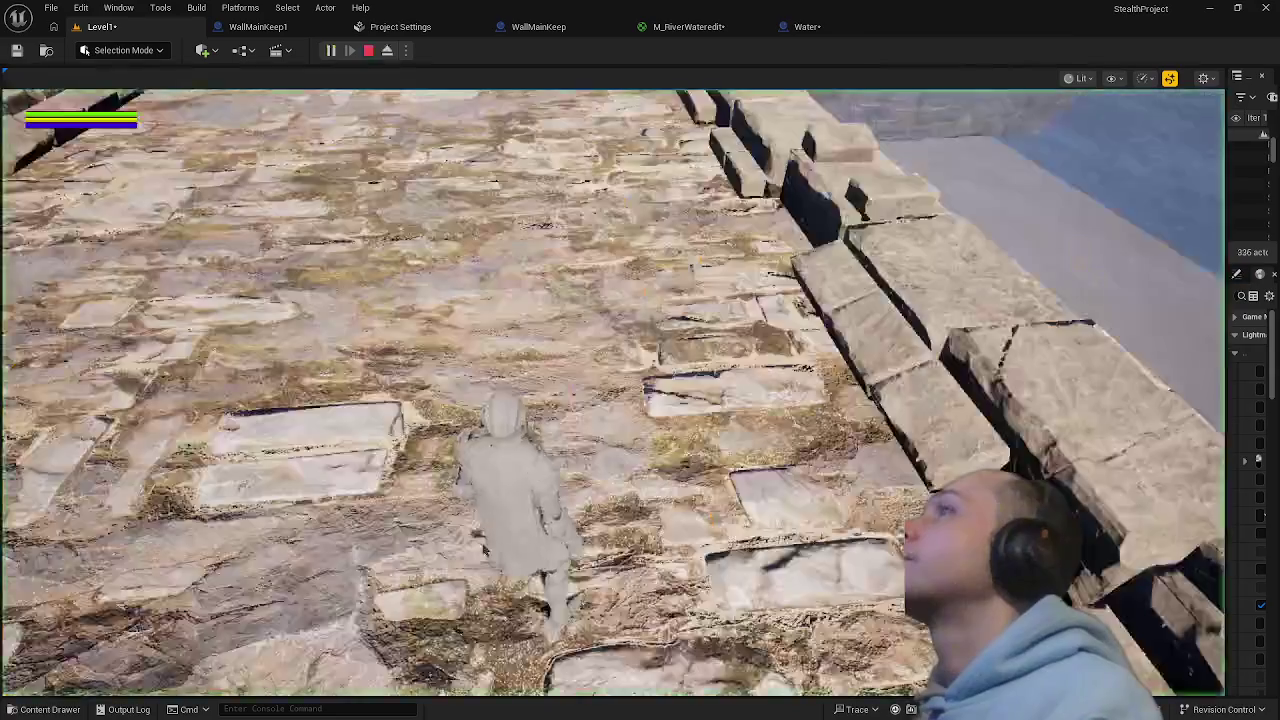
key("w")
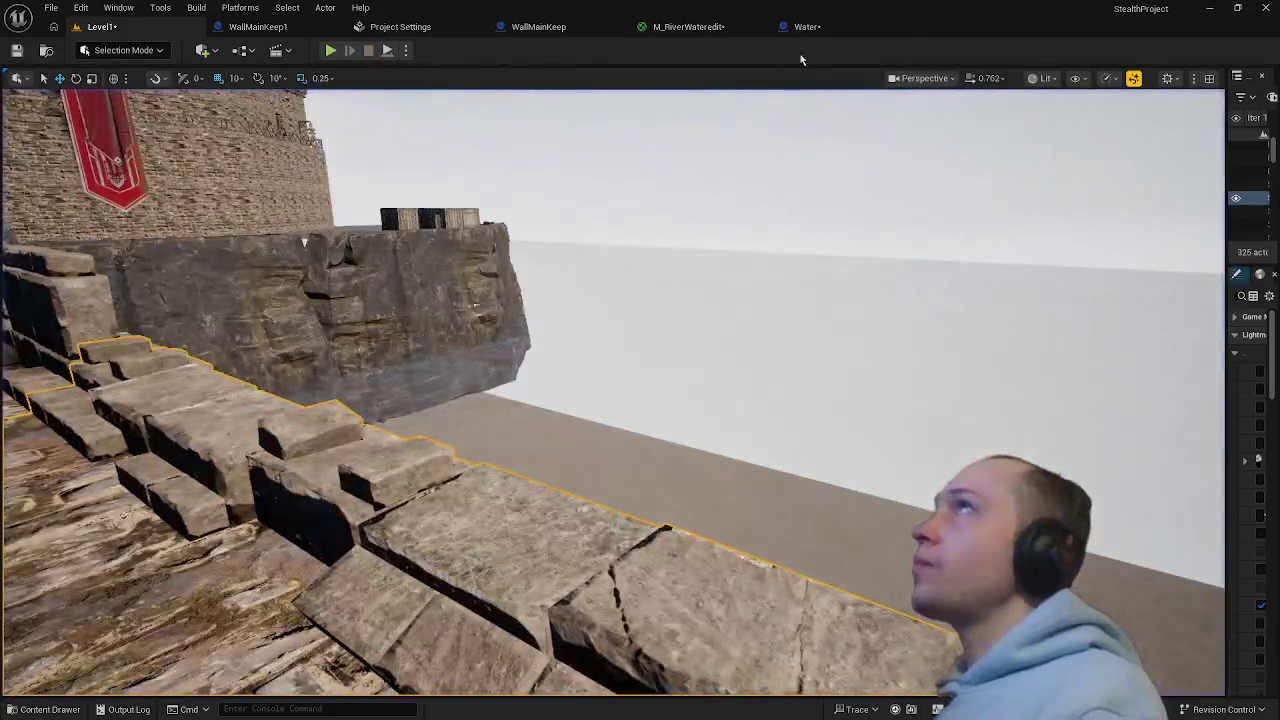
key("shift+F1")
left_click(808, 27)
type("800")
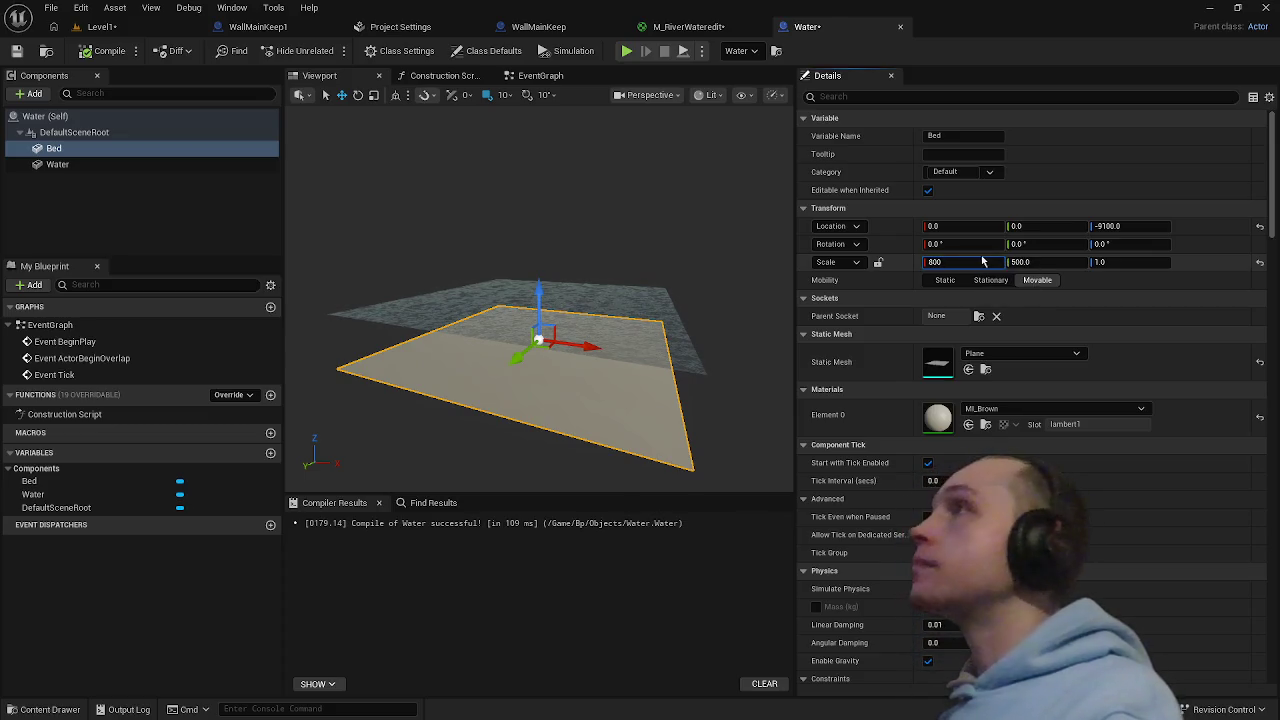
- Scale the Bed plane to 800 × 800, compile, and check it in Level1
key("Tab")
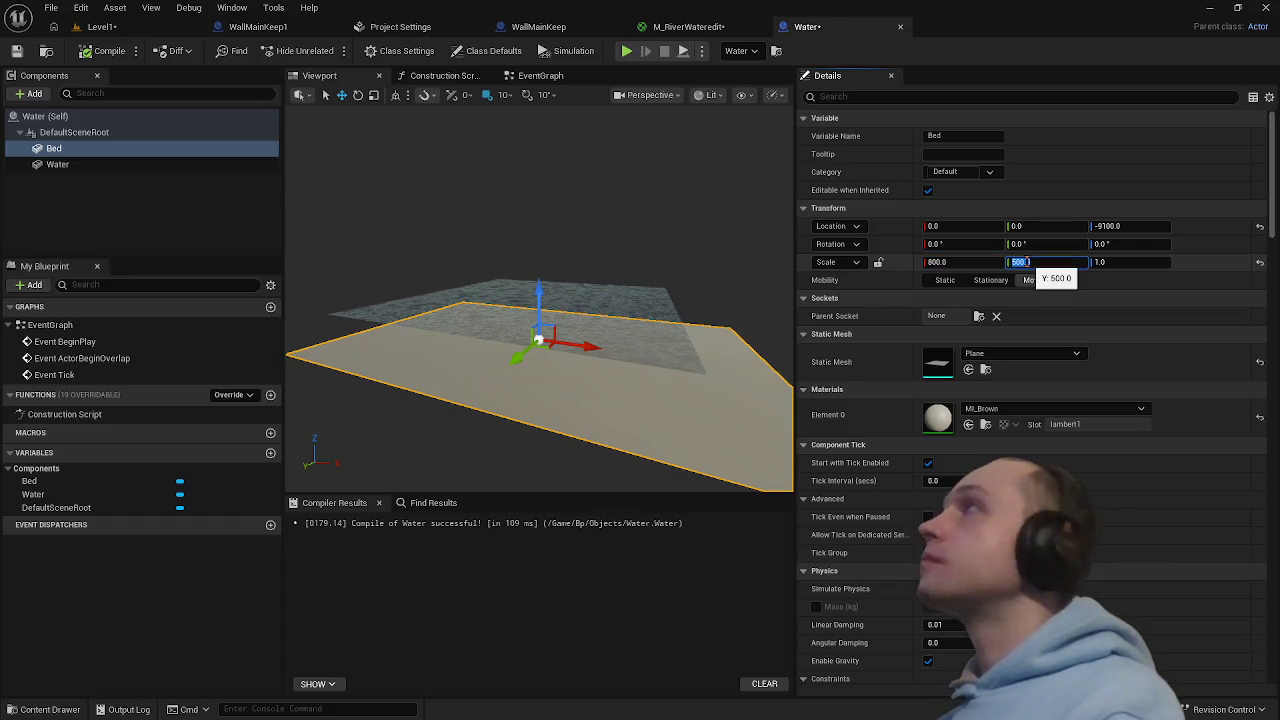
type("800")
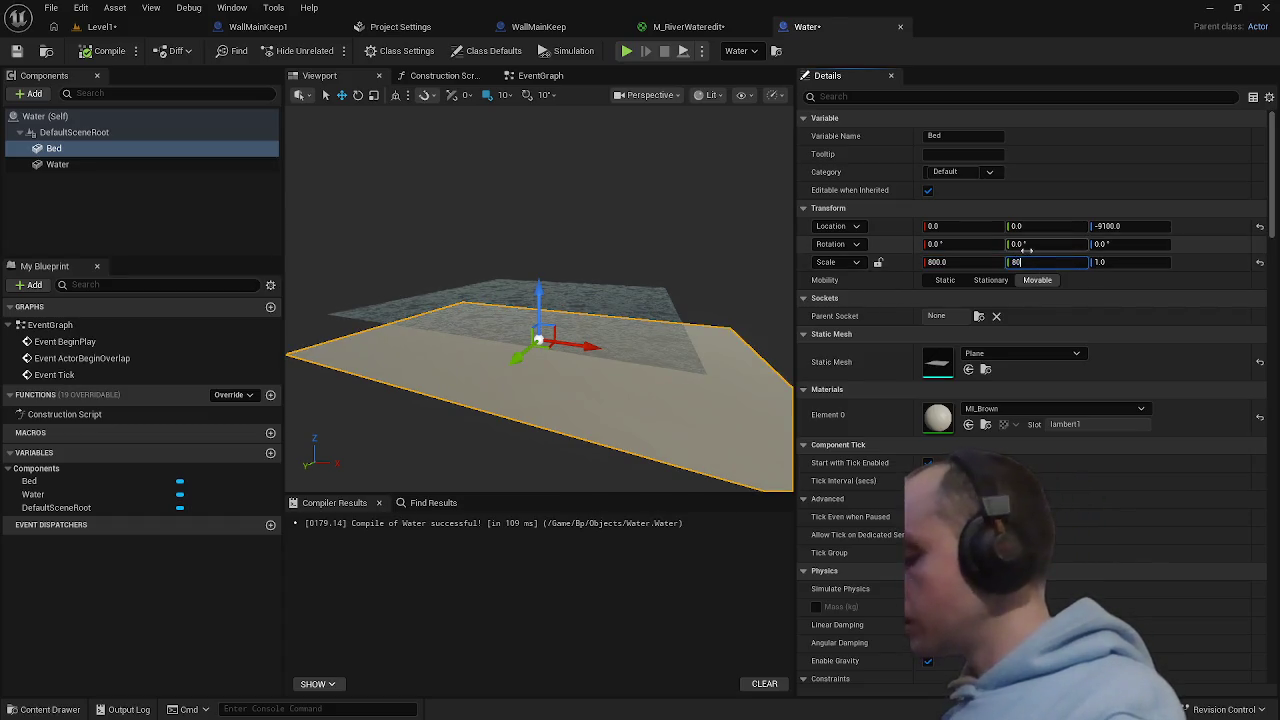
key("Return")
left_click(108, 52)
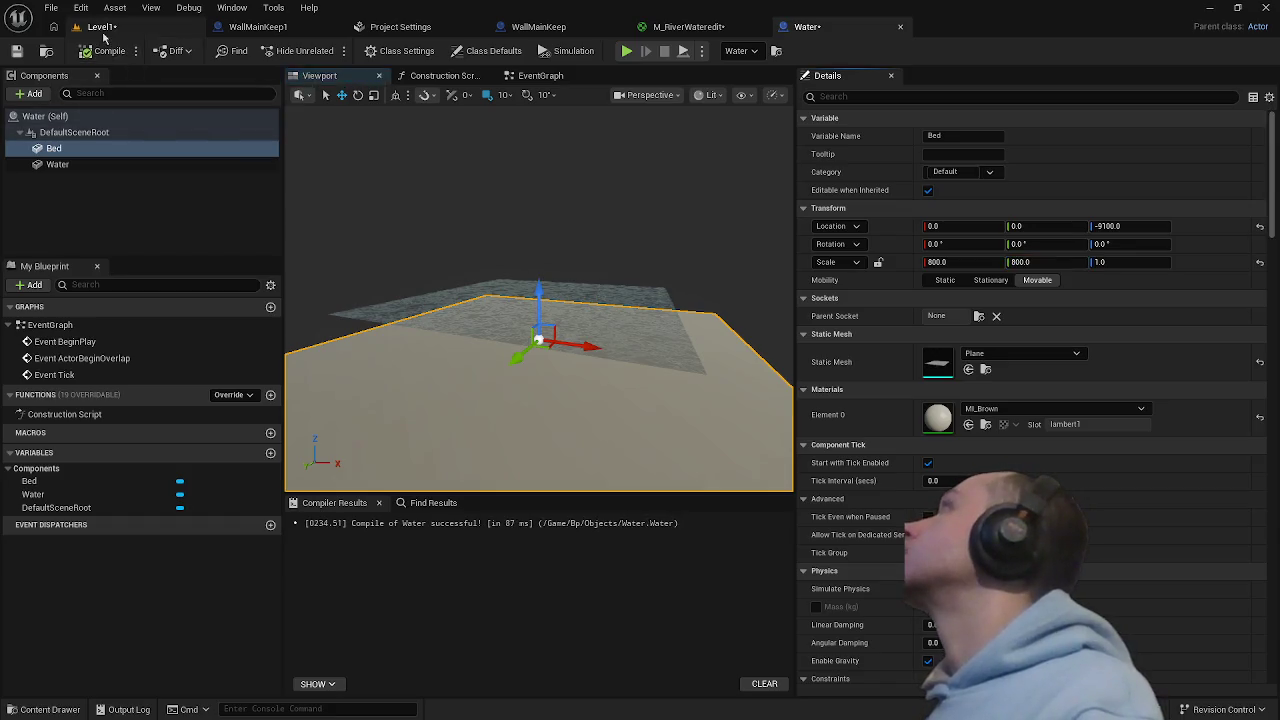
left_click(101, 26)
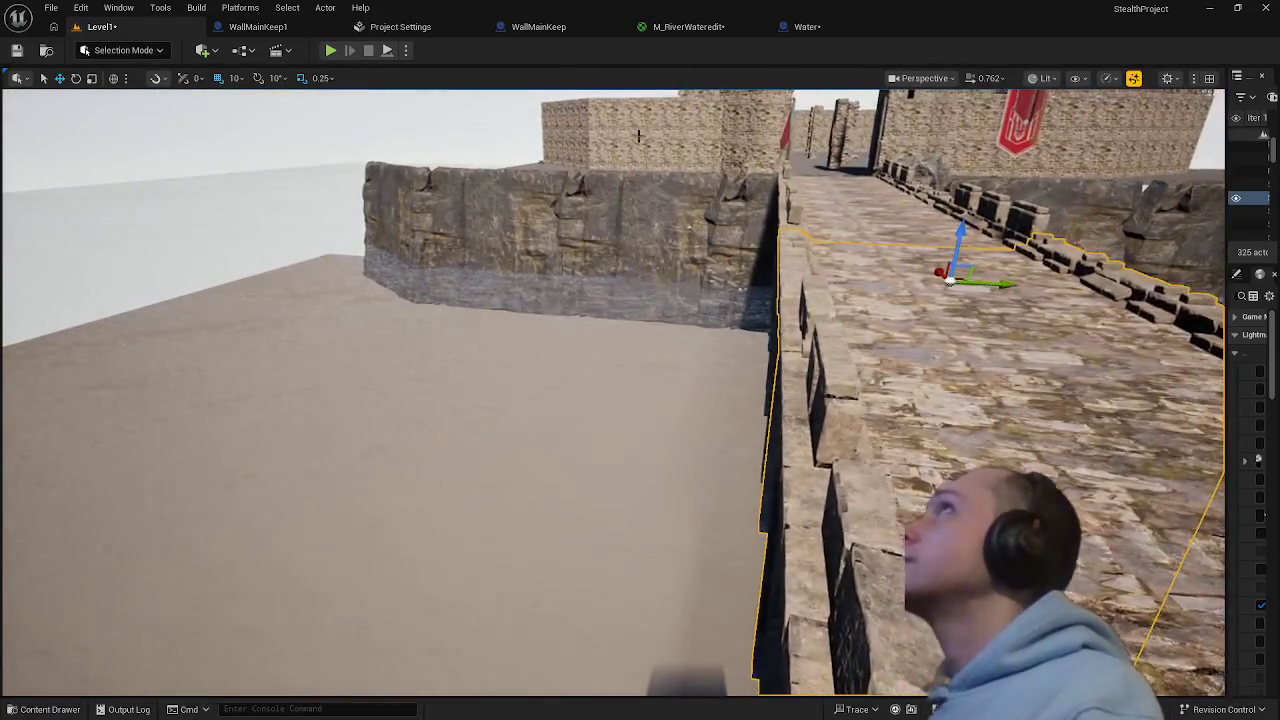
- Increase the Bed plane's X and Y scale to 1000 and view the level
left_click(807, 27)
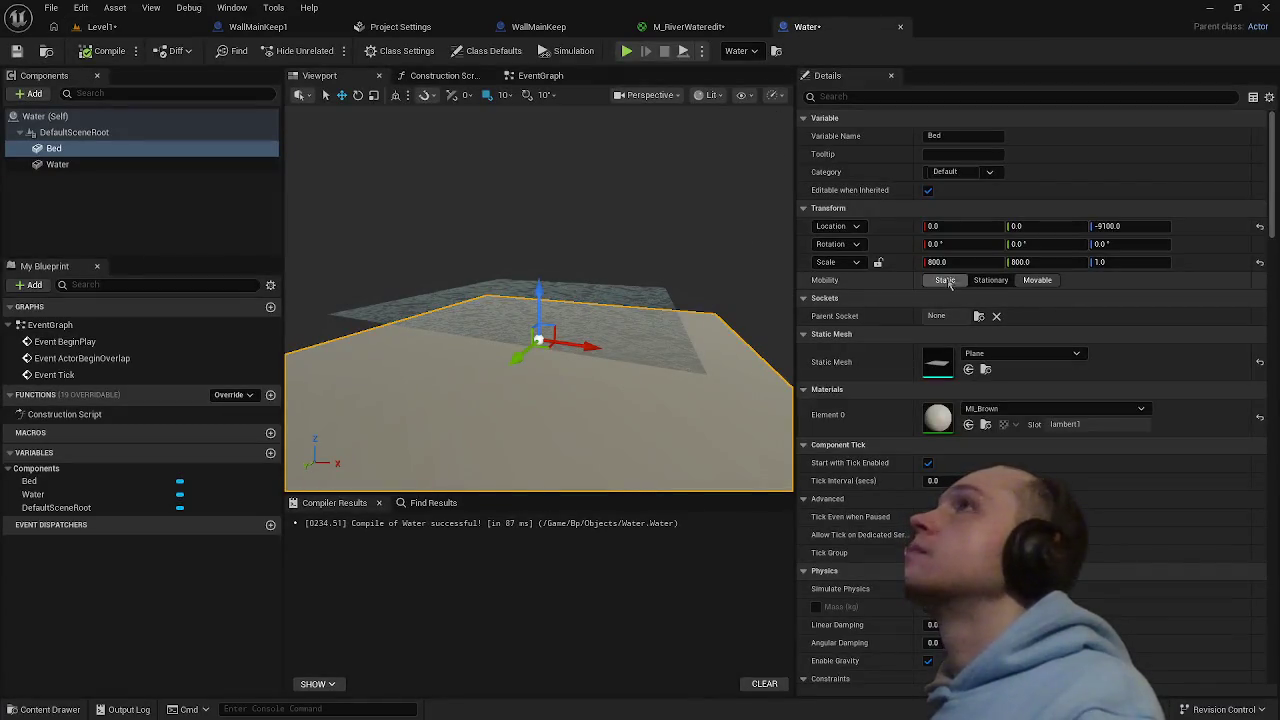
mouse_move(626, 382)
left_mouse_down()
mouse_move(600, 496)
mouse_move(570, 455)
mouse_move(558, 392)
mouse_move(558, 420)
left_mouse_up()
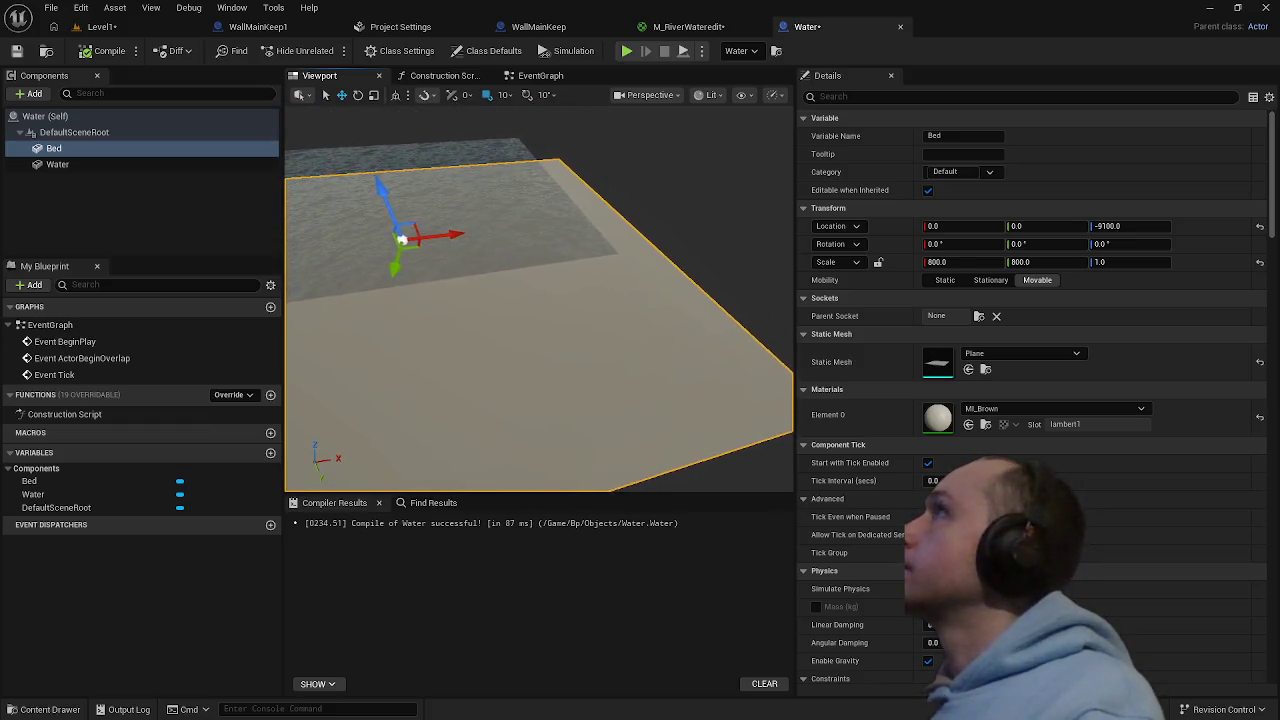
left_click_drag(565, 342, 565, 342)
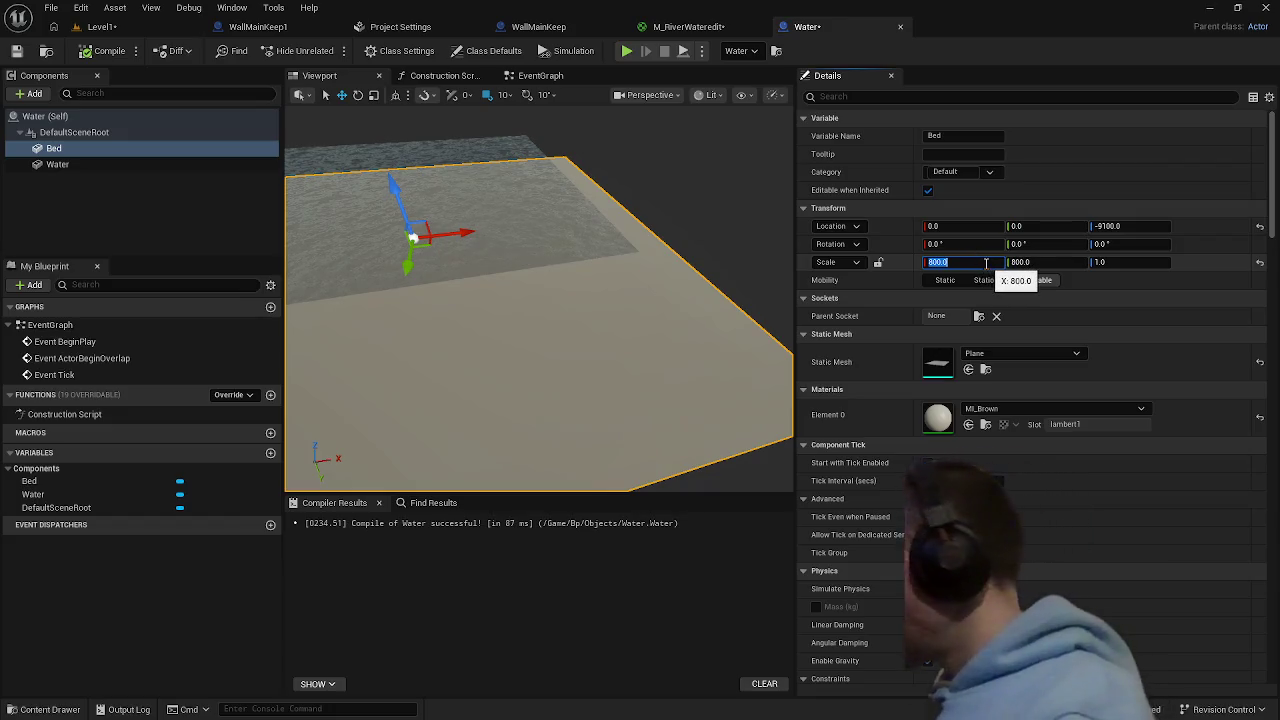
type("100")
key("Return")
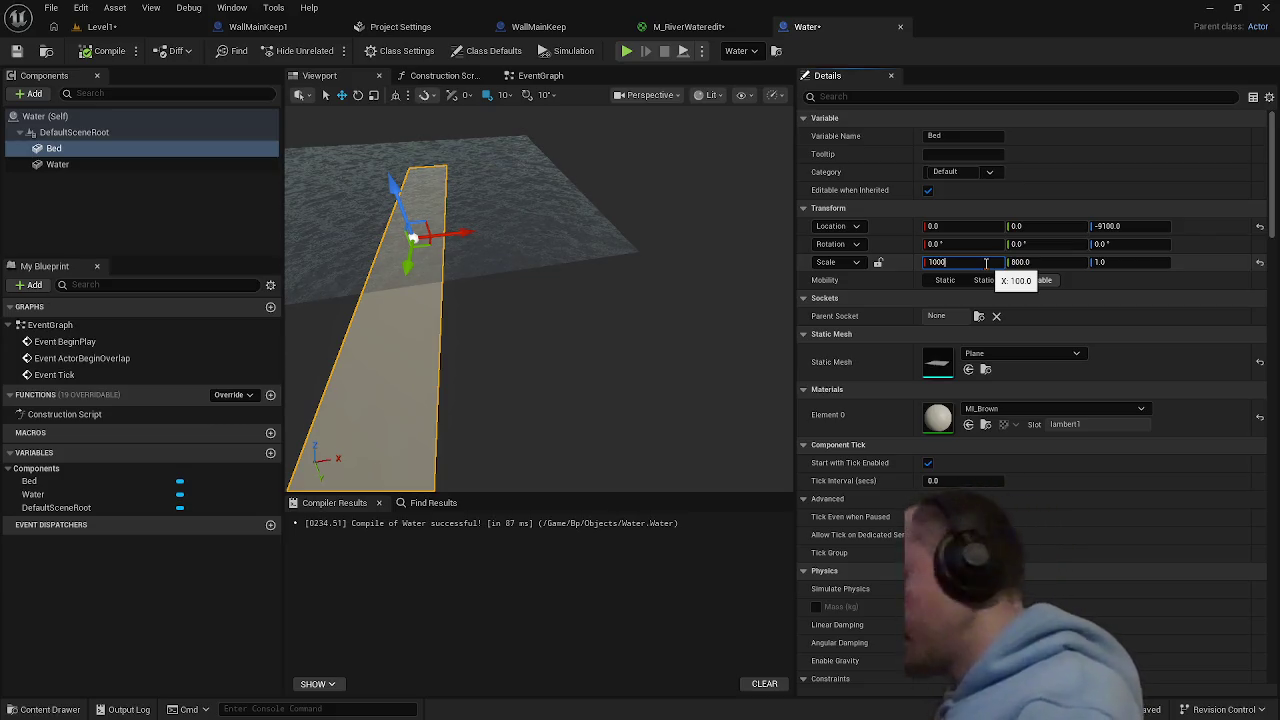
key("Return")
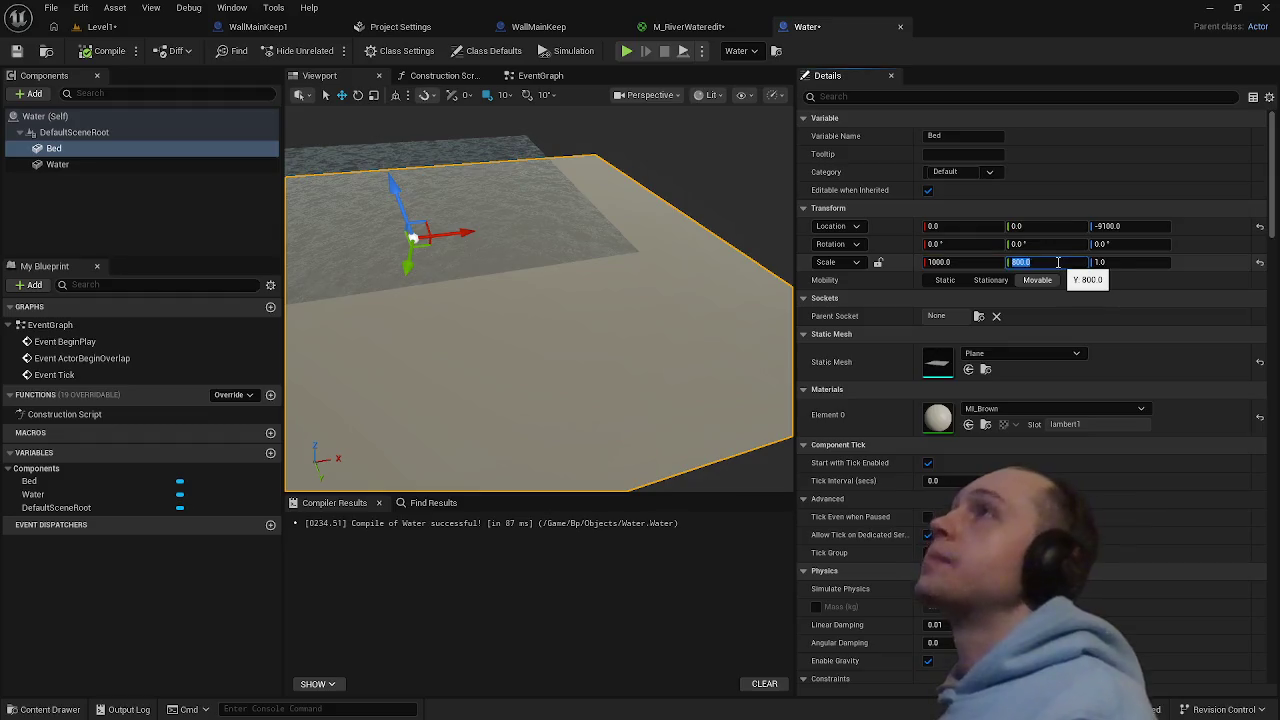
type("1000")
key("Return")
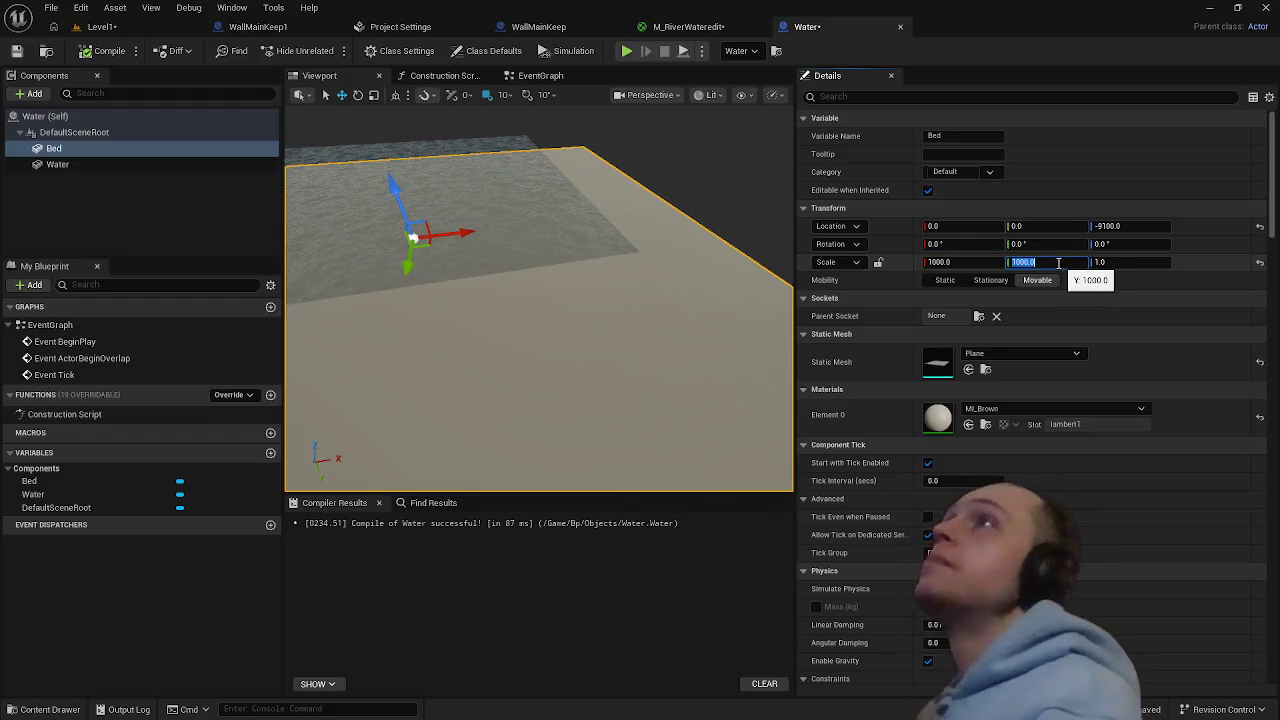
left_click(101, 26)
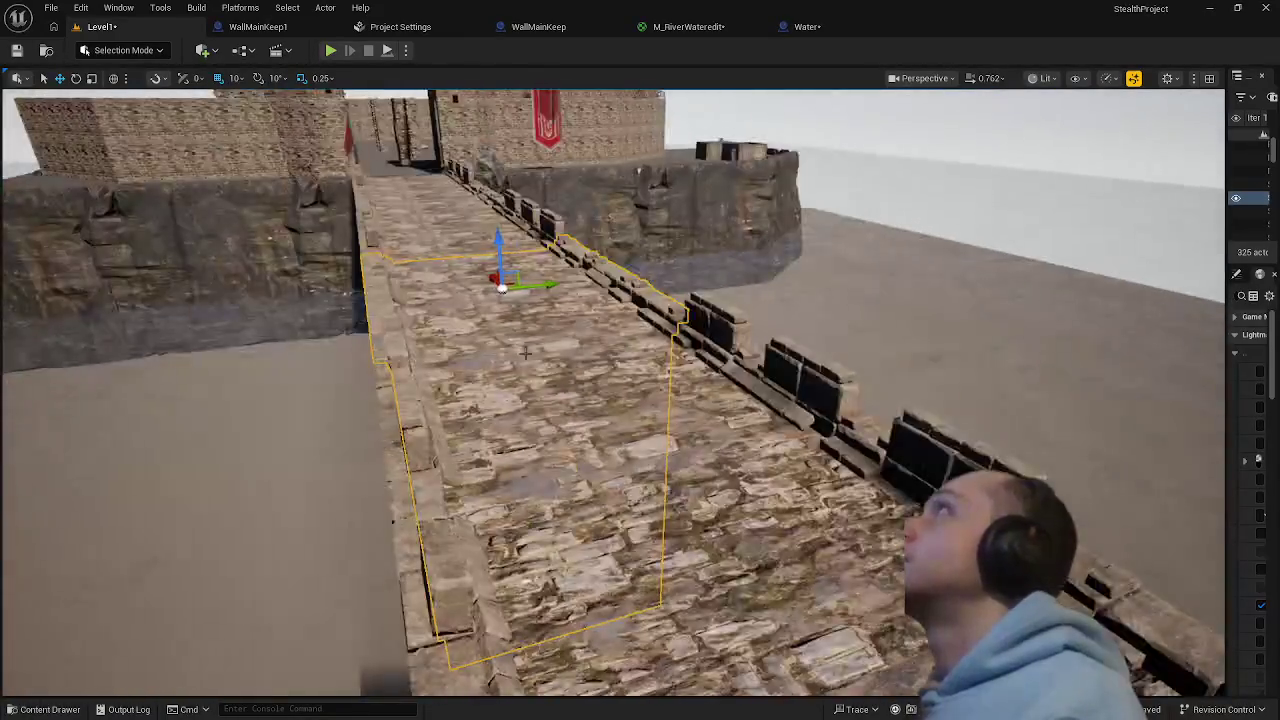
- Scale the Bed plane to 2000 × 2000, compile, and check it in Level1
left_click(806, 27)
type("2000")
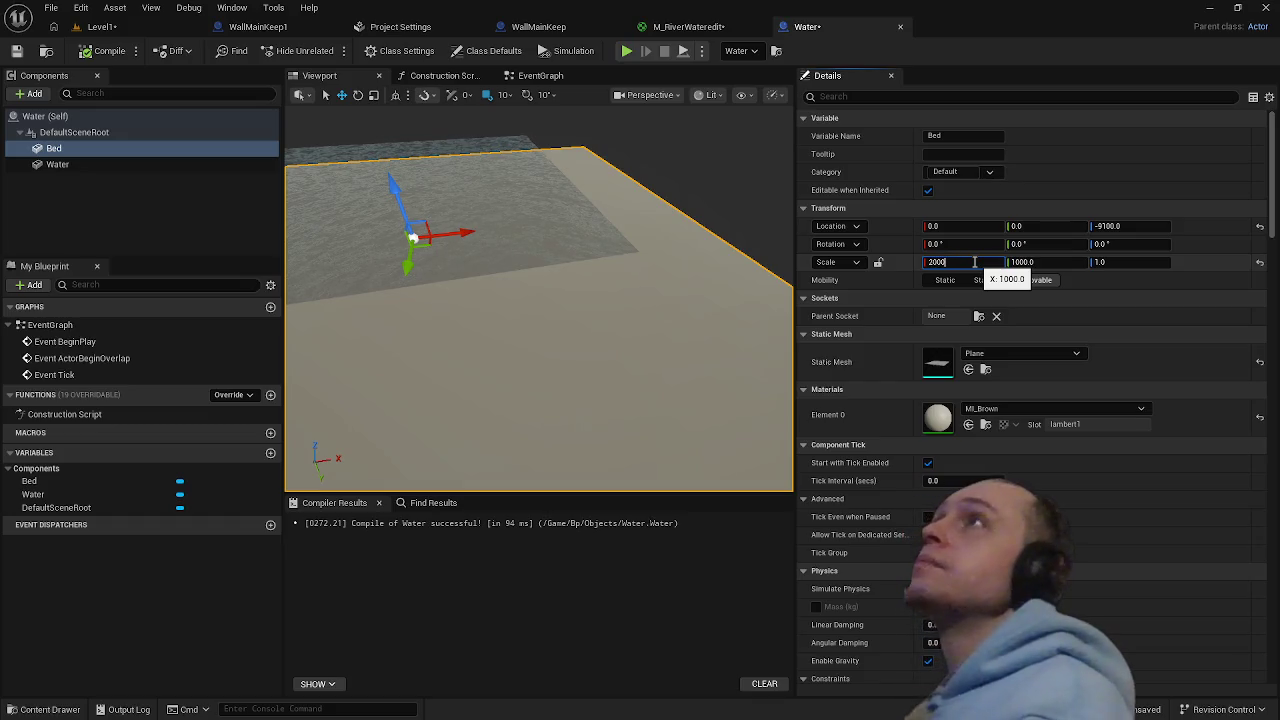
key("Return")
left_click(1025, 263)
type("2000")
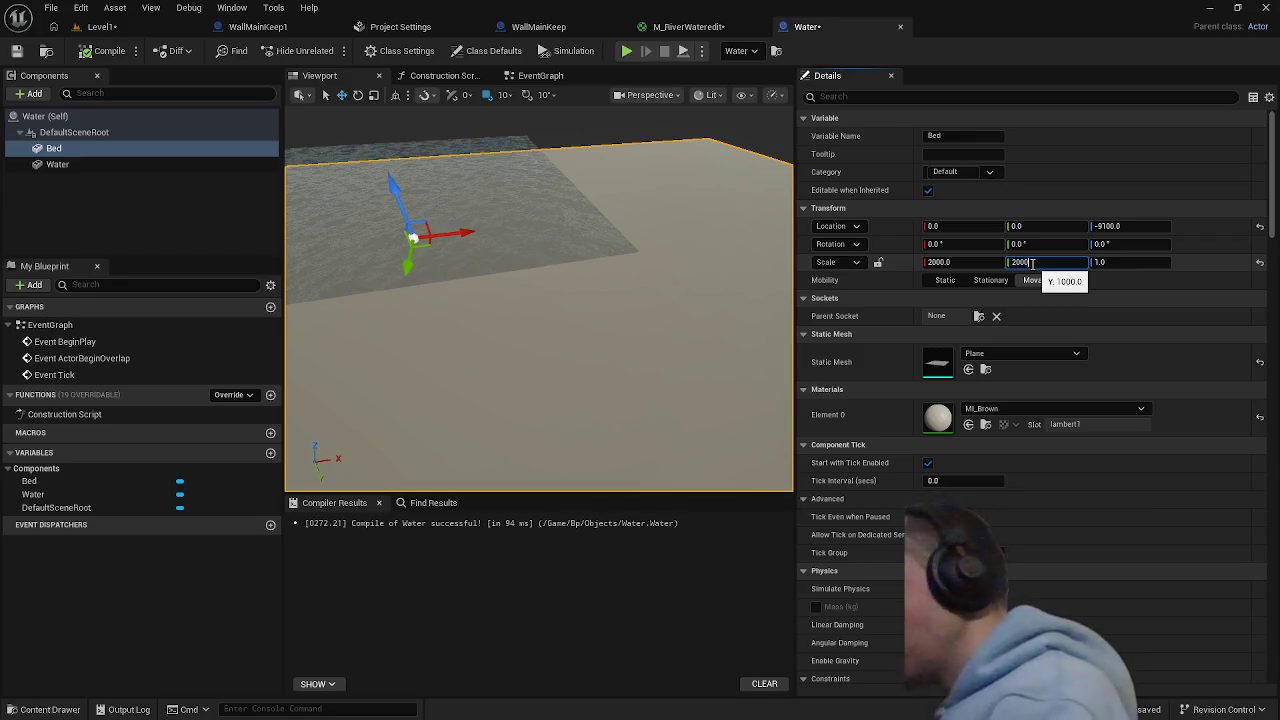
key("Return")
left_click(105, 50)
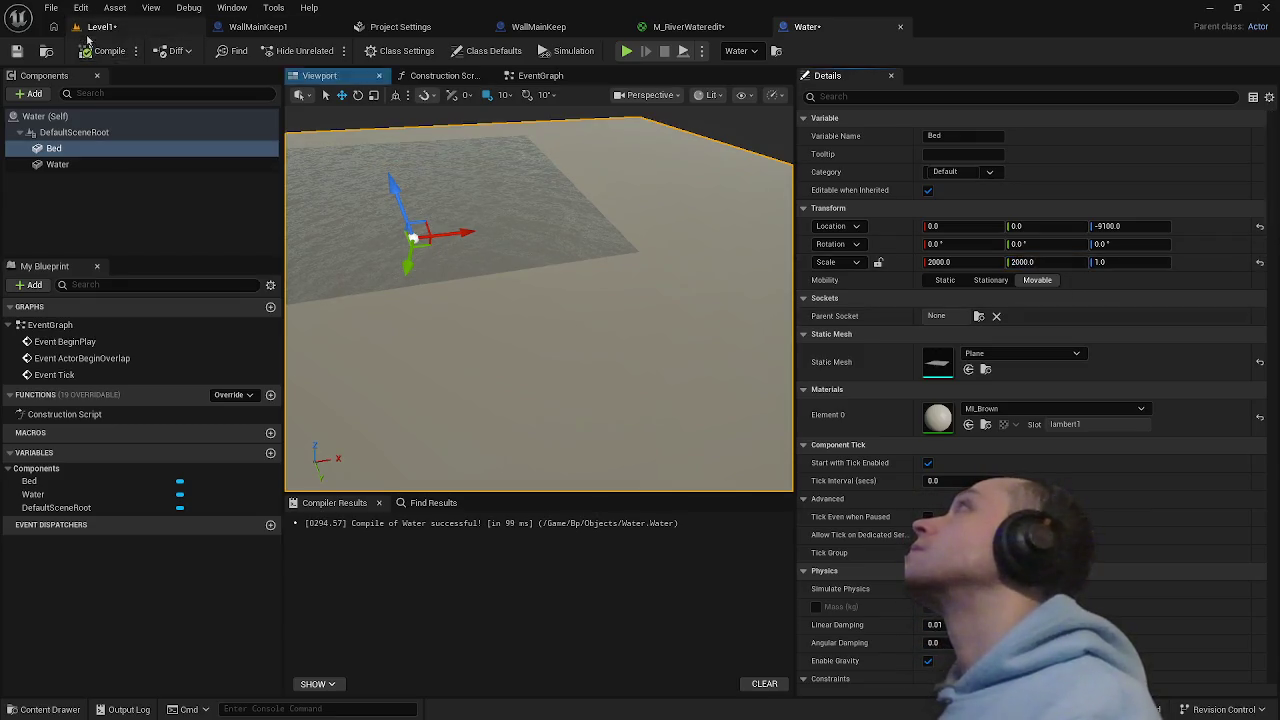
left_click(101, 26)
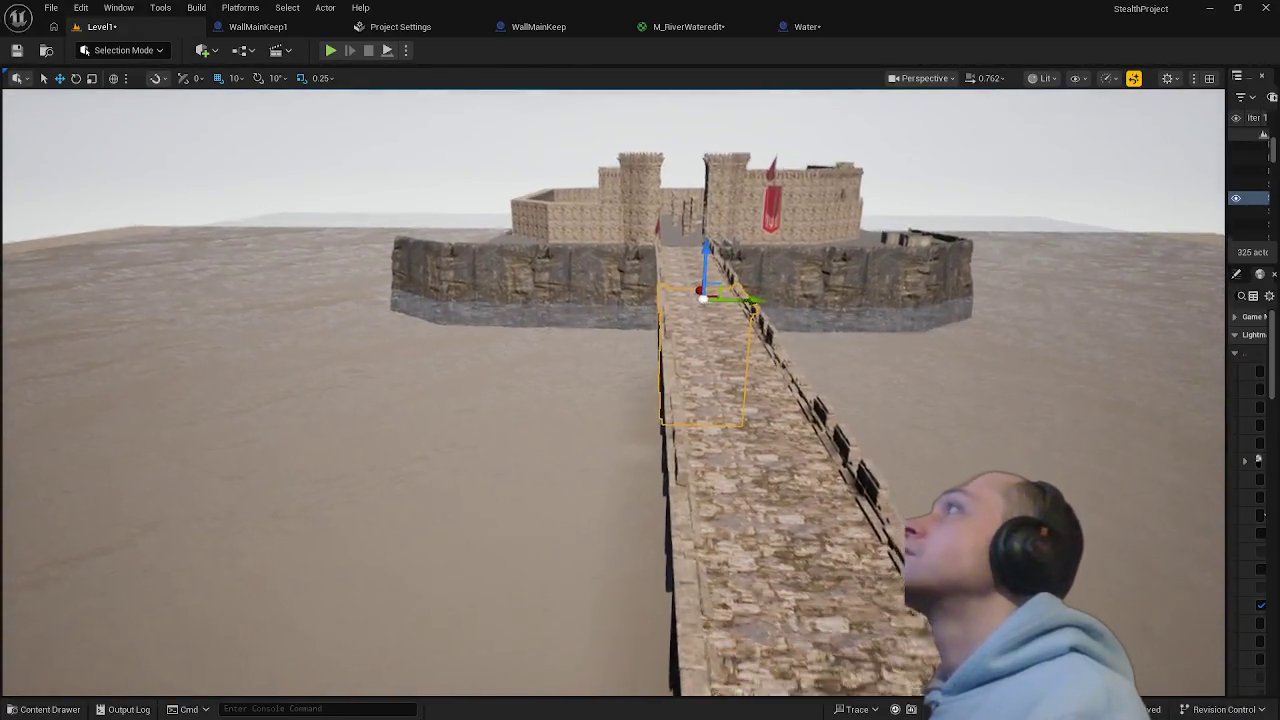
- Reduce the Bed plane's Y scale to 1800, then 1500, checking the level each time
left_click(805, 26)
type("1800")
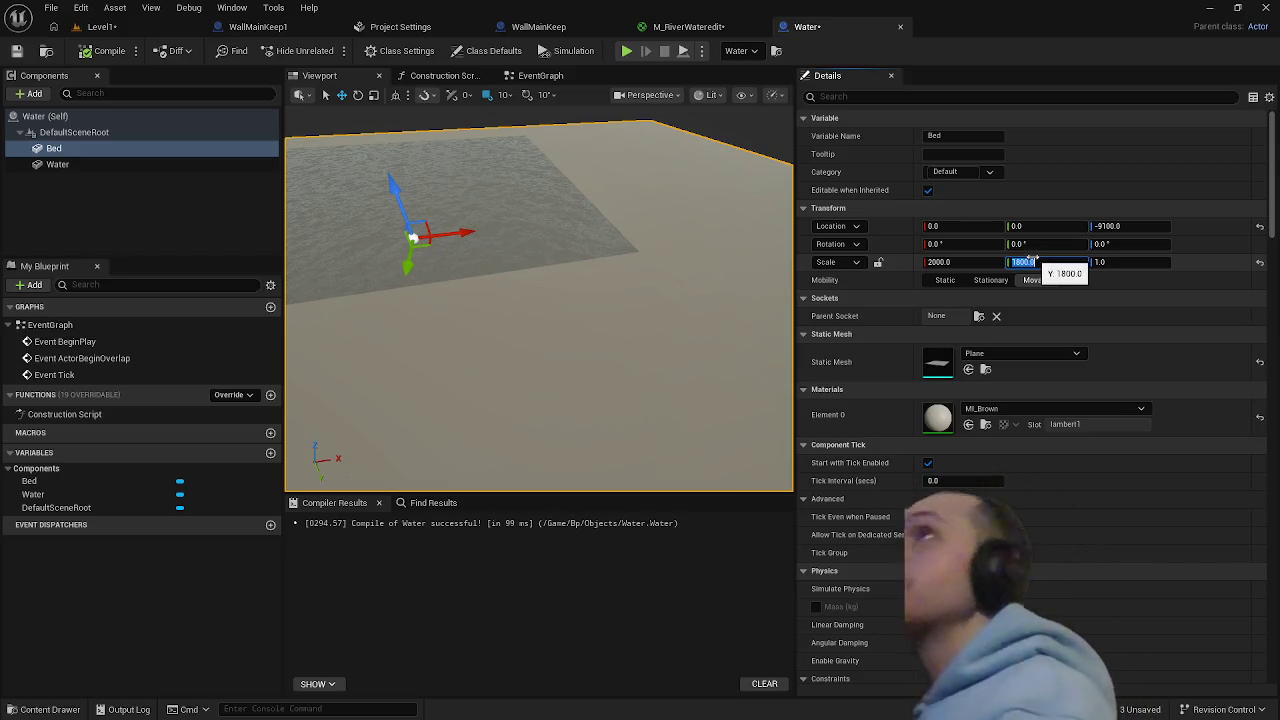
key("Return")
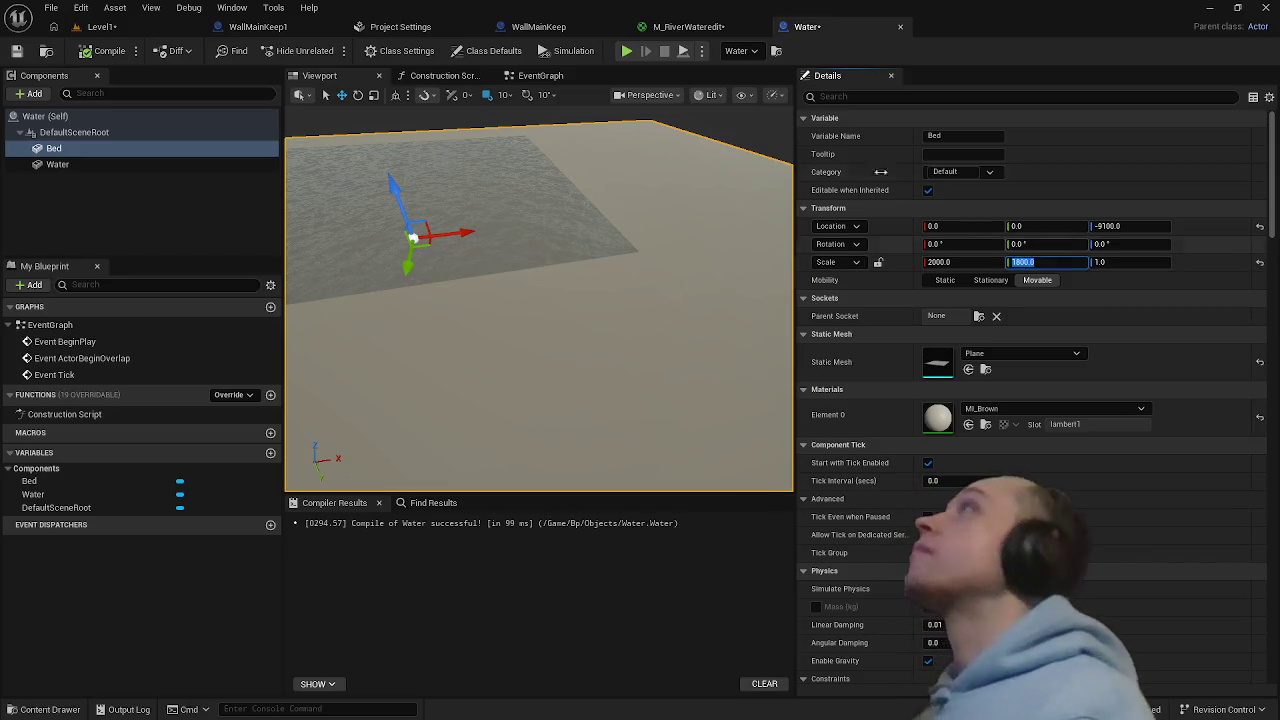
left_click(106, 29)
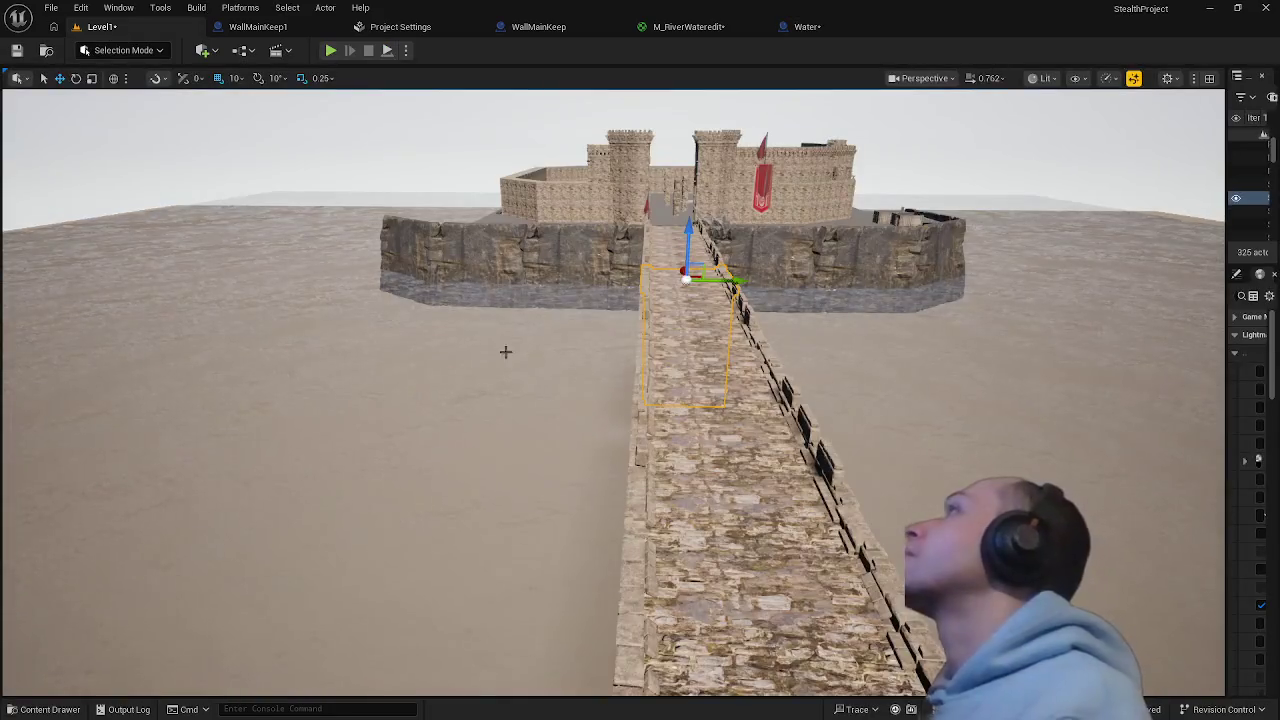
mouse_move(505, 351)
left_mouse_down()
mouse_move(505, 400)
mouse_move(480, 300)
mouse_move(450, 350)
mouse_move(370, 345)
left_mouse_up()
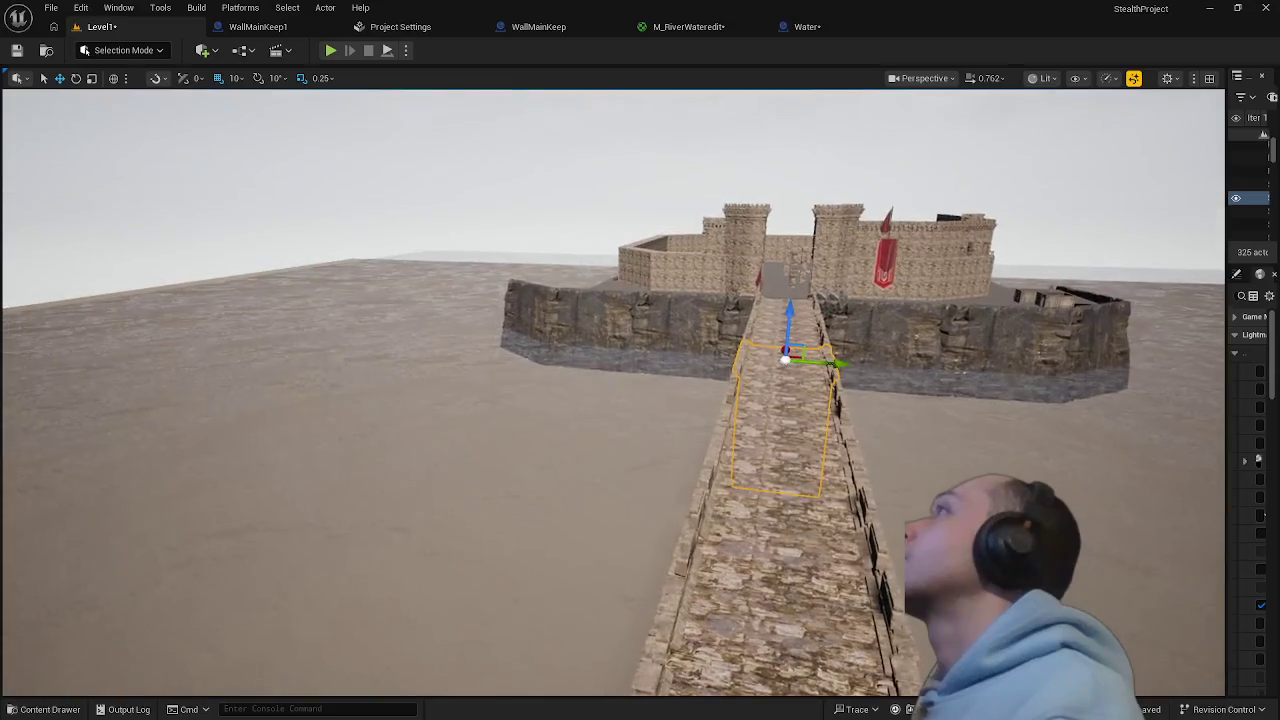
left_click(808, 27)
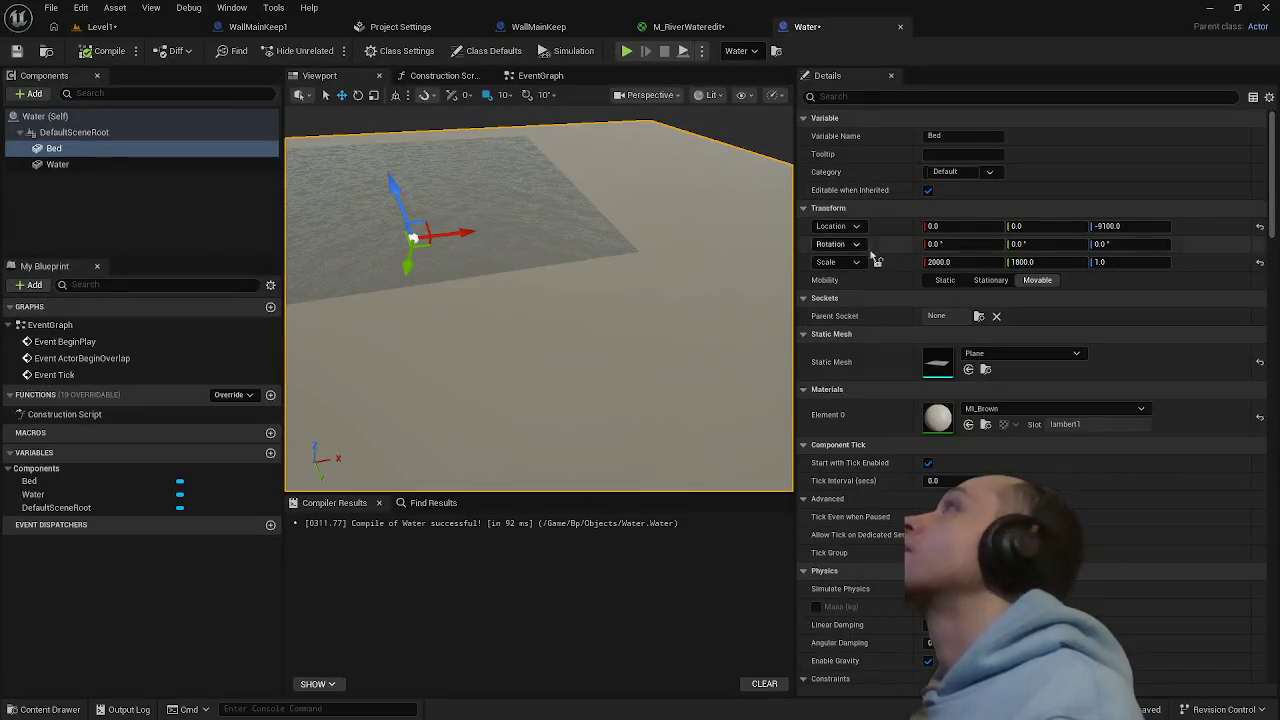
left_click(1041, 265)
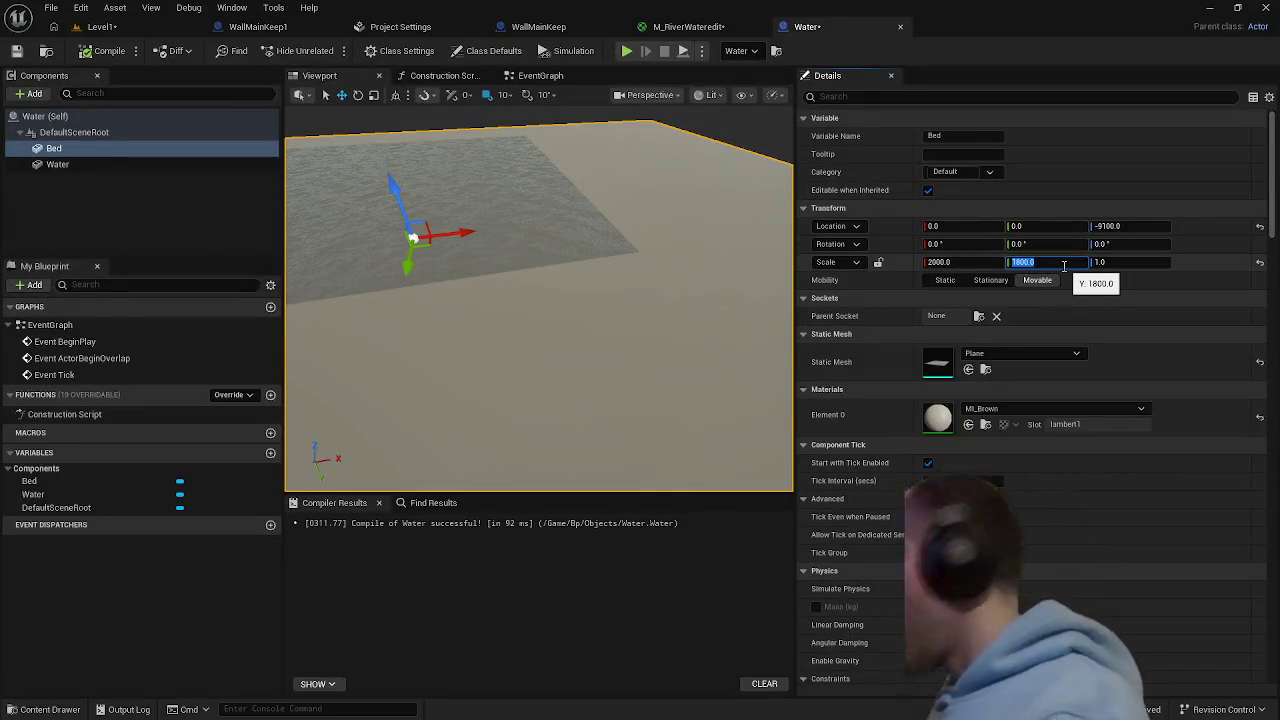
type("150")
key("Return")
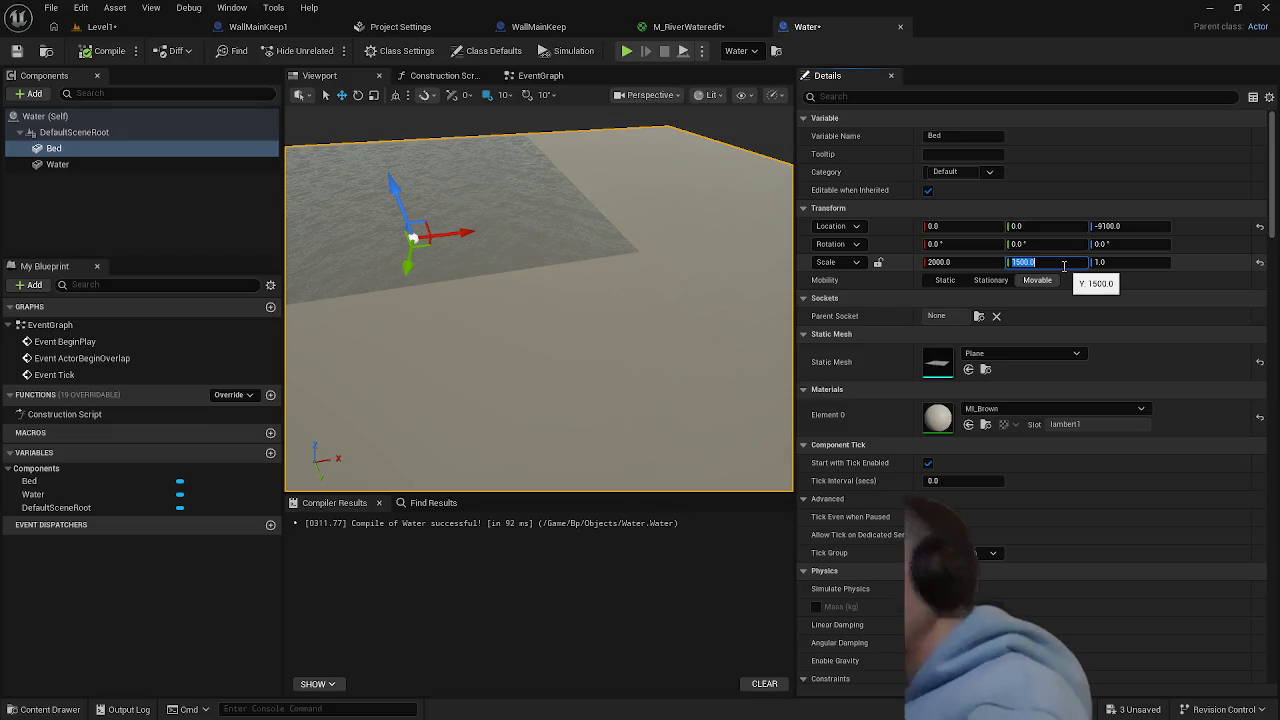
left_click(112, 27)
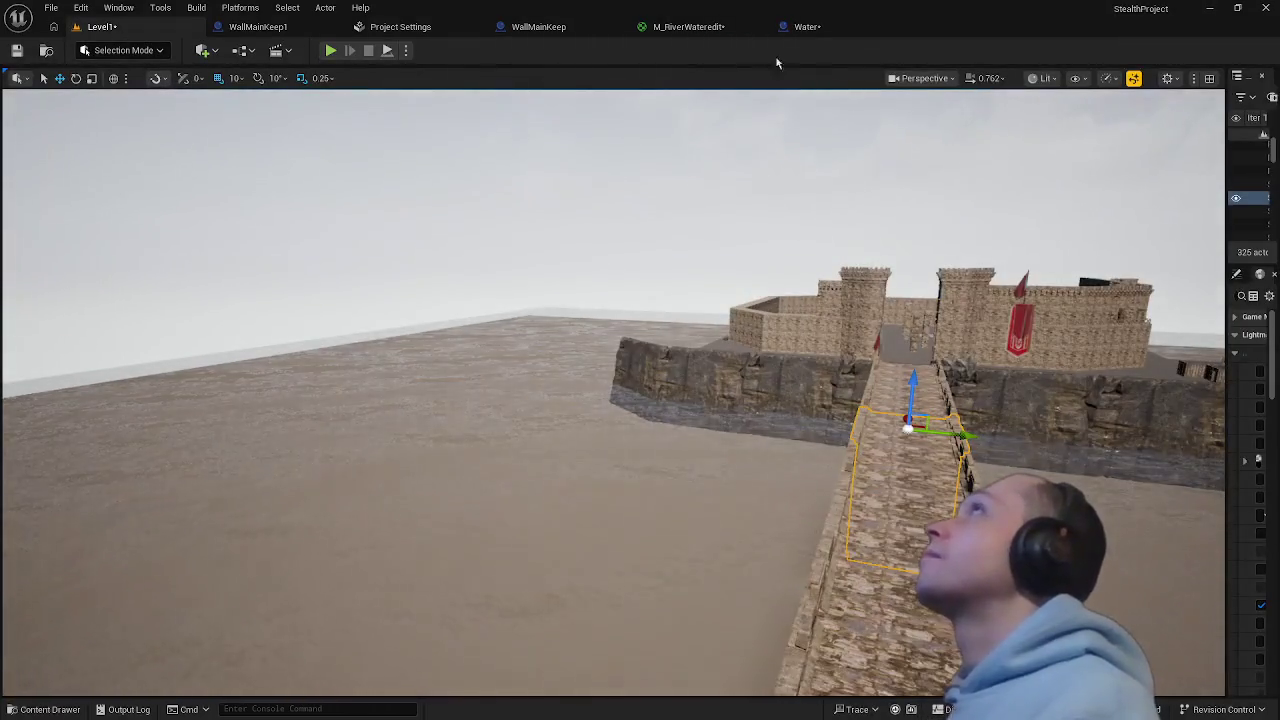
- Set the Bed plane's X scale to 1500 and frame the causeway's end by the wall
left_click(817, 30)
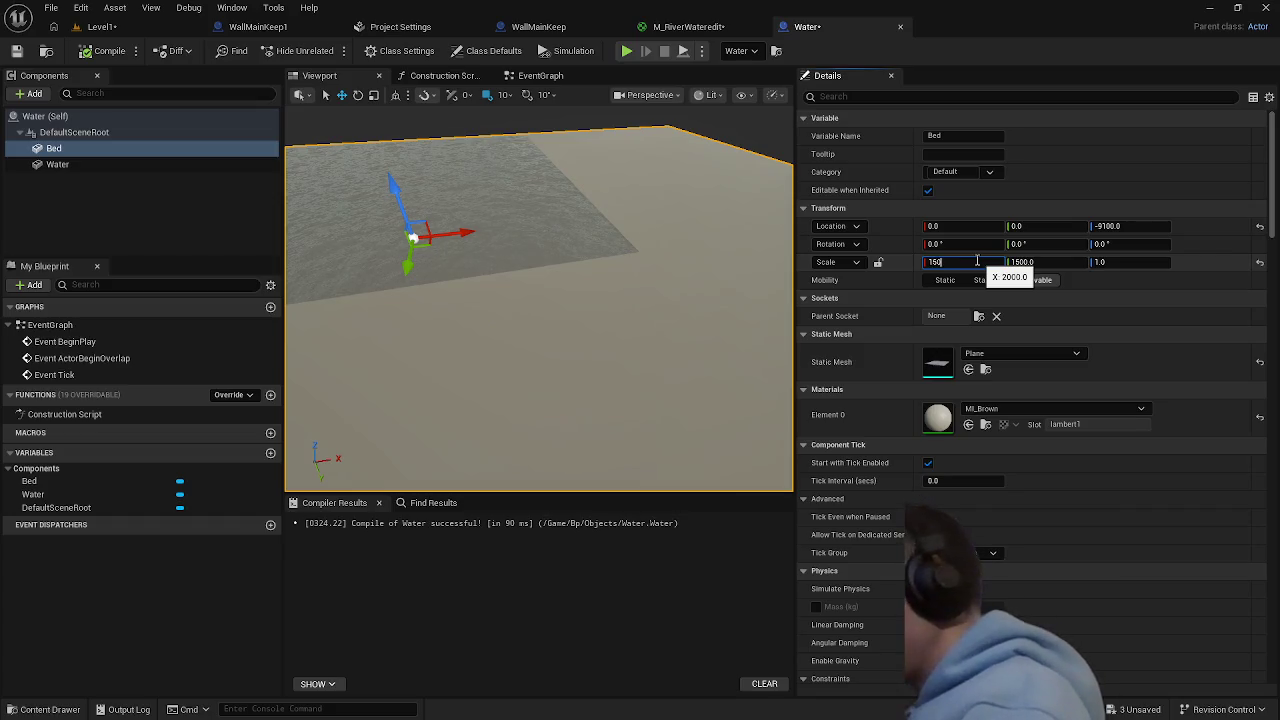
type("0.0")
key("Return")
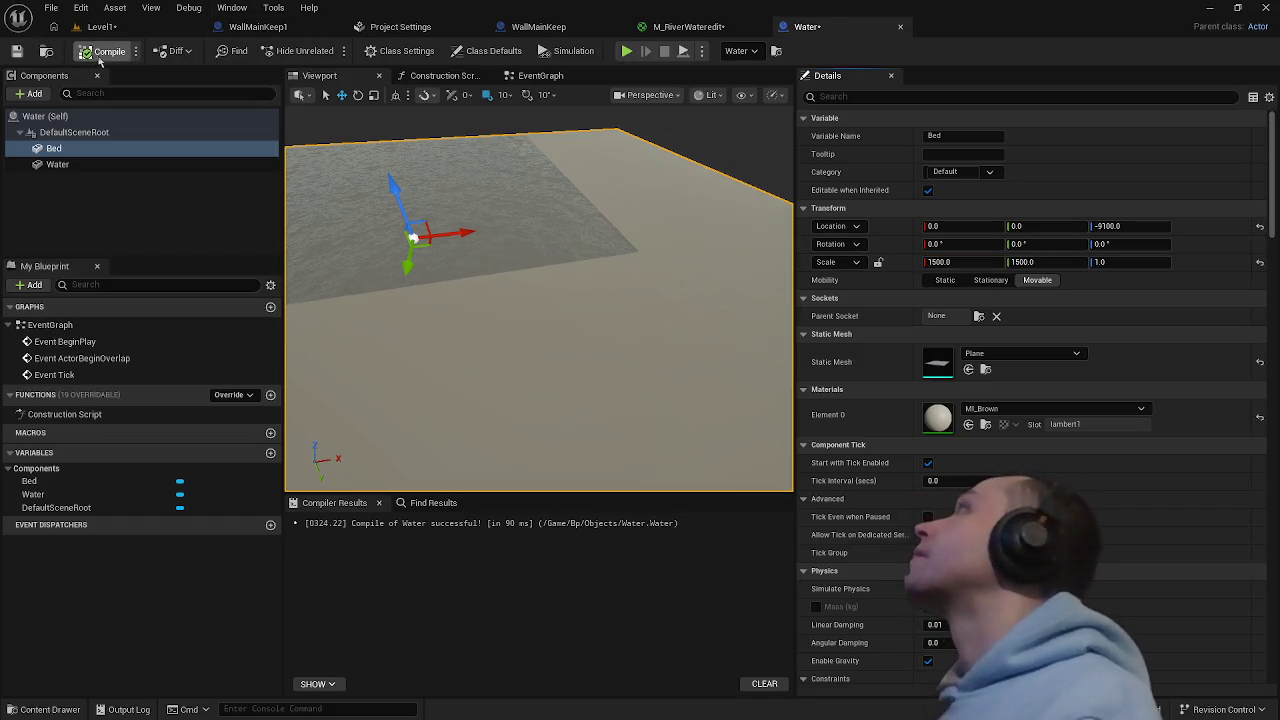
left_click(101, 26)
mouse_move(597, 421)
left_mouse_down()
mouse_move(650, 380)
mouse_move(700, 300)
left_mouse_up()
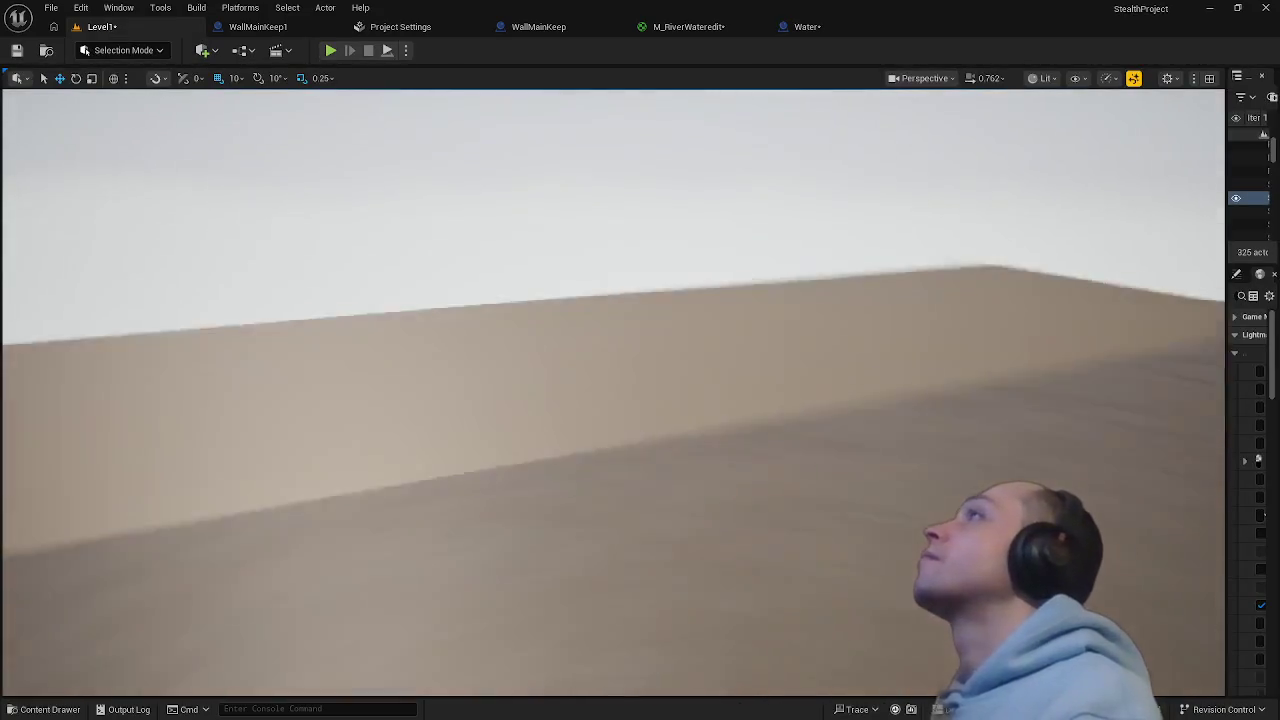
key("f")
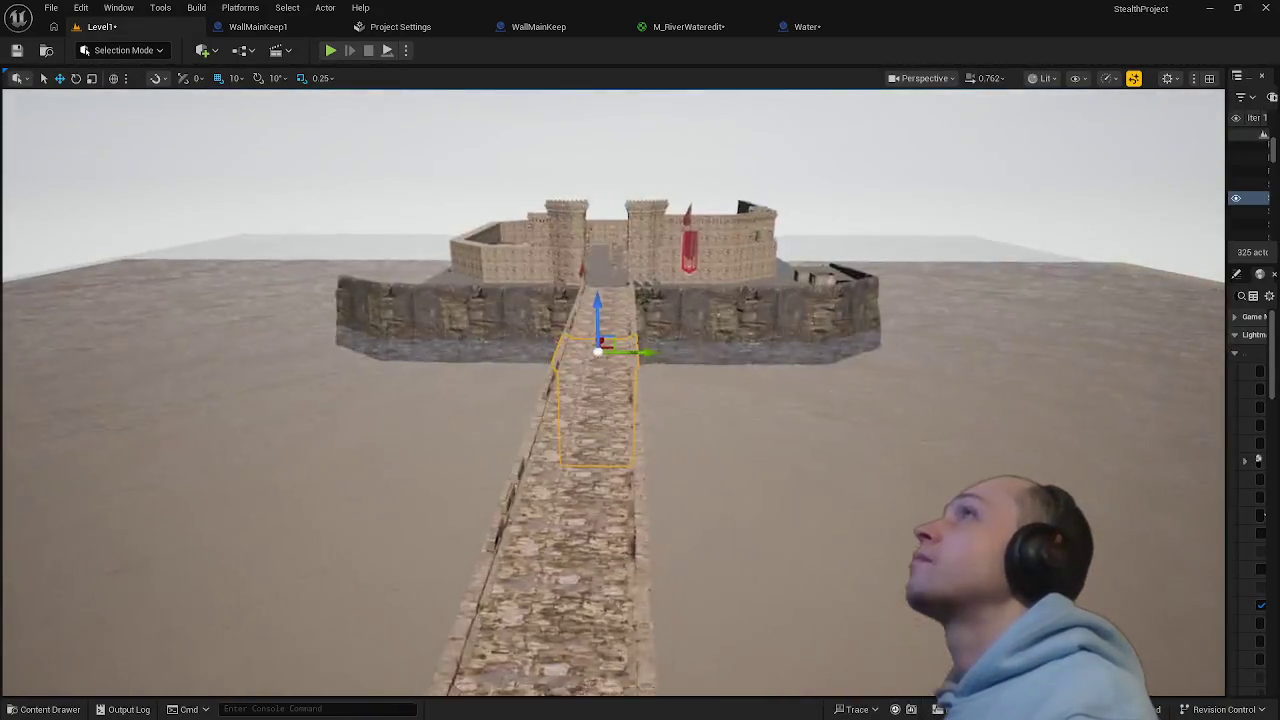
left_click_drag(612, 390, 612, 470)
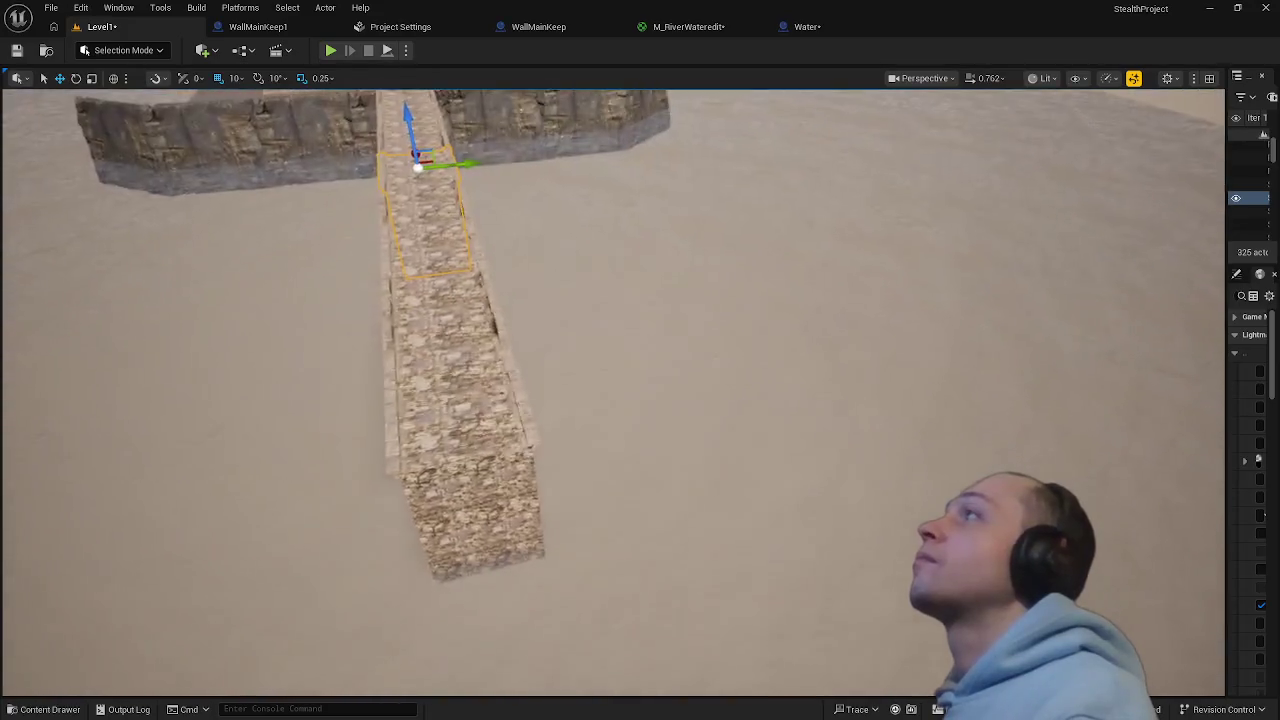
right_click(458, 258)
left_click(510, 693)
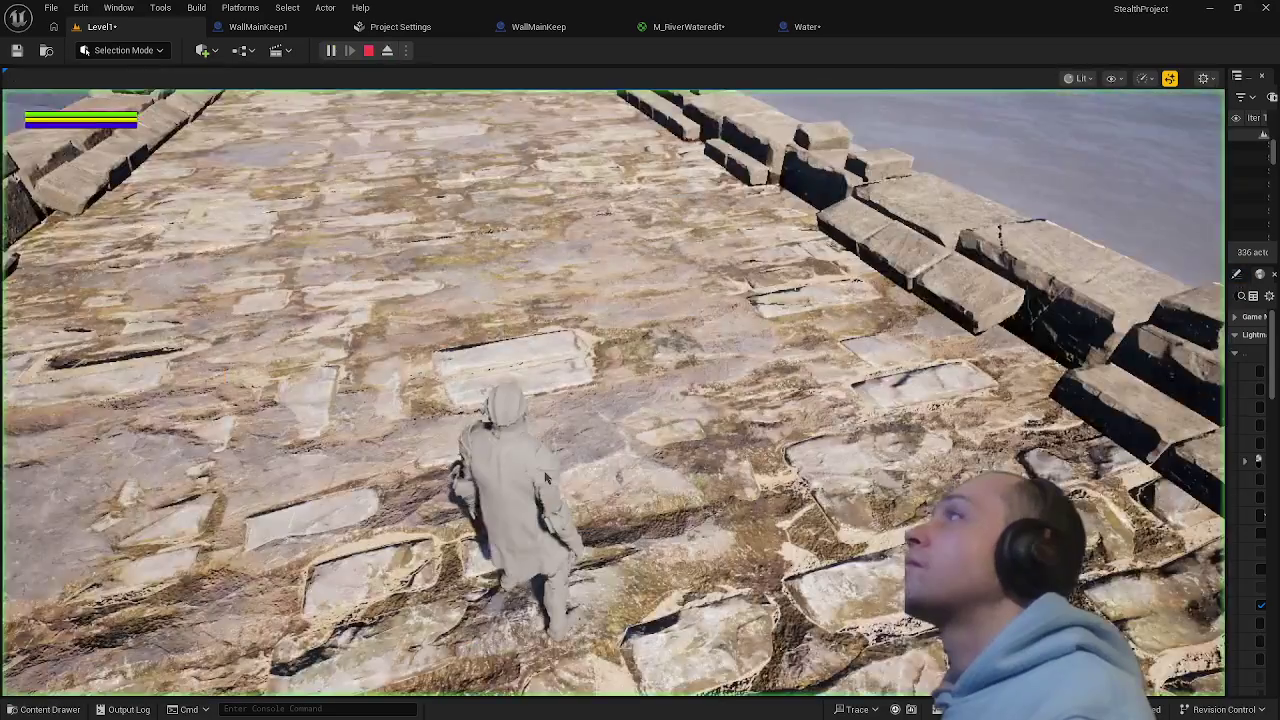
key("w")
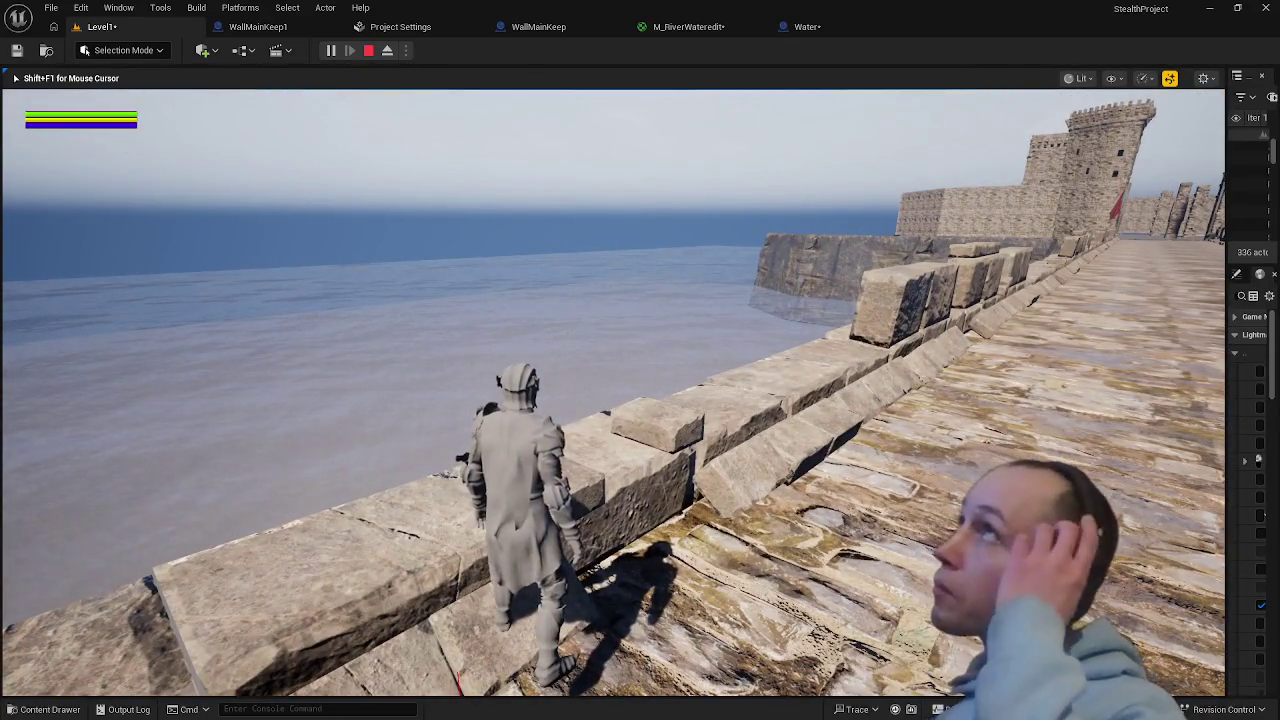
key("Escape")
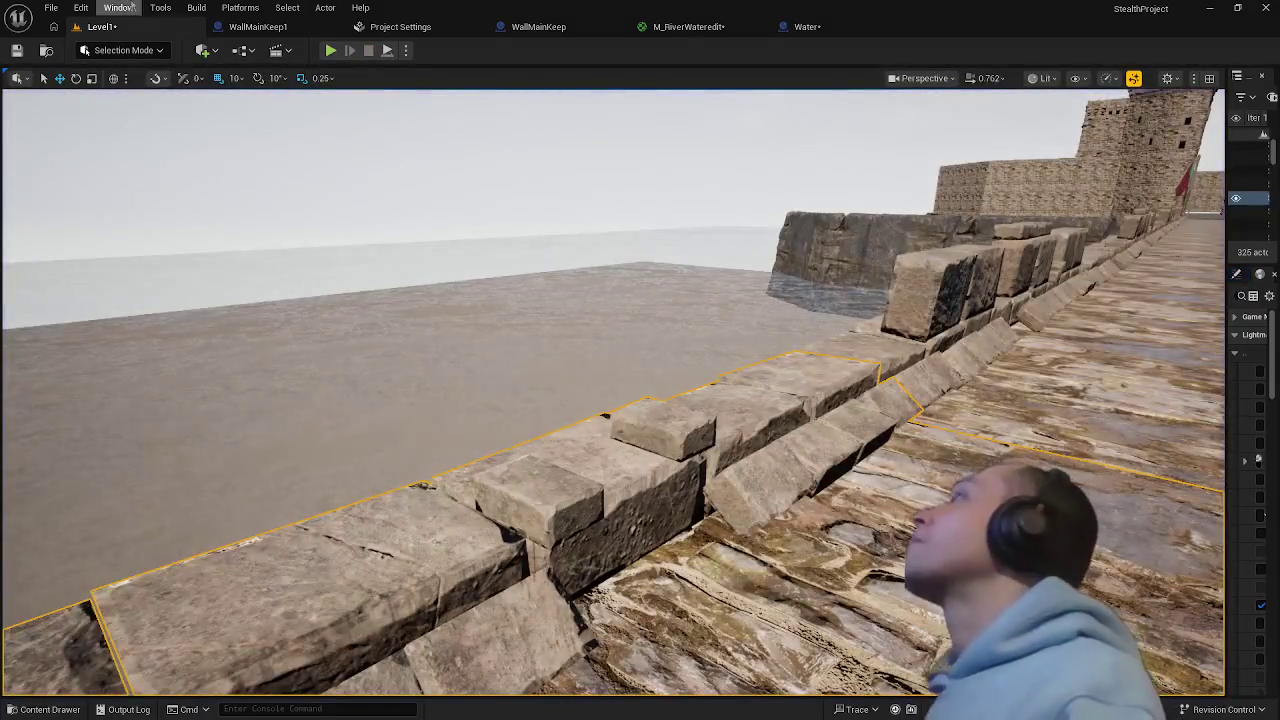
- Save all changed level files from the File menu, then frame the castle tower
left_click(52, 8)
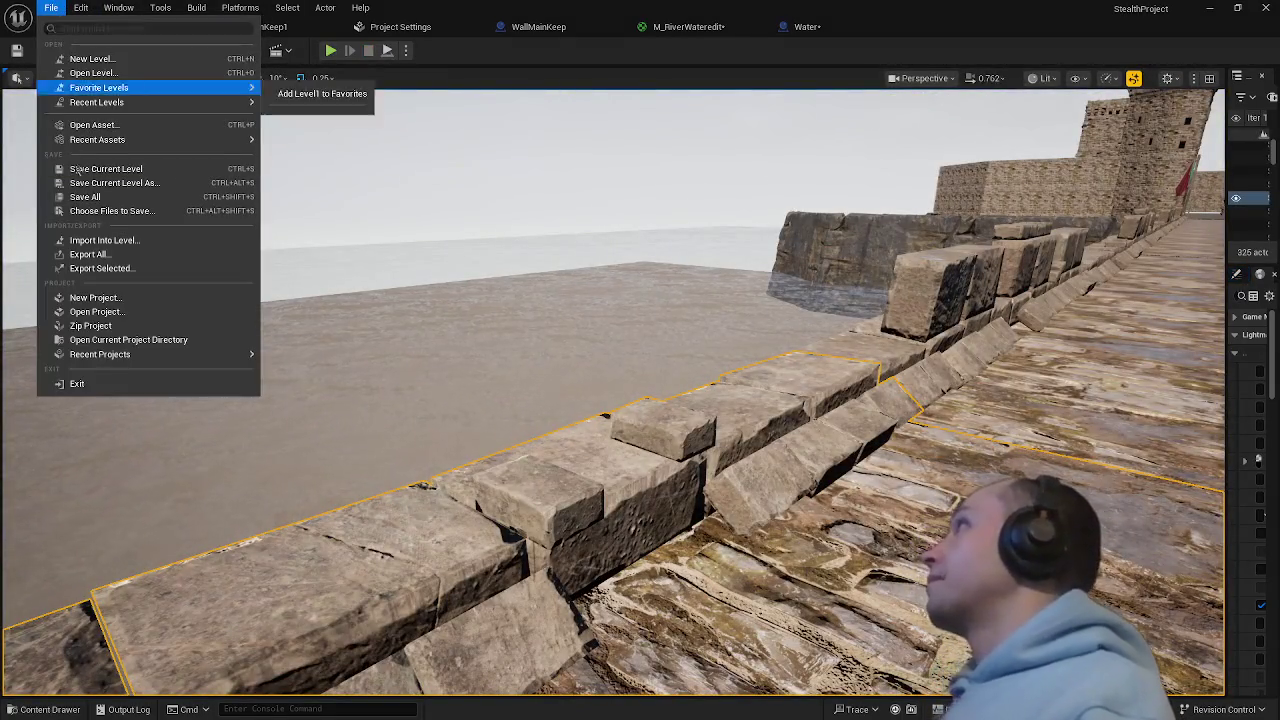
left_click(99, 208)
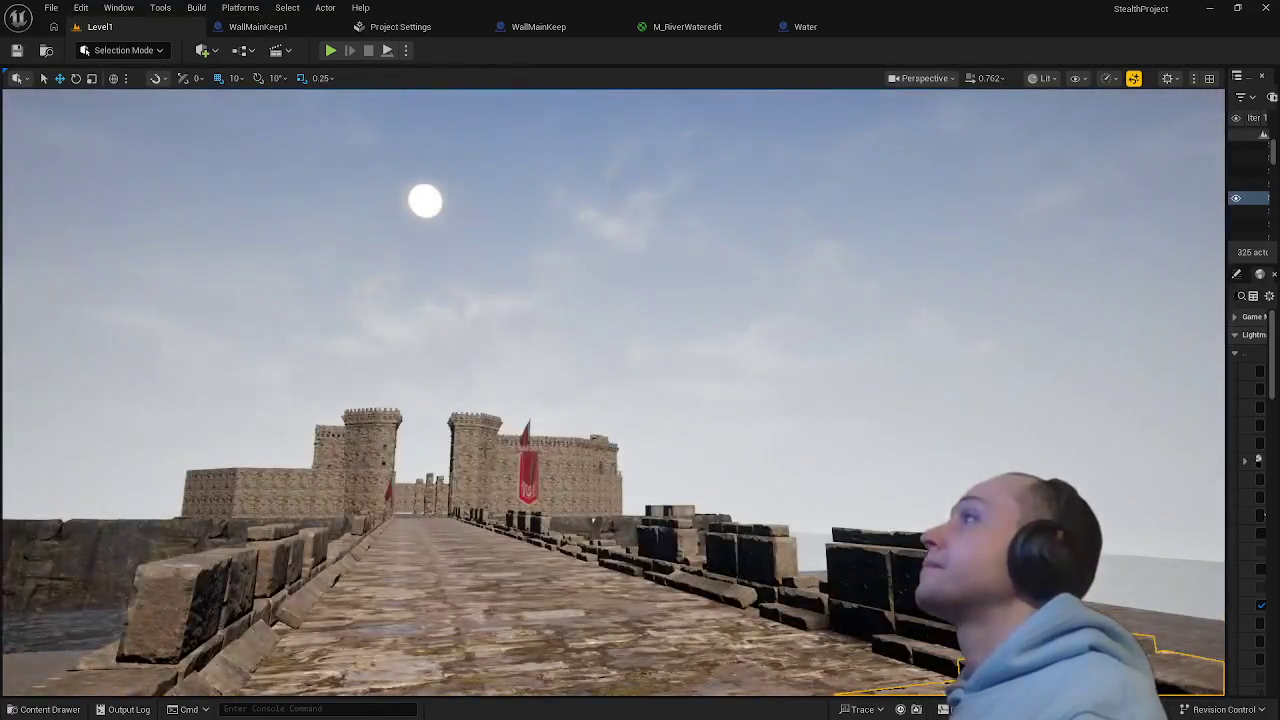
left_click(450, 460)
key("f")
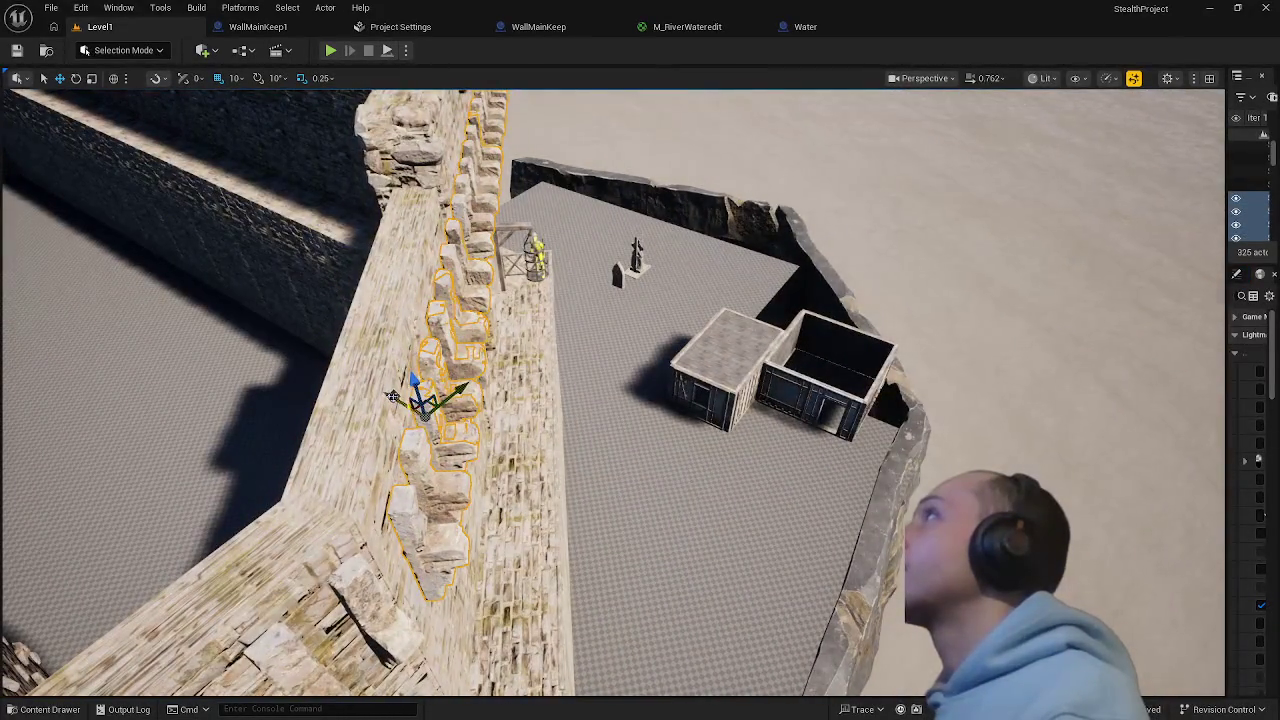
- Slide the front wall's merlon row along the wall in local space
mouse_move(392, 397)
left_mouse_down()
mouse_move(378, 391)
mouse_move(437, 394)
mouse_move(366, 400)
mouse_move(418, 400)
left_mouse_up()
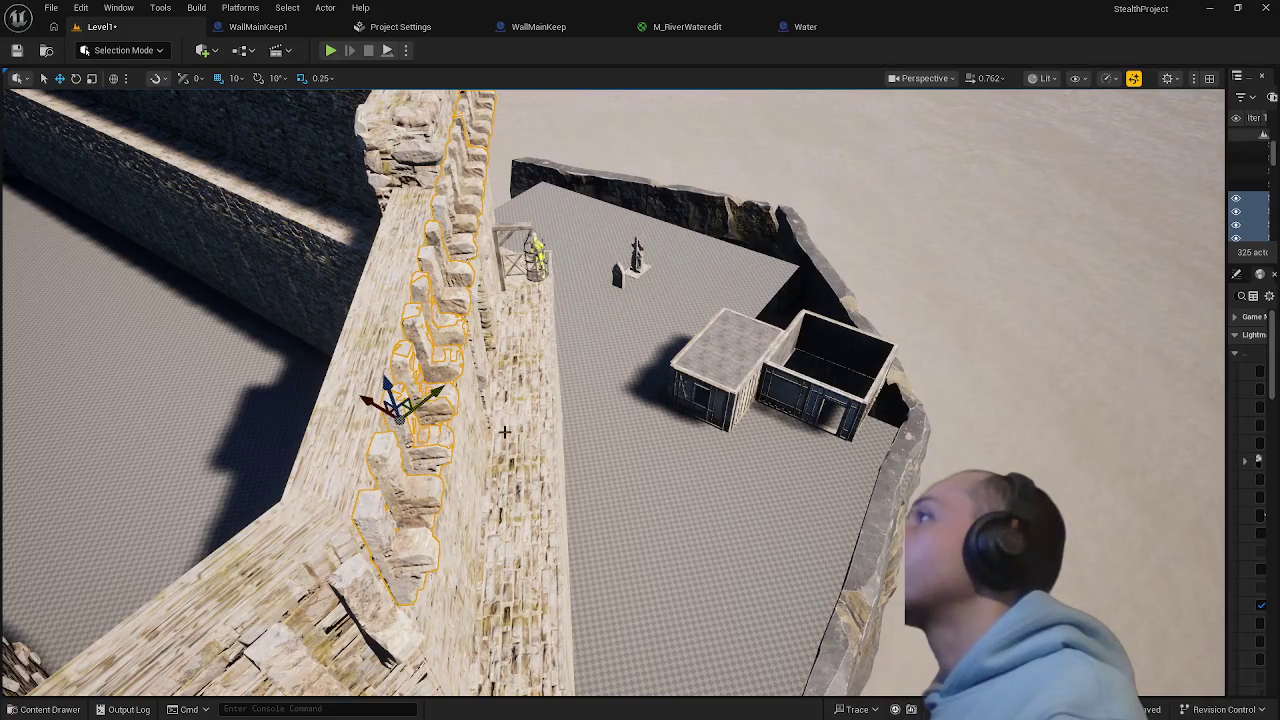
mouse_move(505, 432)
left_mouse_down()
mouse_move(400, 445)
mouse_move(415, 500)
mouse_move(614, 517)
left_mouse_up()
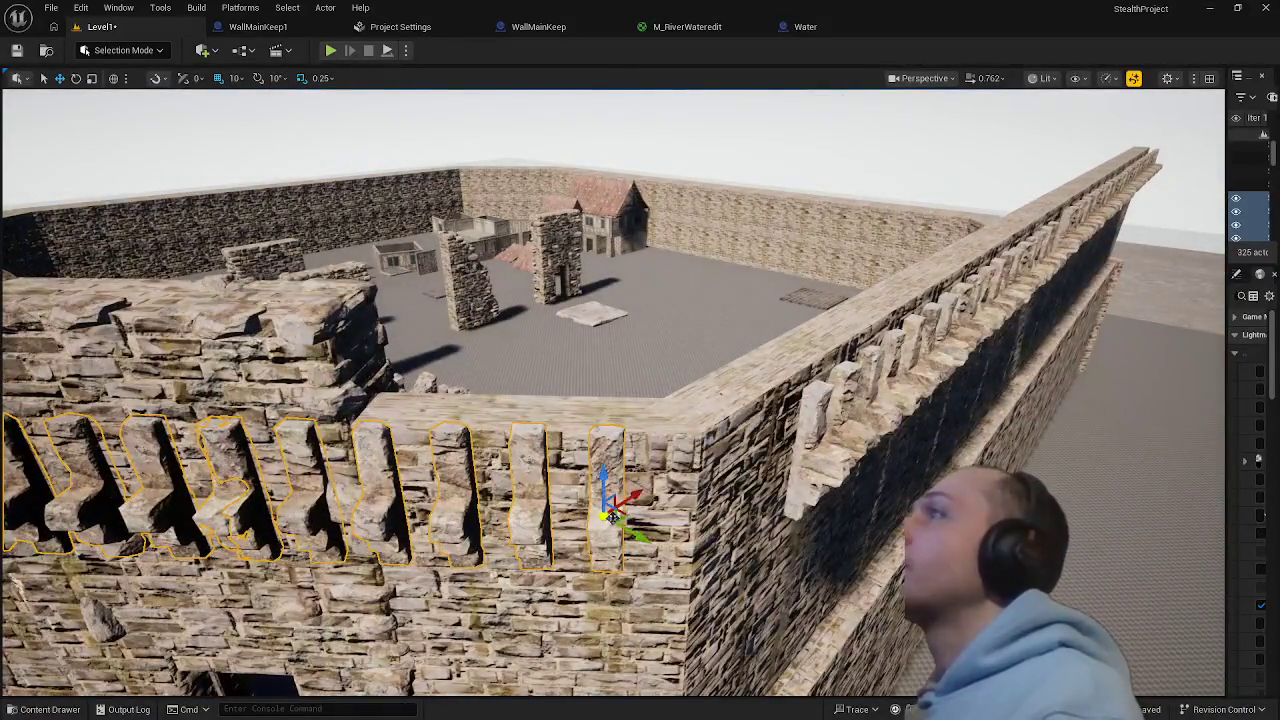
left_click(111, 90)
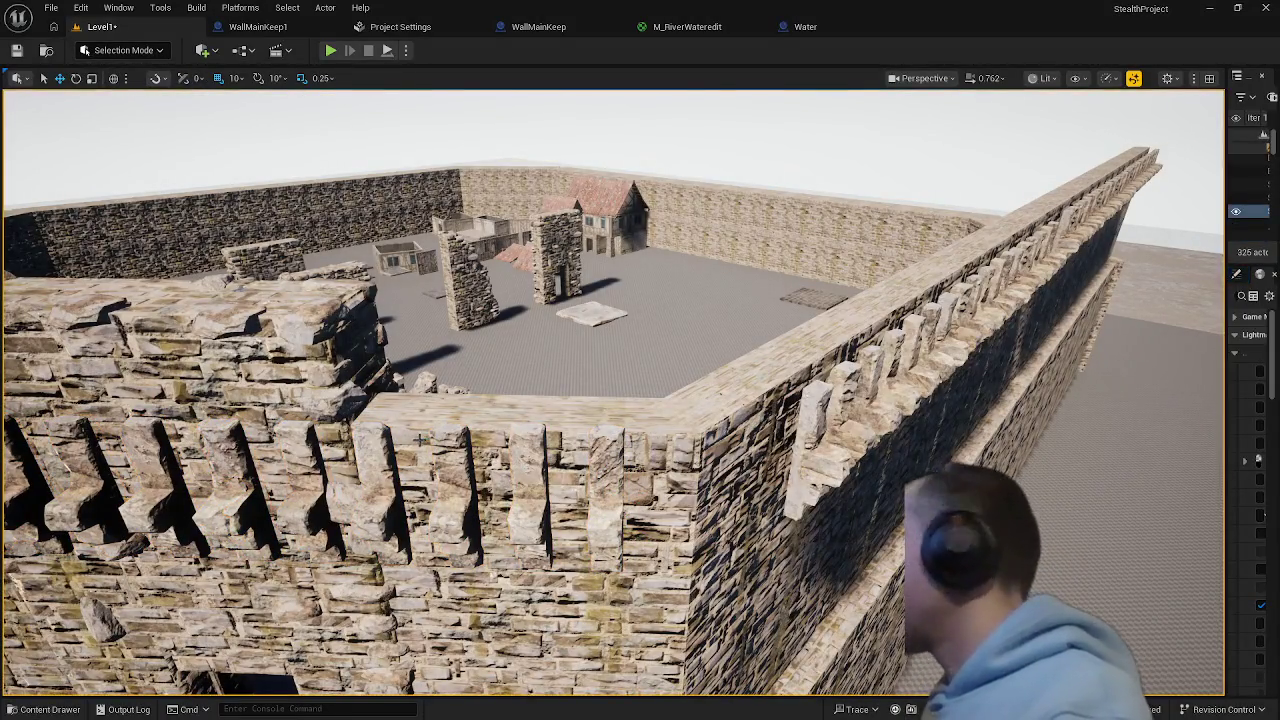
left_click(418, 438)
left_click(113, 78)
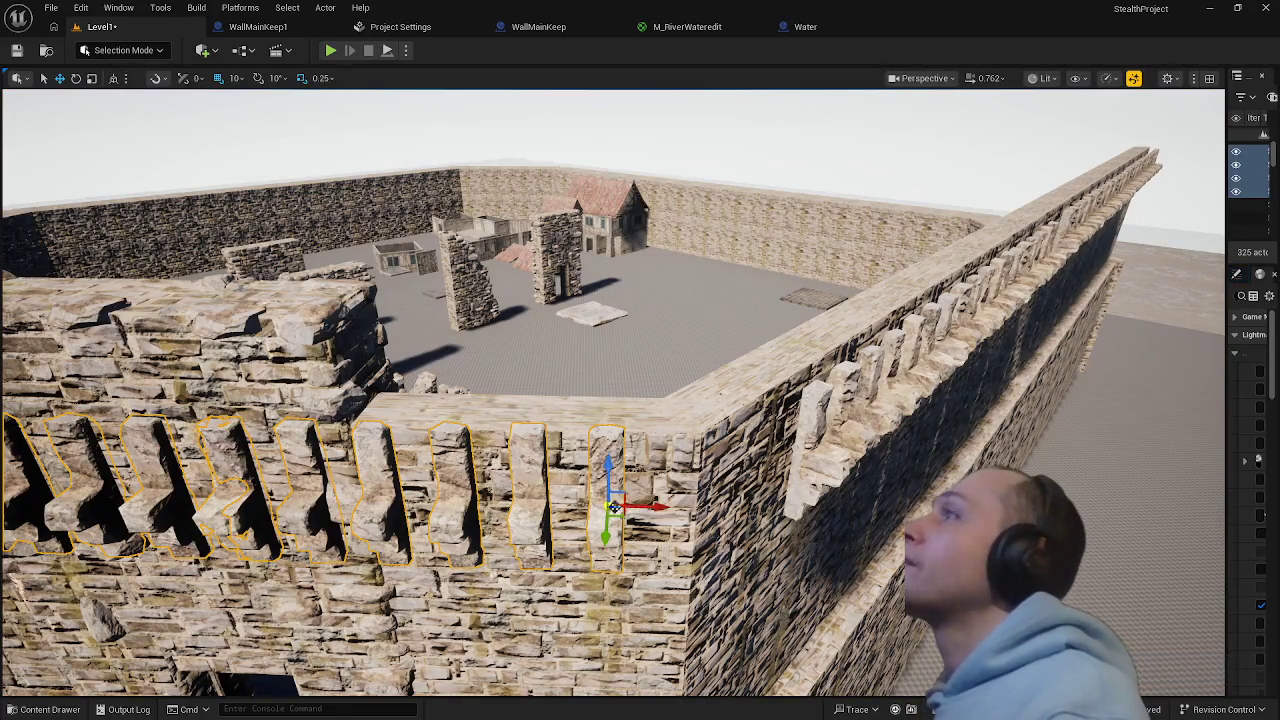
left_click_drag(655, 507, 696, 507)
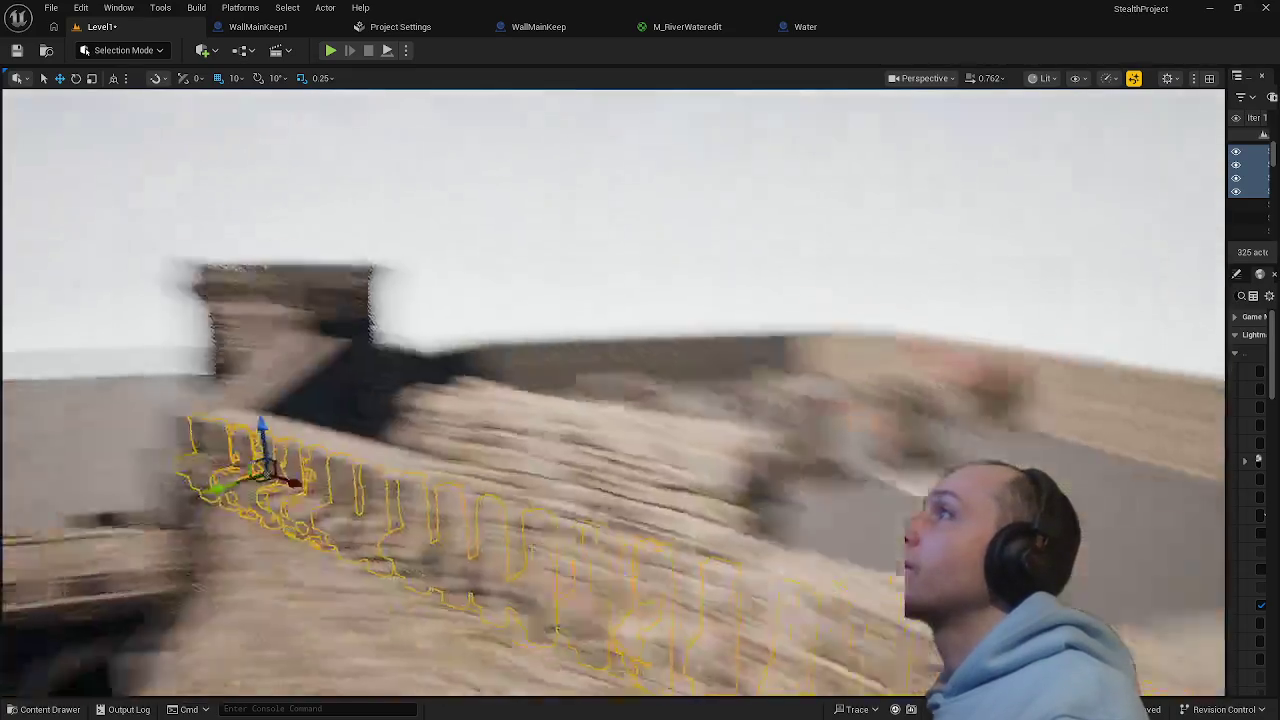
key("f")
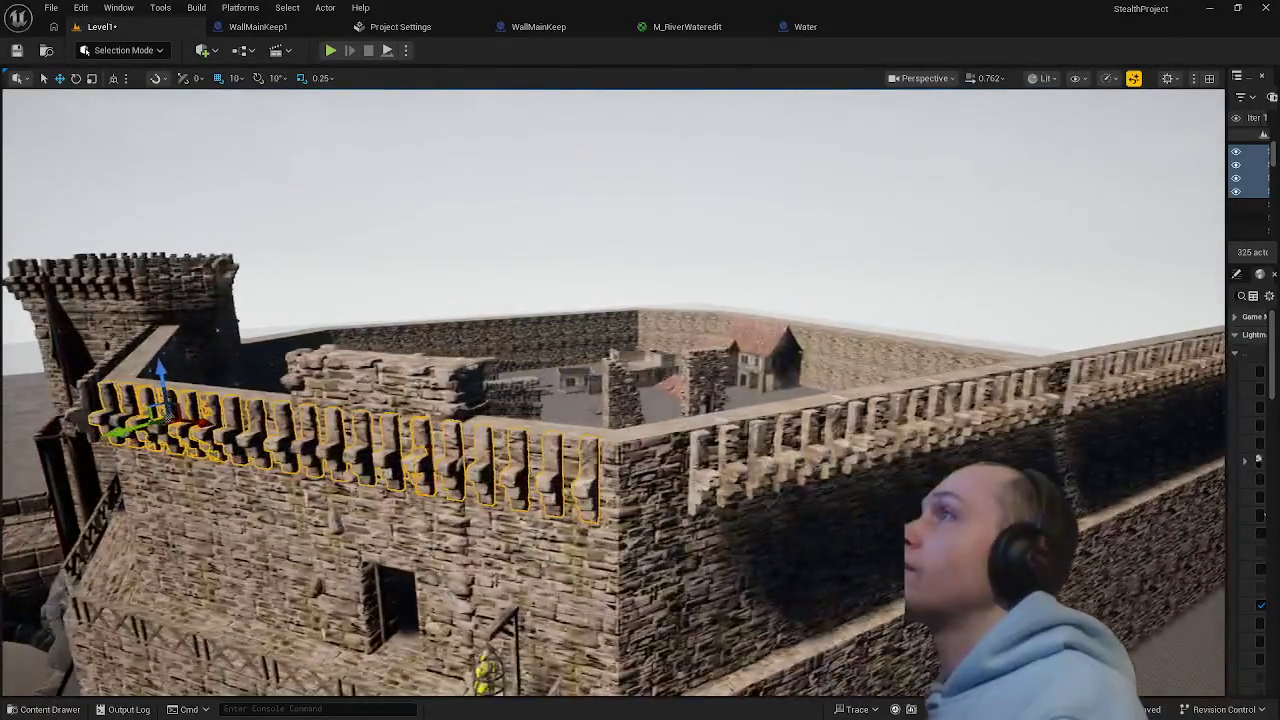
- Select the right-hand merlon run and top wall pieces and group them with Ctrl+G
left_click(703, 478)
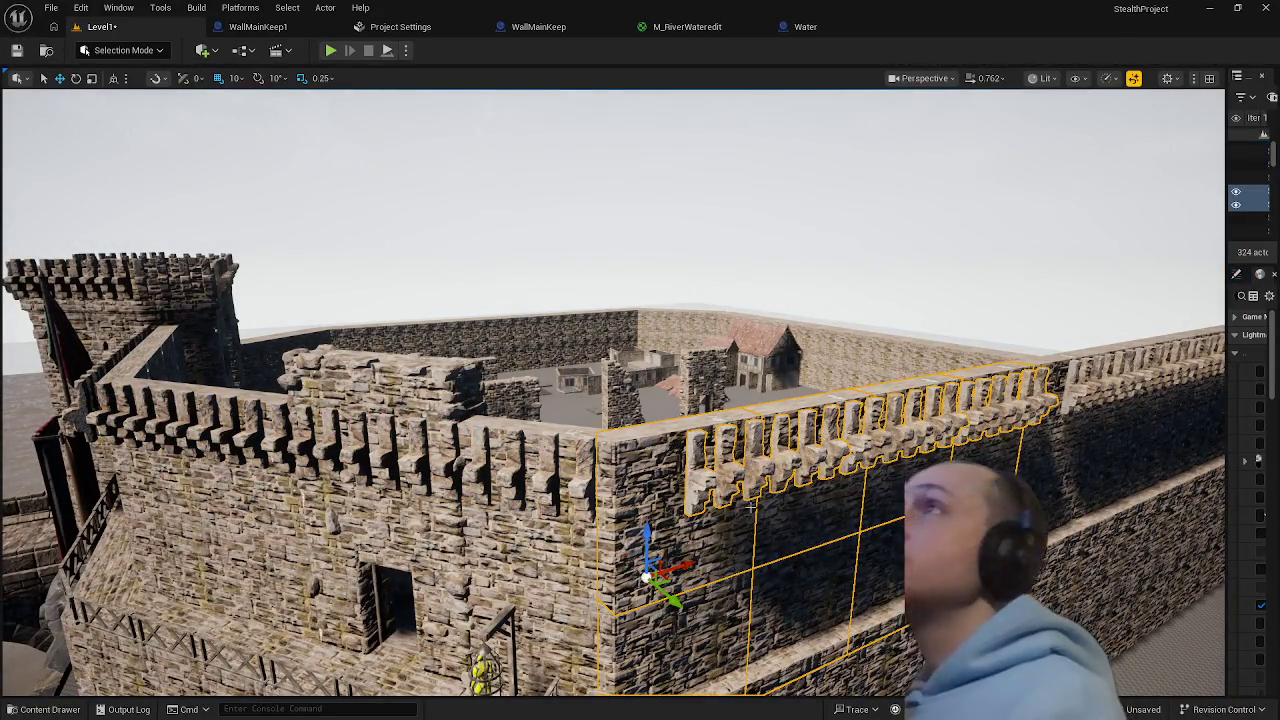
left_click(1010, 400)
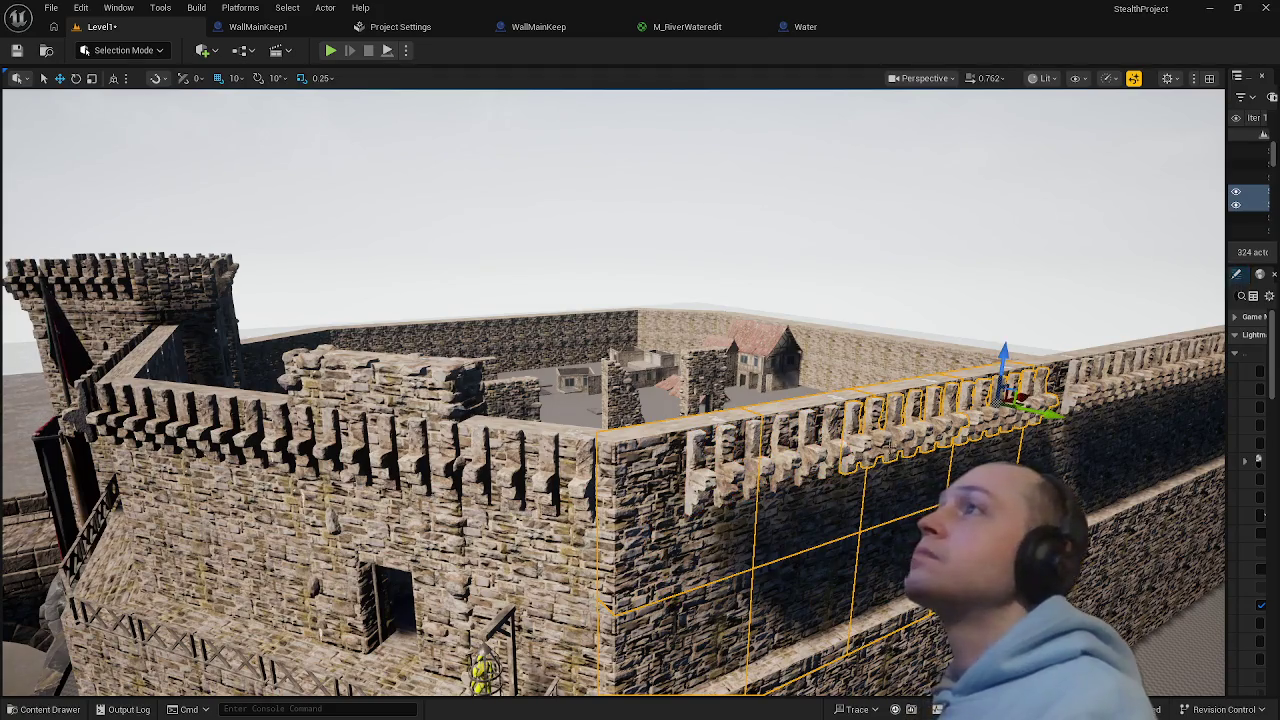
left_click(888, 438, "ctrl")
left_click(1250, 145, "shift")
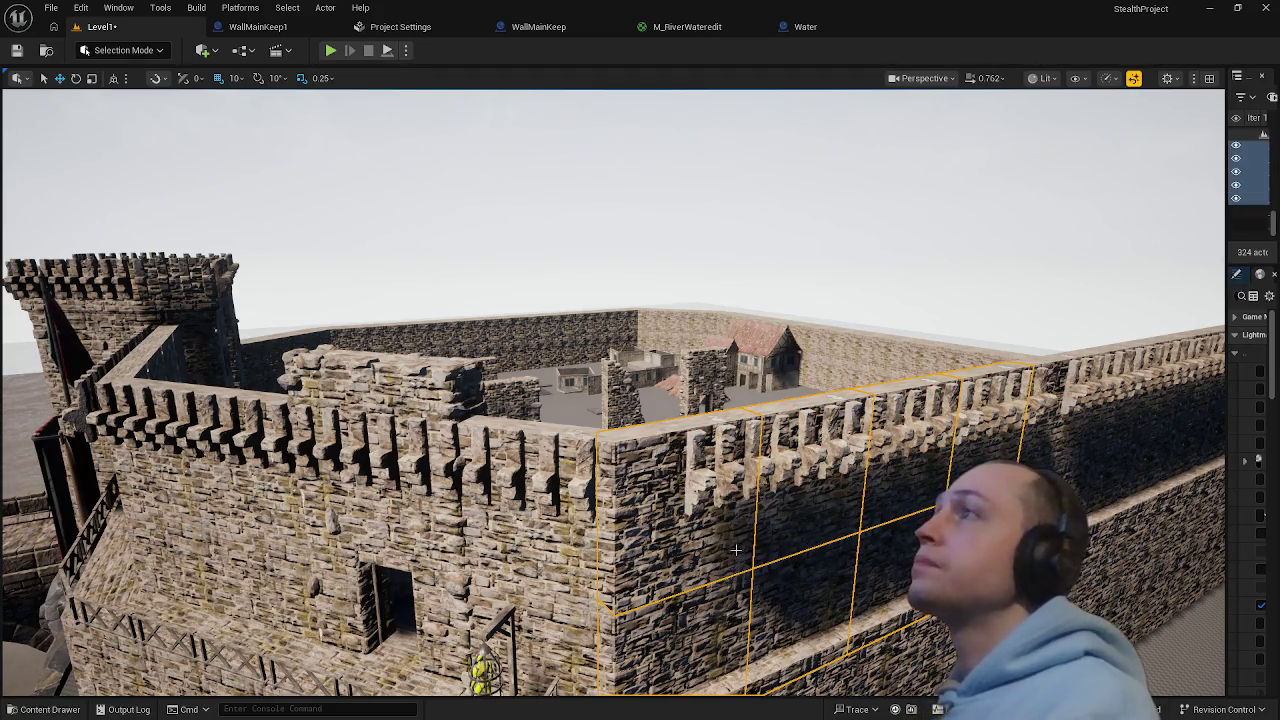
key("ctrl+g")
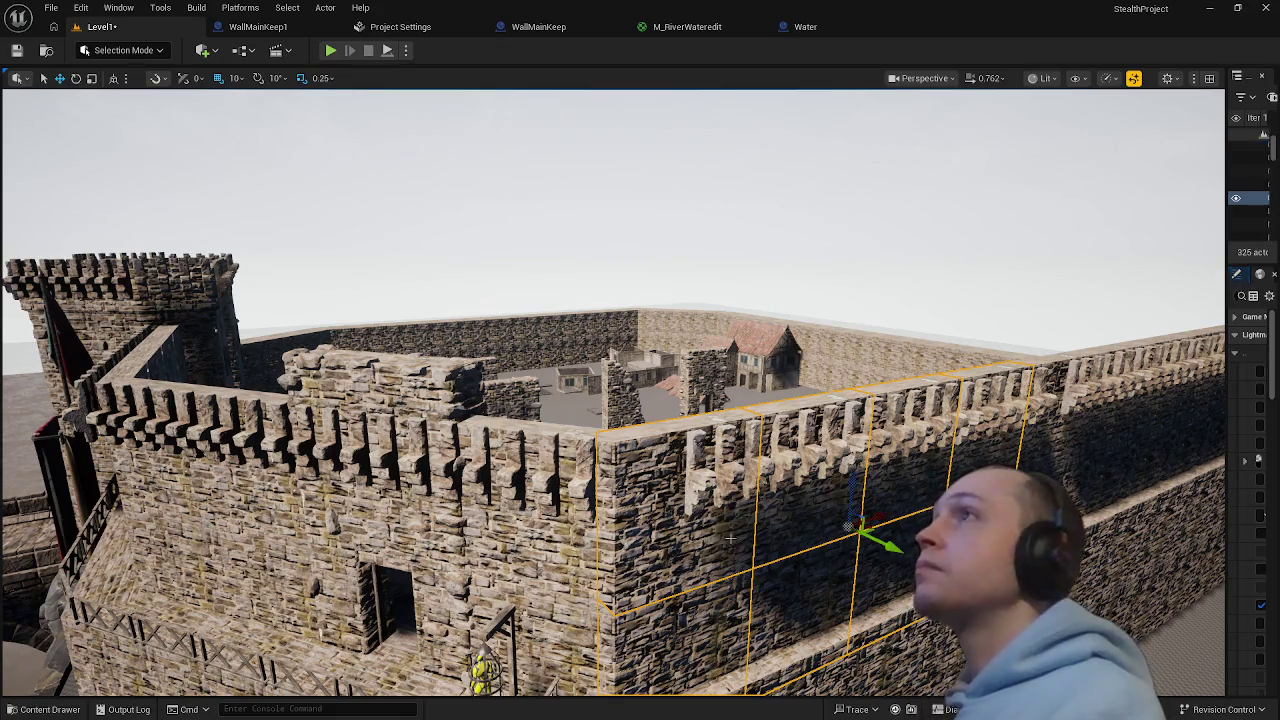
- Move a single merlon piece further along the wall top into line
left_click(808, 457)
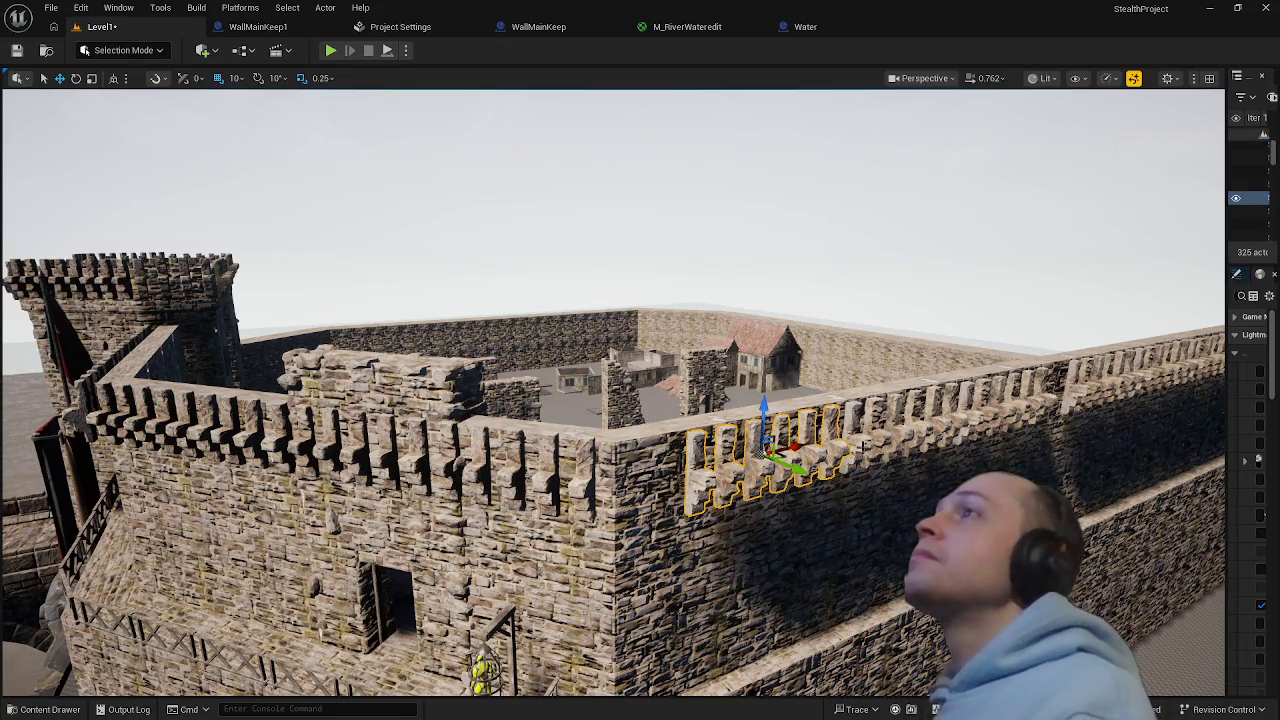
left_click_drag(790, 450, 998, 403)
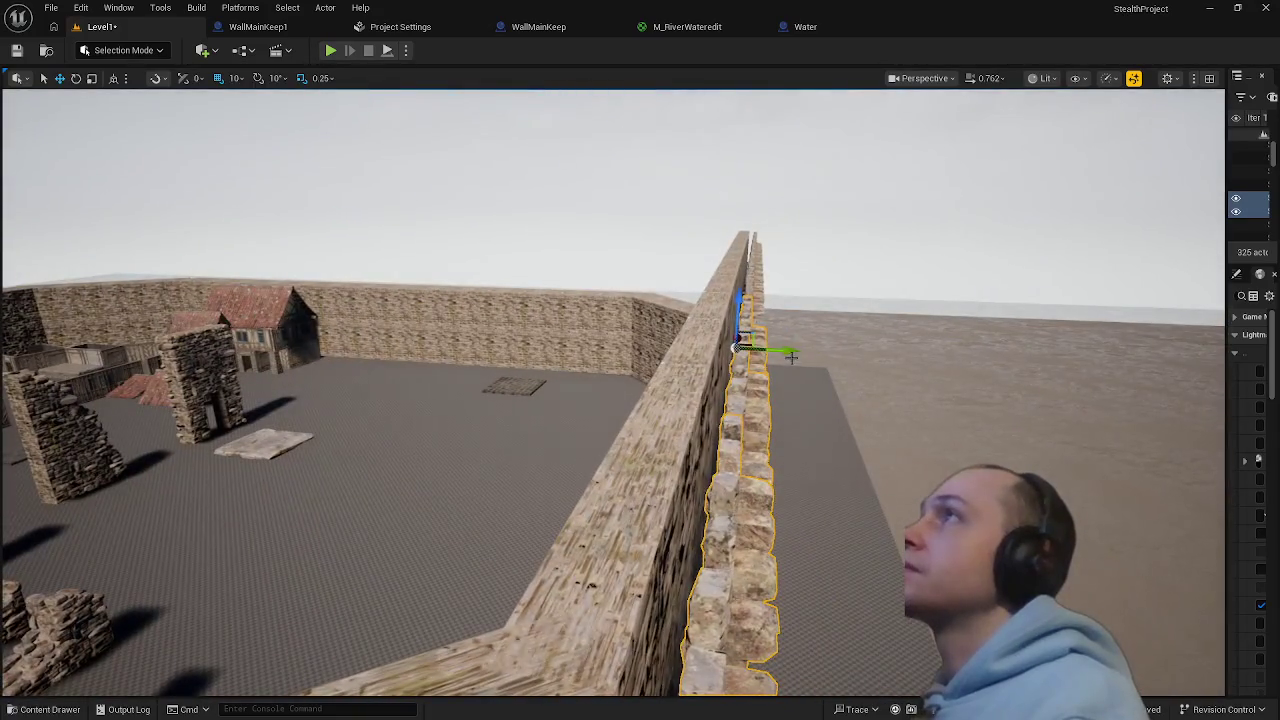
left_click_drag(786, 350, 769, 351)
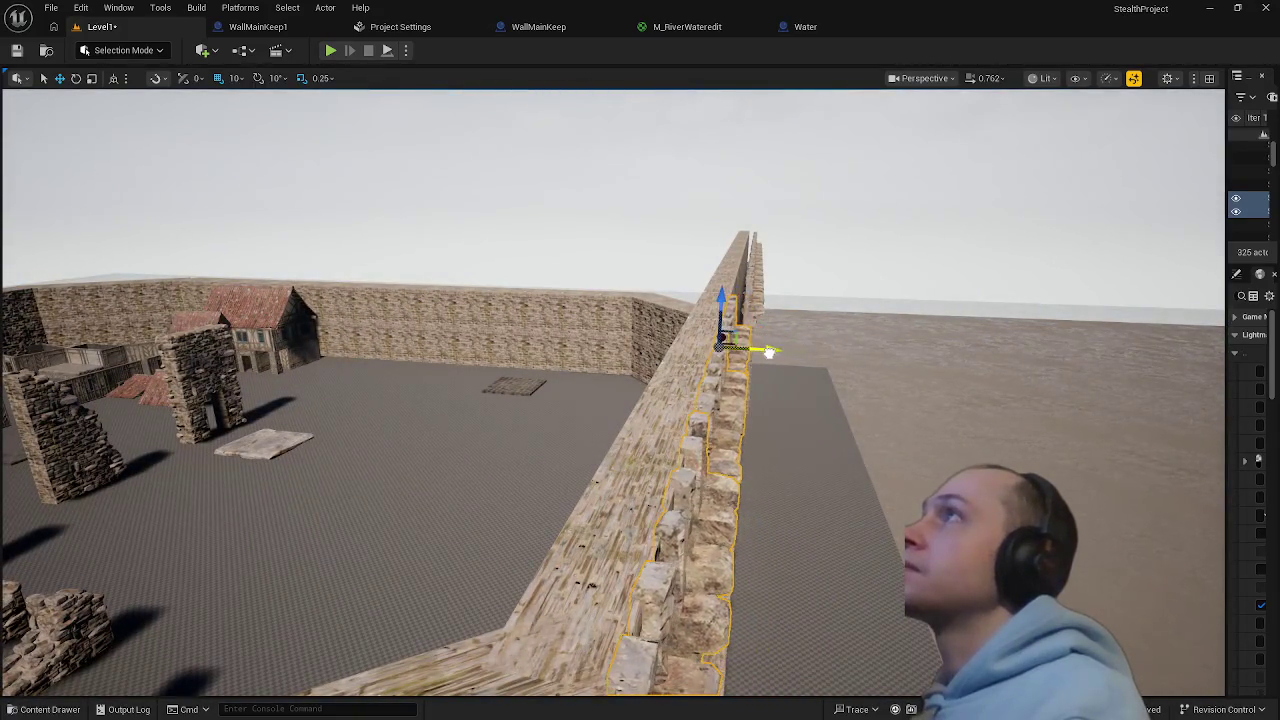
left_click(757, 281)
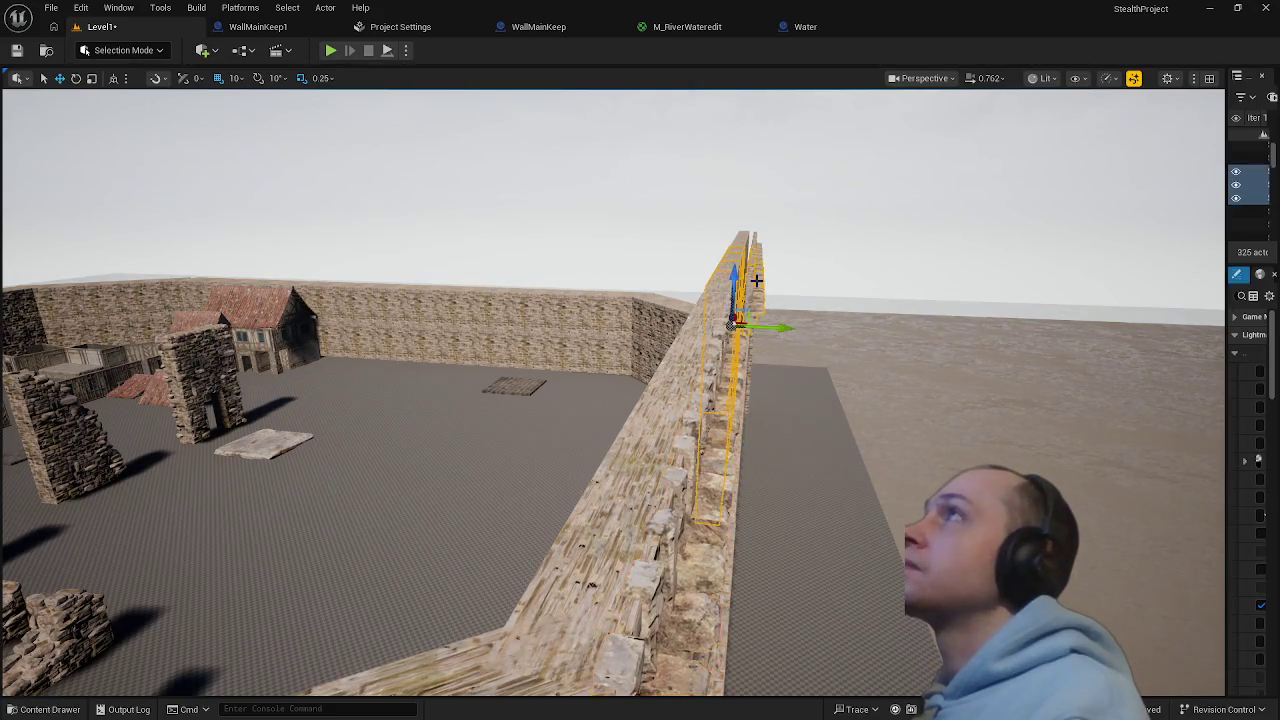
left_click_drag(760, 293, 630, 310)
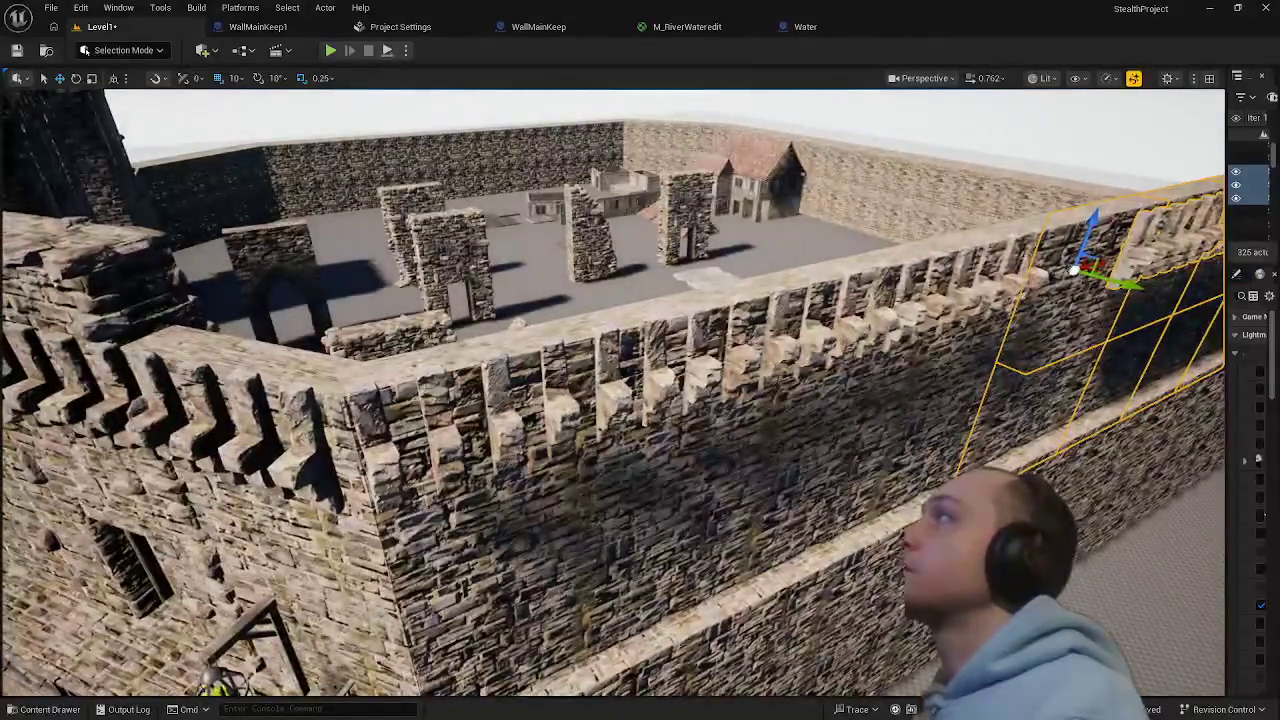
- Shift two merlon pieces together along the wall, then select the tower block
left_click(560, 400)
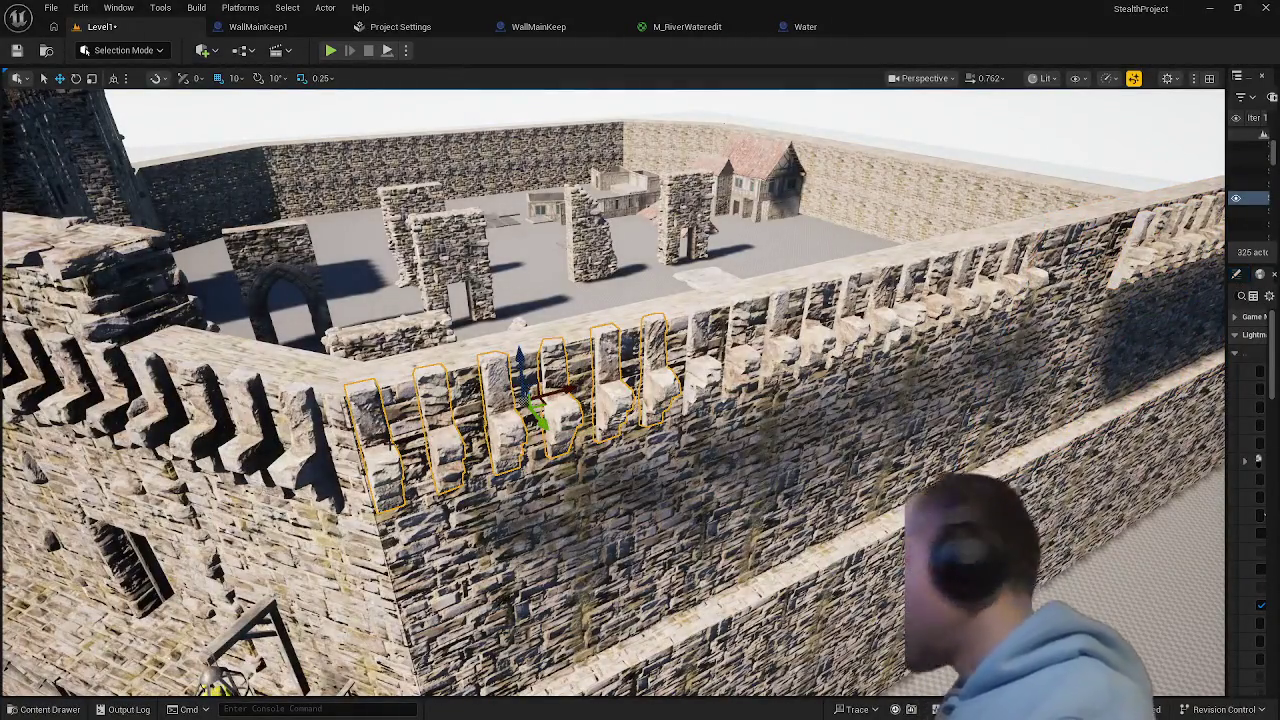
left_click(1000, 275, "ctrl")
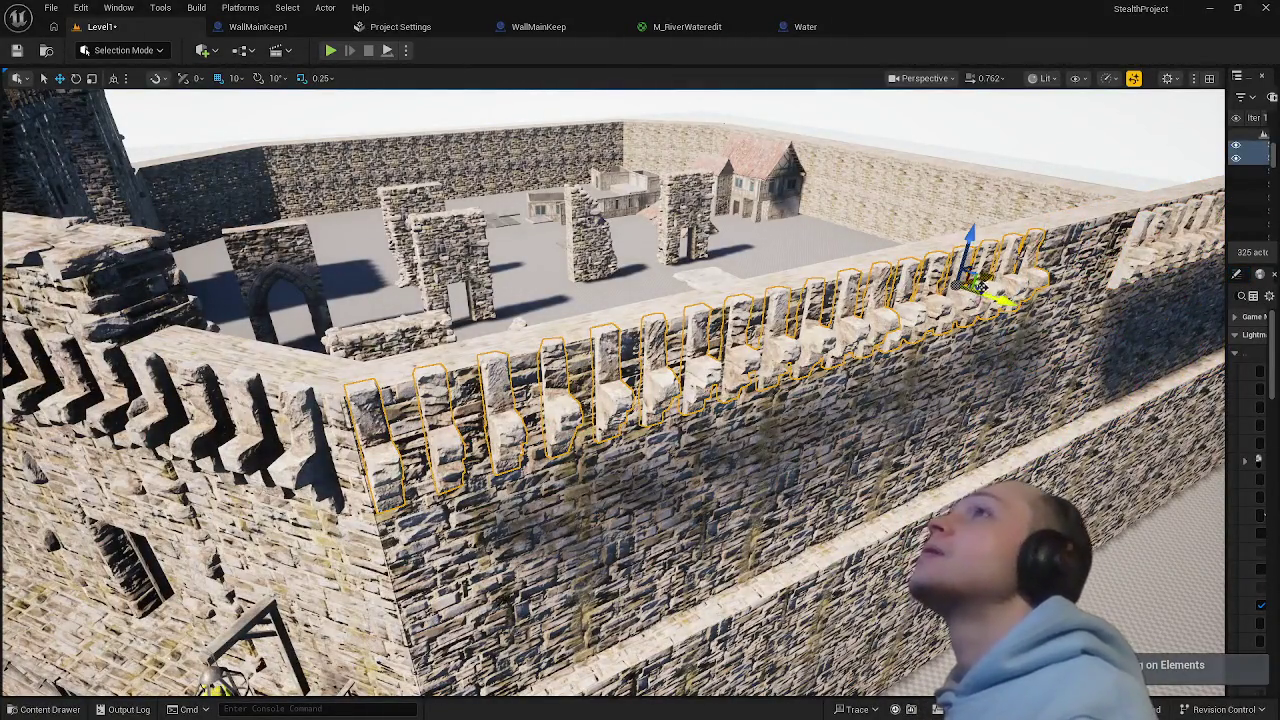
left_click_drag(985, 285, 870, 357)
left_click(527, 533)
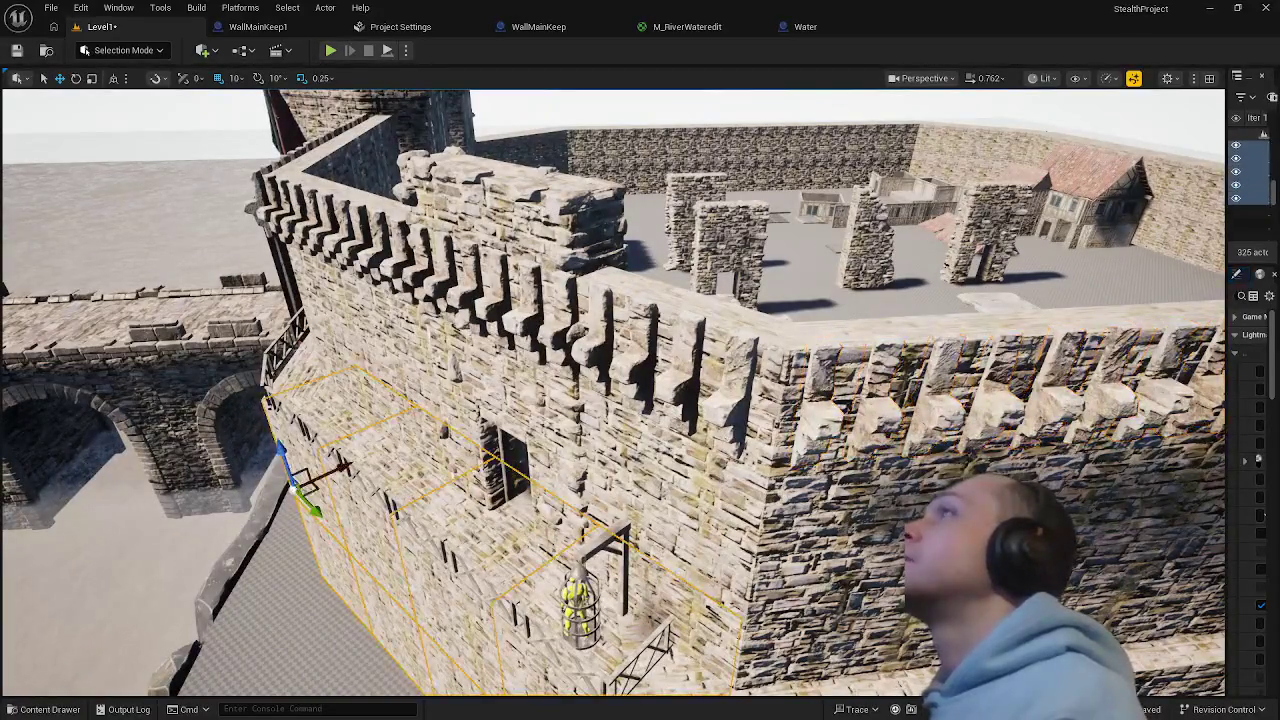
mouse_move(527, 533)
left_mouse_down()
mouse_move(500, 505)
mouse_move(517, 541)
left_mouse_up()
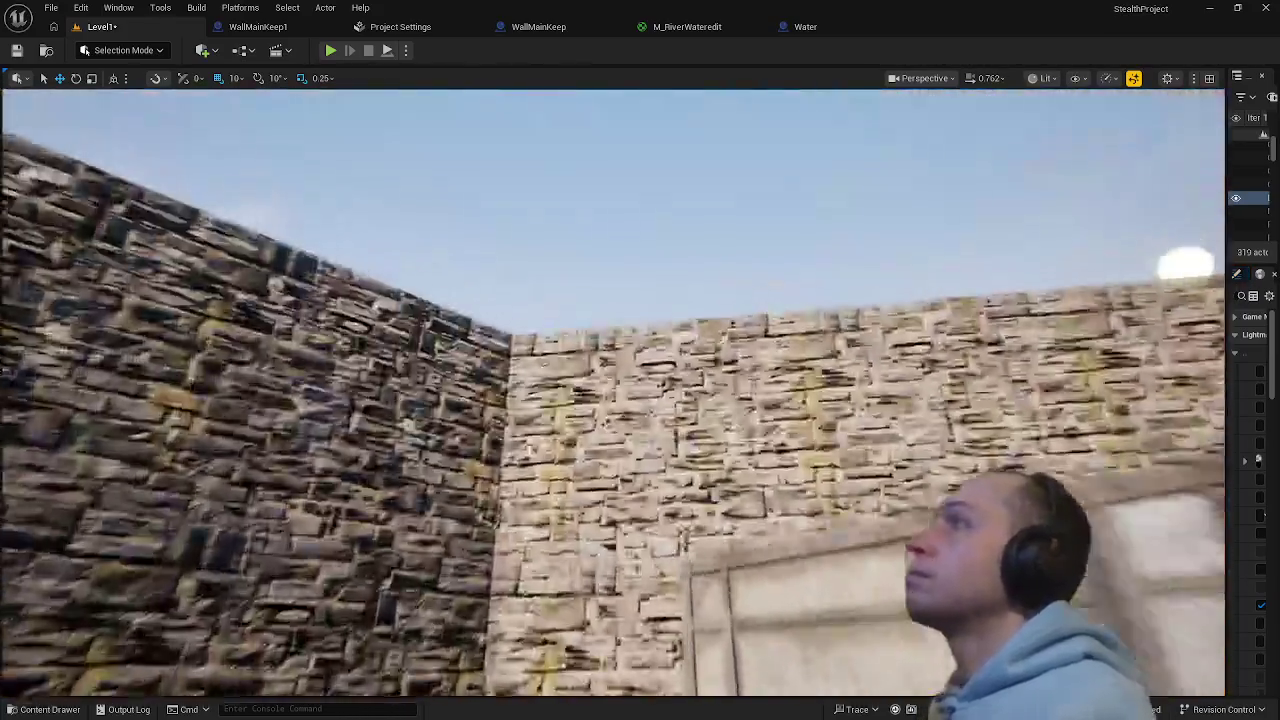
mouse_move(640, 400)
left_mouse_down()
mouse_move(710, 455)
mouse_move(566, 354)
left_mouse_up()
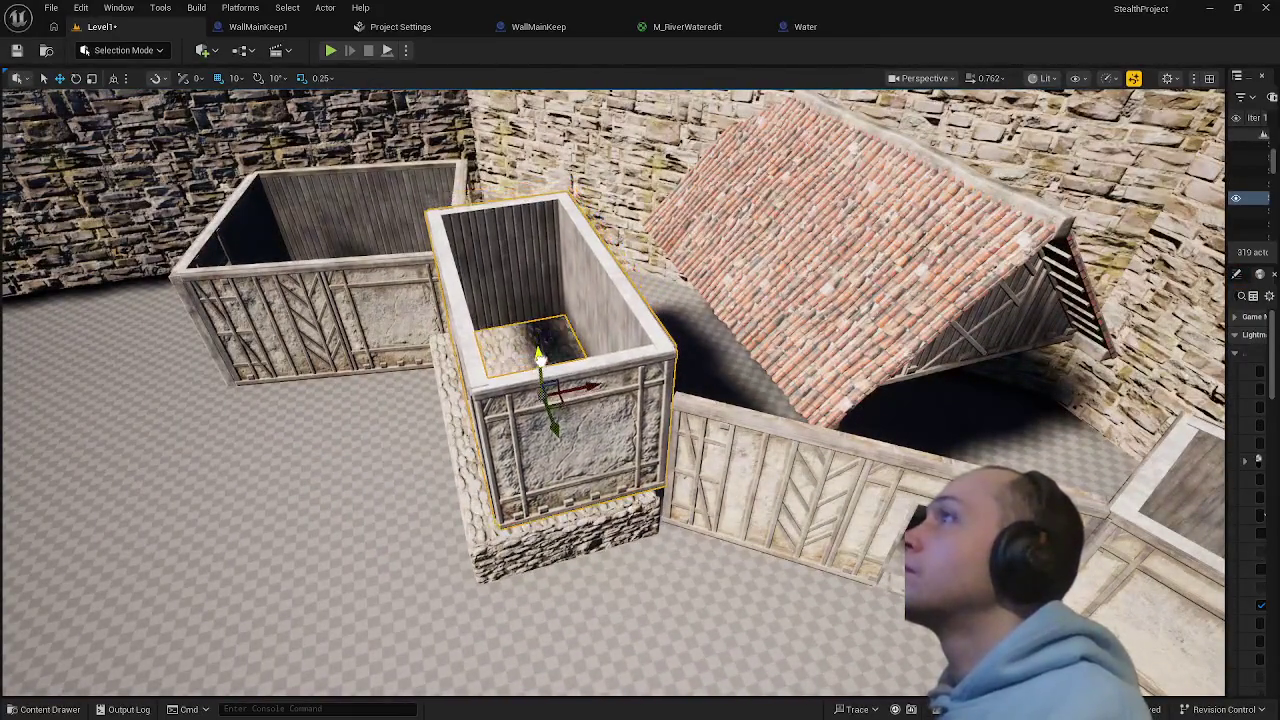
left_click_drag(617, 625, 617, 625)
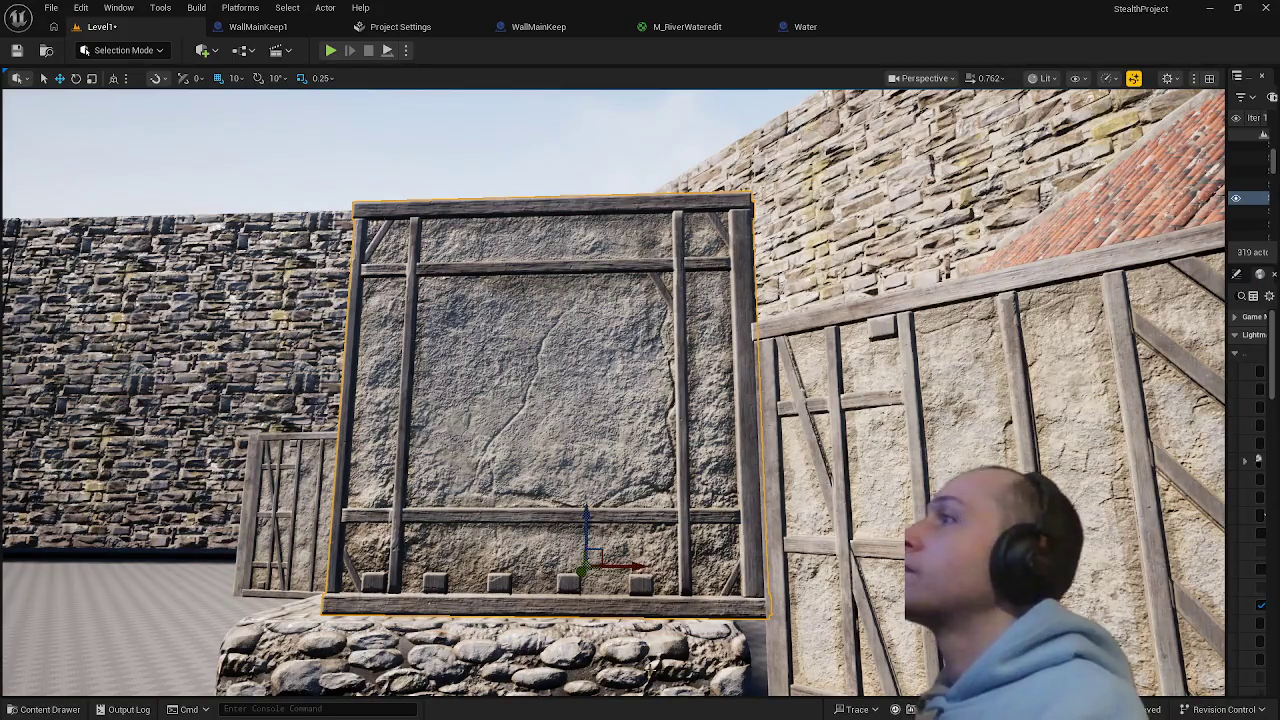
scroll(643, 508, "down", 3)
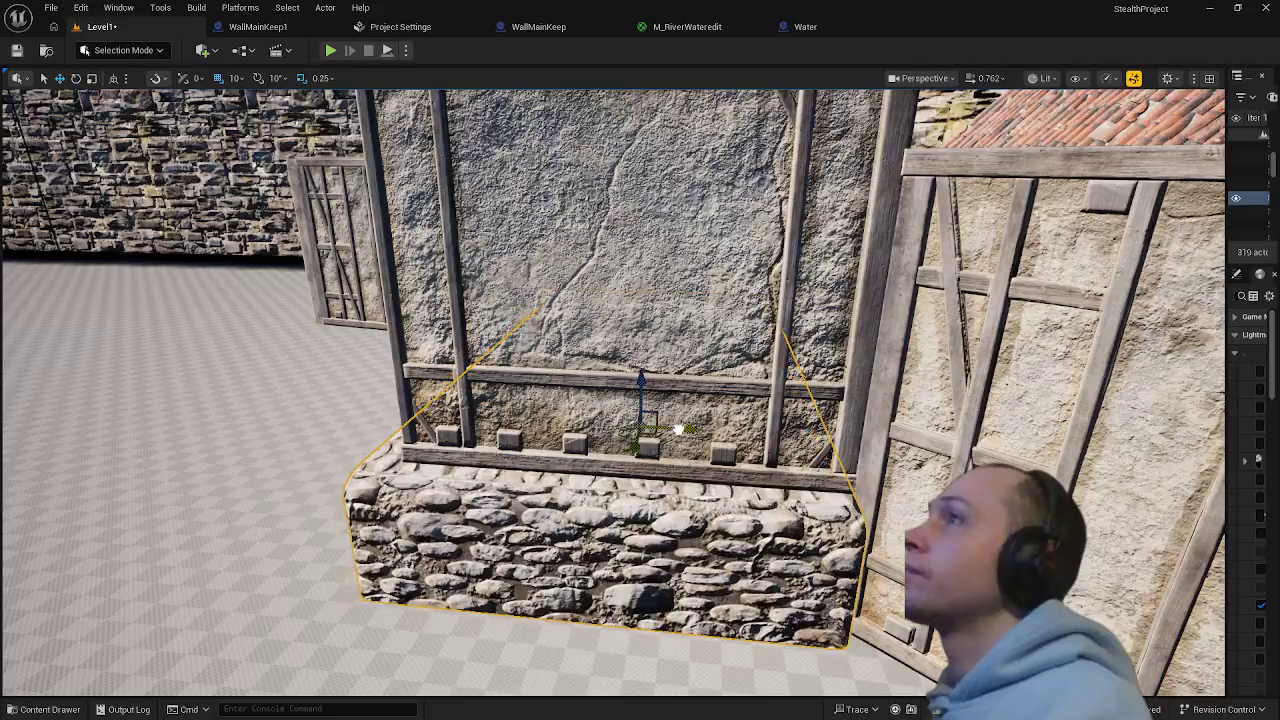
left_click_drag(684, 430, 688, 538)
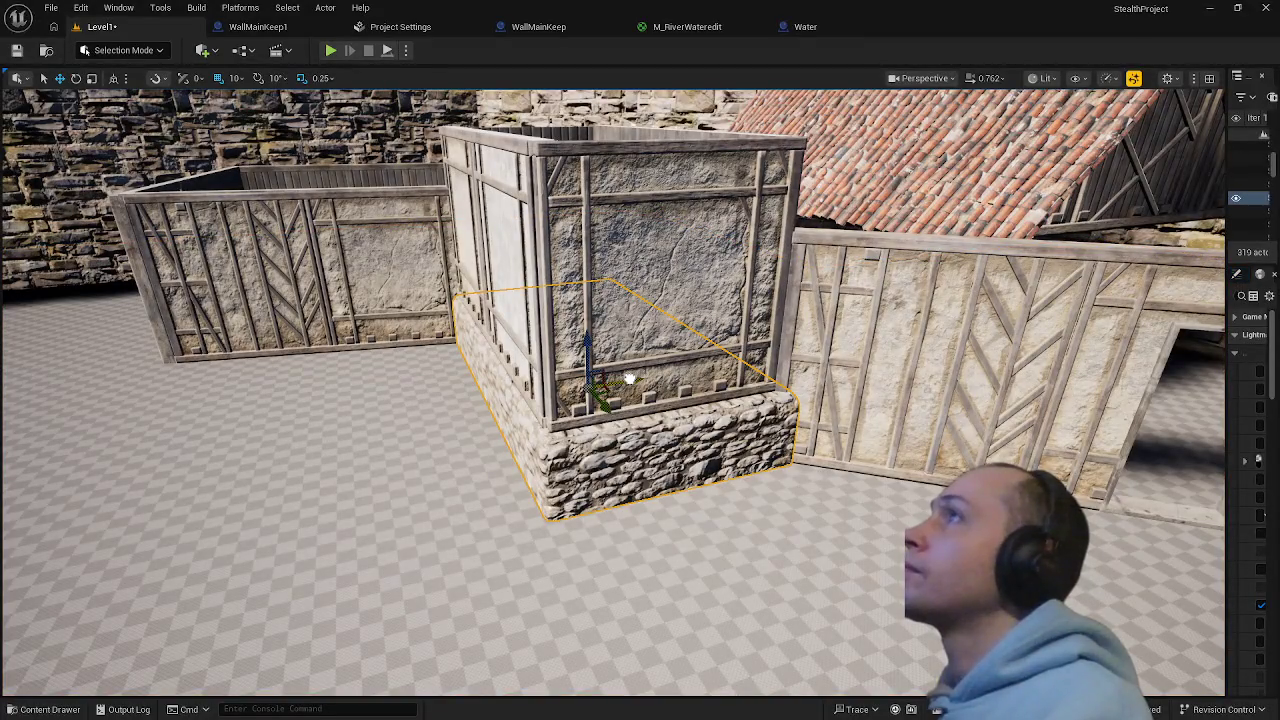
mouse_move(715, 567)
left_mouse_down()
mouse_move(715, 430)
mouse_move(680, 420)
mouse_move(710, 450)
mouse_move(714, 563)
left_mouse_up()
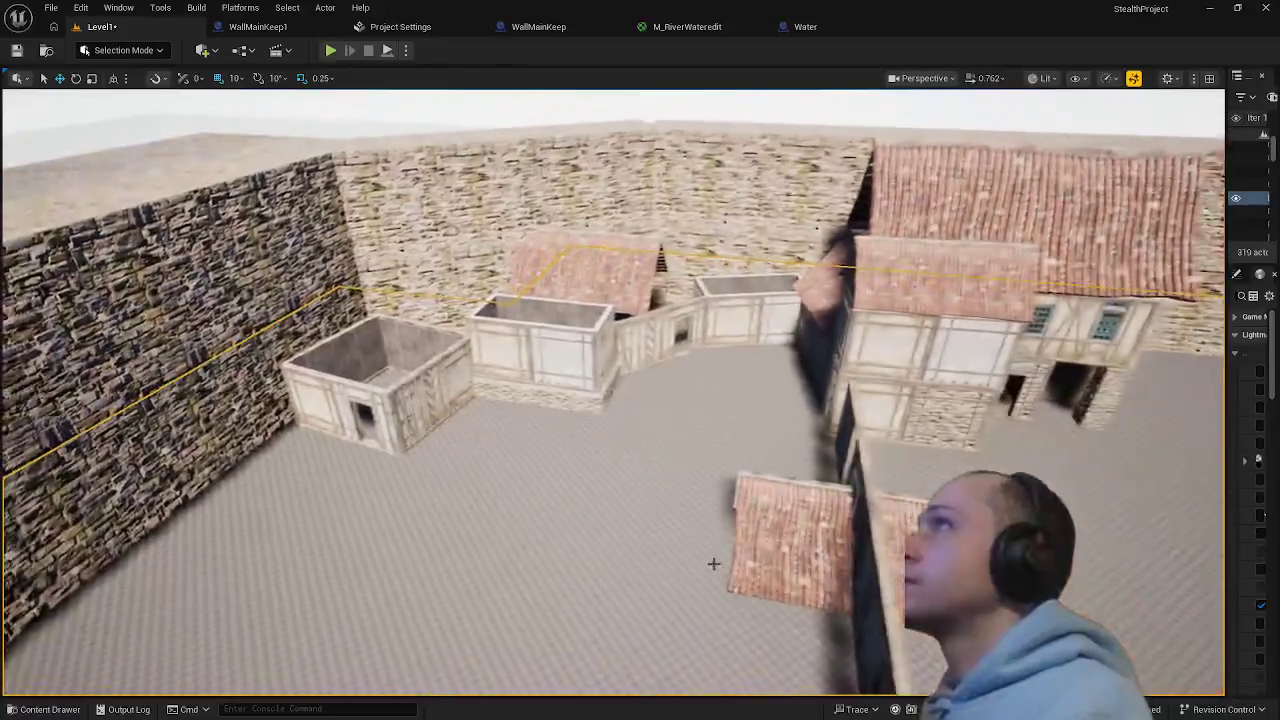
- Lift the small tiled gable roof straight up above the back courtyard wall
left_click(760, 504)
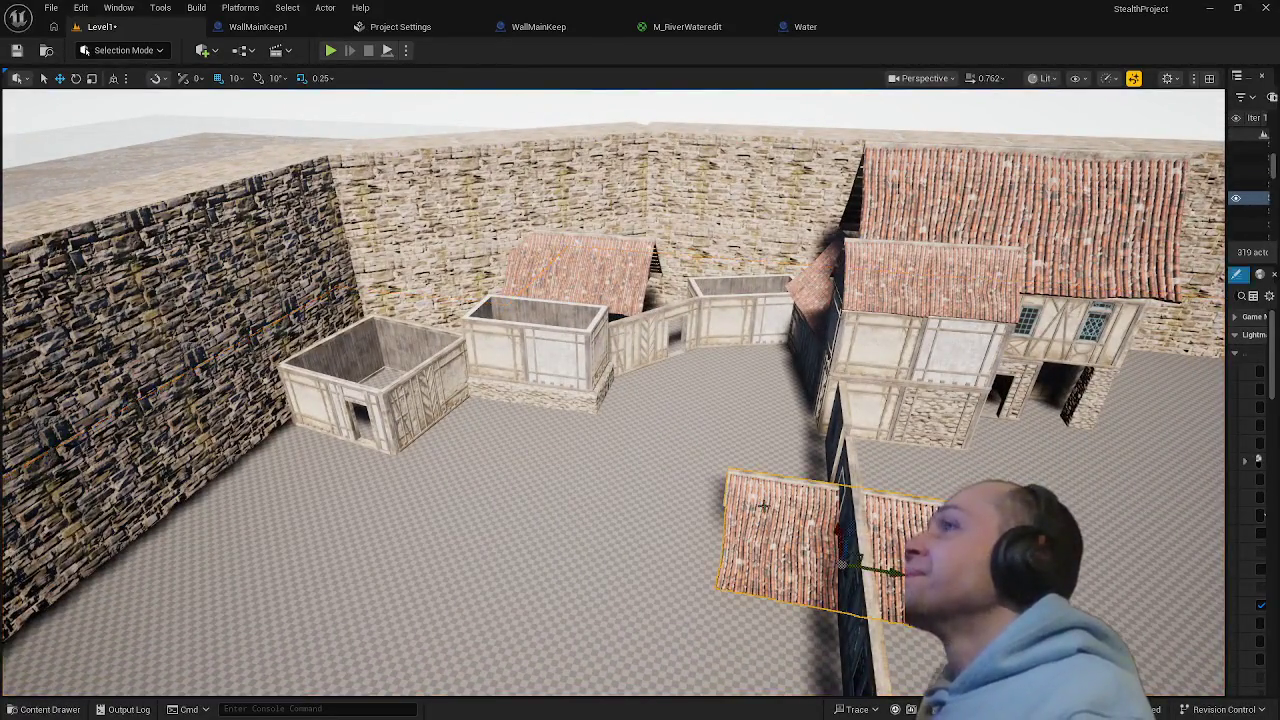
mouse_move(612, 553)
left_mouse_down()
mouse_move(570, 520)
mouse_move(540, 520)
left_mouse_up()
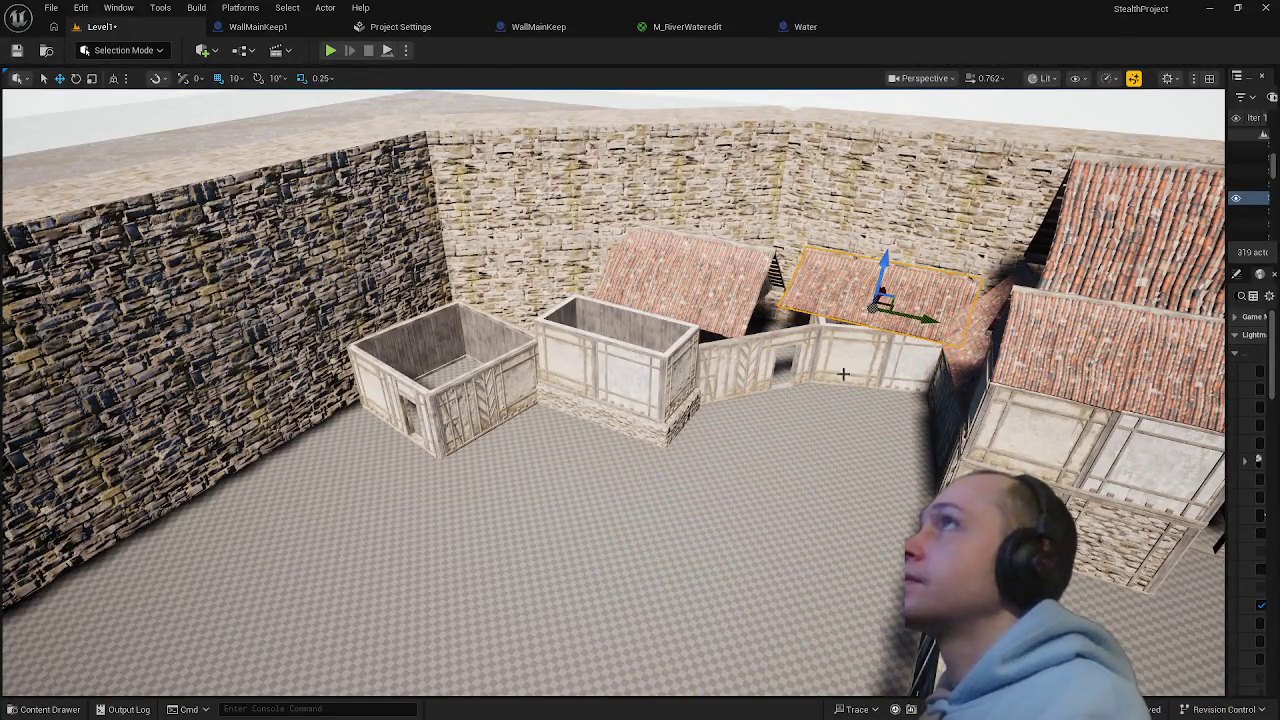
mouse_move(843, 373)
left_mouse_down()
mouse_move(840, 325)
mouse_move(838, 379)
mouse_move(826, 335)
left_mouse_up()
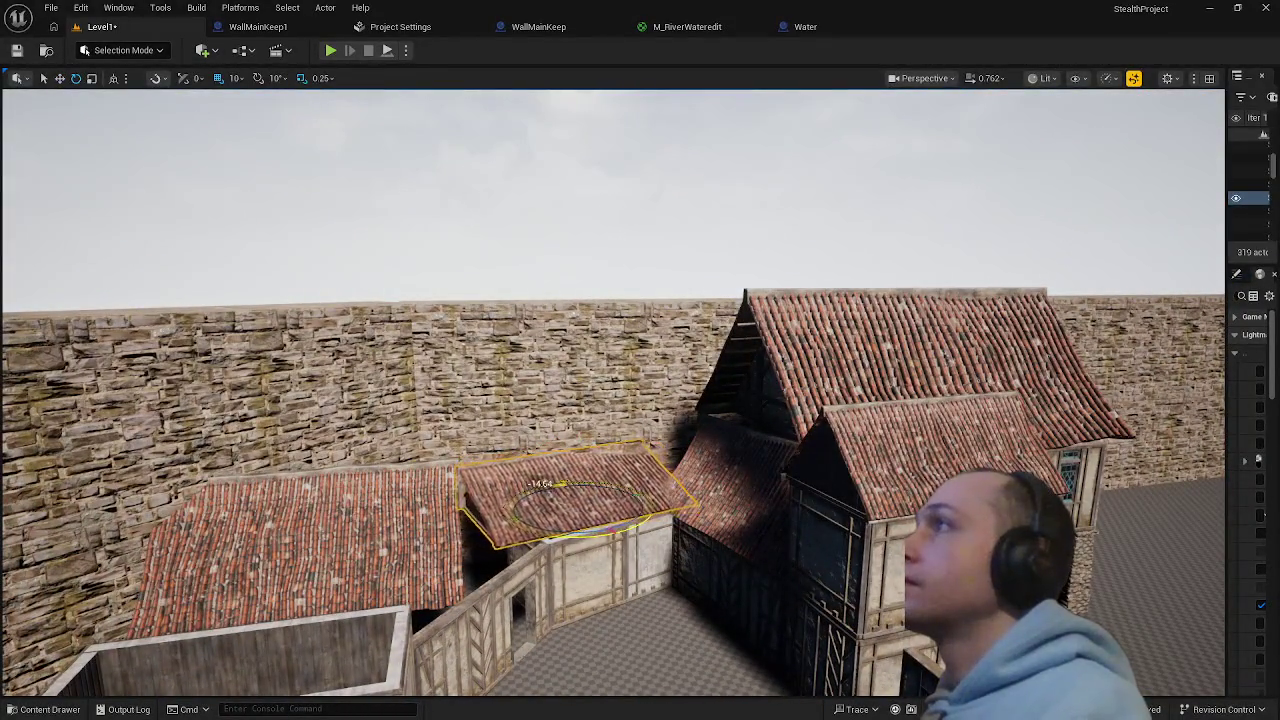
mouse_move(570, 537)
left_mouse_down()
mouse_move(570, 489)
mouse_move(525, 483)
left_mouse_up()
key("r")
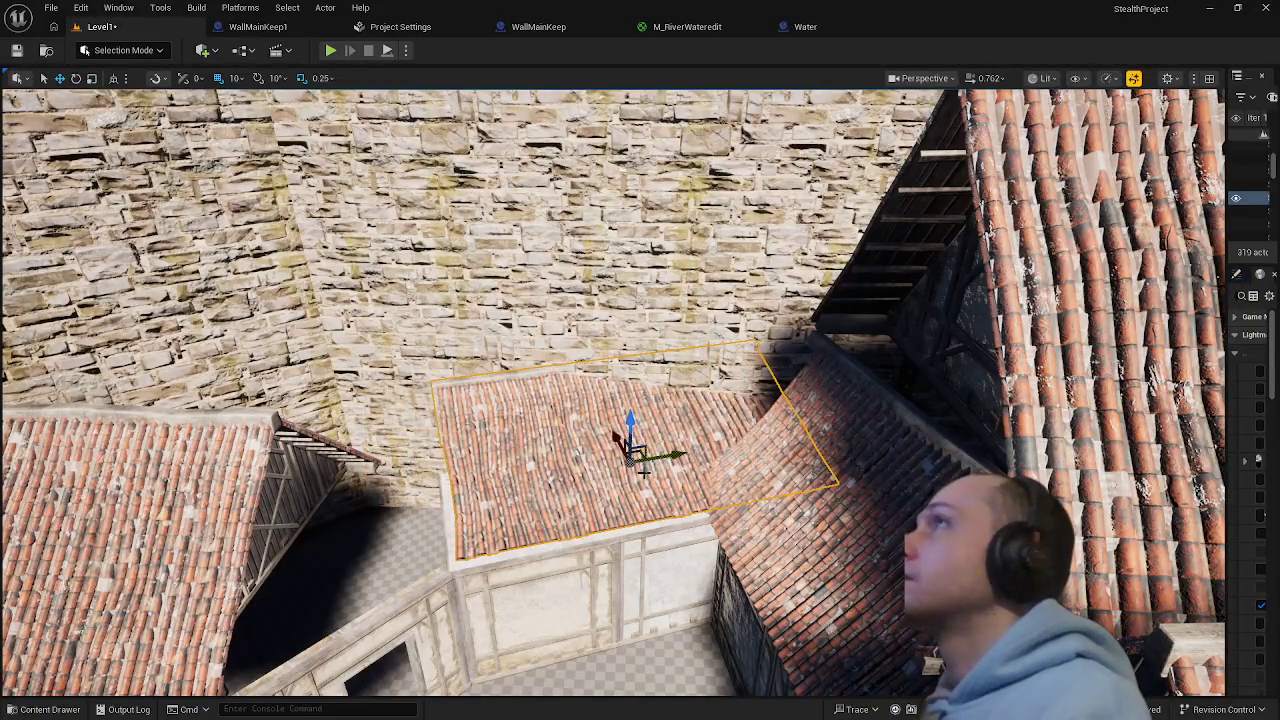
mouse_move(643, 471)
left_mouse_down()
mouse_move(640, 420)
mouse_move(630, 480)
mouse_move(600, 500)
mouse_move(600, 560)
mouse_move(546, 509)
mouse_move(590, 490)
mouse_move(602, 455)
mouse_move(598, 503)
left_mouse_up()
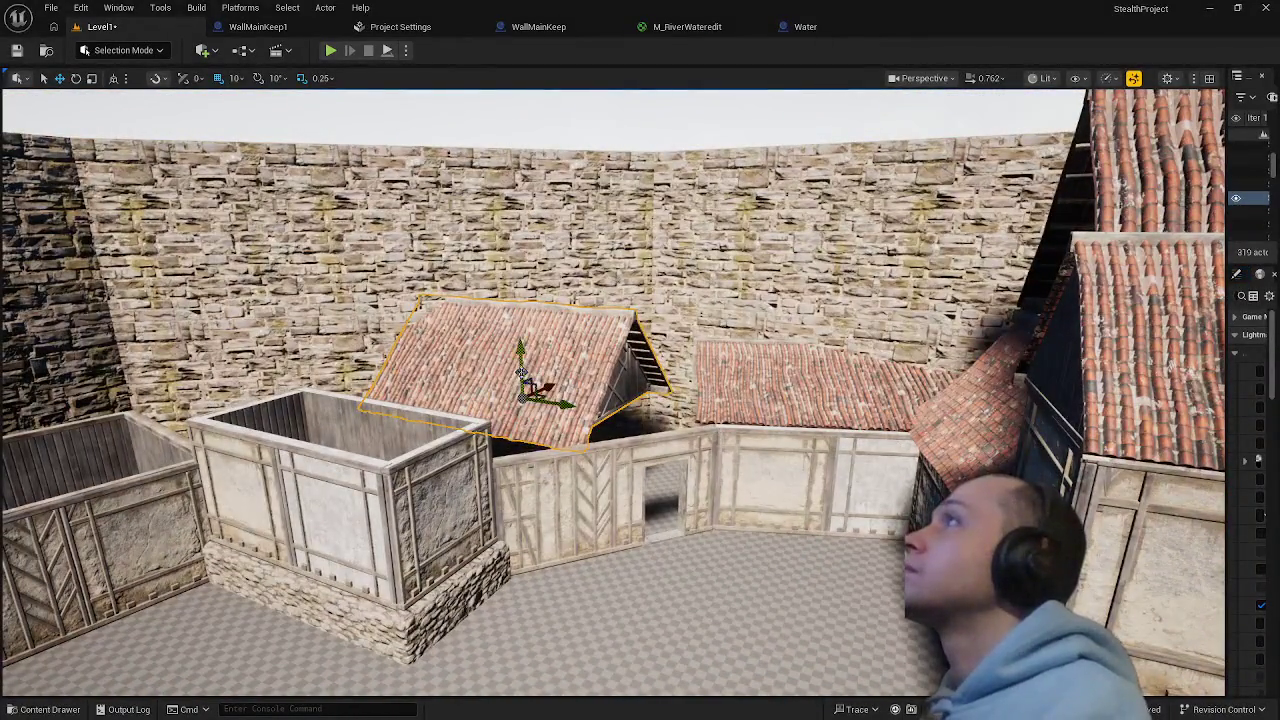
left_click_drag(521, 372, 515, 240)
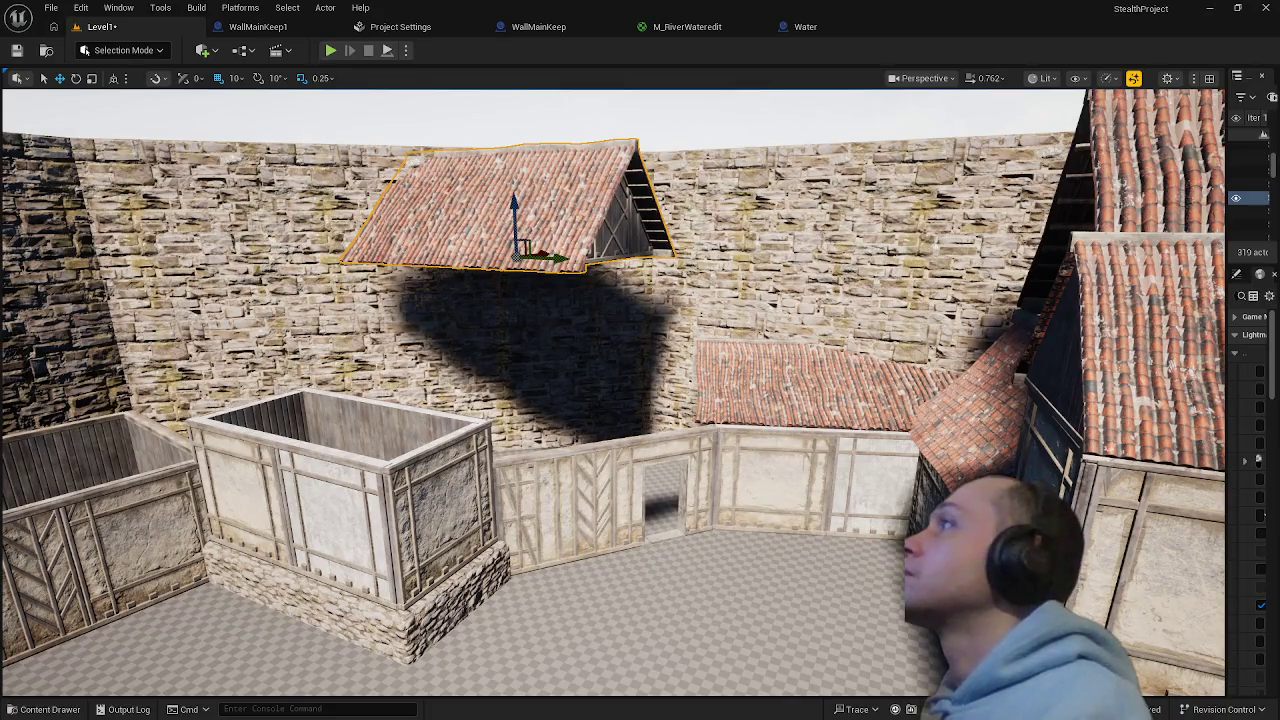
left_click(422, 526)
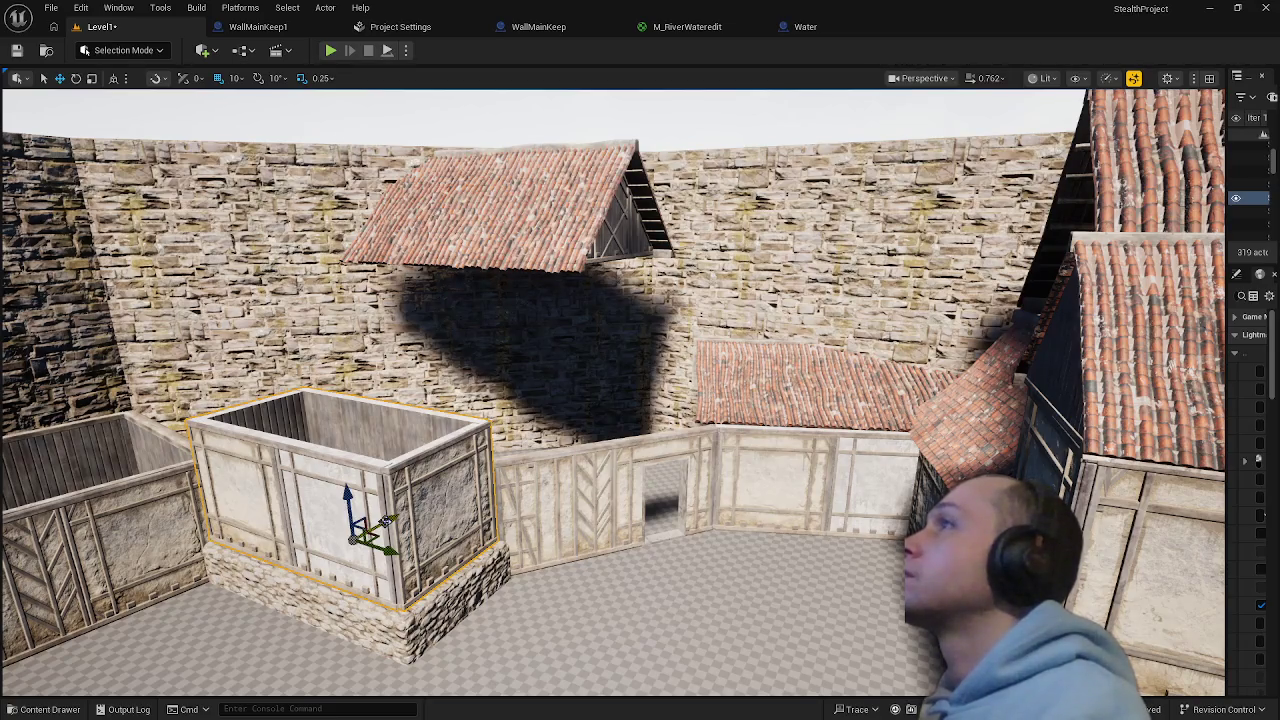
left_click(553, 519)
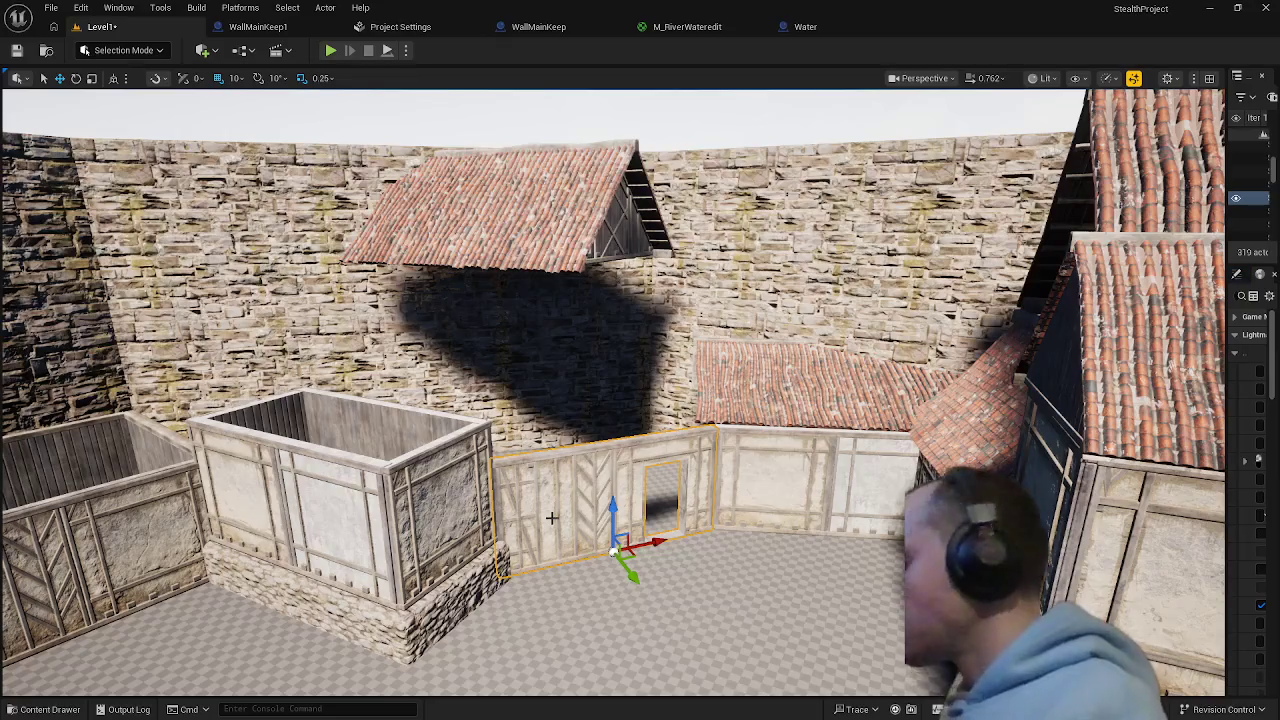
- Duplicate the doorway wall and stack the copy on top of the original
key("ctrl+b")
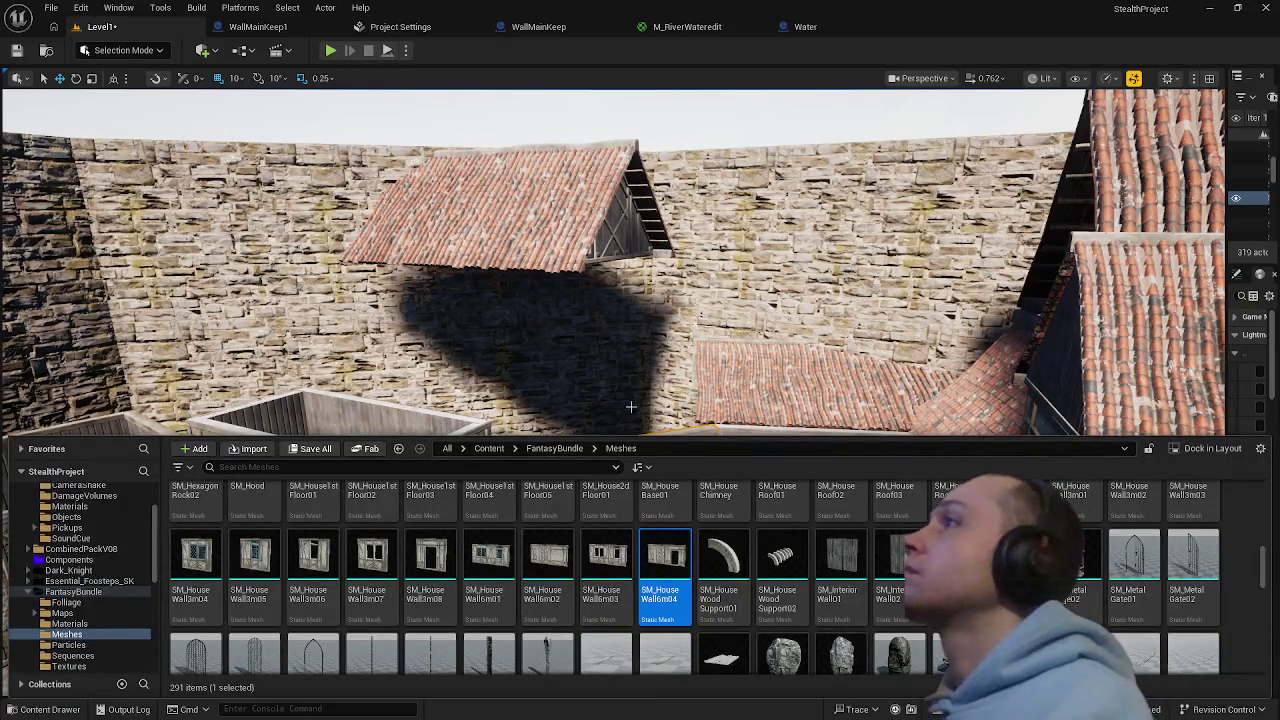
key("ctrl+space")
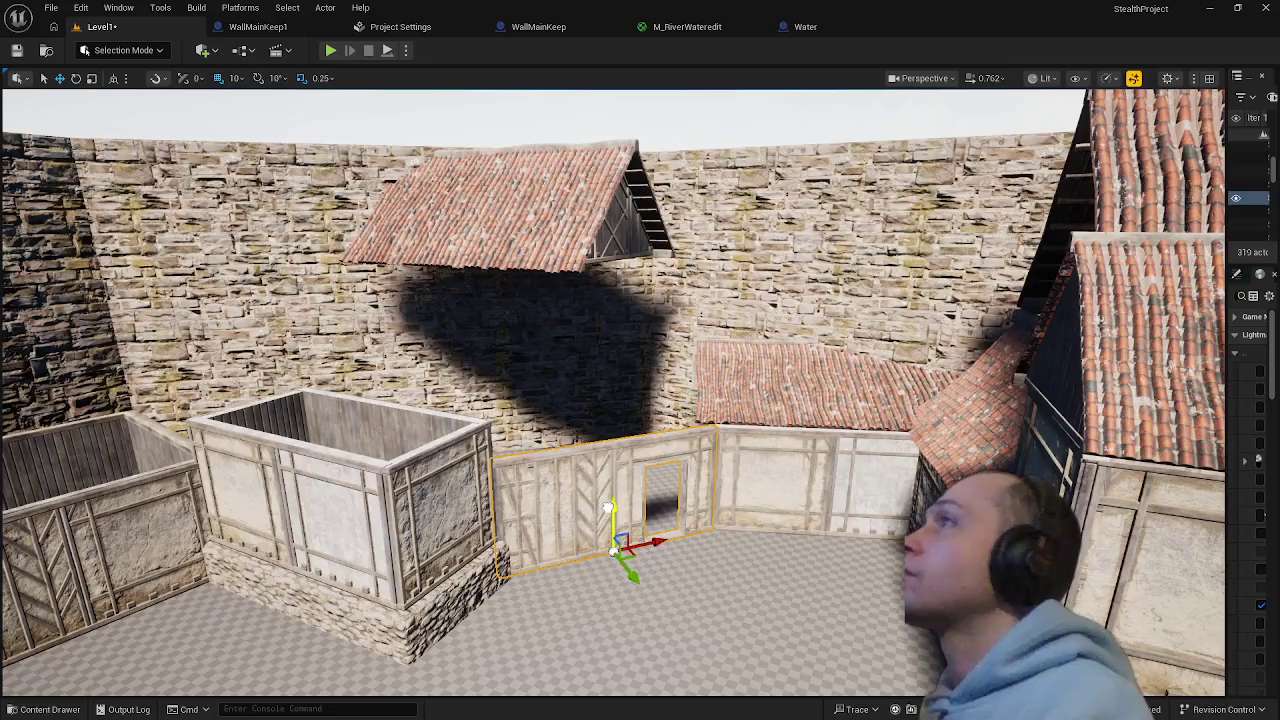
left_click_drag(609, 508, 611, 393)
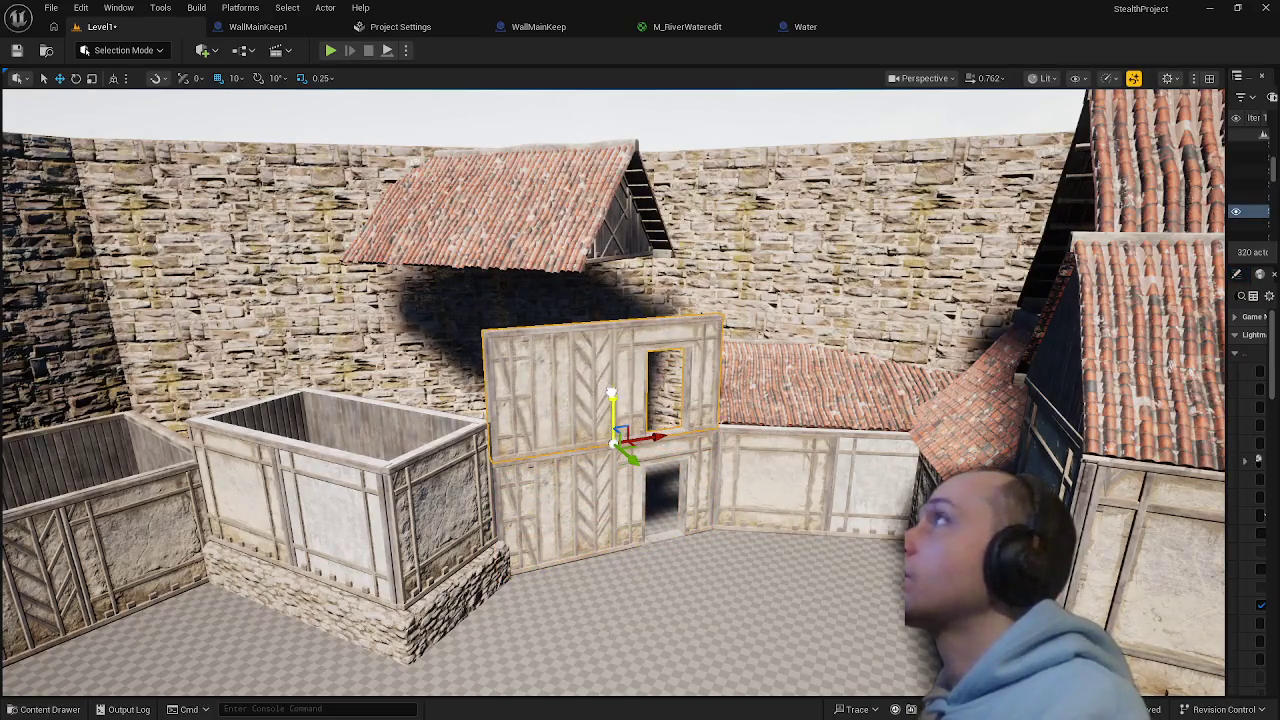
- Replace the copied wall with the SM_HouseWall6m02 mesh from the Content Drawer
right_click(620, 416)
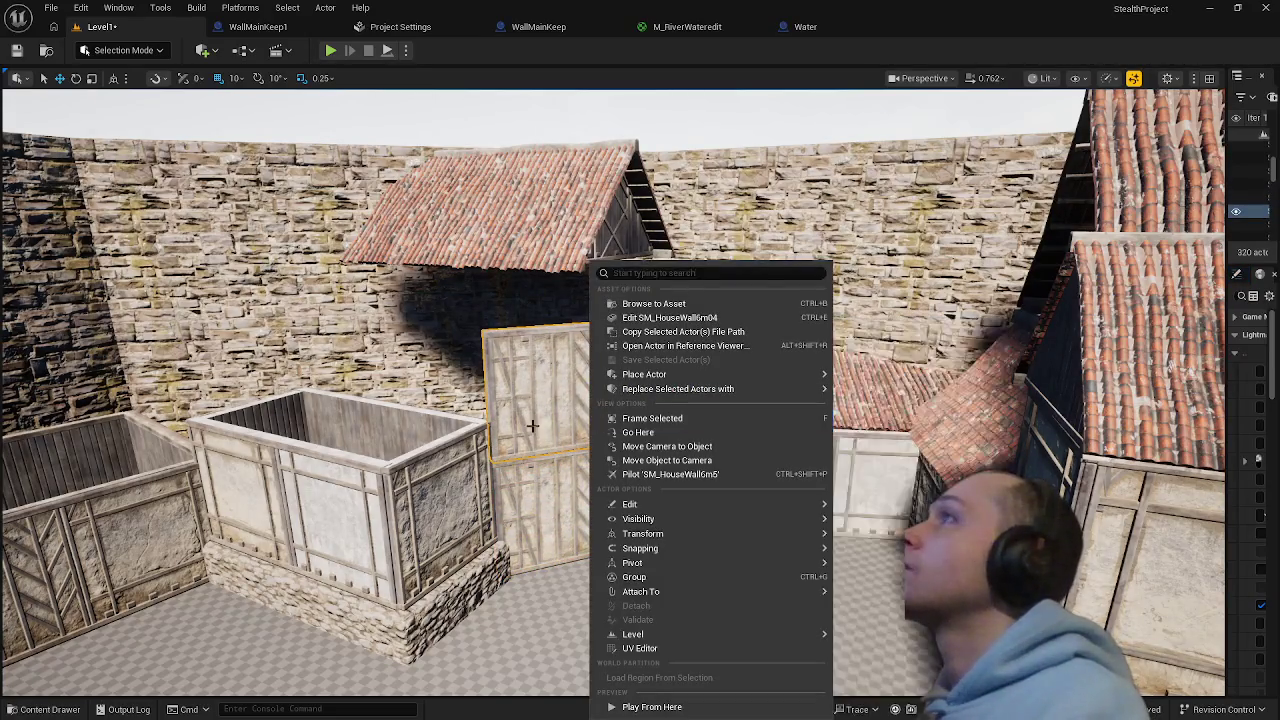
key("ctrl+b")
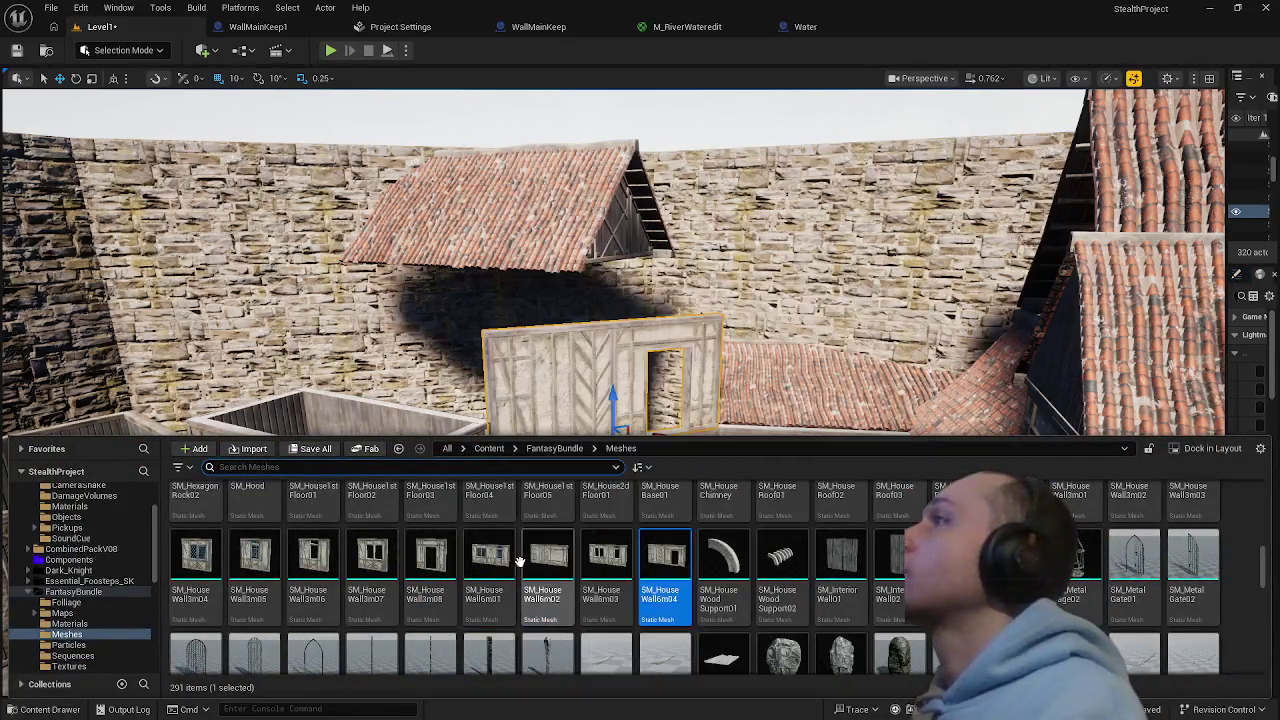
left_click(548, 560)
right_click(593, 262)
mouse_move(780, 388)
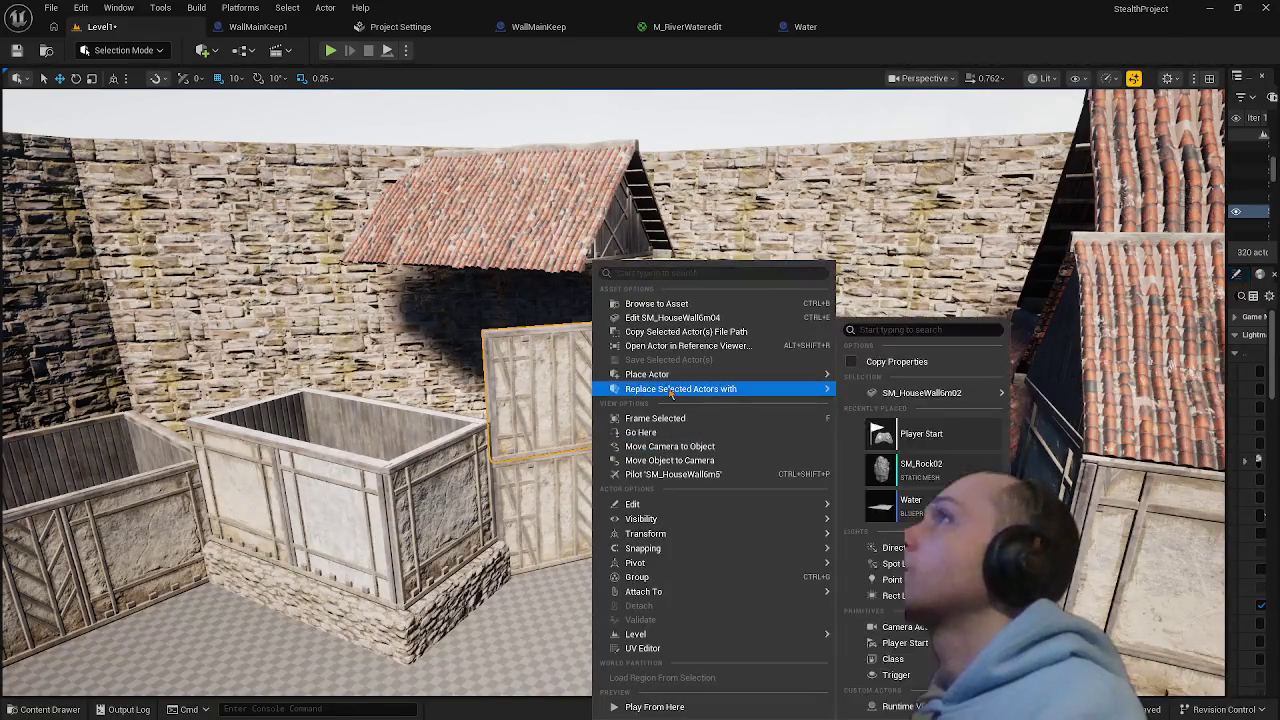
mouse_move(913, 394)
left_click(1055, 398)
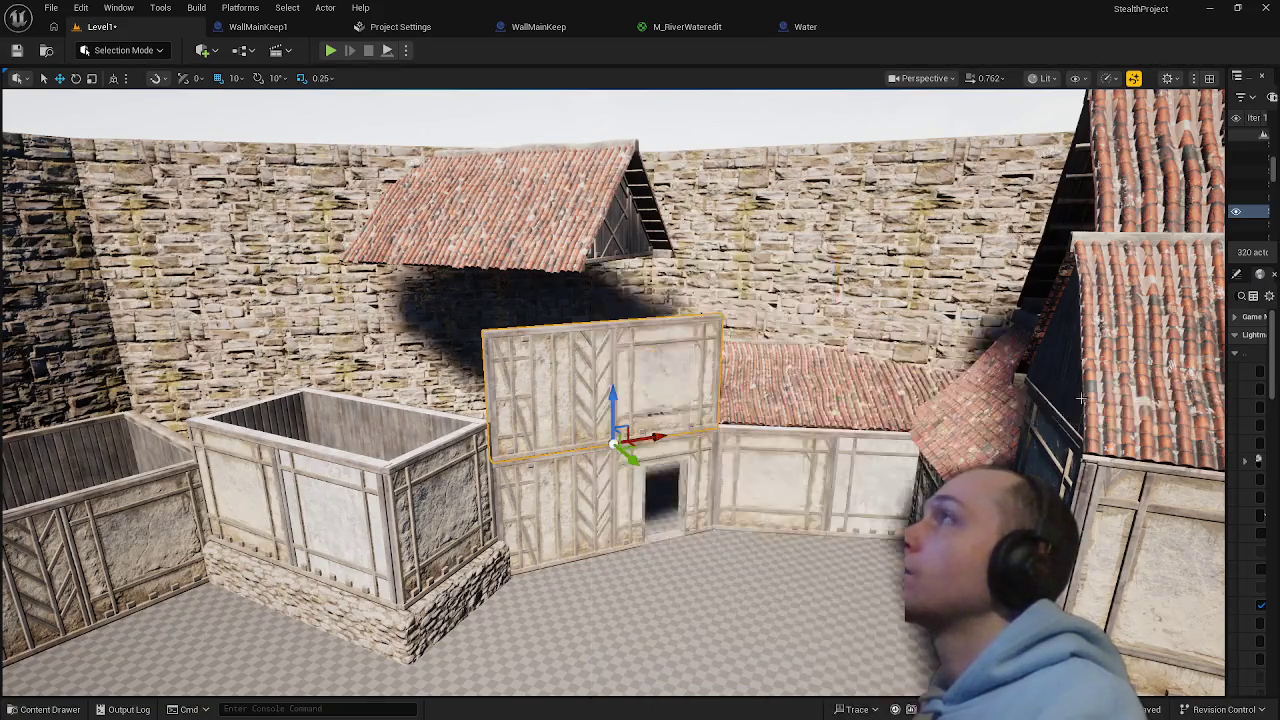
mouse_move(640, 400)
left_mouse_down()
mouse_move(600, 420)
mouse_move(600, 500)
mouse_move(620, 380)
mouse_move(640, 400)
mouse_move(600, 380)
mouse_move(660, 480)
mouse_move(640, 520)
mouse_move(620, 450)
mouse_move(620, 480)
mouse_move(640, 500)
mouse_move(715, 531)
left_mouse_up()
- Lift the roof piece beside the front courtyard wall up onto the stone wall
left_click(593, 450)
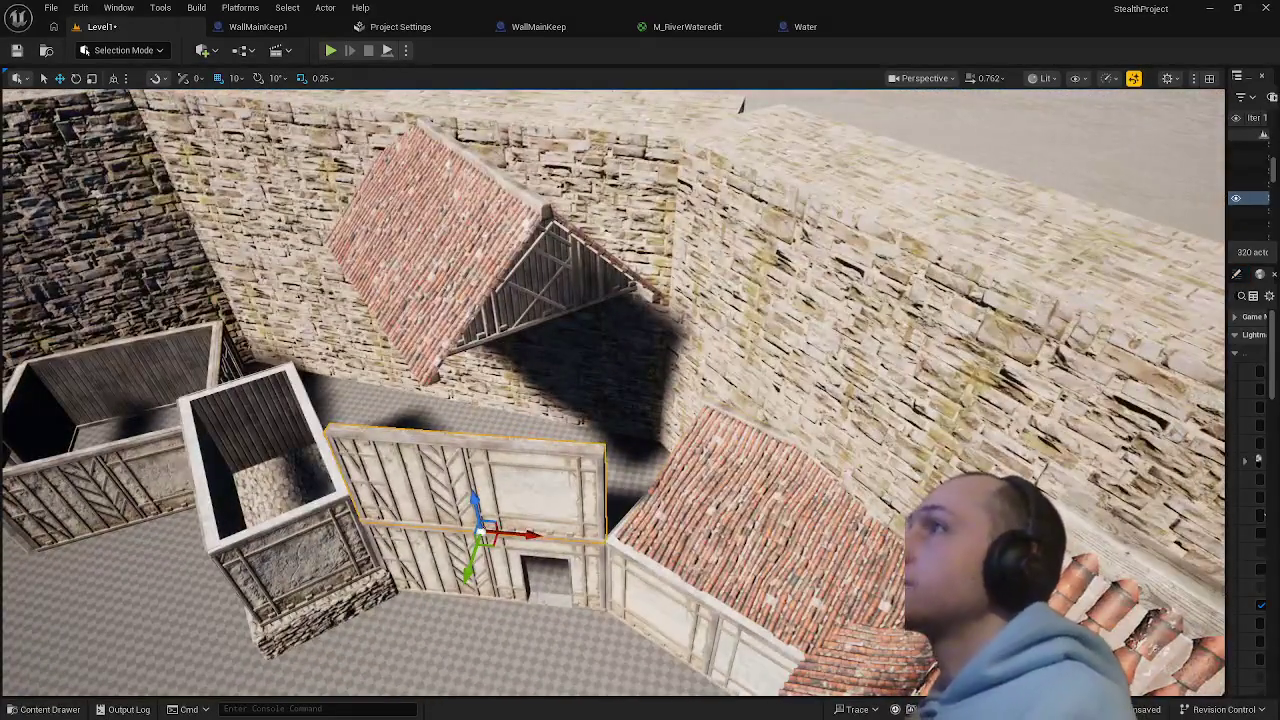
left_click(745, 488)
mouse_move(812, 545)
left_mouse_down()
mouse_move(891, 320)
mouse_move(885, 330)
left_mouse_up()
- Rotate the timber-frame wall panel 90° upright and slide it right into the corner
left_click(551, 489)
mouse_move(551, 489)
left_mouse_down()
mouse_move(490, 308)
mouse_move(585, 290)
mouse_move(748, 228)
left_mouse_up()
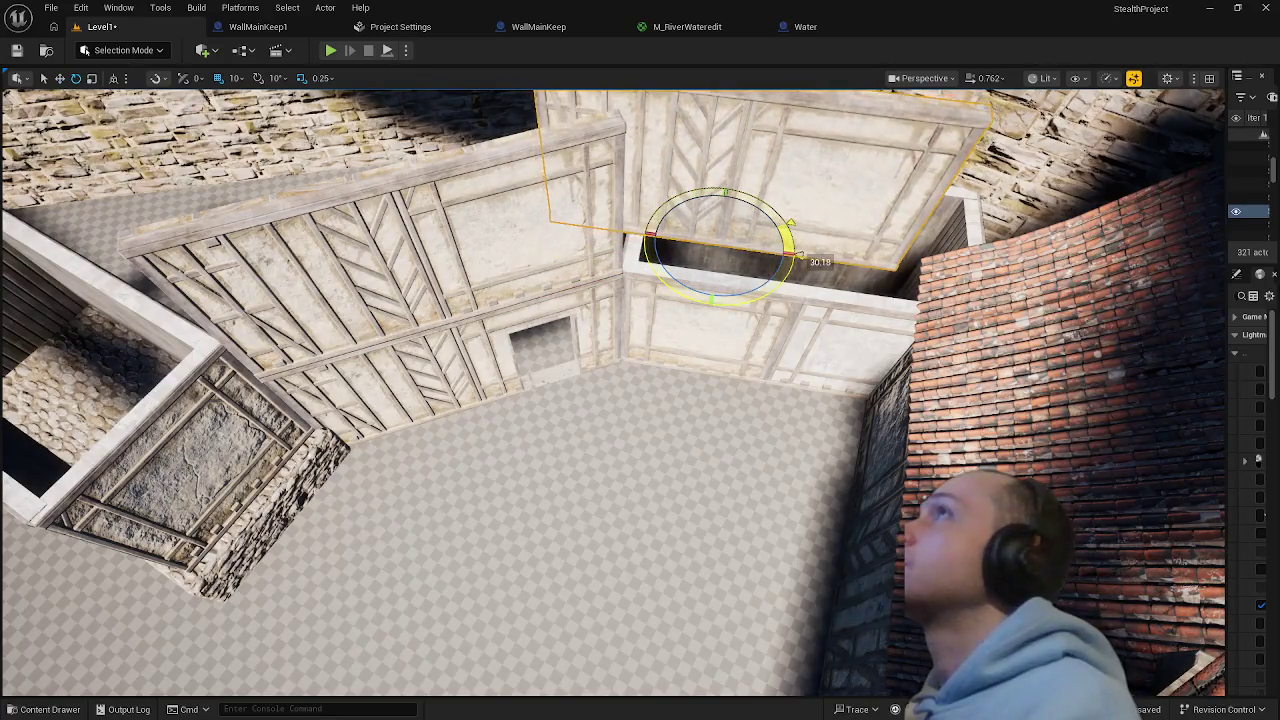
left_click_drag(743, 299, 617, 288)
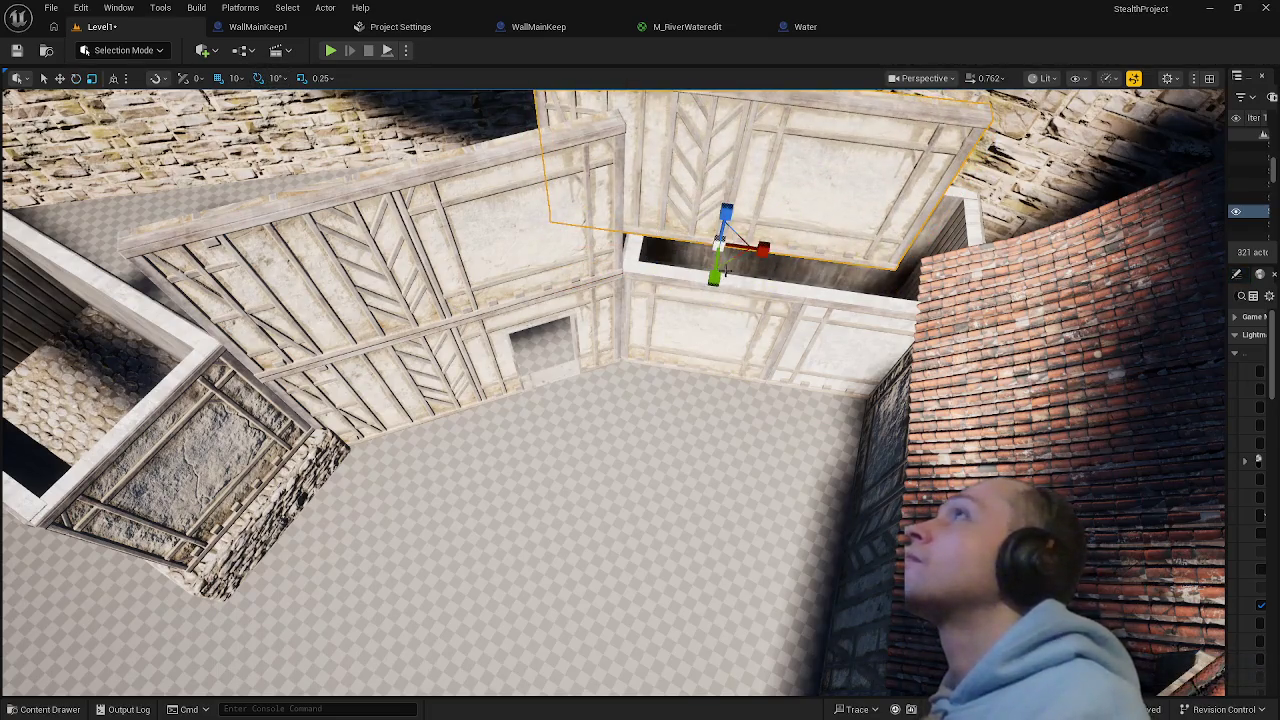
mouse_move(755, 253)
left_mouse_down()
mouse_move(818, 265)
mouse_move(776, 332)
left_mouse_up()
scroll(776, 333, "down", 2)
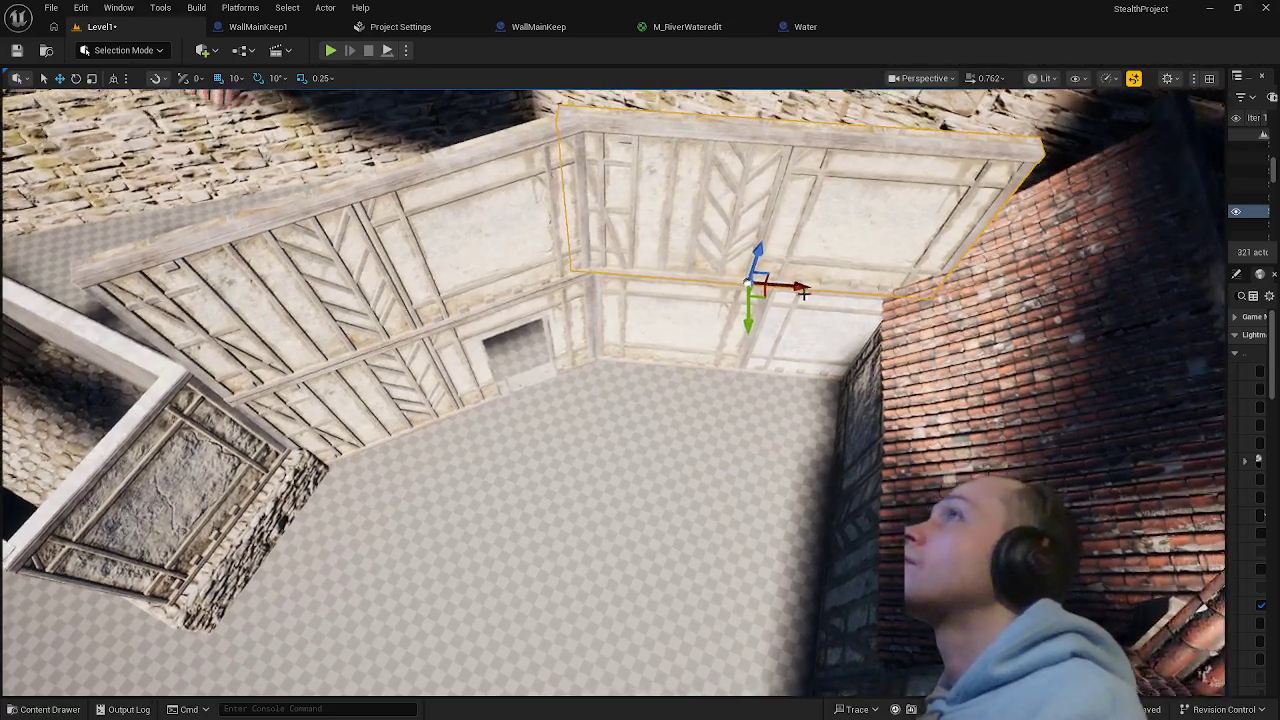
mouse_move(651, 383)
left_mouse_down()
mouse_move(651, 320)
mouse_move(724, 285)
left_mouse_up()
- Raise the central roof piece slightly and tilt it against the neighbouring roofs
left_click(695, 412)
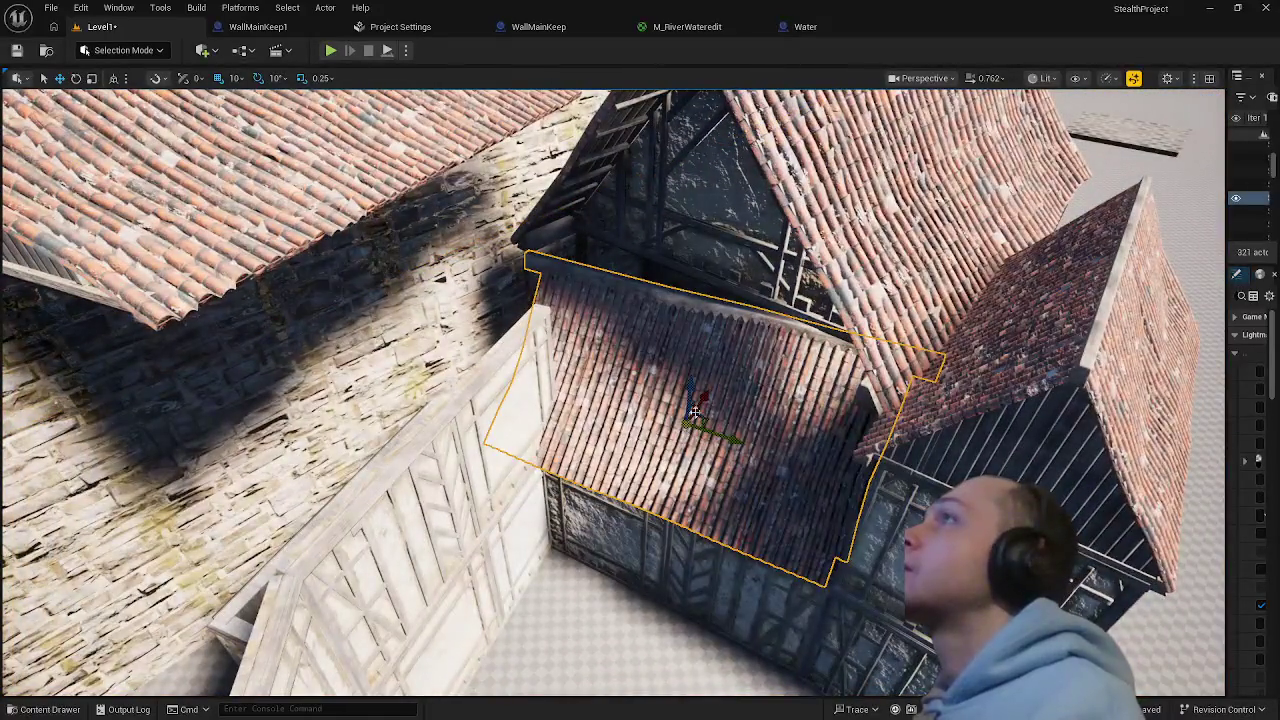
left_click_drag(700, 400, 707, 385)
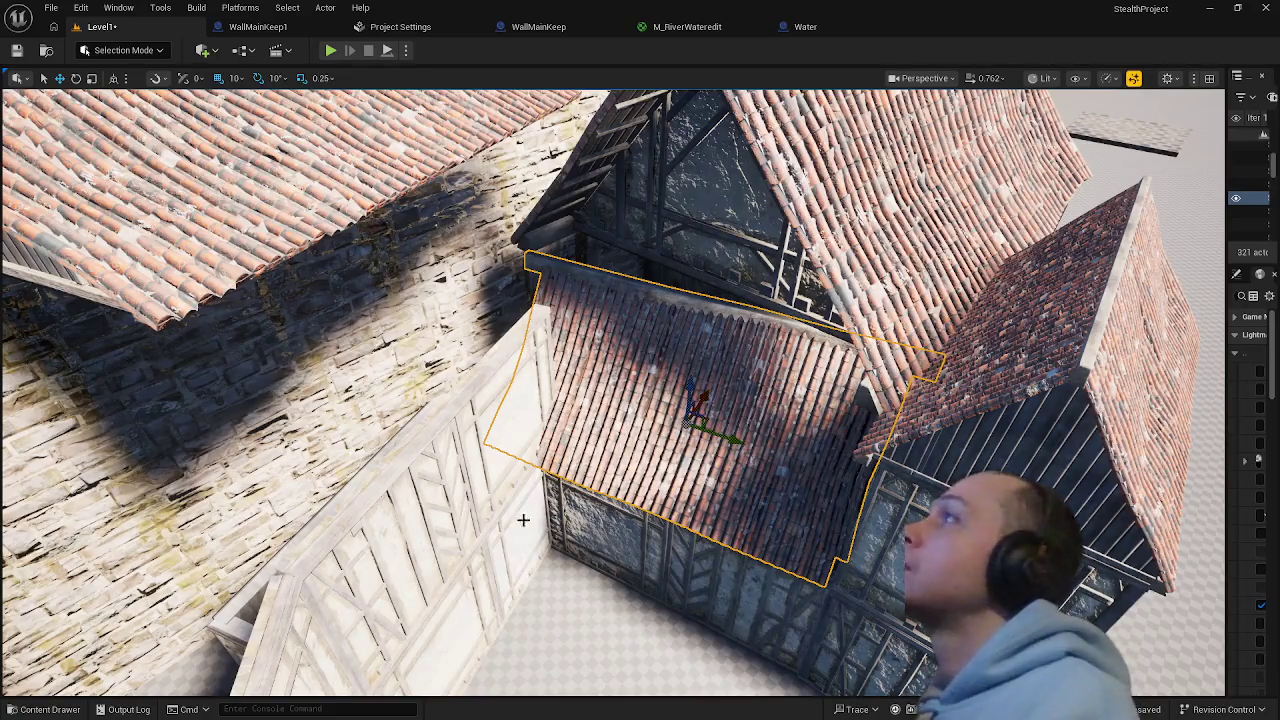
left_click_drag(523, 519, 680, 490)
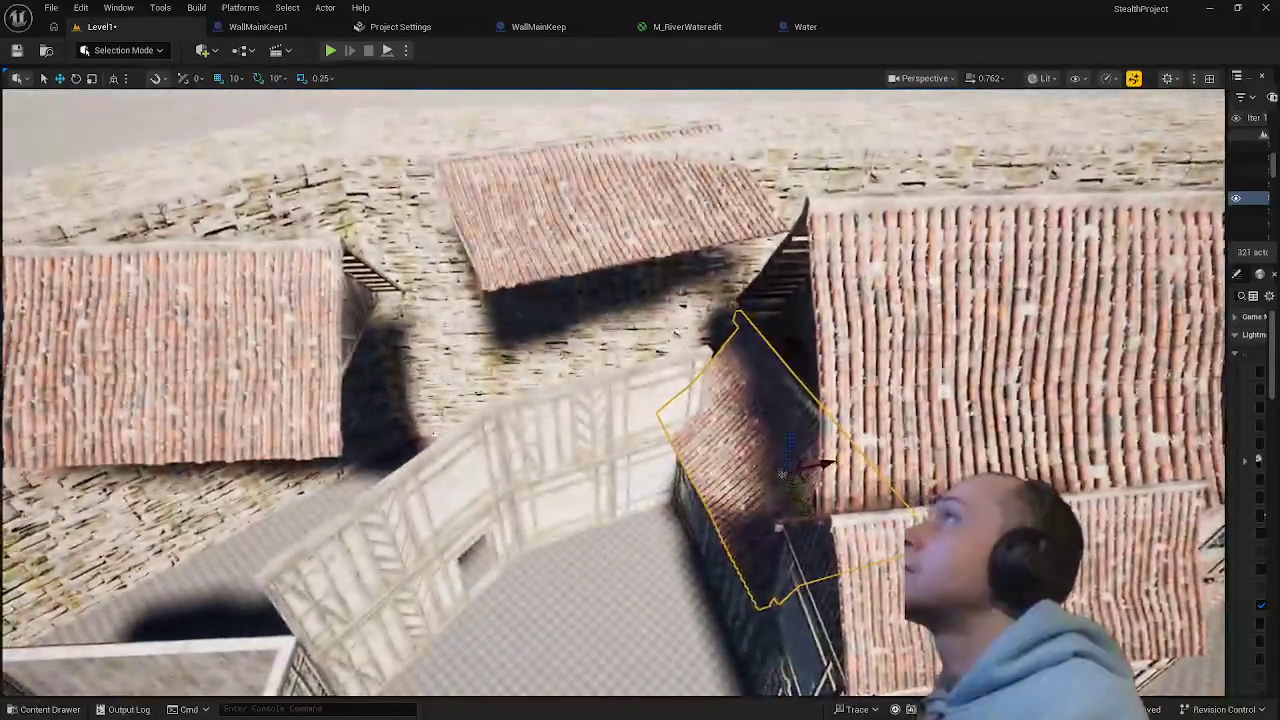
mouse_move(782, 474)
left_mouse_down()
mouse_move(421, 337)
mouse_move(456, 352)
left_mouse_up()
- Inspect the left and middle roof pieces up close, then select the timber wall
left_click(421, 337)
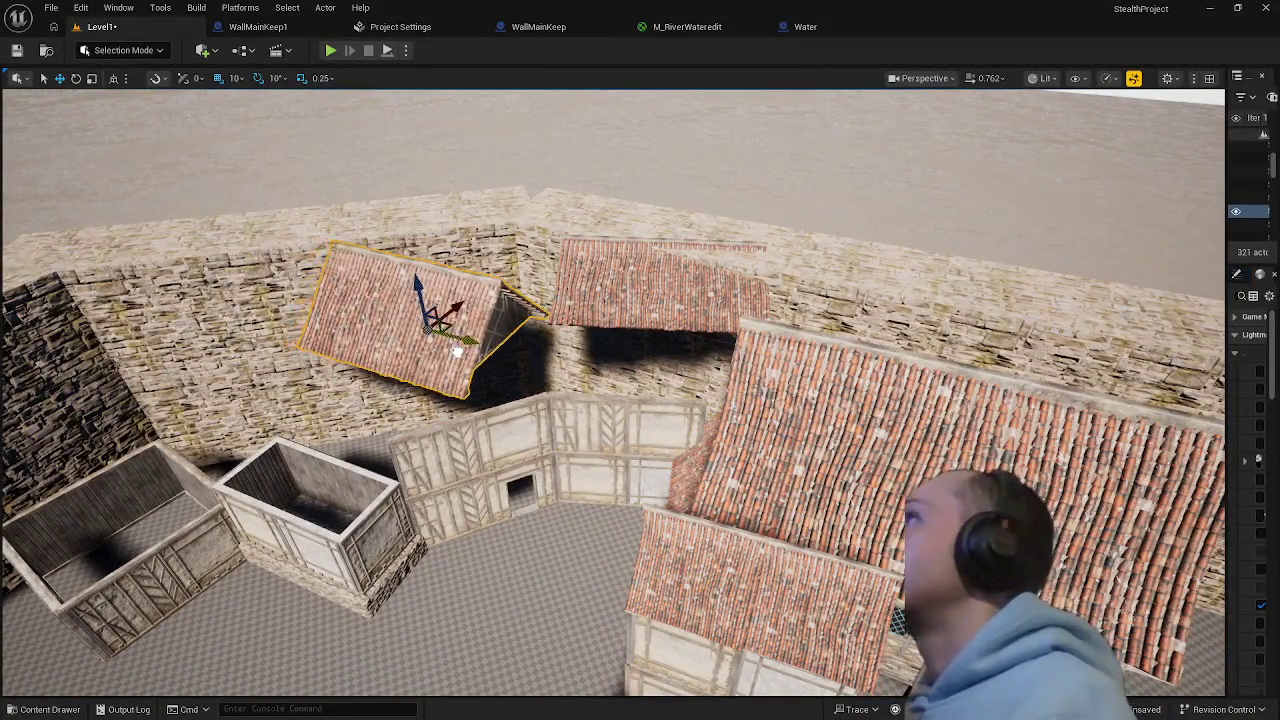
left_click(629, 291)
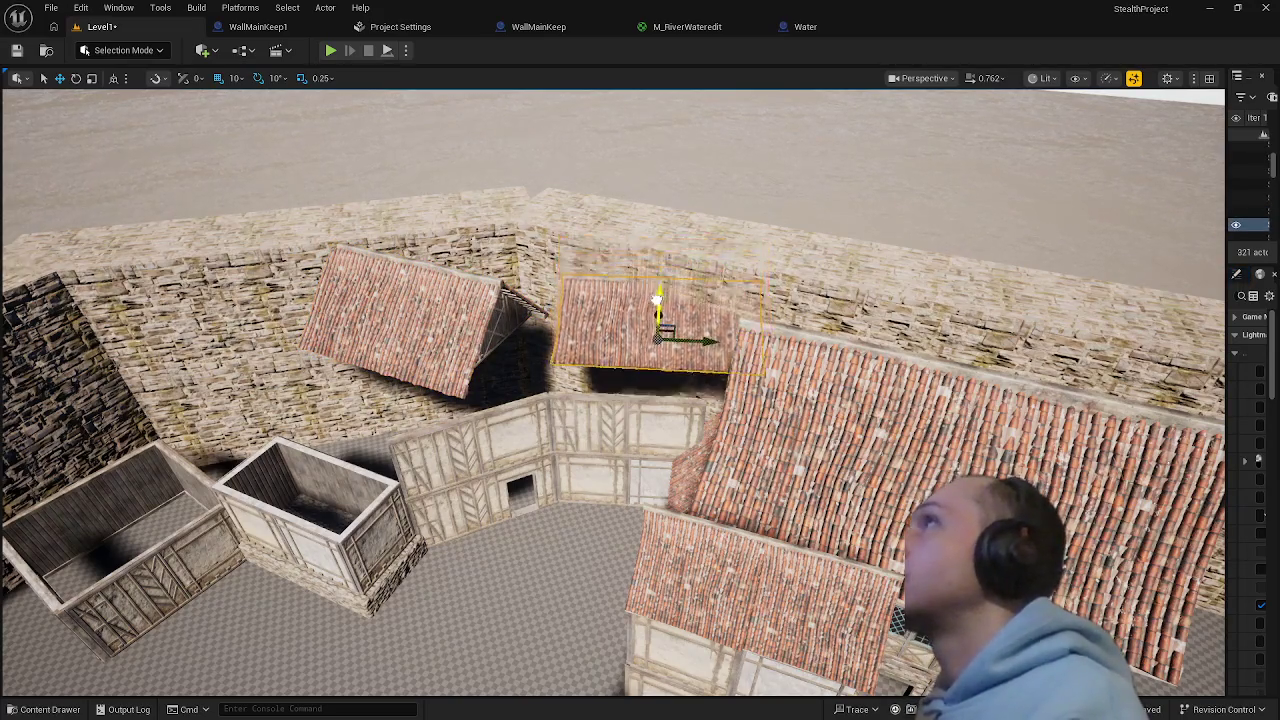
key("f")
mouse_move(655, 320)
left_mouse_down()
mouse_move(553, 316)
mouse_move(607, 407)
left_mouse_up()
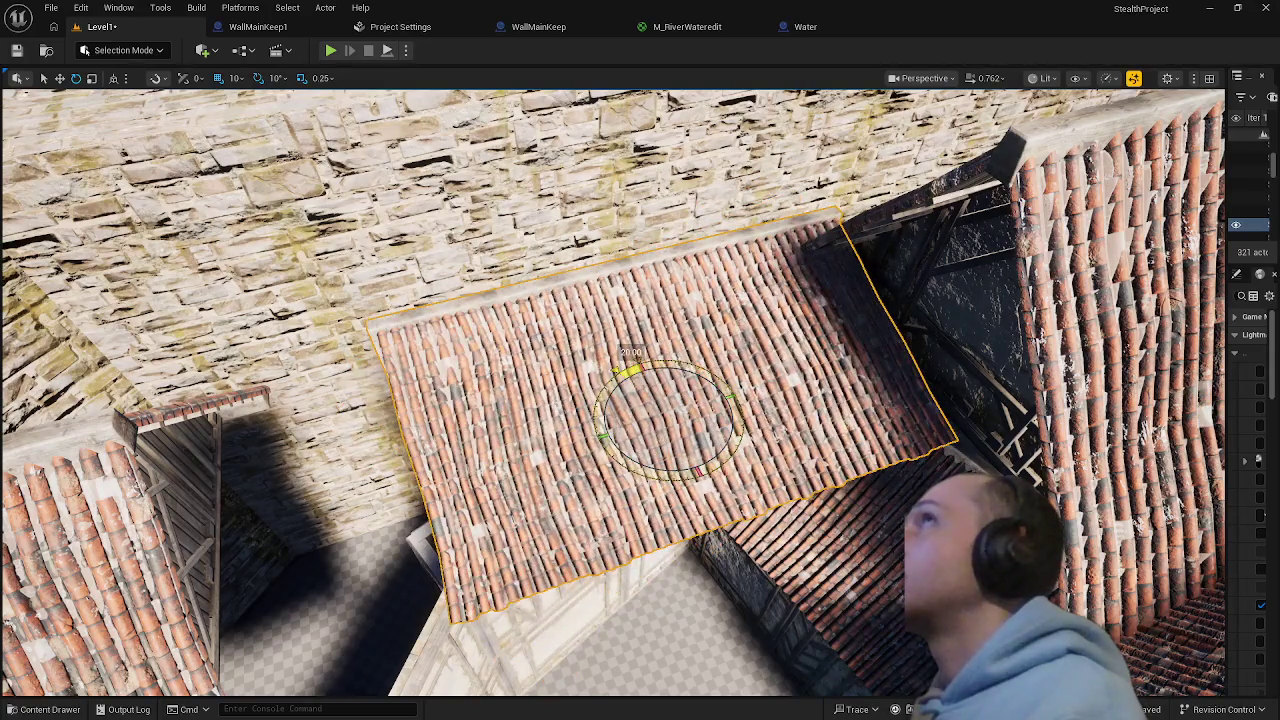
mouse_move(607, 407)
left_mouse_down()
mouse_move(657, 480)
mouse_move(700, 440)
mouse_move(606, 363)
left_mouse_up()
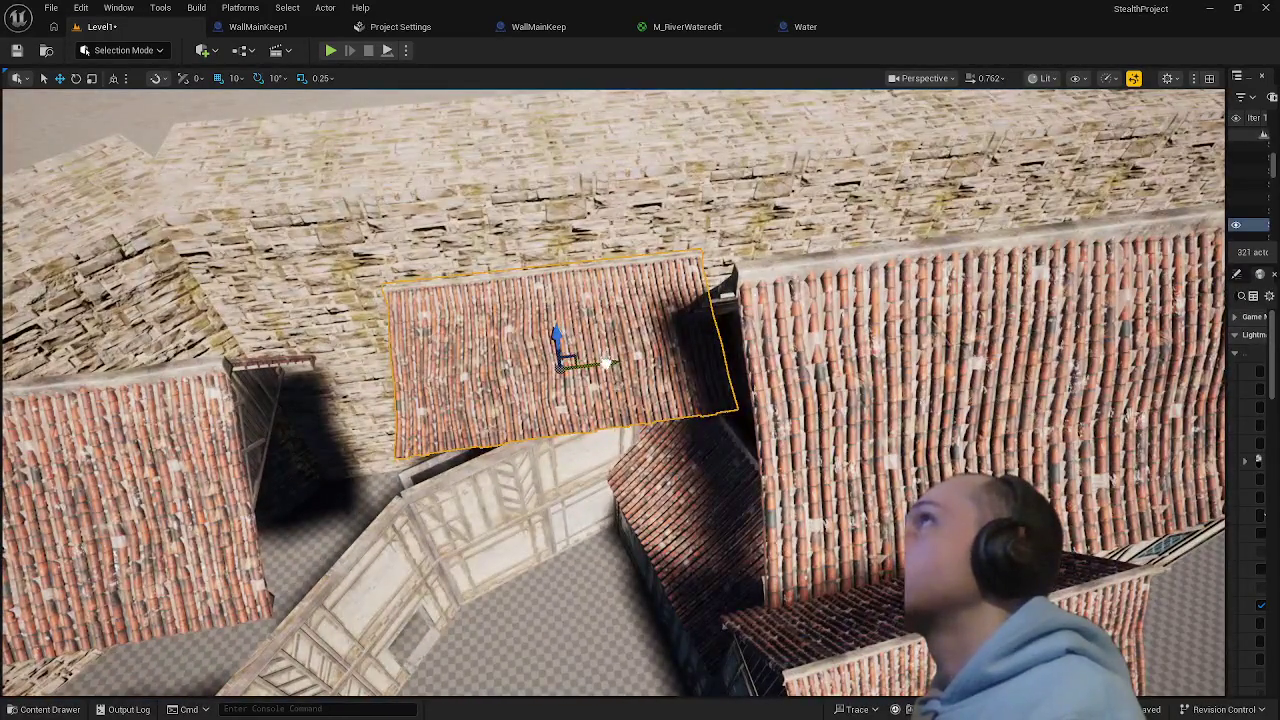
left_click_drag(568, 481, 665, 472)
left_click(665, 472)
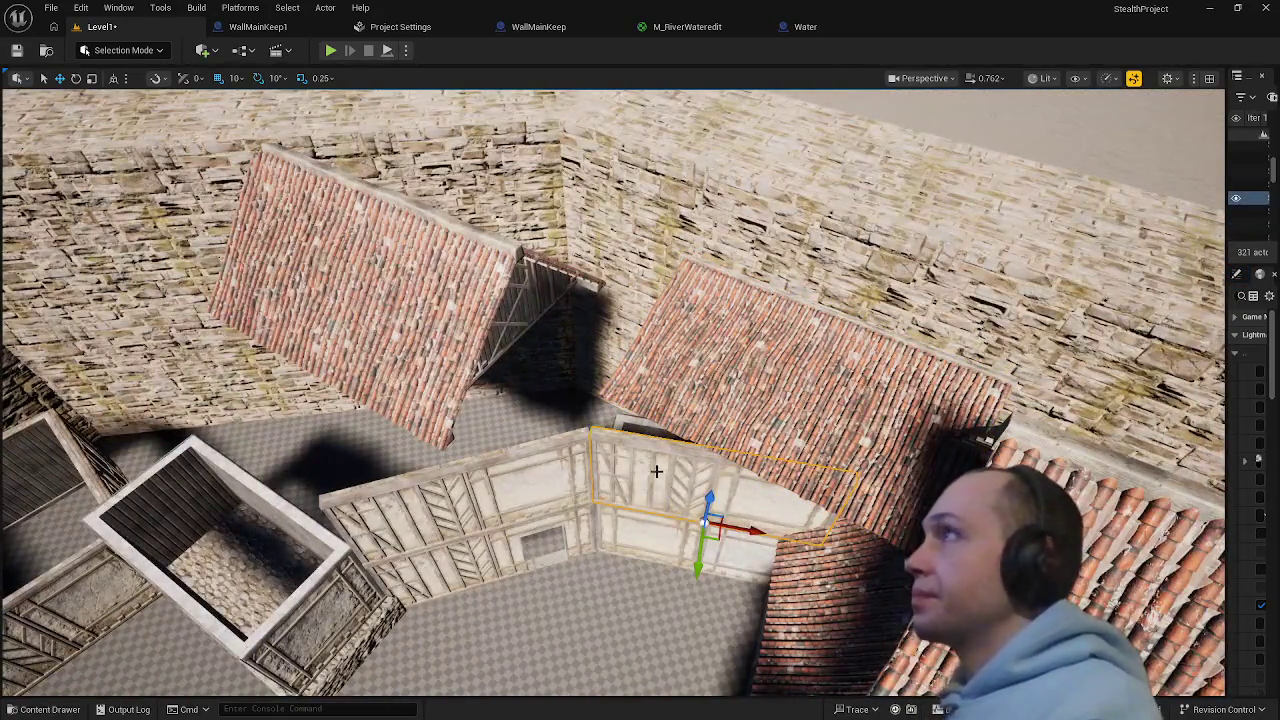
mouse_move(656, 472)
left_mouse_down()
mouse_move(575, 508)
mouse_move(620, 485)
left_mouse_up()
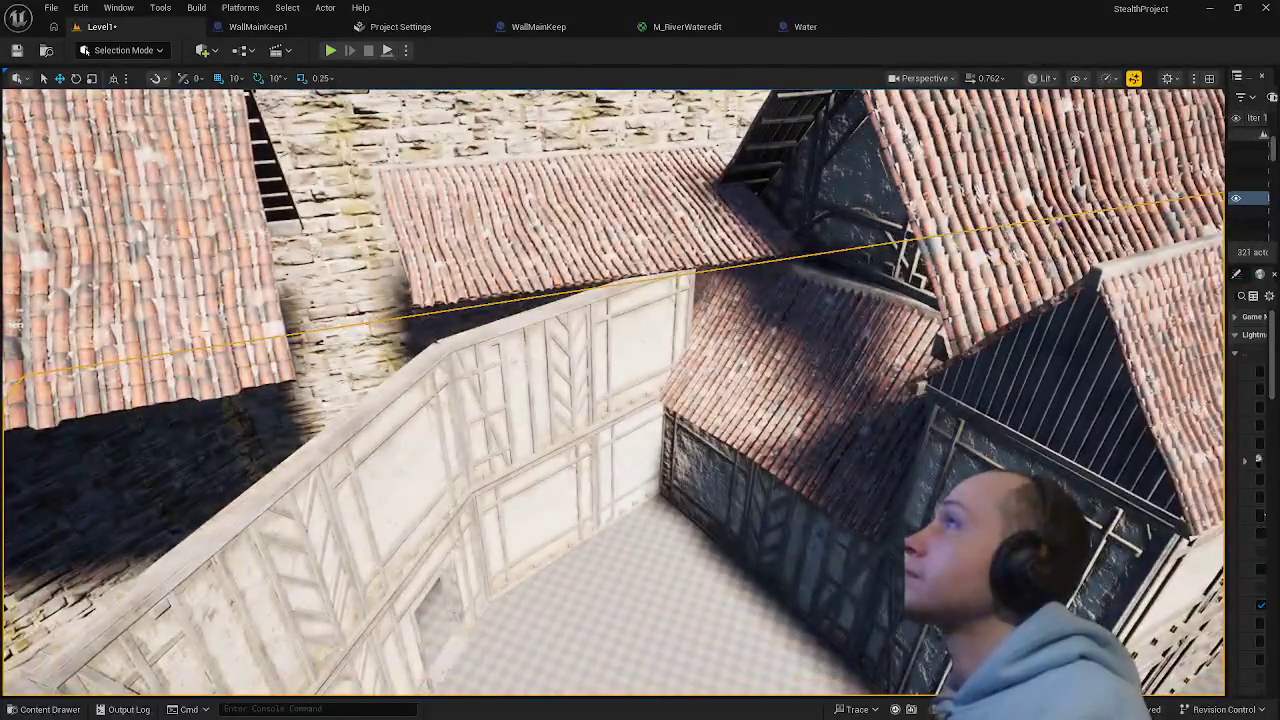
- Scale the roof over the dark barred wall down to a narrower size
left_click(688, 391)
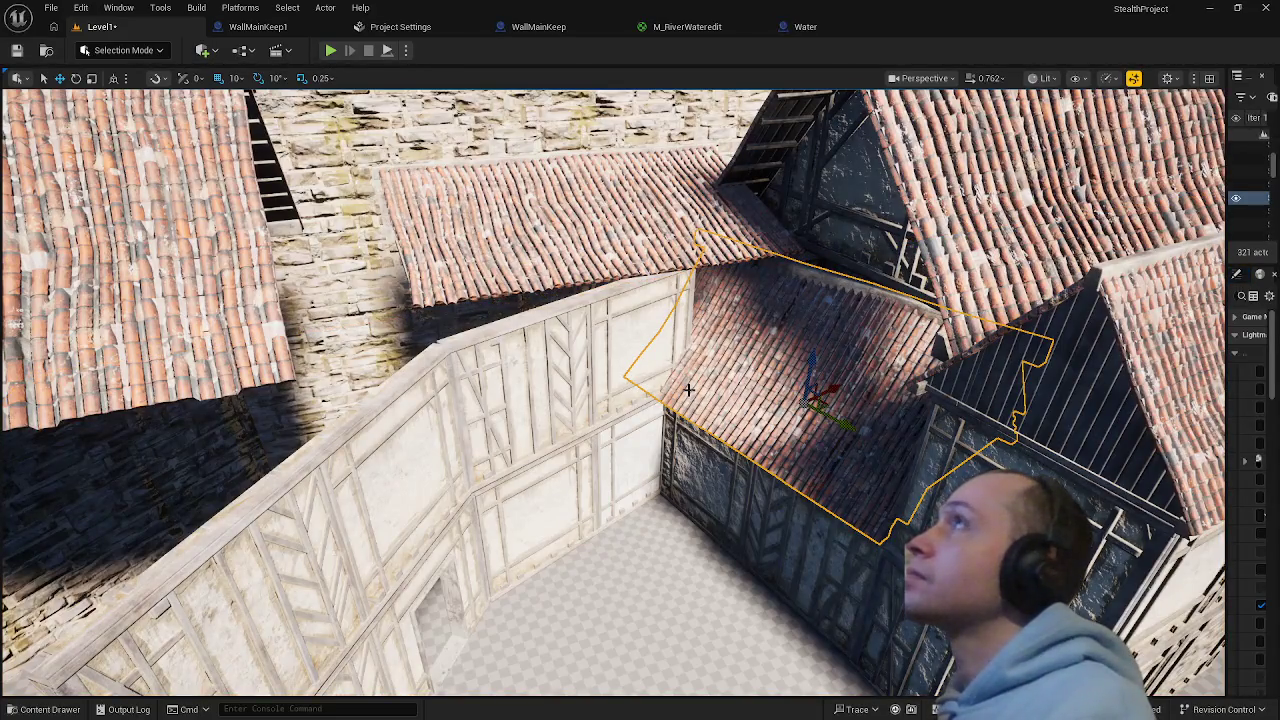
key("e")
key("r")
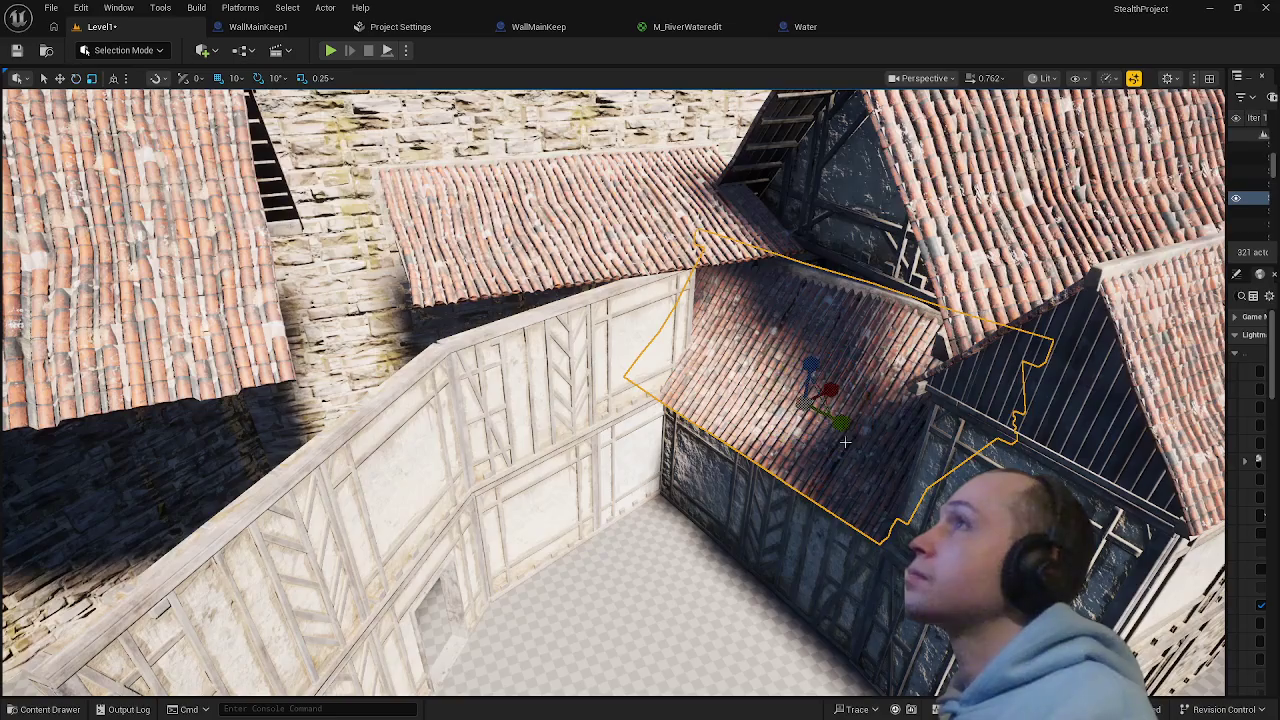
mouse_move(830, 390)
left_mouse_down()
mouse_move(800, 395)
mouse_move(815, 420)
left_mouse_up()
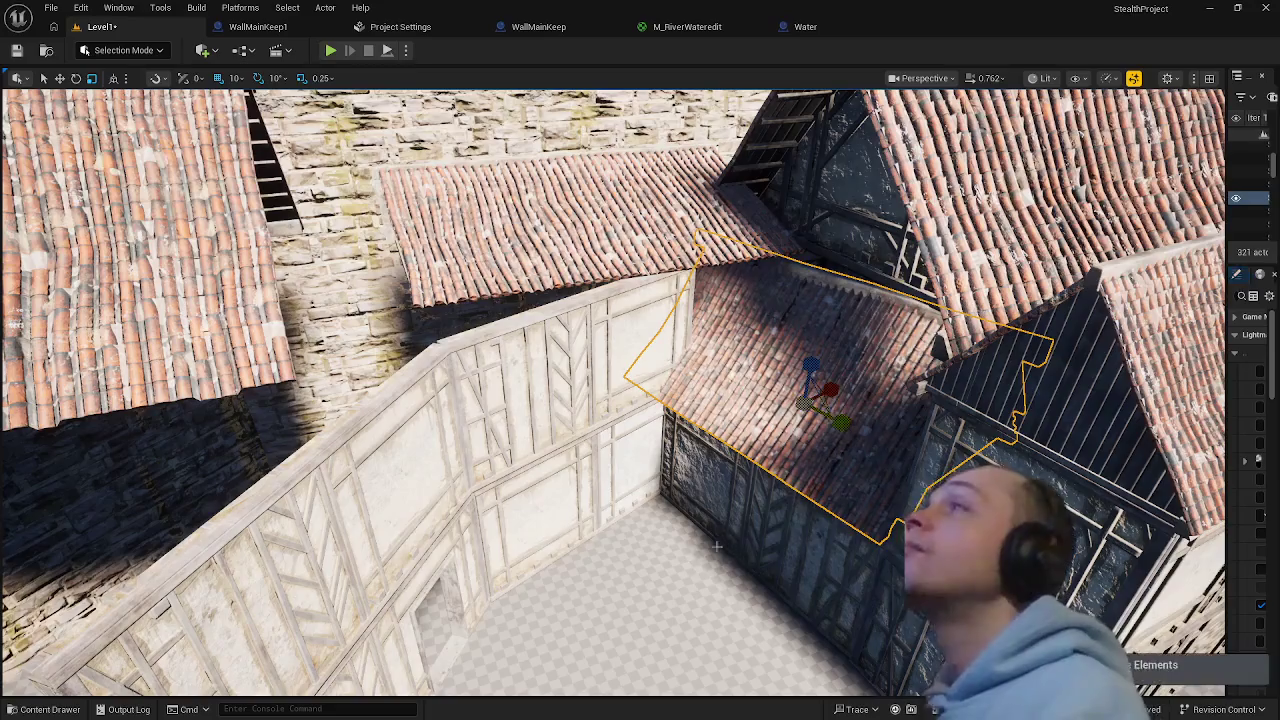
- Move the small roof piece down near the door
key("f")
left_click_drag(659, 357, 659, 357)
left_click(659, 357)
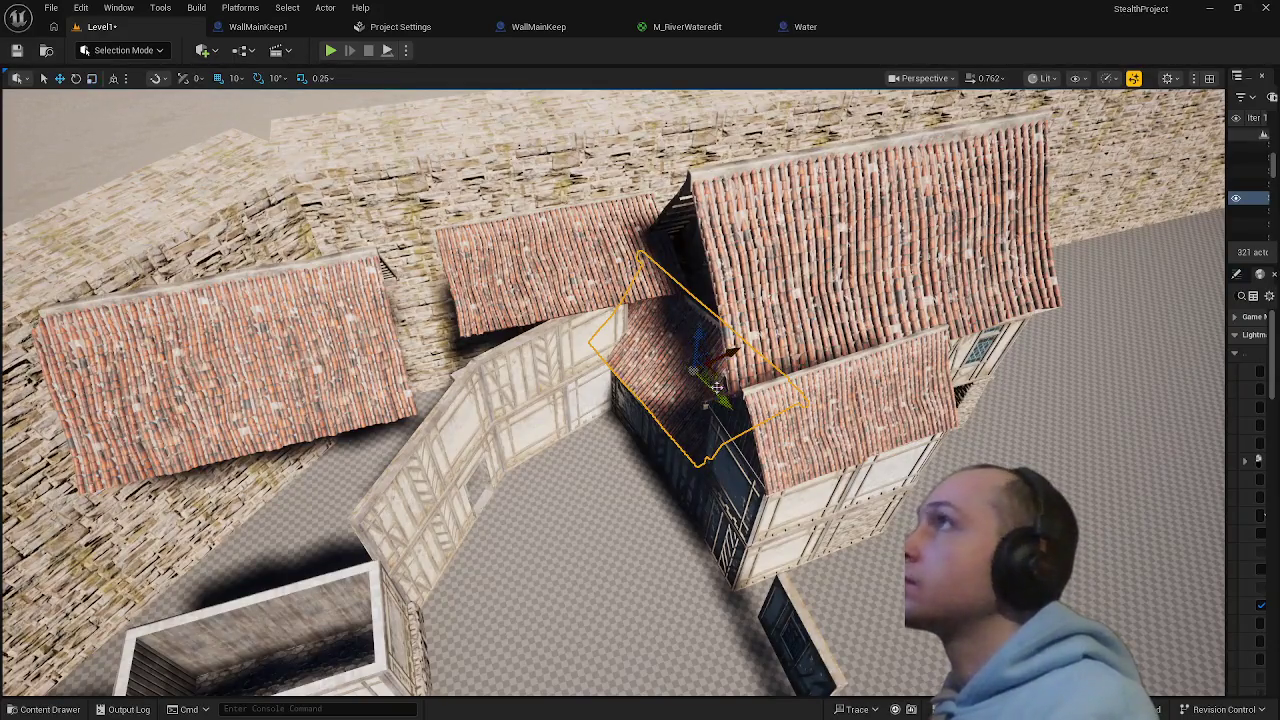
left_click_drag(714, 365, 736, 396)
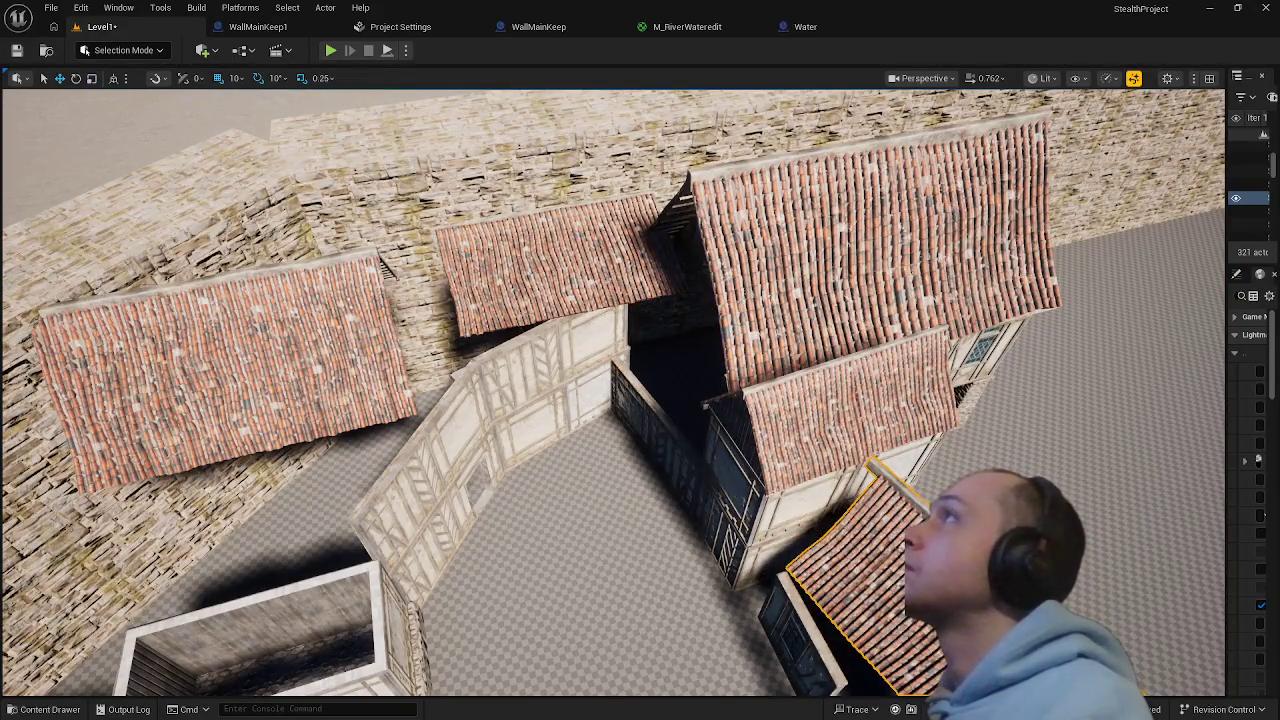
- Lower the small upper roof slightly, trying and then undoing a -10° rotation
left_click(558, 262)
left_click_drag(562, 244, 582, 286)
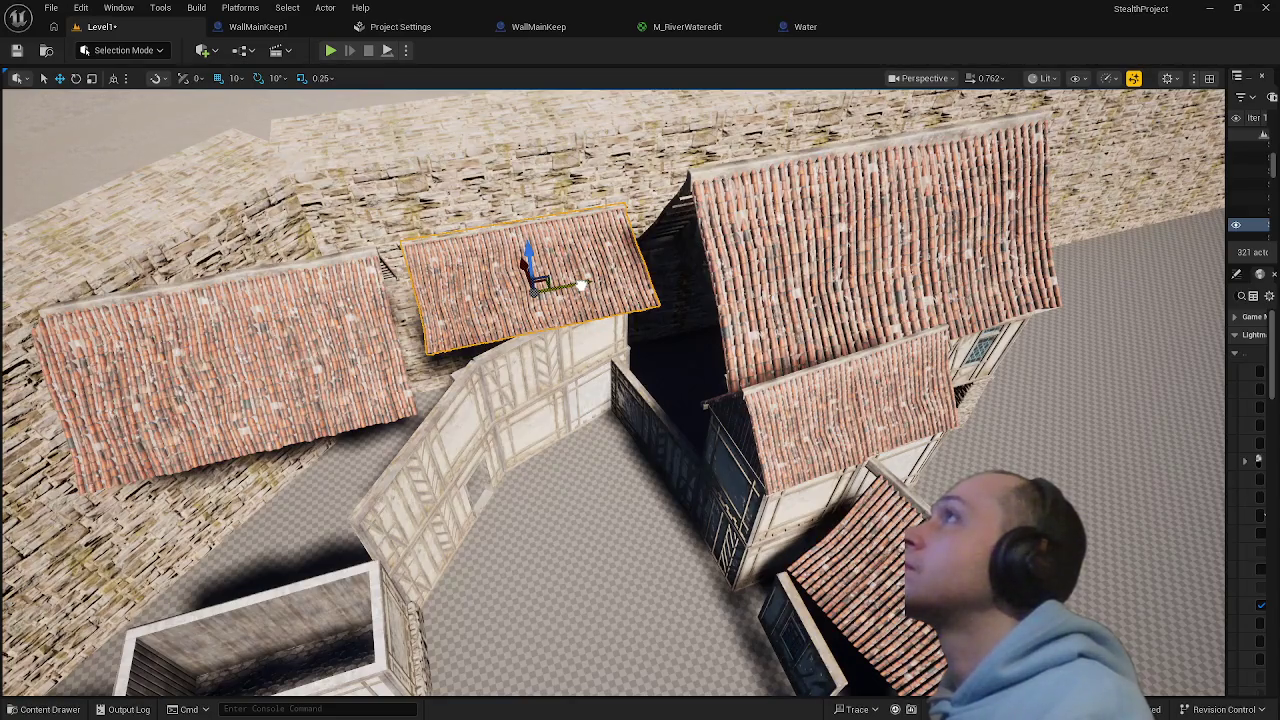
key("f")
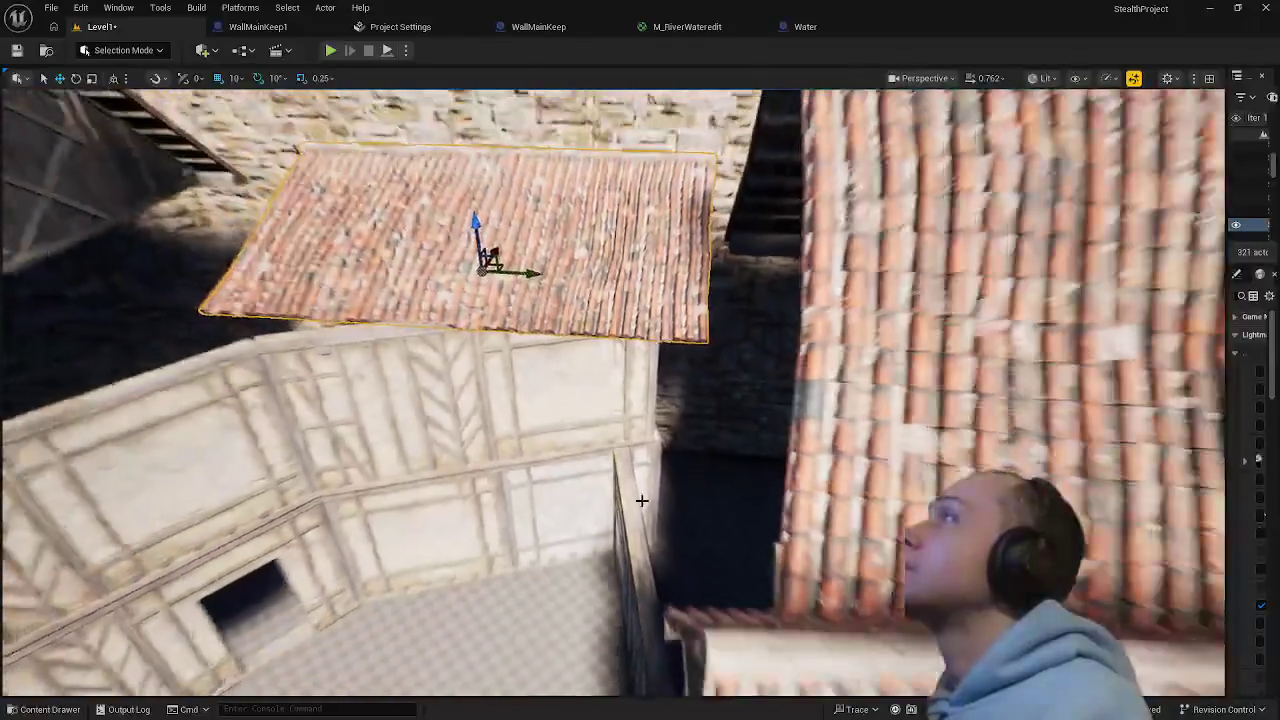
key("e")
left_click_drag(489, 306, 481, 311)
key("ctrl+z")
- Slide the small roof down-right along X and lower it onto the house walls
left_click(478, 507)
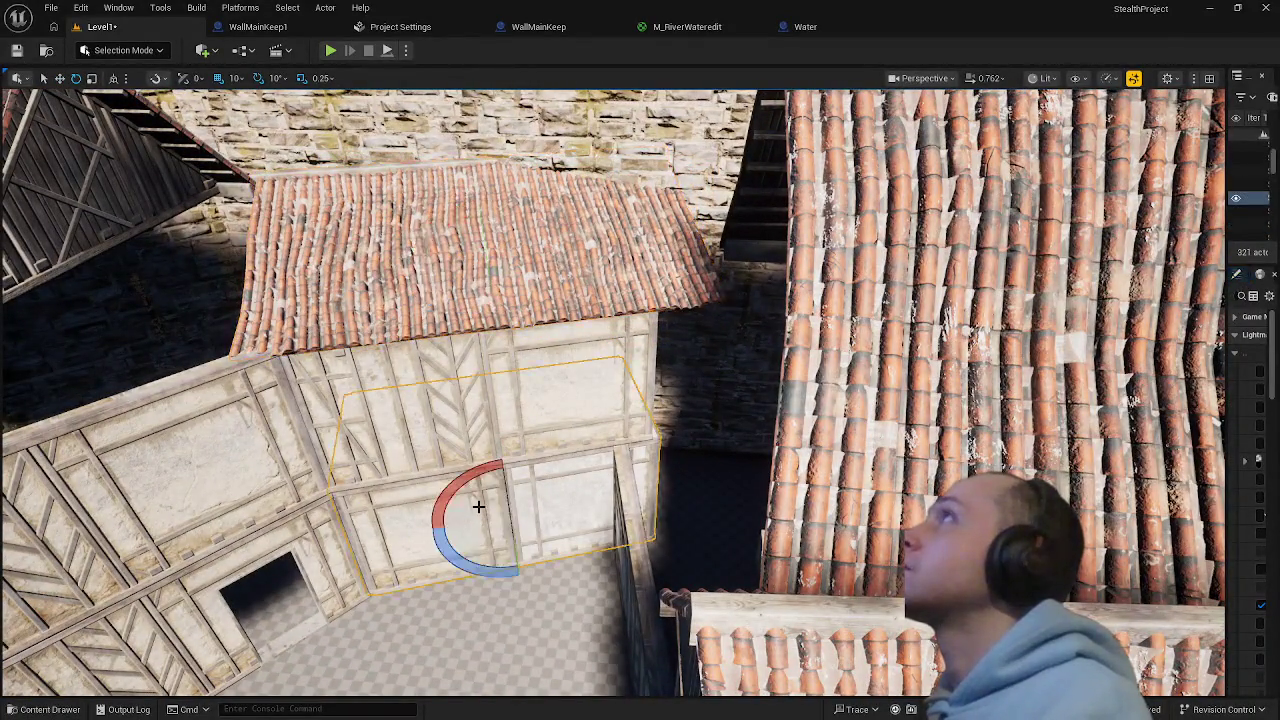
left_click(454, 309)
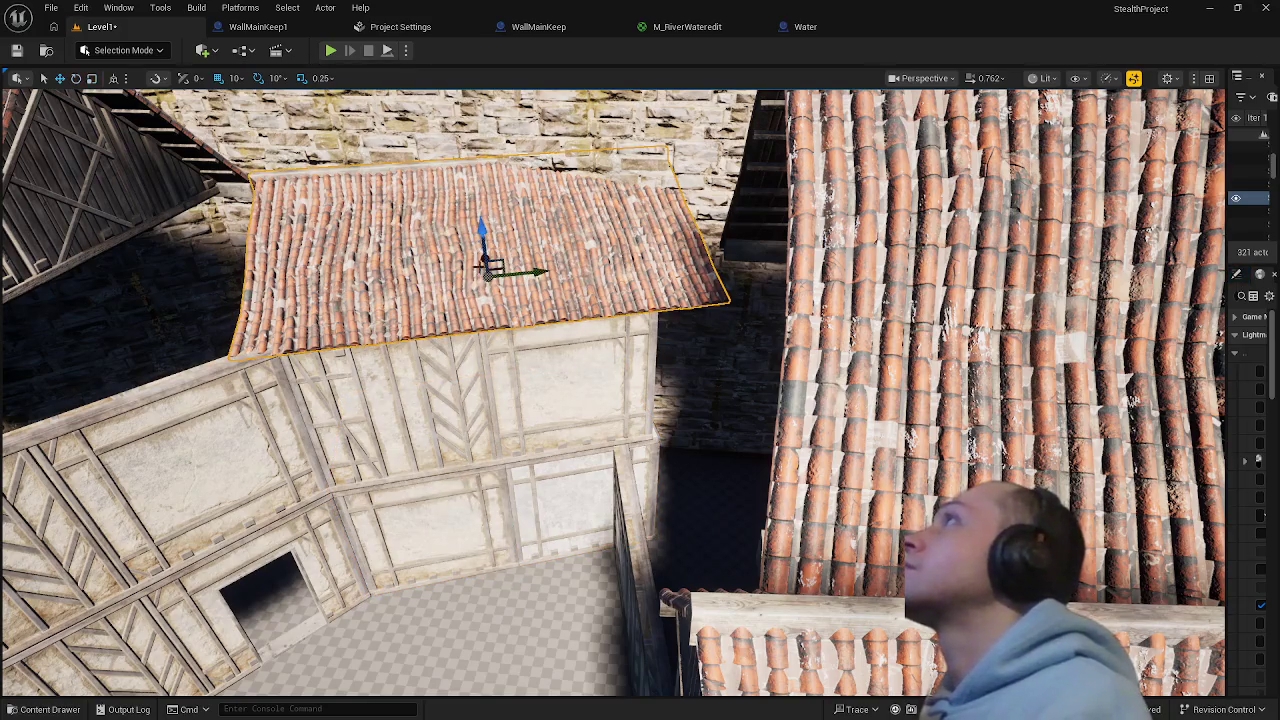
left_click_drag(487, 266, 445, 135)
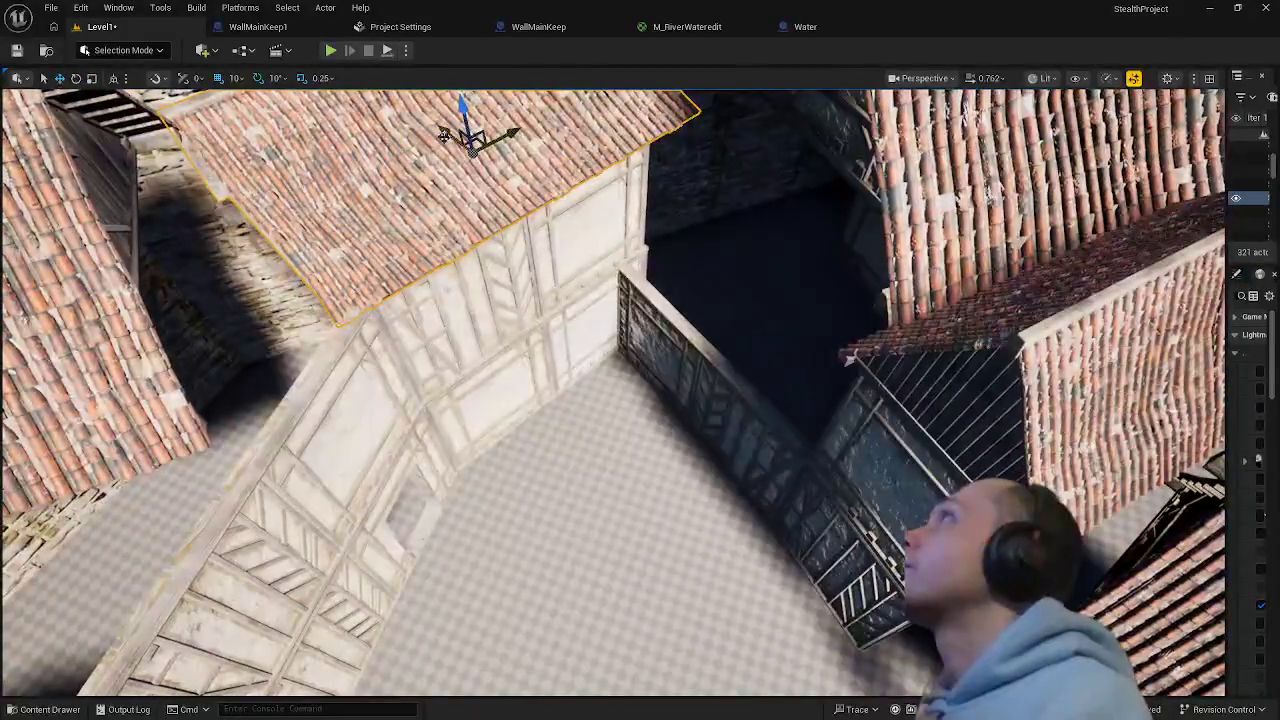
key("f")
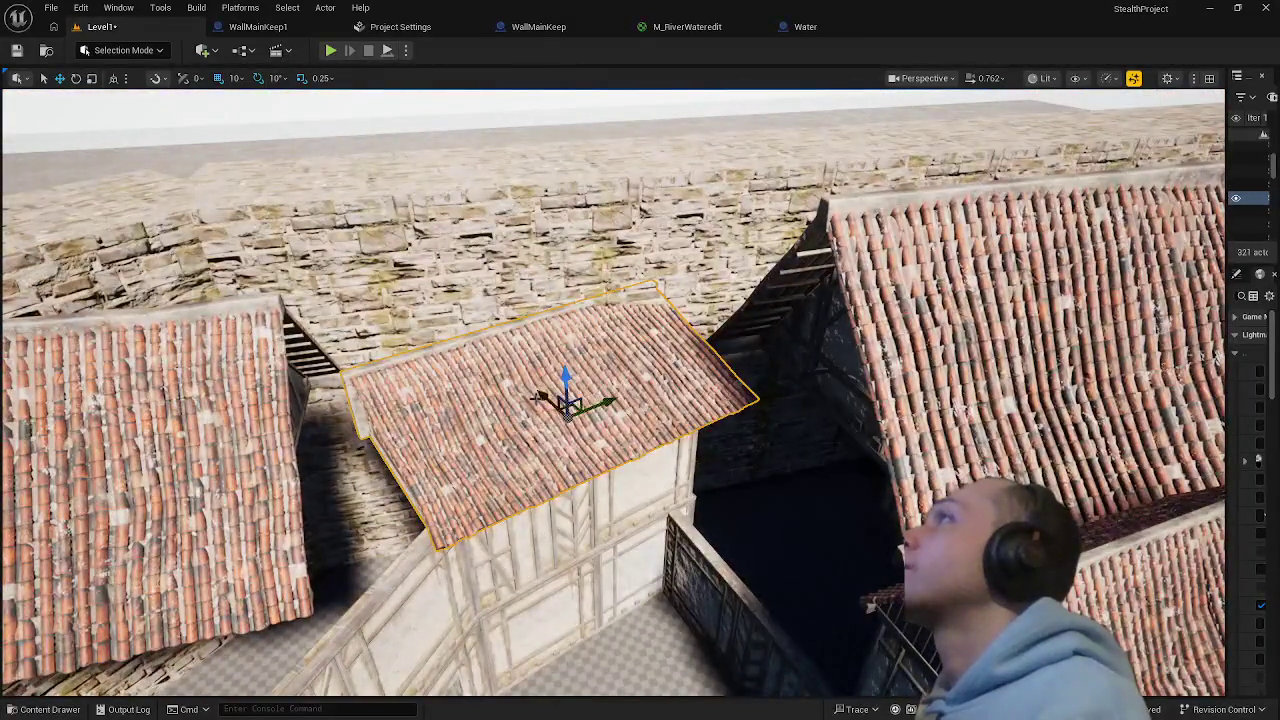
left_click_drag(541, 397, 551, 410)
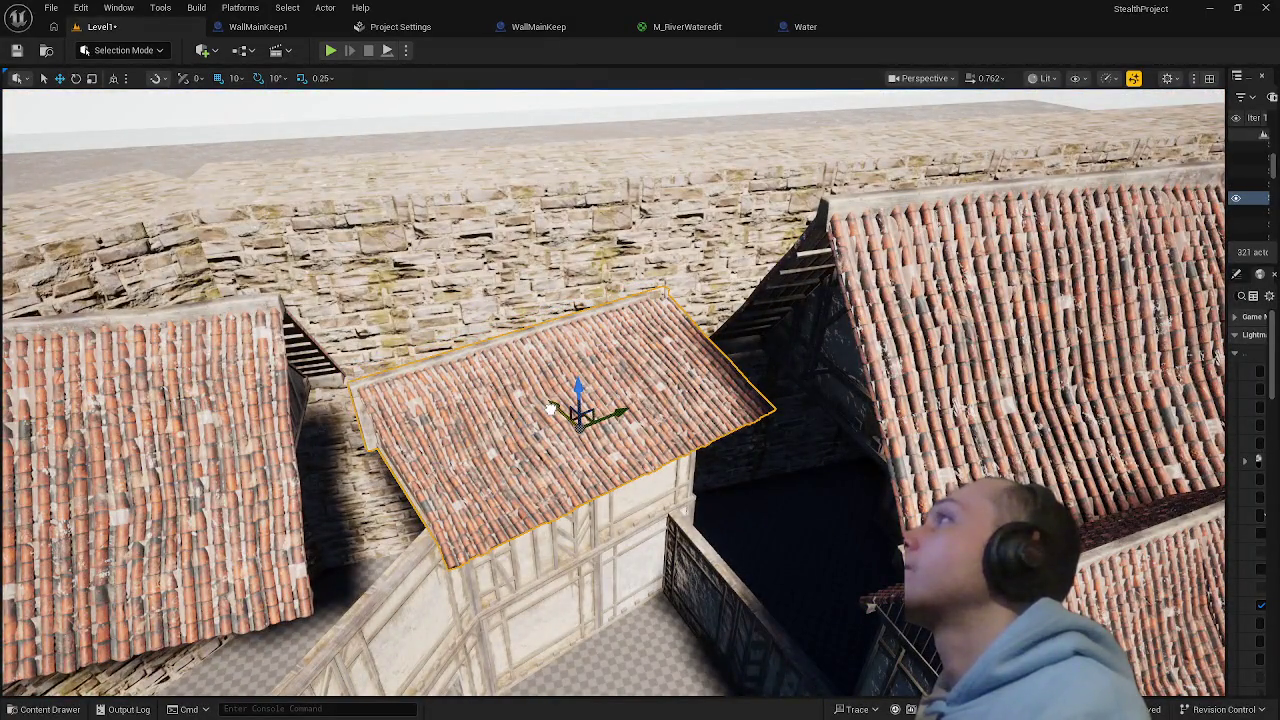
mouse_move(551, 410)
left_mouse_down()
mouse_move(571, 586)
mouse_move(571, 514)
mouse_move(482, 537)
left_mouse_up()
mouse_move(619, 517)
left_mouse_down()
mouse_move(560, 500)
mouse_move(600, 530)
mouse_move(640, 520)
mouse_move(619, 517)
left_mouse_up()
left_click(560, 510)
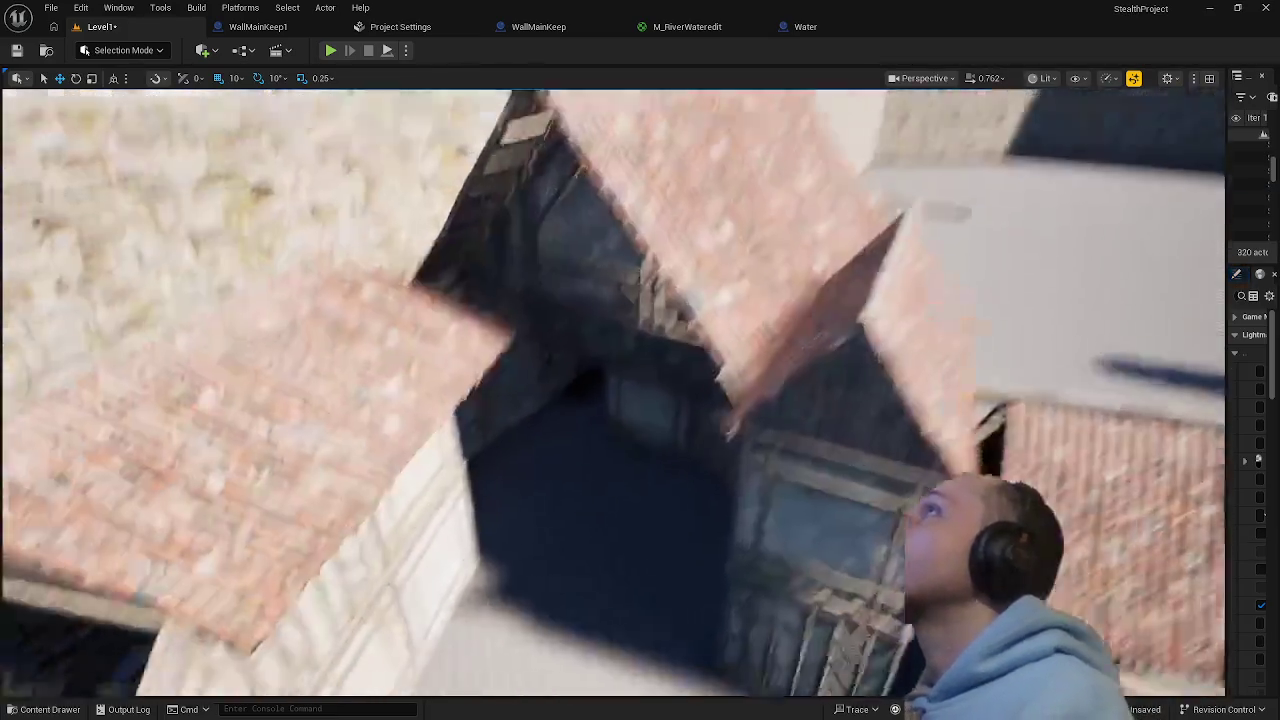
- Save the current level from the File menu
mouse_move(640, 390)
left_mouse_down()
mouse_move(600, 420)
mouse_move(640, 370)
mouse_move(620, 310)
mouse_move(520, 318)
left_mouse_up()
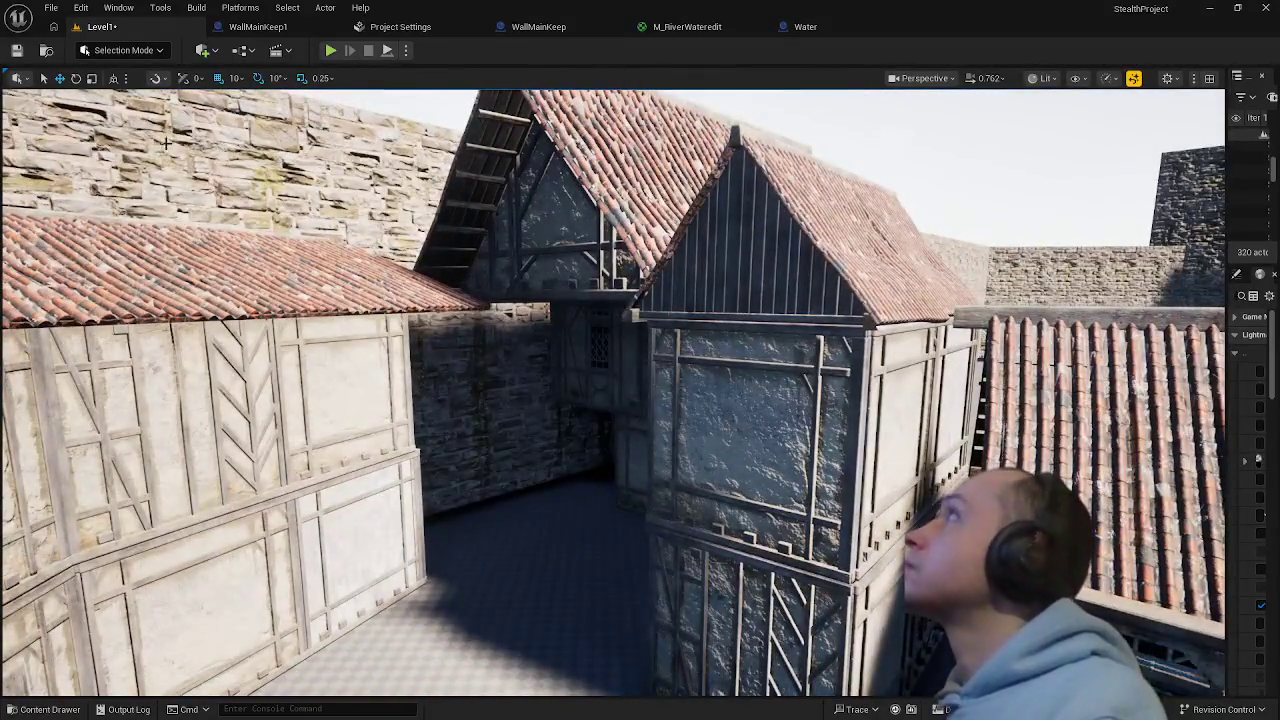
left_click(51, 7)
left_click(117, 205)
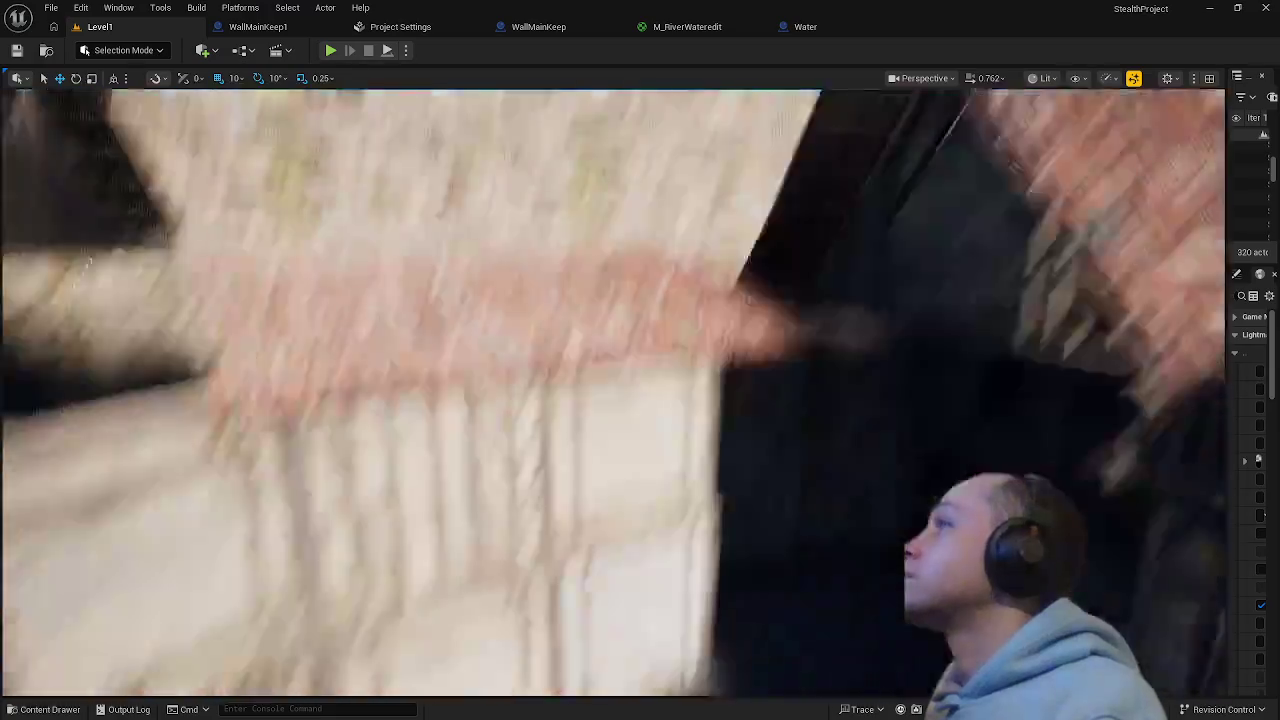
- Restore the accidentally deleted upper wall piece and rotate the lower box wall about Z
left_click_drag(640, 400, 600, 380)
left_click_drag(560, 520, 563, 529)
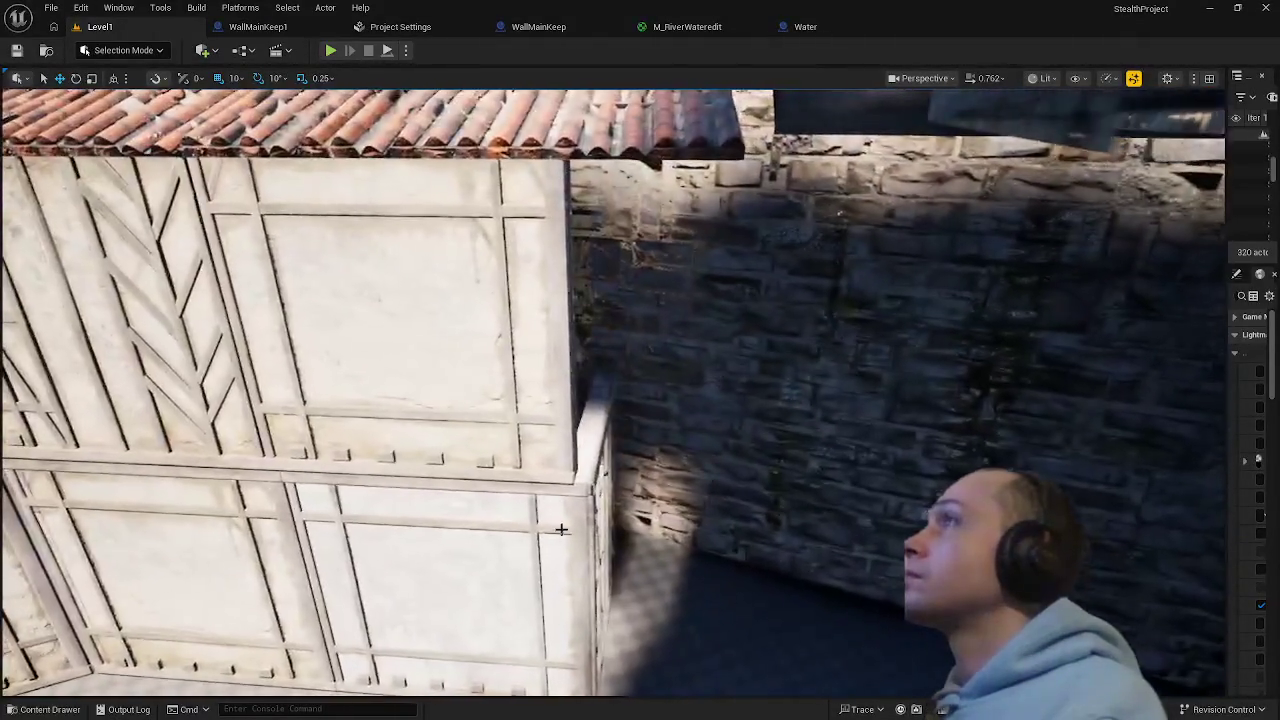
left_click(569, 466)
left_click_drag(569, 466, 637, 497)
left_click_drag(640, 400, 718, 553)
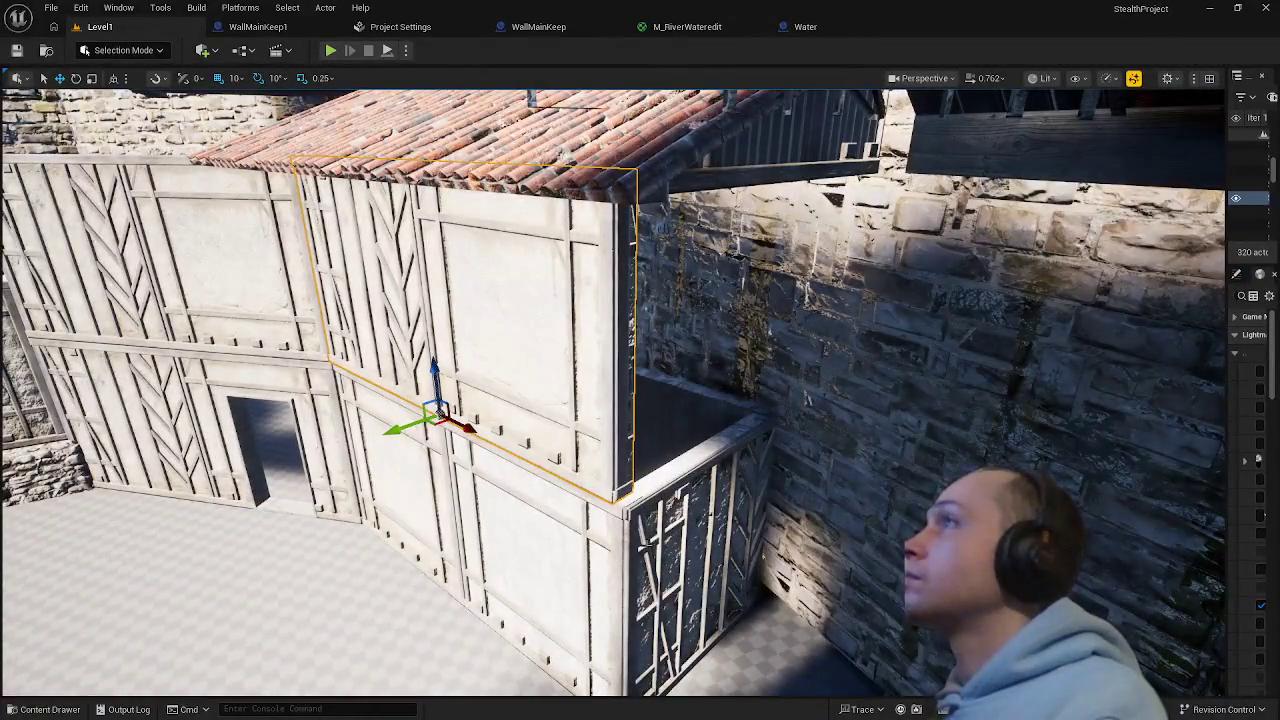
key("Delete")
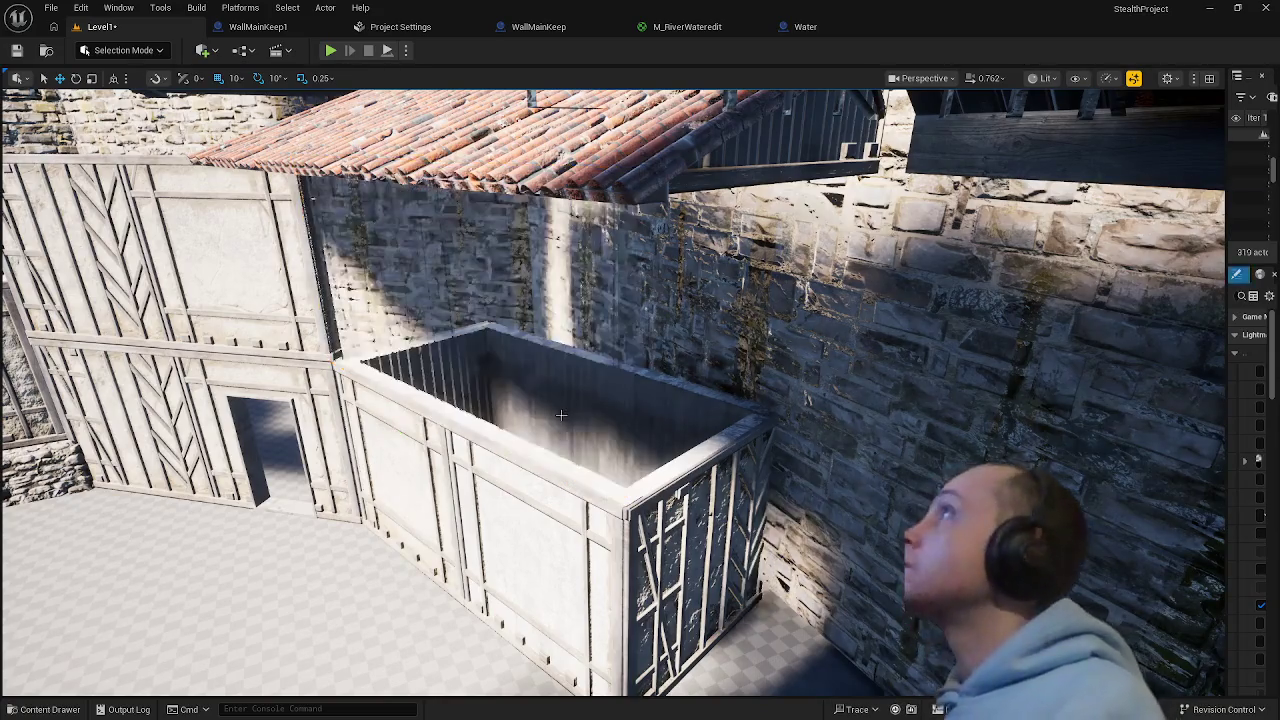
left_click(545, 480)
key("ctrl+z")
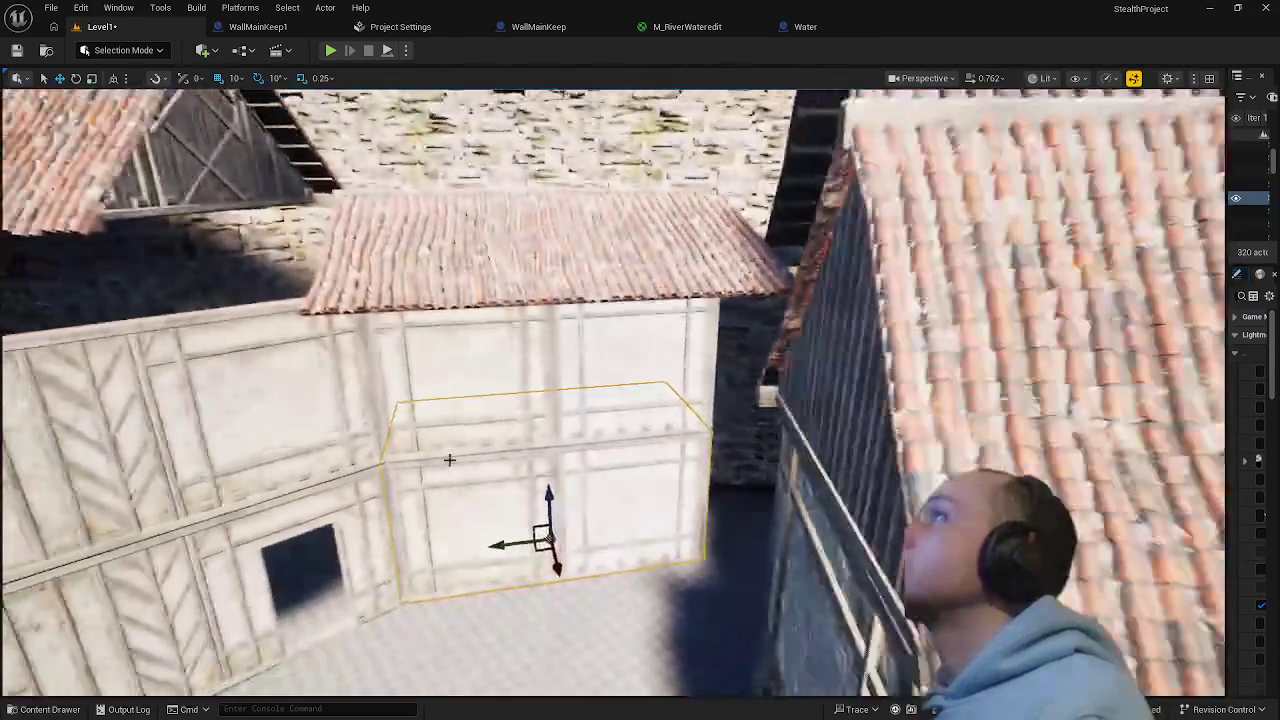
key("e")
left_click_drag(551, 443, 511, 604)
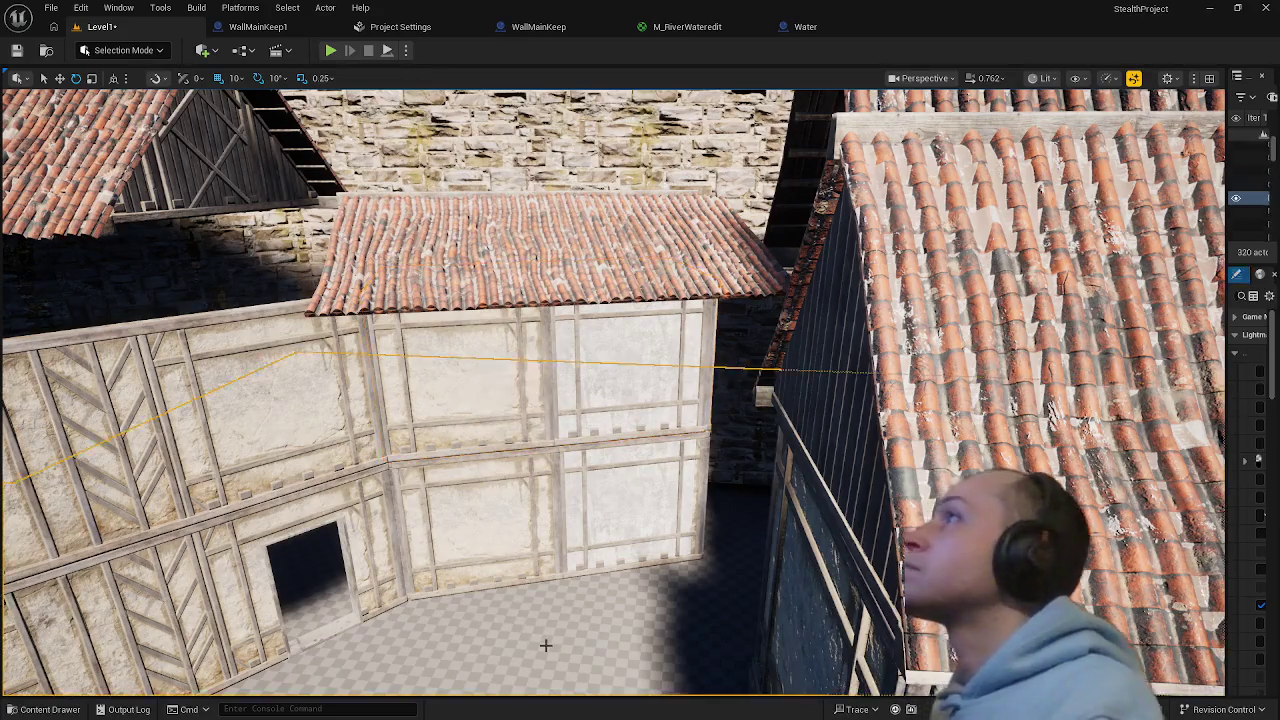
- Select the upper-left tiled roof and fly in to a close view of it
scroll(547, 645, "up", 3)
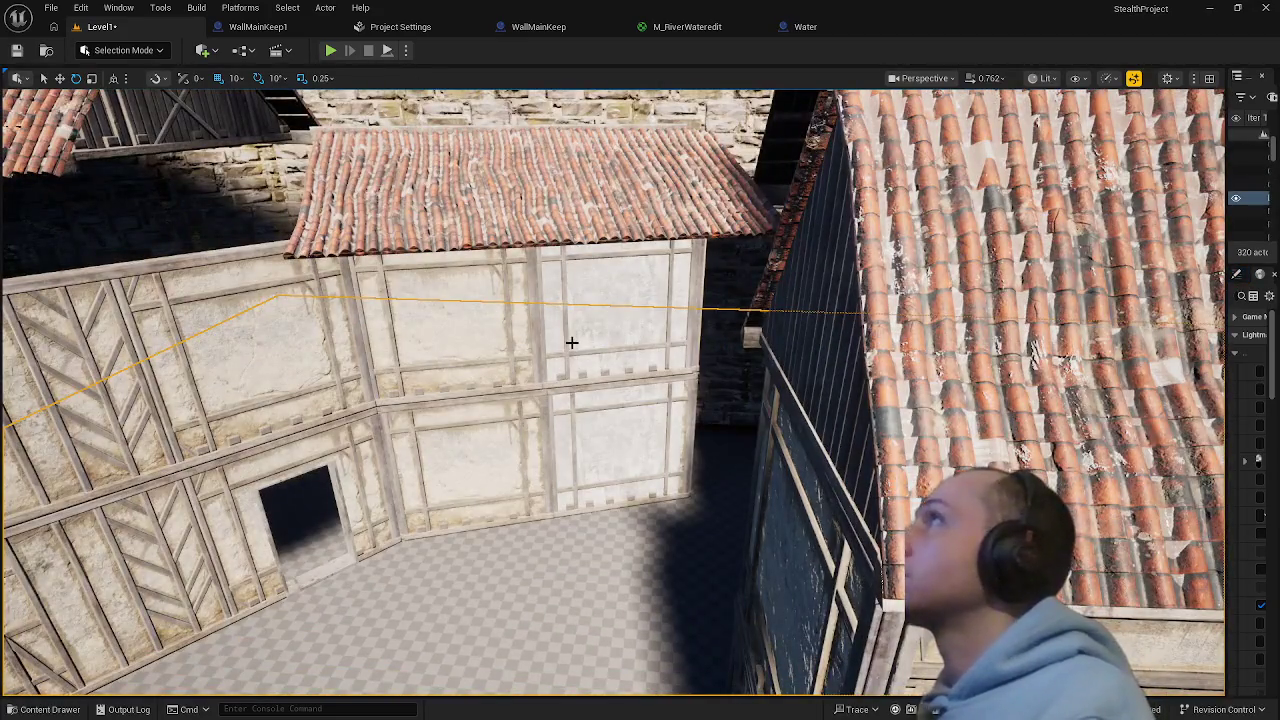
mouse_move(620, 534)
left_mouse_down()
mouse_move(560, 540)
mouse_move(550, 620)
left_mouse_up()
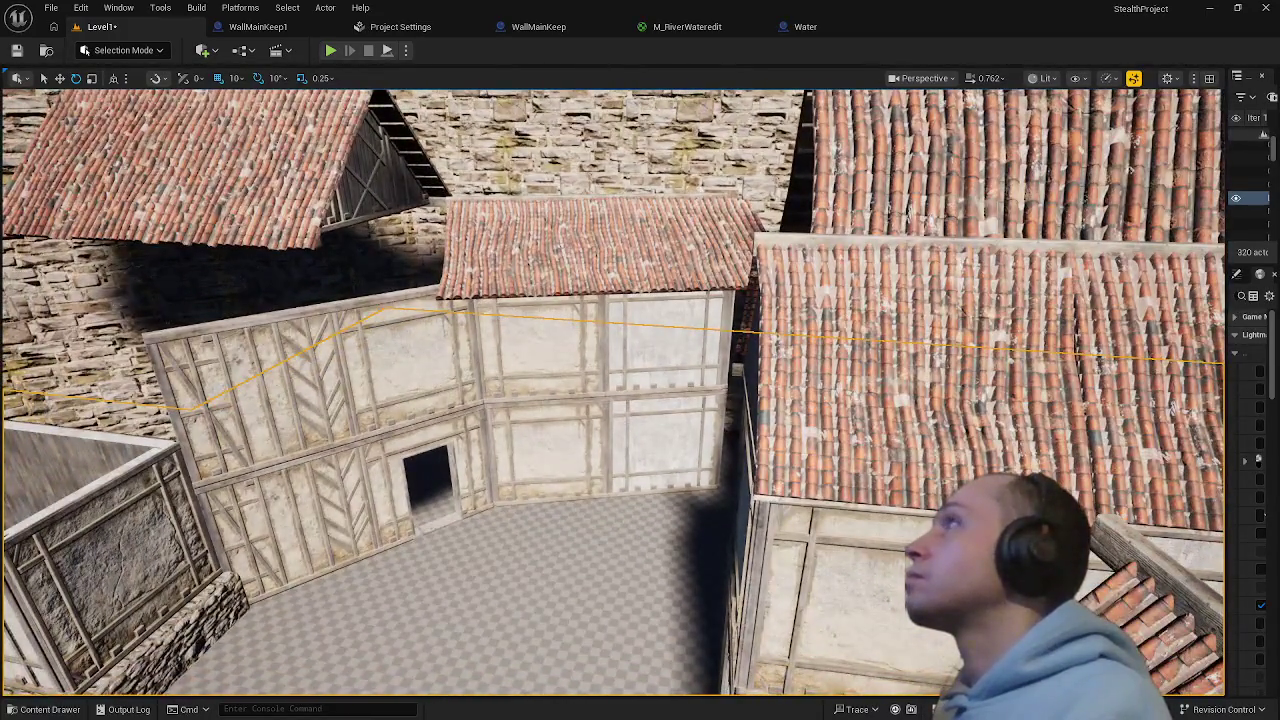
left_click(575, 245)
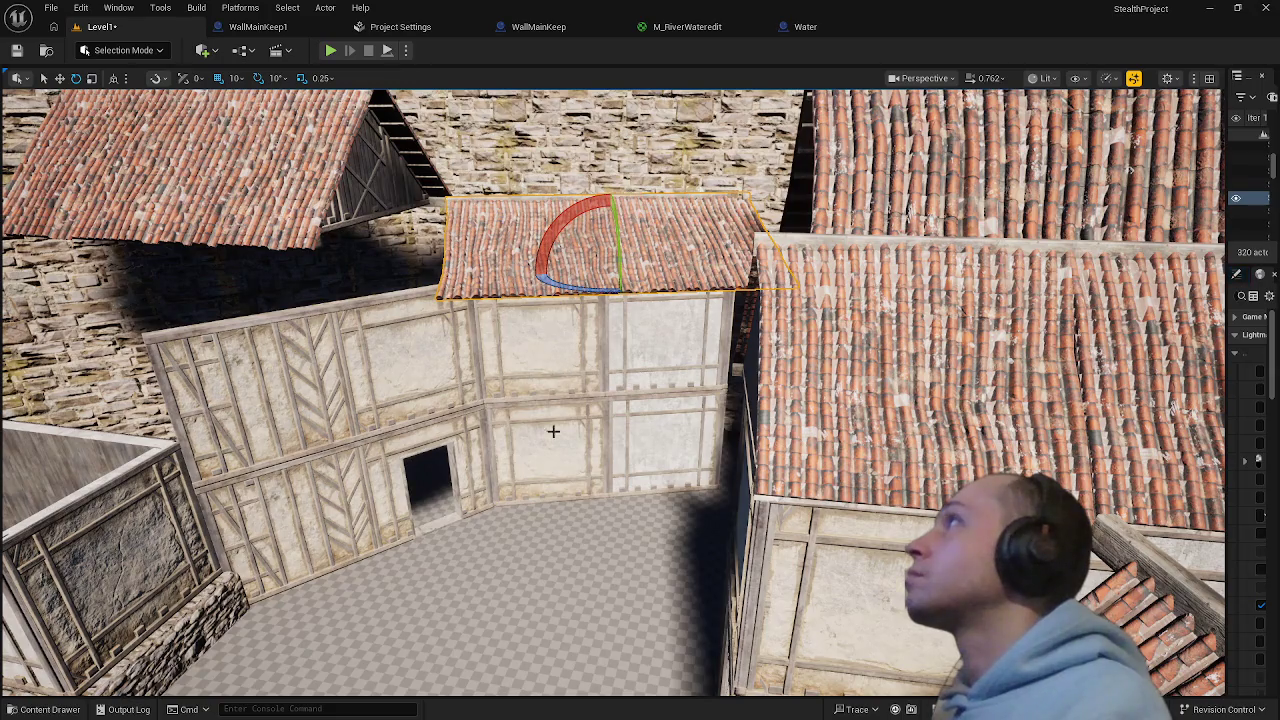
left_click(348, 241)
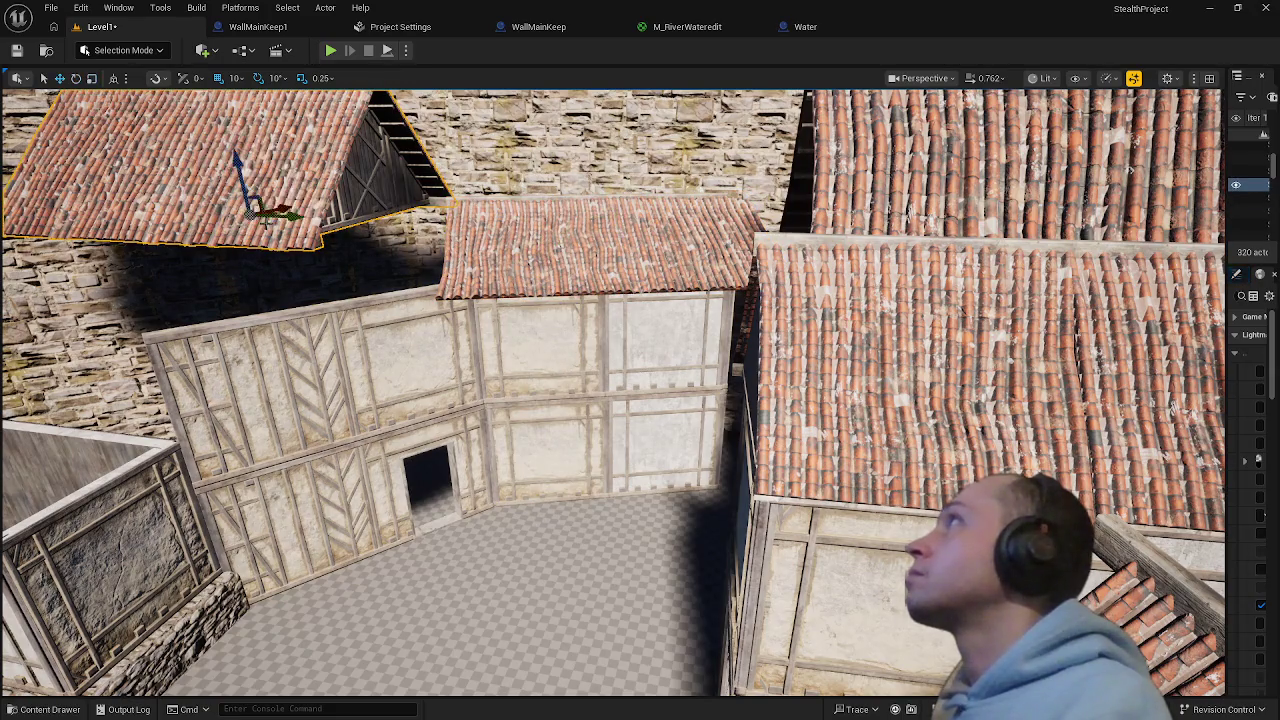
mouse_move(258, 220)
left_mouse_down()
mouse_move(320, 380)
mouse_move(263, 229)
left_mouse_up()
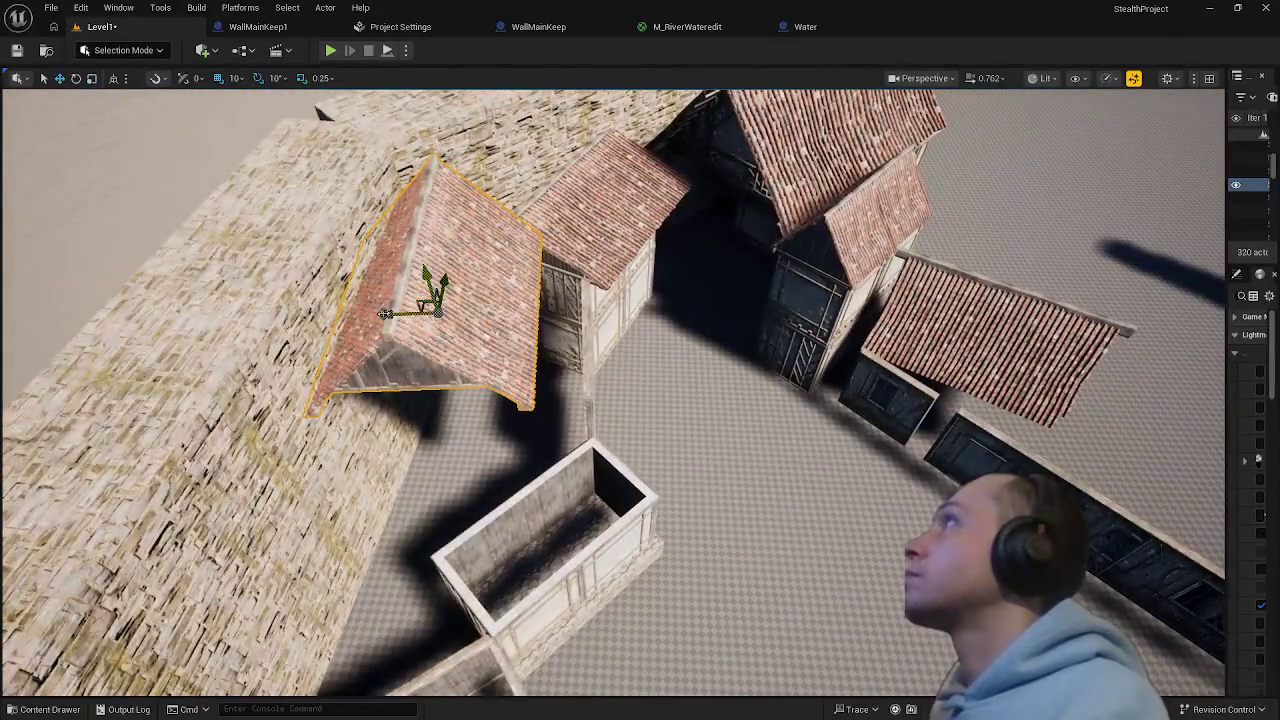
mouse_move(320, 112)
left_mouse_down()
mouse_move(260, 150)
mouse_move(235, 205)
left_mouse_up()
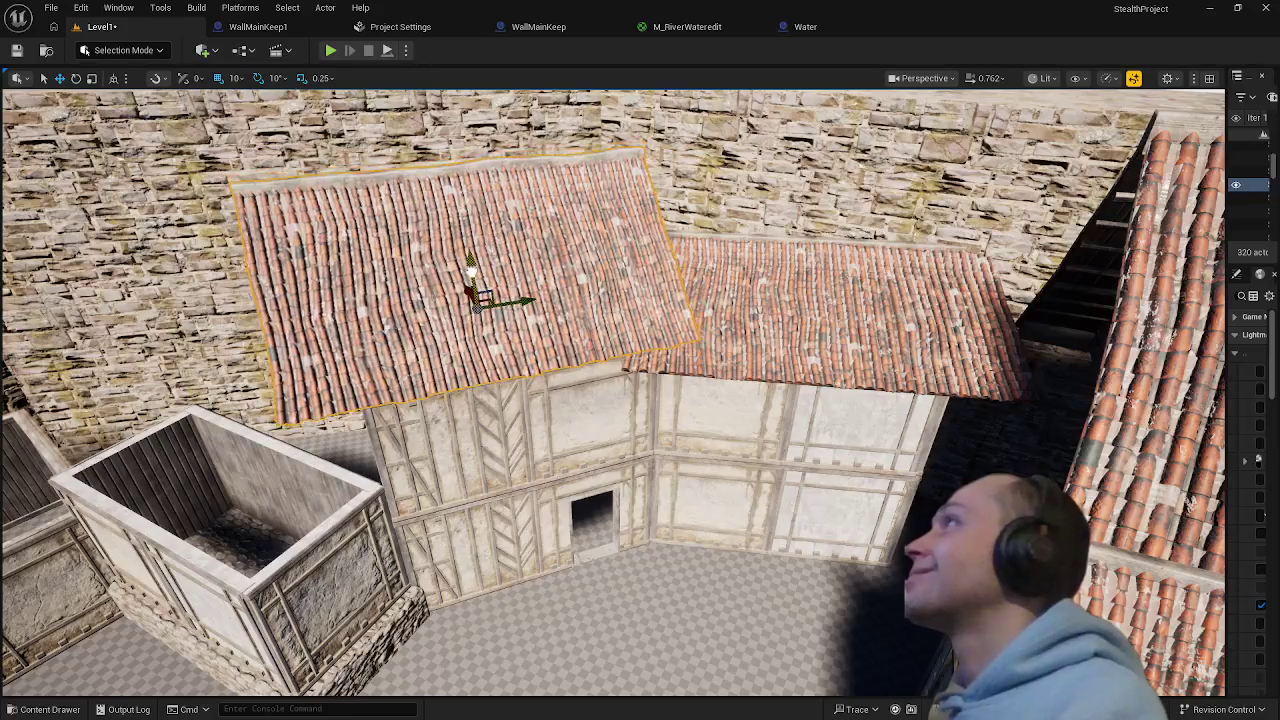
mouse_move(562, 557)
left_mouse_down()
mouse_move(542, 478)
mouse_move(405, 225)
mouse_move(435, 288)
left_mouse_up()
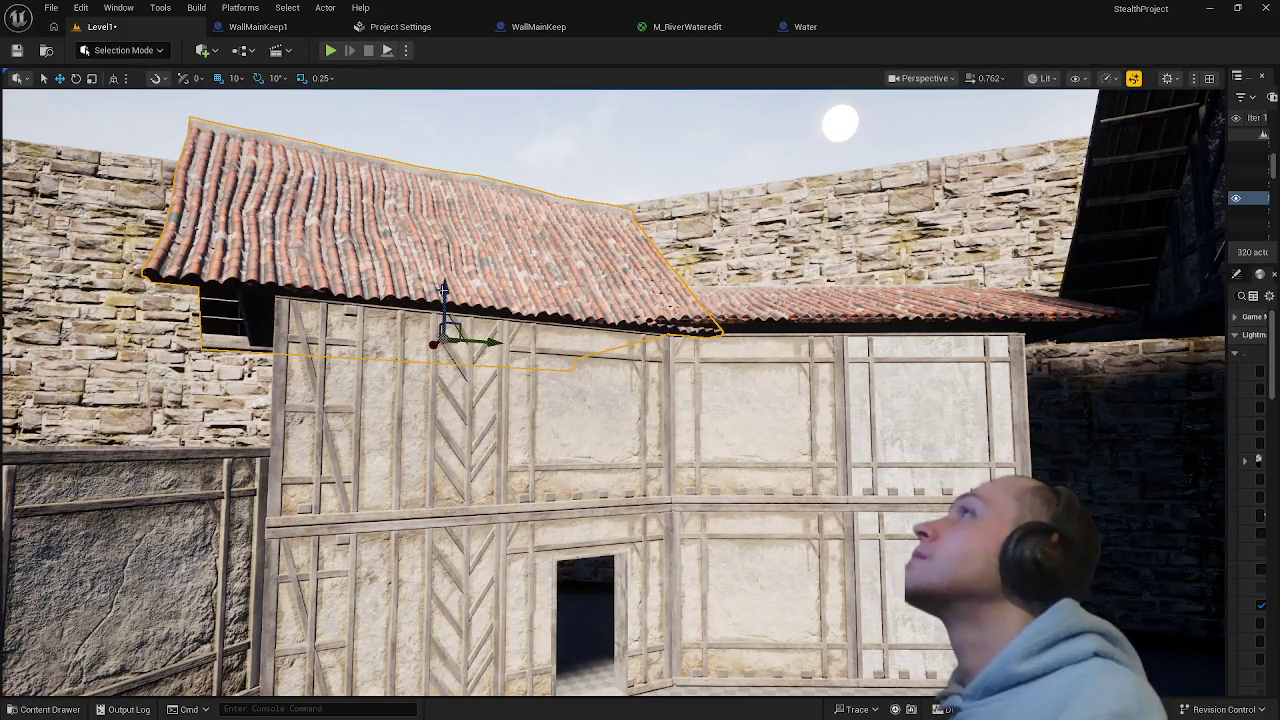
mouse_move(779, 314)
left_mouse_down()
mouse_move(770, 300)
mouse_move(760, 330)
left_mouse_up()
- Scale the roof narrower along Y and shorter front-to-back, then shift it onto its house
left_click_drag(714, 289, 752, 288)
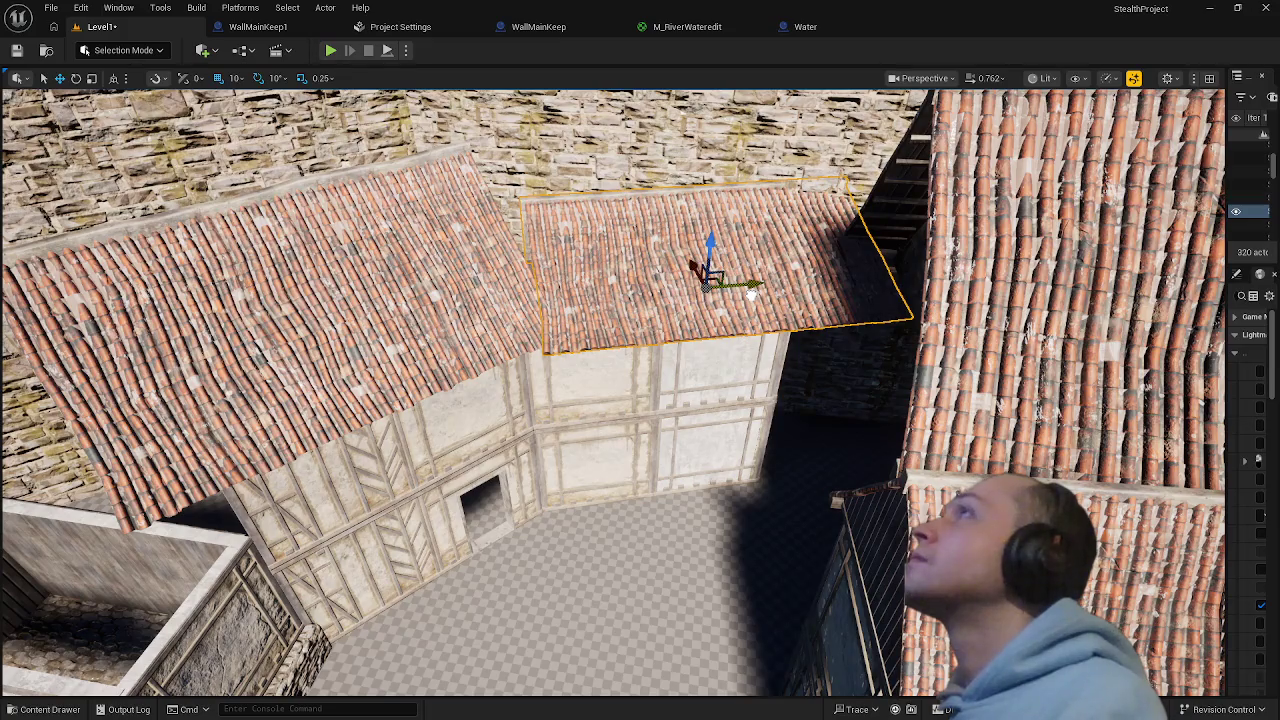
key("e")
key("r")
left_click_drag(748, 286, 736, 287)
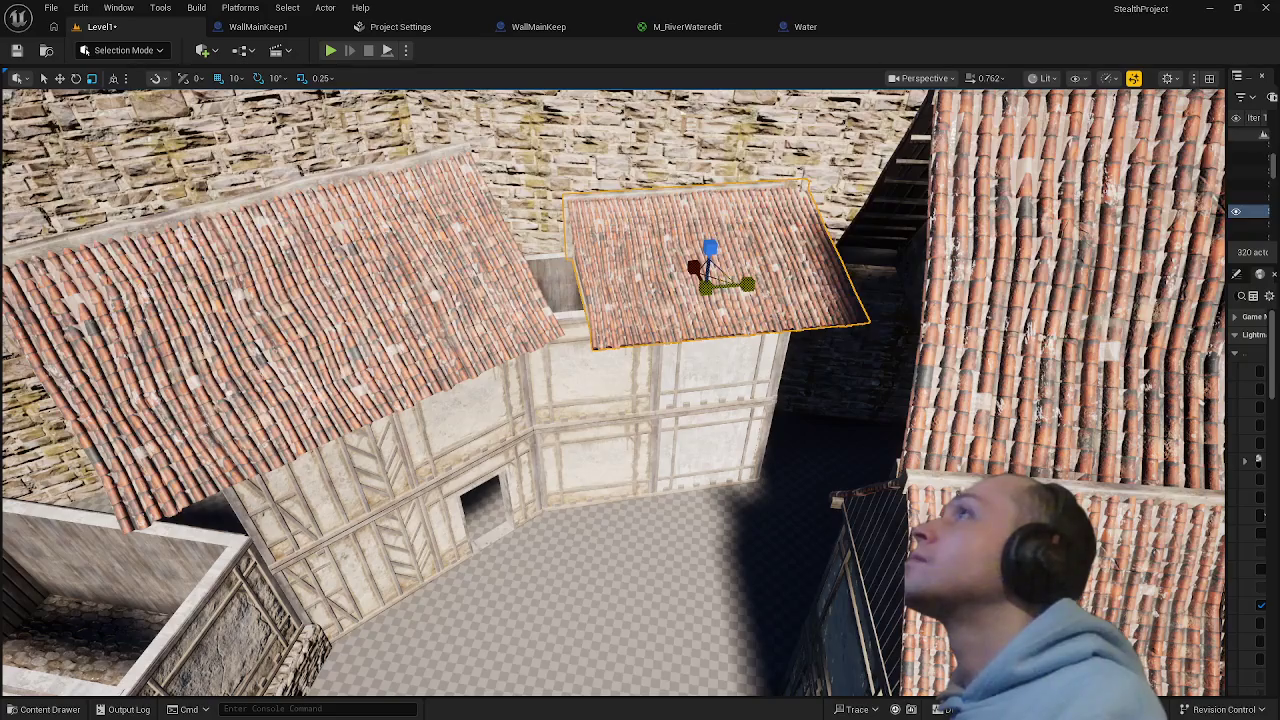
mouse_move(690, 267)
left_mouse_down()
mouse_move(735, 283)
mouse_move(688, 296)
left_mouse_up()
key("w")
left_click_drag(690, 440, 600, 405)
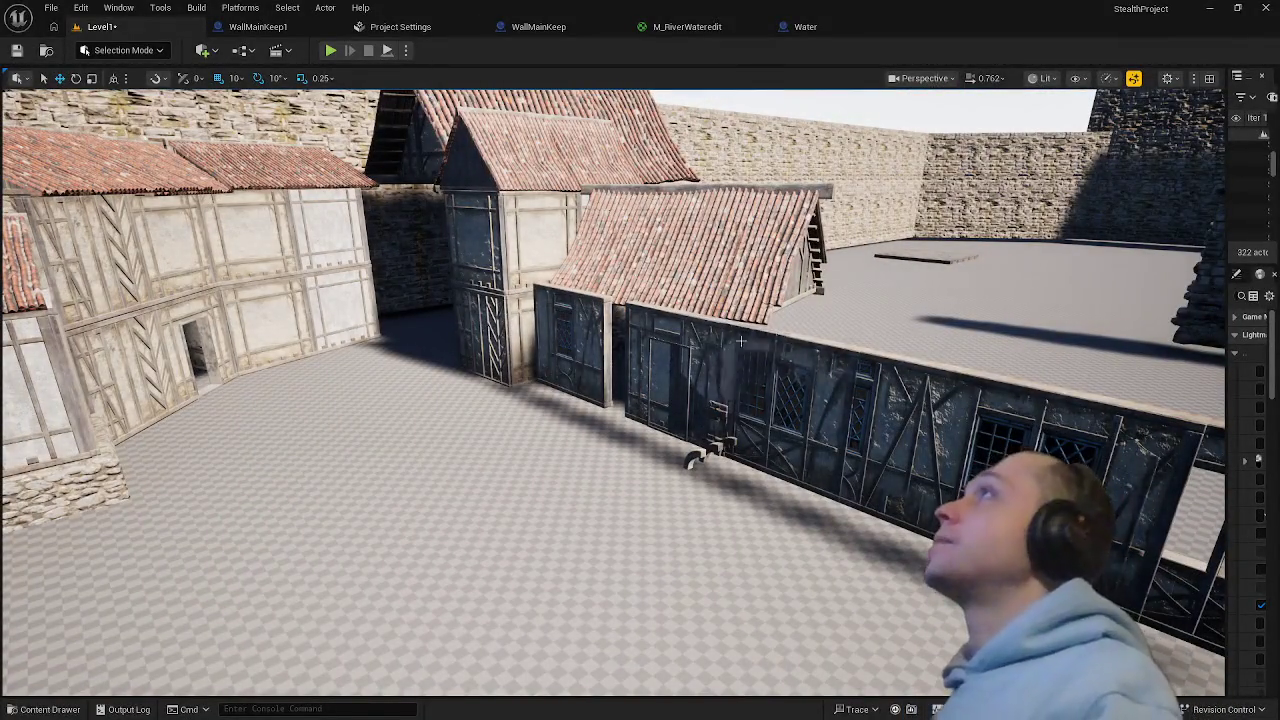
mouse_move(663, 523)
left_mouse_down()
mouse_move(663, 440)
mouse_move(680, 420)
mouse_move(670, 447)
mouse_move(652, 372)
left_mouse_up()
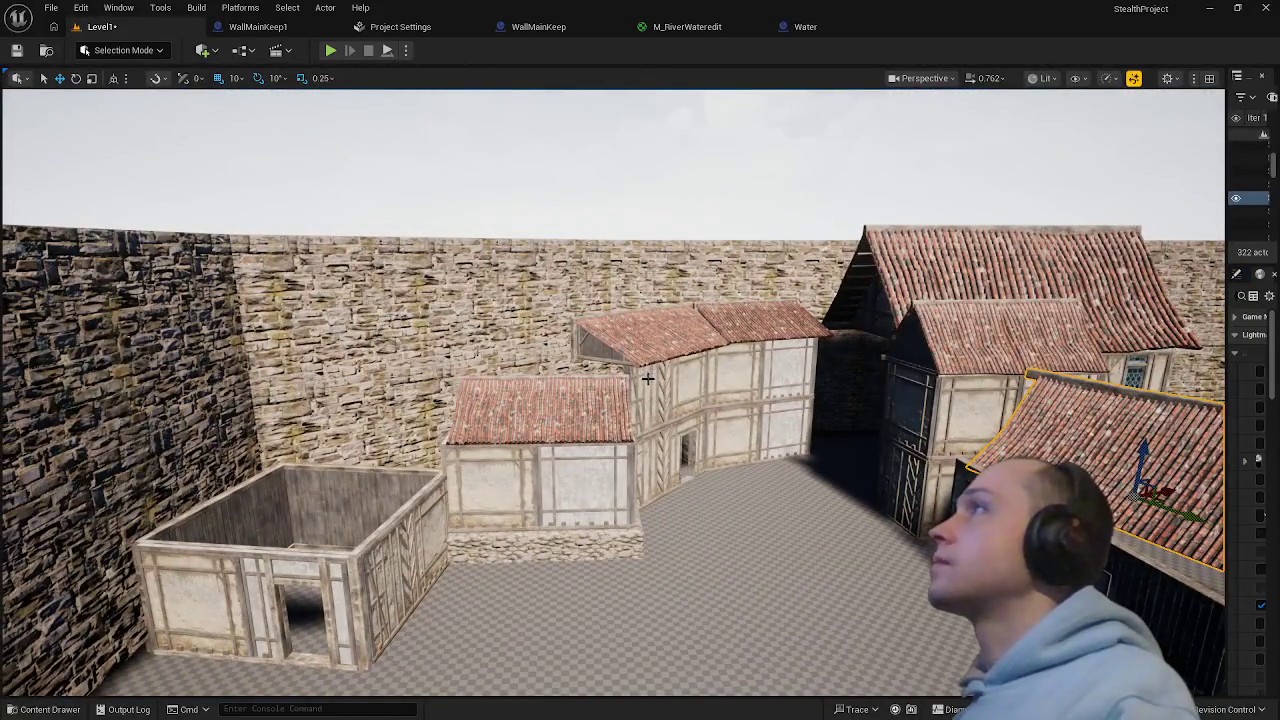
- Duplicate the wall piece rotated to -70 degrees
left_click(648, 378)
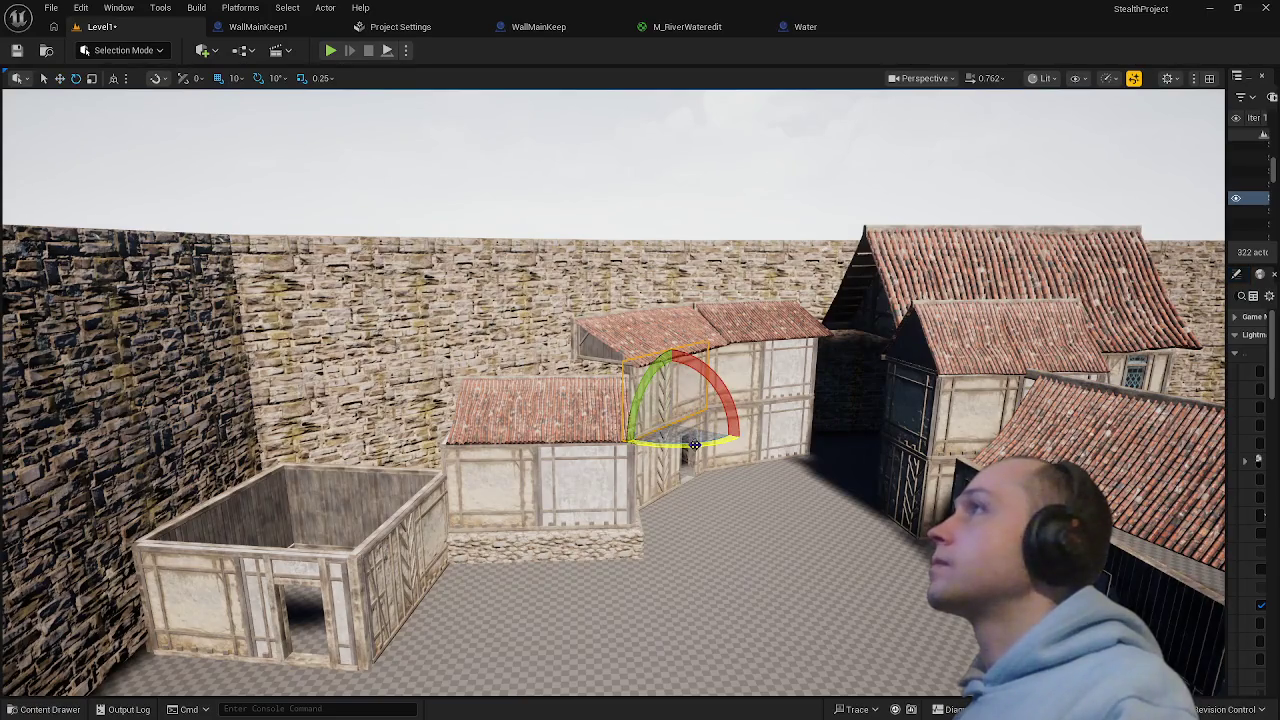
mouse_move(694, 445)
left_mouse_down()
mouse_move(615, 440)
mouse_move(615, 420)
mouse_move(660, 445)
mouse_move(565, 481)
mouse_move(406, 433)
mouse_move(420, 520)
left_mouse_up()
key("w")
scroll(402, 458, "down", 3)
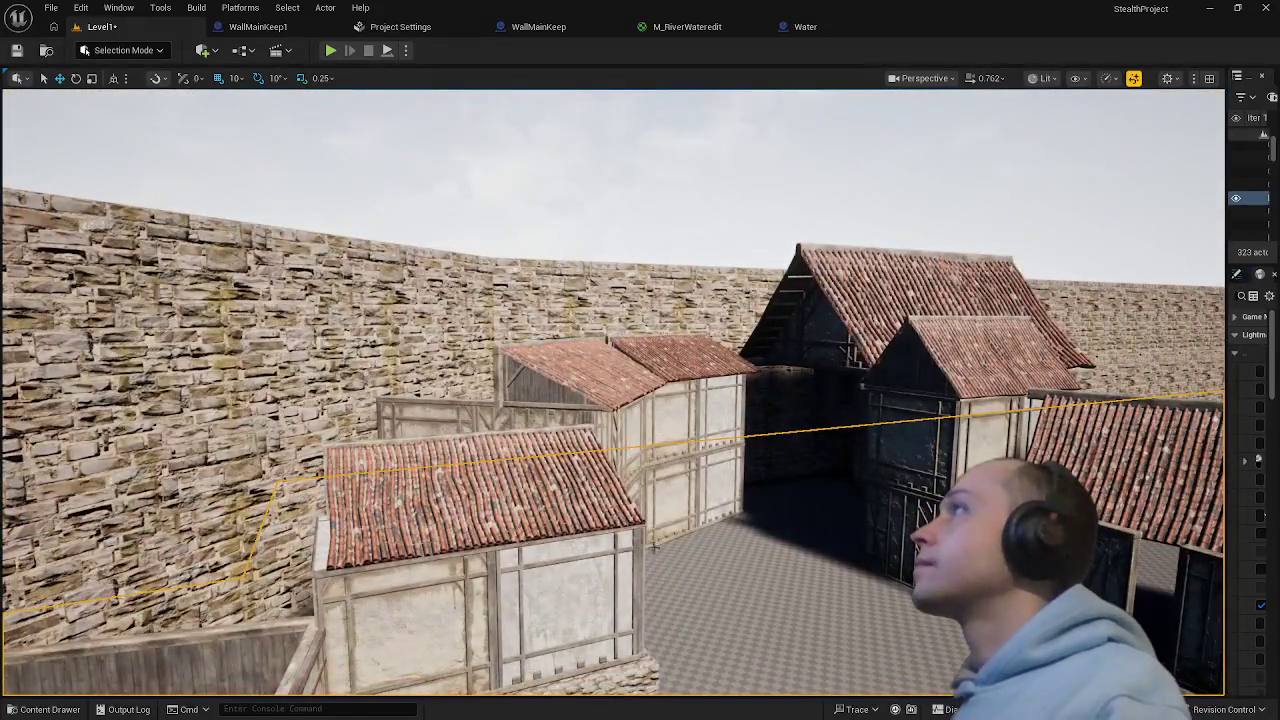
- Move the back roof left along the stone wall and the middle roof onto the left roof
left_click(600, 370)
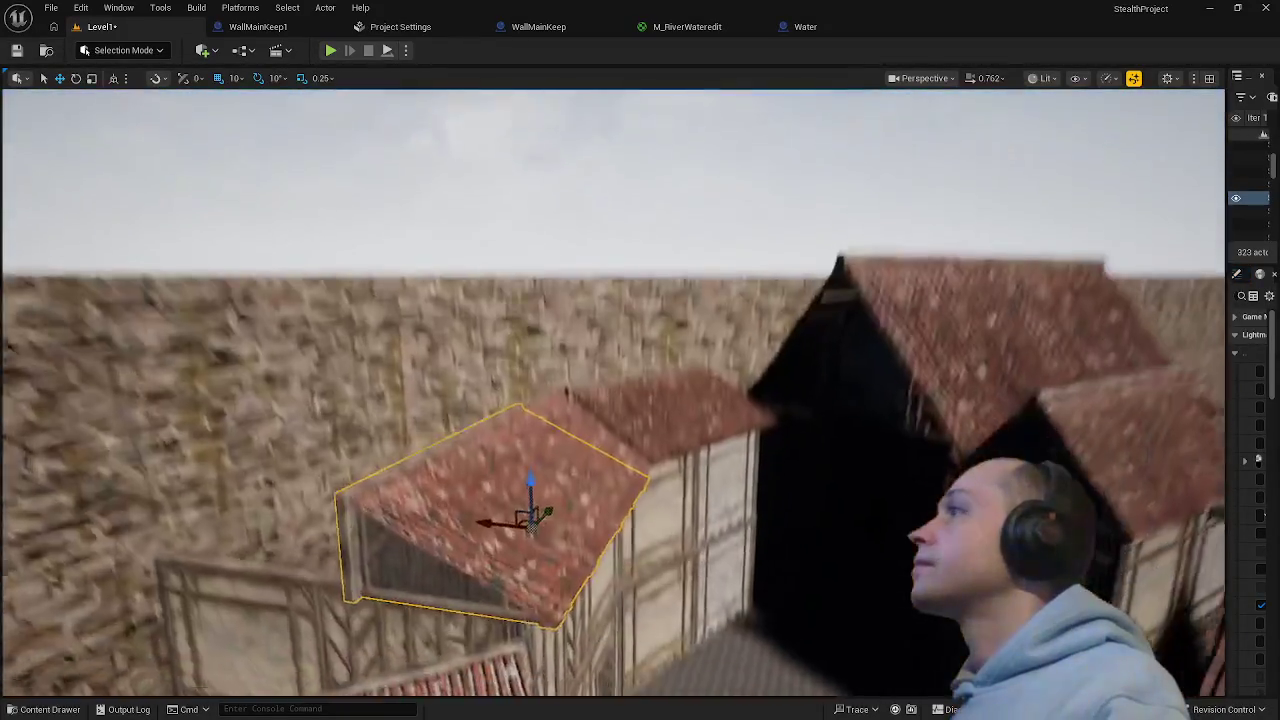
scroll(635, 445, "down", 5)
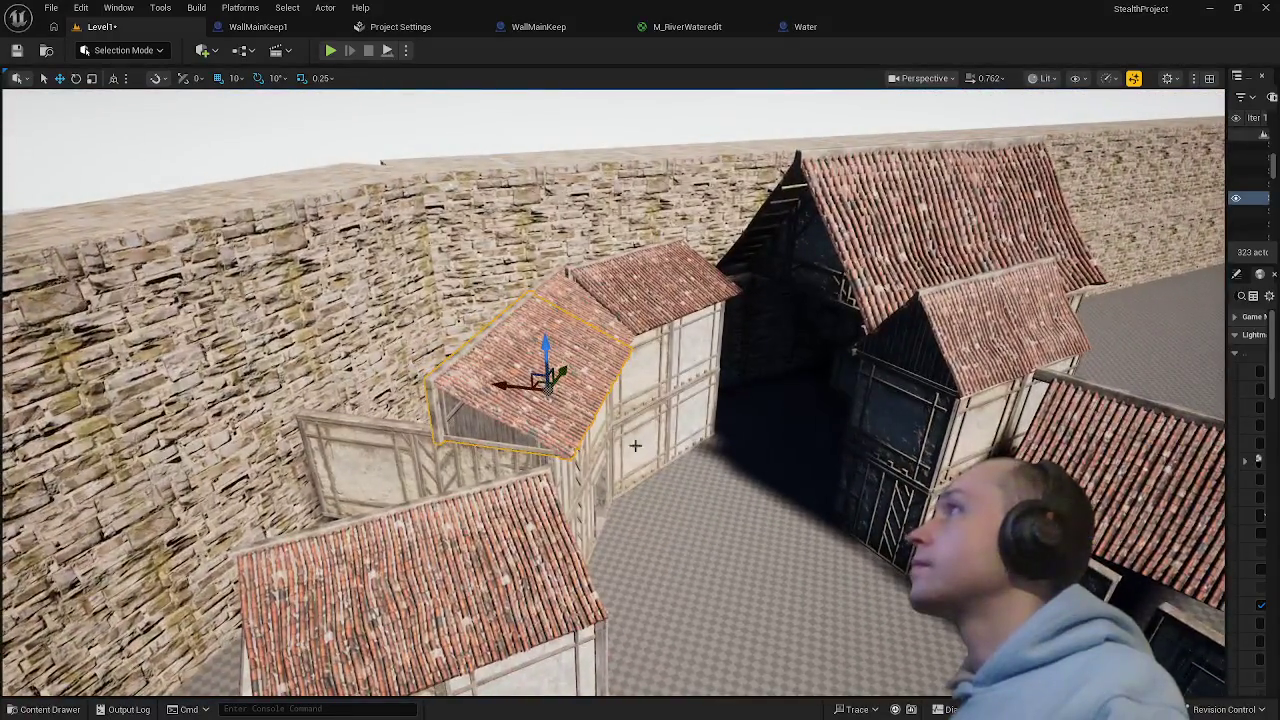
mouse_move(508, 387)
left_mouse_down()
mouse_move(395, 365)
mouse_move(380, 377)
left_mouse_up()
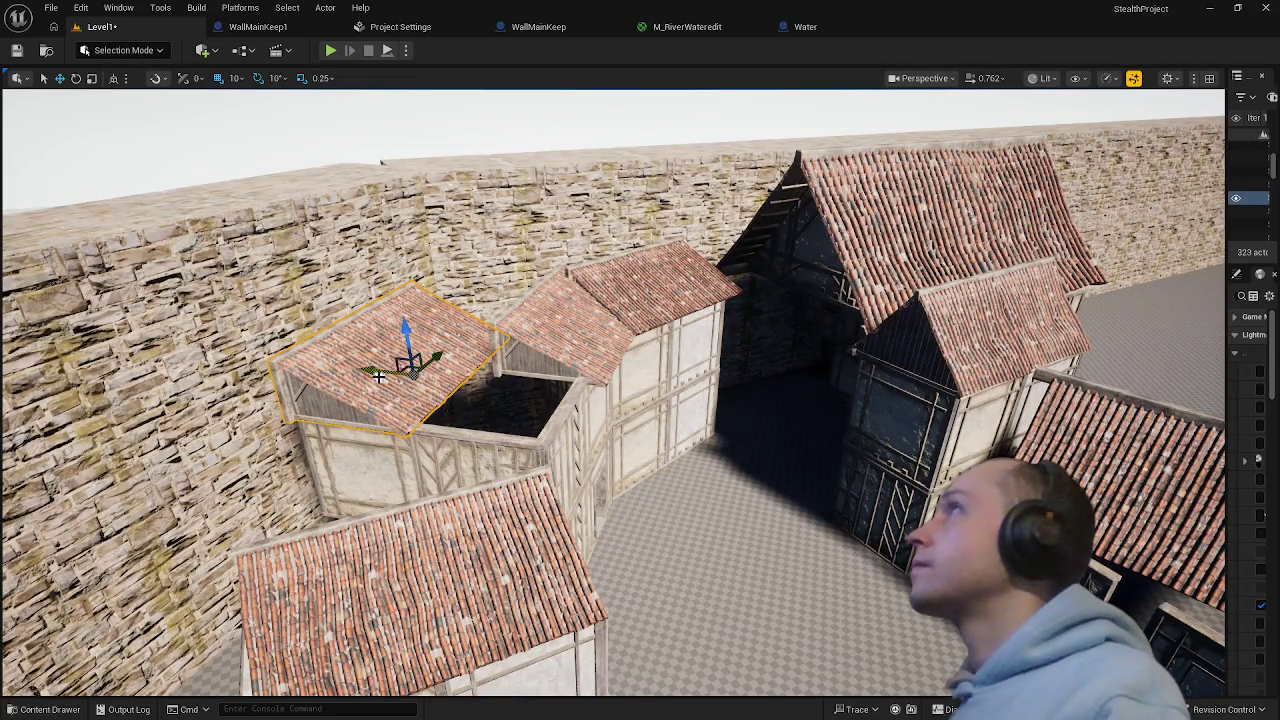
left_click(549, 353)
mouse_move(551, 313)
left_mouse_down()
mouse_move(451, 313)
mouse_move(440, 330)
left_mouse_up()
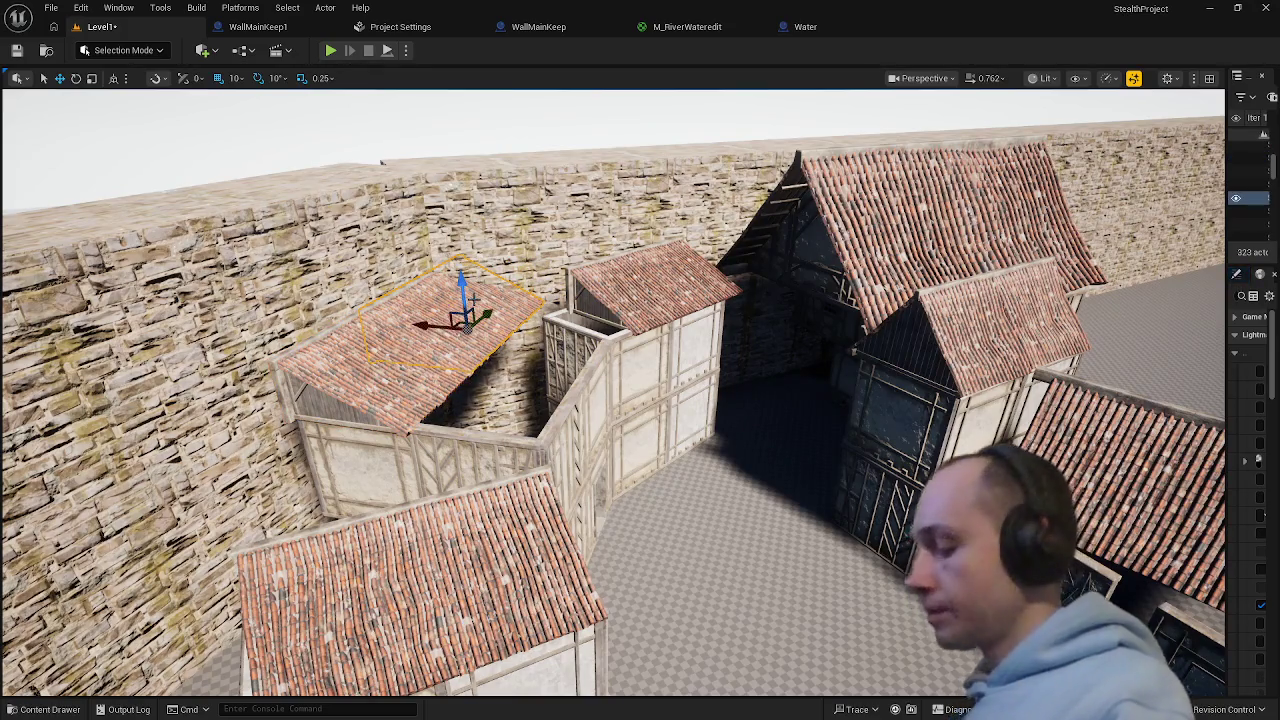
- Delete the extra roof, enlarge the left house's roof uniformly and slide it right
key("Delete")
left_click(396, 387)
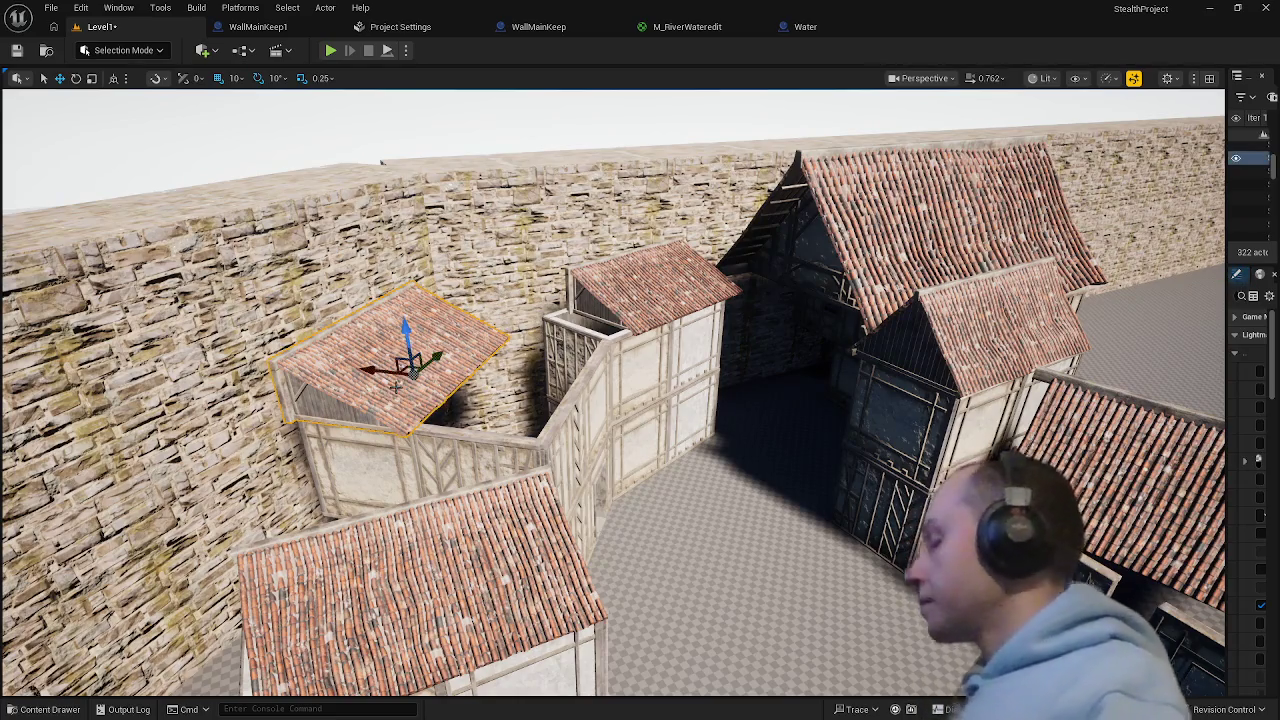
key("e")
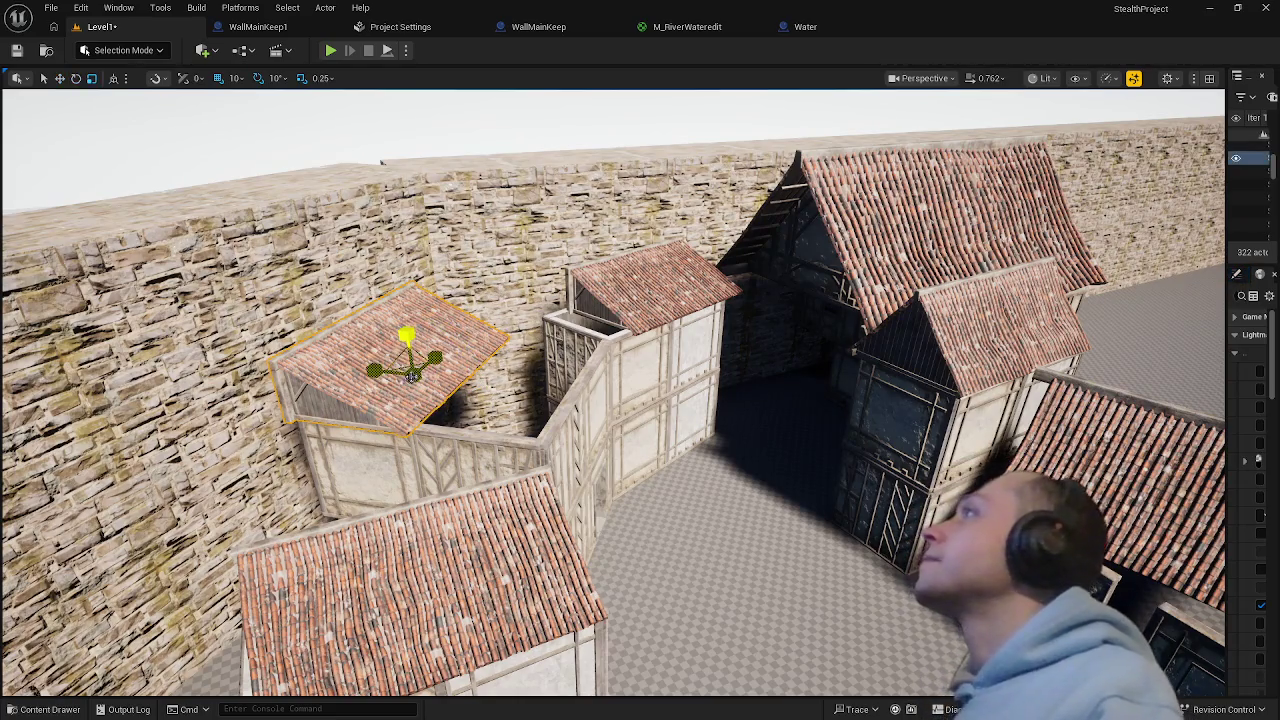
left_click_drag(411, 376, 468, 350)
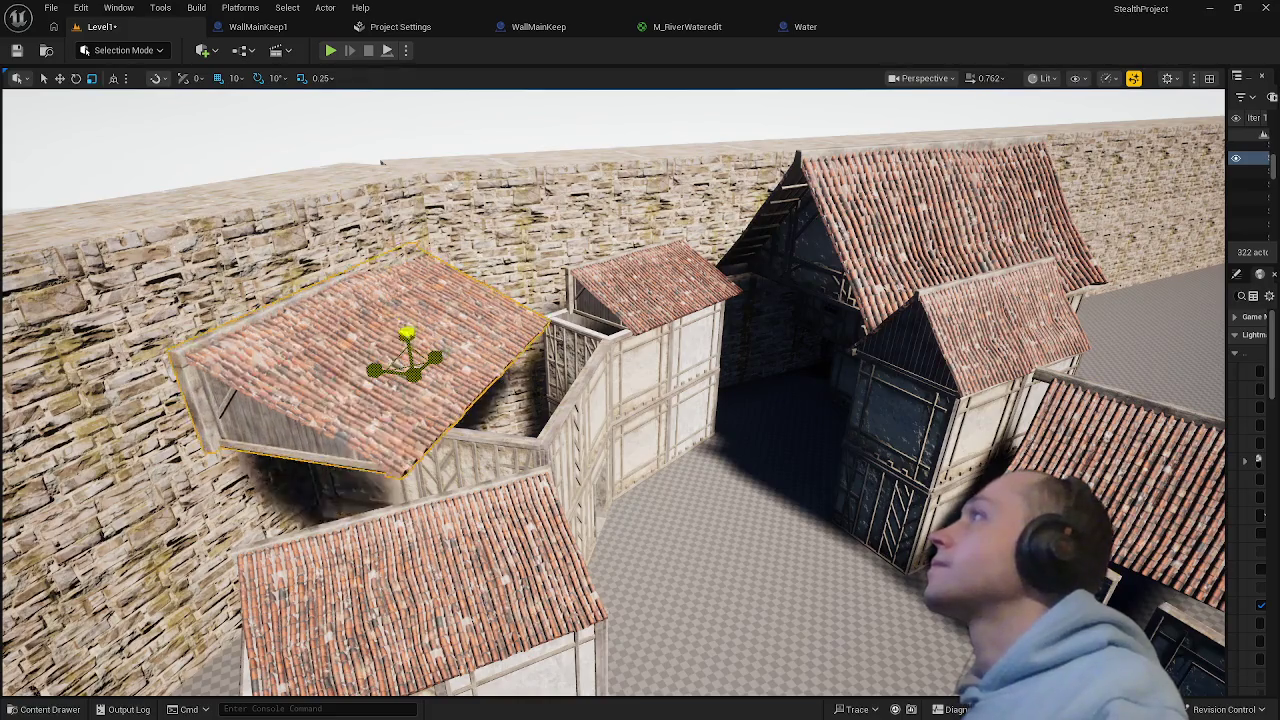
mouse_move(372, 370)
left_mouse_down()
mouse_move(448, 375)
mouse_move(507, 348)
left_mouse_up()
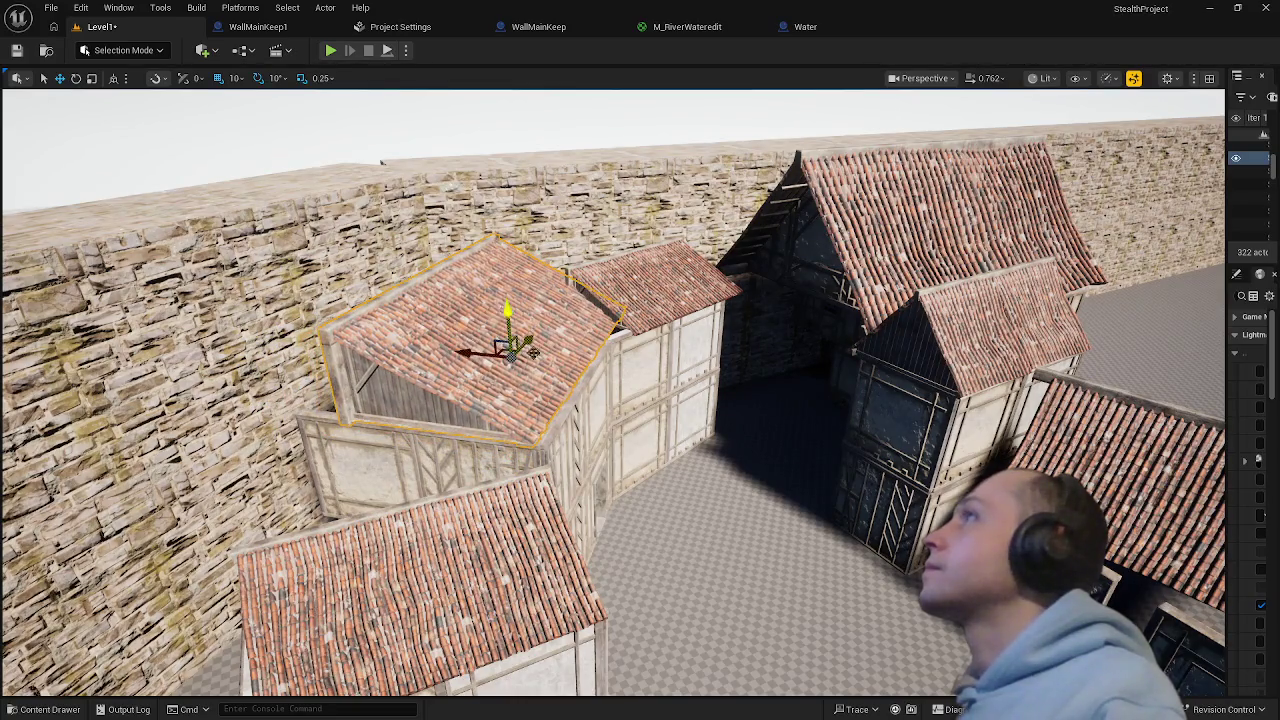
scroll(507, 348, "up", 10)
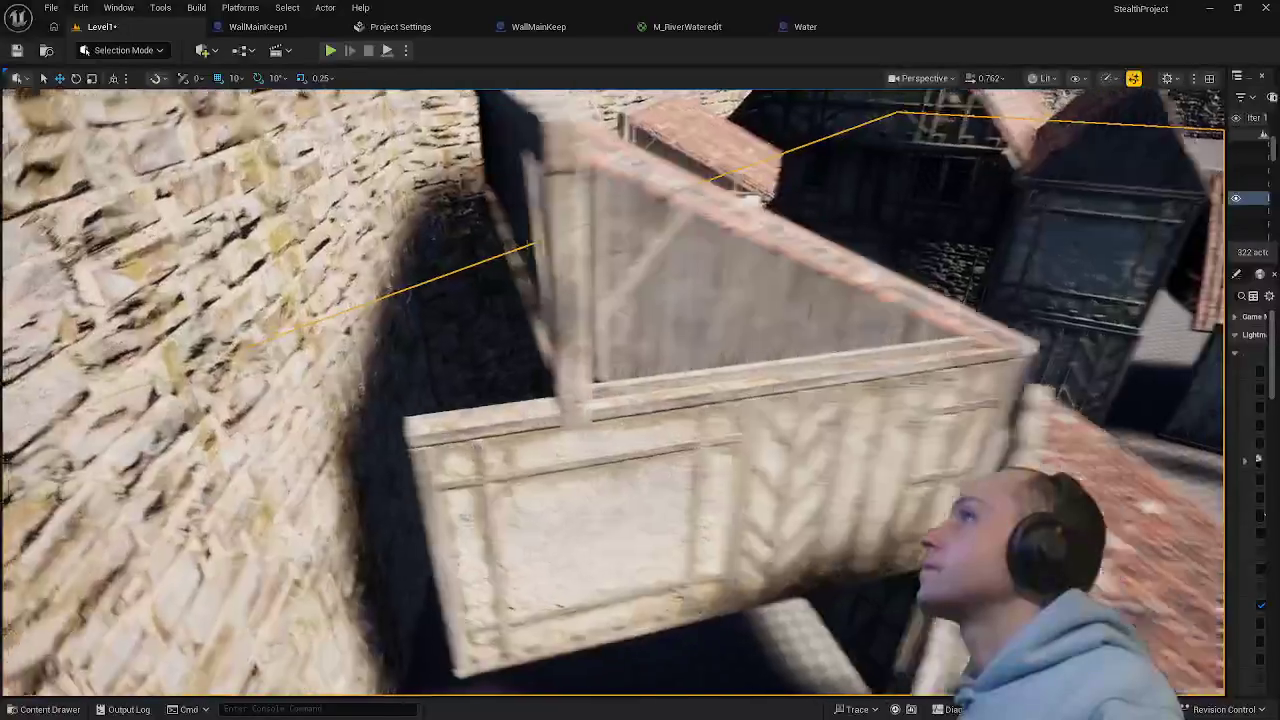
- Fly to the roof against the back wall and scale it wider along one axis
mouse_move(507, 348)
left_mouse_down()
mouse_move(560, 166)
mouse_move(692, 268)
left_mouse_up()
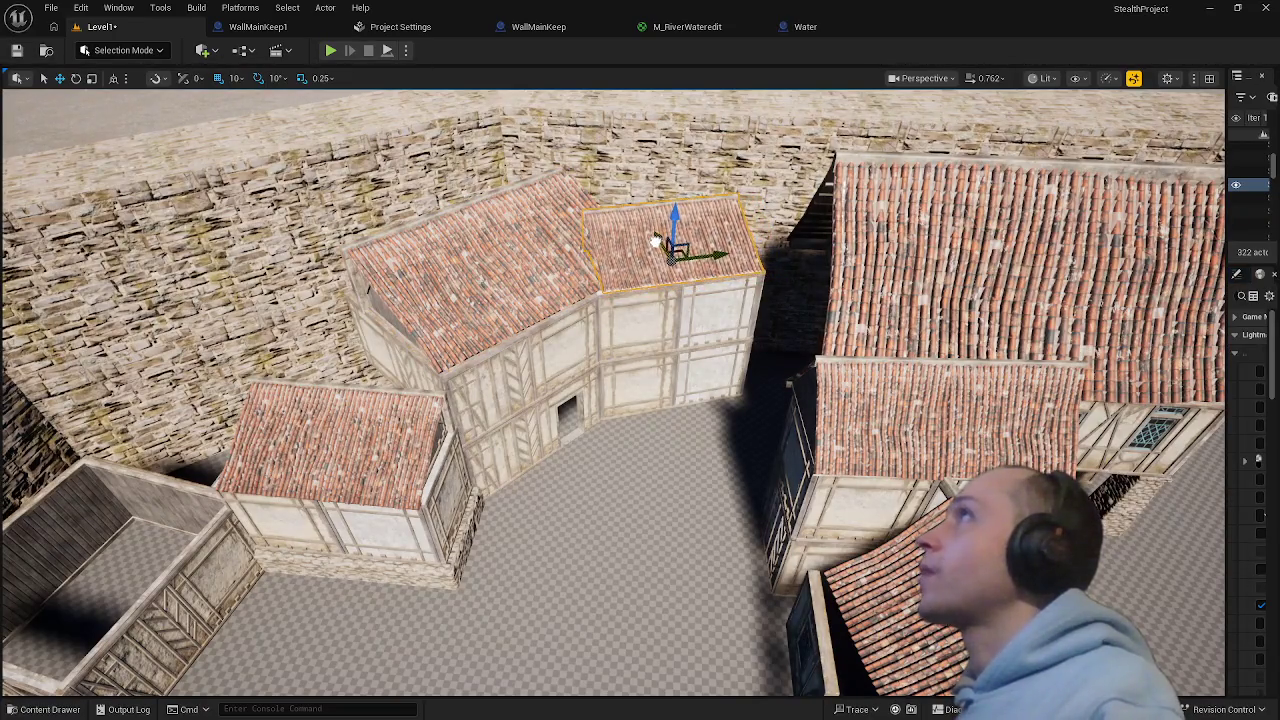
left_click_drag(549, 459, 549, 459)
left_click_drag(585, 380, 585, 380)
key("e")
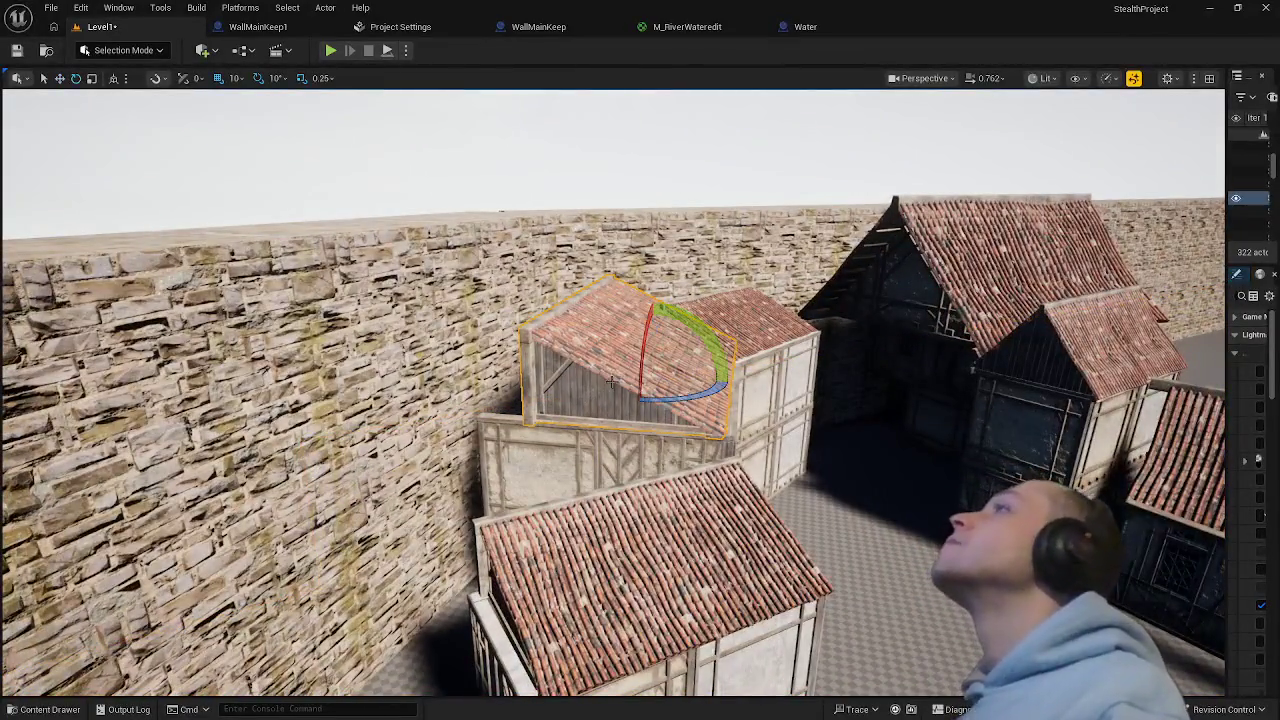
key("r")
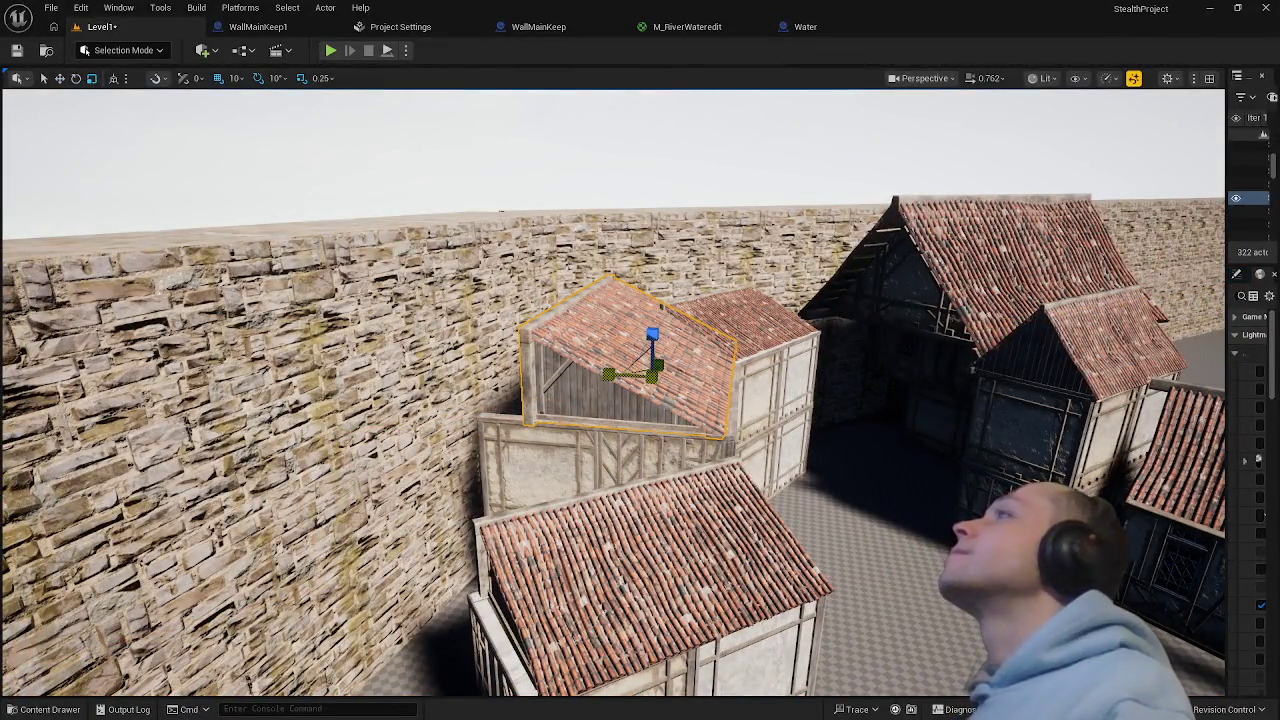
mouse_move(605, 373)
left_mouse_down()
mouse_move(575, 380)
mouse_move(651, 376)
mouse_move(611, 376)
left_mouse_up()
key("f")
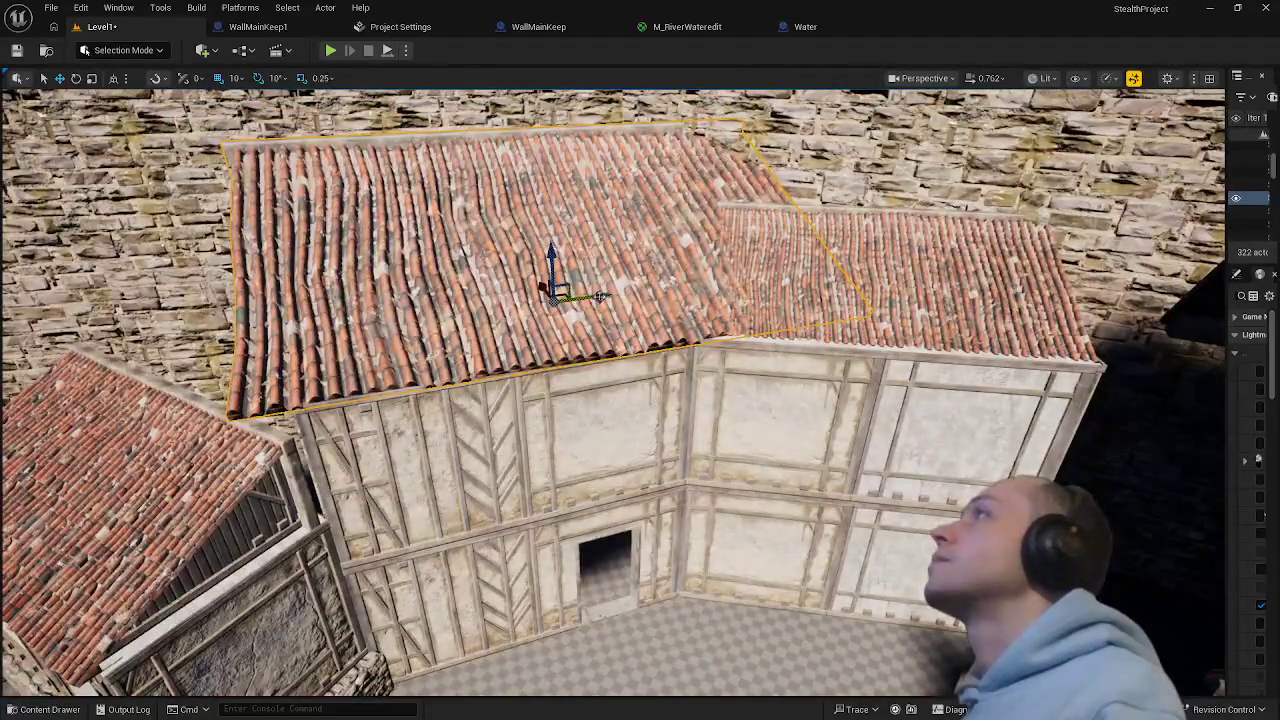
- Undo the roof's rightward shift and earlier adjustments, then select the upper roof by the wall
left_click_drag(608, 297, 637, 309)
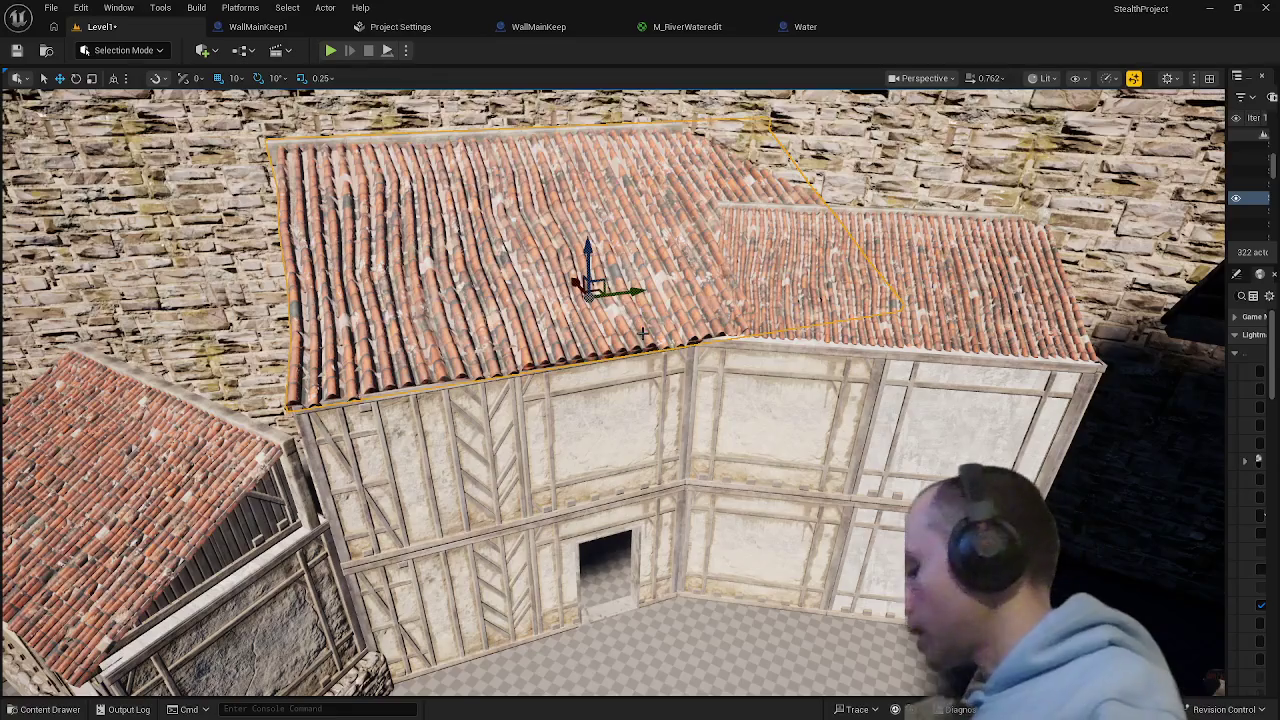
key("ctrl+z")
key("ctrl+z")
key("ctrl+z")
key("ctrl+z")
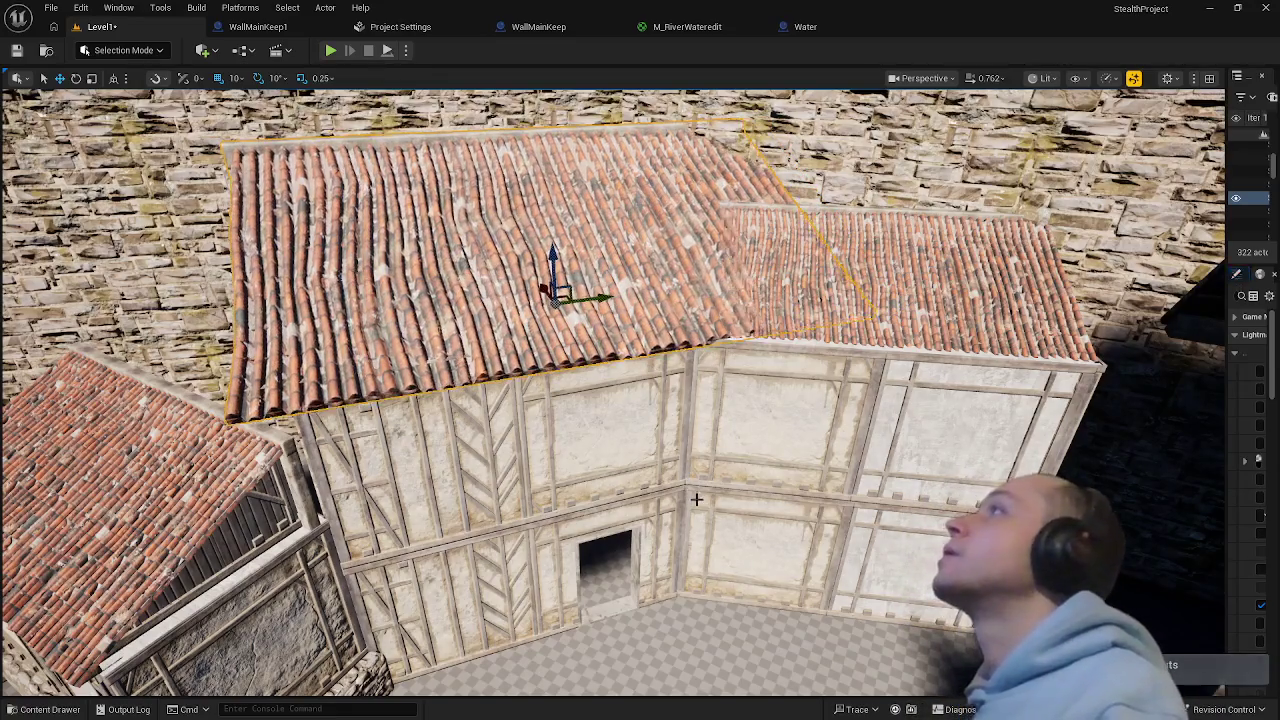
key("ctrl+z")
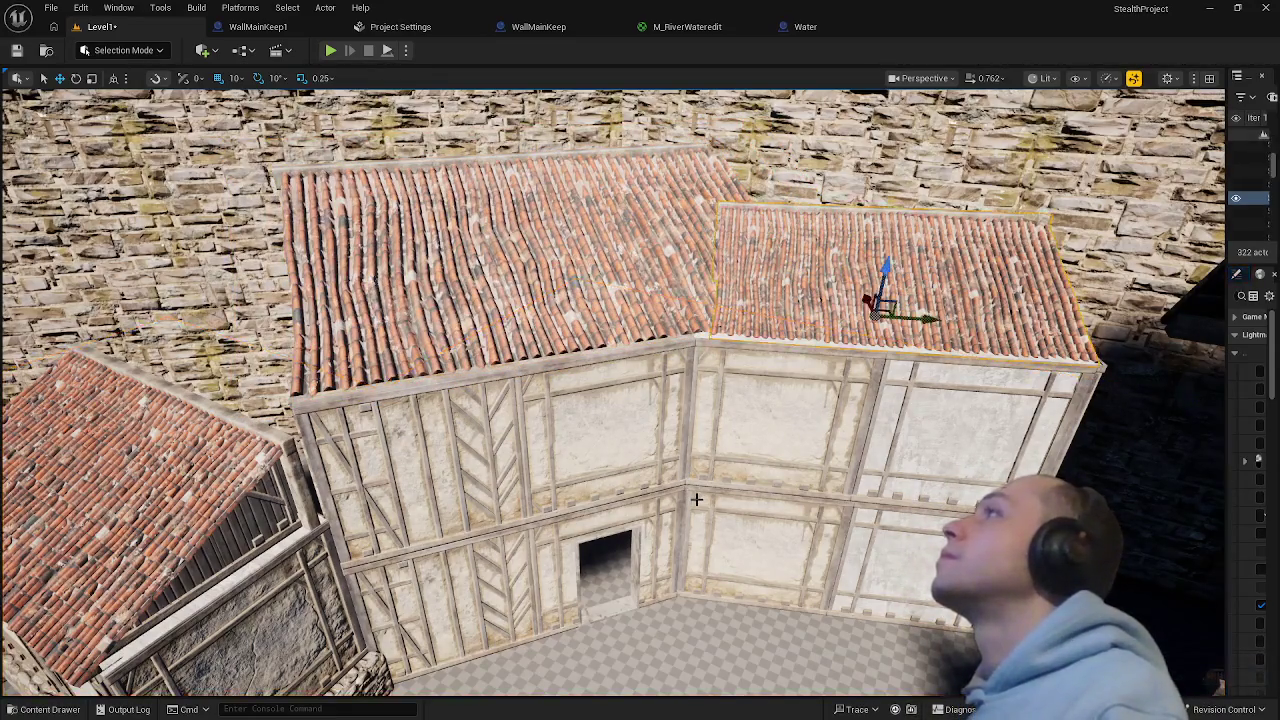
left_click_drag(688, 583, 640, 520)
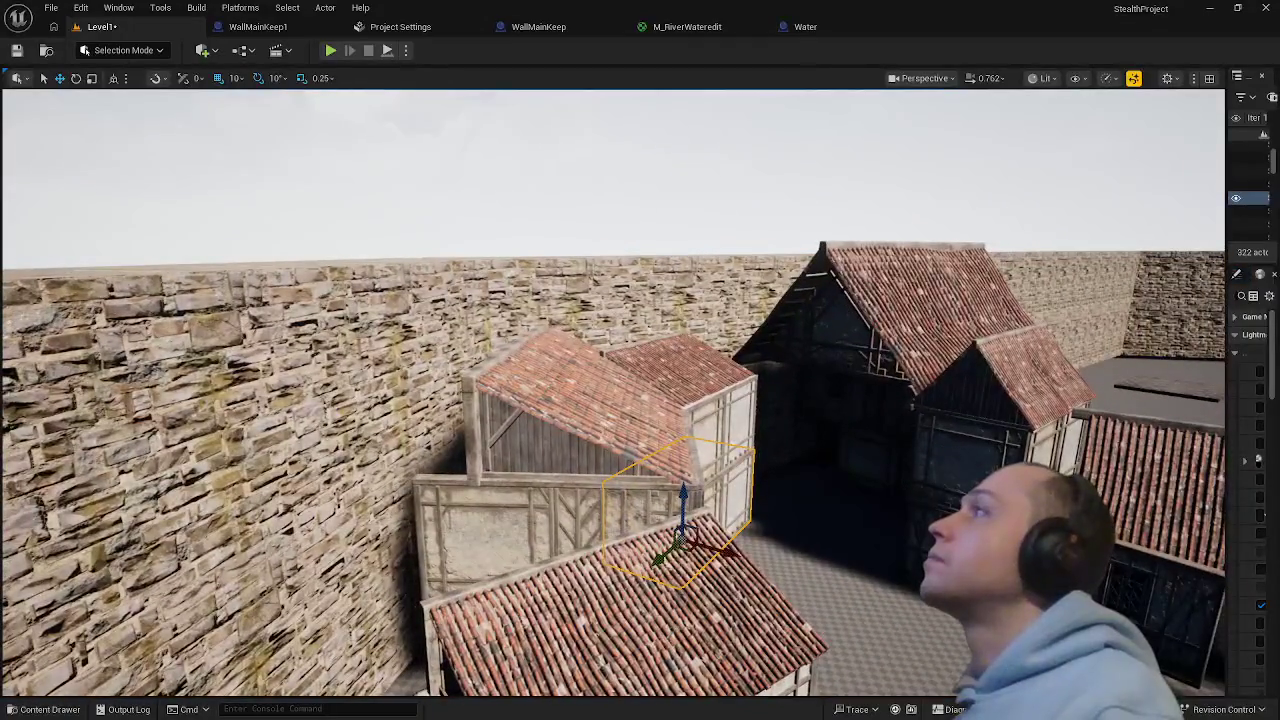
left_click(612, 452)
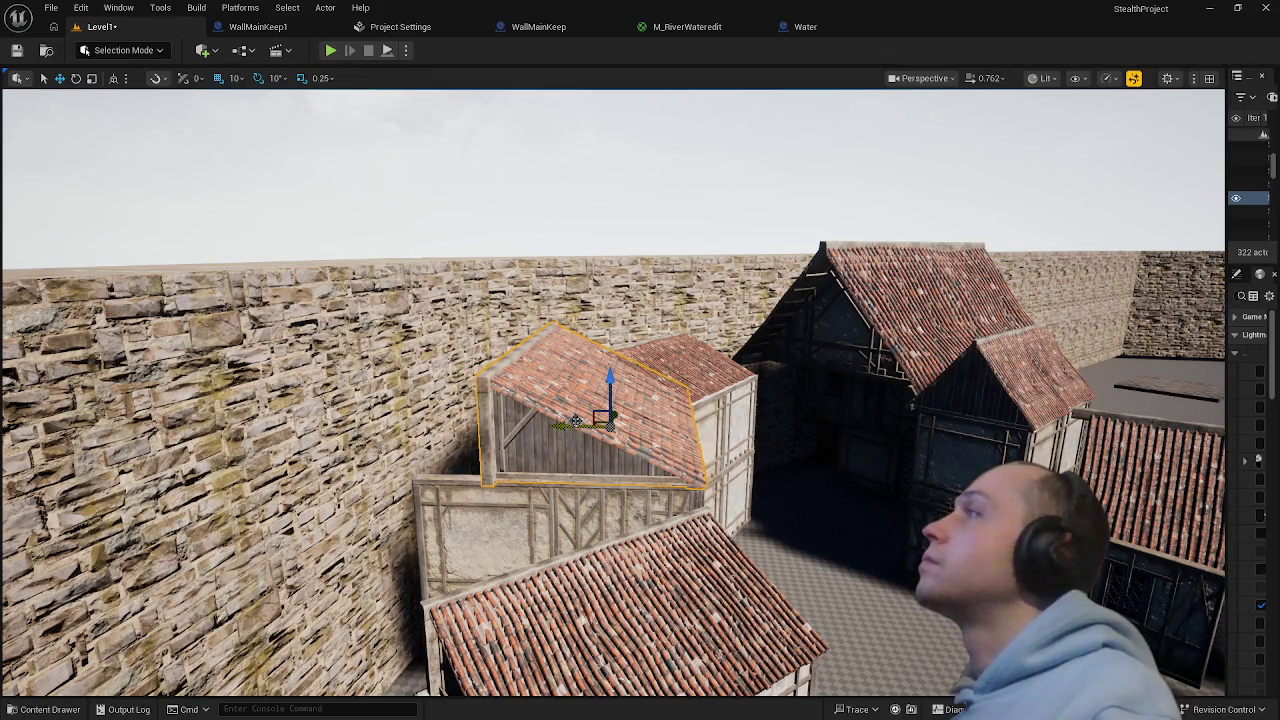
mouse_move(575, 420)
left_mouse_down()
mouse_move(650, 245)
mouse_move(640, 300)
mouse_move(615, 255)
left_mouse_up()
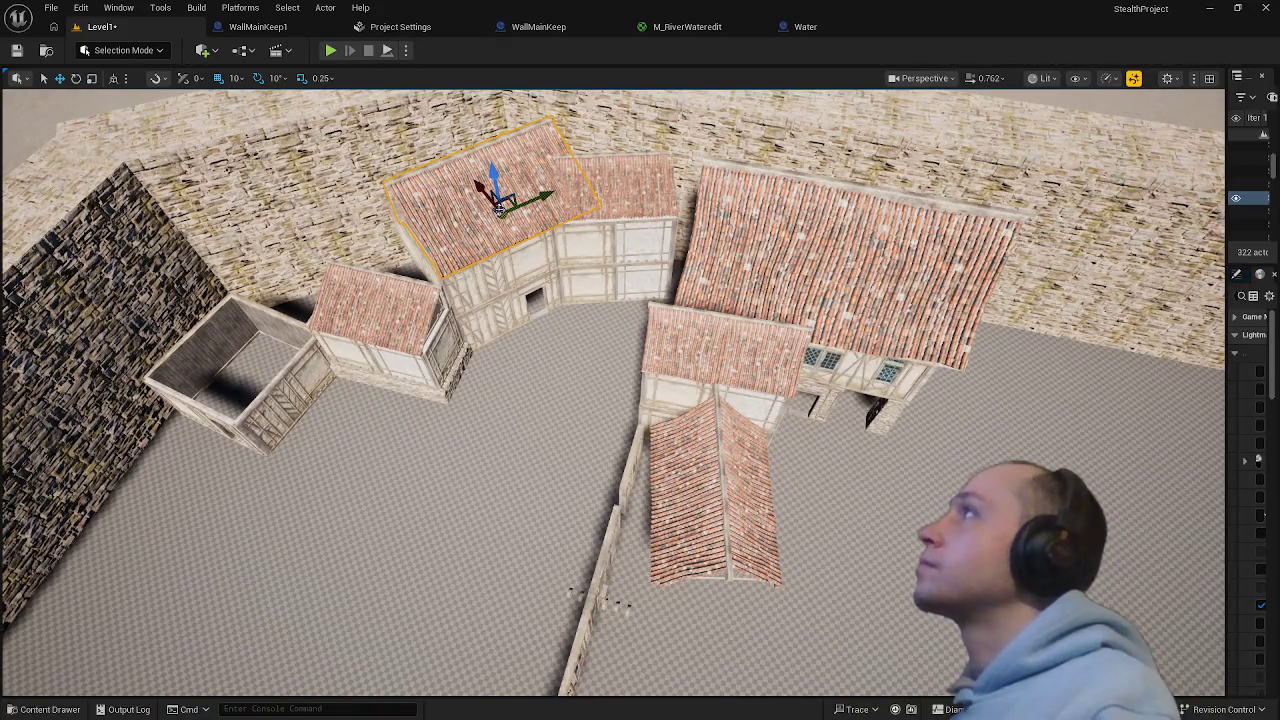
- Delete the upper wall-side roof, then move, raise and nudge the pointed front roof onto the house
key("Delete")
left_click(720, 498)
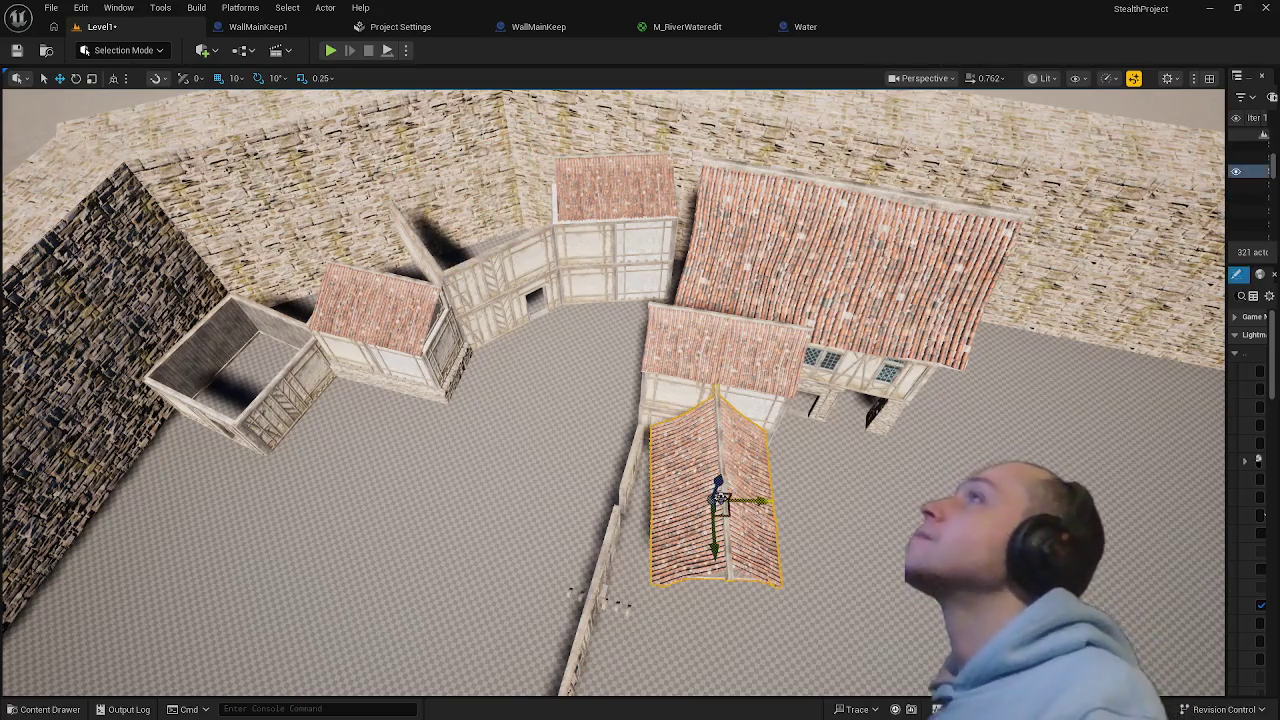
mouse_move(762, 500)
left_mouse_down()
mouse_move(470, 497)
mouse_move(440, 315)
mouse_move(455, 272)
left_mouse_up()
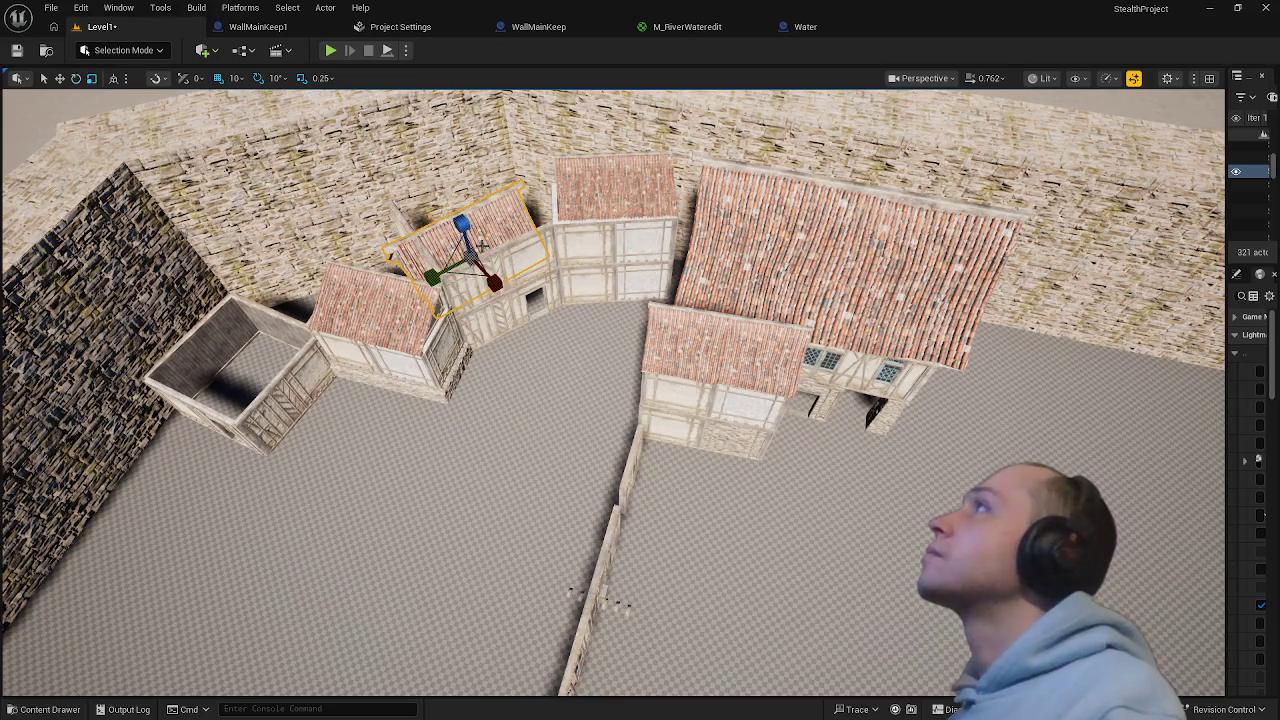
left_click_drag(459, 218, 453, 161)
left_click_drag(481, 236, 498, 254)
mouse_move(525, 345)
left_mouse_down()
mouse_move(512, 245)
mouse_move(459, 236)
mouse_move(530, 260)
mouse_move(490, 252)
left_mouse_up()
- Rotate the gable roof back upright, tilt it about 3 degrees and slide it slightly right
left_click(613, 380)
key("e")
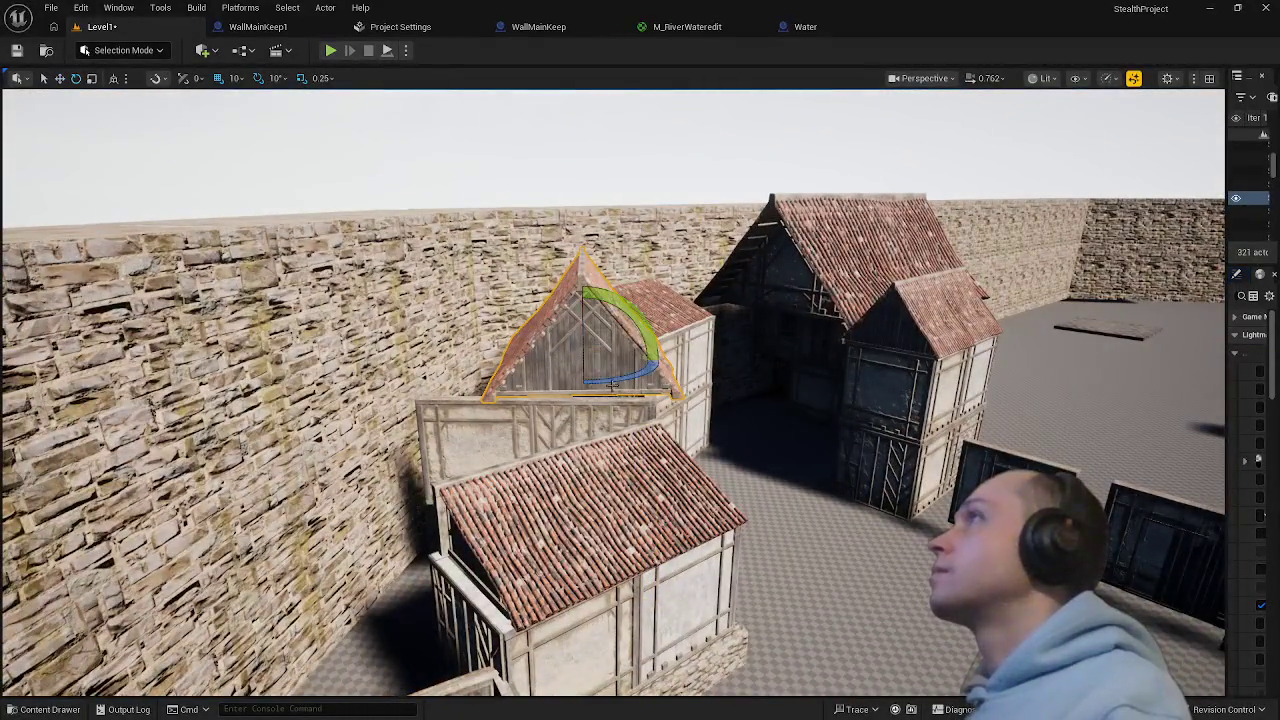
left_click_drag(683, 369, 681, 364)
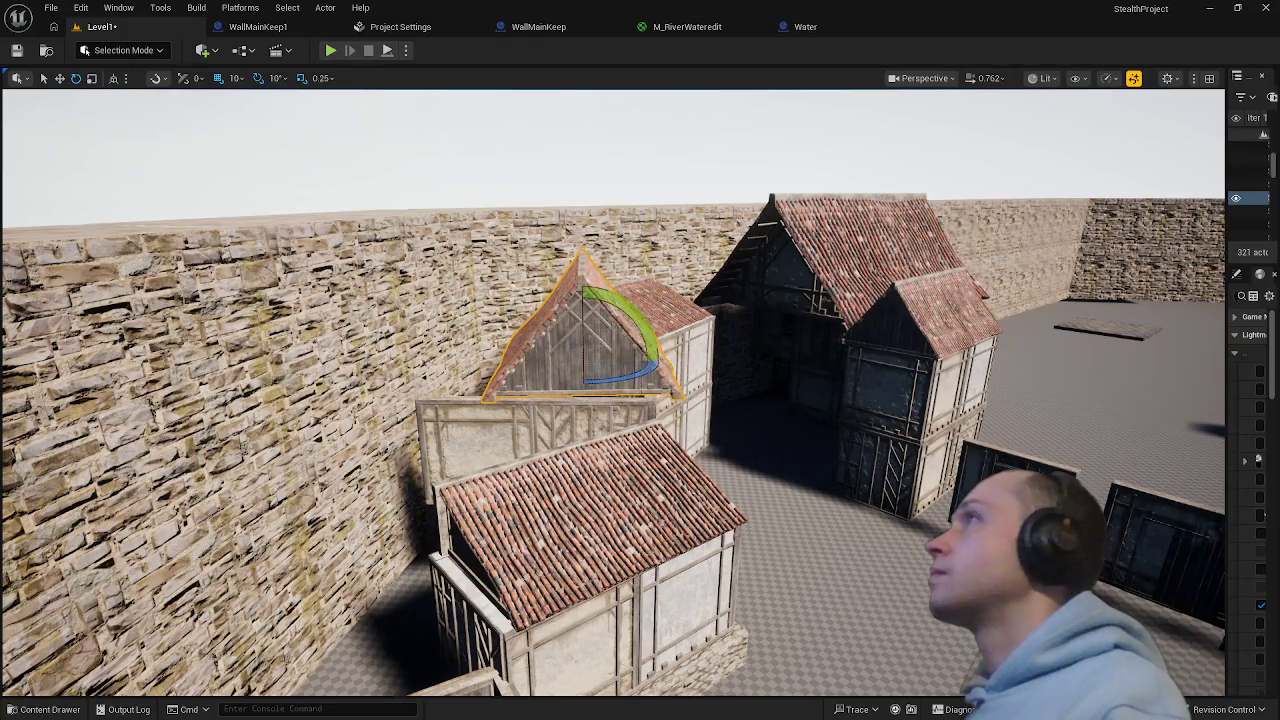
key("f")
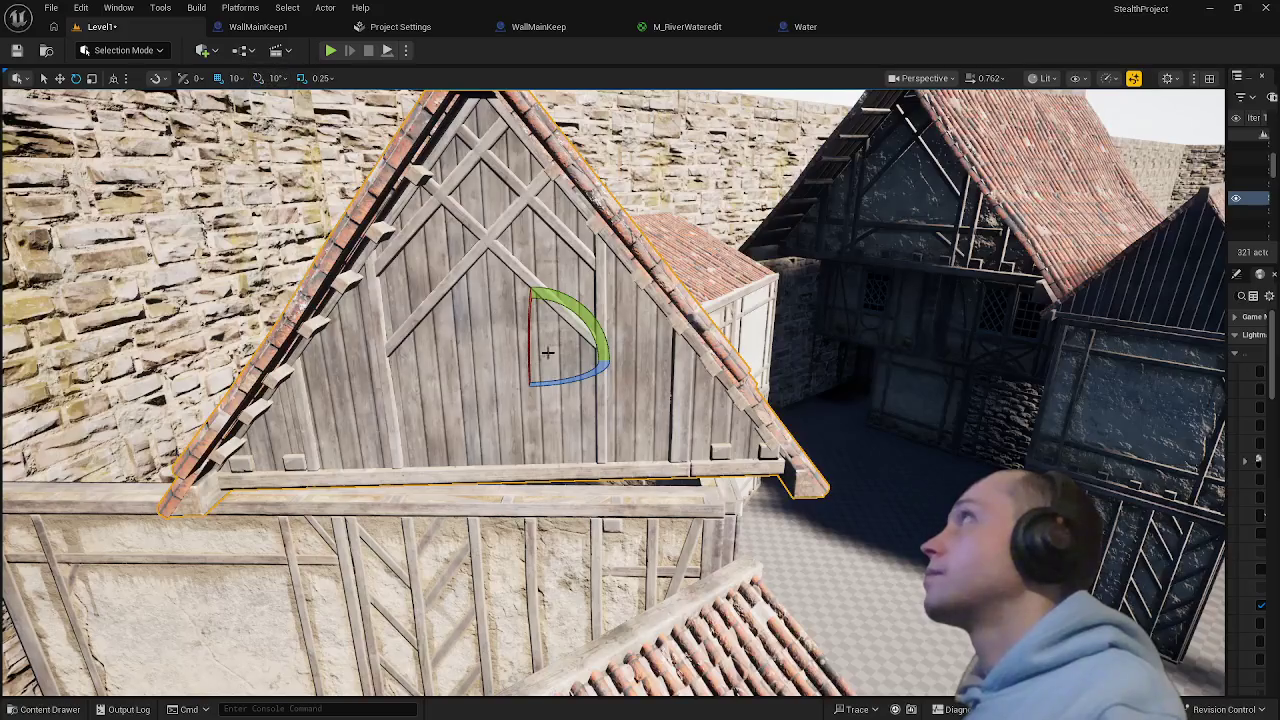
left_click_drag(587, 375, 610, 365)
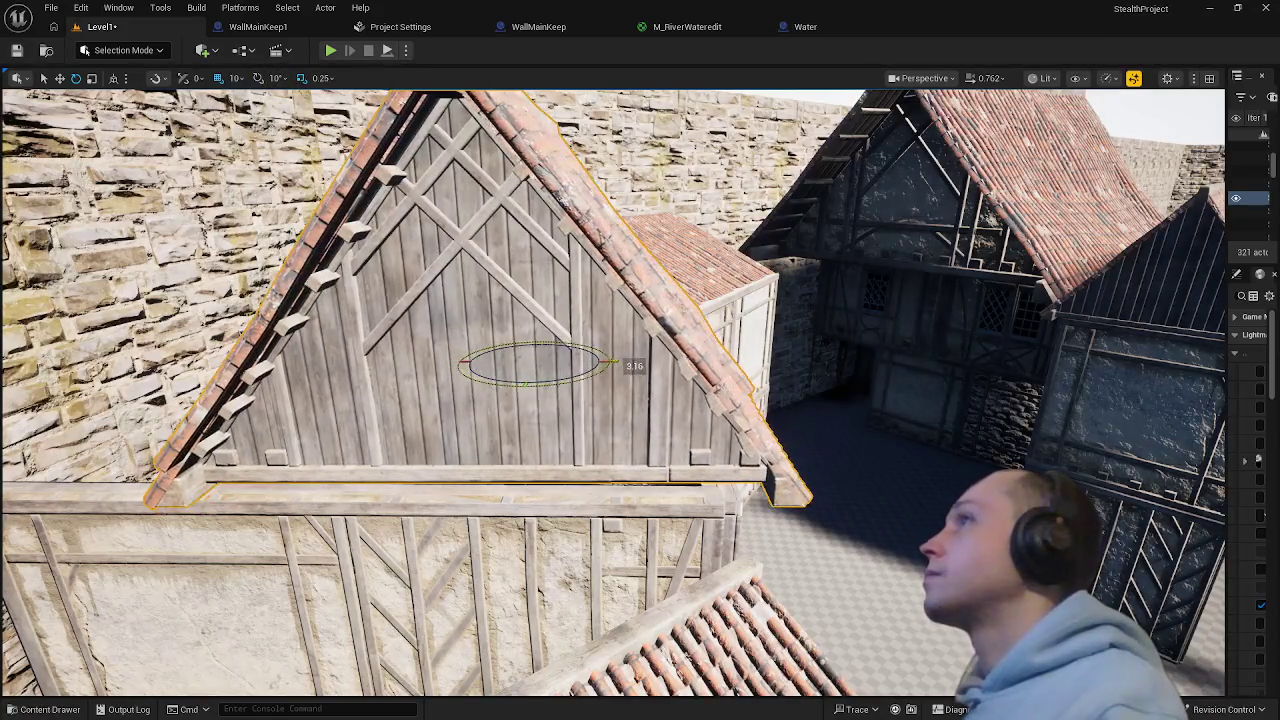
scroll(587, 380, "down", 10)
key("w")
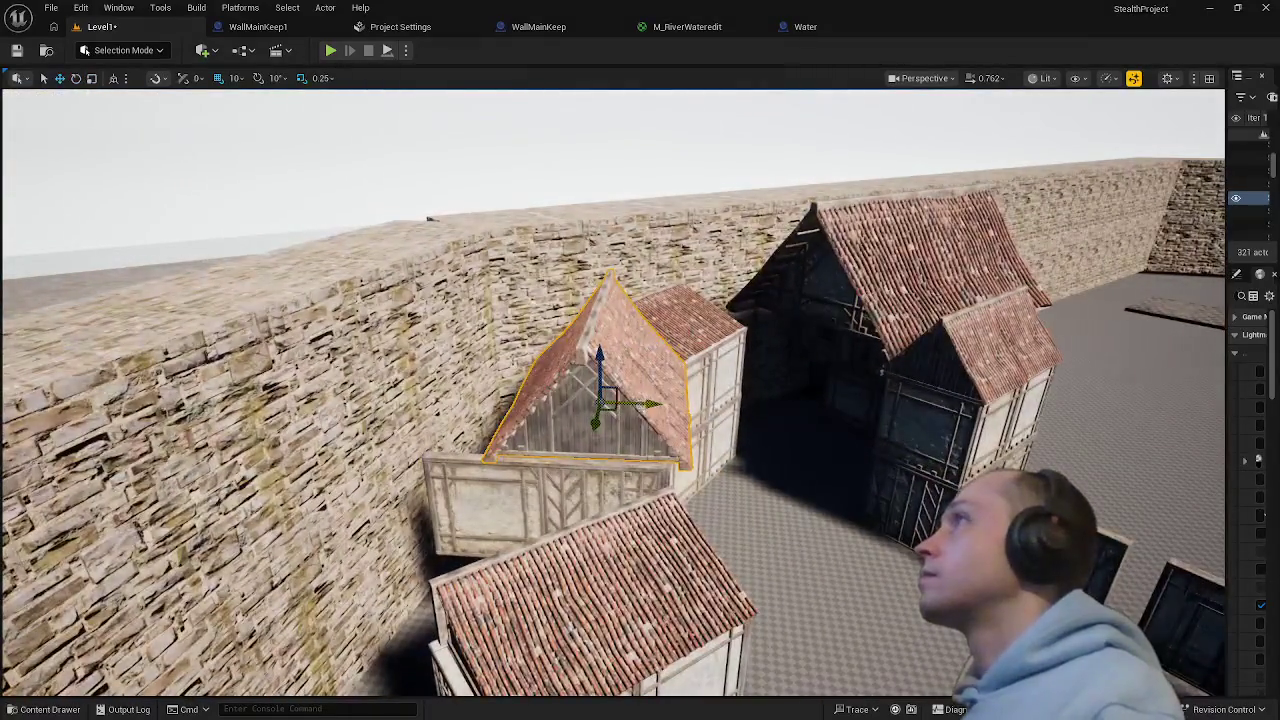
left_click_drag(607, 404, 619, 410)
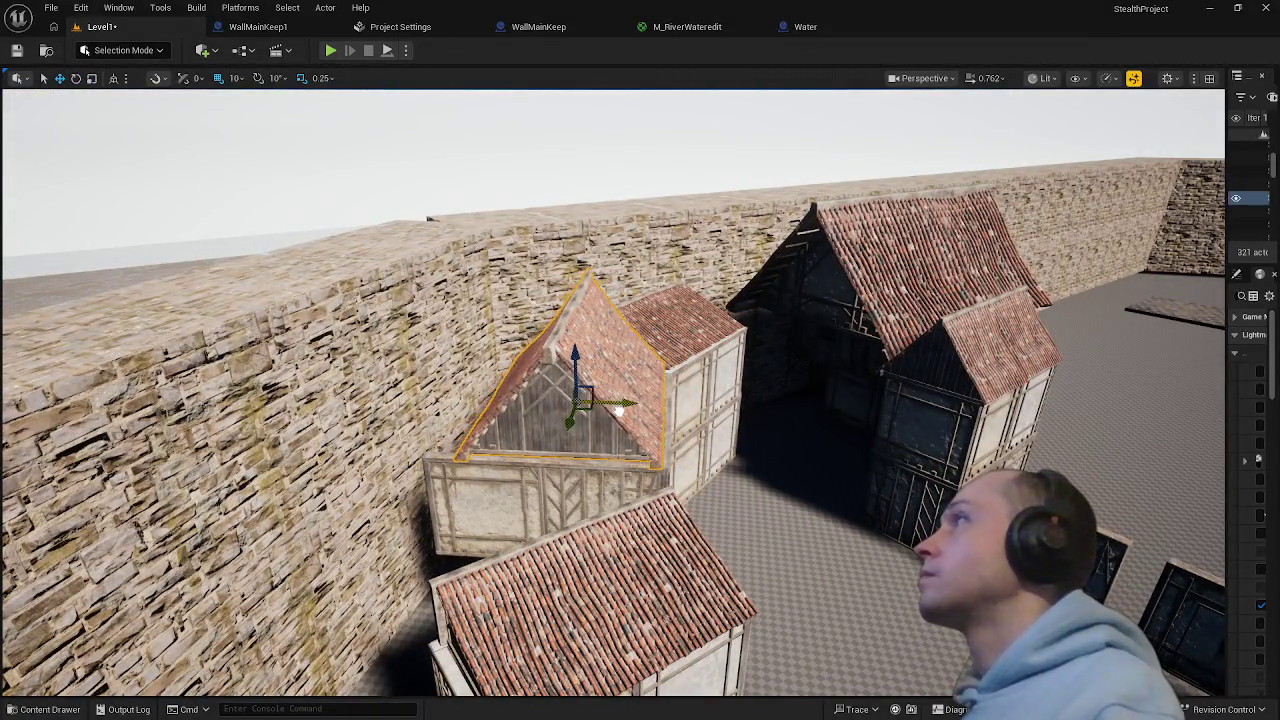
scroll(705, 598, "up", 10)
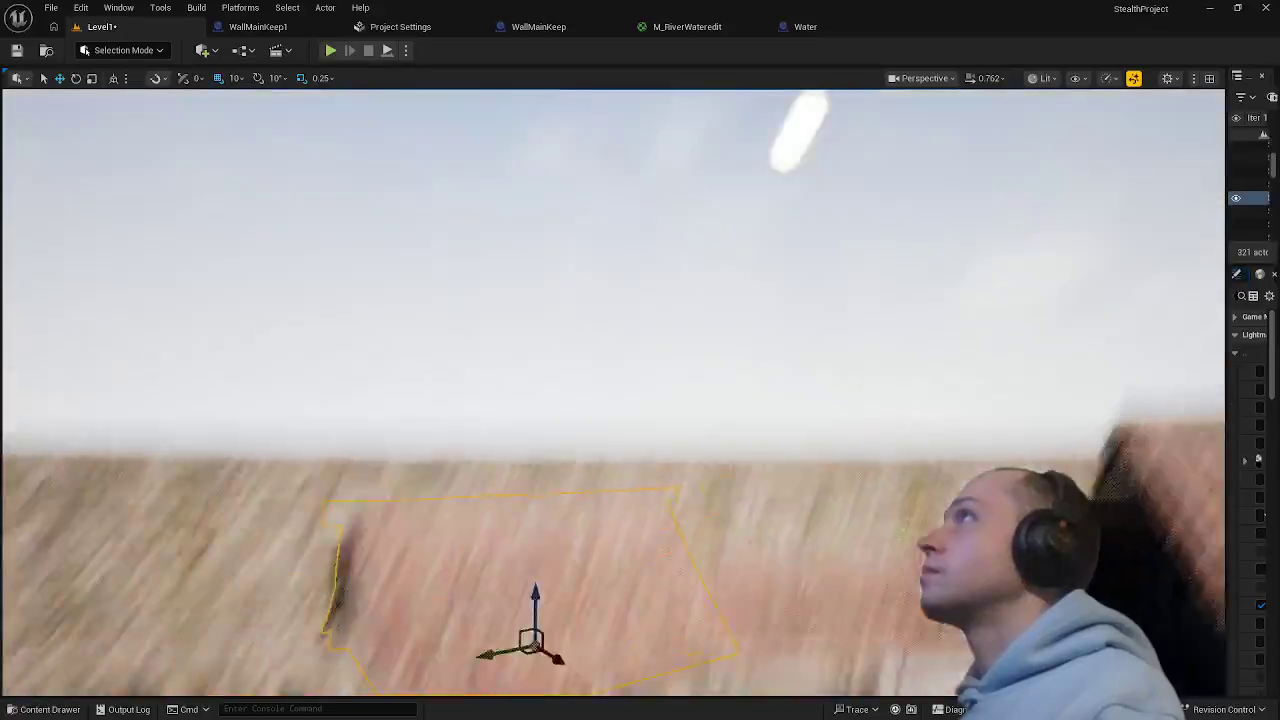
- Scale up the gable roof to cap the timber frame, then check the wall and back roof
key("f")
key("e")
key("r")
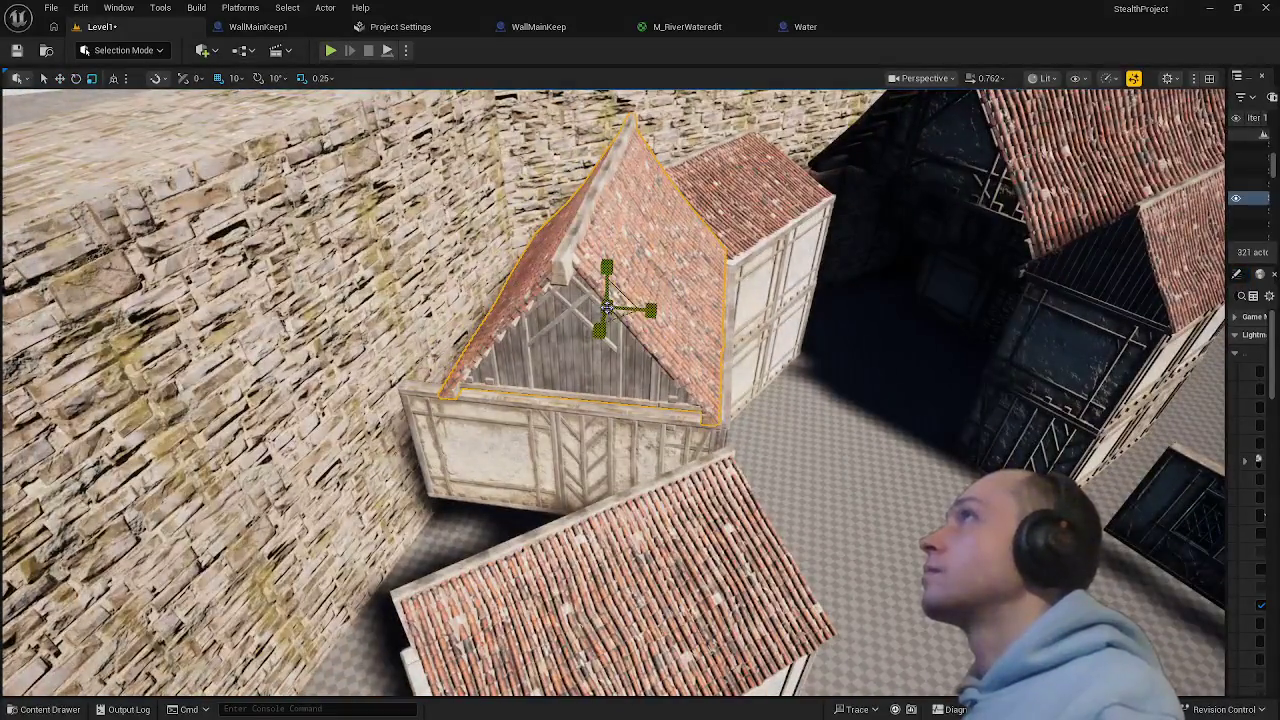
mouse_move(606, 300)
left_mouse_down()
mouse_move(620, 290)
mouse_move(600, 305)
mouse_move(656, 311)
mouse_move(588, 326)
mouse_move(566, 477)
mouse_move(891, 509)
mouse_move(749, 617)
mouse_move(625, 668)
mouse_move(560, 640)
mouse_move(620, 620)
mouse_move(520, 610)
mouse_move(455, 253)
left_mouse_up()
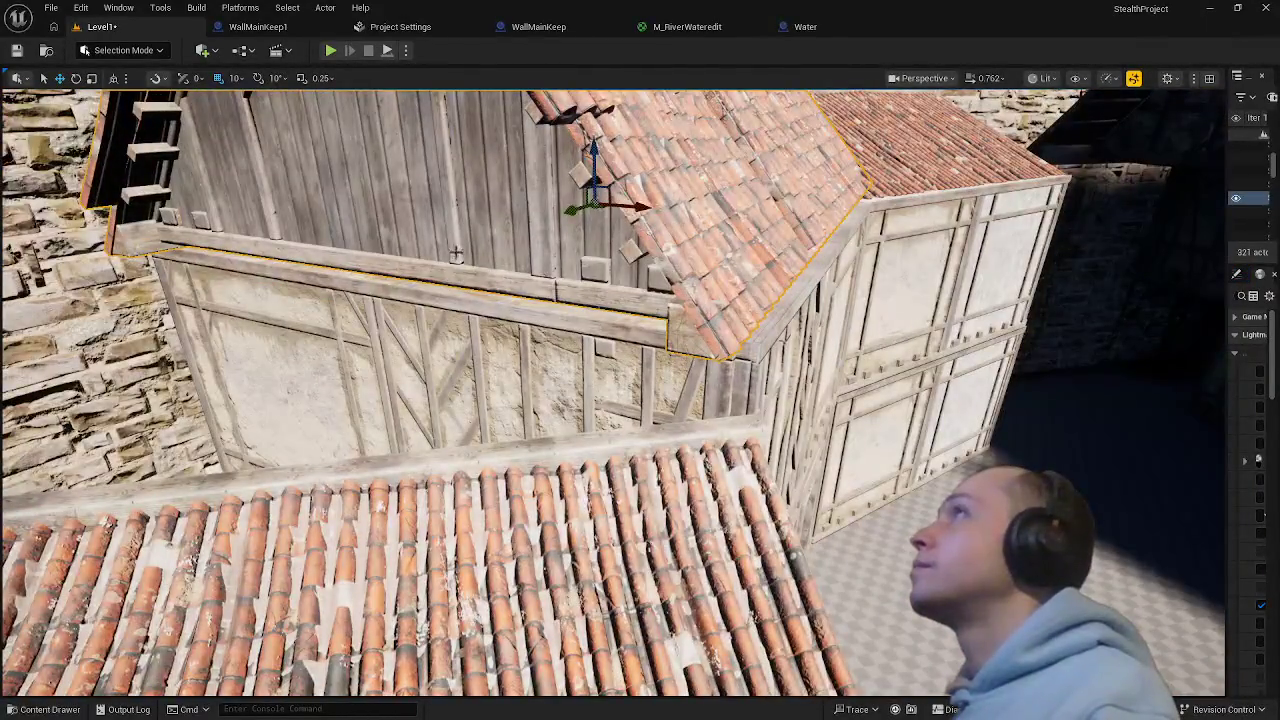
key("f")
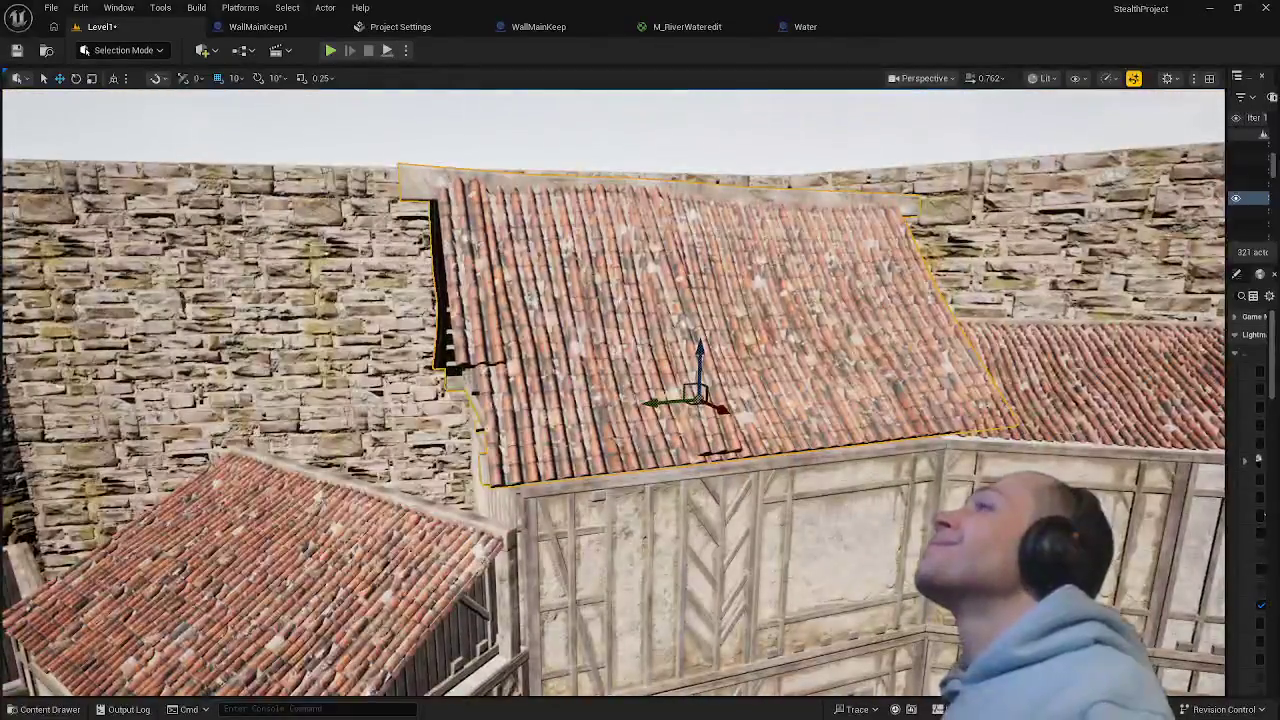
left_click(680, 592)
key("f")
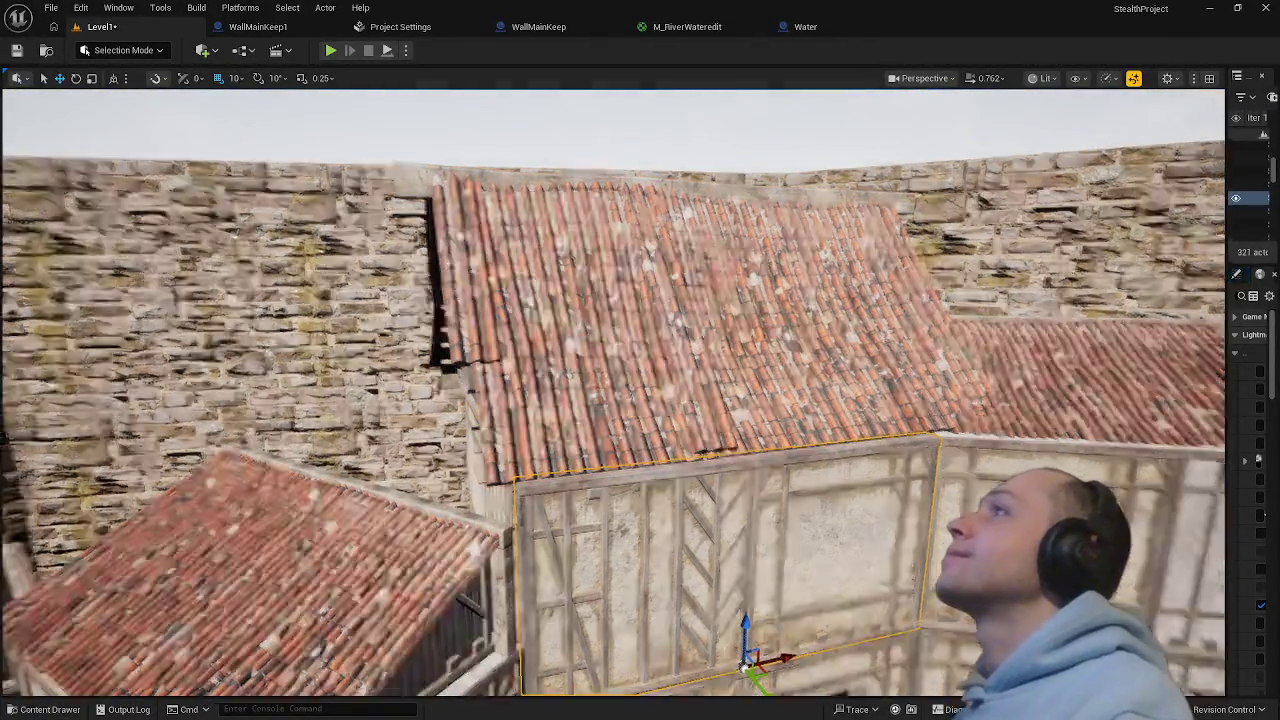
left_click_drag(521, 517, 521, 517)
left_click(650, 518)
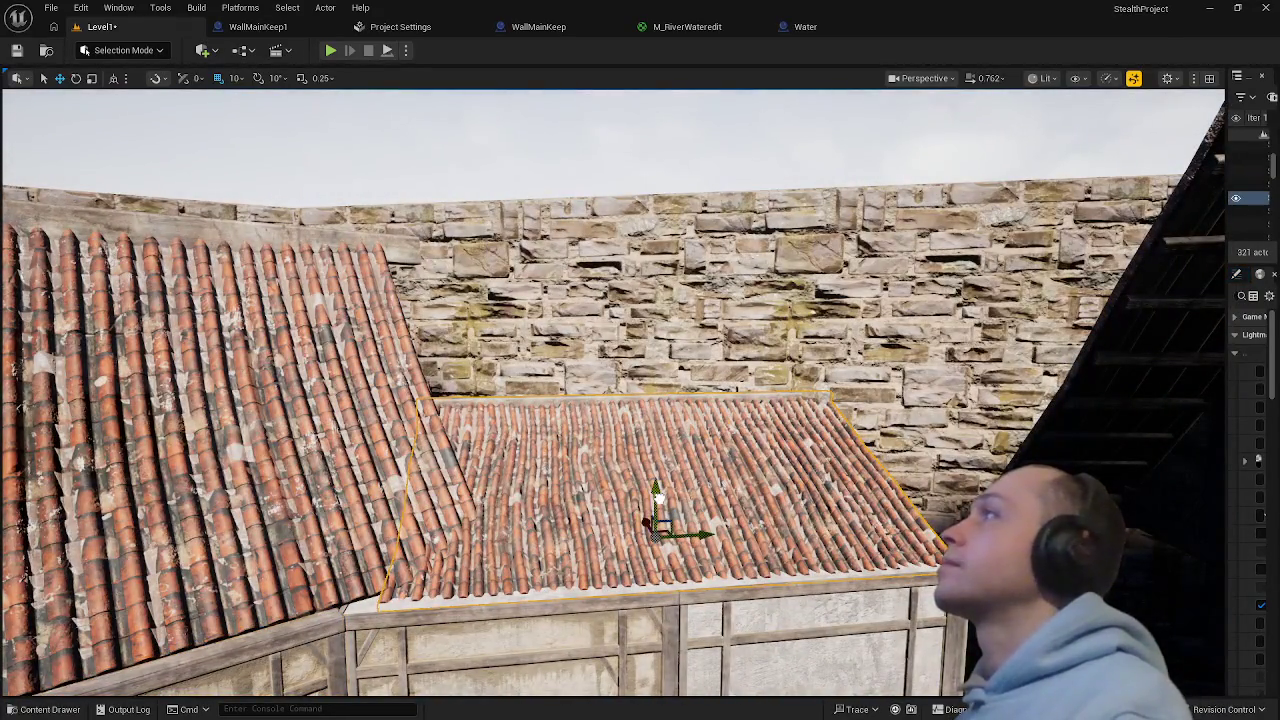
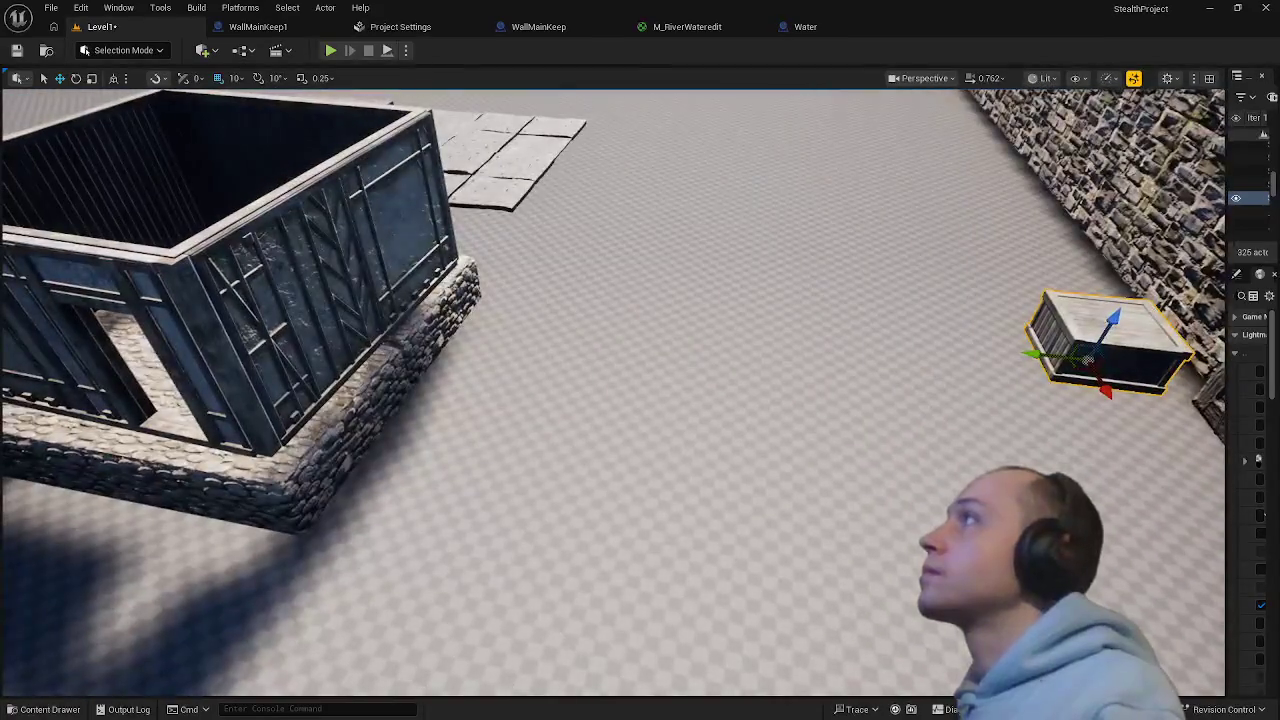
- Move the front stone foundation slab off the house to sit beside the castle wall
left_click(350, 422)
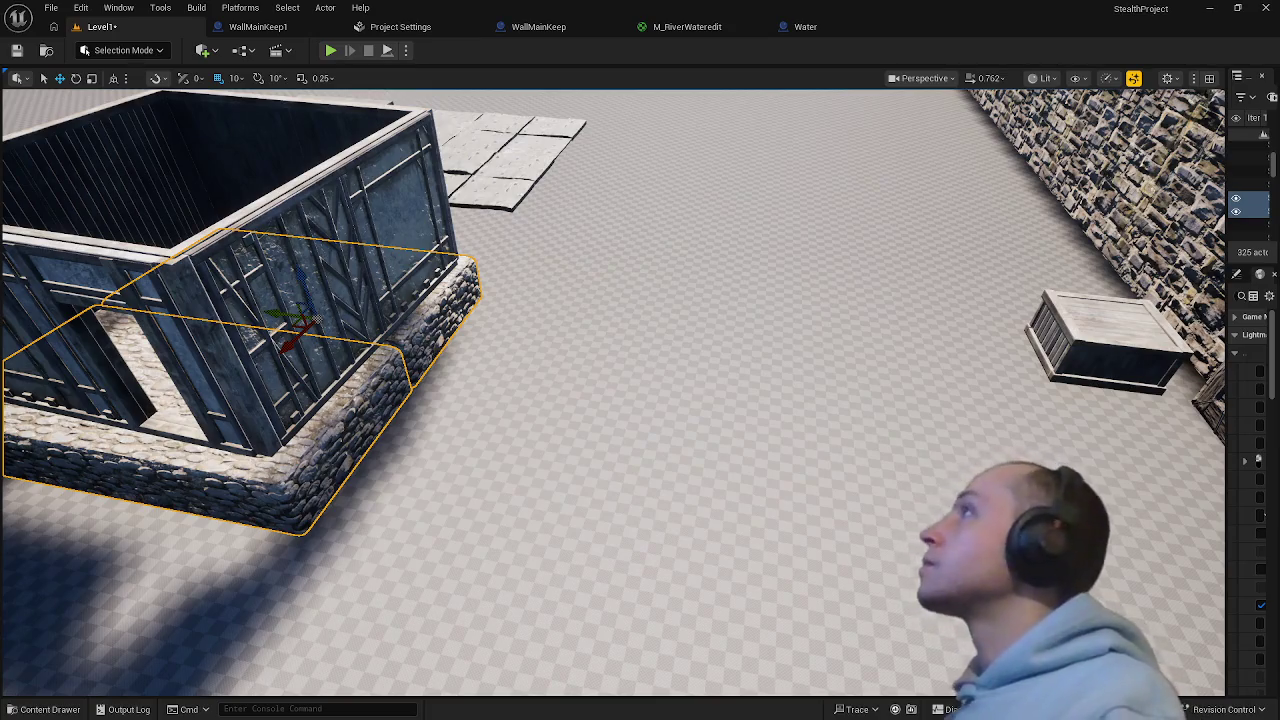
left_click(405, 352)
mouse_move(285, 325)
left_mouse_down()
mouse_move(486, 333)
mouse_move(886, 402)
mouse_move(890, 261)
mouse_move(939, 240)
left_mouse_up()
left_click_drag(939, 238, 931, 238)
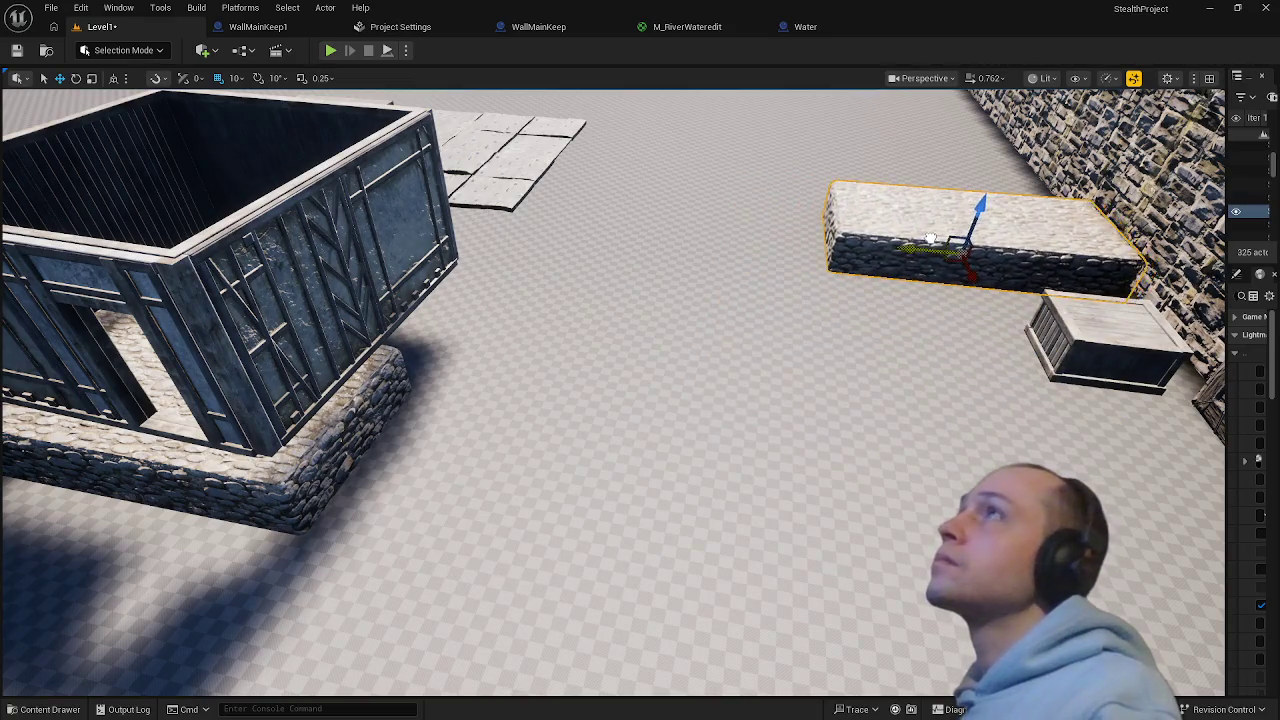
- Move the stone base aside, delete the extra slab, and Alt-duplicate the wall slab alongside
left_click(398, 414)
left_click_drag(173, 430, 937, 540)
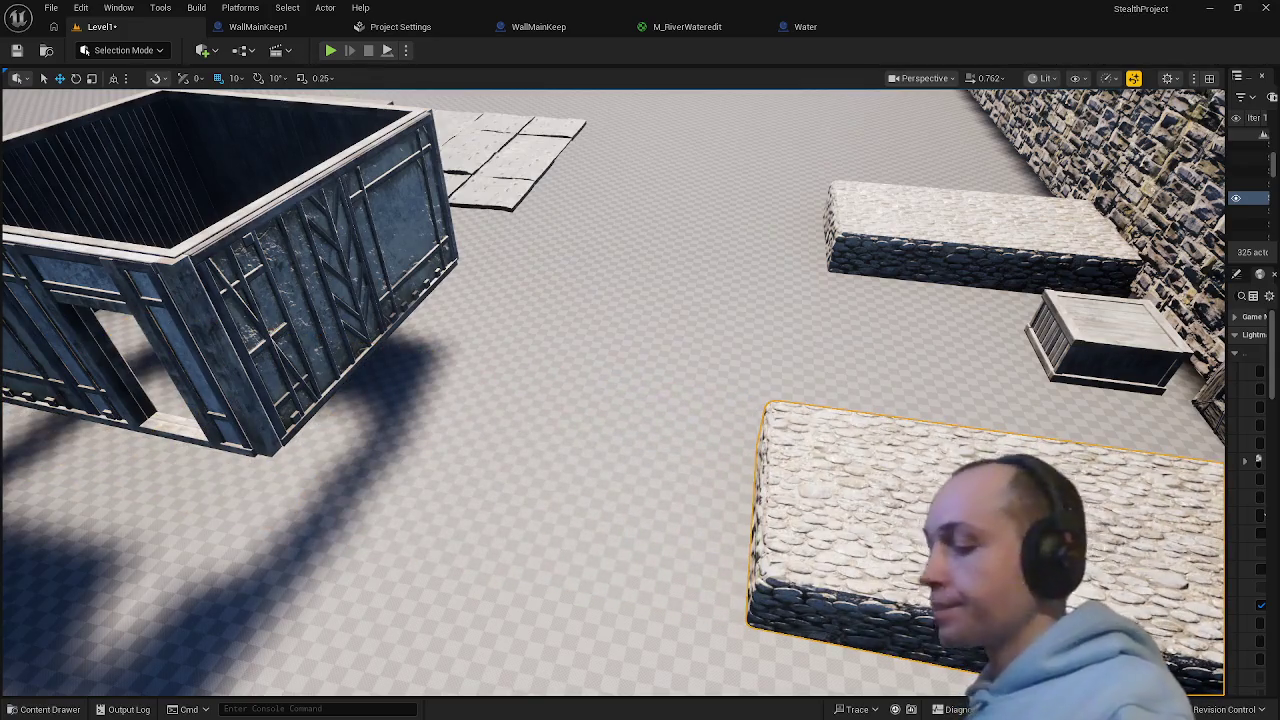
key("Delete")
left_click(928, 260)
left_click_drag(963, 271, 990, 358)
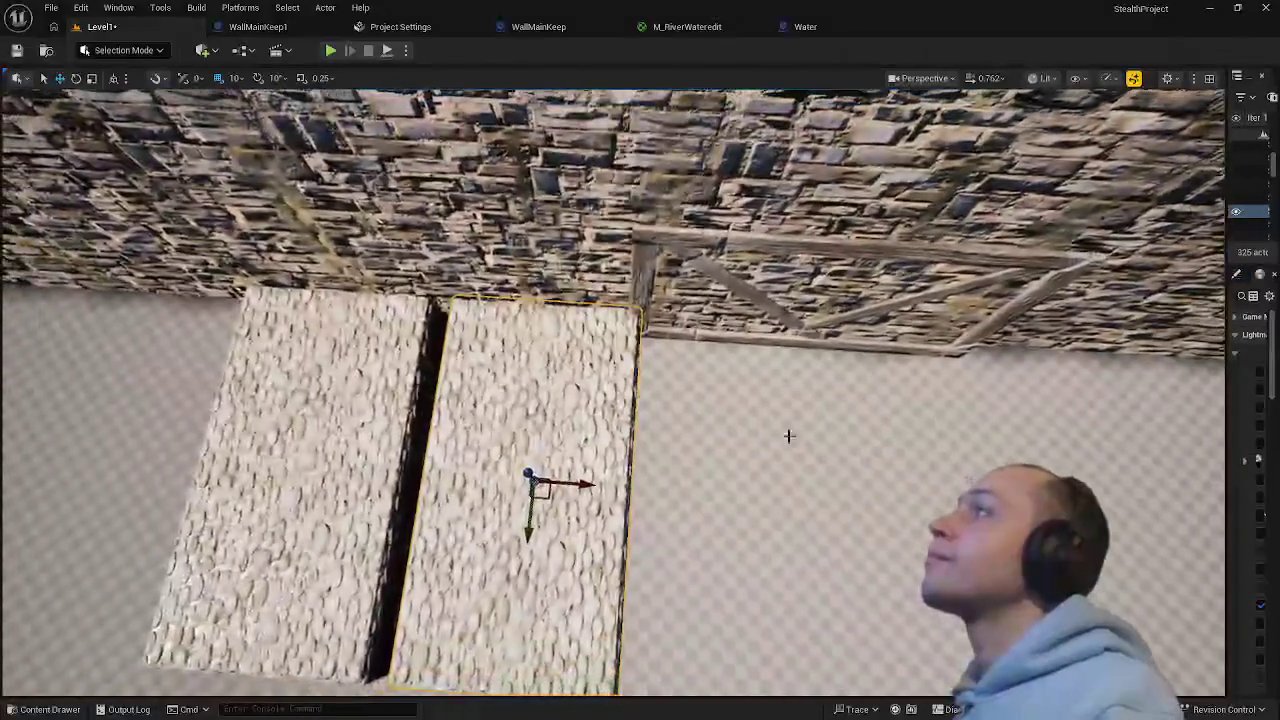
- Slide the stone slab left against the other and move the small crate along the wall
left_click_drag(586, 484, 526, 480)
key("Escape")
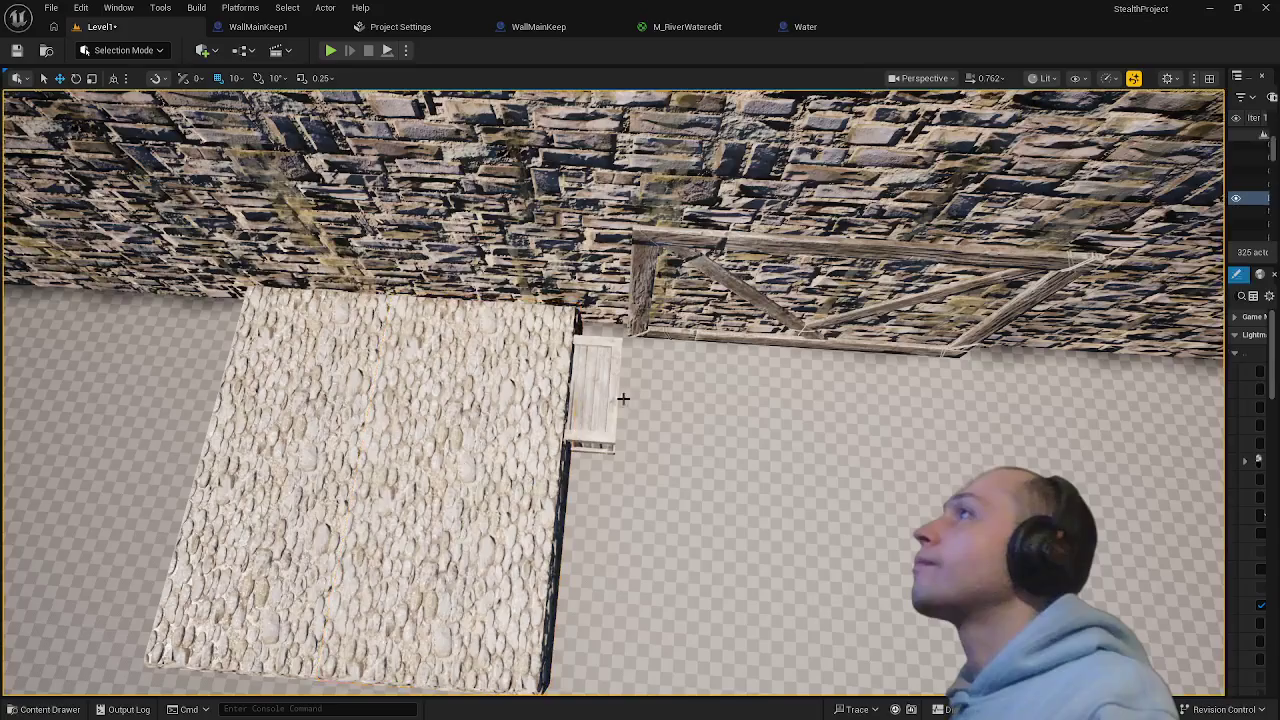
left_click(600, 414)
left_click_drag(622, 422, 850, 422)
- Copy the stone slab beside itself, rest the crate on it, and view the two crates up close
left_click(480, 490)
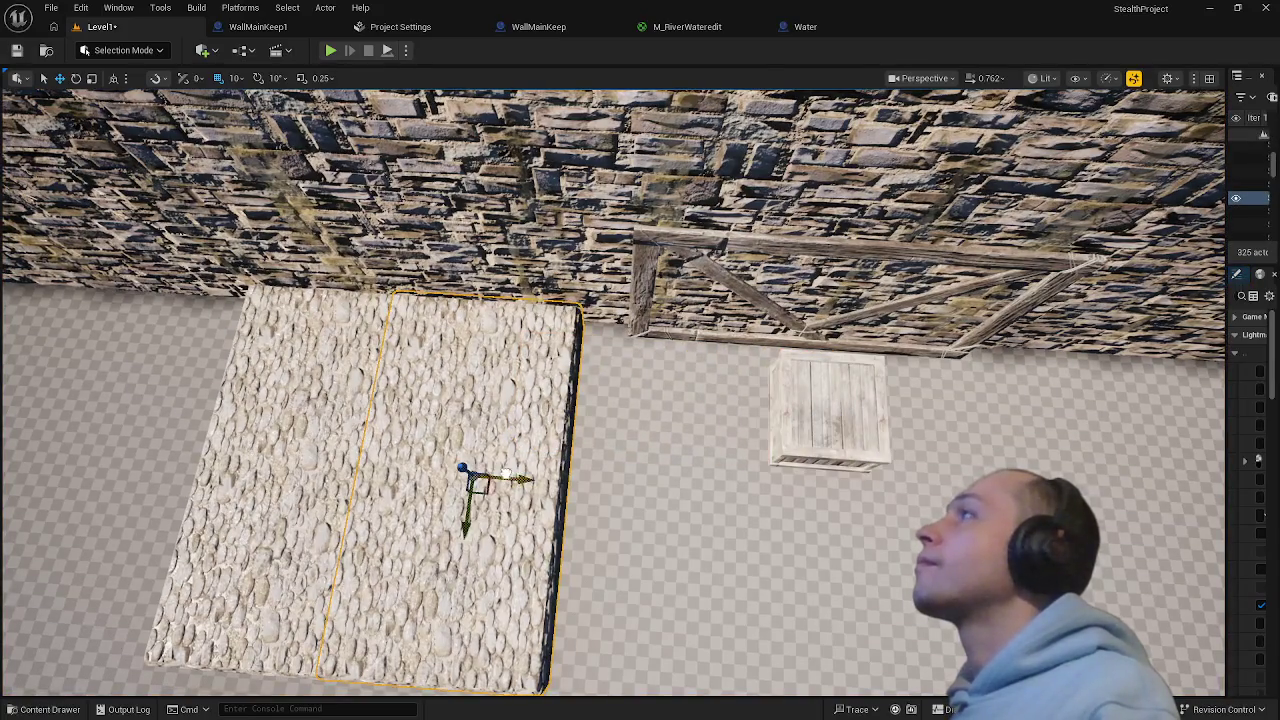
left_click_drag(500, 481, 563, 484)
left_click(810, 440)
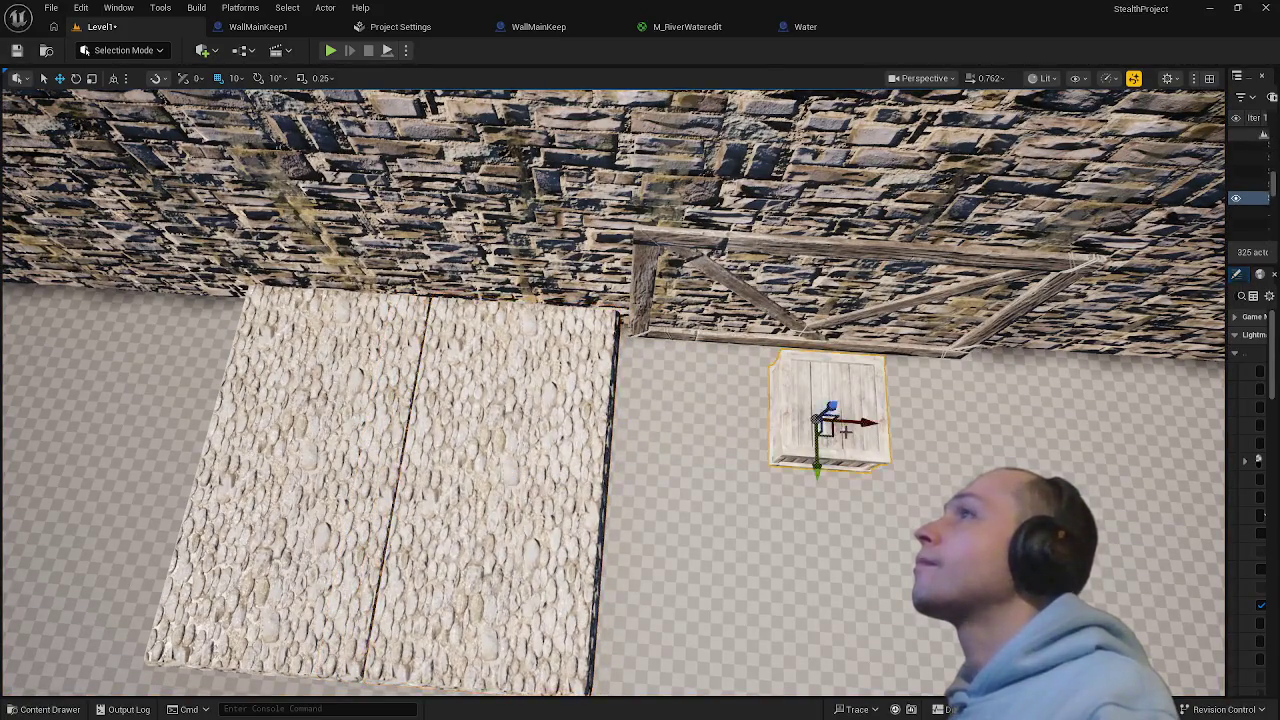
left_click_drag(849, 424, 557, 424)
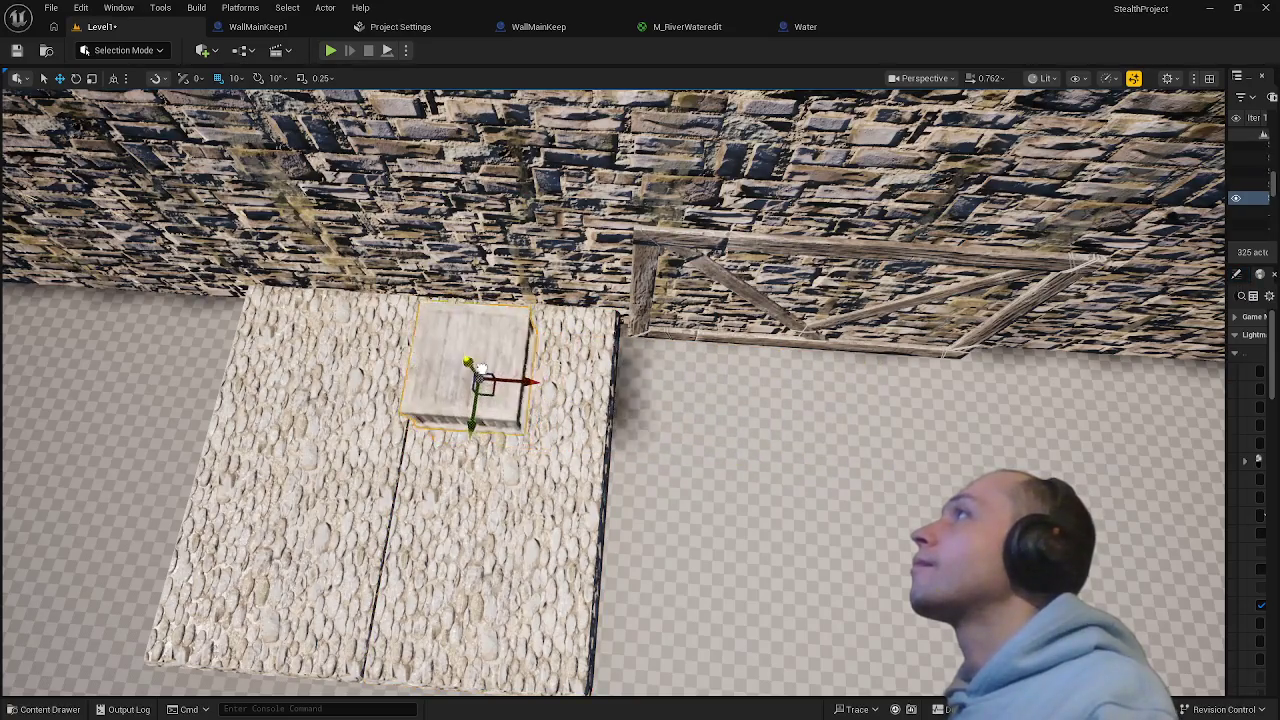
mouse_move(640, 400)
left_mouse_down()
mouse_move(640, 380)
mouse_move(600, 360)
mouse_move(620, 380)
mouse_move(640, 390)
mouse_move(466, 262)
left_mouse_up()
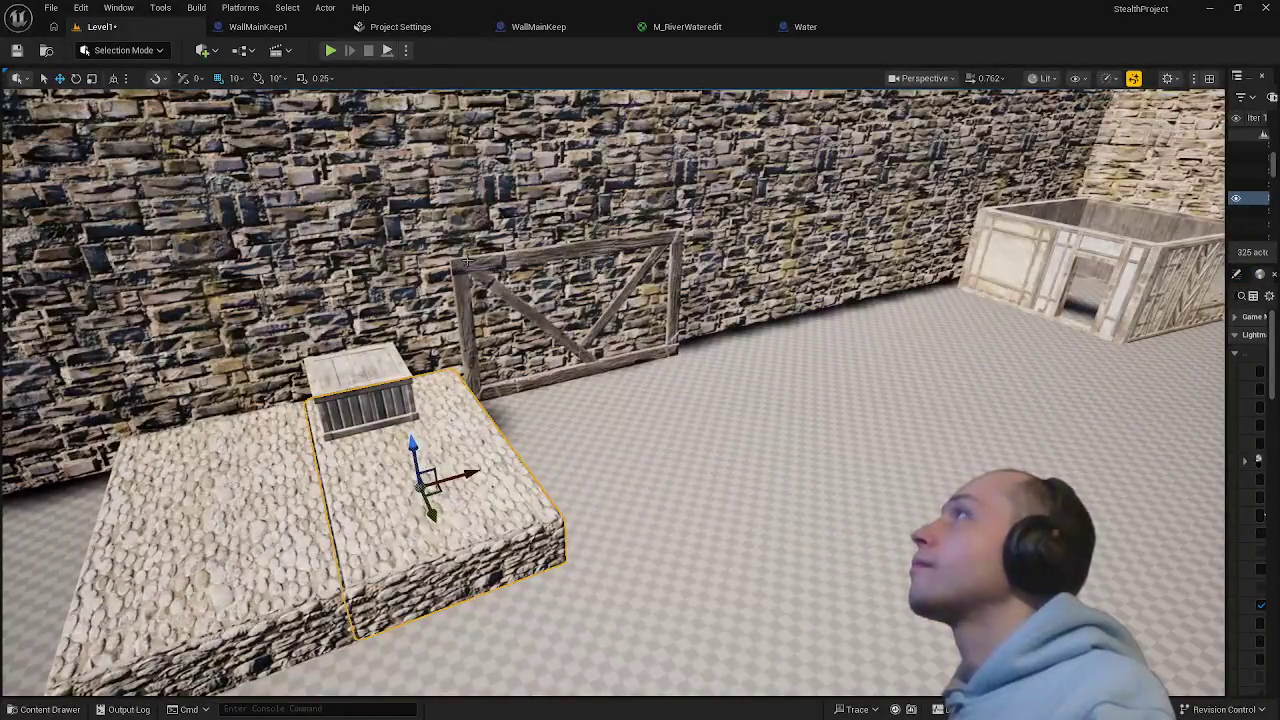
left_click_drag(640, 400, 785, 315)
mouse_move(575, 360)
left_mouse_down()
mouse_move(520, 330)
mouse_move(565, 393)
mouse_move(668, 432)
left_mouse_up()
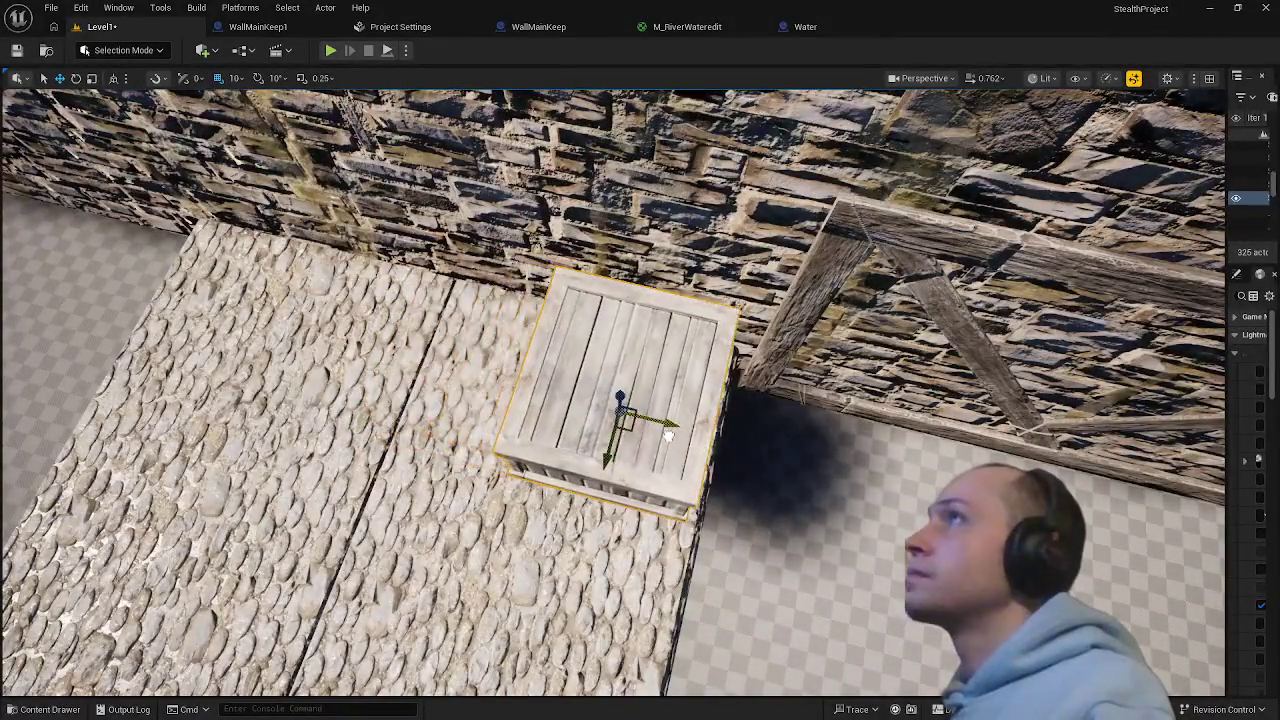
scroll(695, 455, "down", 5)
scroll(622, 350, "up", 2)
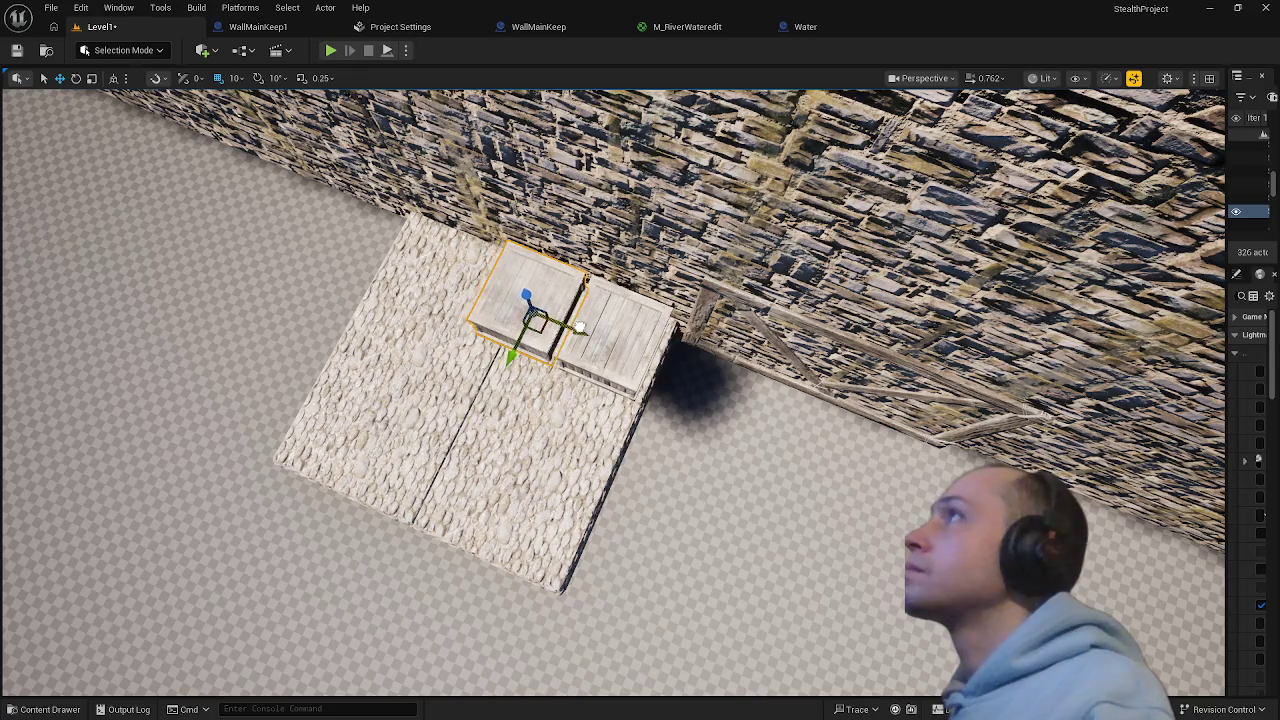
mouse_move(565, 427)
left_mouse_down()
mouse_move(634, 614)
mouse_move(611, 693)
mouse_move(563, 432)
left_mouse_up()
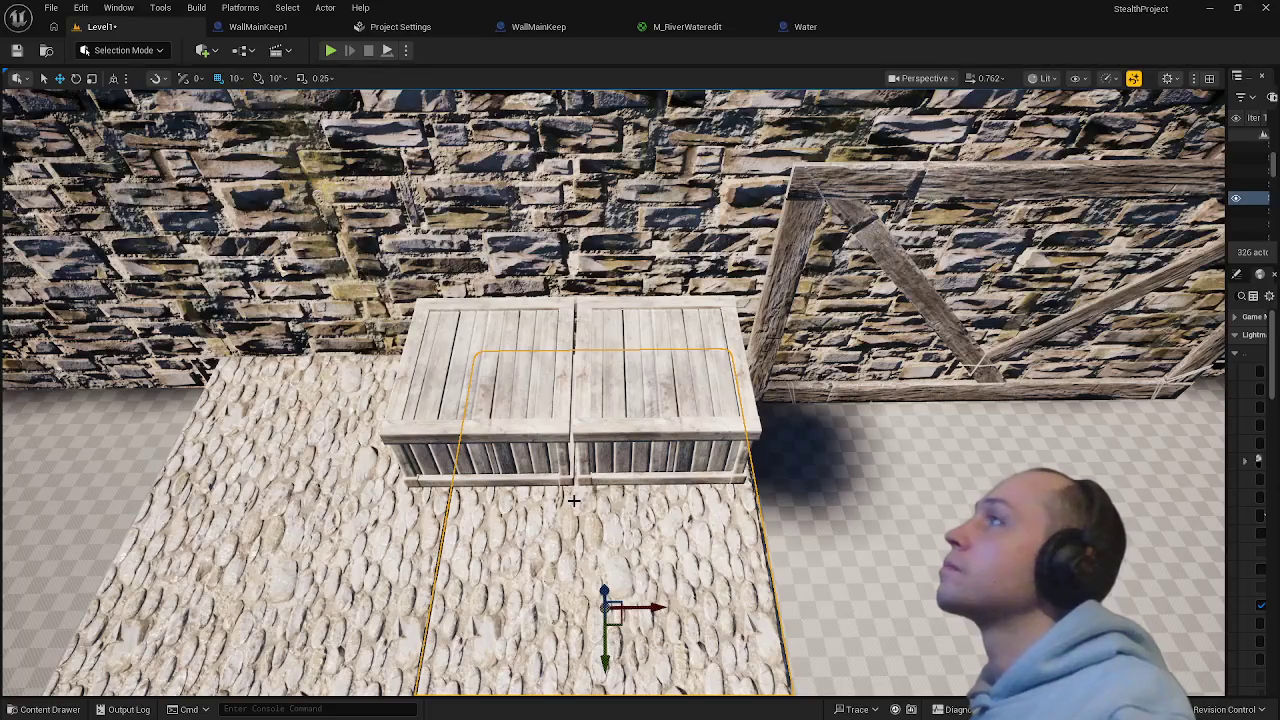
- Alt-duplicate the left crate into a third and shift all three crates slightly left
left_click(531, 410)
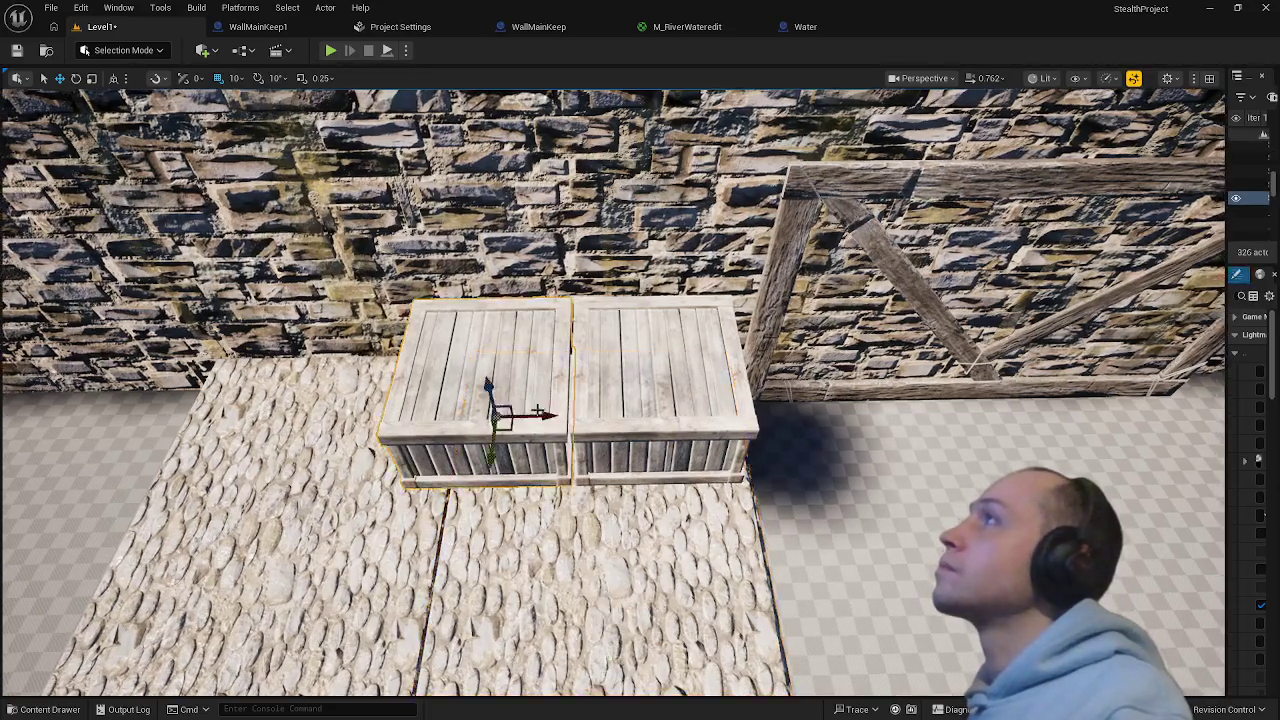
mouse_move(540, 416)
left_mouse_down()
mouse_move(366, 417)
mouse_move(382, 418)
left_mouse_up()
scroll(620, 467, "down", 10)
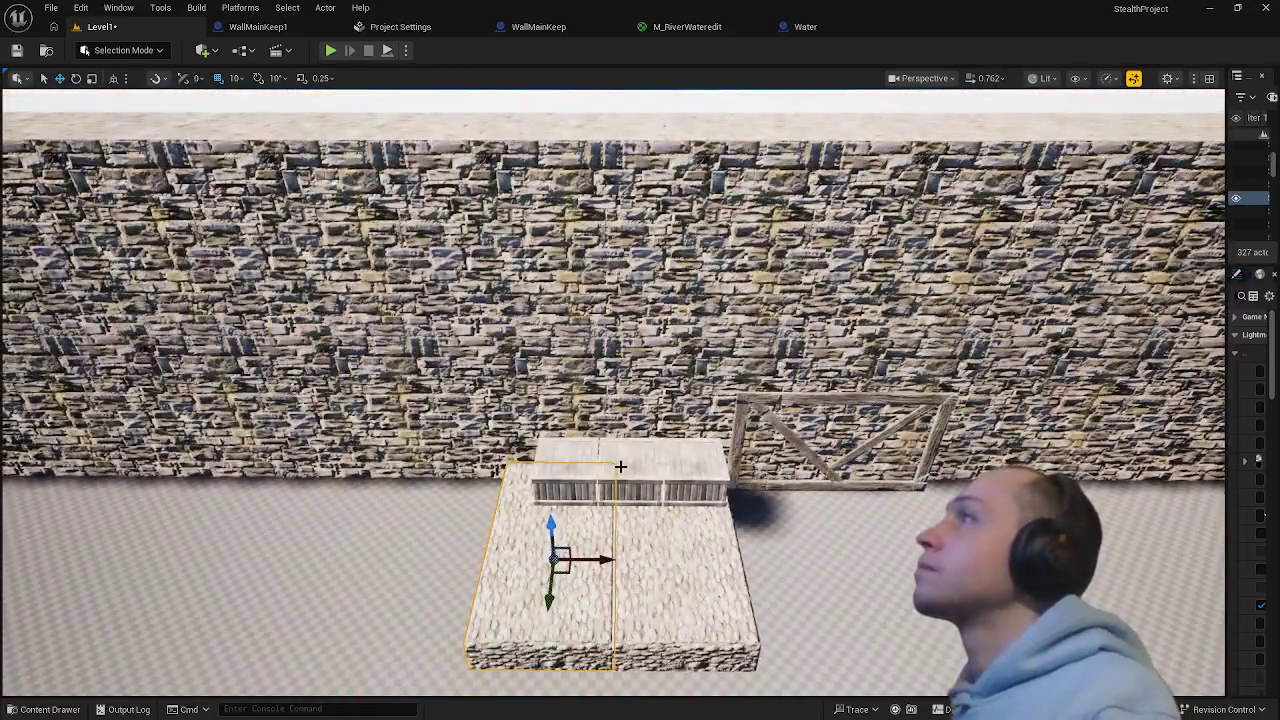
left_click(620, 467)
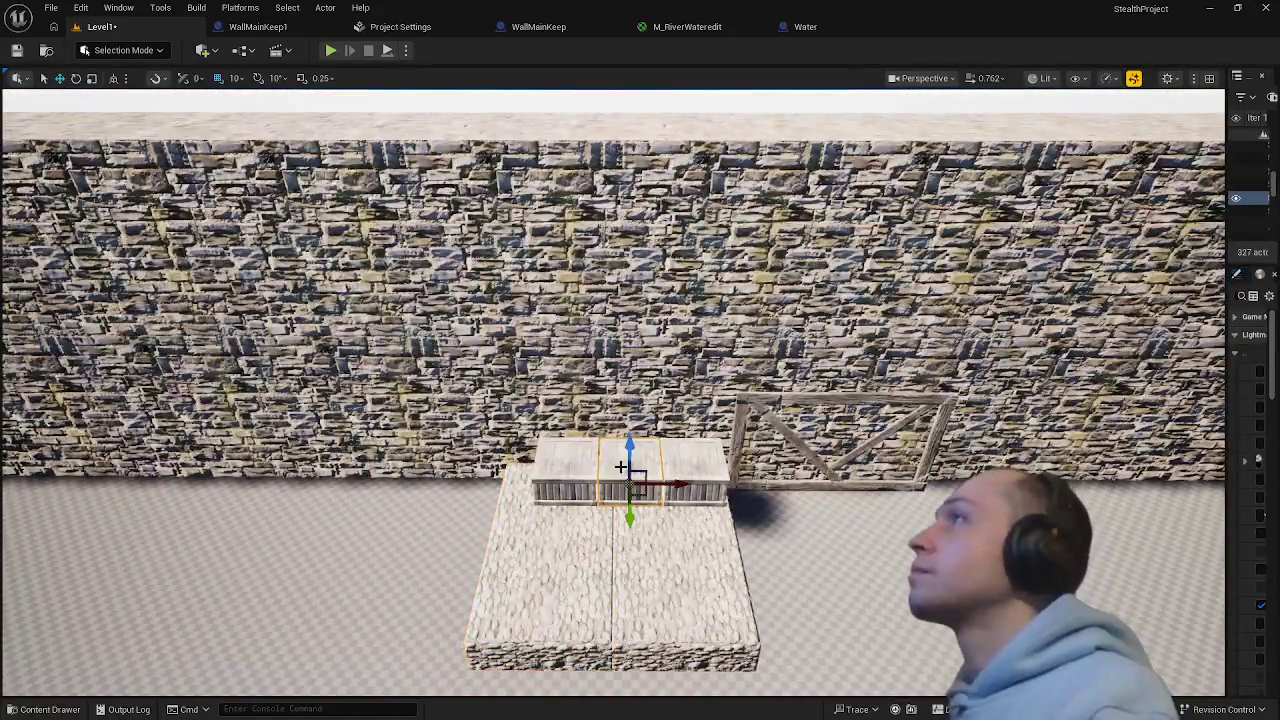
left_click(577, 468, "ctrl")
left_click(694, 470, "ctrl")
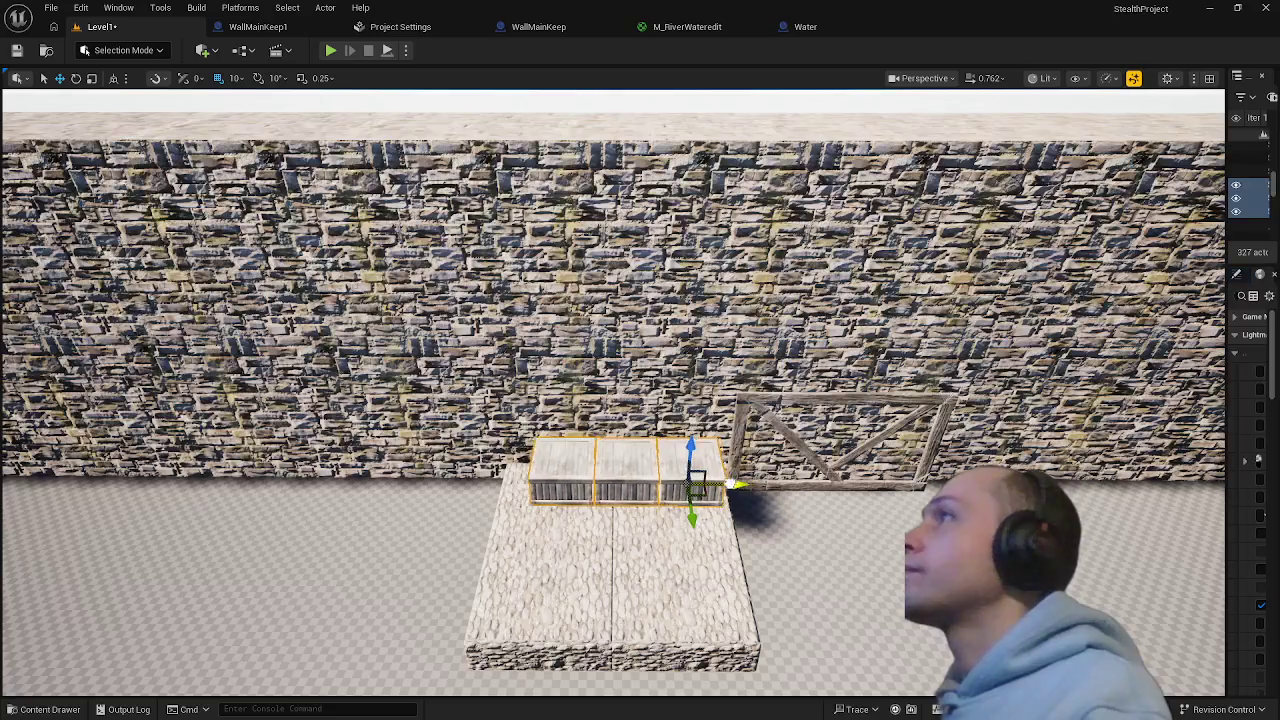
left_click_drag(743, 484, 732, 484)
- Slide the timber wall frame over the crates and focus the view on it
left_click(690, 581)
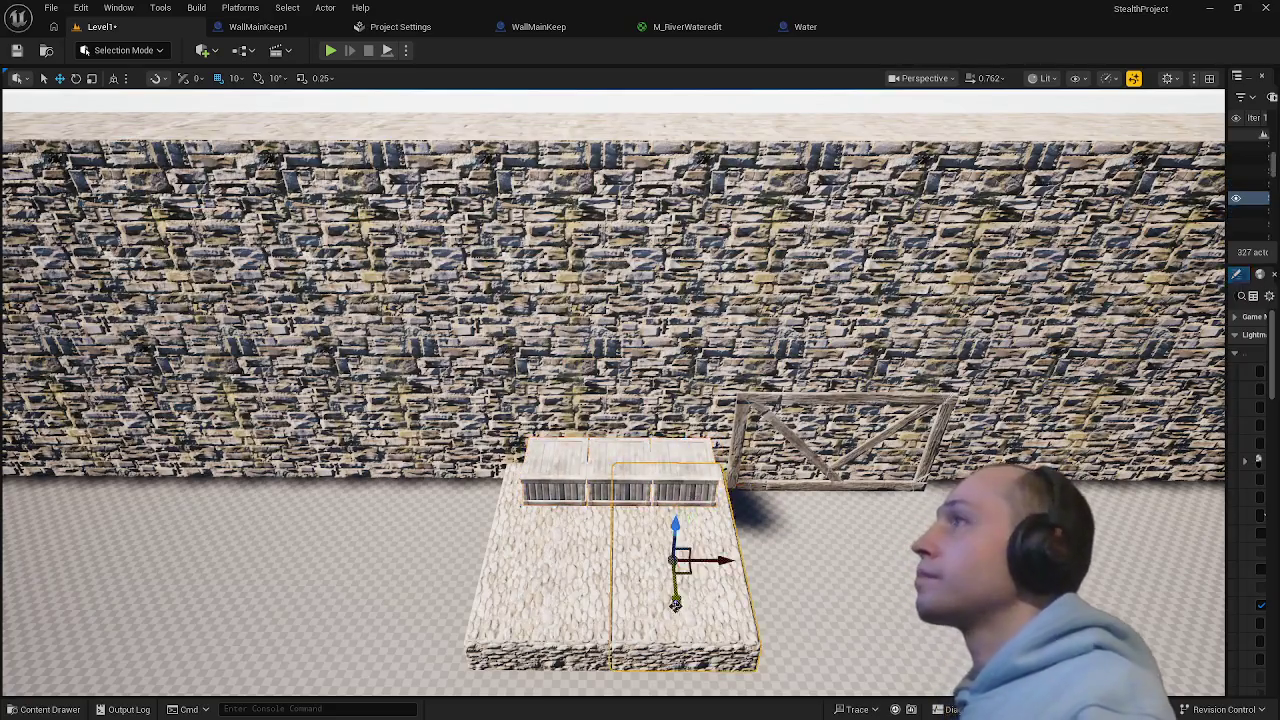
left_click(850, 480)
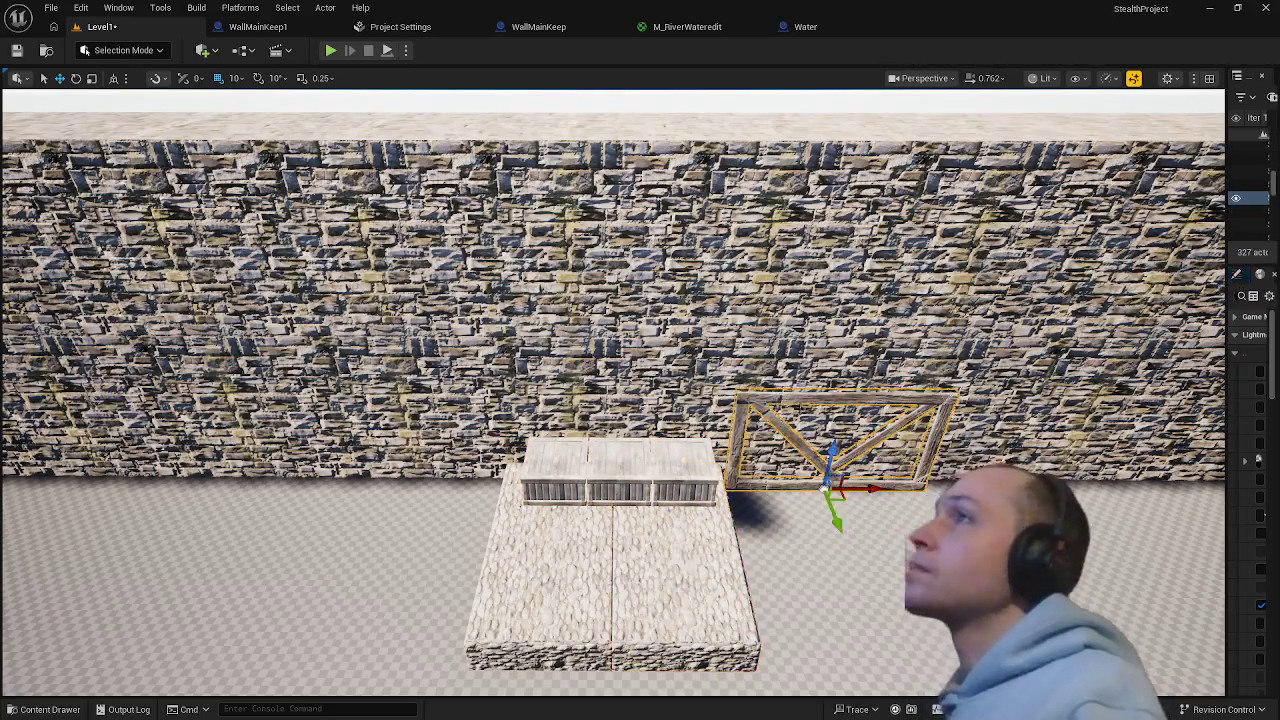
mouse_move(864, 488)
left_mouse_down()
mouse_move(655, 488)
mouse_move(617, 435)
mouse_move(614, 400)
mouse_move(480, 410)
left_mouse_up()
key("f")
- Raise the timber frame slightly toward the wall and duplicate a crate beside the original
left_click_drag(549, 377, 548, 357)
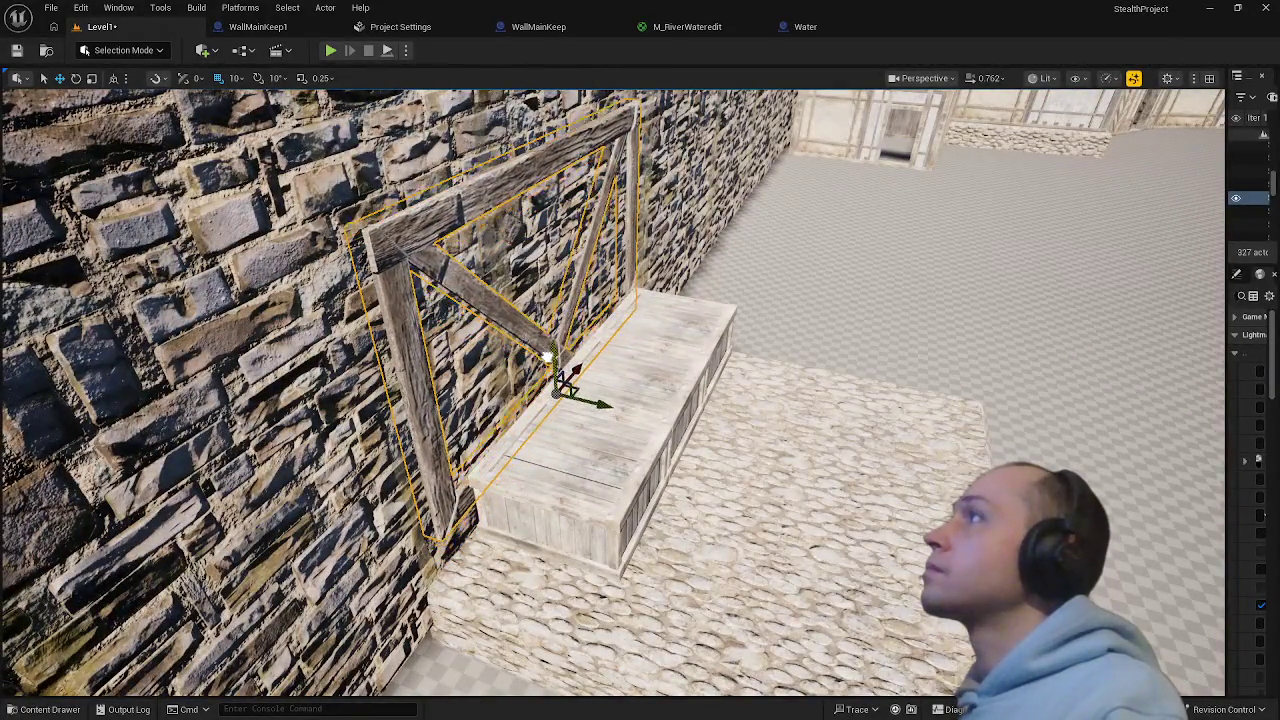
left_click_drag(582, 403, 588, 405)
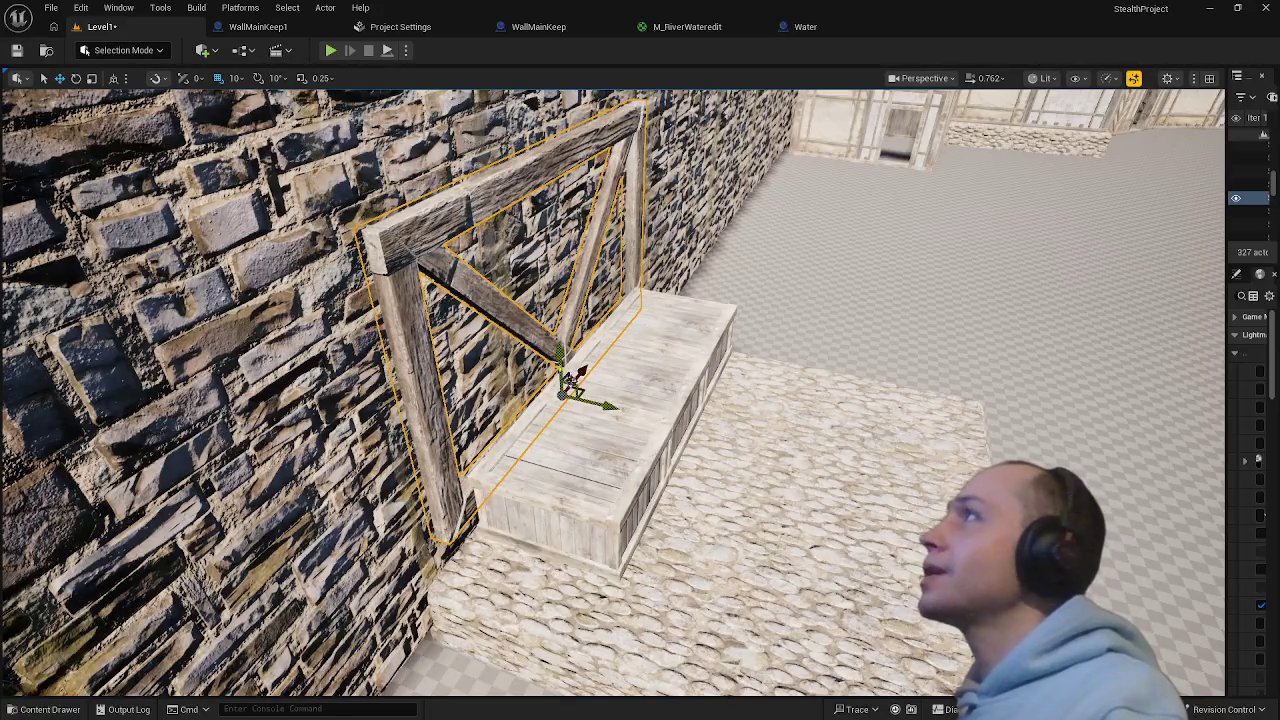
left_click(615, 469)
mouse_move(608, 486)
left_mouse_down()
mouse_move(690, 375)
mouse_move(710, 376)
left_mouse_up()
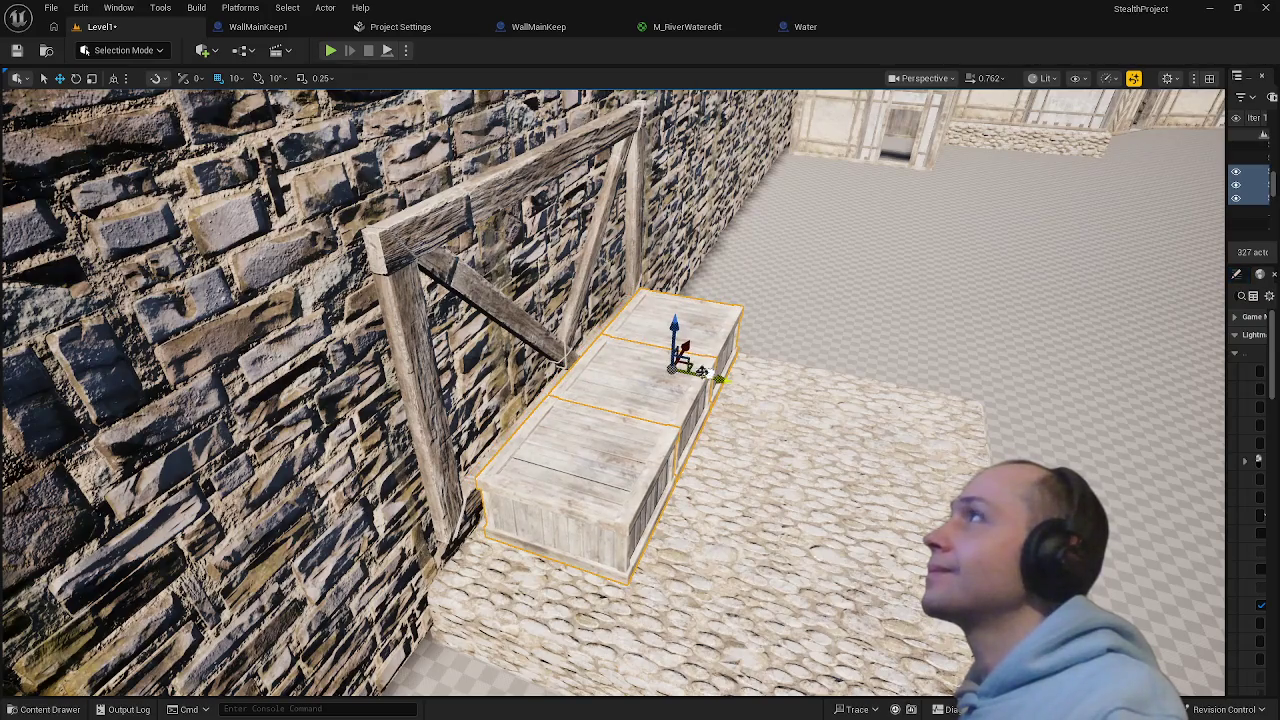
- Nudge the timber frame sideways and up, then frame the crate bench close up
left_click(535, 346)
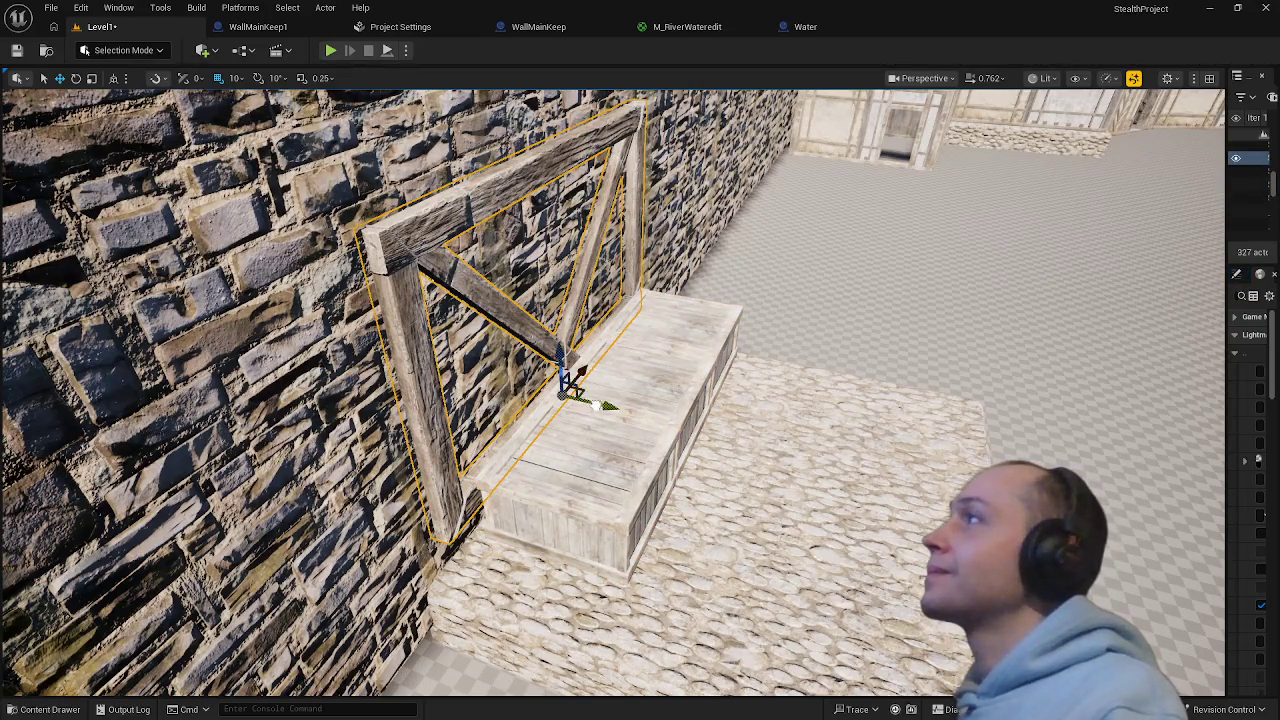
left_click_drag(597, 405, 609, 408)
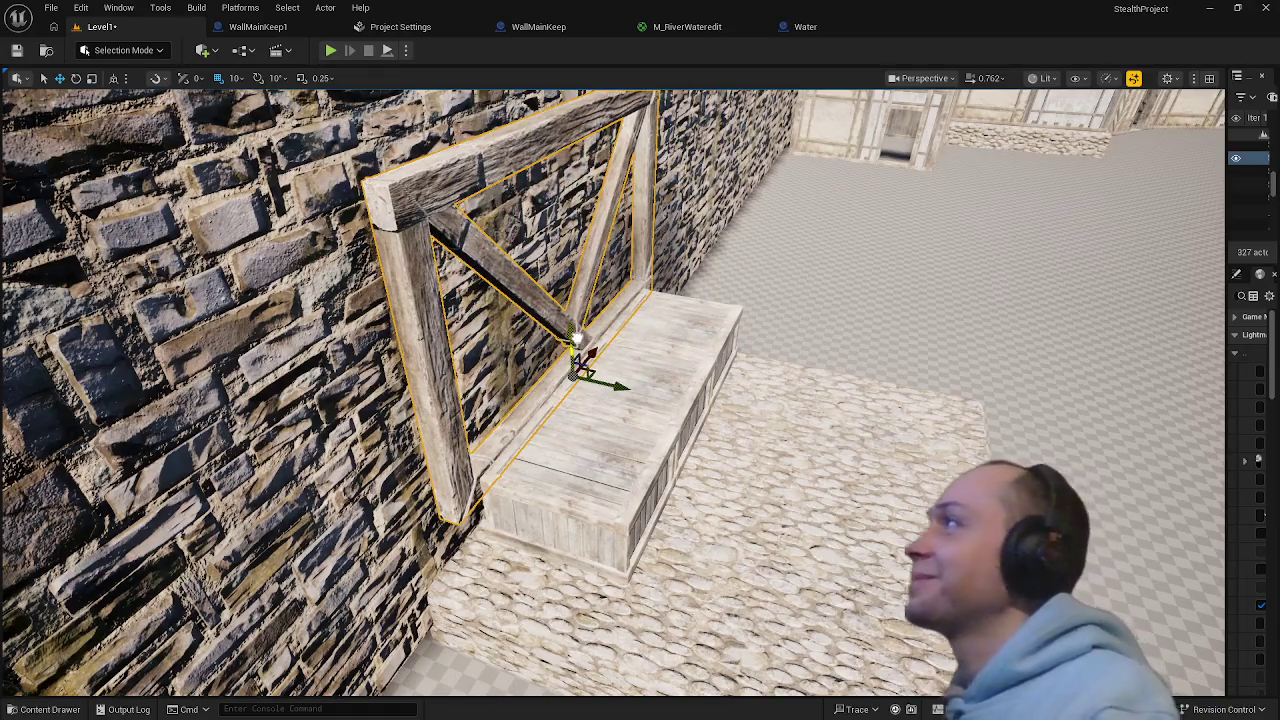
left_click_drag(577, 340, 579, 326)
left_click_drag(630, 405, 700, 380)
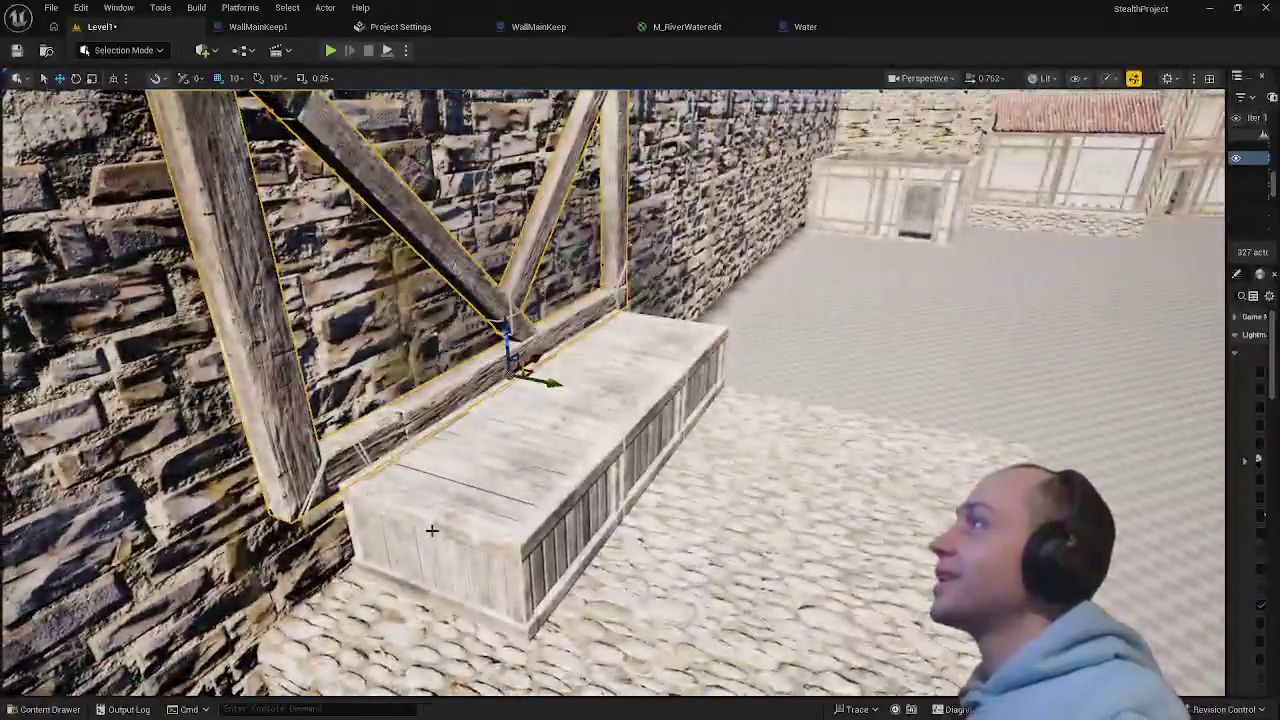
left_click(428, 528)
mouse_move(560, 575)
left_mouse_down()
mouse_move(585, 572)
mouse_move(550, 556)
left_mouse_up()
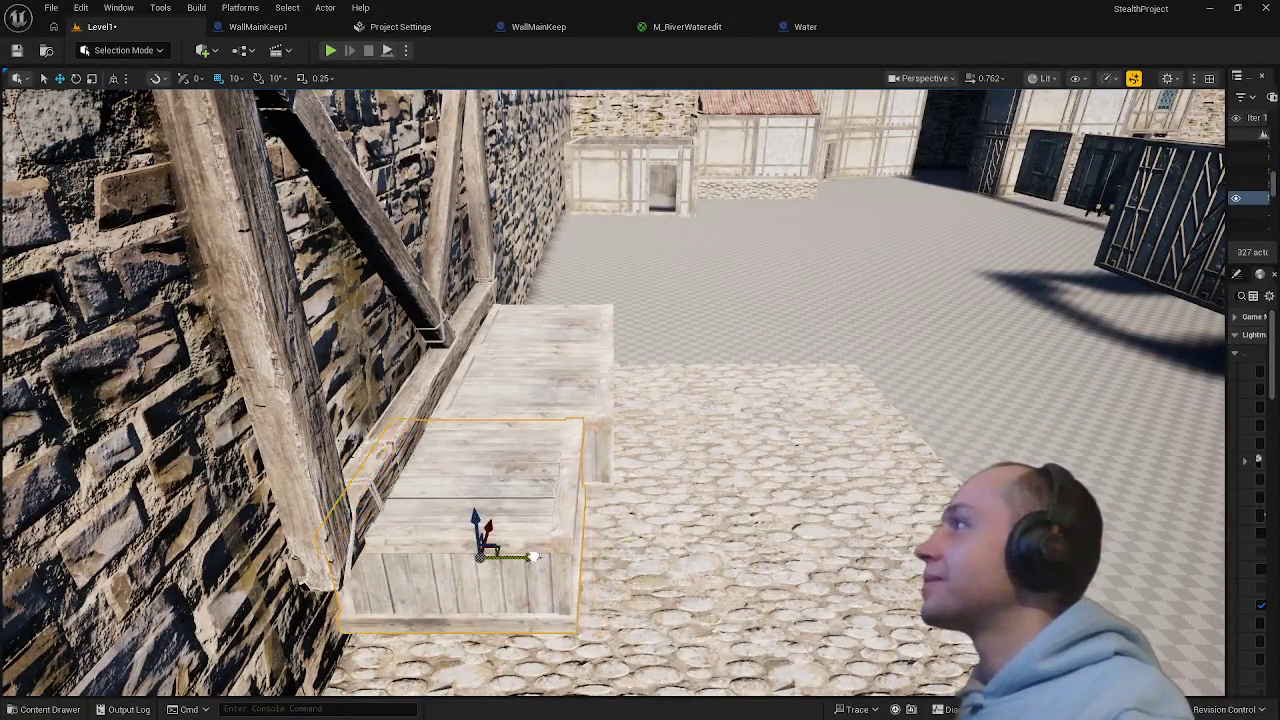
key("f")
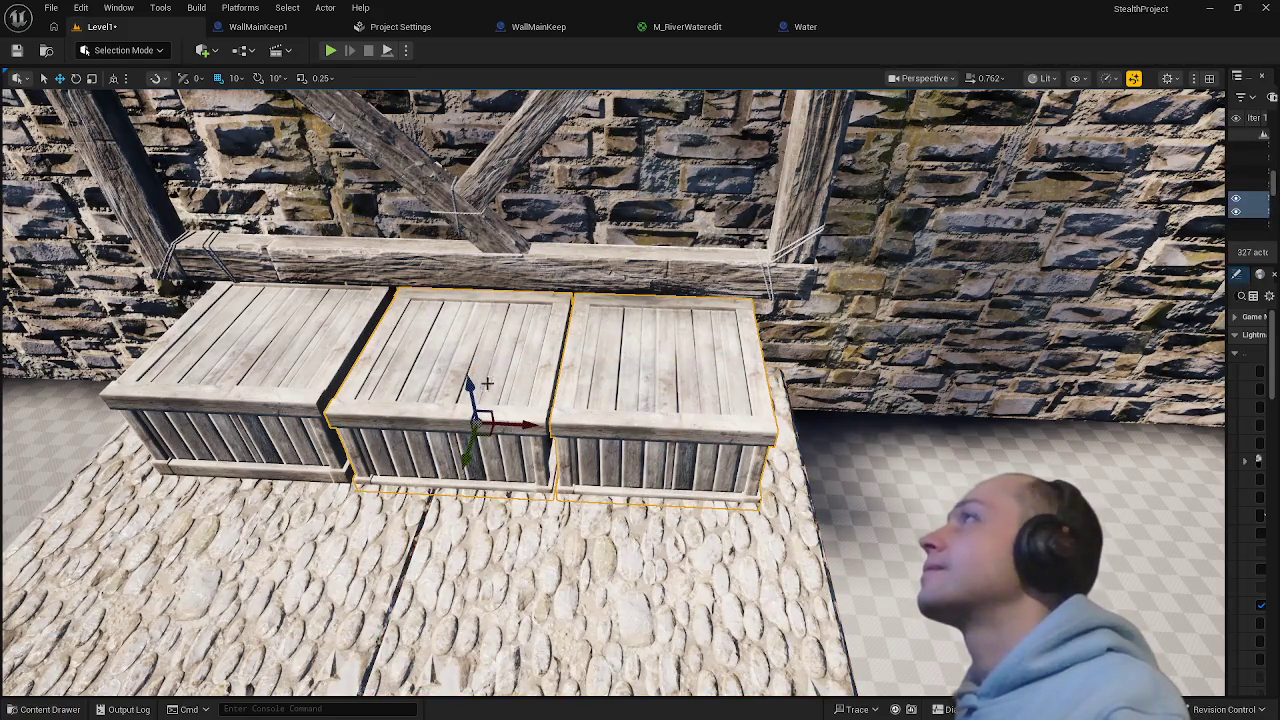
- Focus on the timber frame and orbit to a close tilted view of the crates
mouse_move(640, 400)
left_mouse_down()
mouse_move(600, 430)
mouse_move(560, 415)
left_mouse_up()
left_click(400, 210)
key("f")
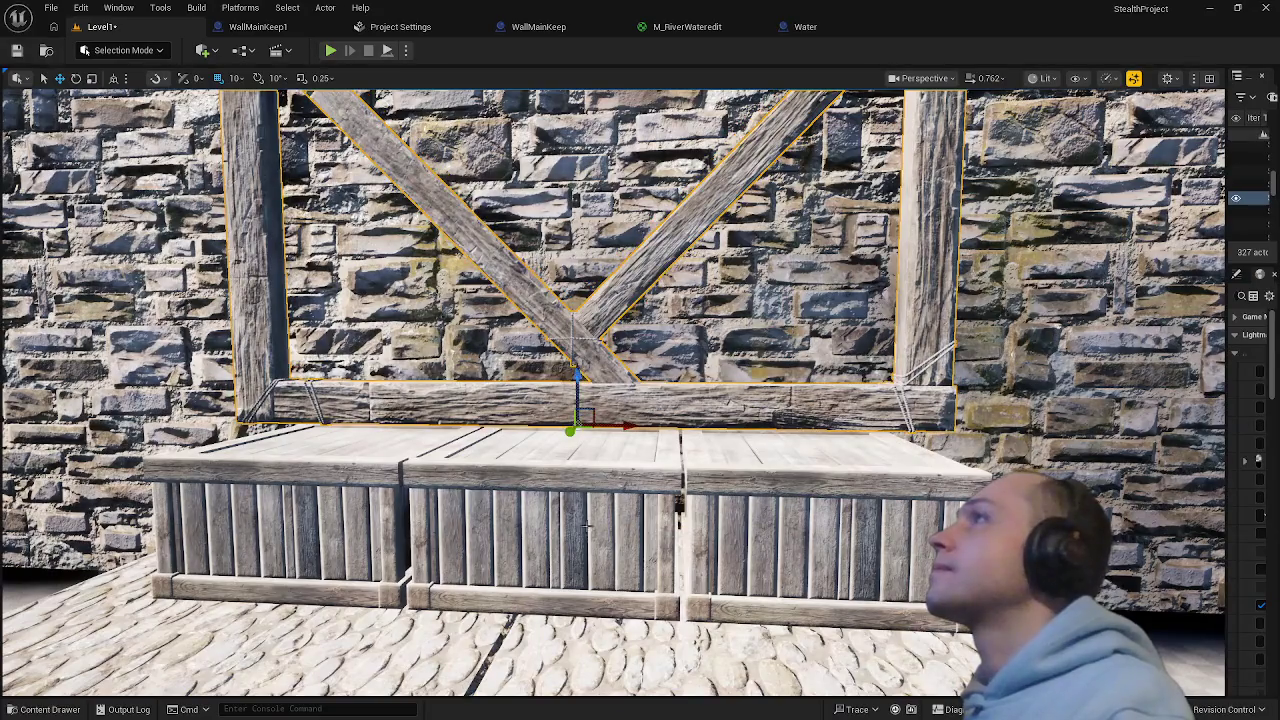
scroll(588, 525, "down", 3)
mouse_move(588, 525)
left_mouse_down()
mouse_move(673, 527)
mouse_move(660, 520)
mouse_move(640, 540)
mouse_move(597, 424)
left_mouse_up()
- Slide the selected crates left along the wall and delete the right cobblestone strip
left_click(673, 527)
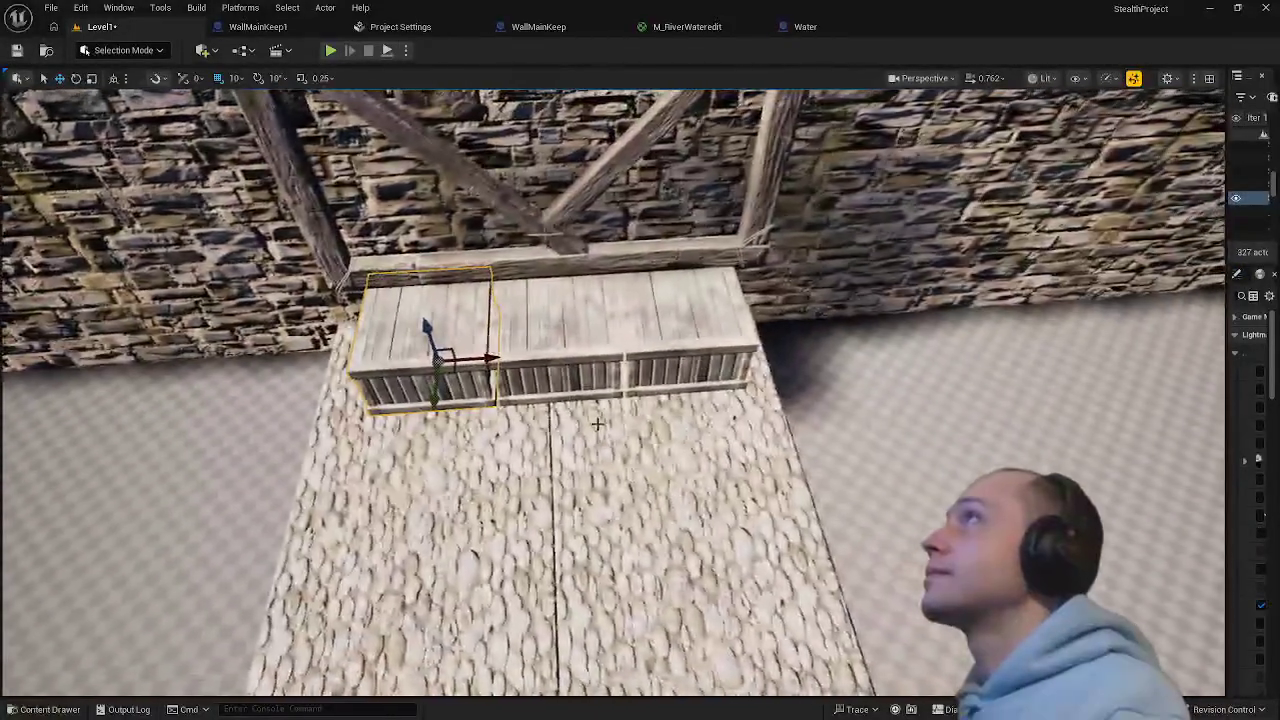
left_click(600, 345, "ctrl")
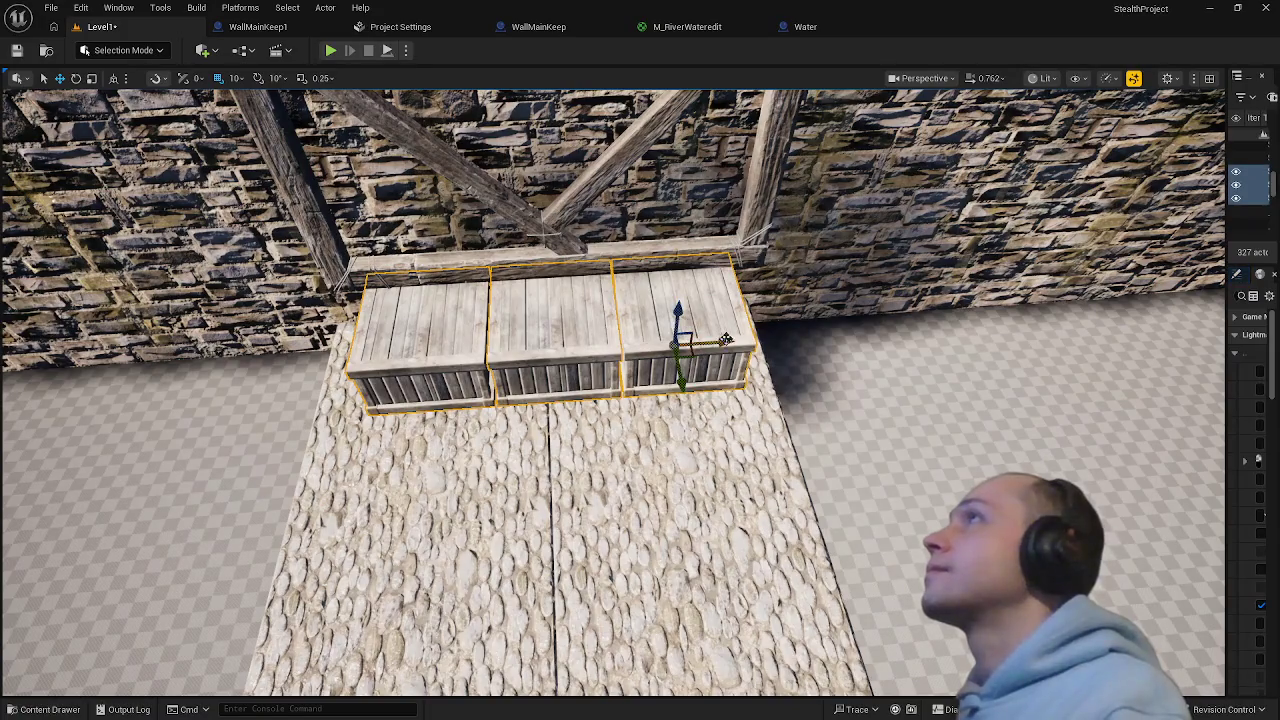
left_click_drag(727, 340, 667, 346)
left_click(719, 533)
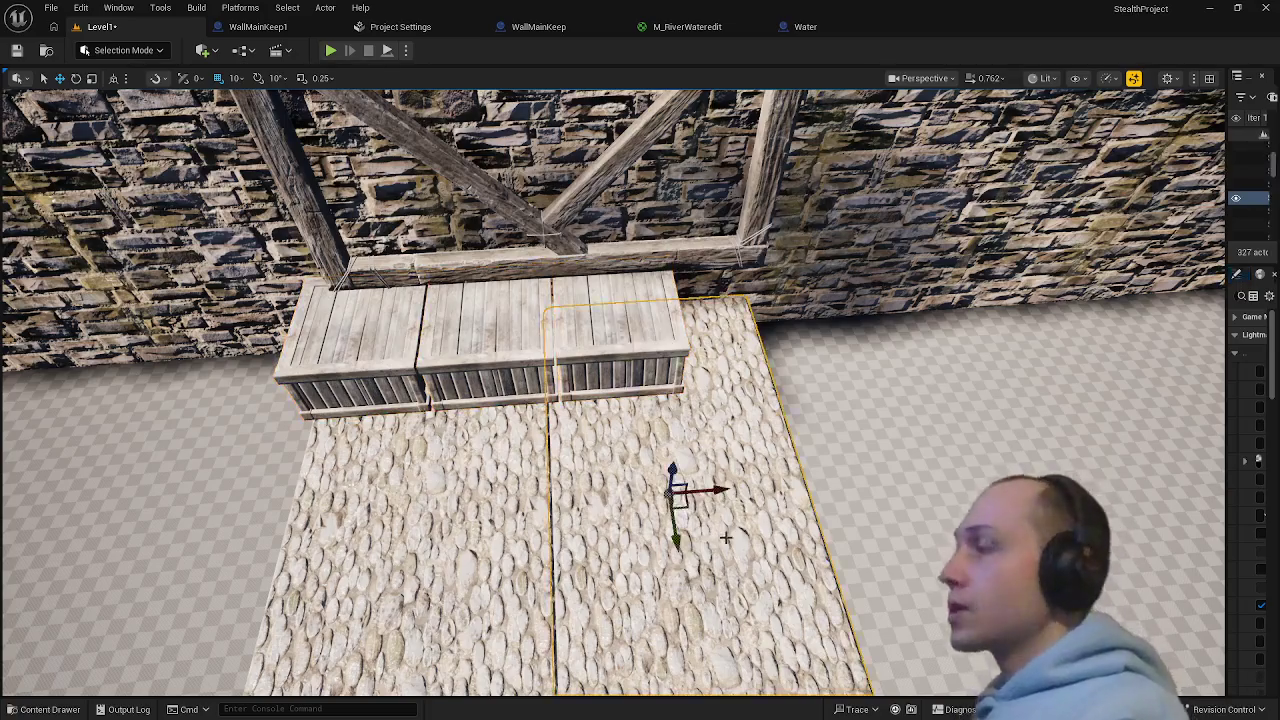
key("Delete")
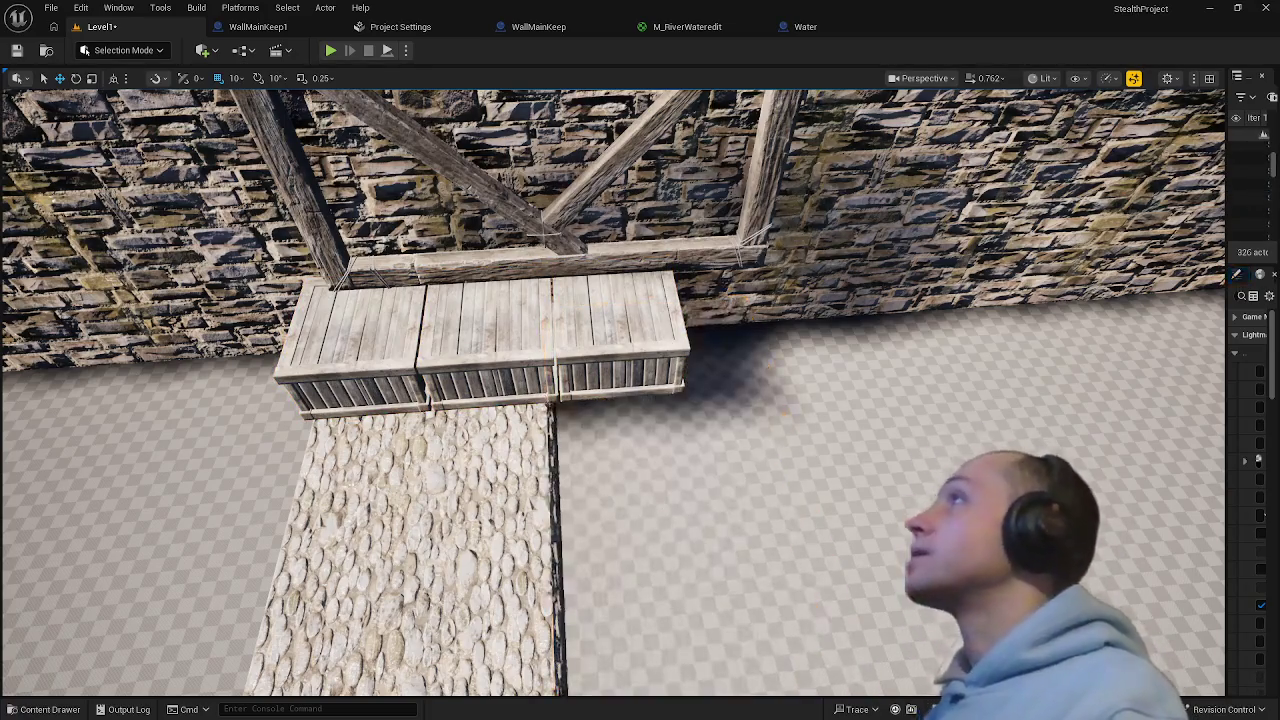
- Delete the remaining cobblestone strip and select all three crates with the timber frame
left_click(485, 500)
key("Delete")
left_click(400, 345)
left_click(477, 329, "ctrl")
left_click(590, 330, "ctrl")
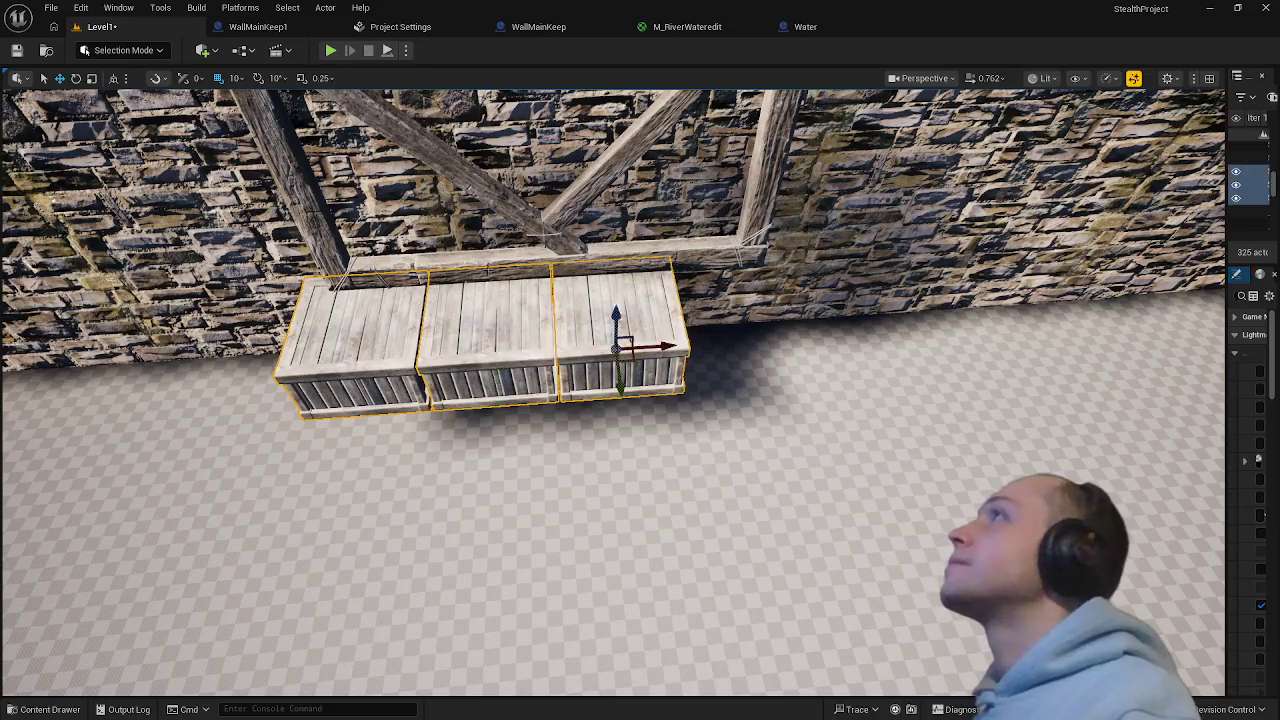
left_click(556, 255, "ctrl")
- Alt-drag the right crate on X to add a fourth crate to the row
scroll(545, 240, "down", 4)
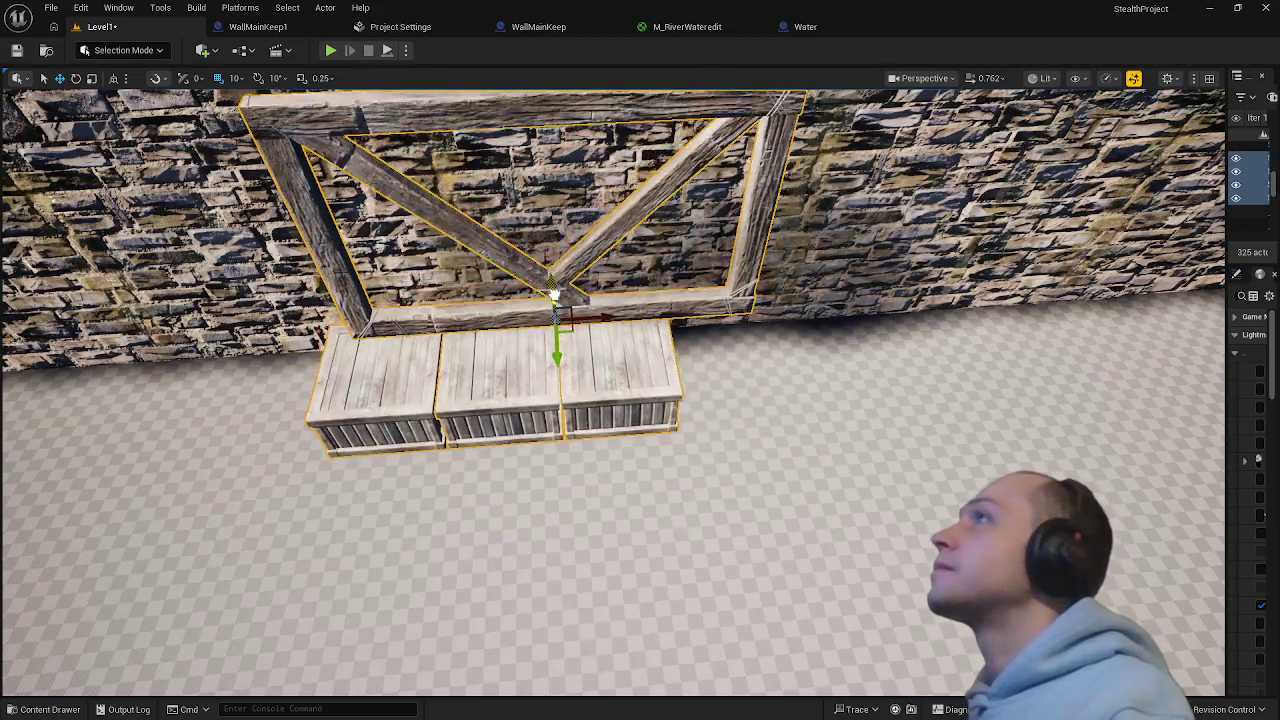
scroll(556, 296, "up", 1)
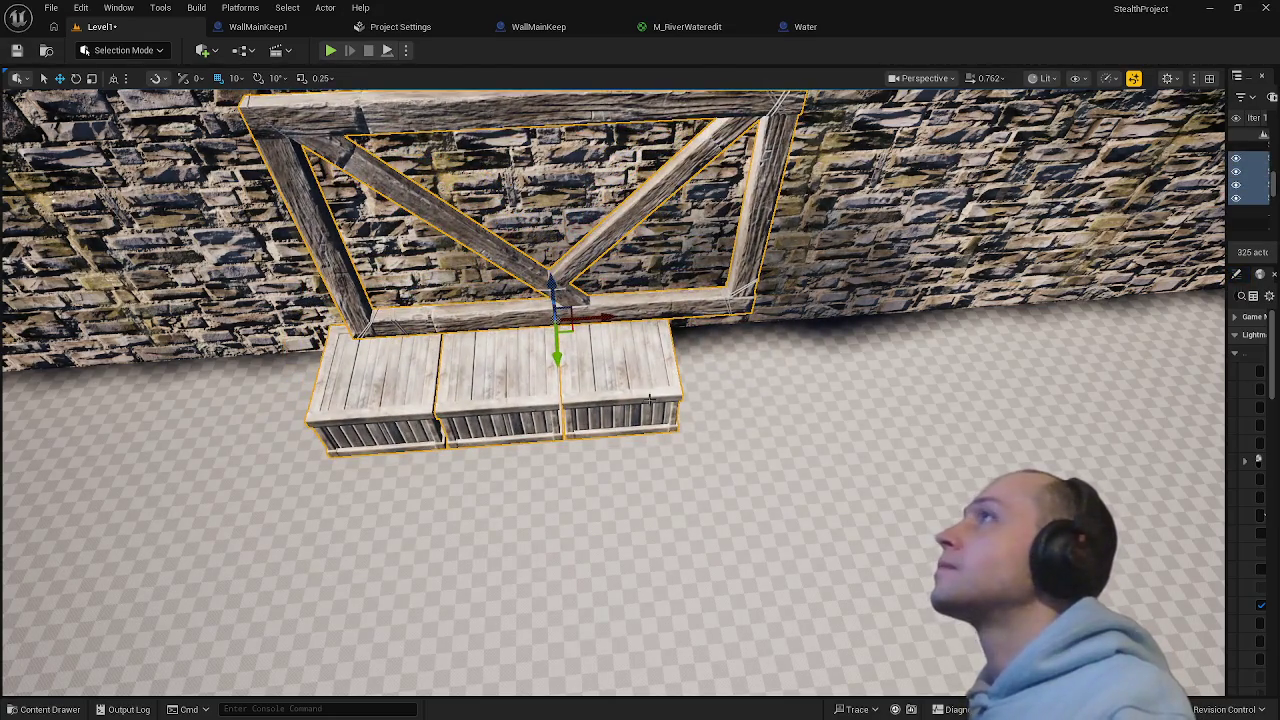
left_click(650, 398)
left_click_drag(645, 374, 760, 381)
scroll(720, 472, "up", 5)
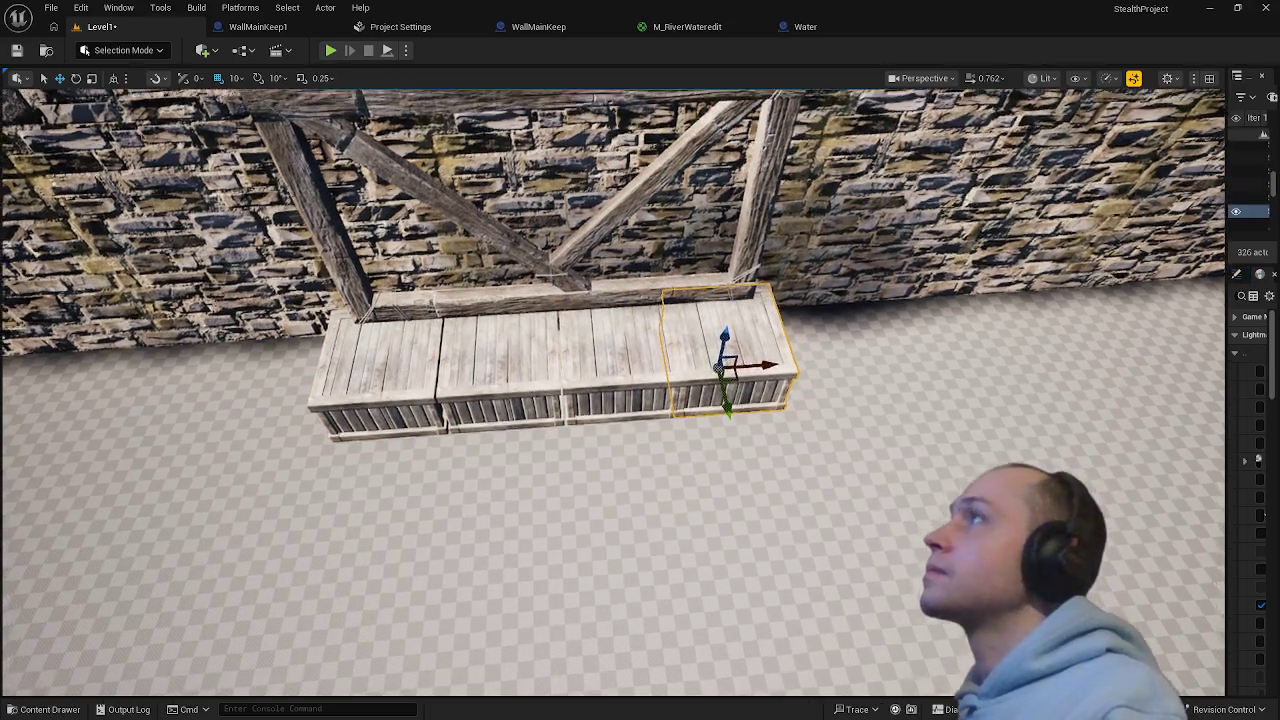
- Frame the middle crate and nudge the left crate right to close its gap
scroll(585, 227, "down", 3)
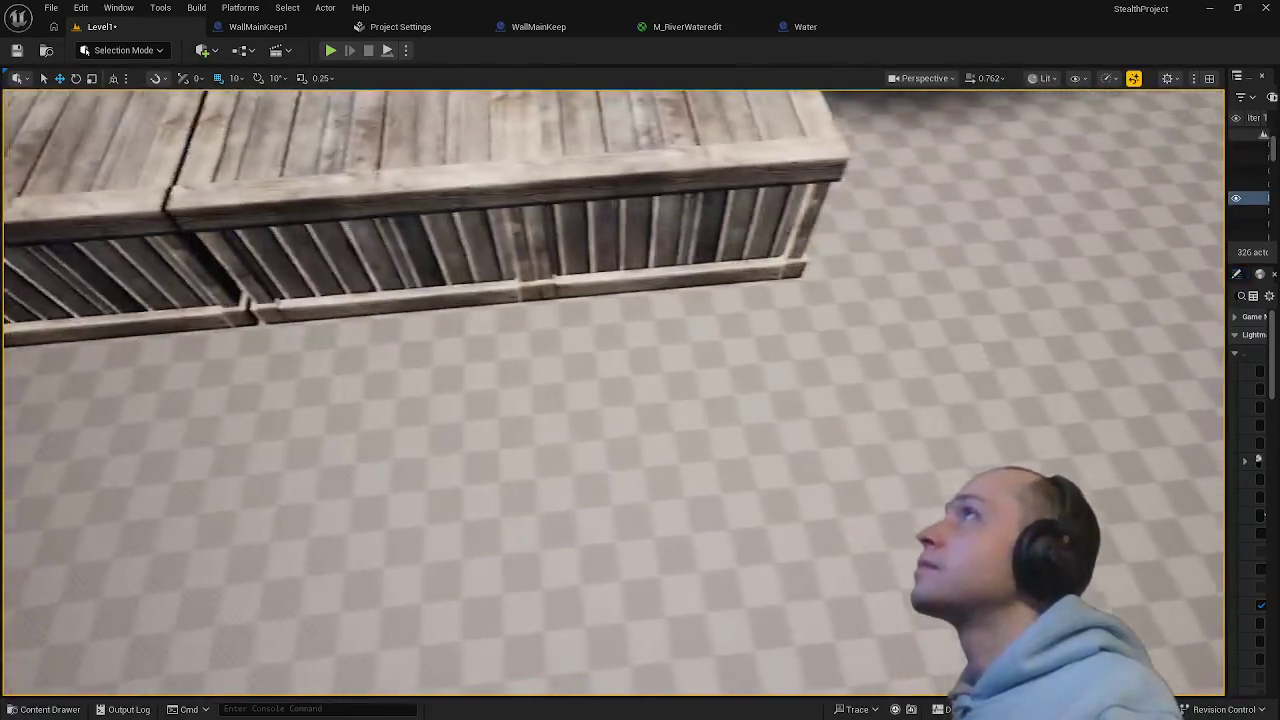
left_click(585, 227)
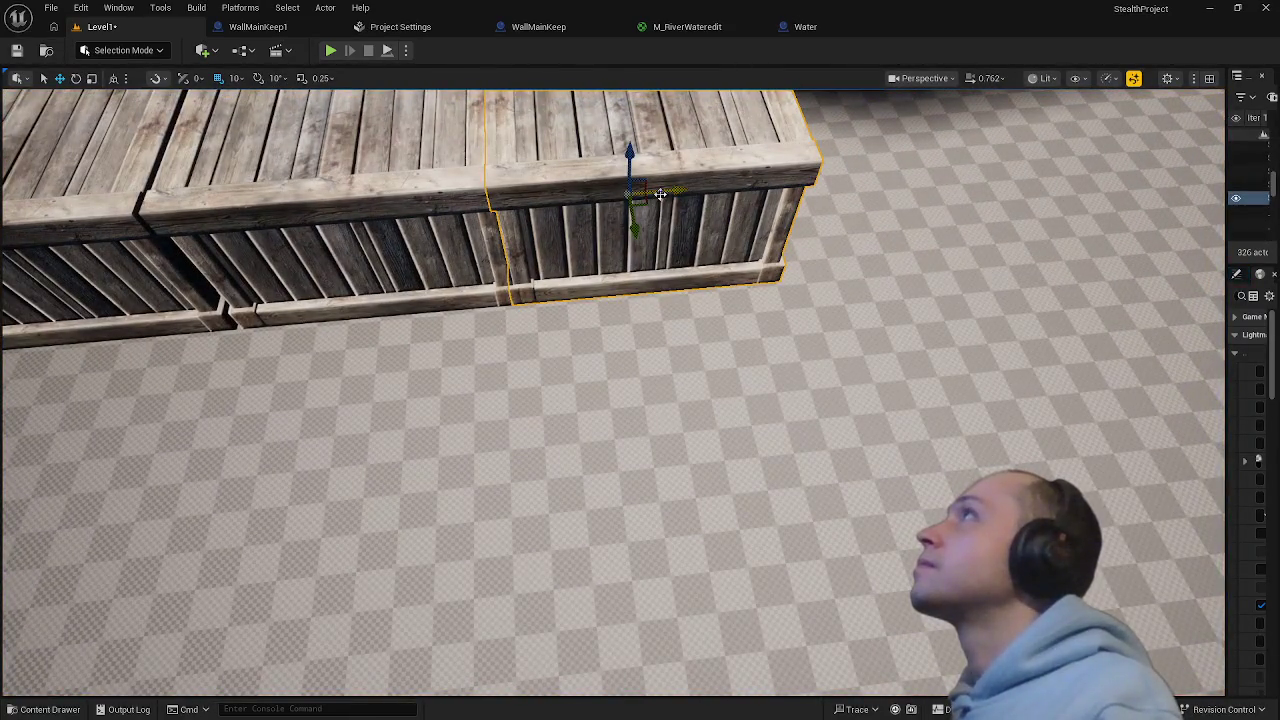
scroll(640, 308, "down", 2)
key("Escape")
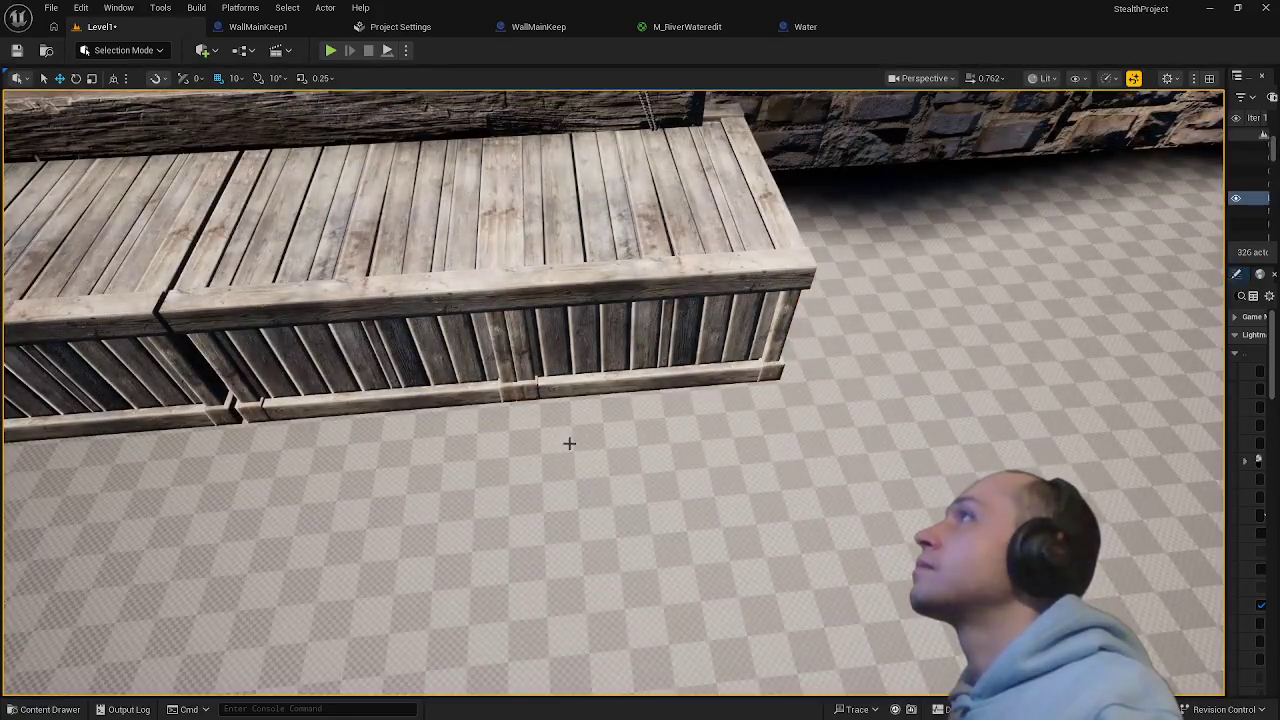
left_click(335, 250)
key("f")
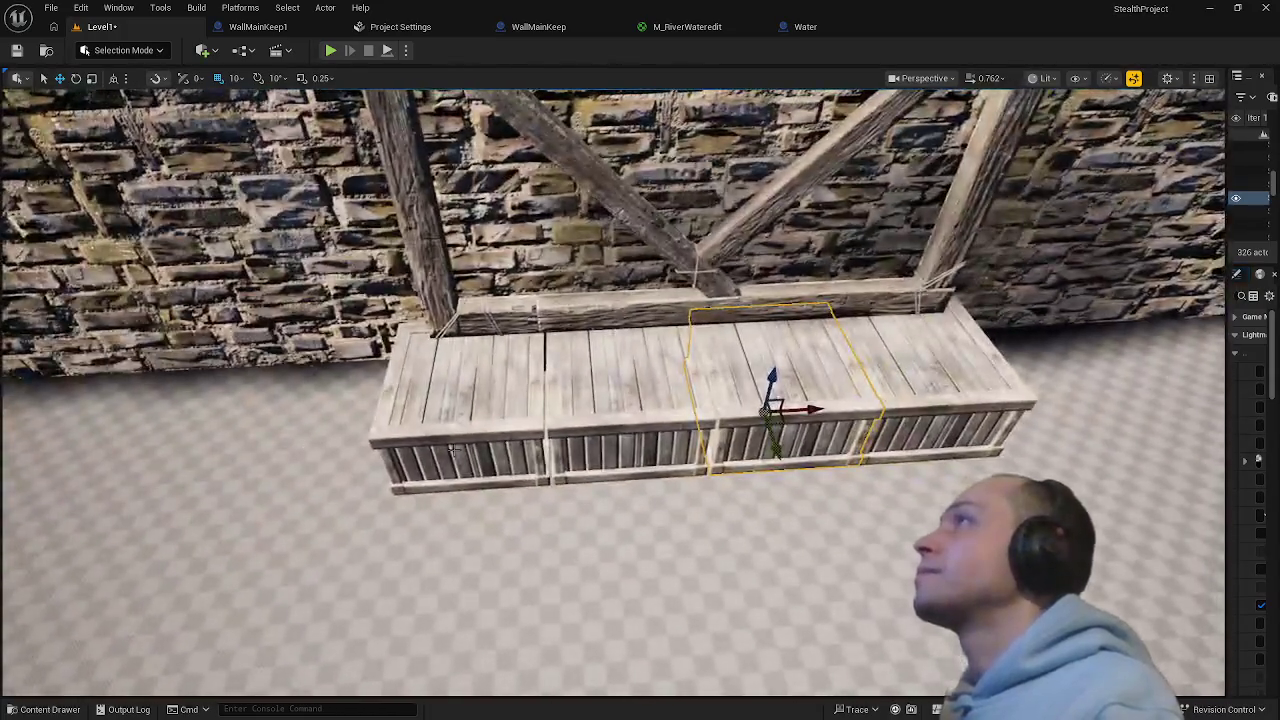
left_click(452, 450)
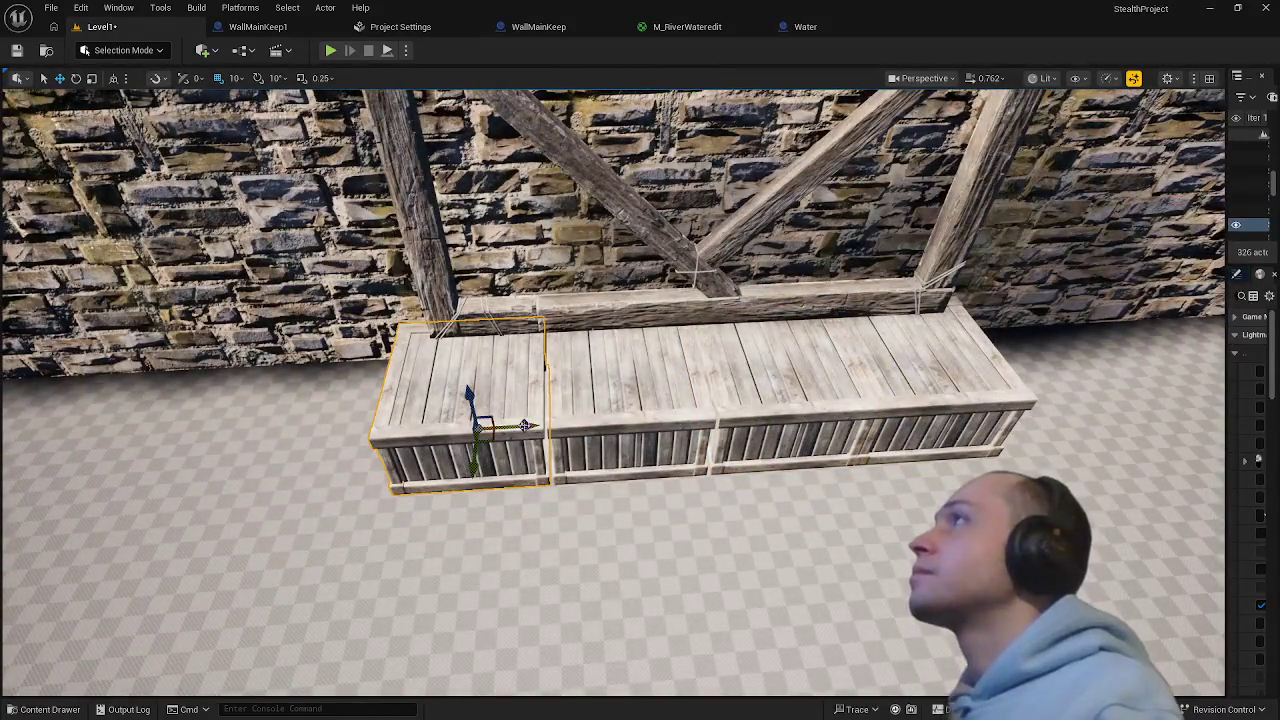
left_click_drag(527, 424, 537, 425)
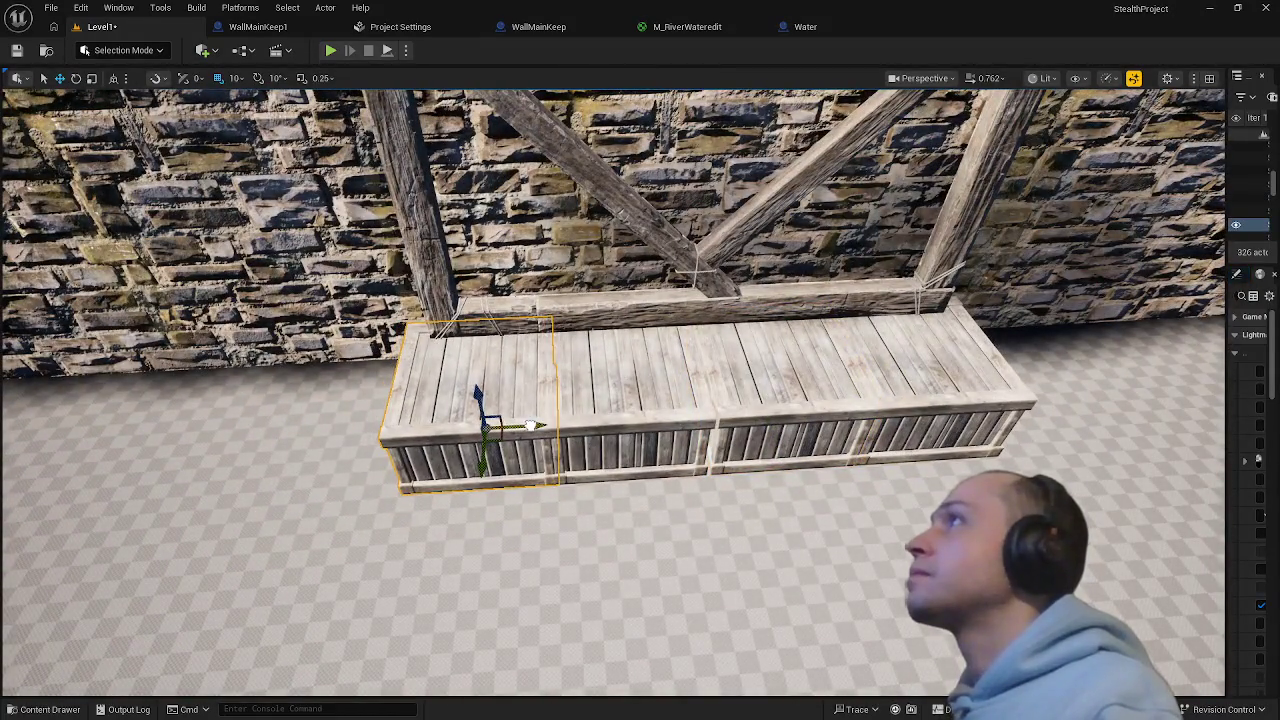
- Nudge the paired crates right and slide the end crate left against its neighbour
left_click(645, 445, "ctrl")
left_click_drag(662, 418, 671, 418)
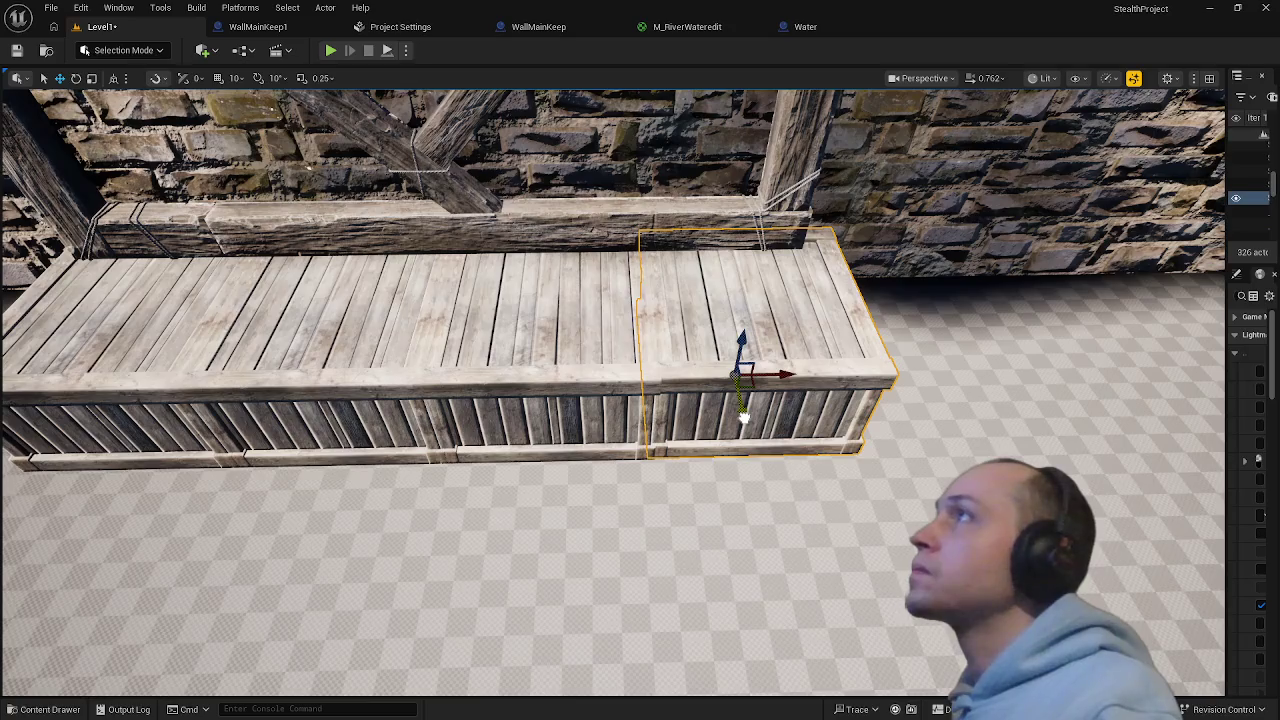
mouse_move(744, 418)
left_mouse_down()
mouse_move(744, 320)
mouse_move(734, 360)
left_mouse_up()
left_click_drag(668, 263, 650, 264)
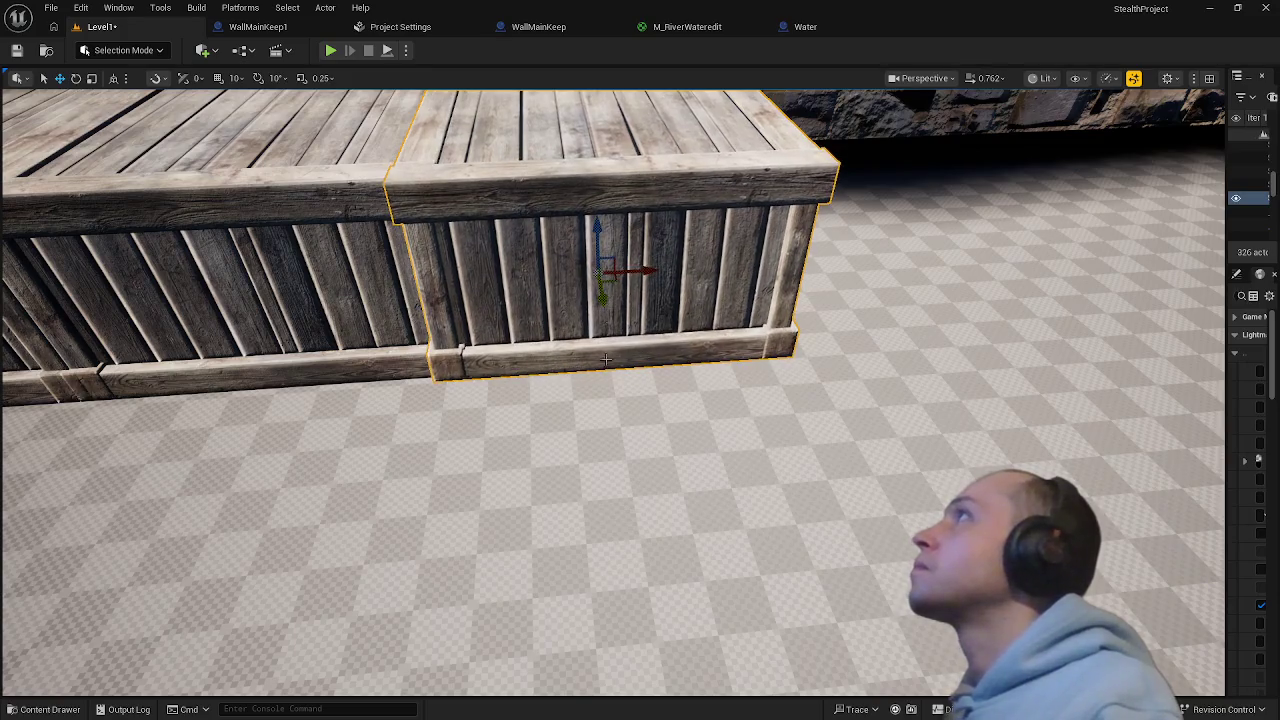
left_click_drag(606, 359, 585, 457)
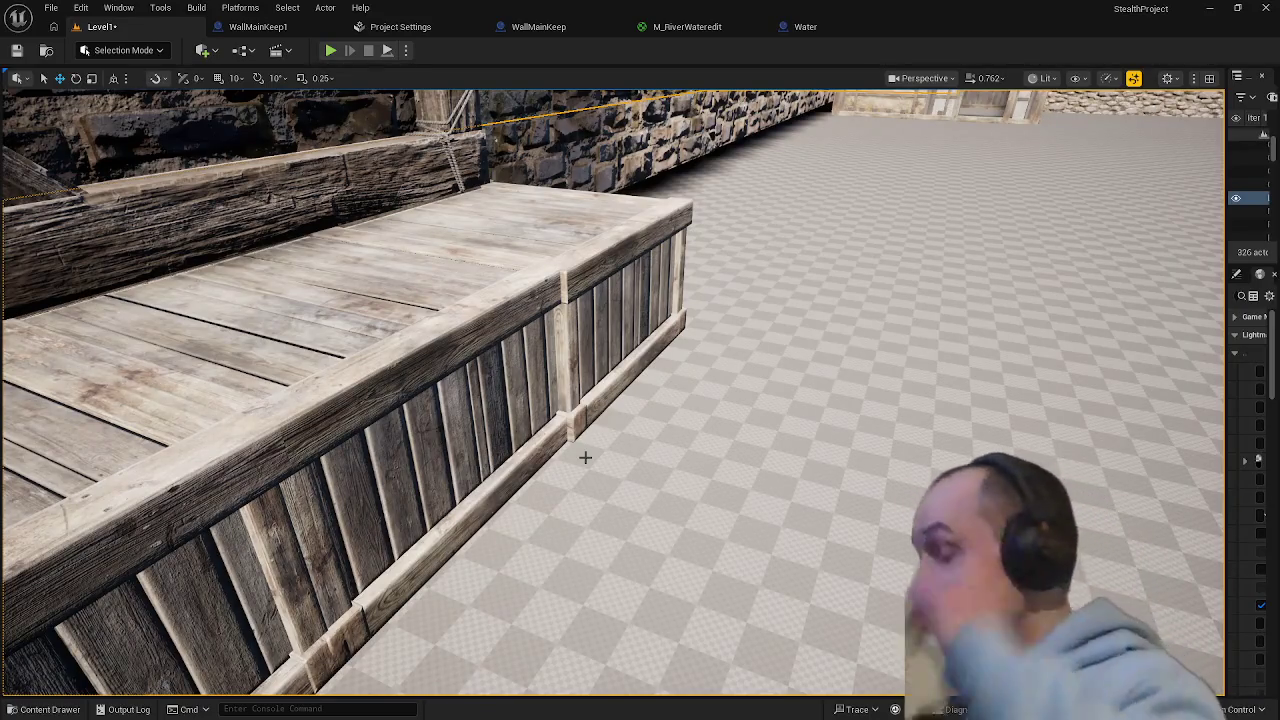
left_click_drag(550, 543, 550, 543)
- Push the small right crate back flush with the rest of the row
left_click(641, 418)
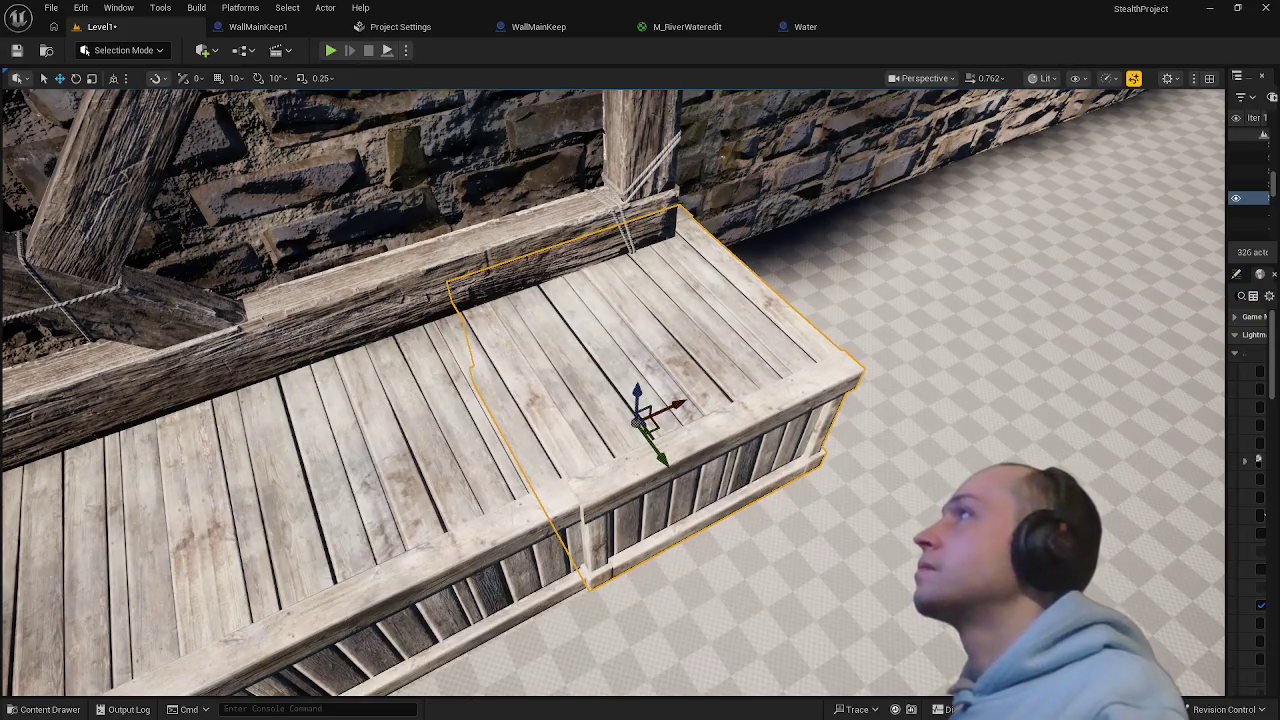
left_click_drag(550, 543, 550, 543)
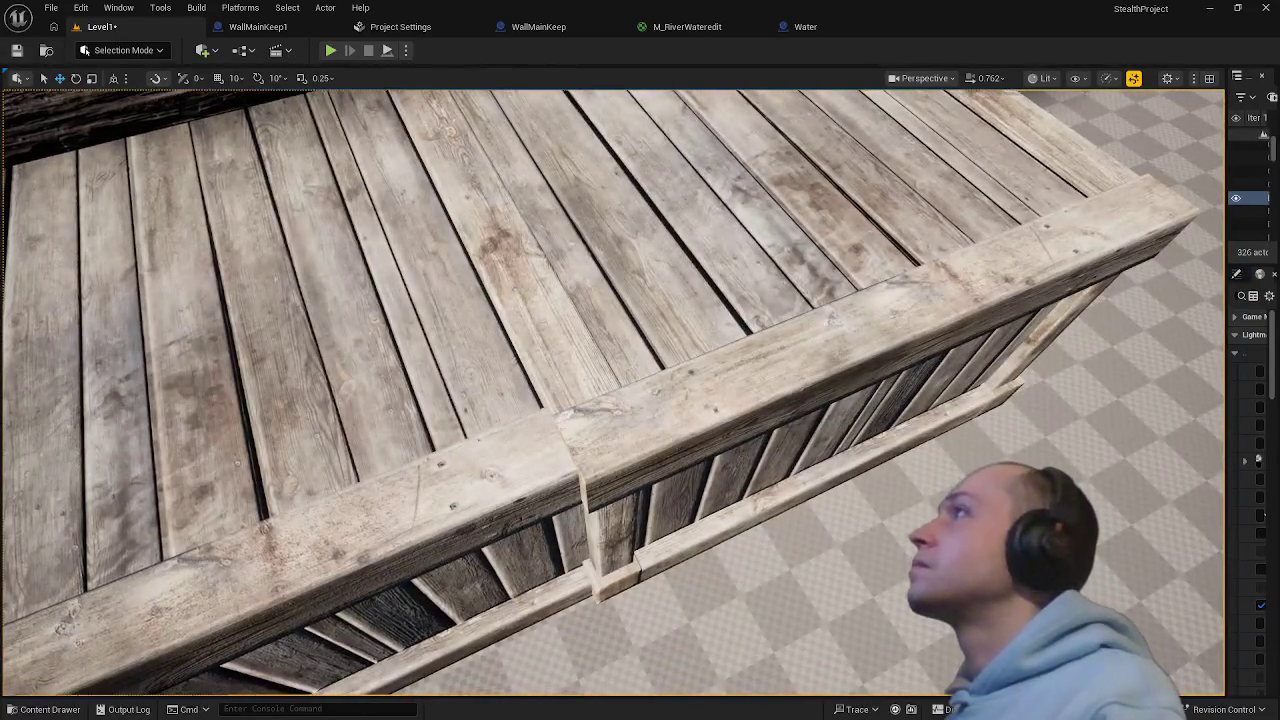
mouse_move(576, 383)
left_mouse_down()
mouse_move(585, 366)
mouse_move(598, 375)
left_mouse_up()
left_click(576, 383)
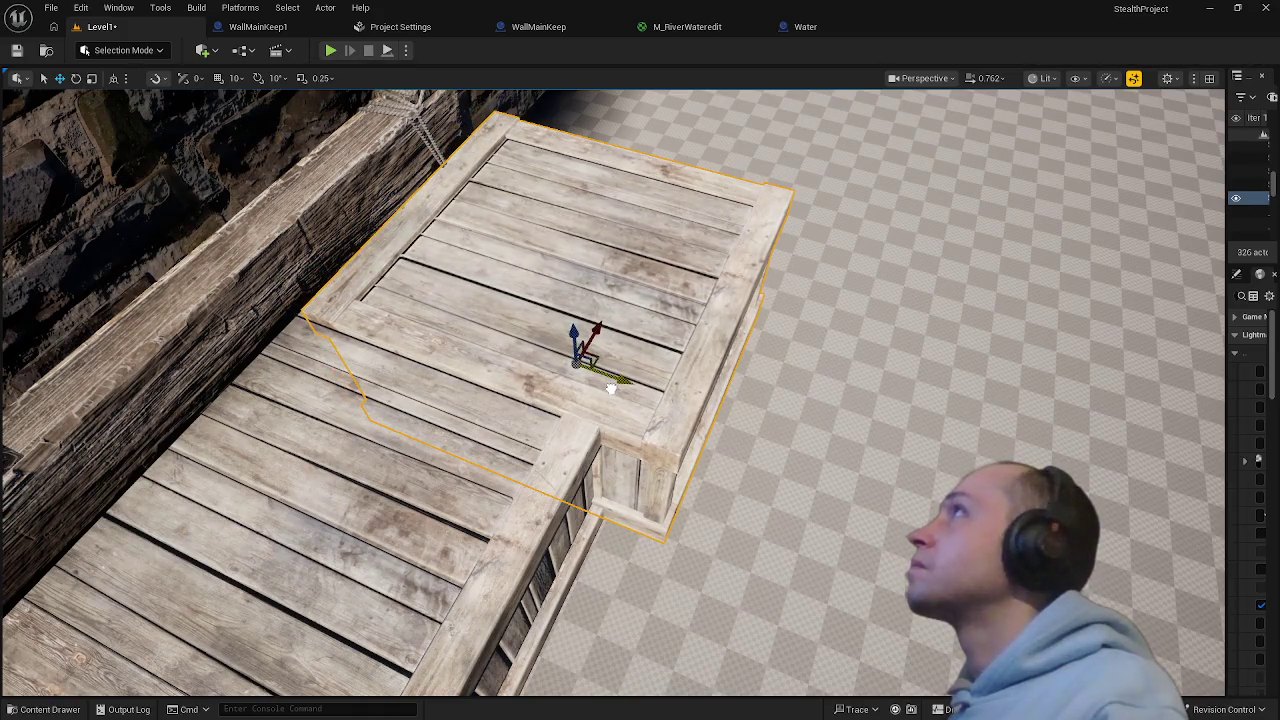
left_click_drag(598, 375, 598, 290)
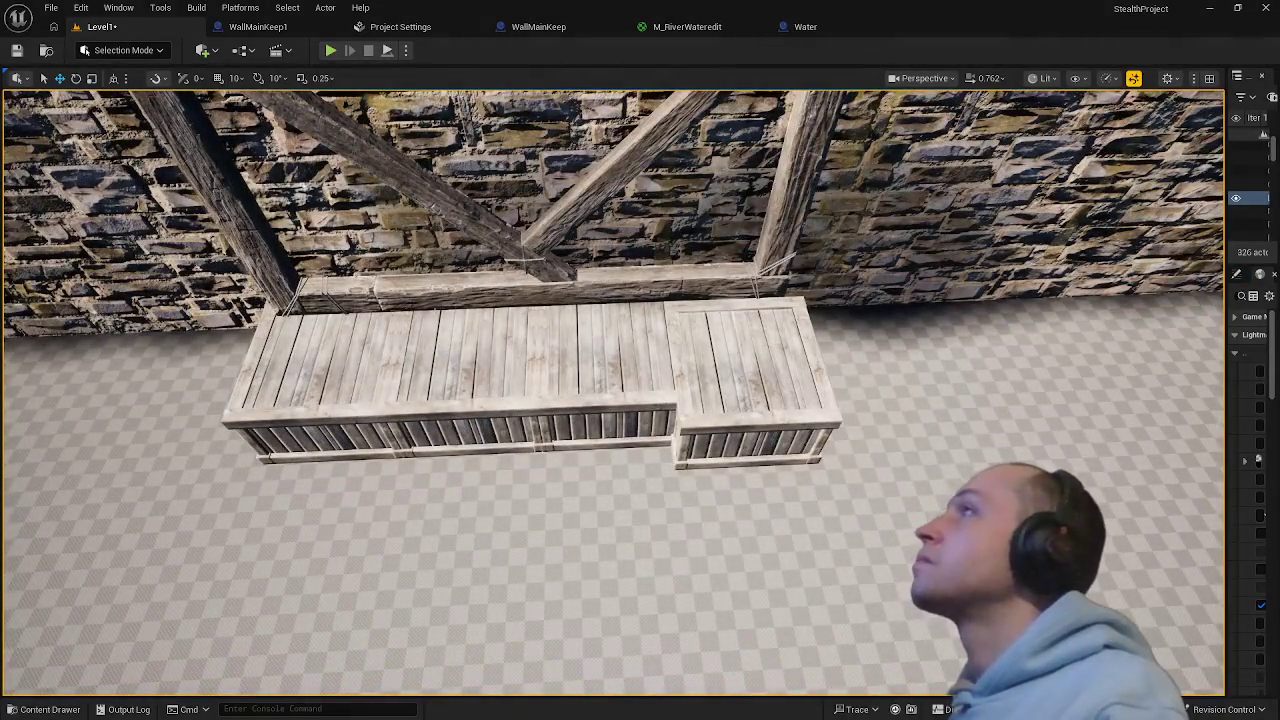
left_click(726, 421)
left_click_drag(726, 421, 728, 400)
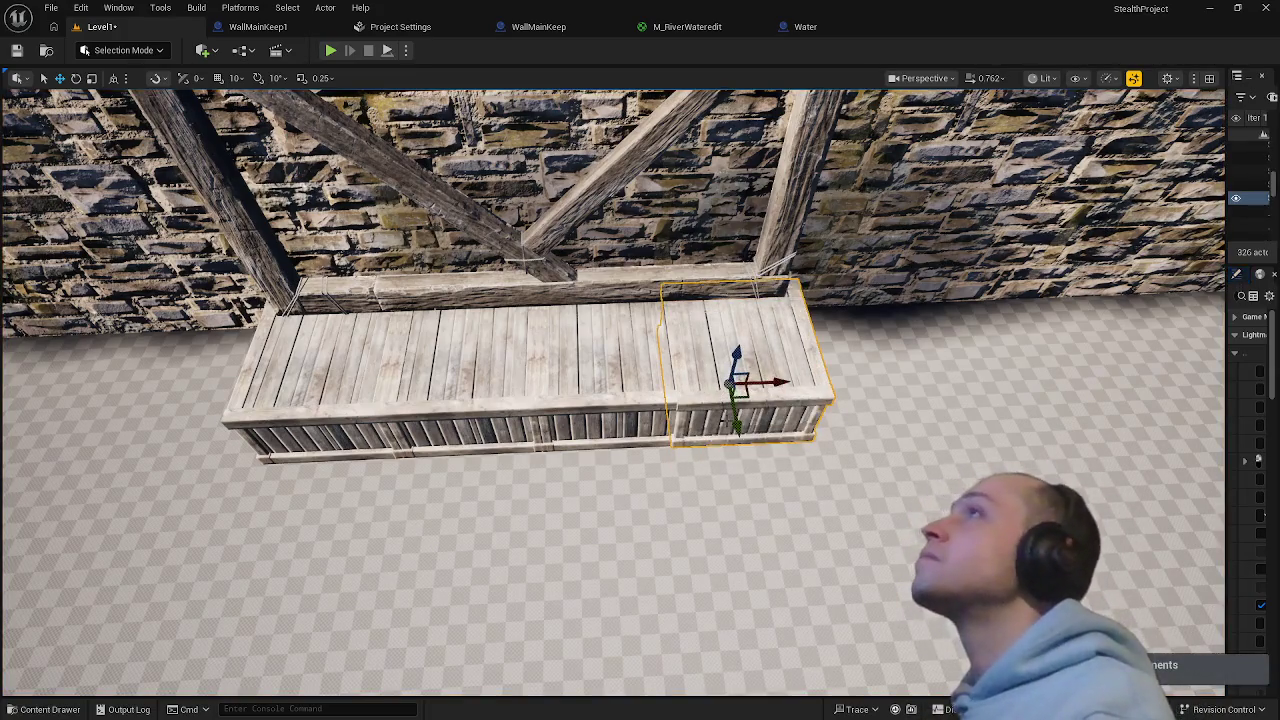
- Select the whole crate row and orbit around it to check alignment
left_click(612, 390, "ctrl")
left_click(480, 390, "ctrl")
left_click(372, 385, "ctrl")
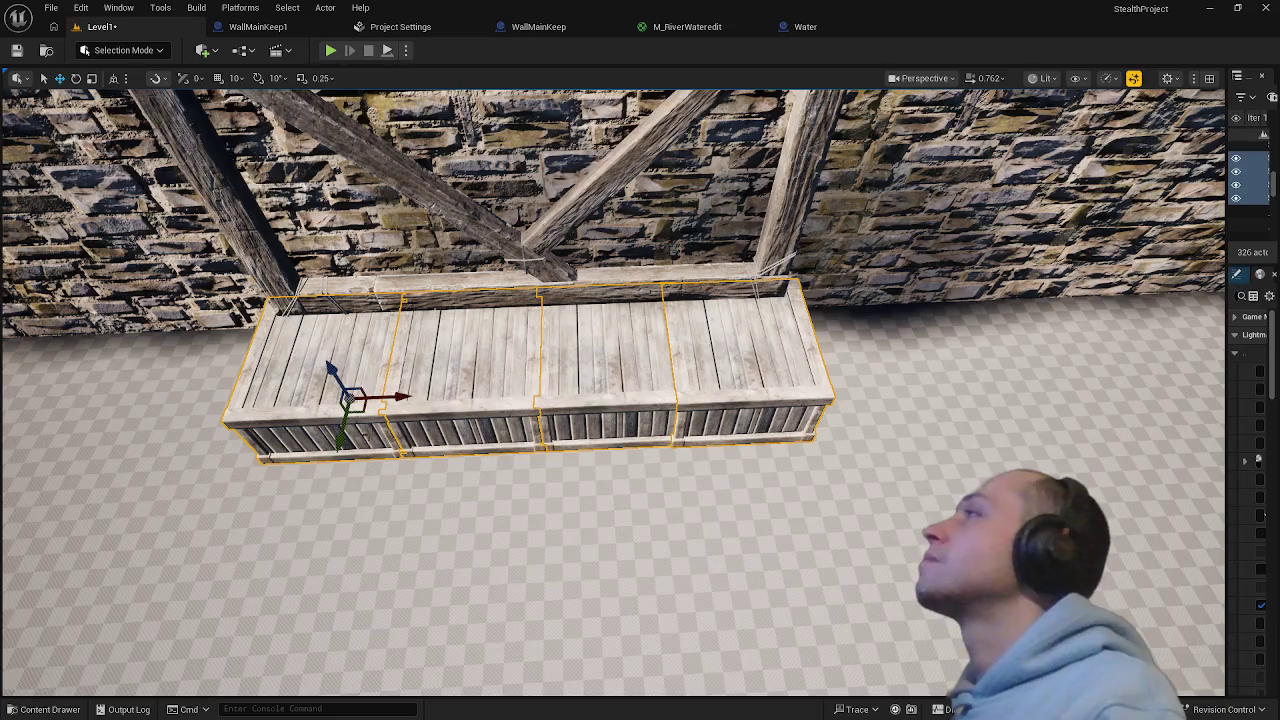
scroll(666, 543, "down", 3)
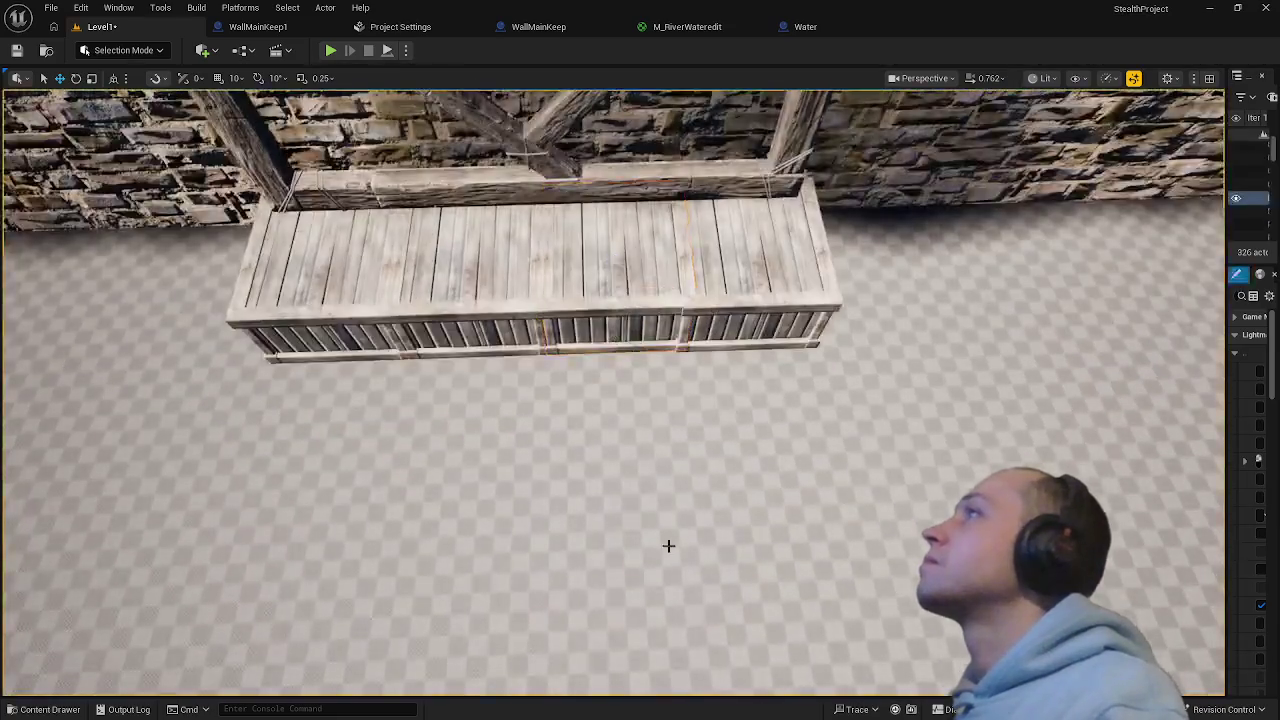
mouse_move(666, 543)
left_mouse_down()
mouse_move(666, 400)
mouse_move(668, 545)
left_mouse_up()
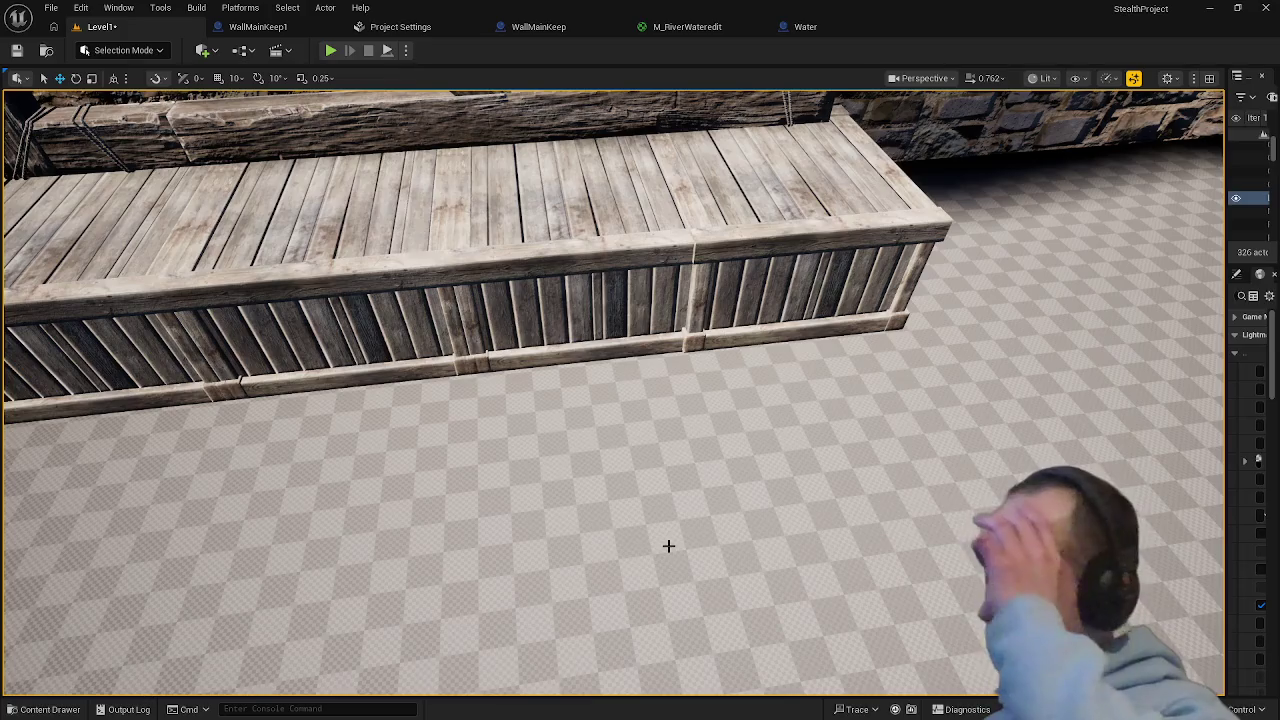
mouse_move(529, 495)
left_mouse_down()
mouse_move(662, 176)
mouse_move(477, 470)
left_mouse_up()
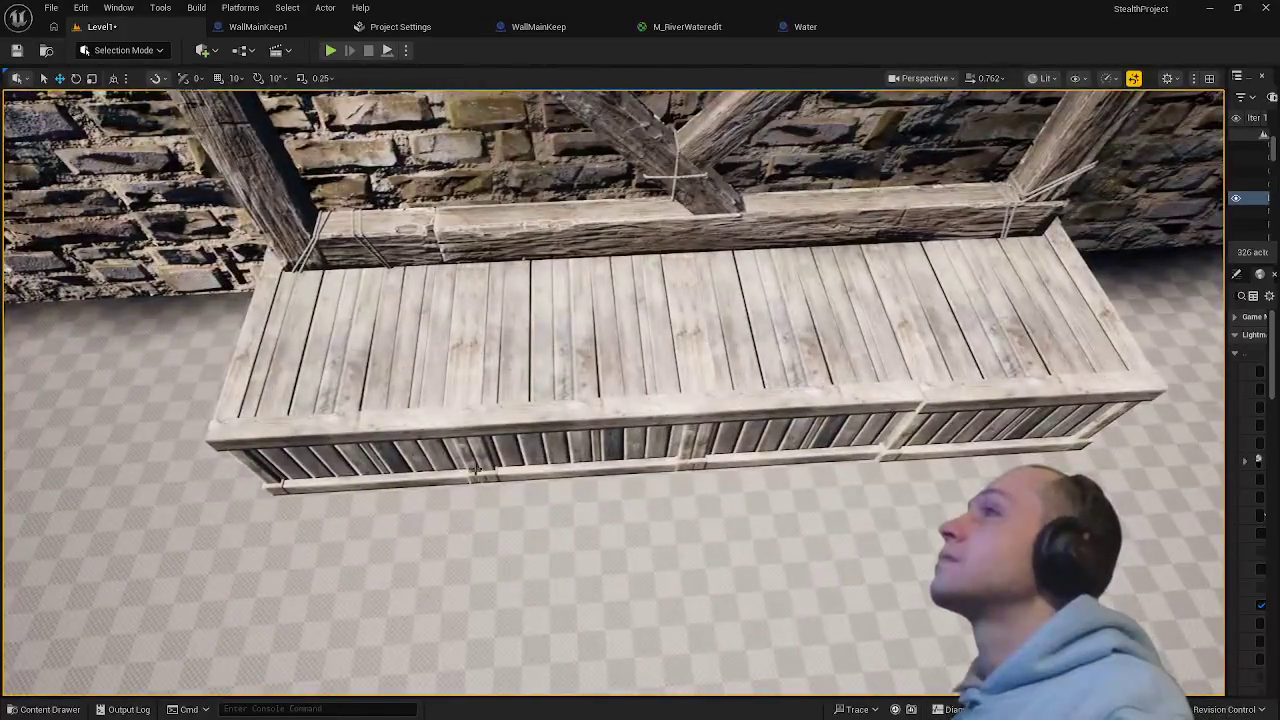
- Nudge the right crate segment slightly and open the FantasyBundle Meshes assets
left_click(426, 415)
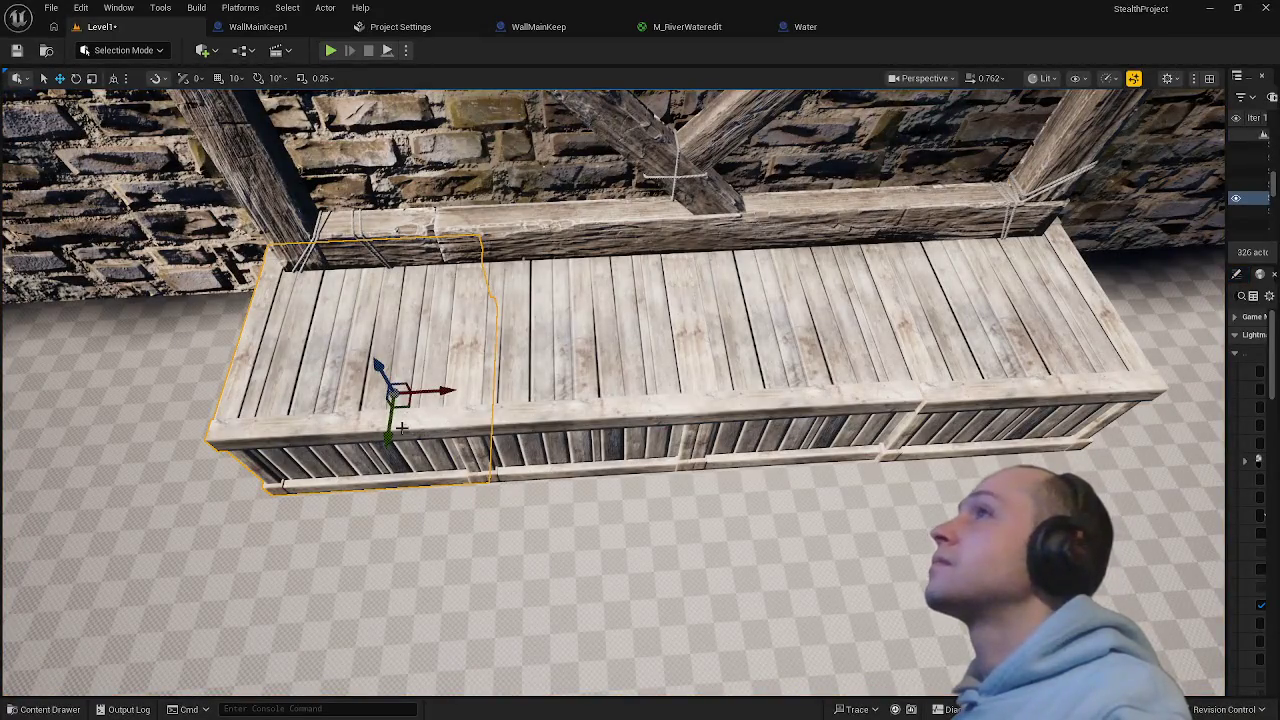
left_click(944, 403)
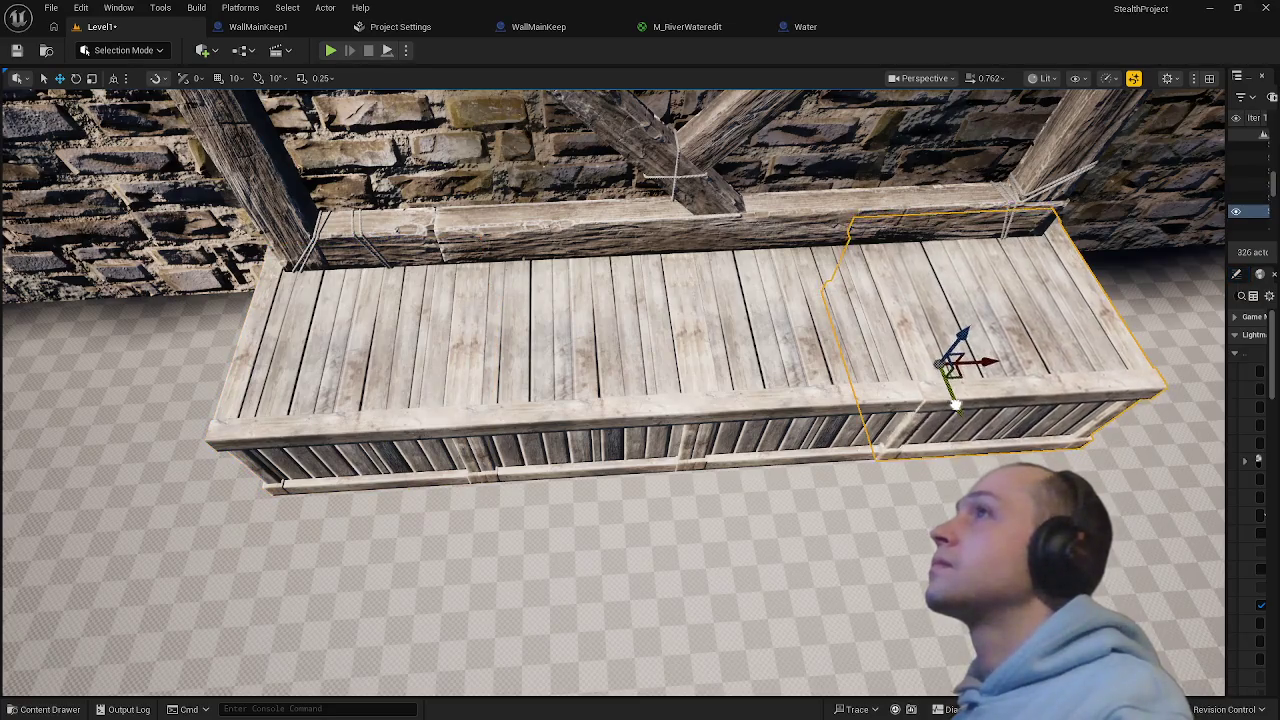
mouse_move(956, 404)
left_mouse_down()
mouse_move(900, 420)
mouse_move(940, 405)
mouse_move(925, 440)
mouse_move(950, 410)
mouse_move(929, 437)
left_mouse_up()
key("Escape")
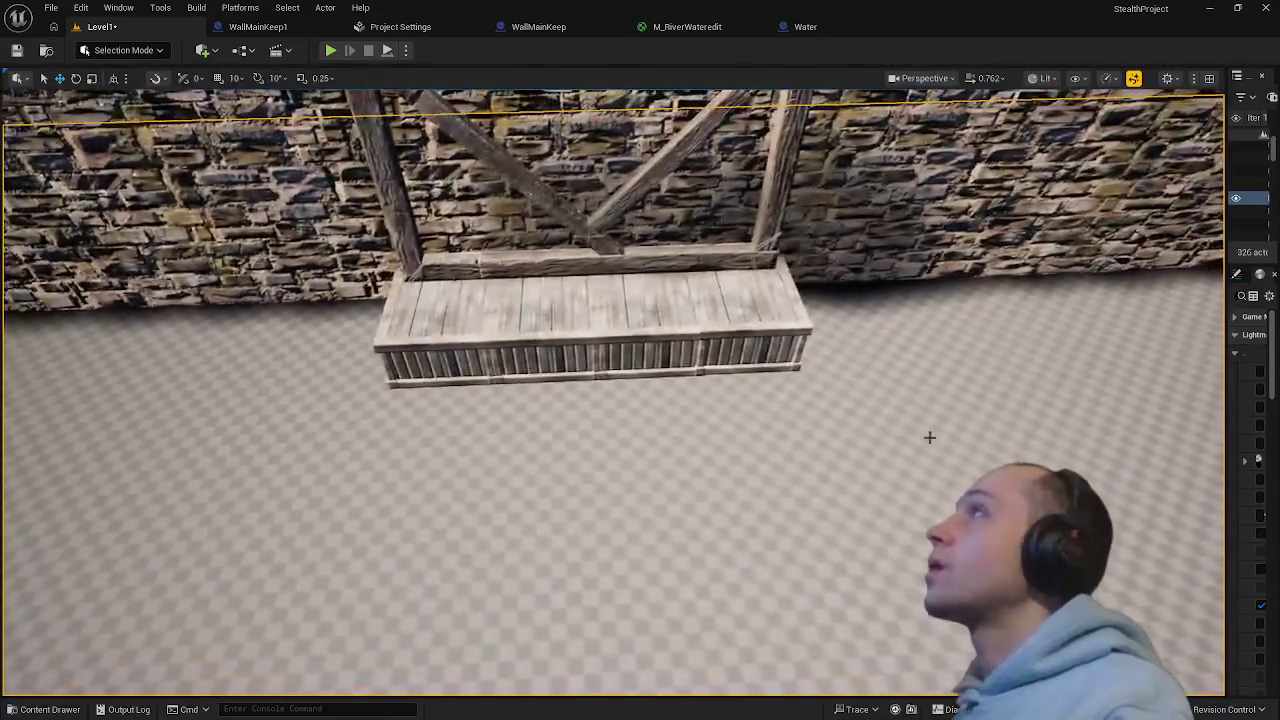
key("ctrl+space")
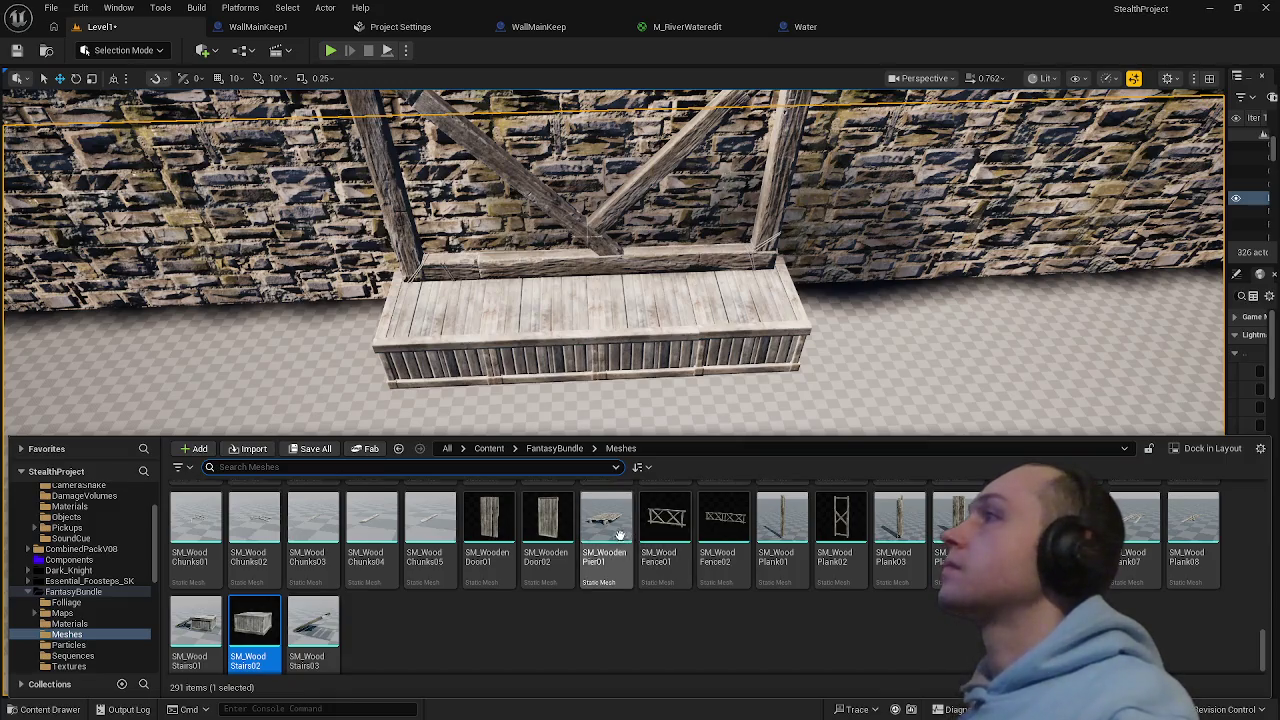
- Place SM_WoodenPier01 in the level and move the floor plank in front of the platform
mouse_move(606, 520)
left_mouse_down()
mouse_move(819, 466)
mouse_move(920, 494)
left_mouse_up()
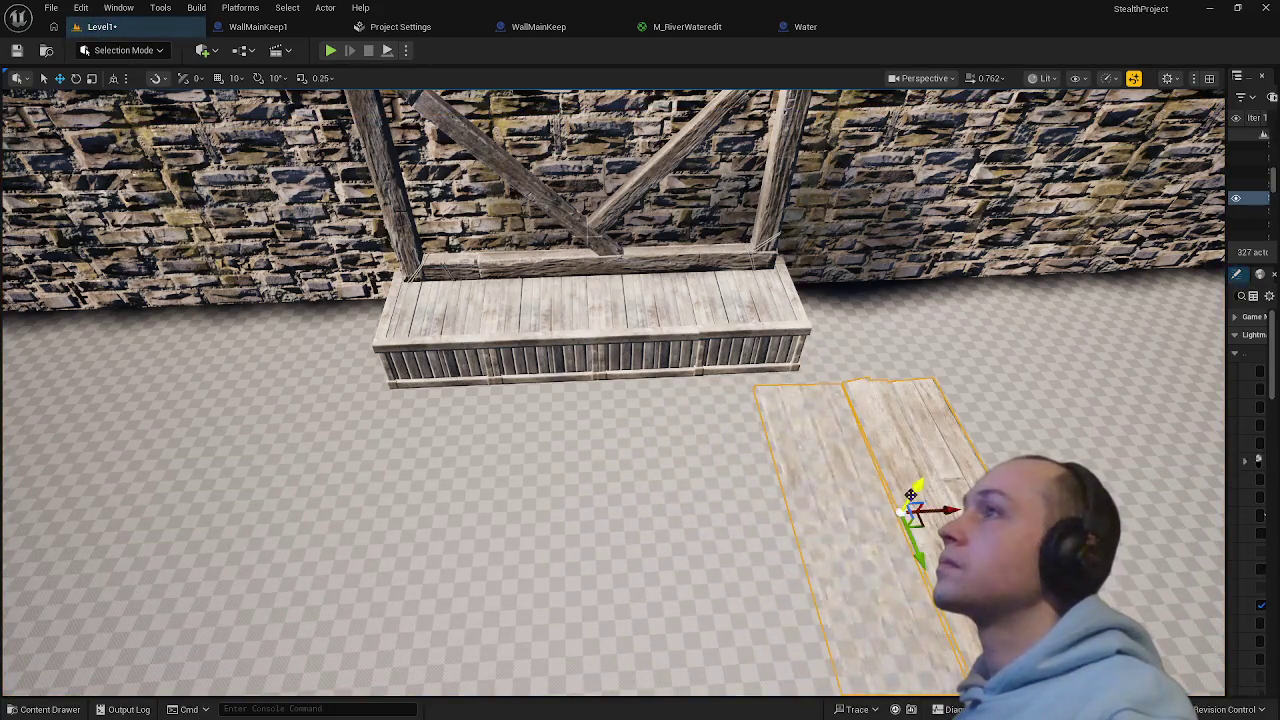
mouse_move(813, 512)
left_mouse_down()
mouse_move(848, 450)
mouse_move(950, 445)
mouse_move(860, 445)
mouse_move(886, 430)
left_mouse_up()
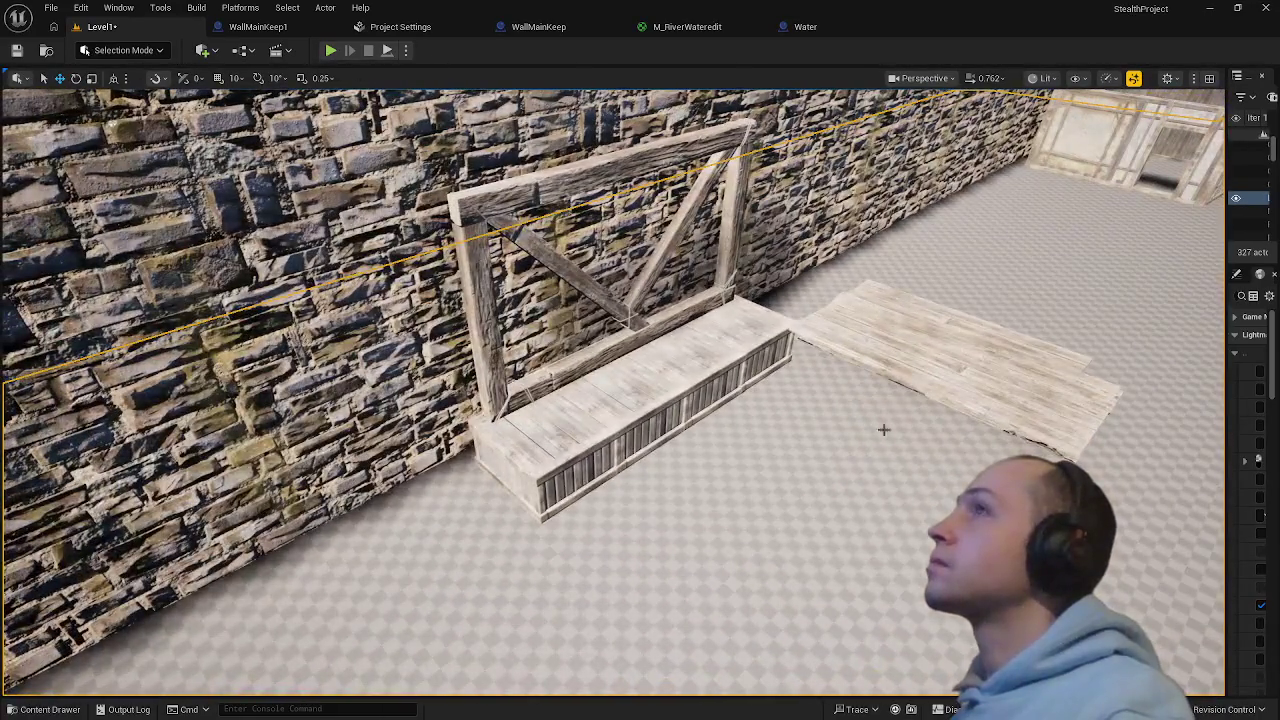
left_click(967, 336)
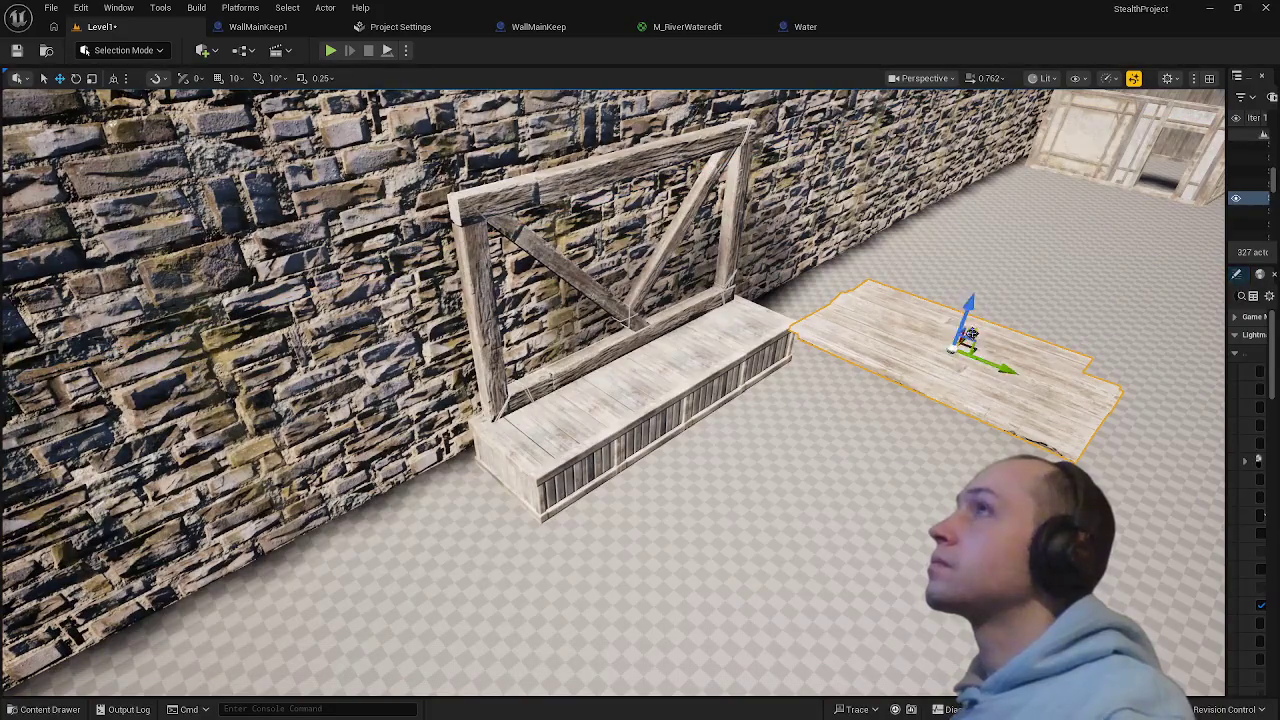
mouse_move(967, 336)
left_mouse_down()
mouse_move(905, 380)
mouse_move(775, 515)
mouse_move(765, 545)
mouse_move(600, 405)
mouse_move(600, 445)
mouse_move(600, 400)
mouse_move(600, 430)
mouse_move(570, 425)
mouse_move(570, 385)
left_mouse_up()
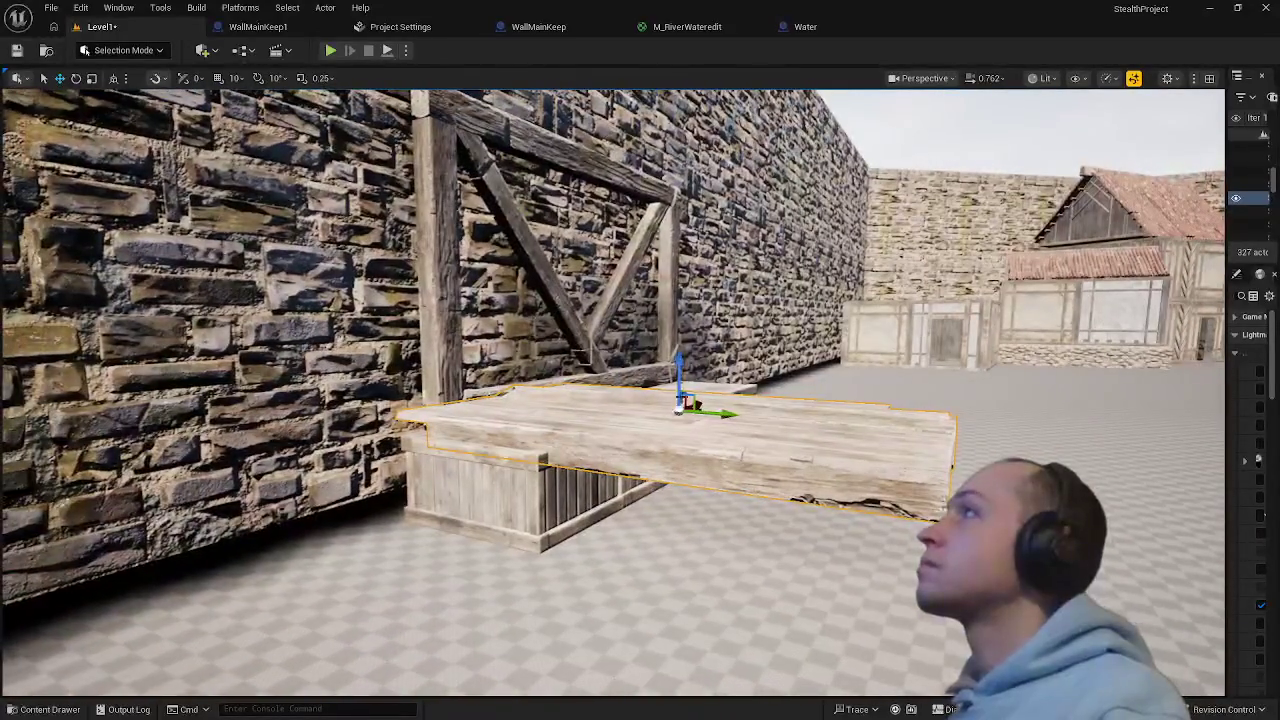
- Nudge the plank left until it butts against the platform, then frame it
right_click(683, 352)
key("Escape")
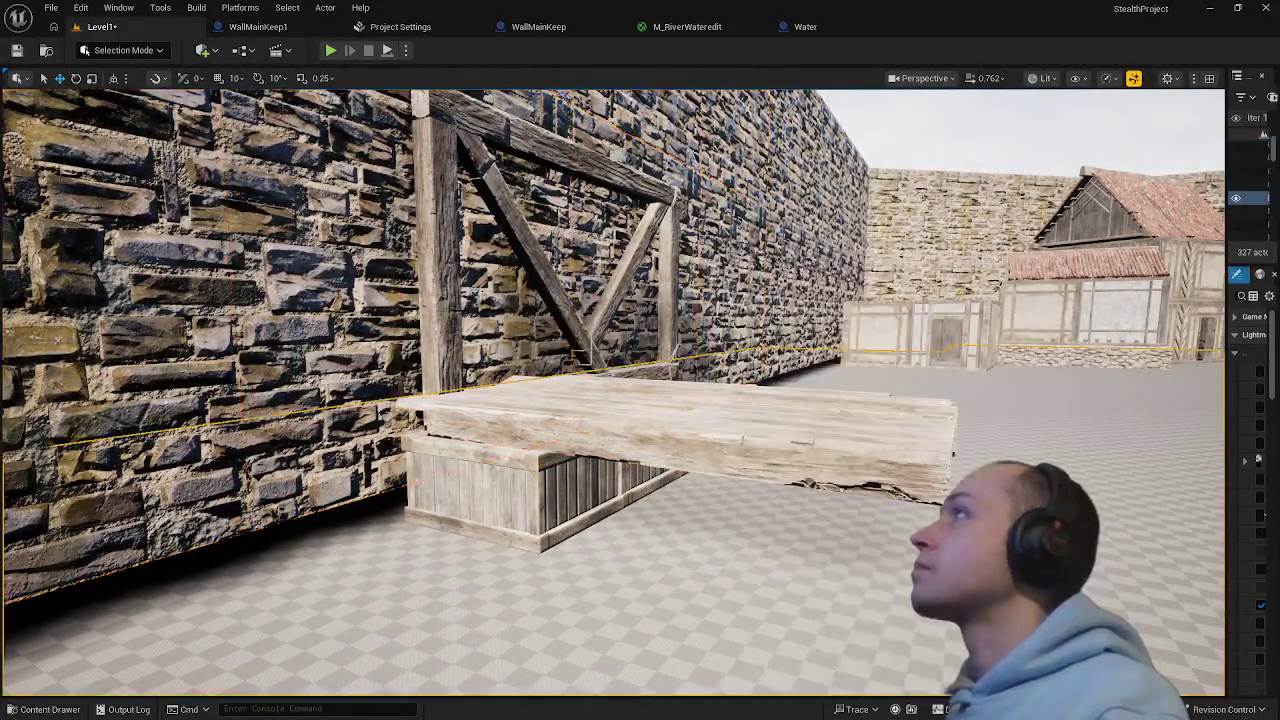
mouse_move(683, 352)
left_mouse_down()
mouse_move(683, 300)
mouse_move(683, 340)
left_mouse_up()
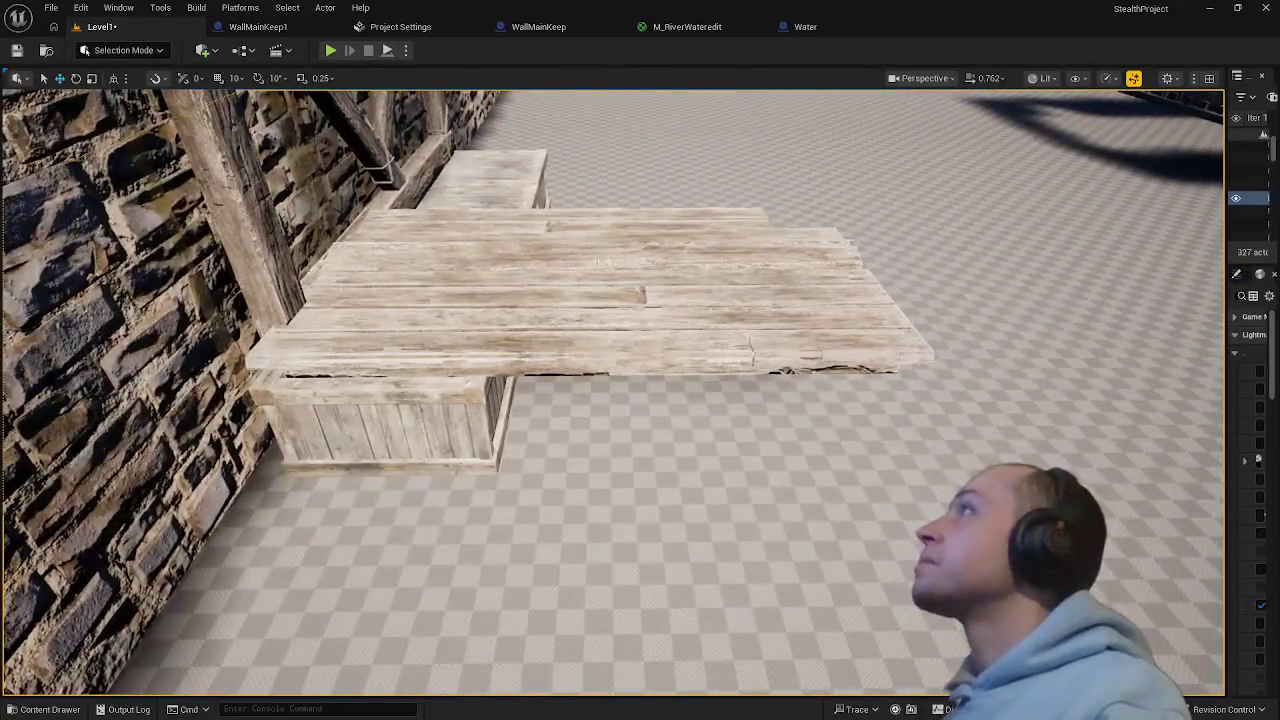
left_click(659, 311)
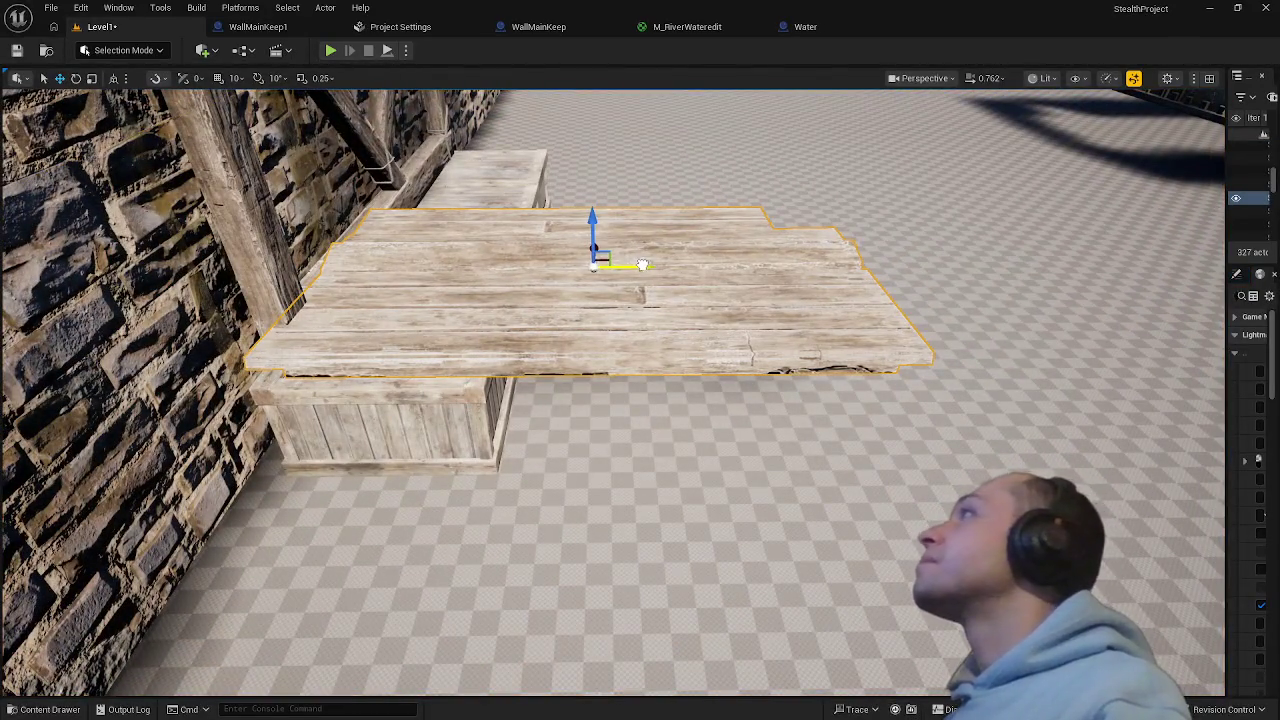
left_click_drag(642, 265, 636, 265)
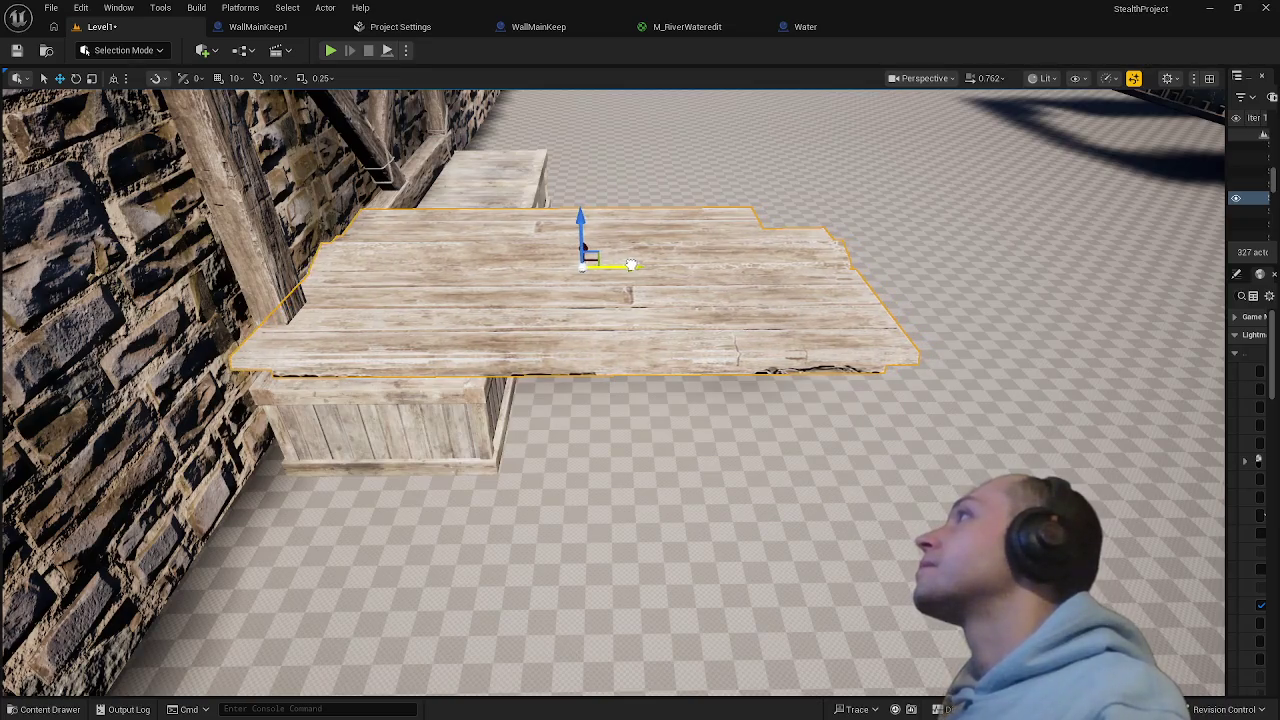
mouse_move(550, 374)
left_mouse_down()
mouse_move(495, 380)
mouse_move(470, 305)
left_mouse_up()
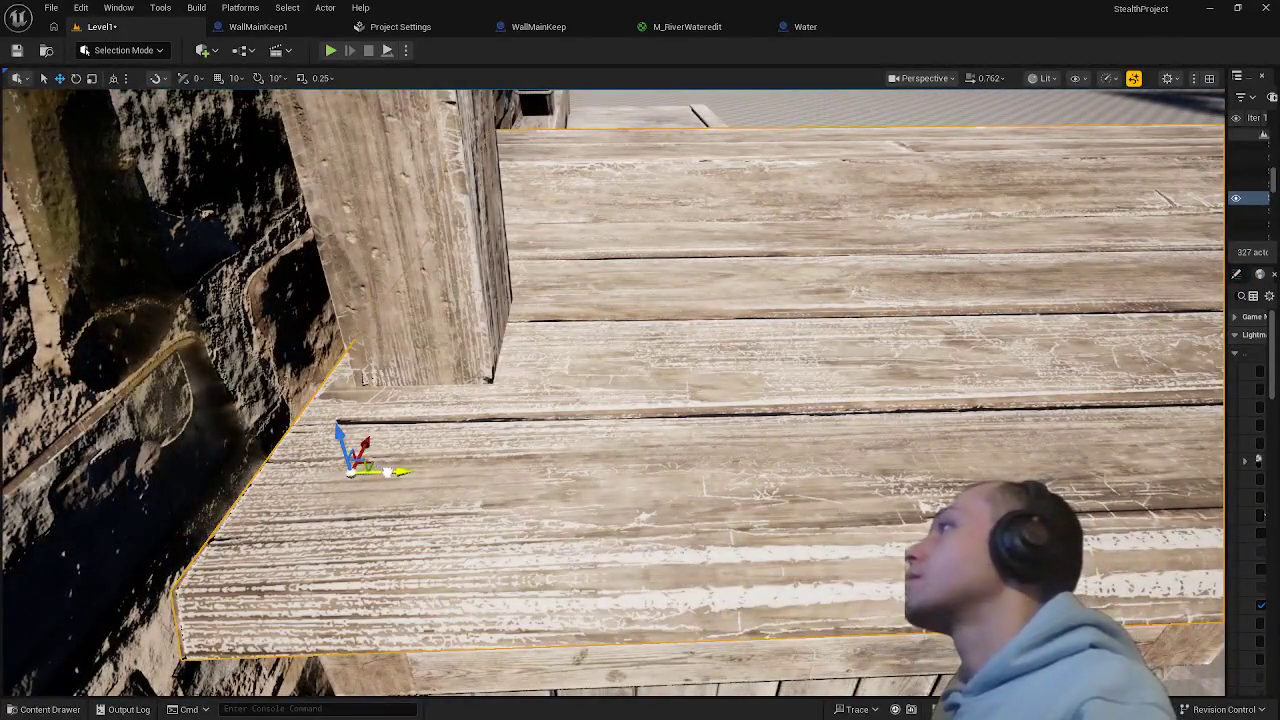
mouse_move(387, 472)
left_mouse_down()
mouse_move(335, 474)
mouse_move(362, 497)
left_mouse_up()
key("f")
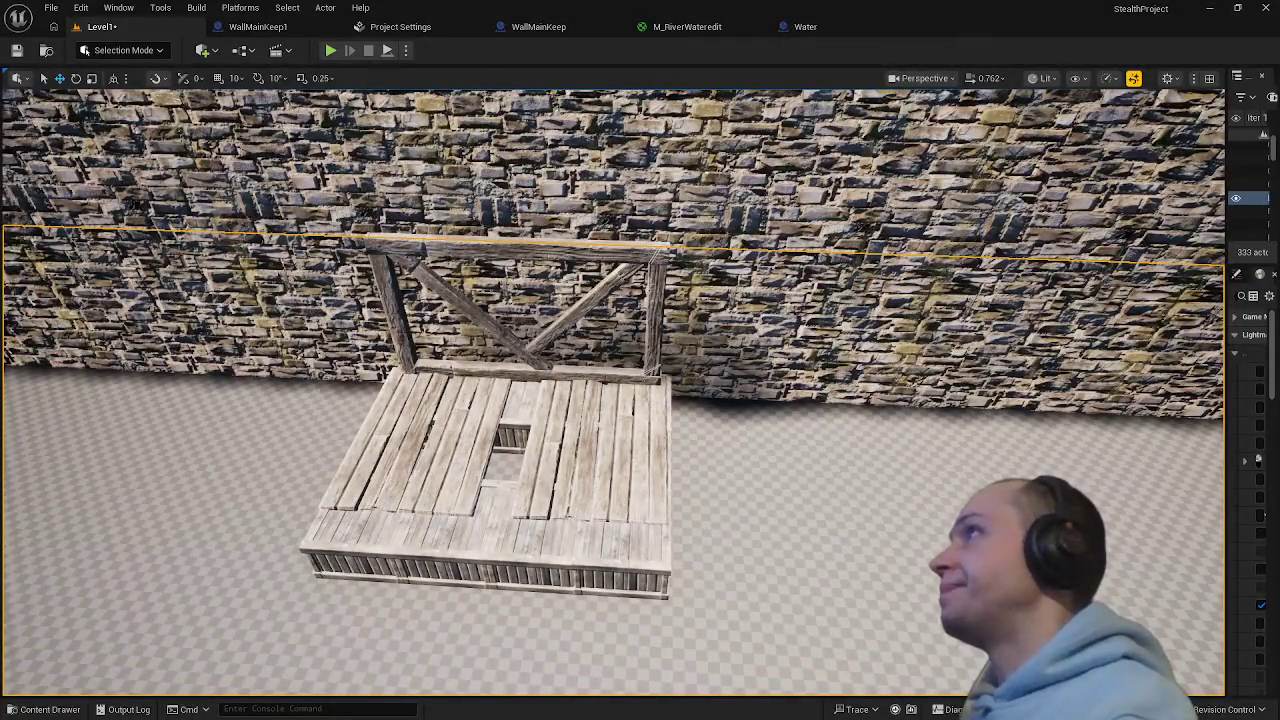
- Inspect the plank platform from several angles, selecting the front plank and side pieces
left_click_drag(640, 400, 500, 410)
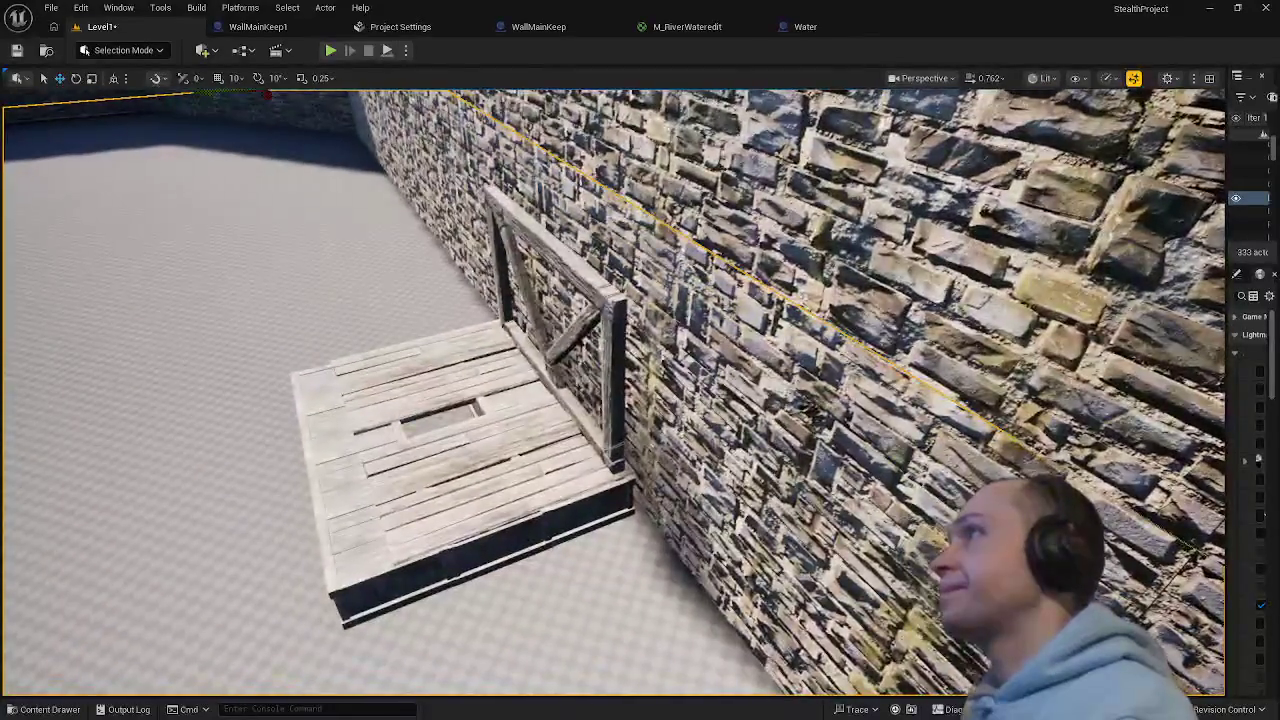
scroll(546, 507, "up", 6)
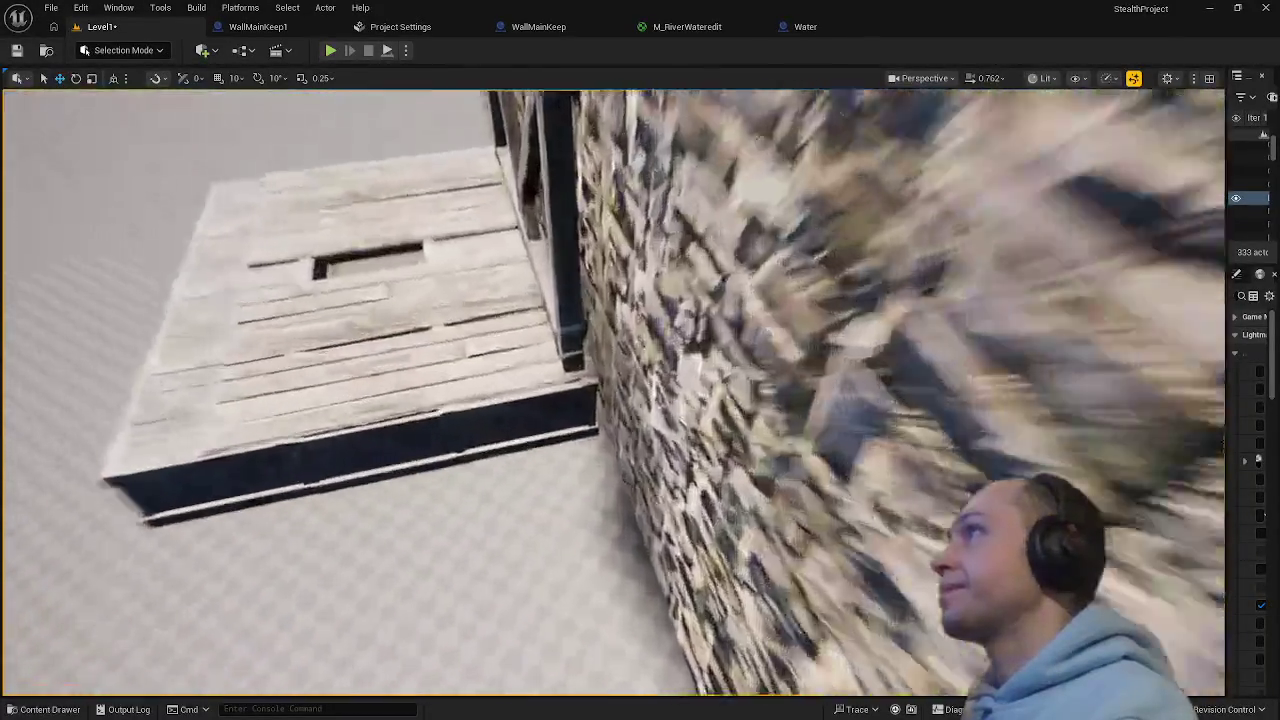
scroll(549, 477, "down", 6)
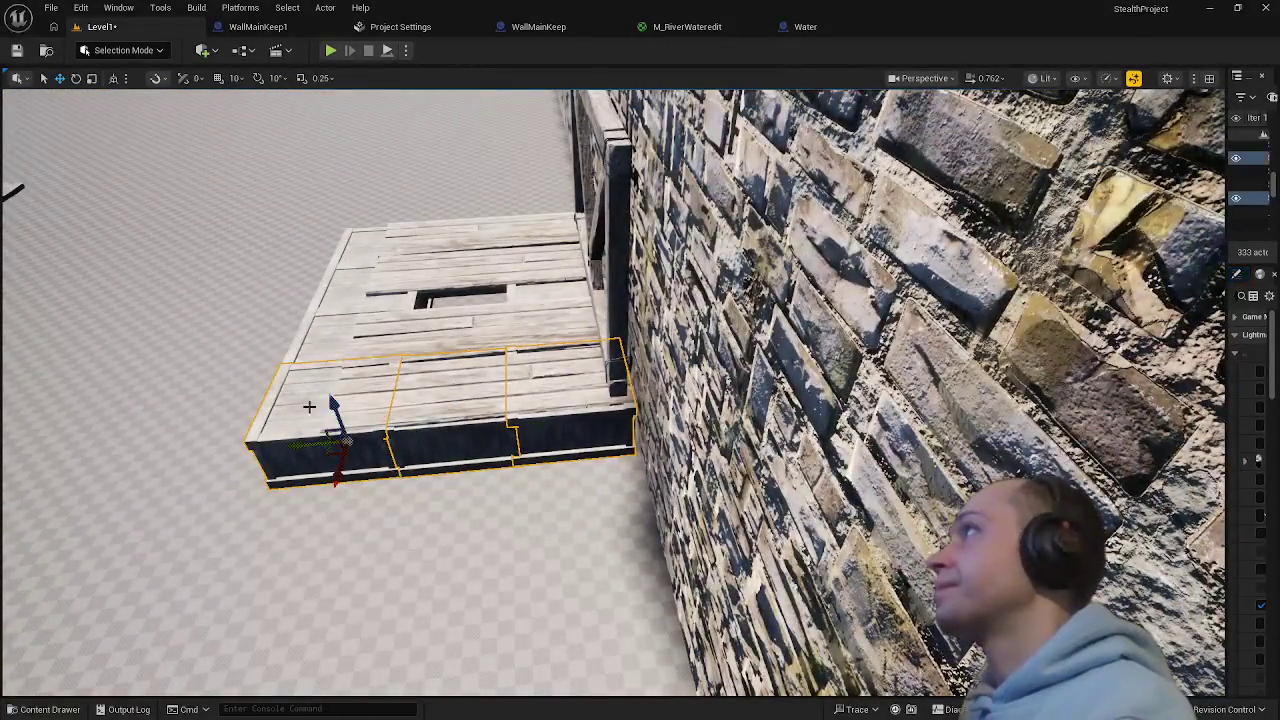
left_click(336, 287)
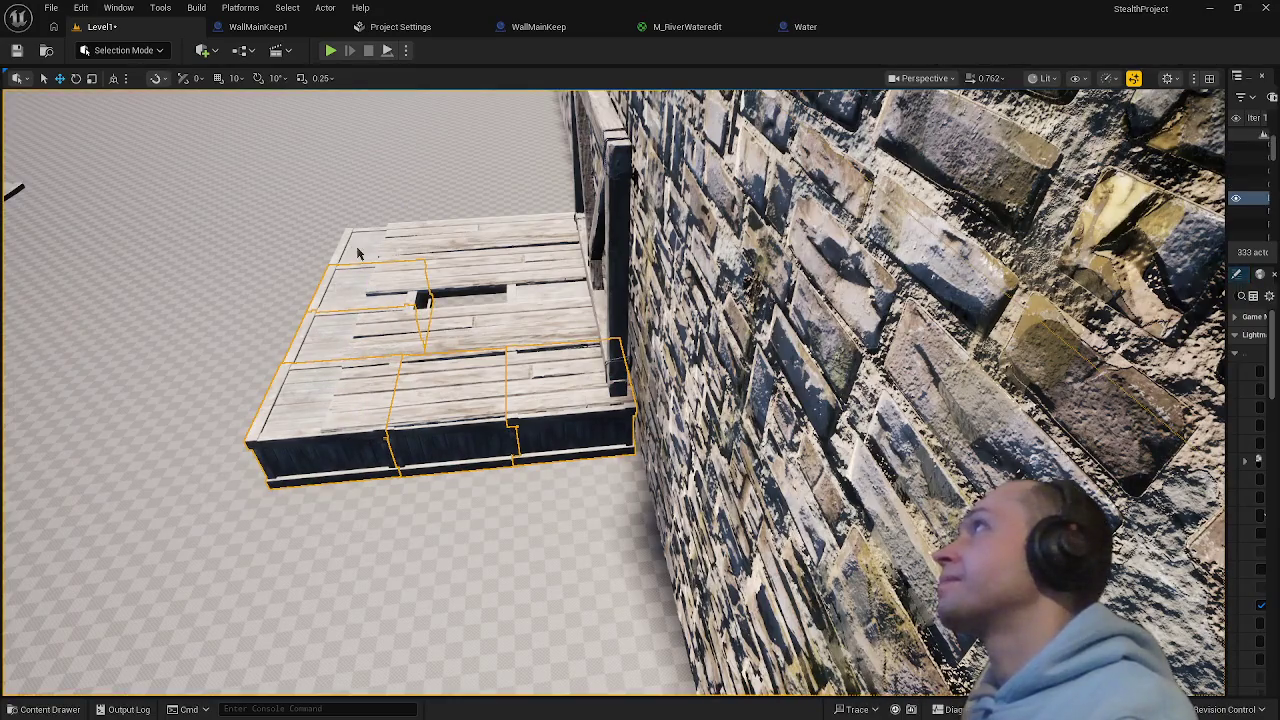
mouse_move(357, 252)
left_mouse_down()
mouse_move(395, 350)
mouse_move(363, 380)
mouse_move(353, 451)
left_mouse_up()
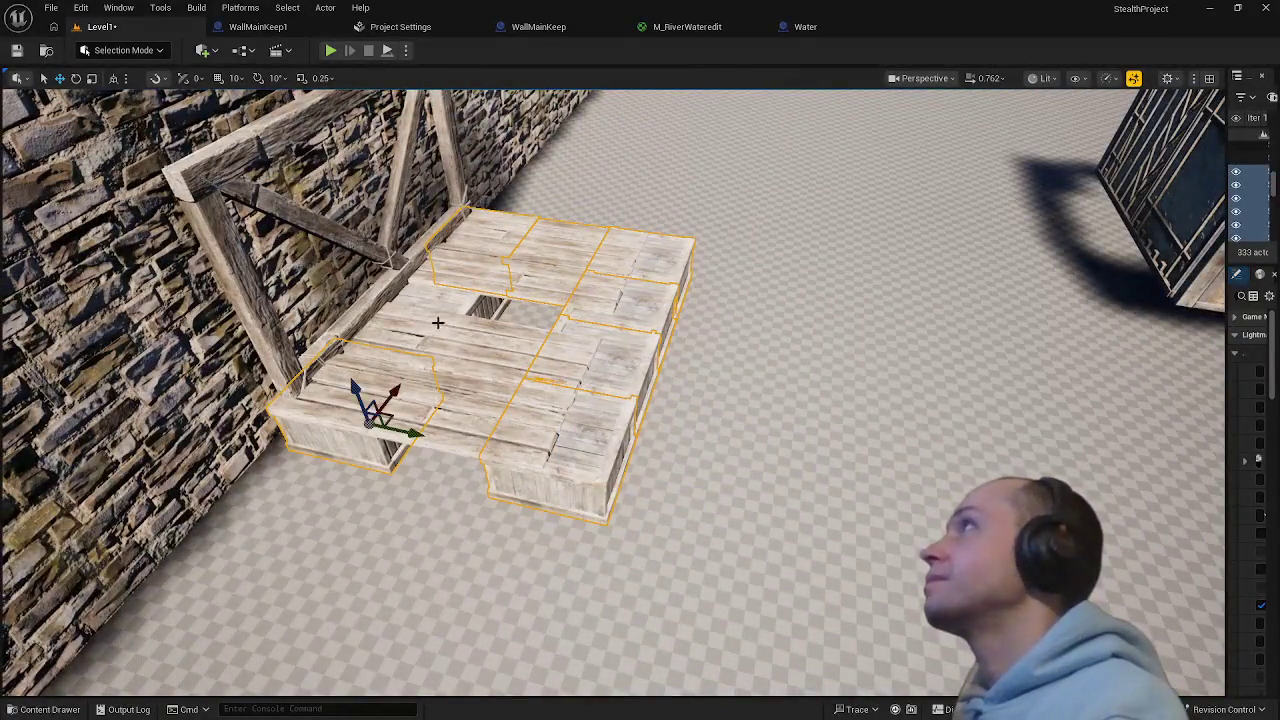
mouse_move(447, 303)
left_mouse_down()
mouse_move(428, 338)
mouse_move(420, 330)
mouse_move(510, 300)
mouse_move(499, 297)
mouse_move(565, 218)
mouse_move(592, 228)
mouse_move(577, 225)
left_mouse_up()
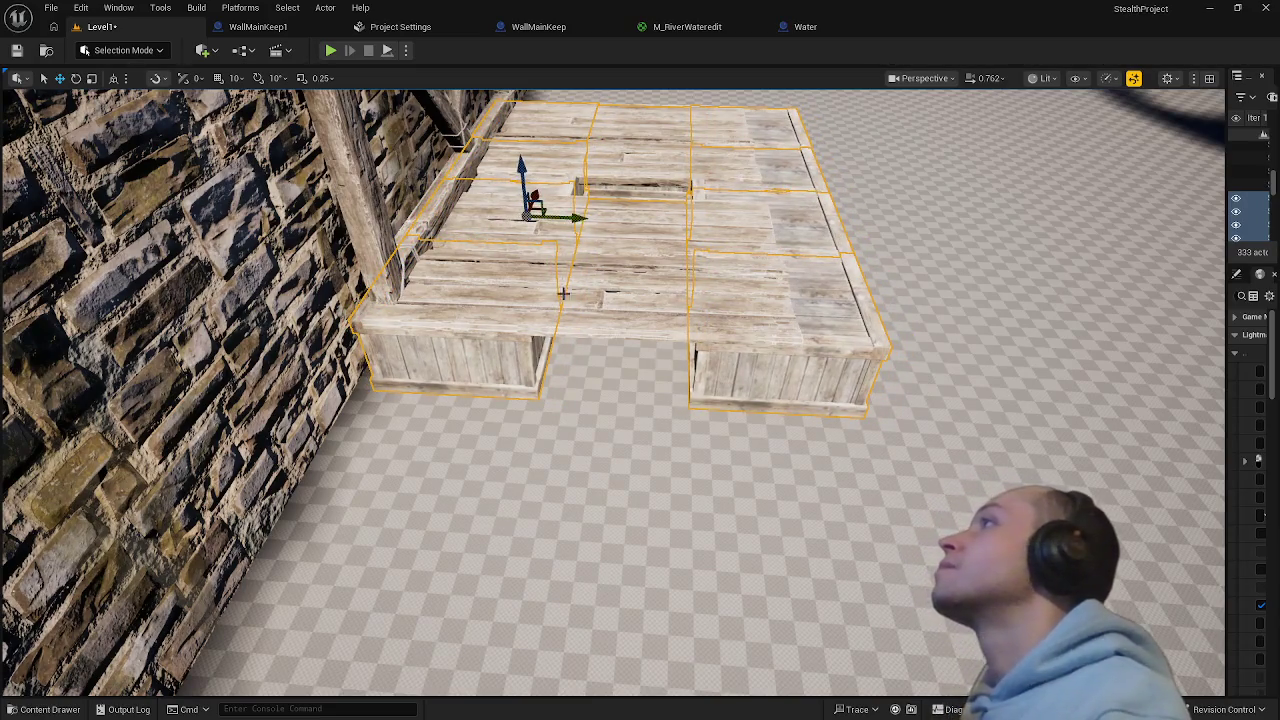
mouse_move(563, 293)
left_mouse_down()
mouse_move(555, 200)
mouse_move(503, 472)
left_mouse_up()
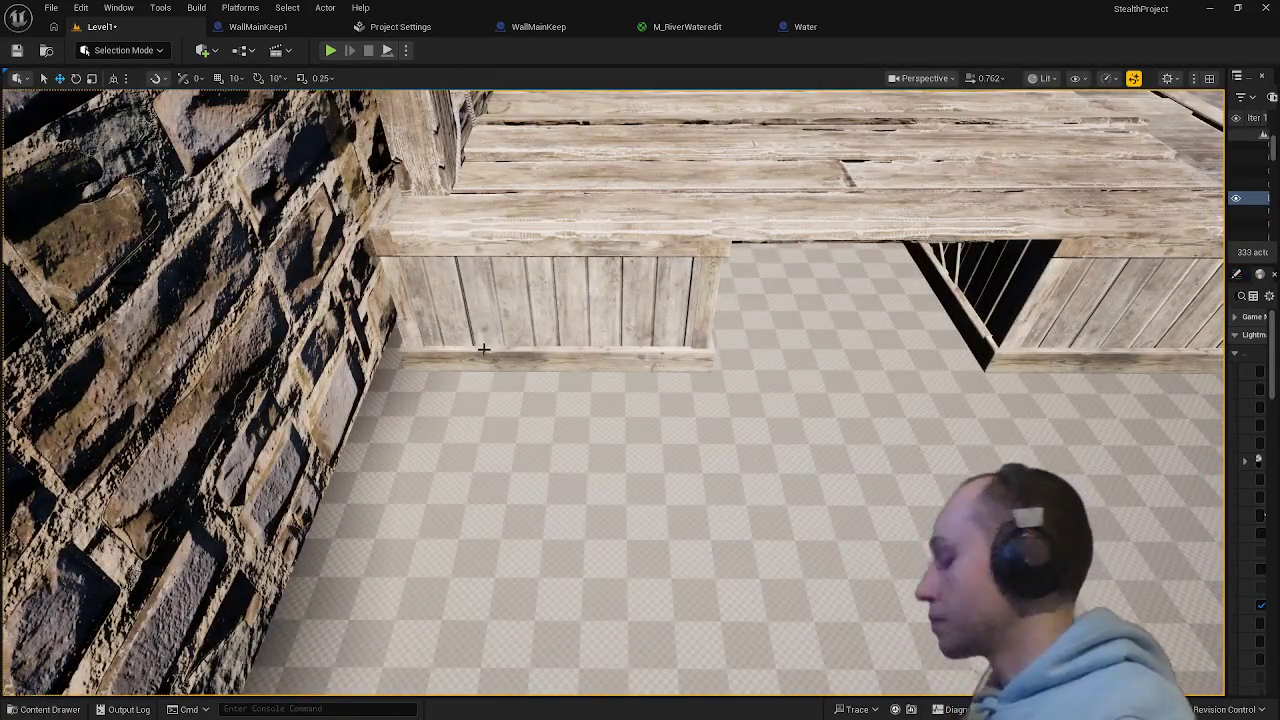
left_click(483, 349)
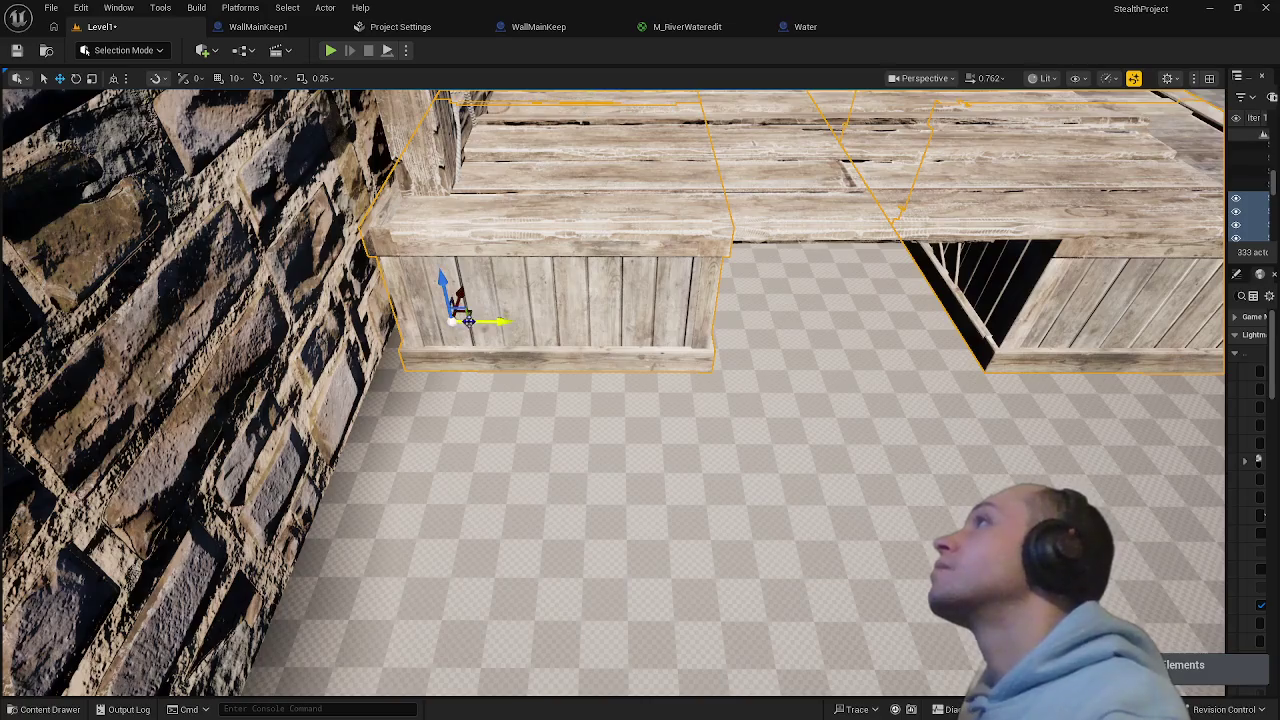
left_click(480, 343)
mouse_move(531, 403)
left_mouse_down()
mouse_move(600, 380)
mouse_move(531, 403)
left_mouse_up()
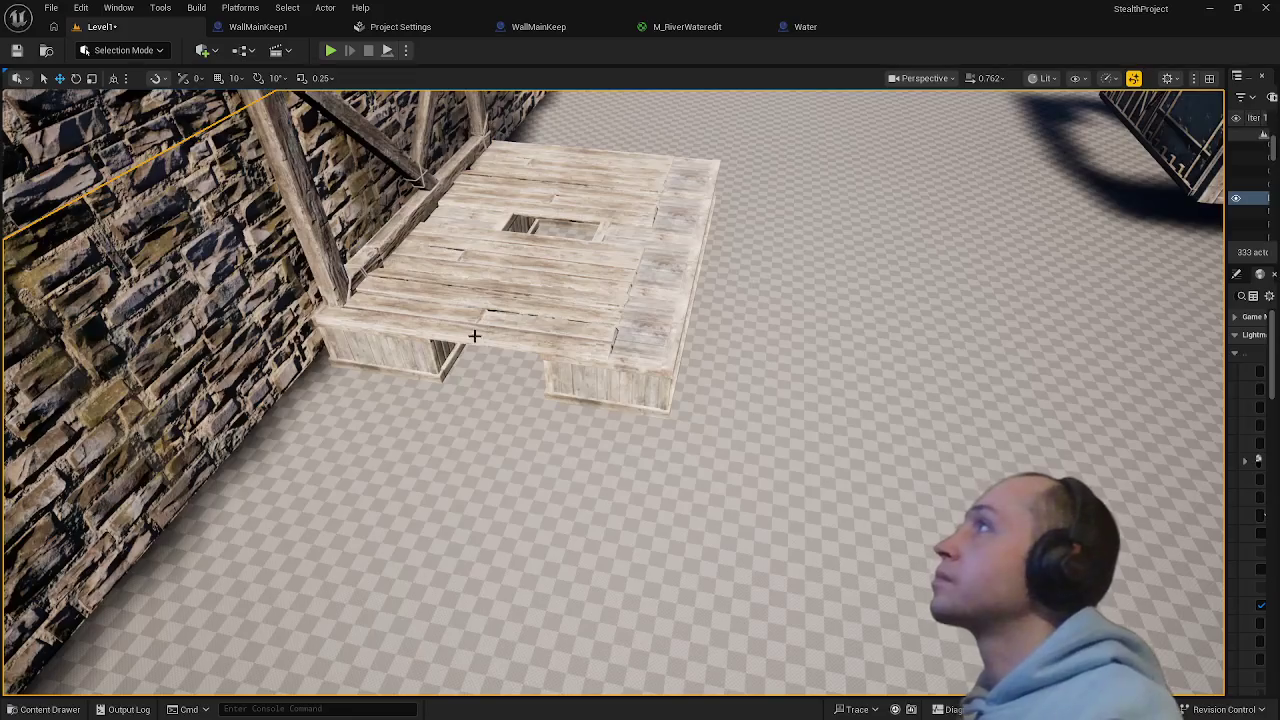
- Slide the two plank pieces right so the boards line up flush
left_click(460, 290)
left_click(530, 192, "ctrl")
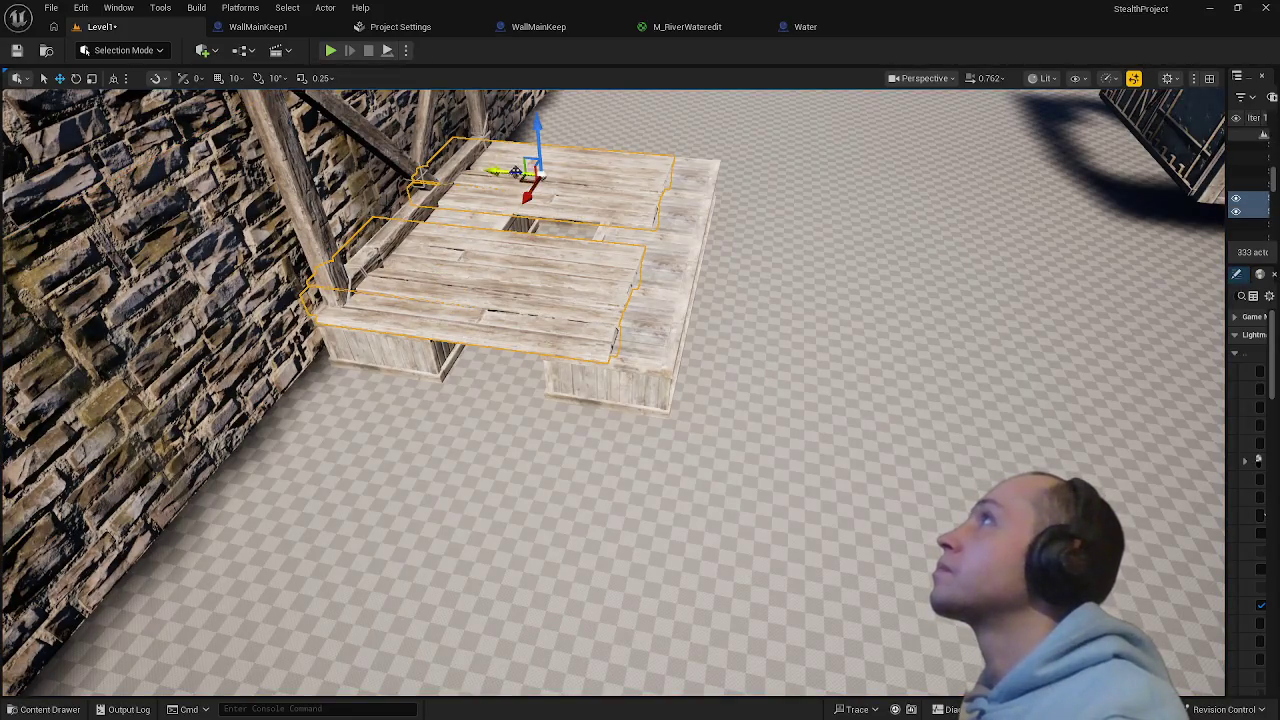
left_click_drag(502, 170, 523, 178)
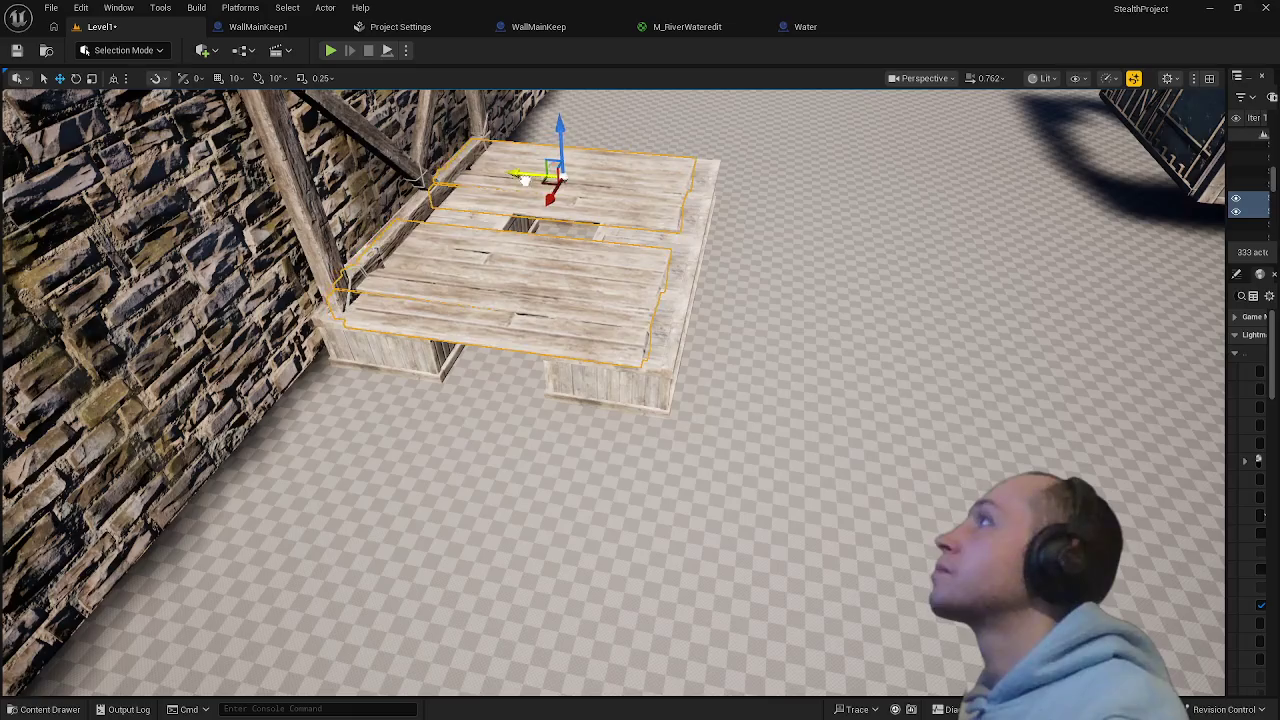
left_click_drag(586, 301, 576, 245)
mouse_move(735, 405)
left_mouse_down()
mouse_move(725, 445)
mouse_move(735, 405)
left_mouse_up()
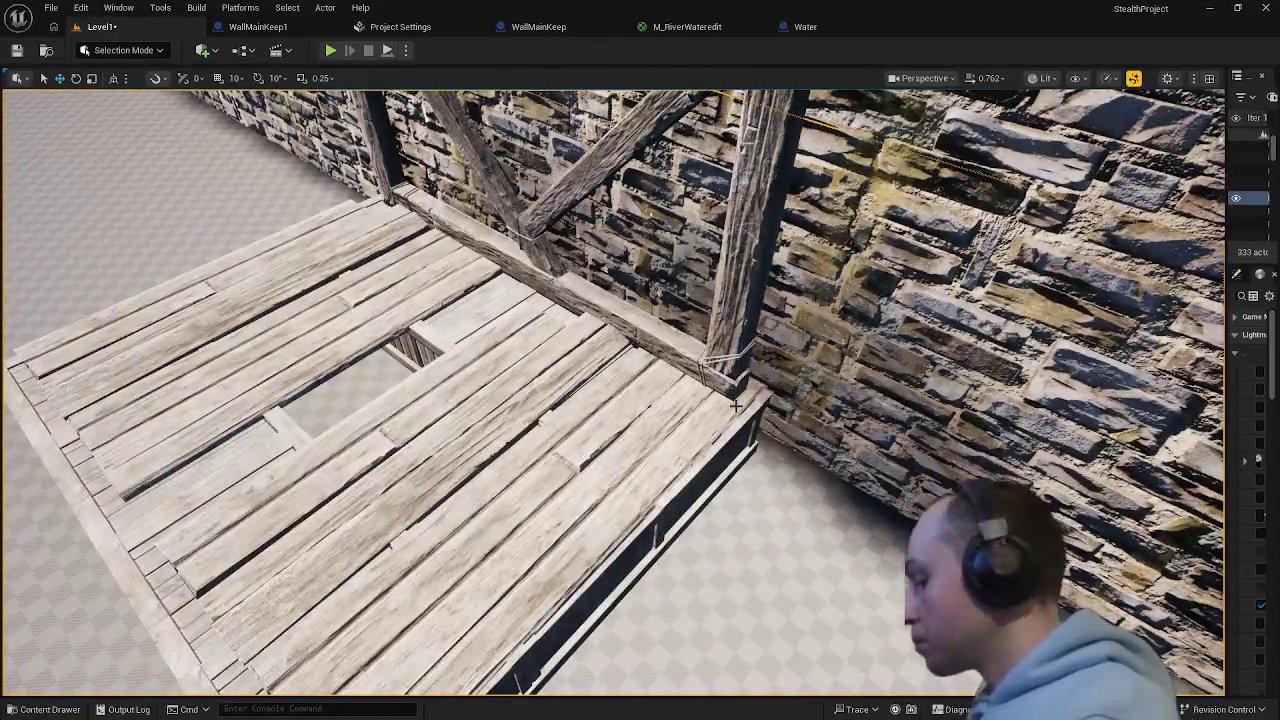
- Shift the large floor plank sideways and rotate the pieces beside the hole 180 degrees
left_click(508, 432)
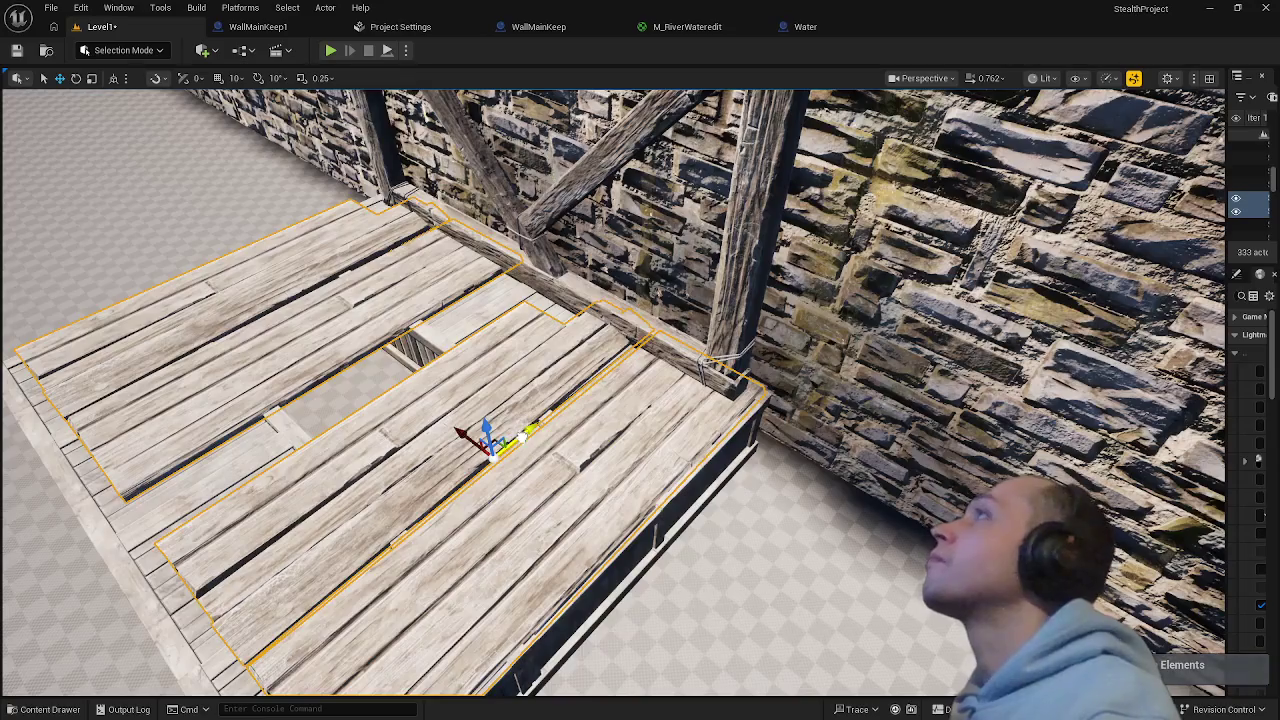
mouse_move(522, 437)
left_mouse_down()
mouse_move(510, 447)
mouse_move(460, 390)
mouse_move(439, 321)
left_mouse_up()
left_click(478, 460)
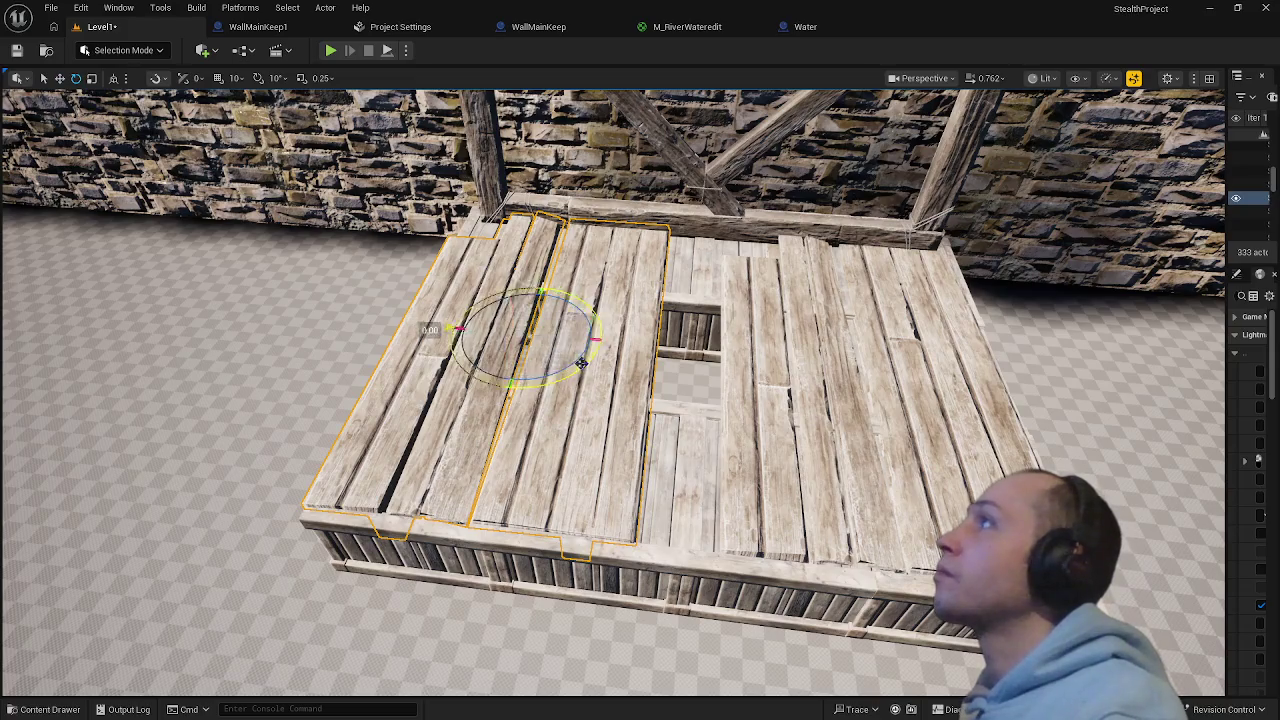
left_click_drag(582, 364, 598, 347)
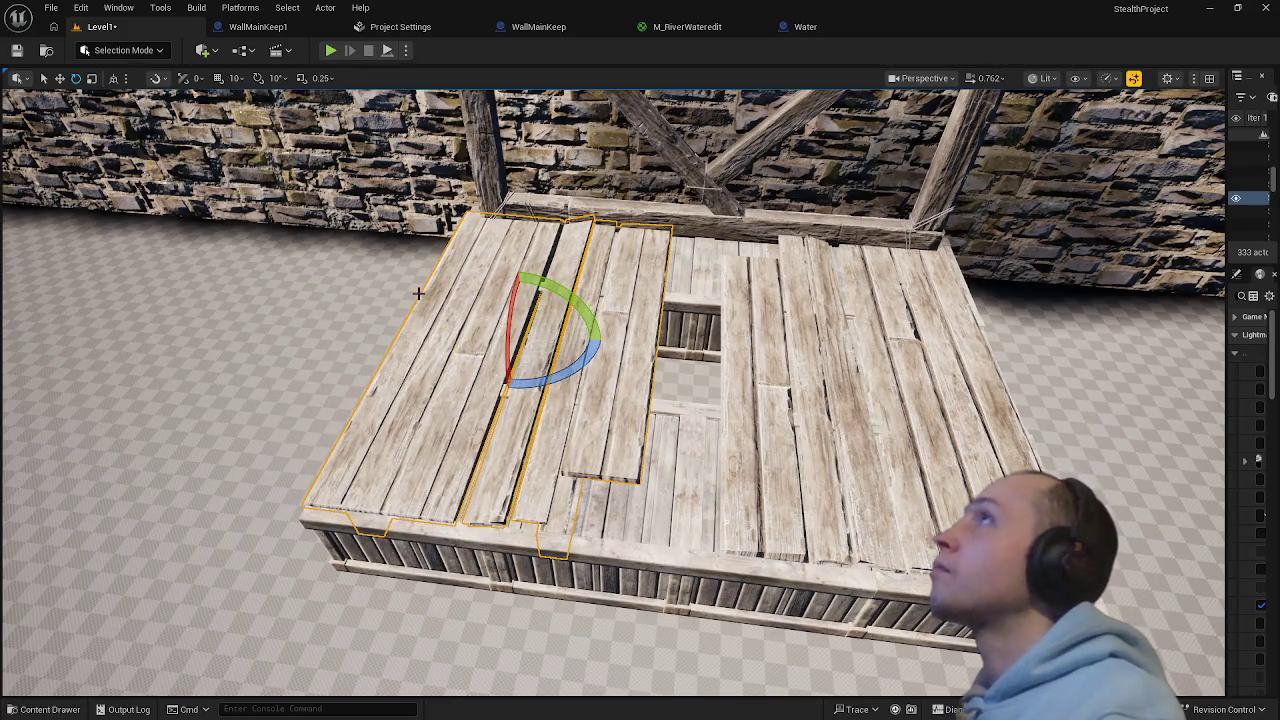
- Fly to an overhead view of the plank floor and select a plank piece for scaling
key("w")
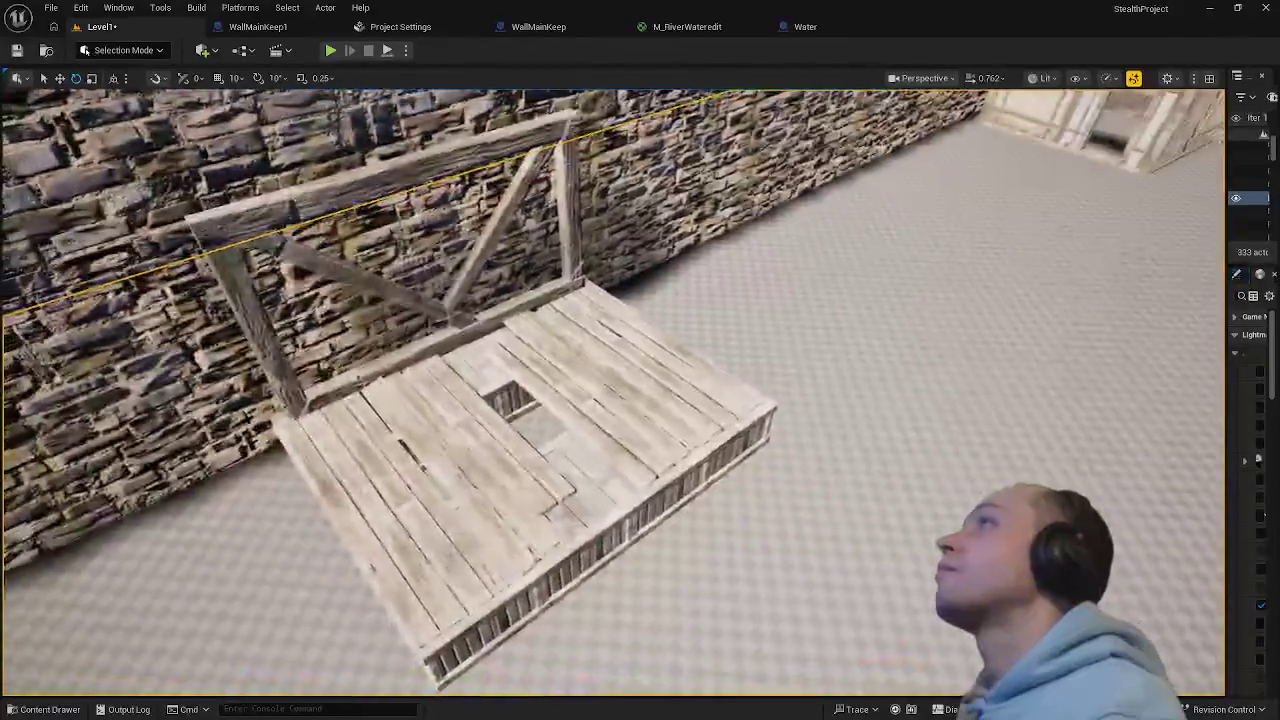
key("s")
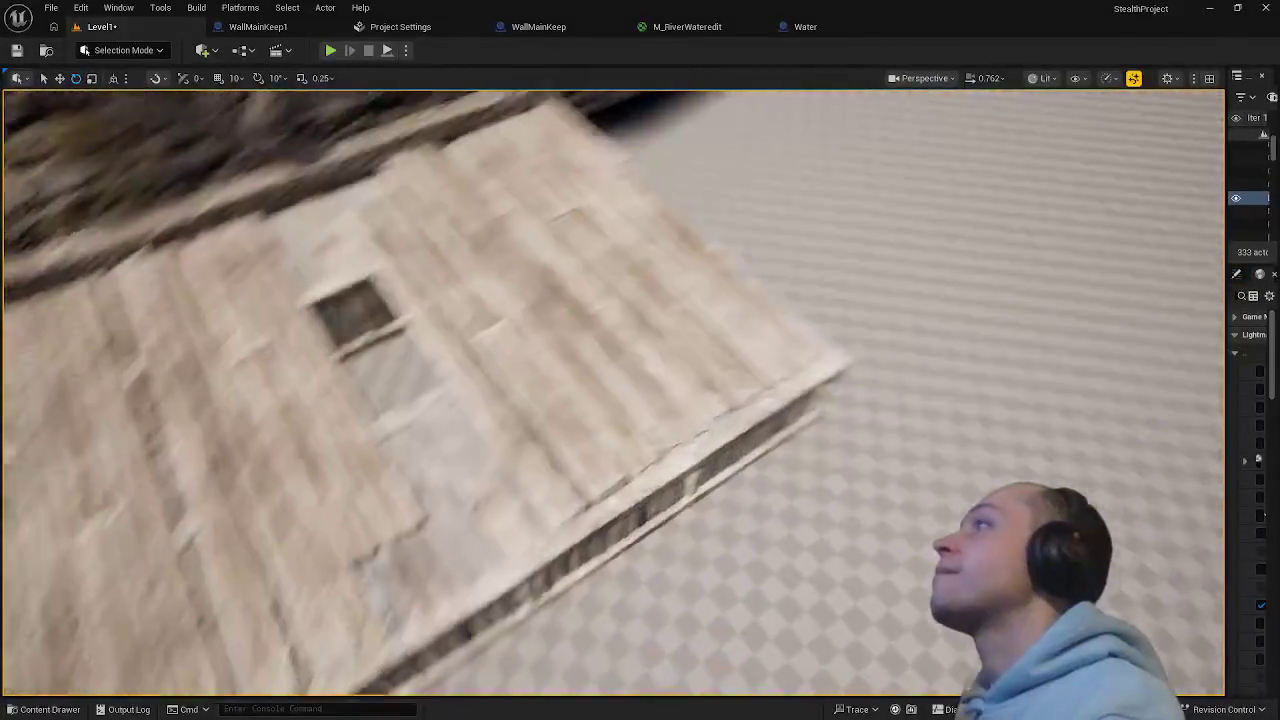
key("s")
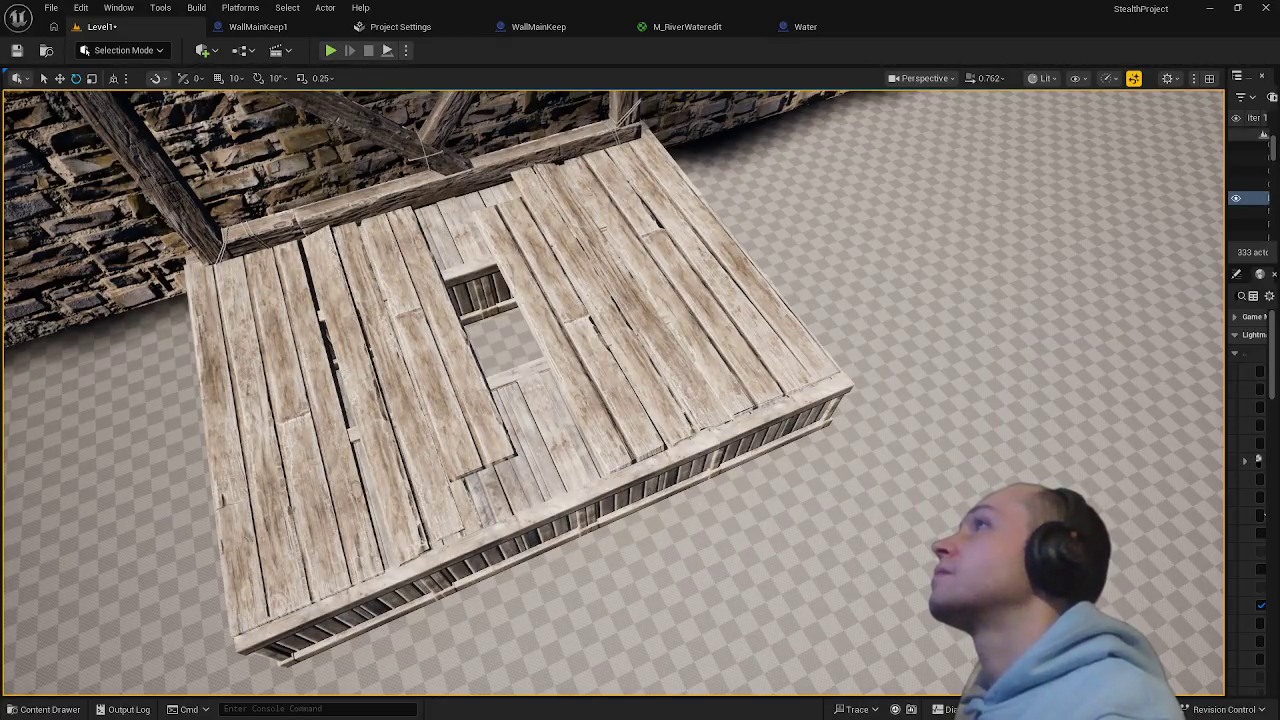
left_click(541, 234)
key("r")
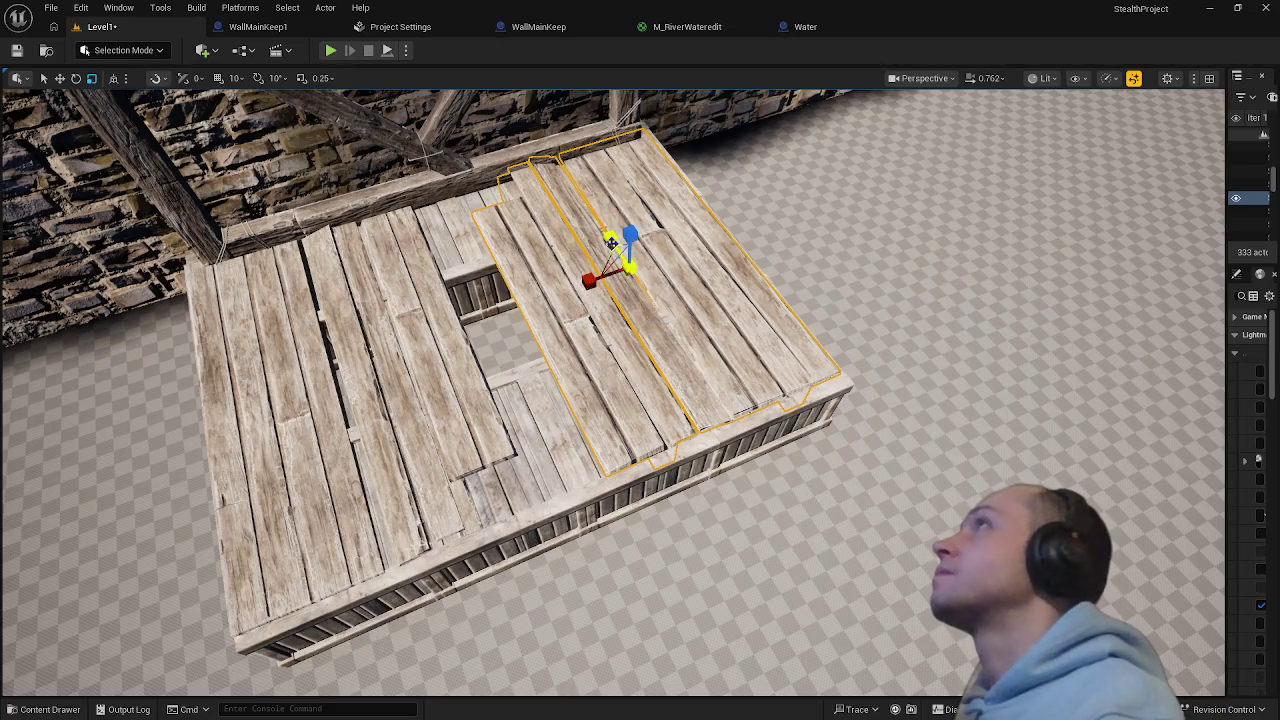
- Stretch the plank piece larger toward the front of the wooden floor
left_click_drag(620, 250, 650, 268)
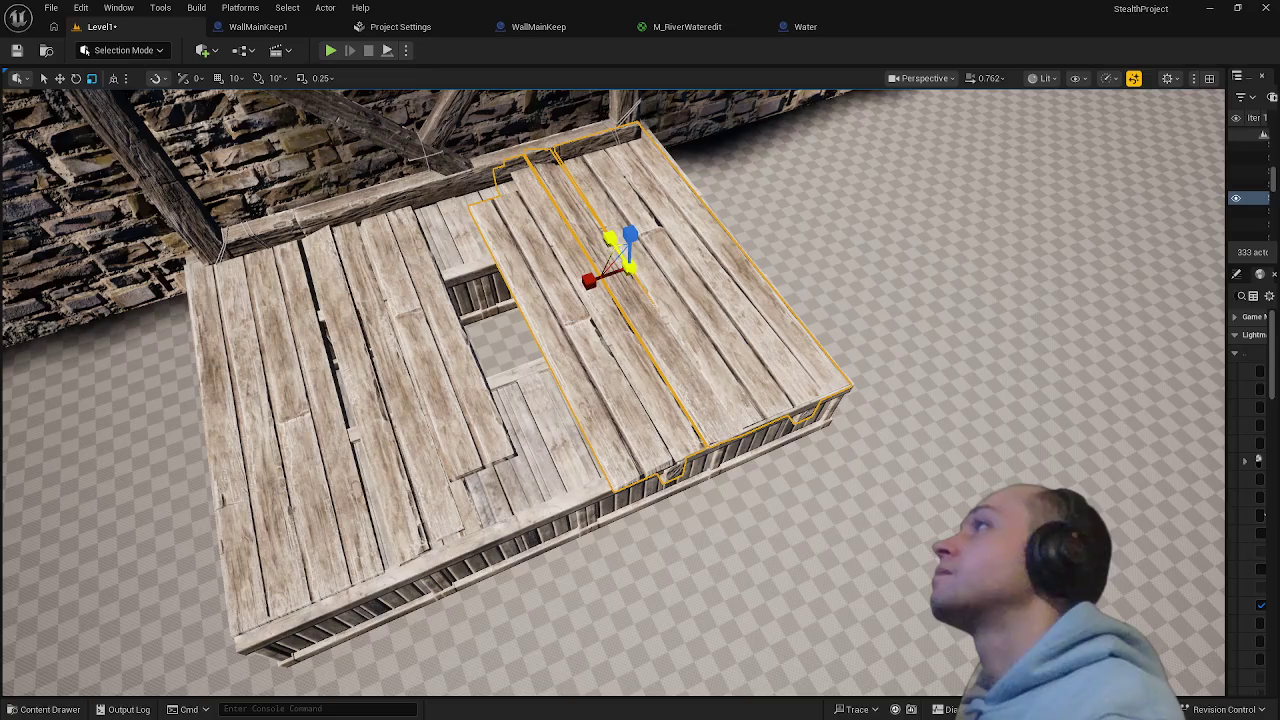
scroll(612, 390, "up", 10)
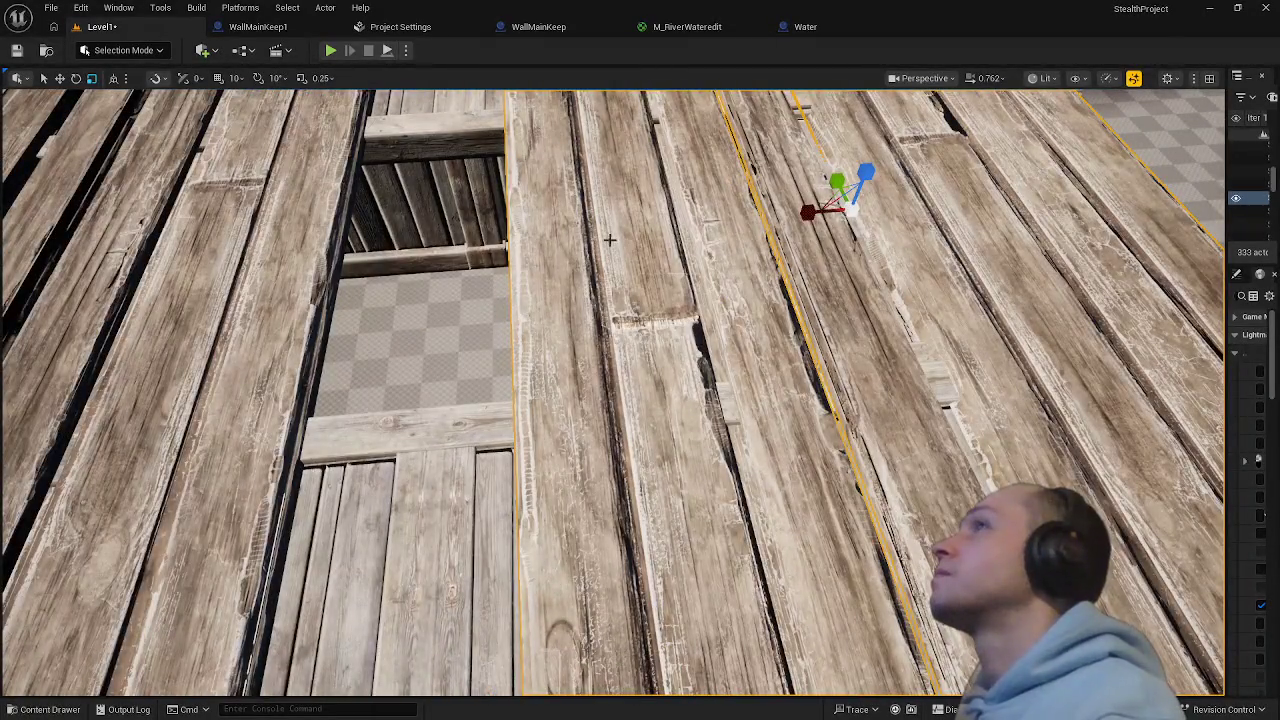
scroll(609, 240, "down", 5)
key("Escape")
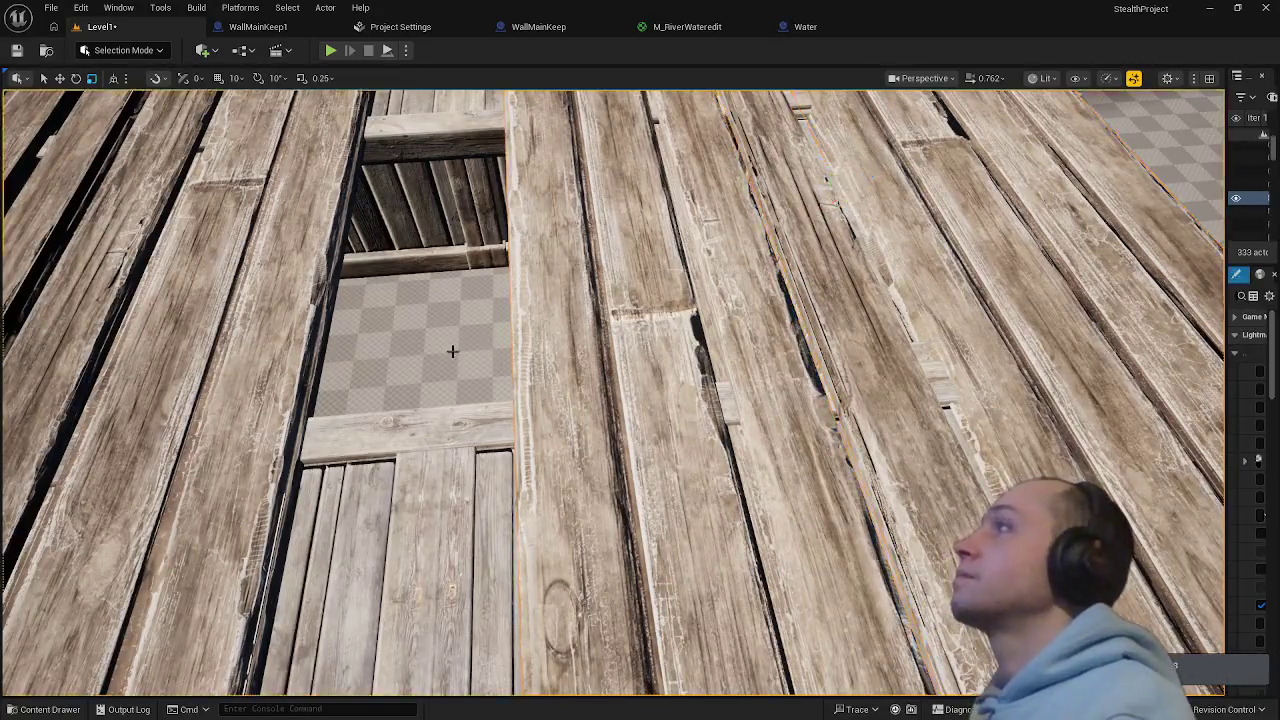
- Raise the plank panel beside the floor opening slightly, viewing it from above
scroll(455, 355, "down", 5)
scroll(459, 362, "down", 3)
left_click(665, 470)
scroll(662, 461, "up", 3)
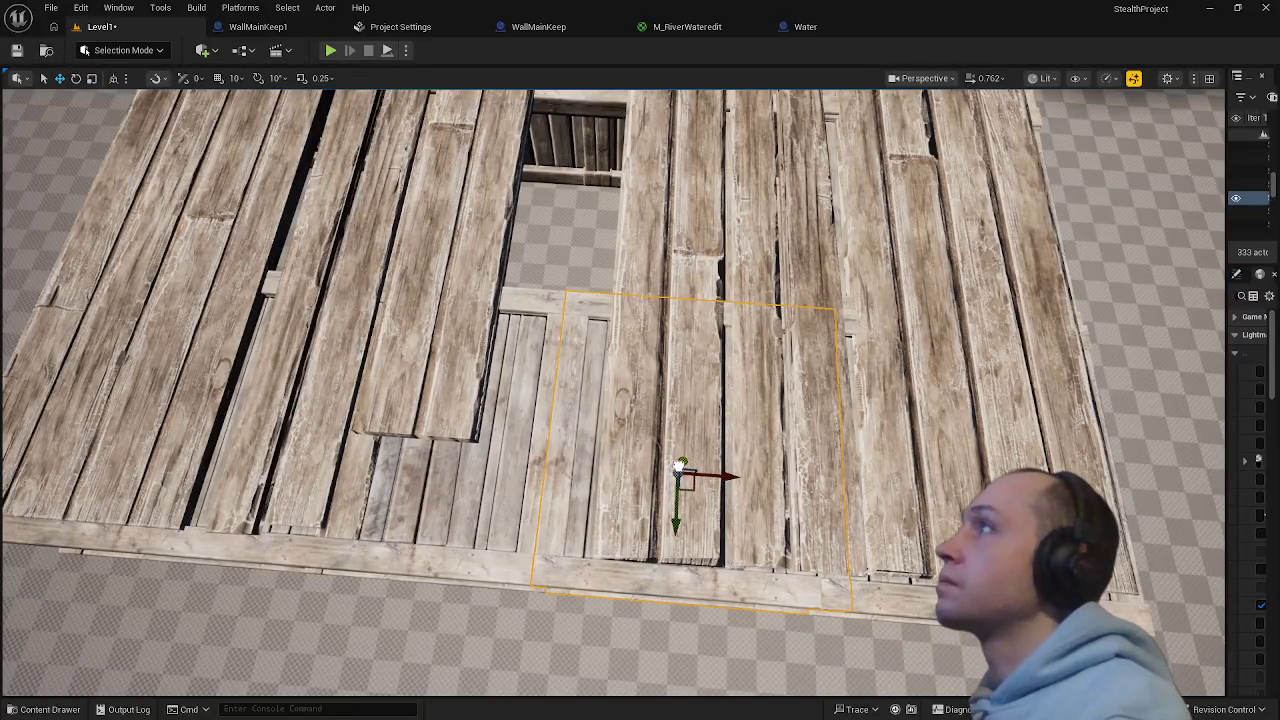
left_click_drag(679, 467, 679, 466)
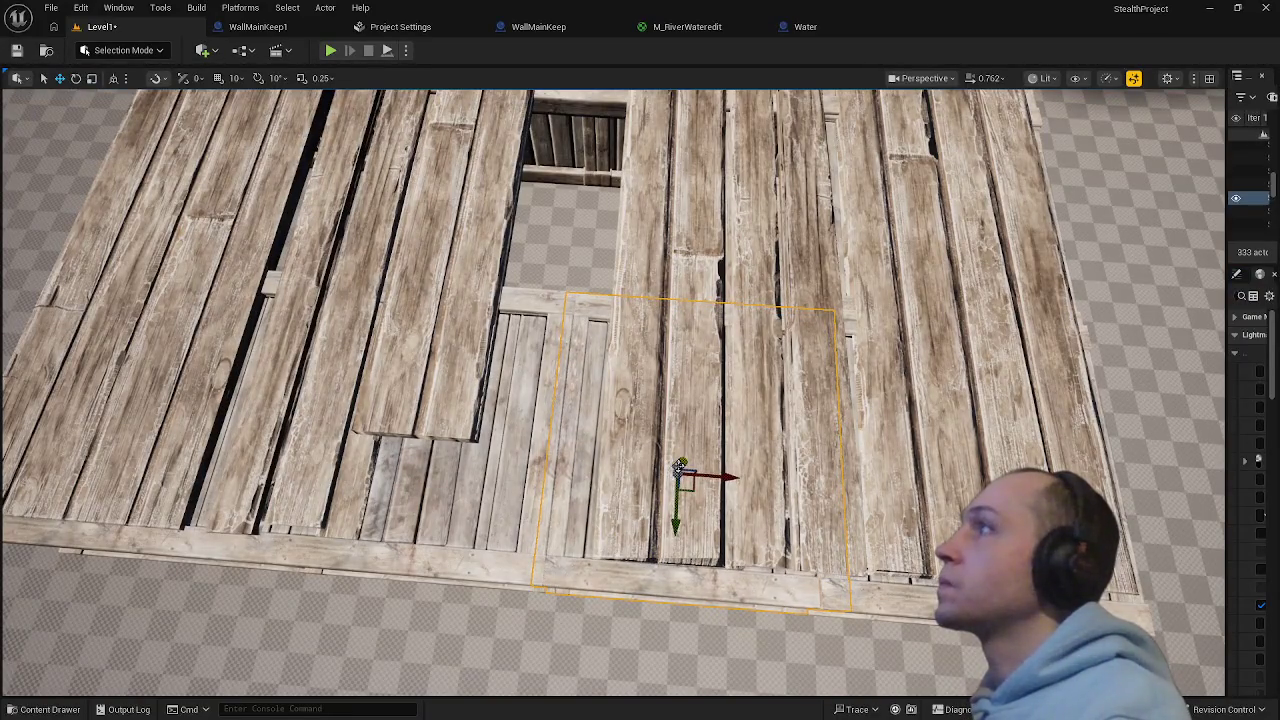
left_click_drag(574, 309, 565, 293)
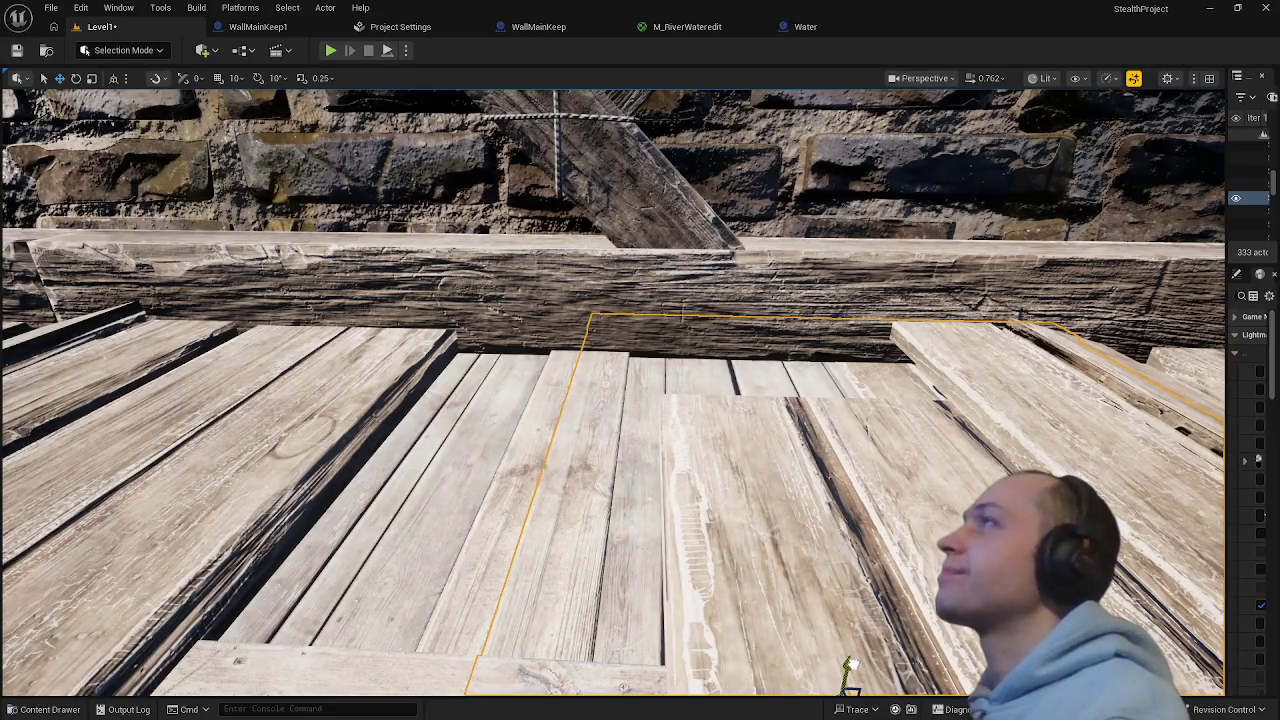
mouse_move(609, 558)
left_mouse_down()
mouse_move(651, 386)
mouse_move(511, 613)
left_mouse_up()
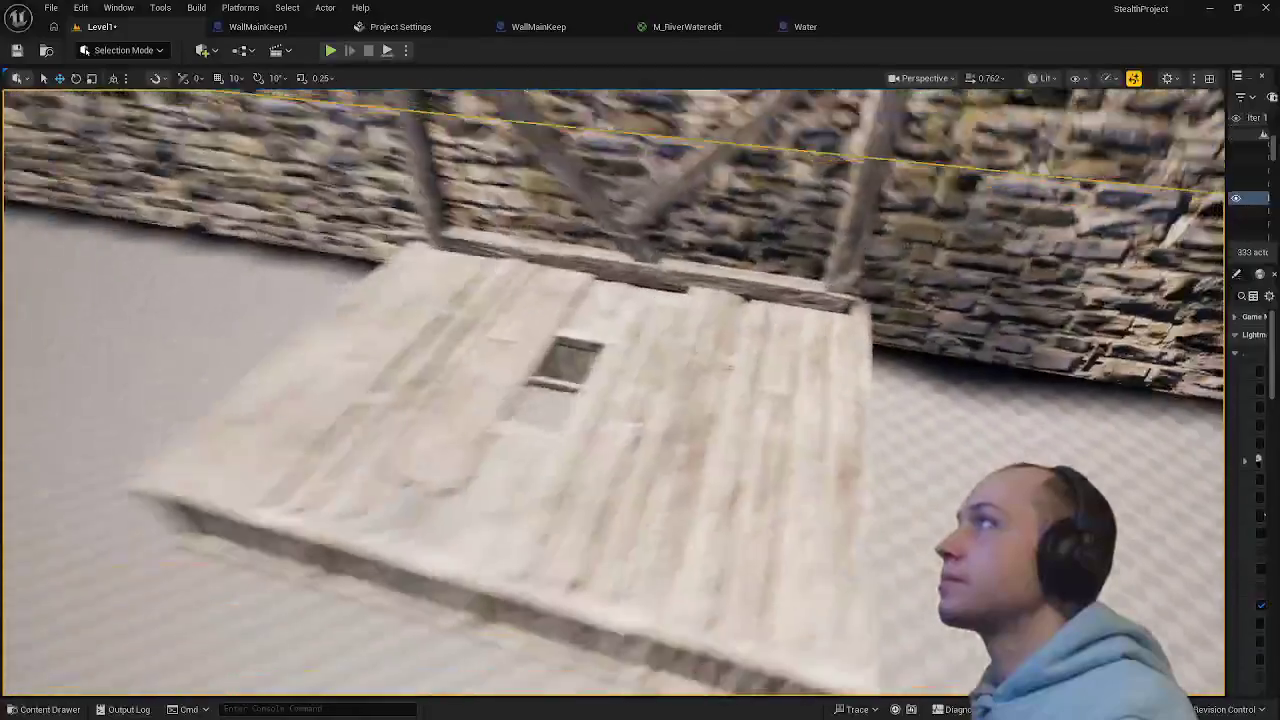
- Clear the asset search and browse the Content Drawer to Content > Players > Player1
type("w")
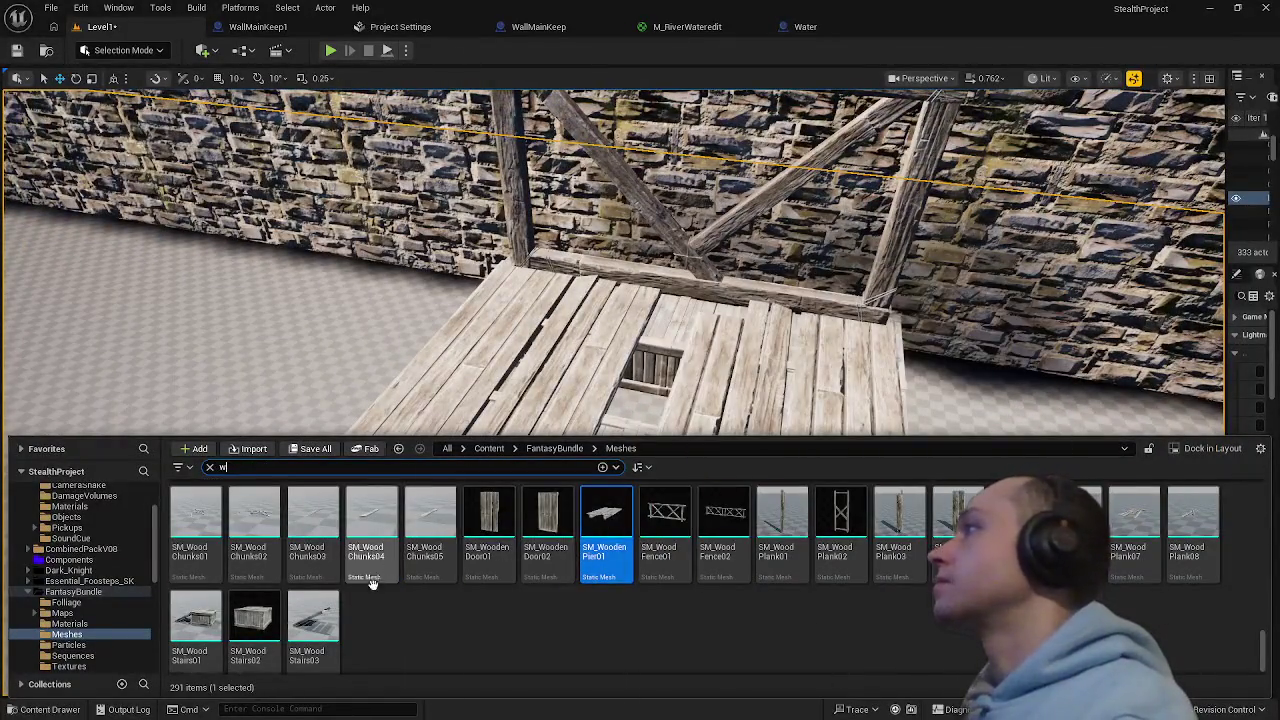
left_click(209, 467)
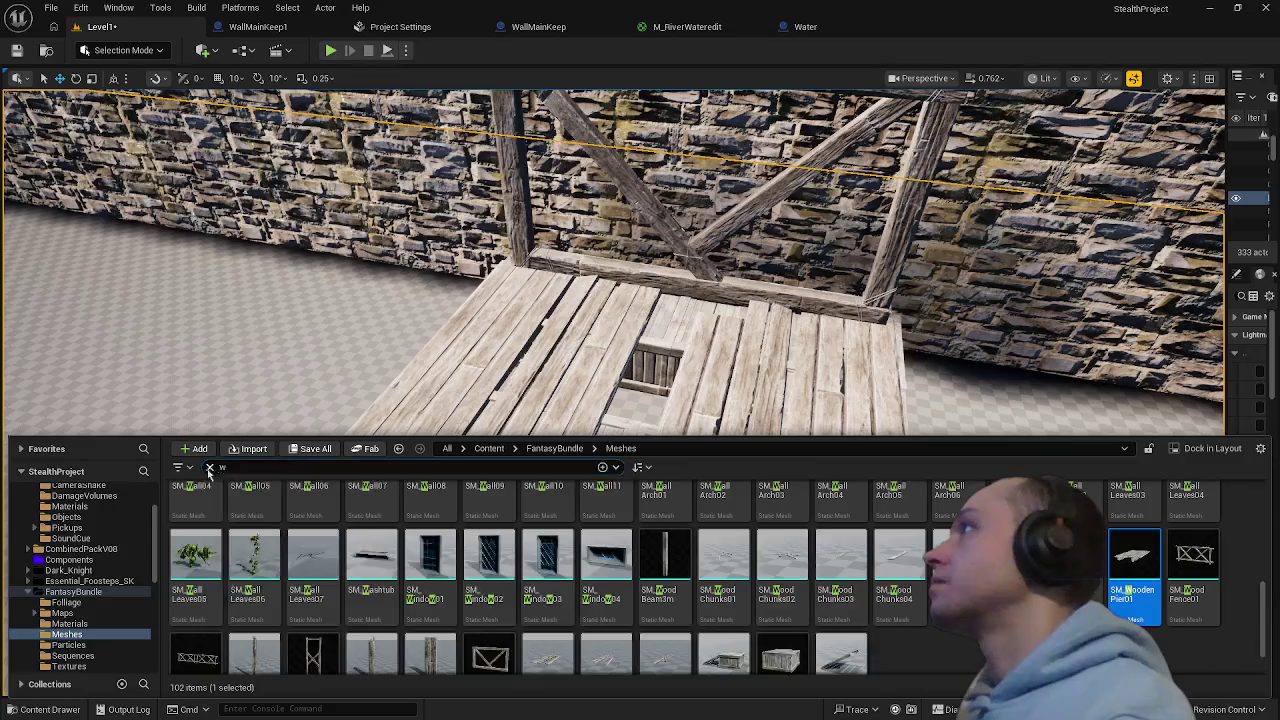
scroll(80, 570, "up", 5)
left_click(53, 501)
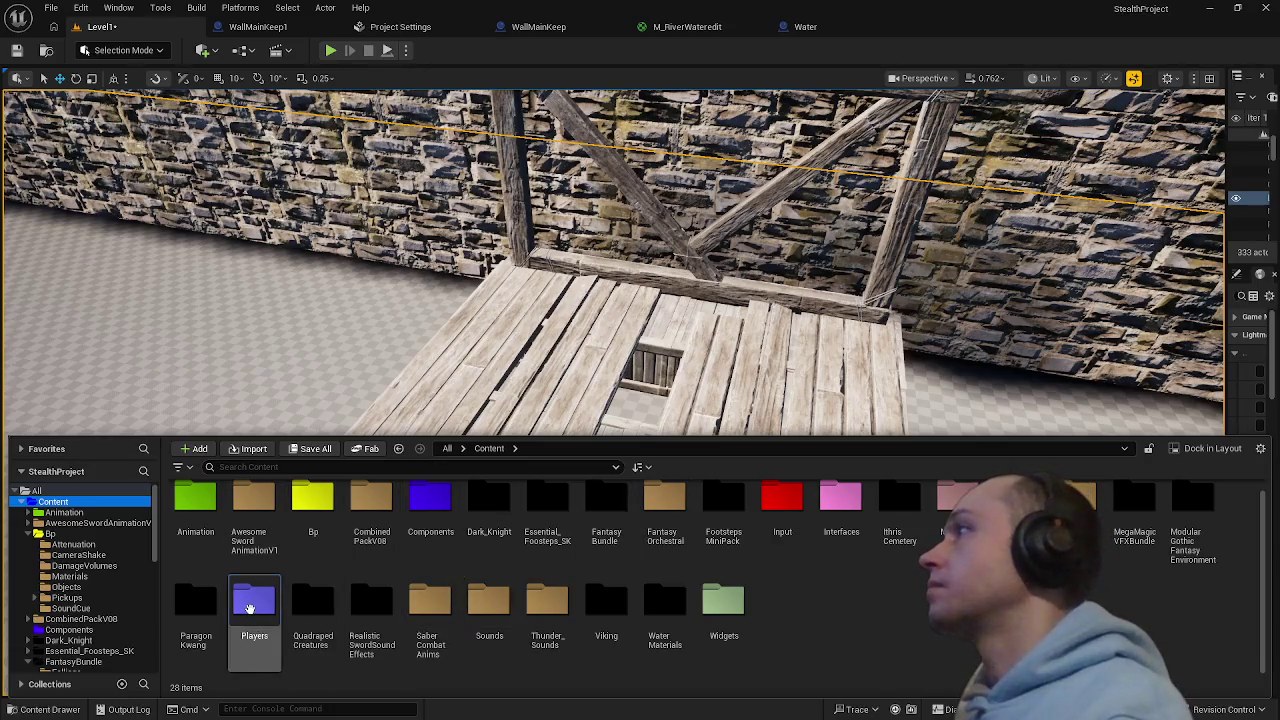
double_click(254, 600)
double_click(195, 515)
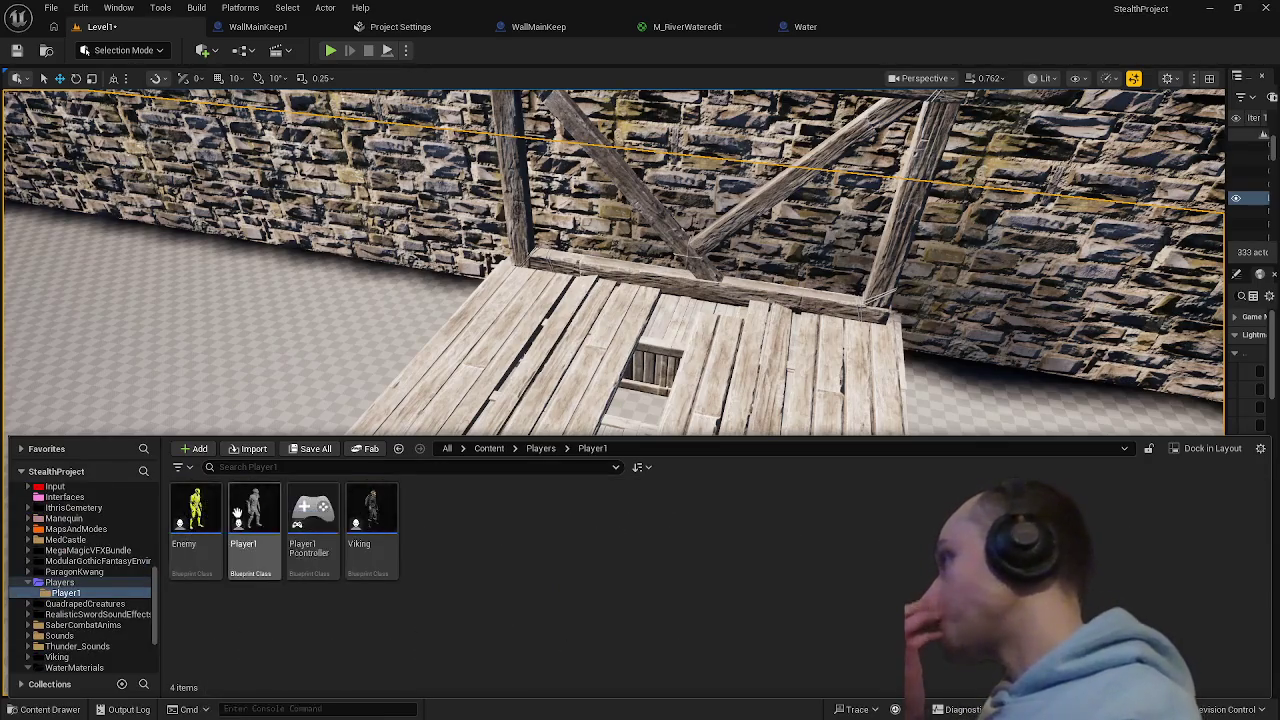
- Place the Enemy character on the platform beside the opening and rotate it forward
mouse_move(193, 533)
left_mouse_down()
mouse_move(555, 385)
mouse_move(617, 343)
mouse_move(650, 370)
mouse_move(648, 385)
mouse_move(652, 322)
mouse_move(745, 340)
mouse_move(715, 362)
mouse_move(712, 330)
left_mouse_up()
key("e")
key("r")
key("ctrl+space")
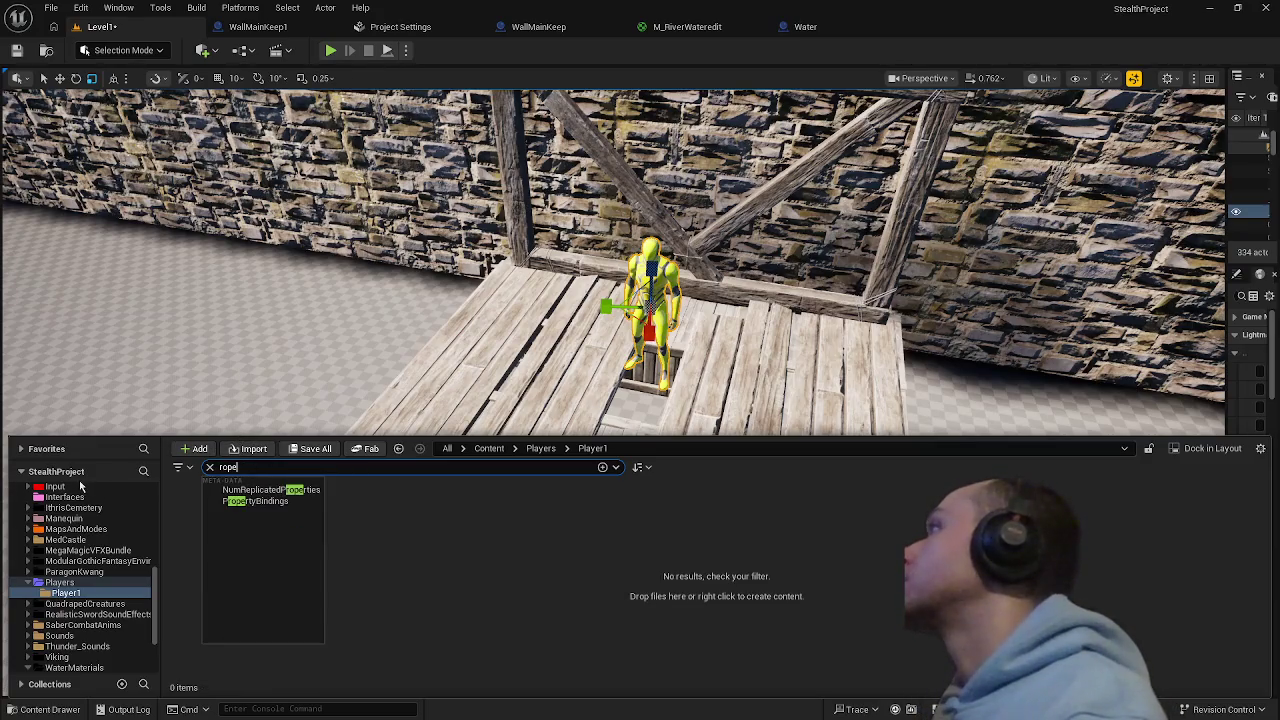
- Search project content for 'rope' and drop a rope mesh onto the wooden floor
scroll(80, 486, "up", 10)
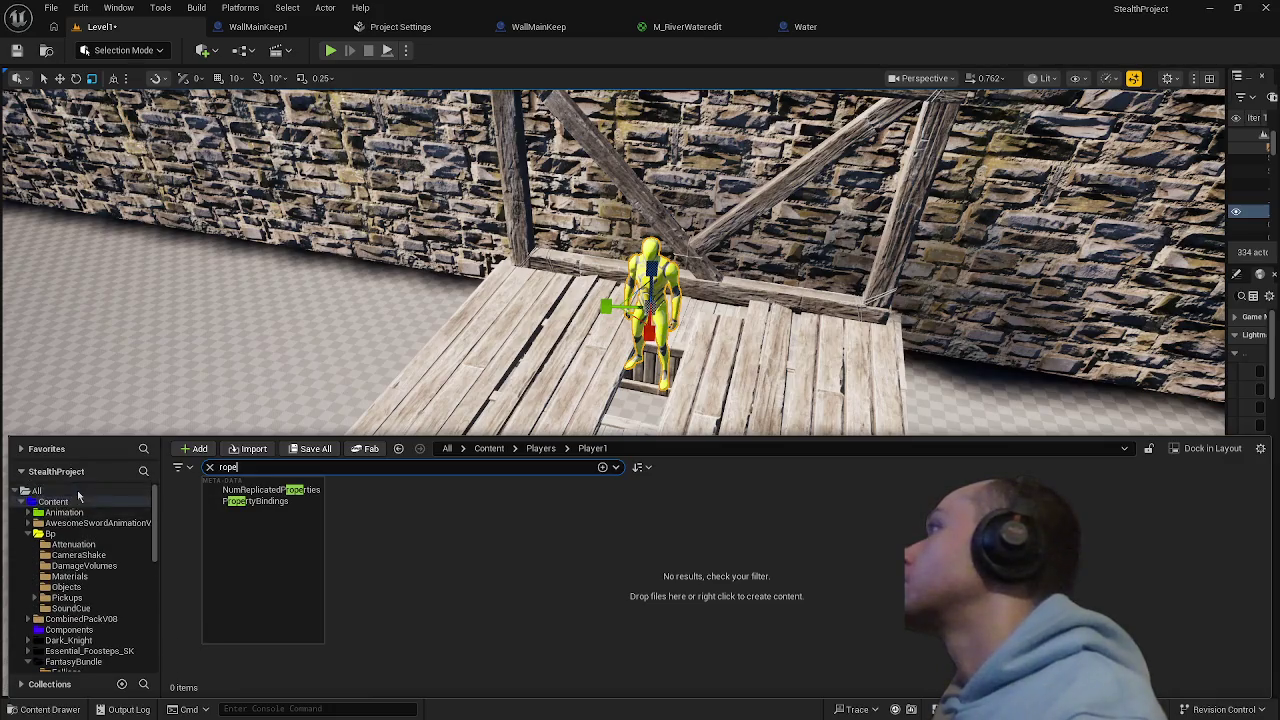
left_click(82, 491)
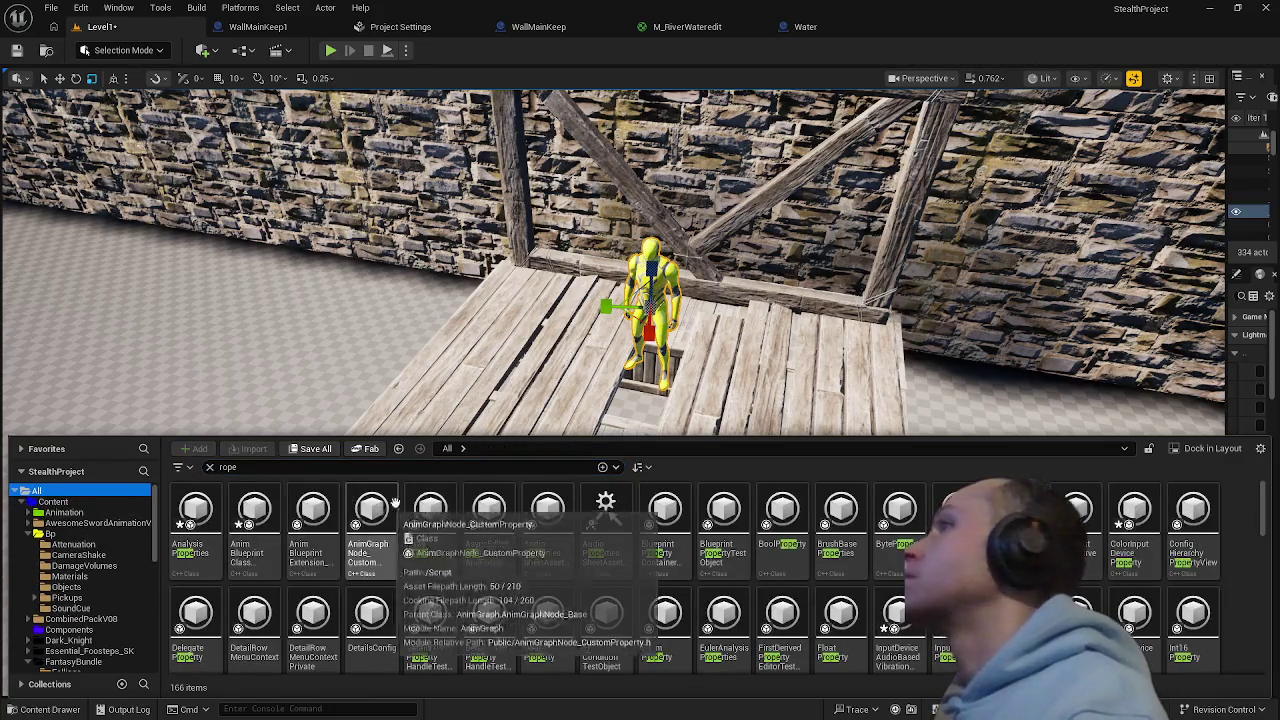
left_click(110, 501)
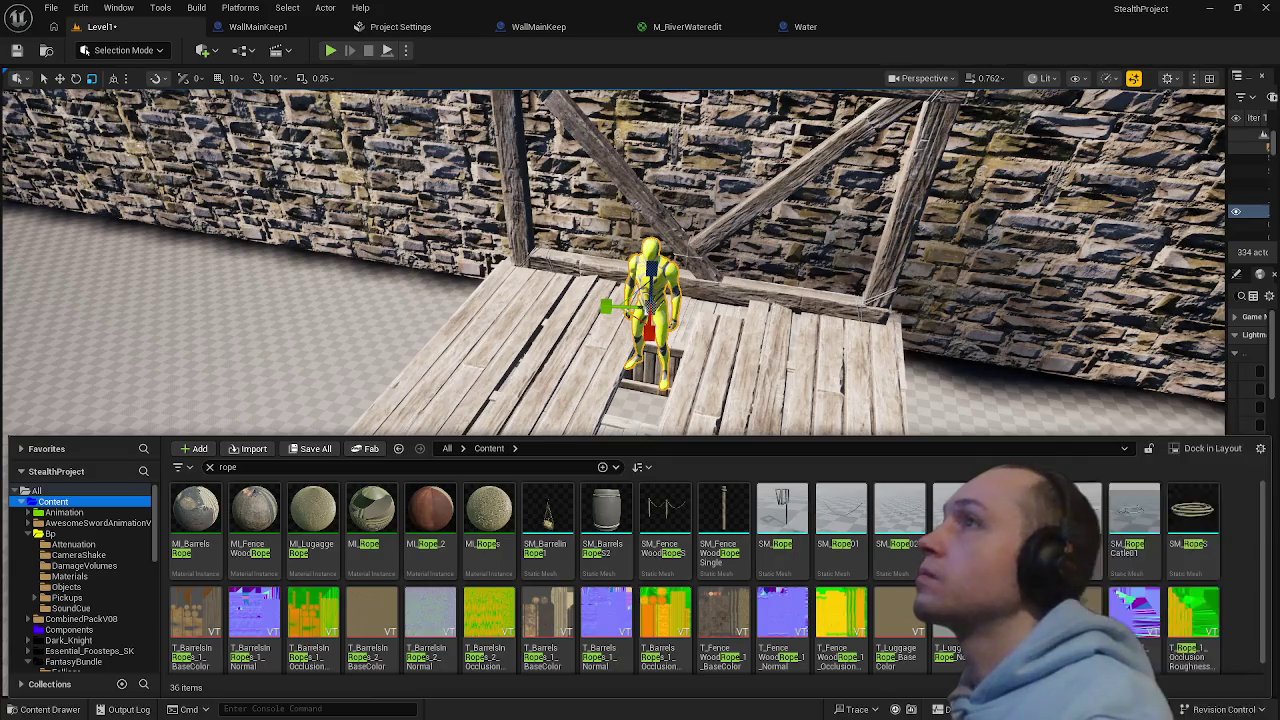
left_click_drag(841, 510, 785, 405)
key("f")
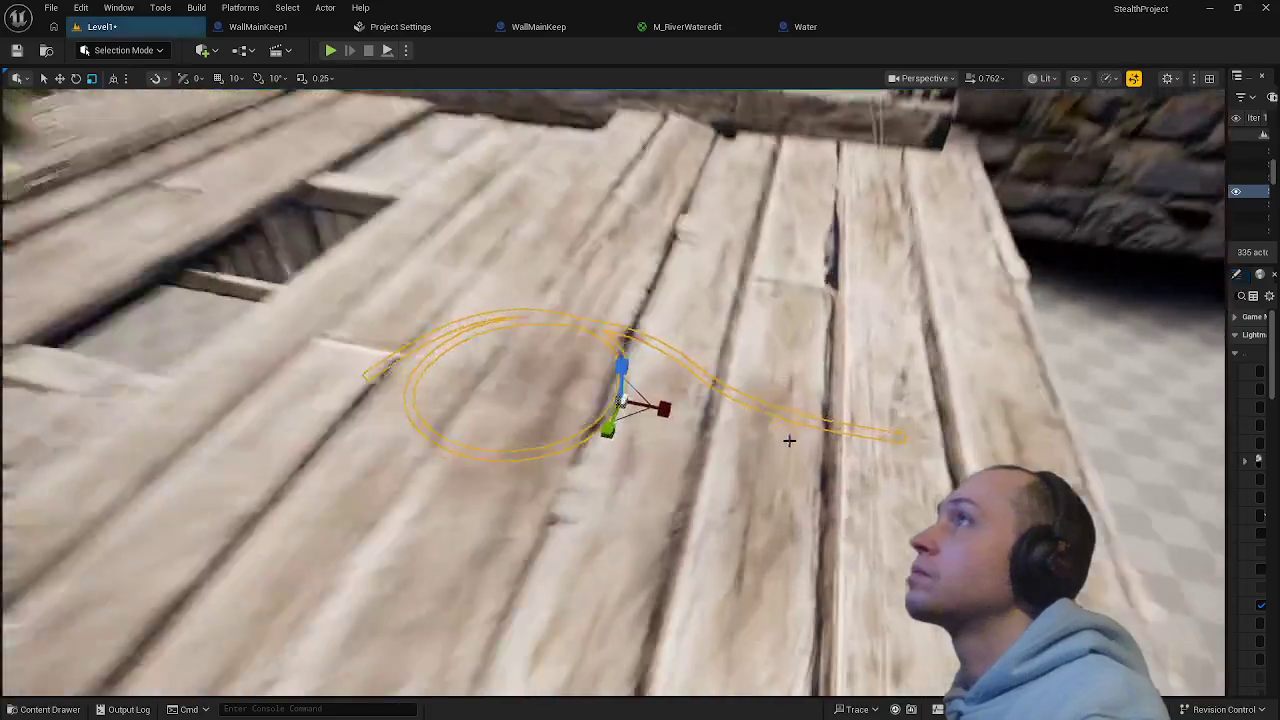
key("w")
right_click(682, 263)
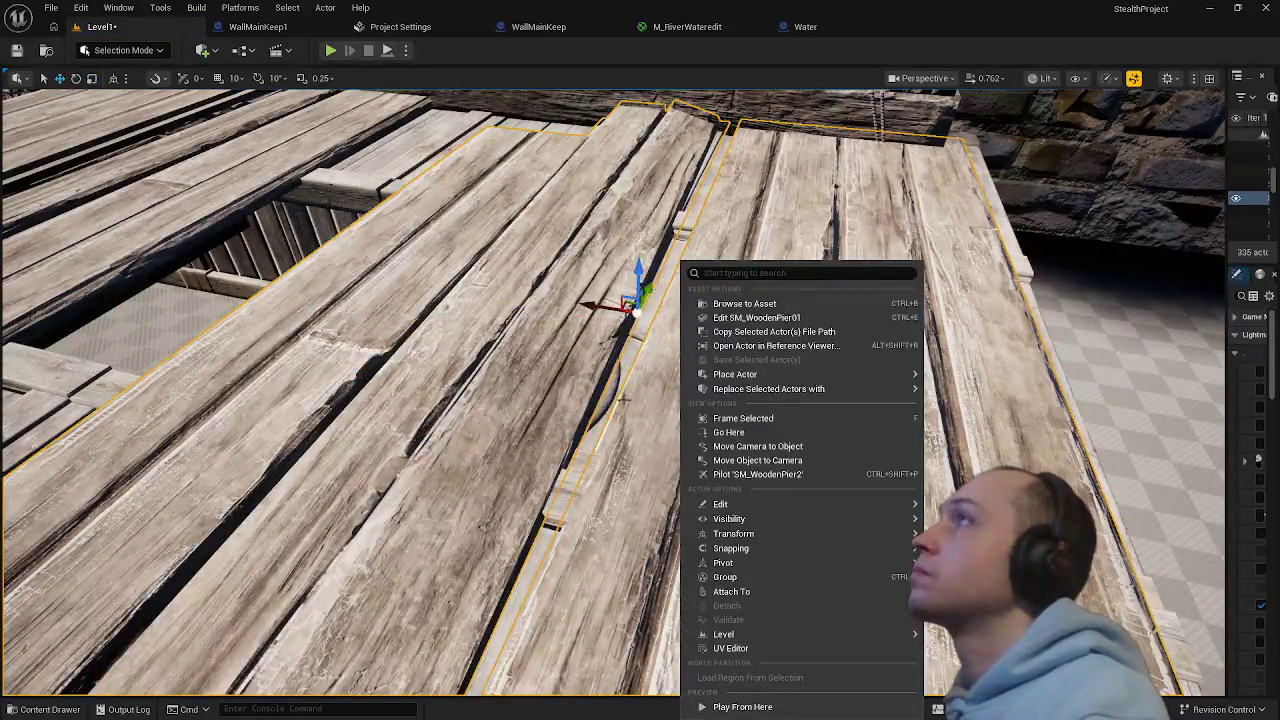
key("ctrl+z")
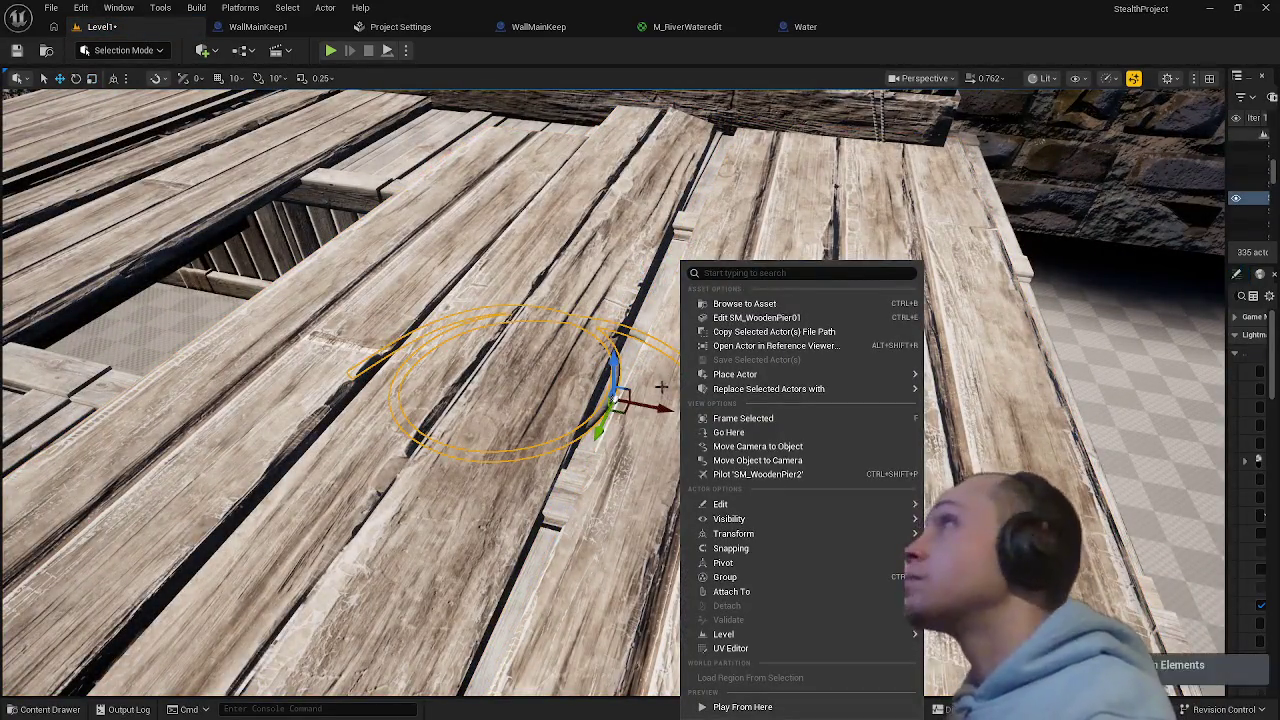
left_click(632, 376)
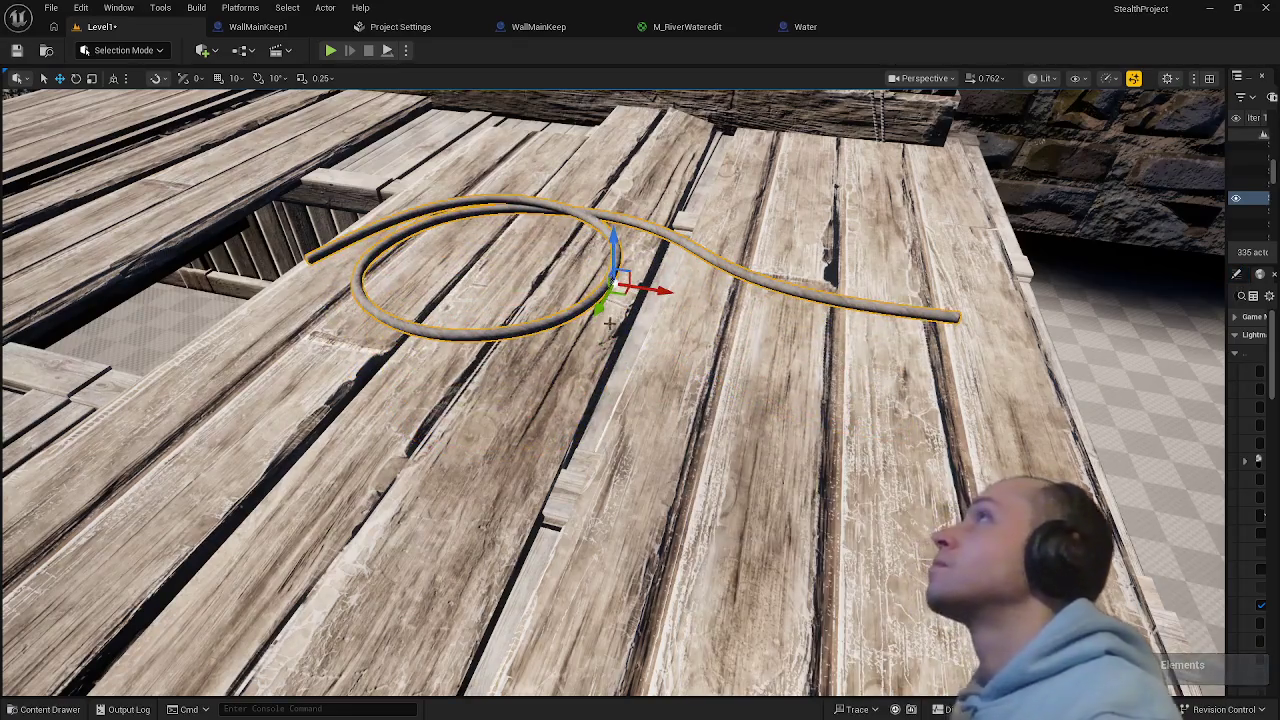
- Move the coiled rope left and right until it lies on the floor near the opening
mouse_move(605, 370)
left_mouse_down()
mouse_move(605, 300)
mouse_move(605, 420)
left_mouse_up()
mouse_move(683, 441)
left_mouse_down()
mouse_move(549, 437)
mouse_move(524, 400)
mouse_move(524, 370)
mouse_move(556, 350)
mouse_move(524, 342)
left_mouse_up()
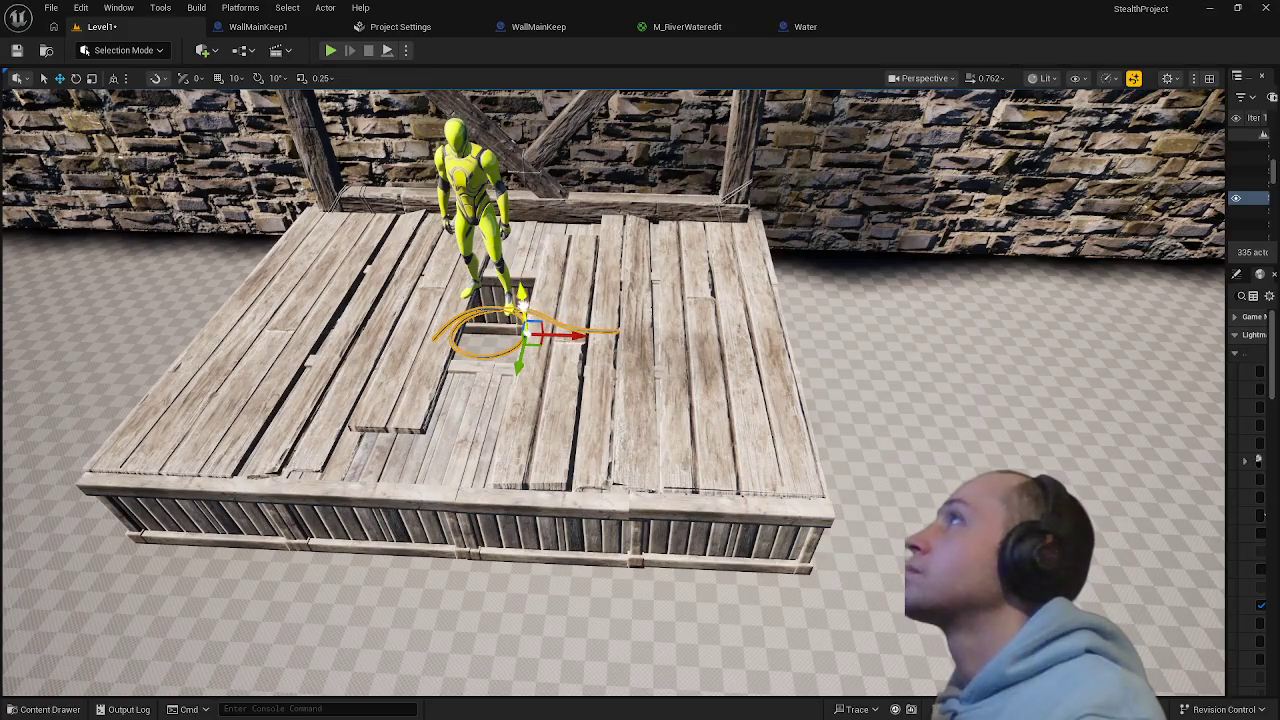
left_click_drag(520, 296, 507, 97)
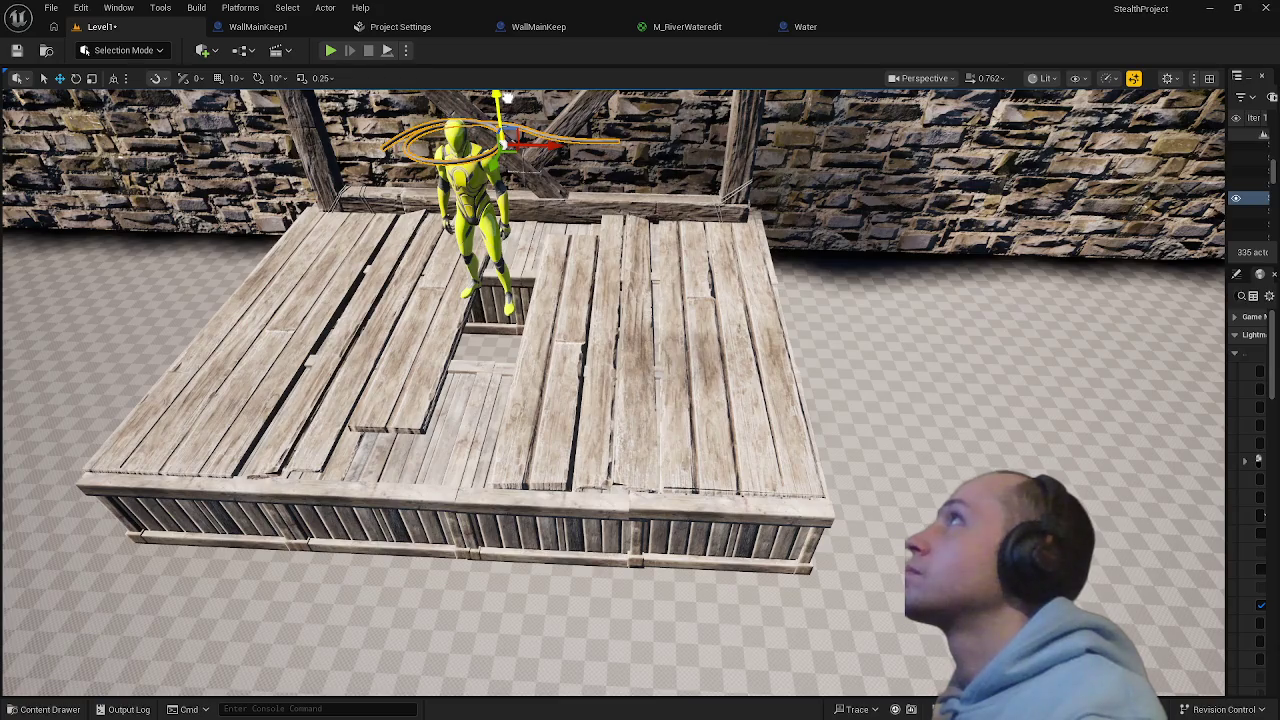
left_click_drag(507, 97, 513, 258)
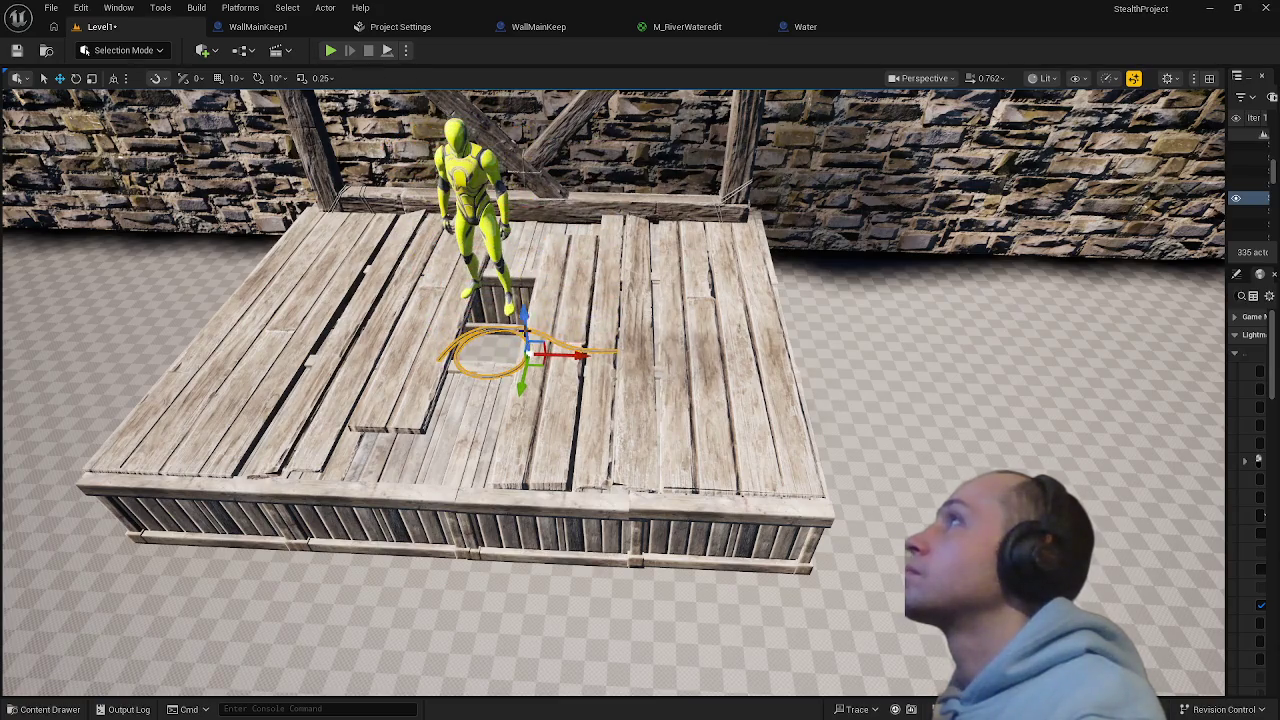
left_click_drag(625, 357, 702, 360)
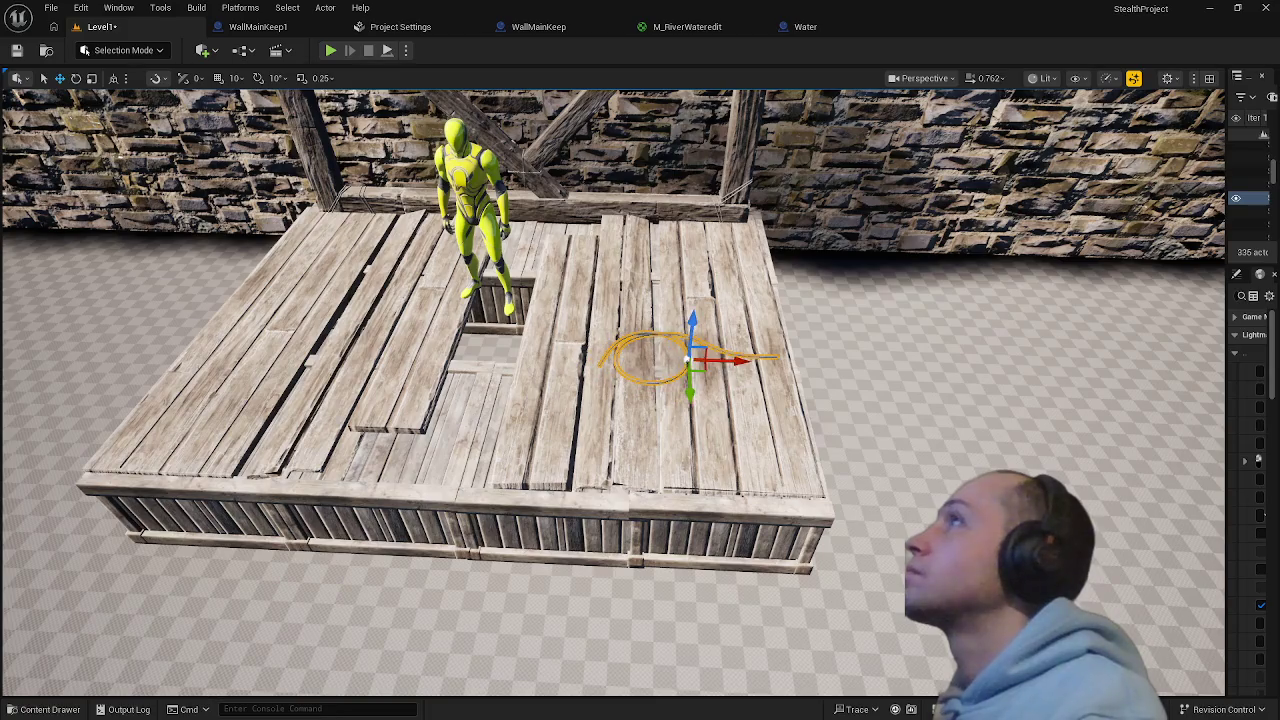
left_click(720, 400)
key("f")
scroll(640, 400, "down", 10)
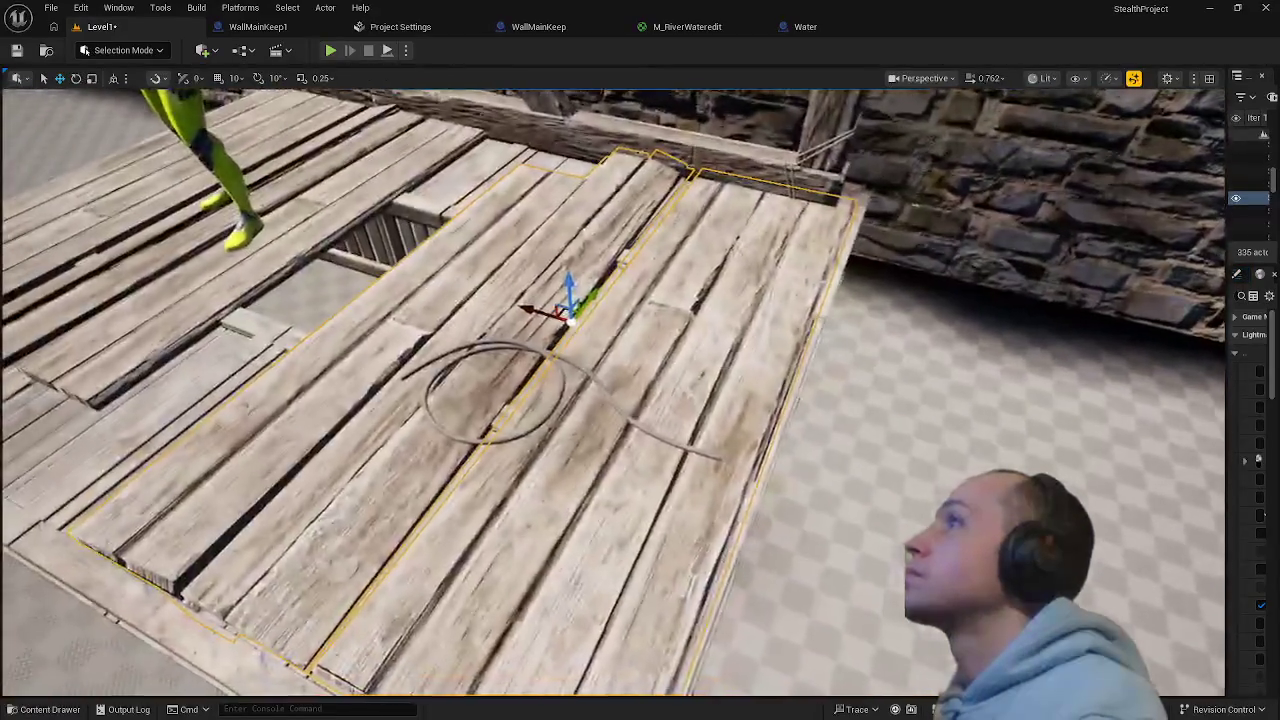
key("ctrl+space")
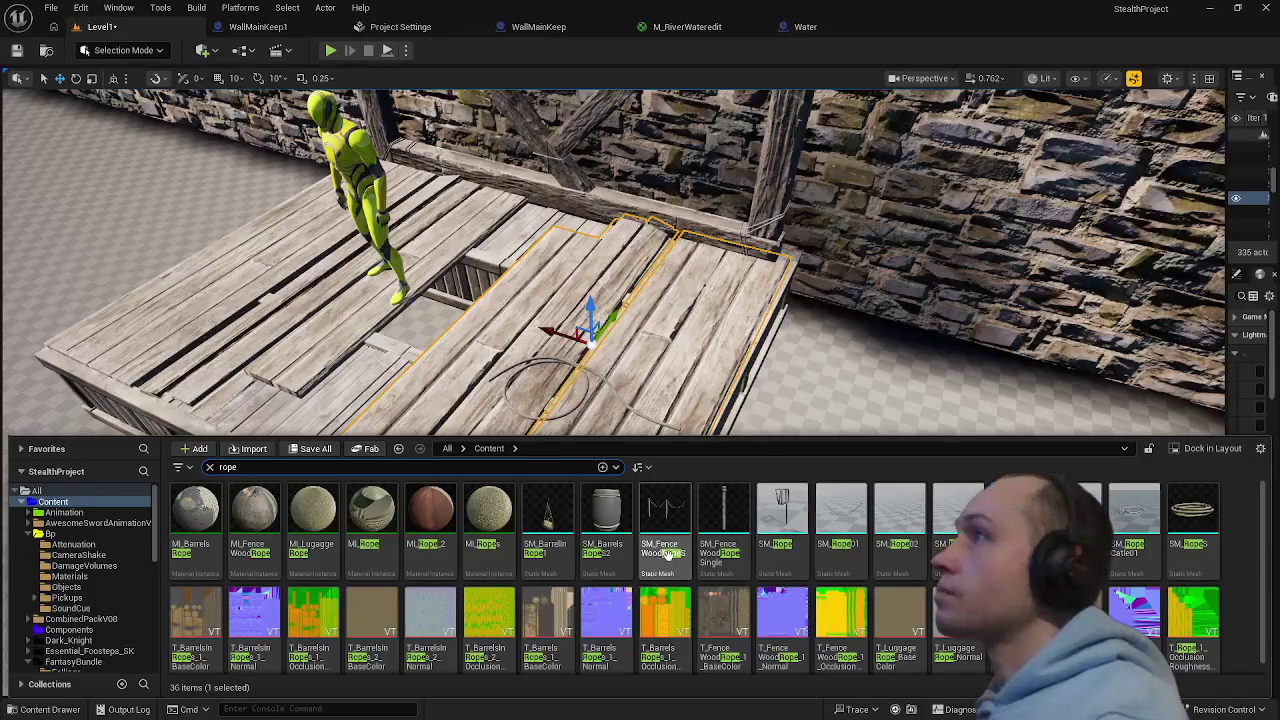
- Place a wooden rope fence on the deck and slide it left along the front edge
left_click(675, 497)
mouse_move(720, 343)
left_mouse_down()
mouse_move(786, 400)
mouse_move(714, 400)
mouse_move(471, 457)
mouse_move(325, 466)
left_mouse_up()
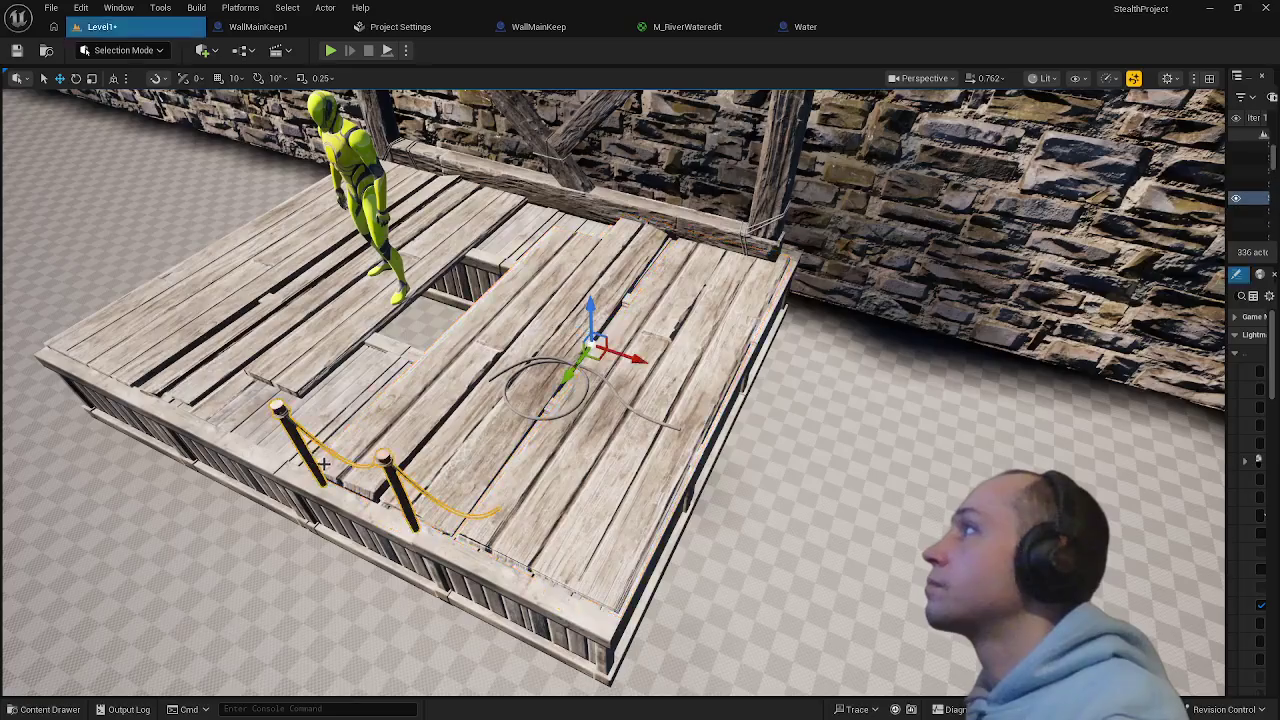
key("f")
mouse_move(560, 480)
left_mouse_down()
mouse_move(450, 500)
mouse_move(332, 483)
left_mouse_up()
left_click_drag(236, 519, 170, 530)
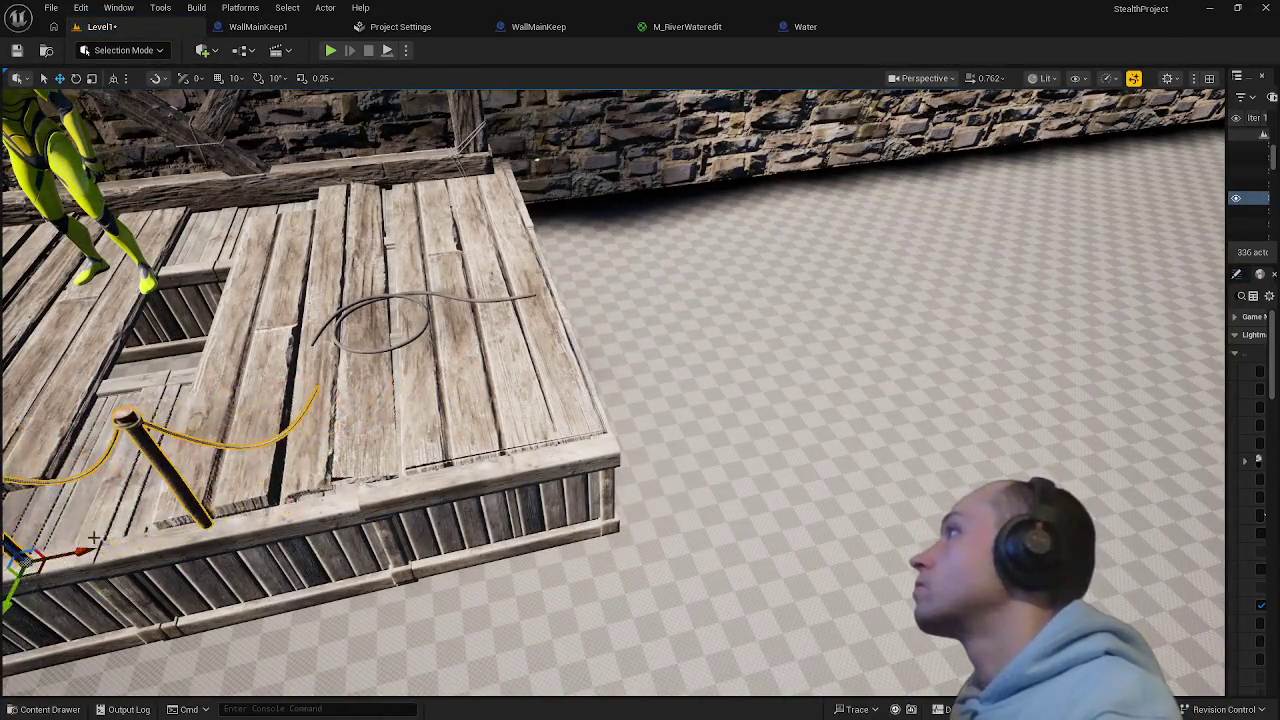
key("f")
left_click_drag(760, 498, 604, 500)
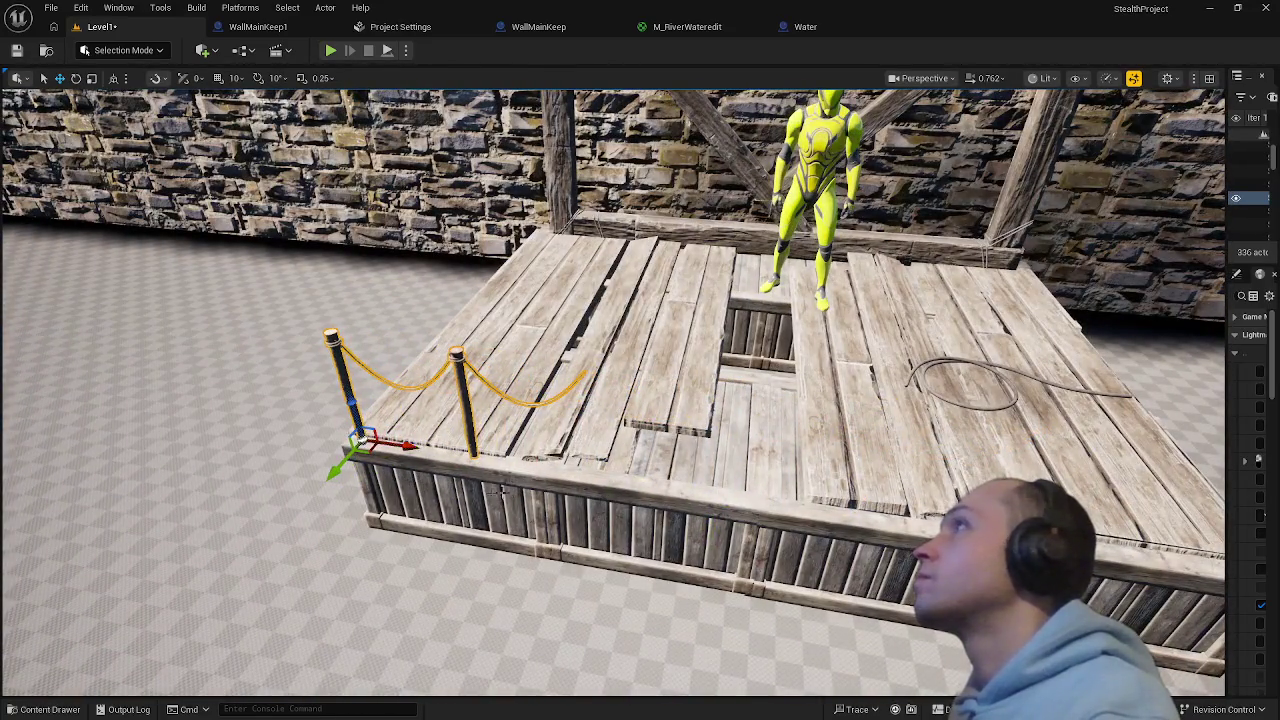
- Add a copy of the rope fence to the right along the deck's front edge
mouse_move(408, 448)
left_mouse_down()
mouse_move(606, 466)
mouse_move(630, 430)
mouse_move(585, 345)
mouse_move(575, 440)
mouse_move(826, 429)
mouse_move(506, 418)
mouse_move(668, 478)
left_mouse_up()
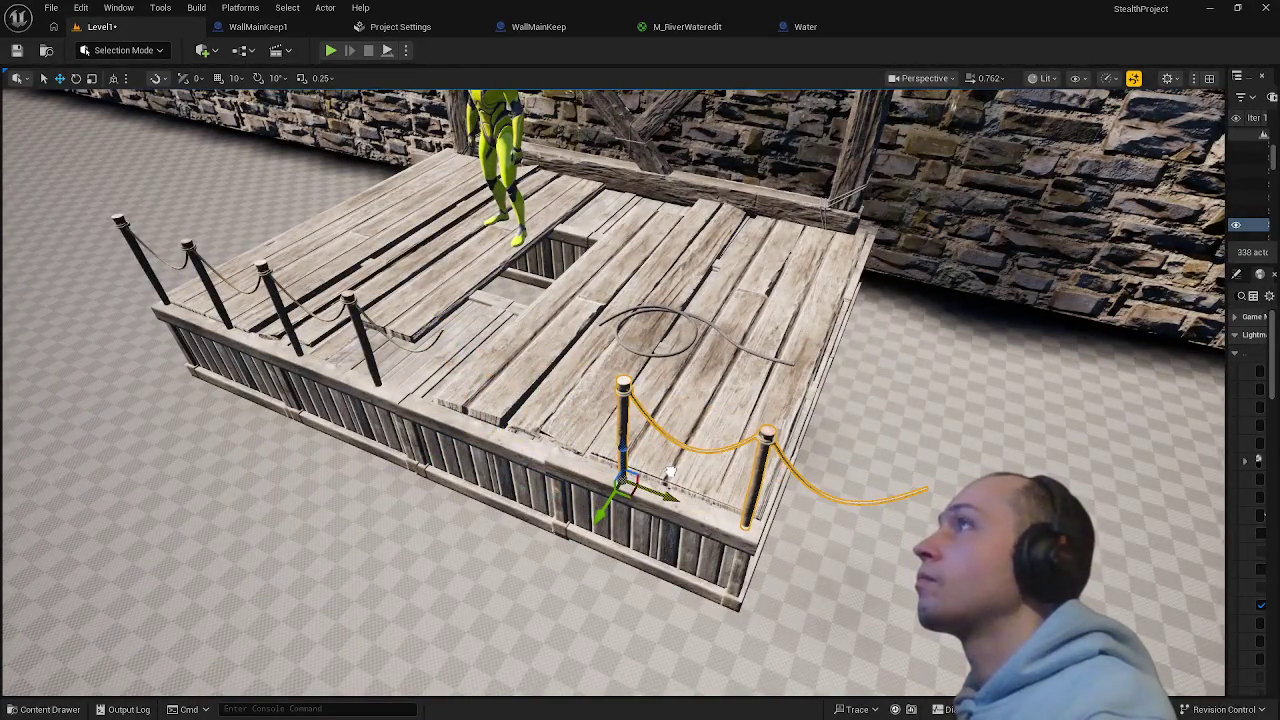
key("ctrl+z")
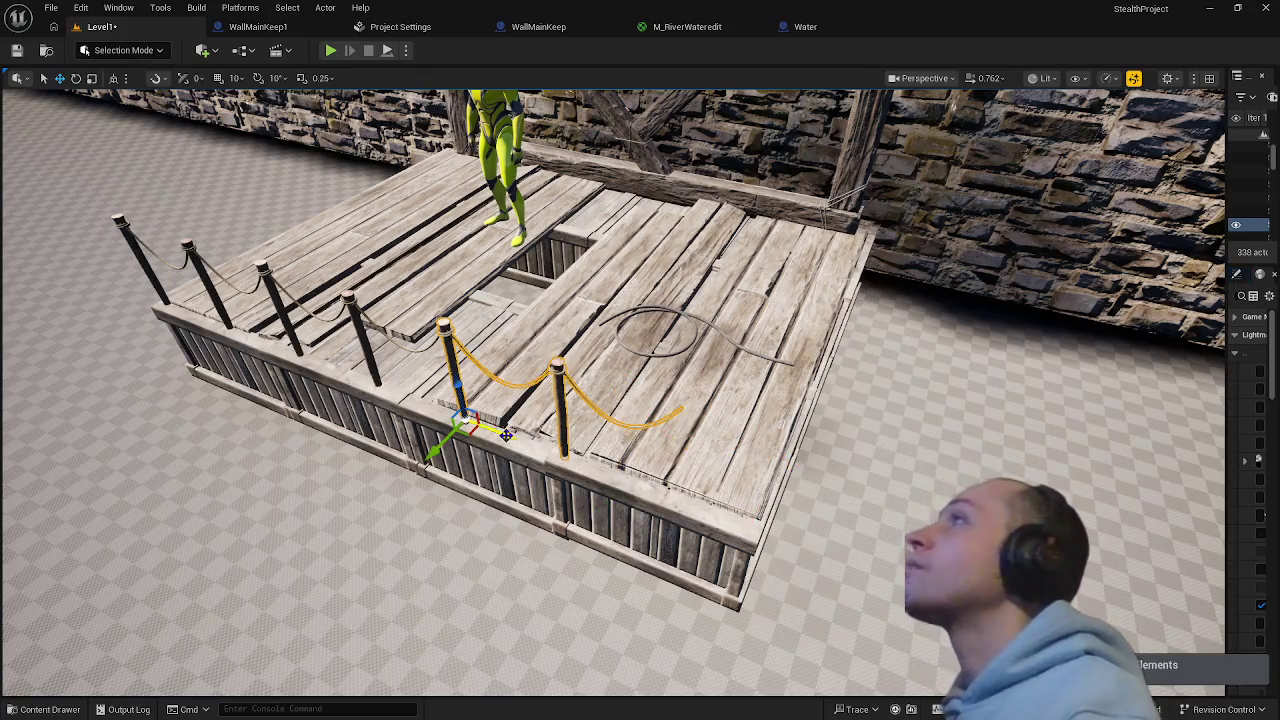
mouse_move(506, 434)
left_mouse_down("alt")
mouse_move(590, 466)
mouse_move(736, 490)
left_mouse_up("alt")
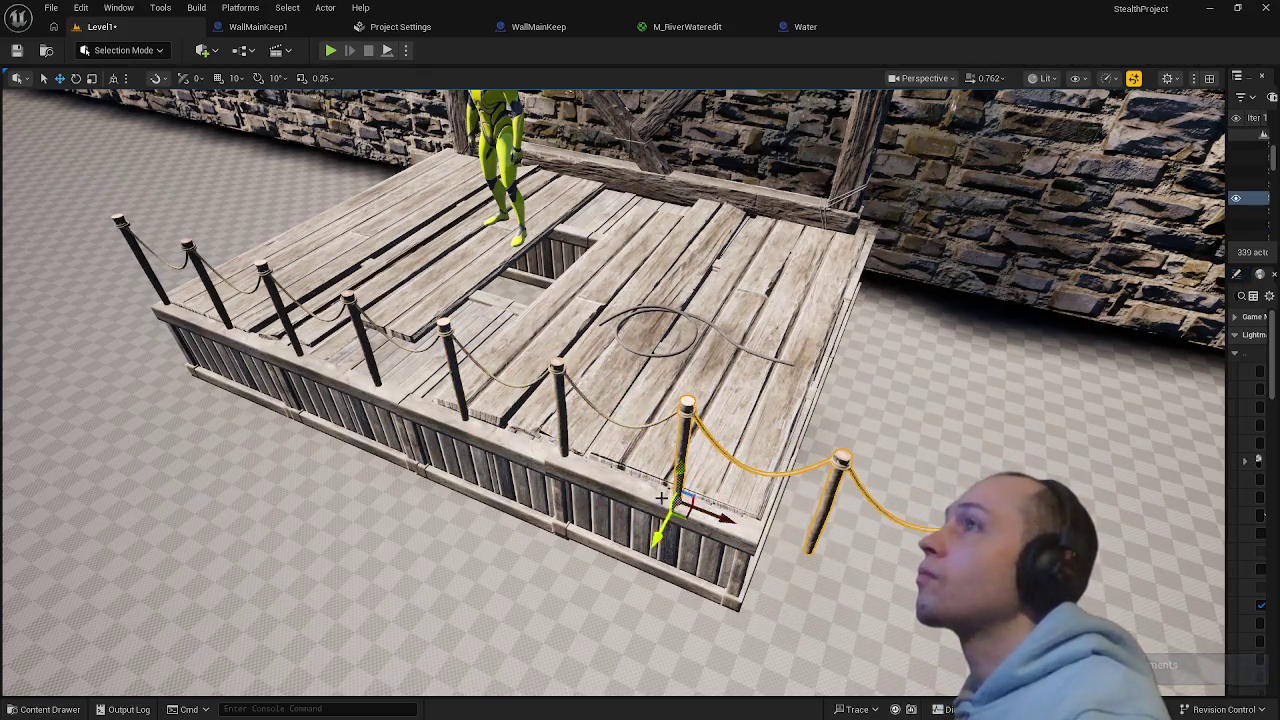
scroll(661, 498, "down", 5)
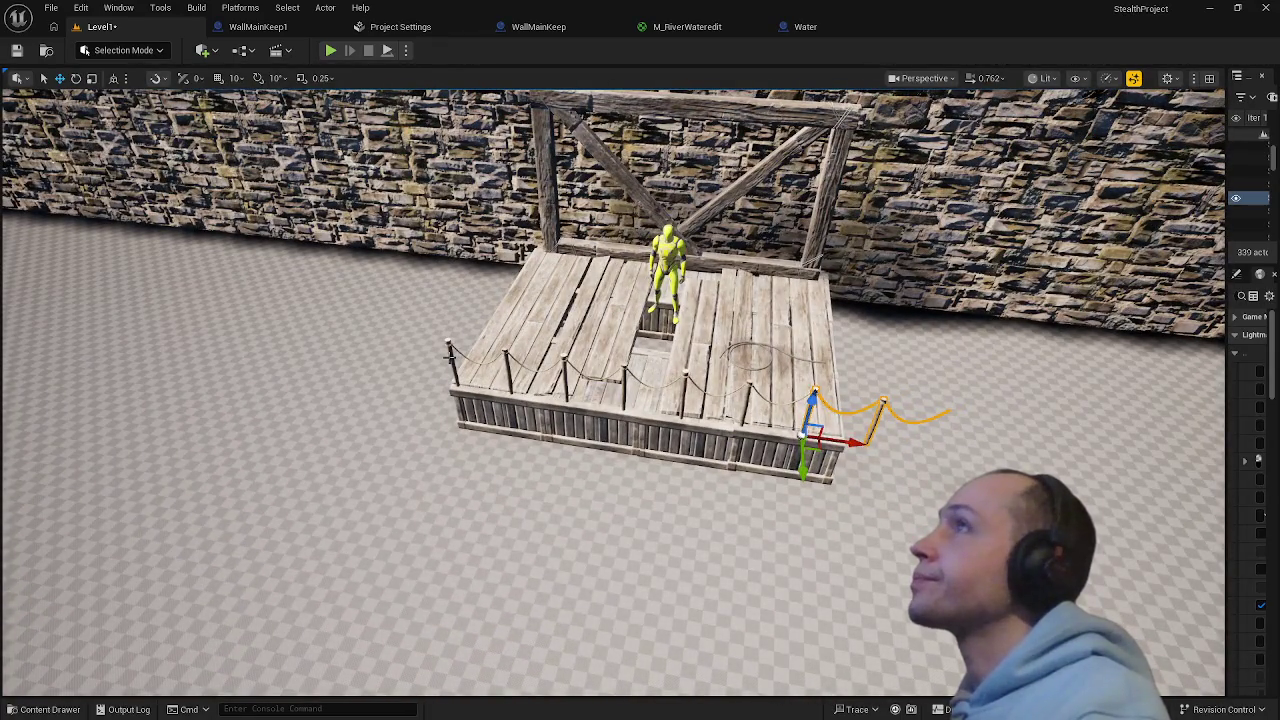
left_click(490, 359, "ctrl")
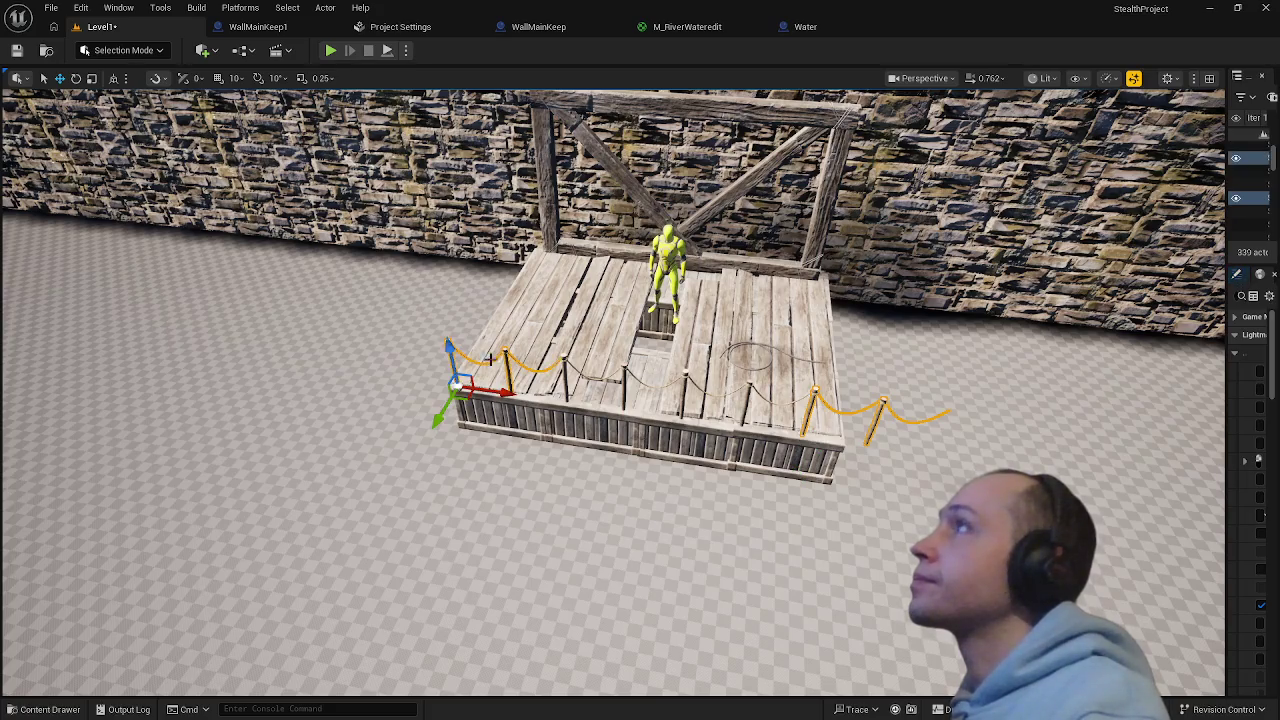
- Shift the front rope fences right and turn the right section about 87° down the side
left_click(617, 376, "ctrl")
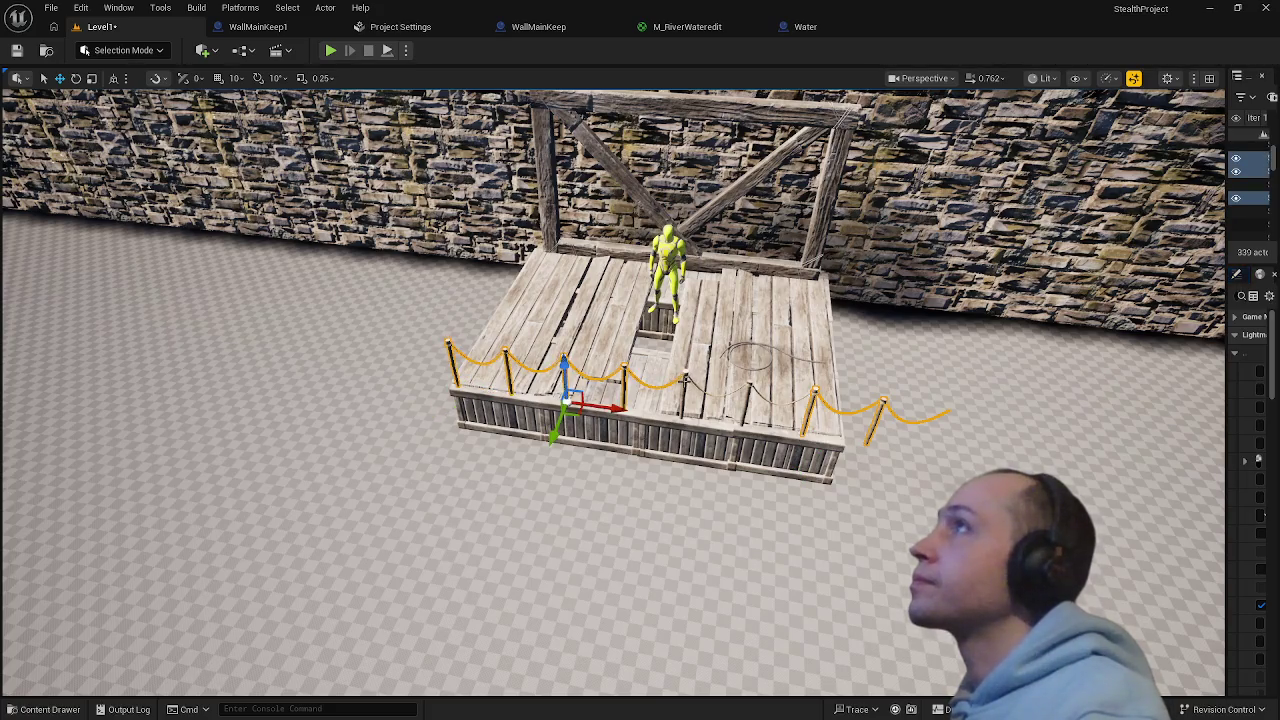
left_click(740, 396, "ctrl")
left_click_drag(731, 424, 748, 426)
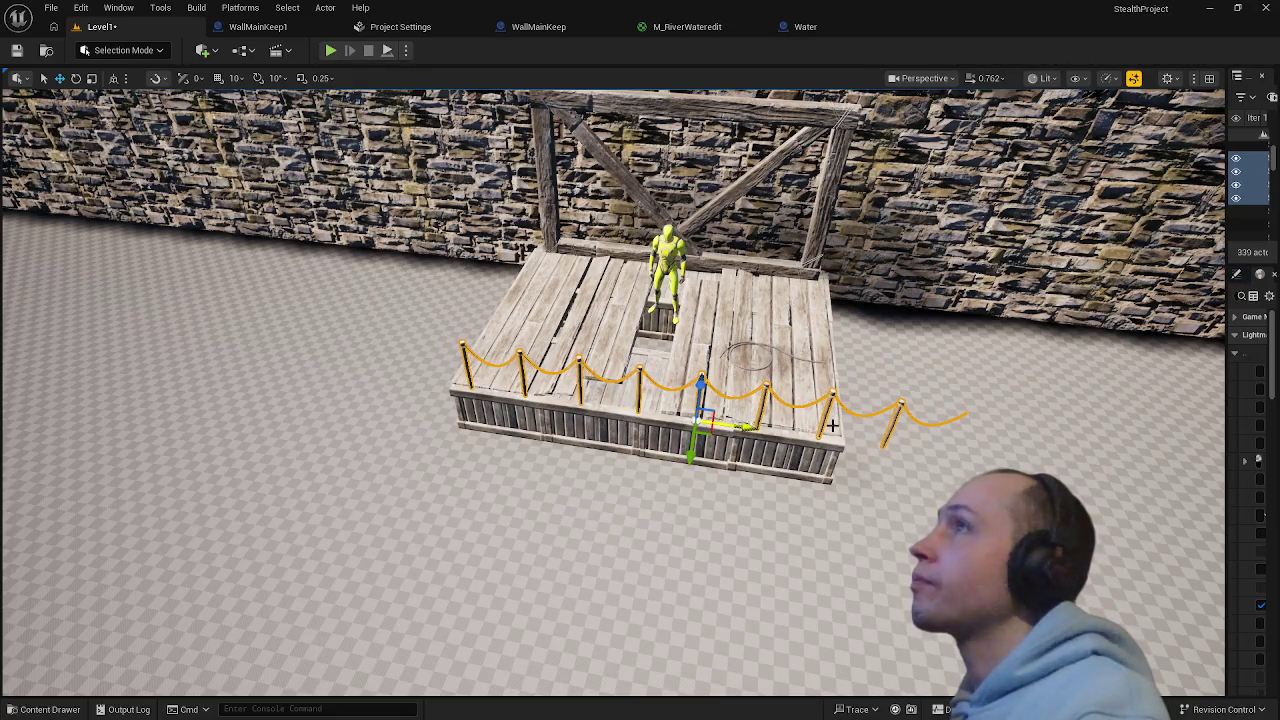
left_click(897, 407)
key("e")
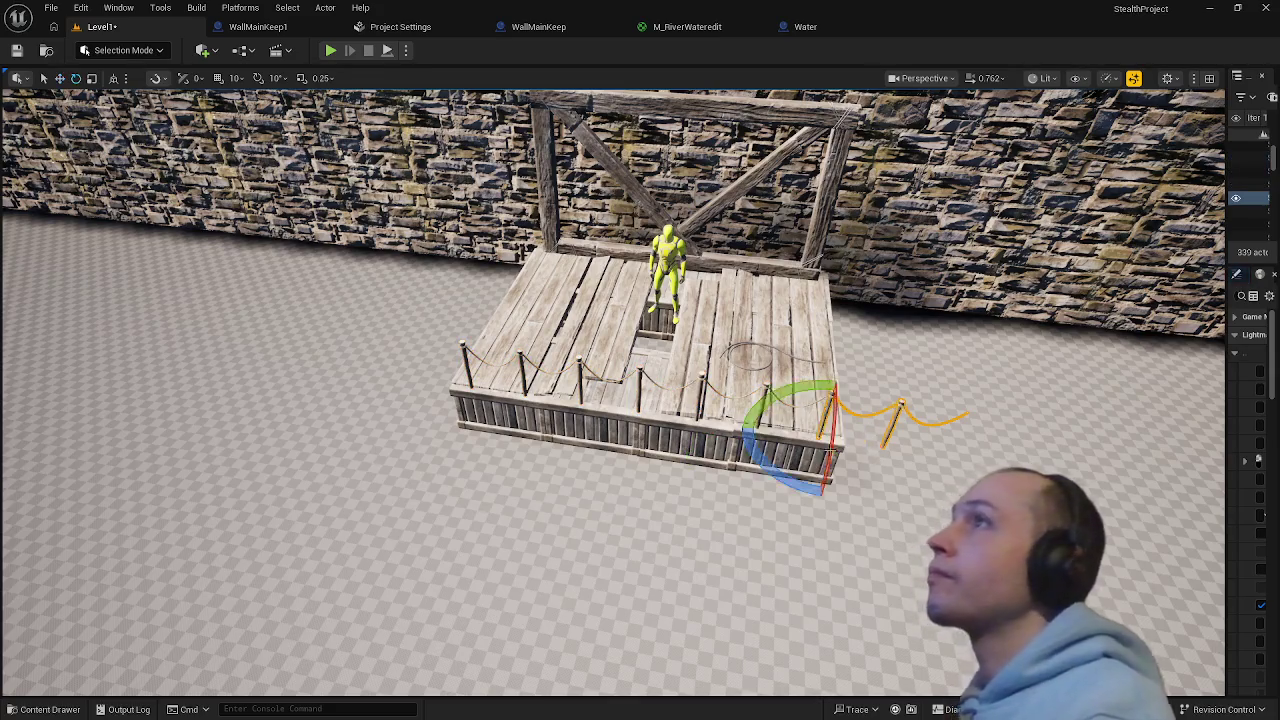
mouse_move(793, 470)
left_mouse_down()
mouse_move(920, 531)
mouse_move(903, 423)
mouse_move(846, 371)
mouse_move(816, 380)
left_mouse_up()
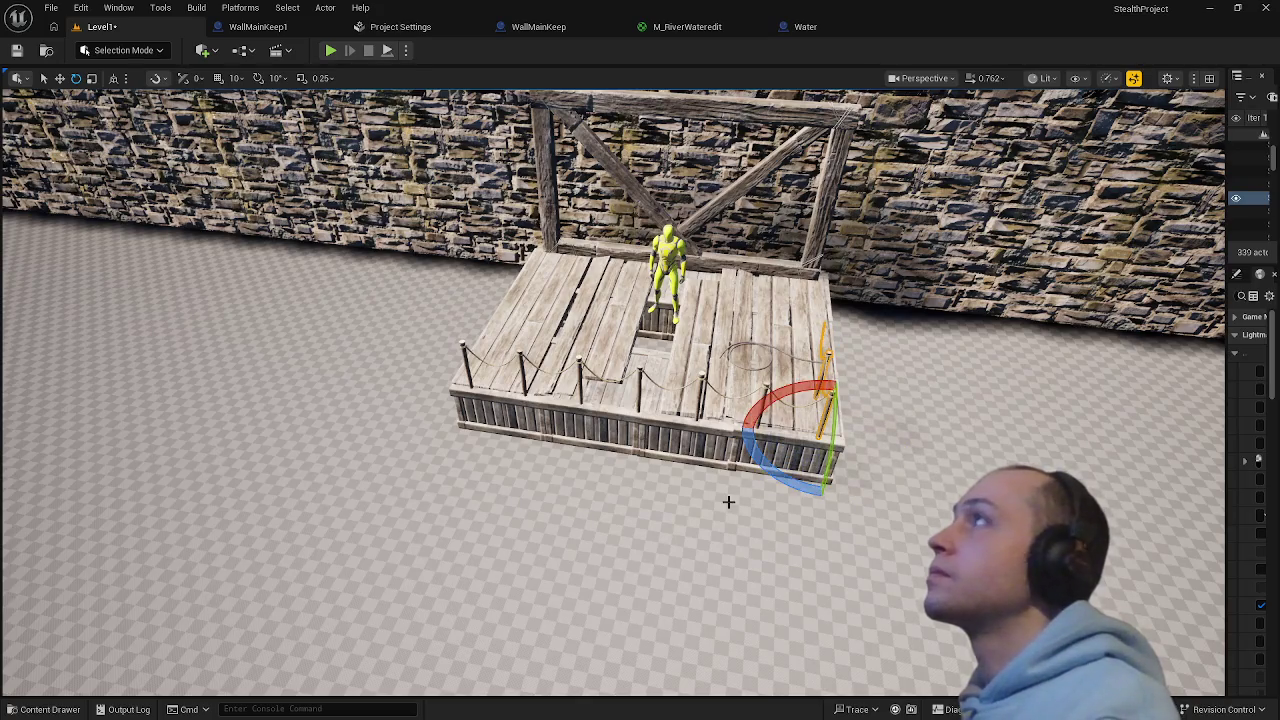
left_click_drag(729, 503, 688, 398)
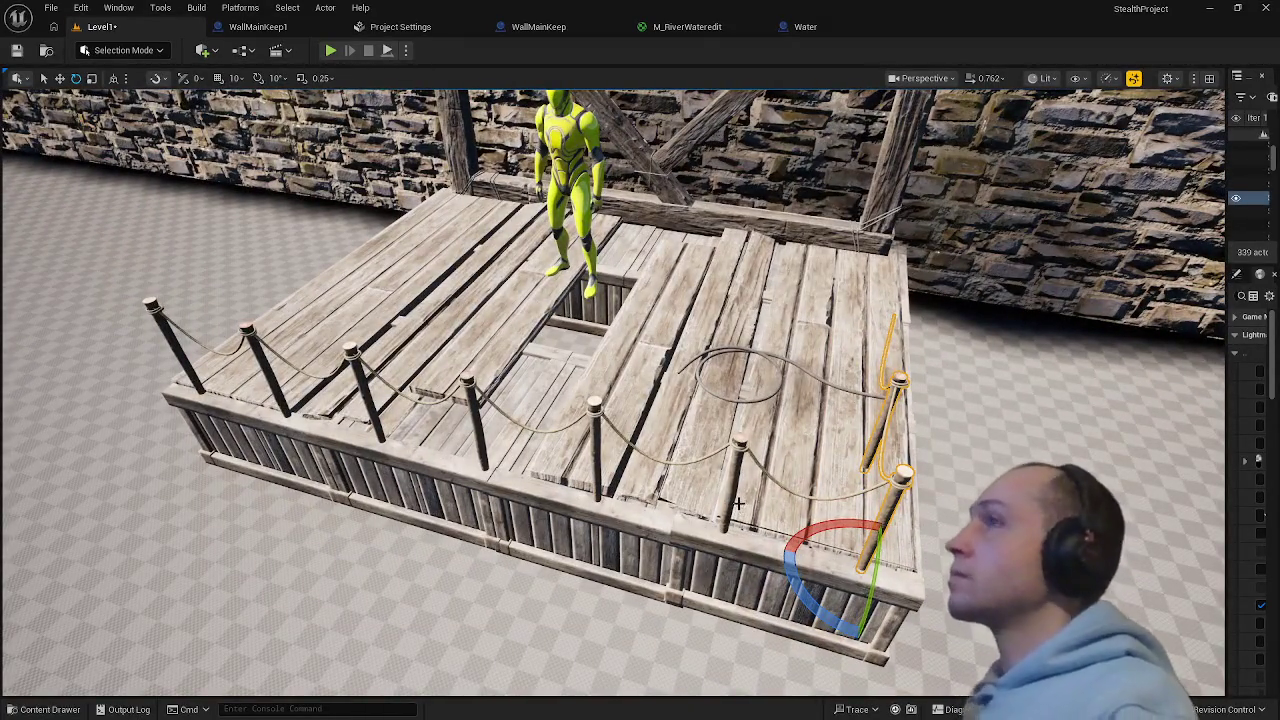
left_click_drag(744, 514, 846, 477)
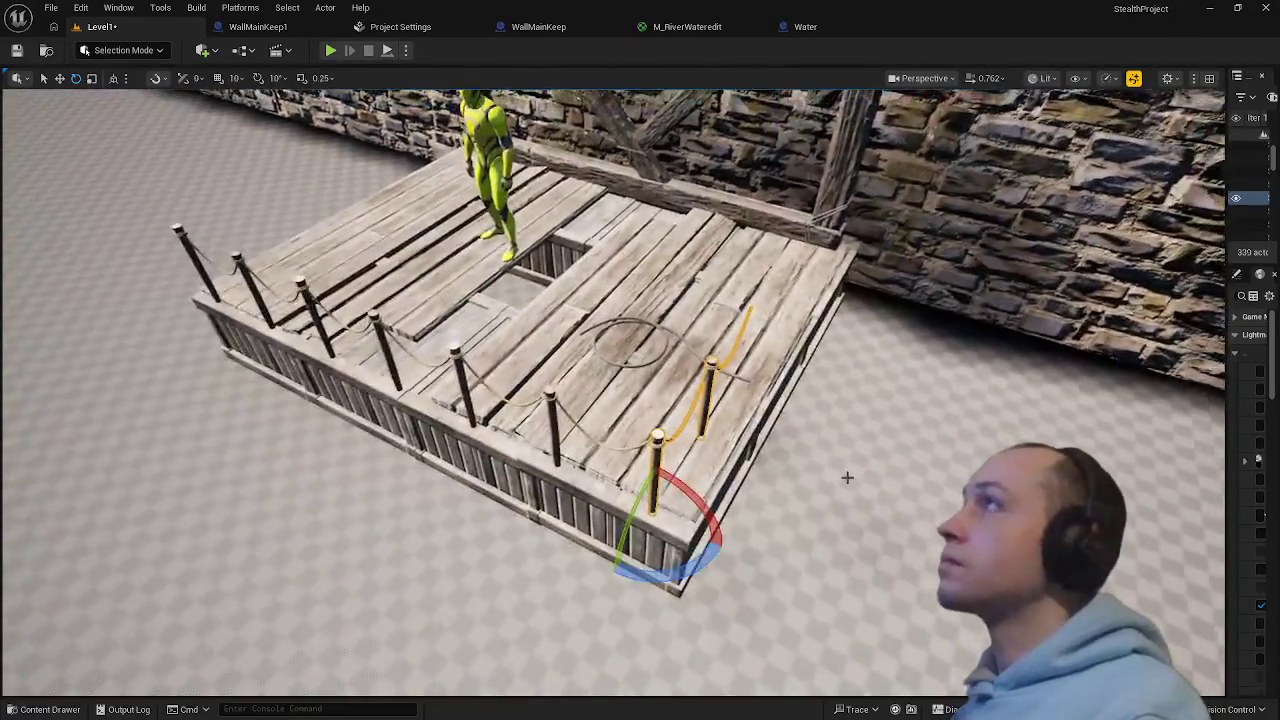
mouse_move(715, 507)
left_mouse_down()
mouse_move(683, 456)
mouse_move(681, 400)
mouse_move(672, 440)
mouse_move(660, 420)
left_mouse_up()
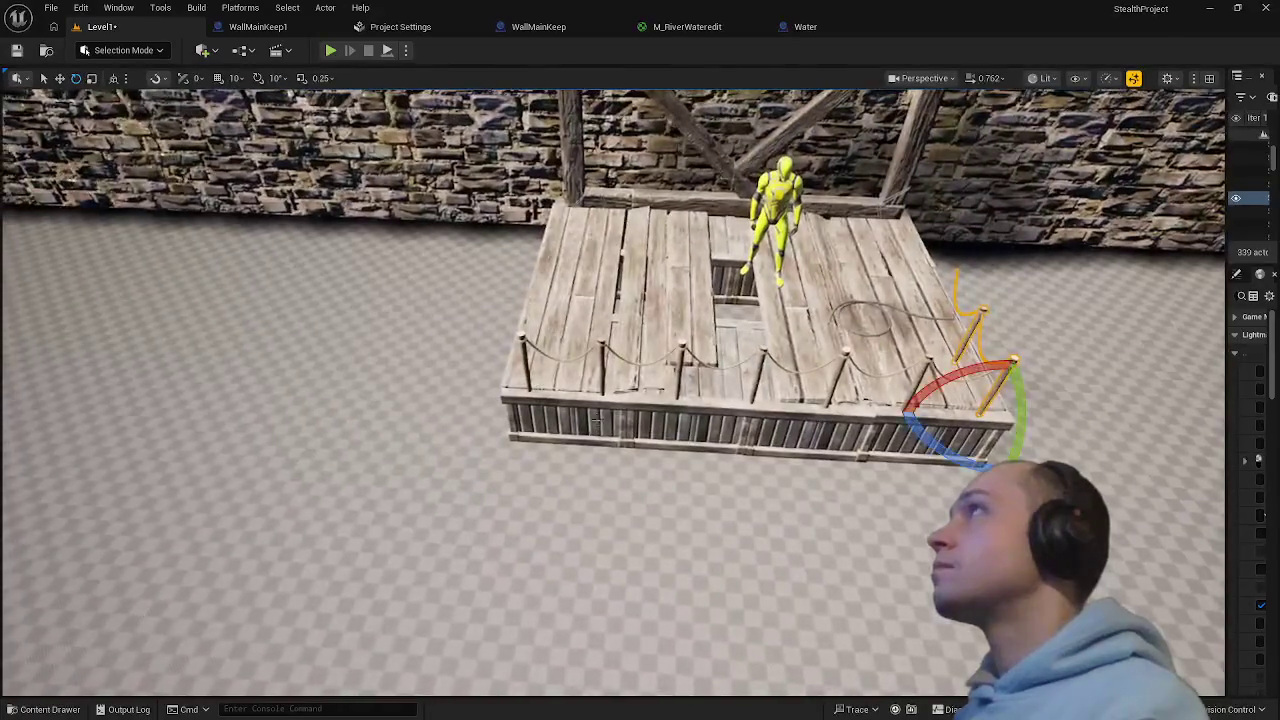
- Select the misaligned posts and rope segments and nudge them back into line
left_click(601, 345)
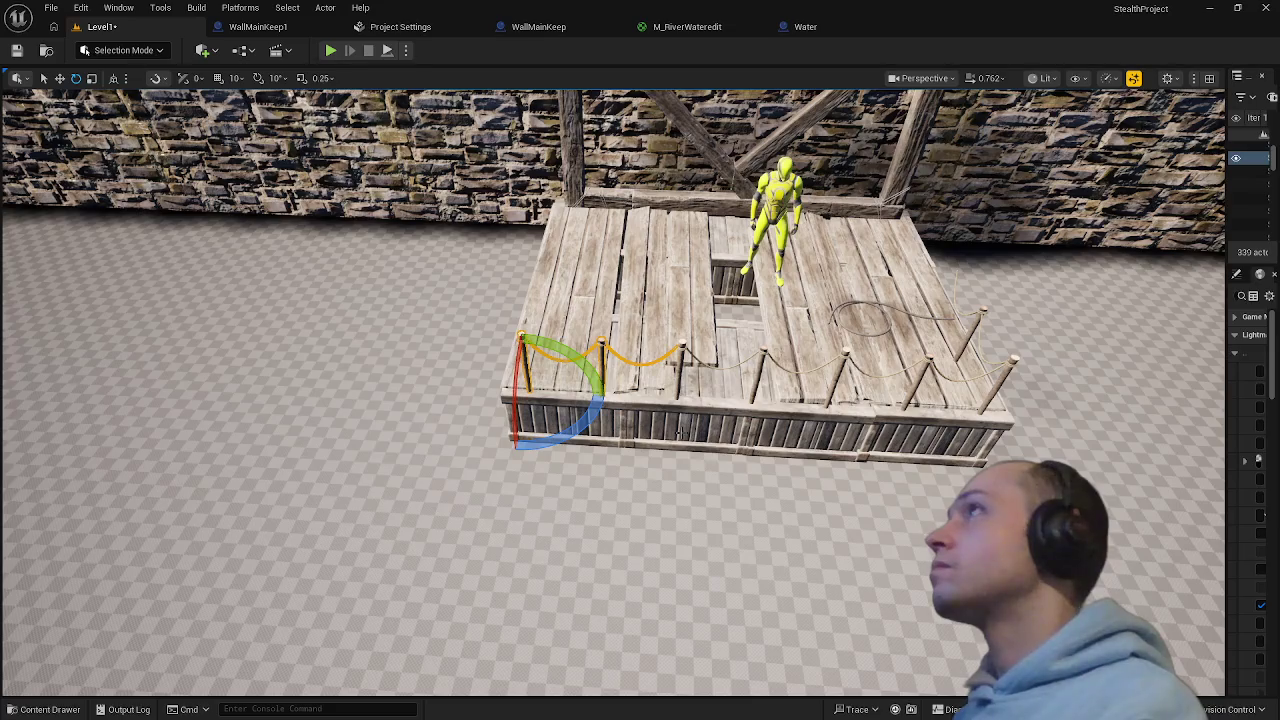
left_click(679, 367)
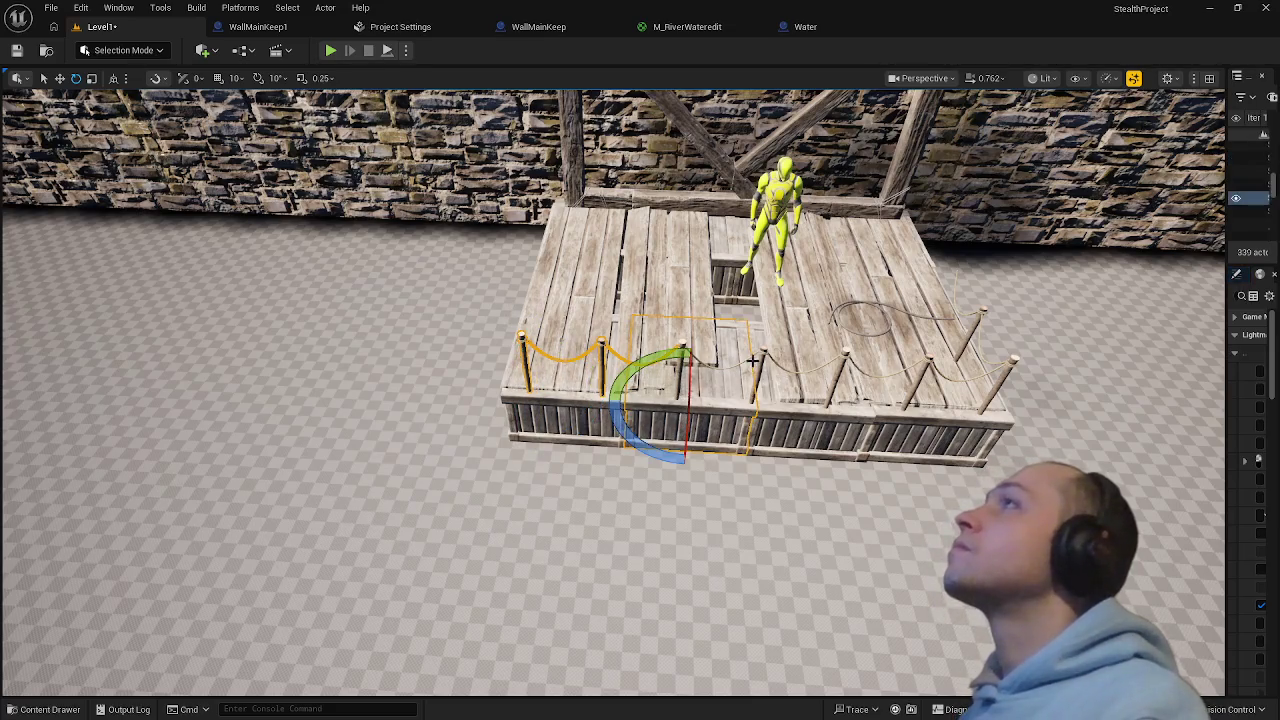
left_click(683, 352)
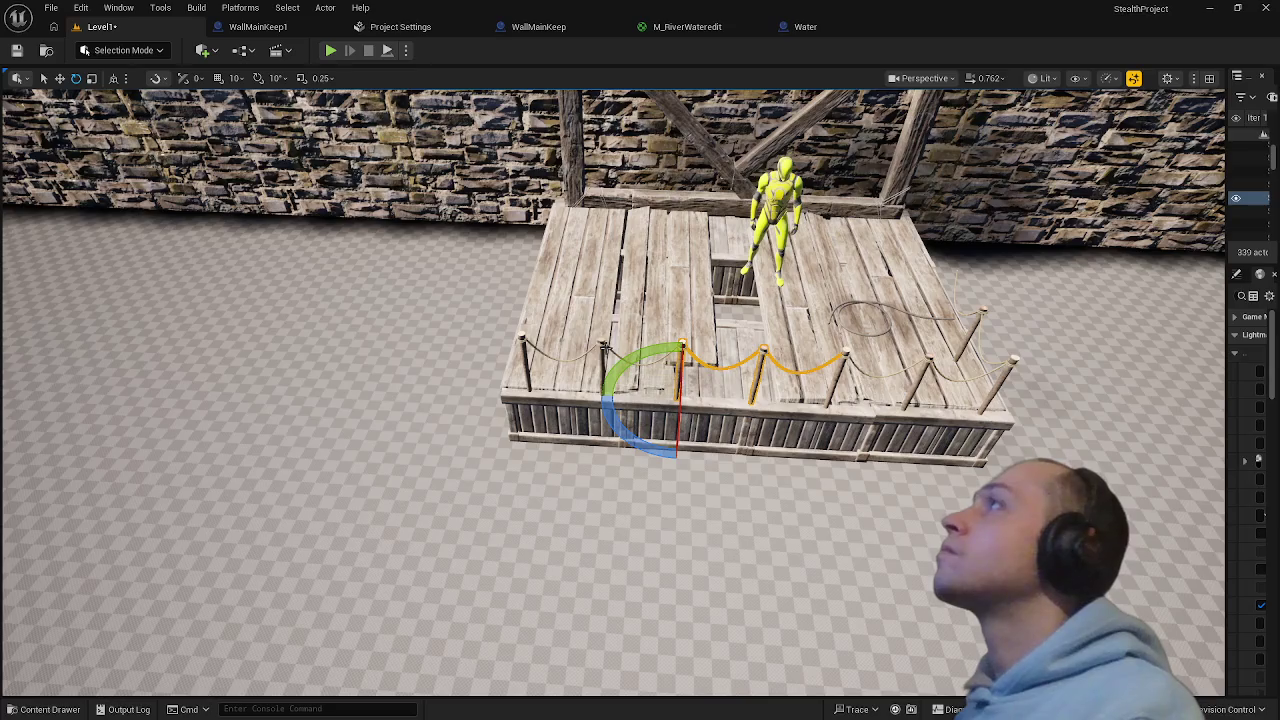
left_click(603, 348, "ctrl")
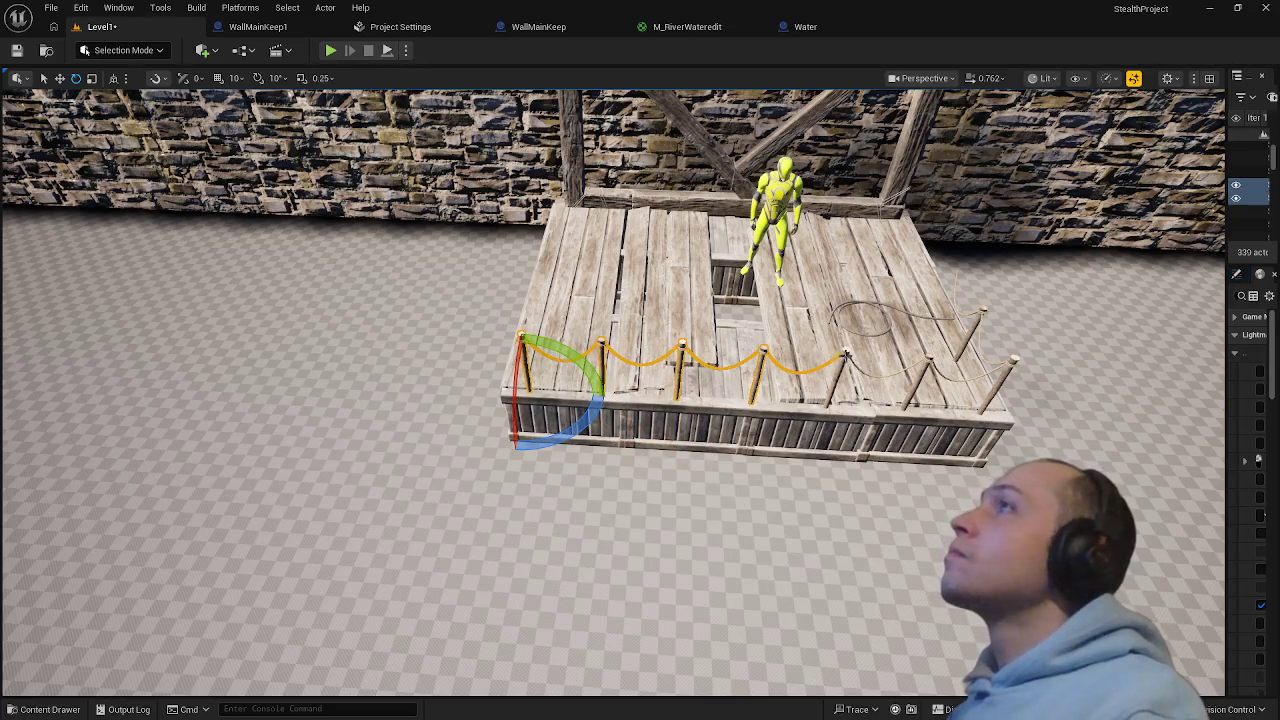
left_click(914, 358, "ctrl")
left_click(986, 312, "ctrl")
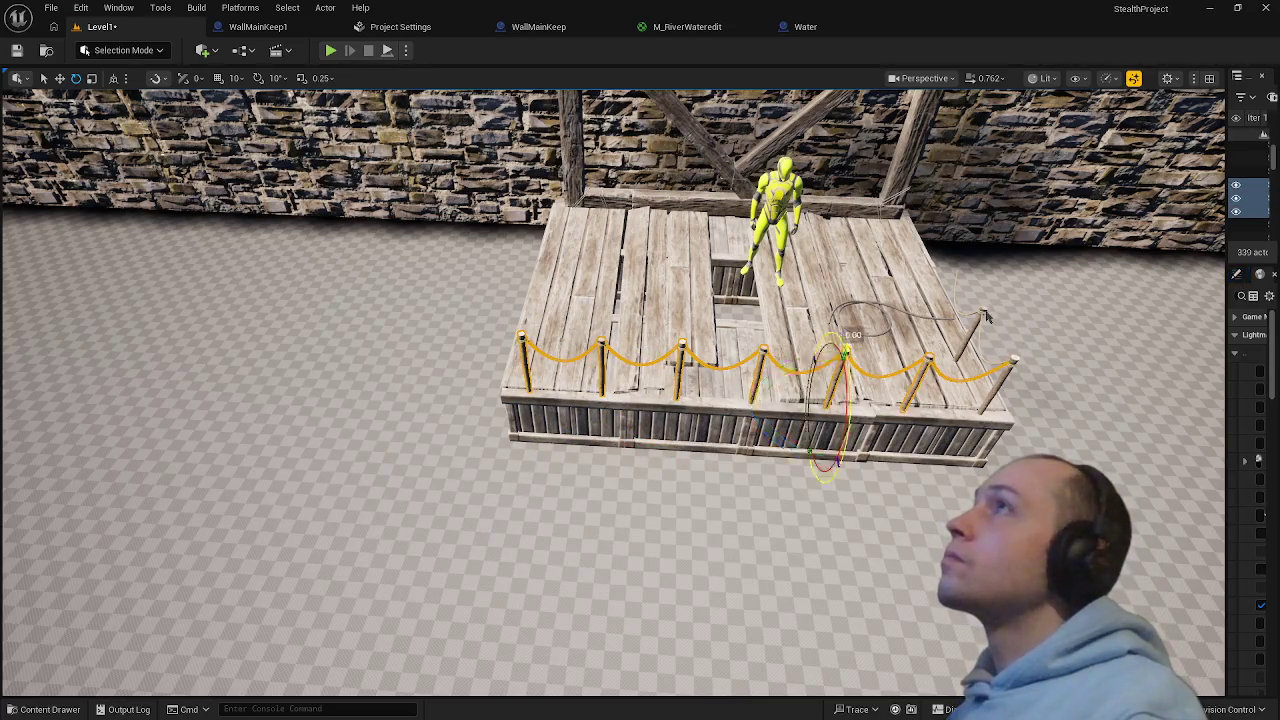
key("w")
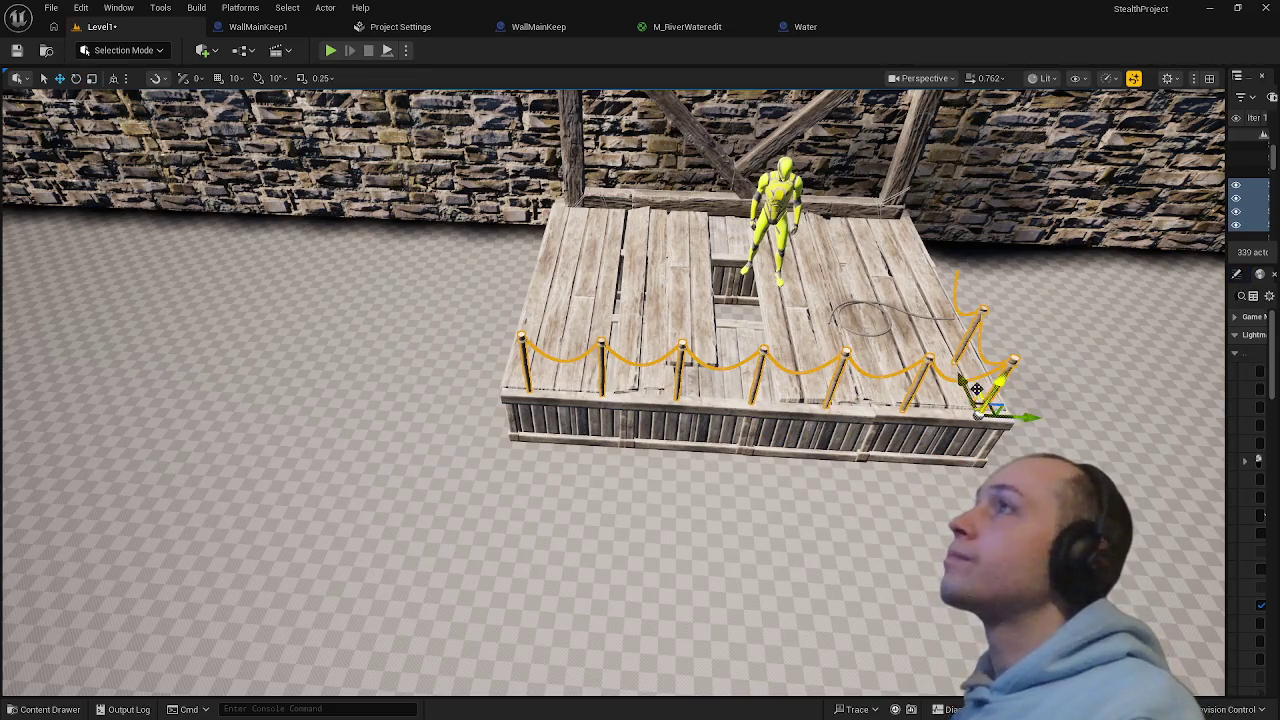
left_click_drag(963, 381, 964, 368)
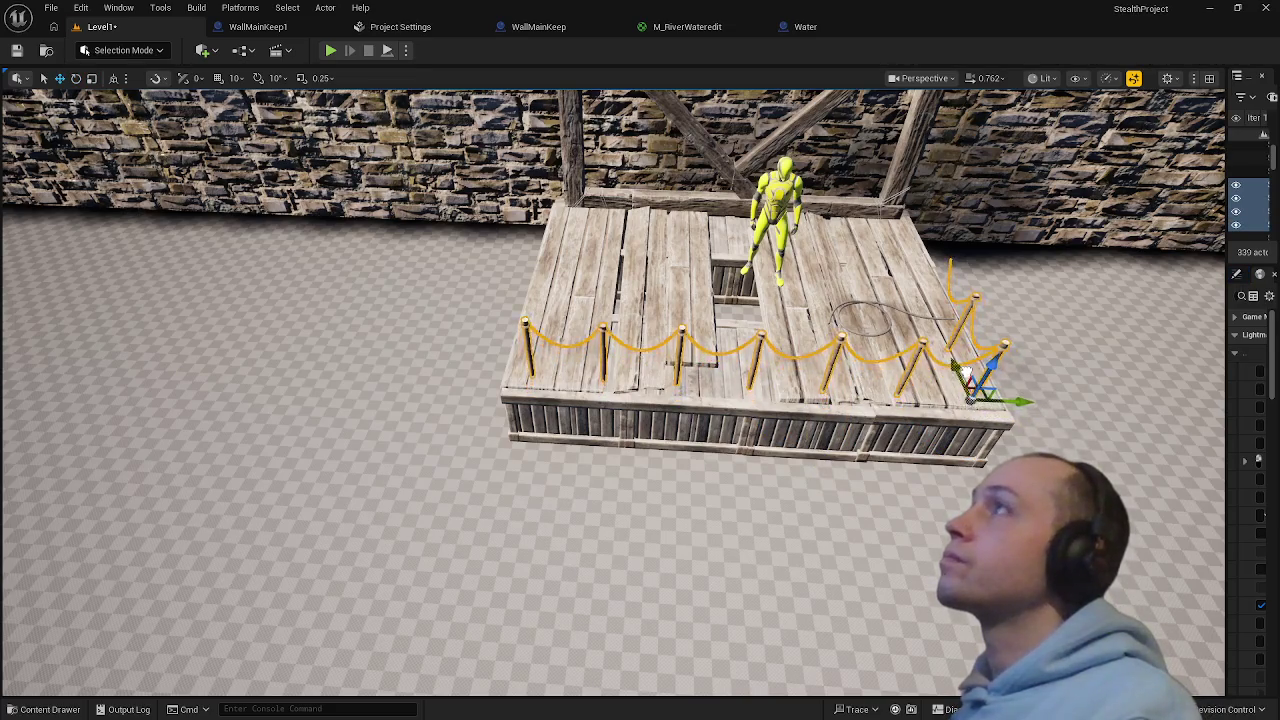
left_click_drag(1000, 440, 683, 478)
left_click(683, 477)
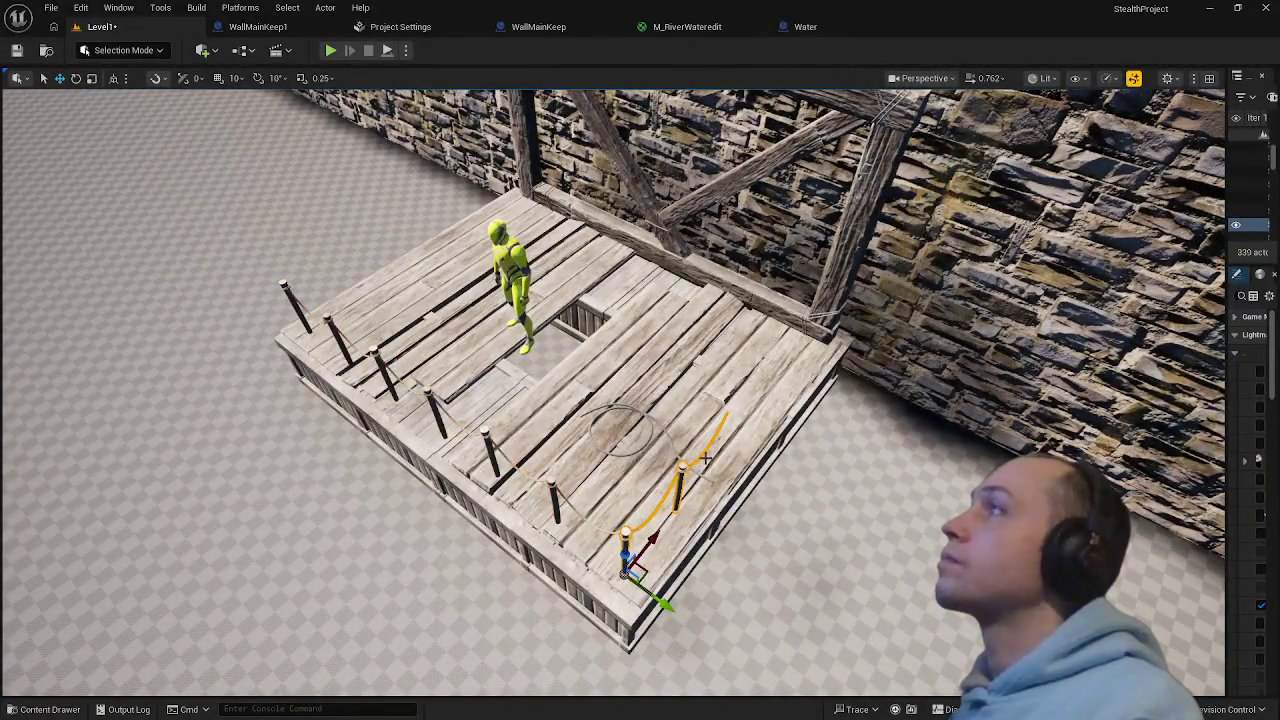
- Duplicate a post and rope and move the copy back along the deck's left edge
mouse_move(632, 568)
left_mouse_down()
mouse_move(766, 453)
mouse_move(740, 525)
mouse_move(720, 500)
mouse_move(604, 483)
left_mouse_up()
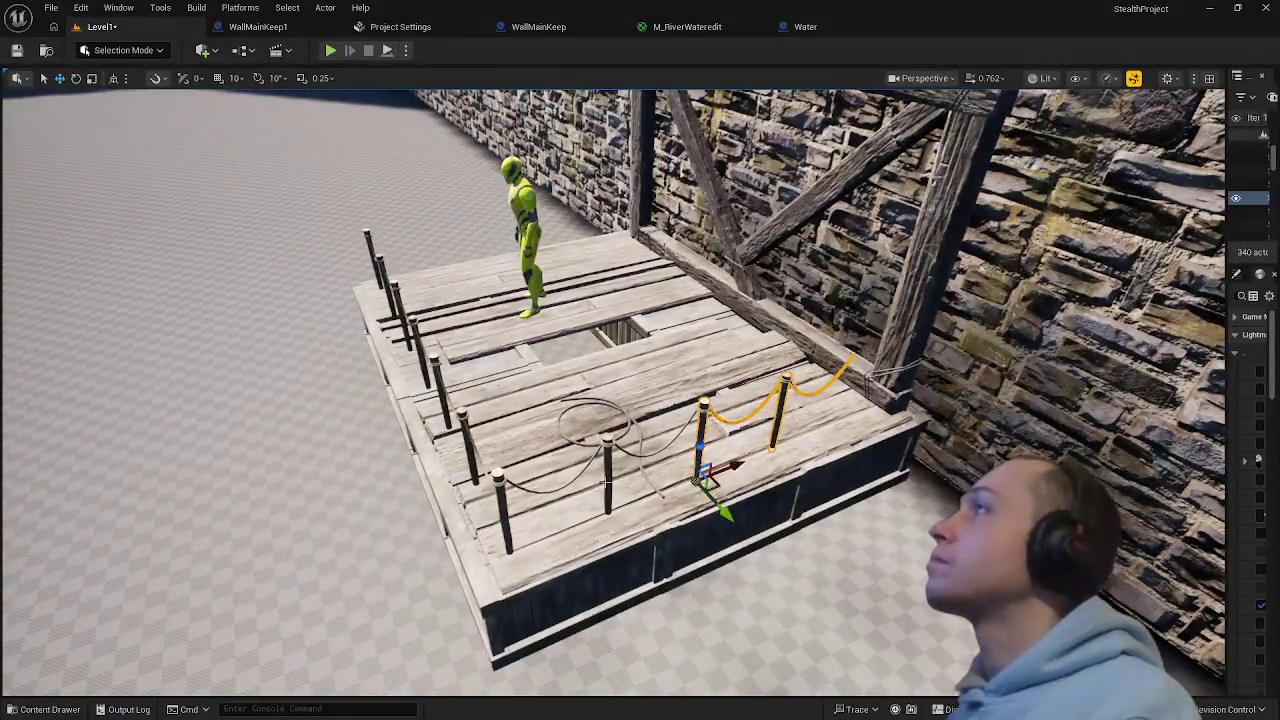
left_click_drag(735, 465, 550, 470)
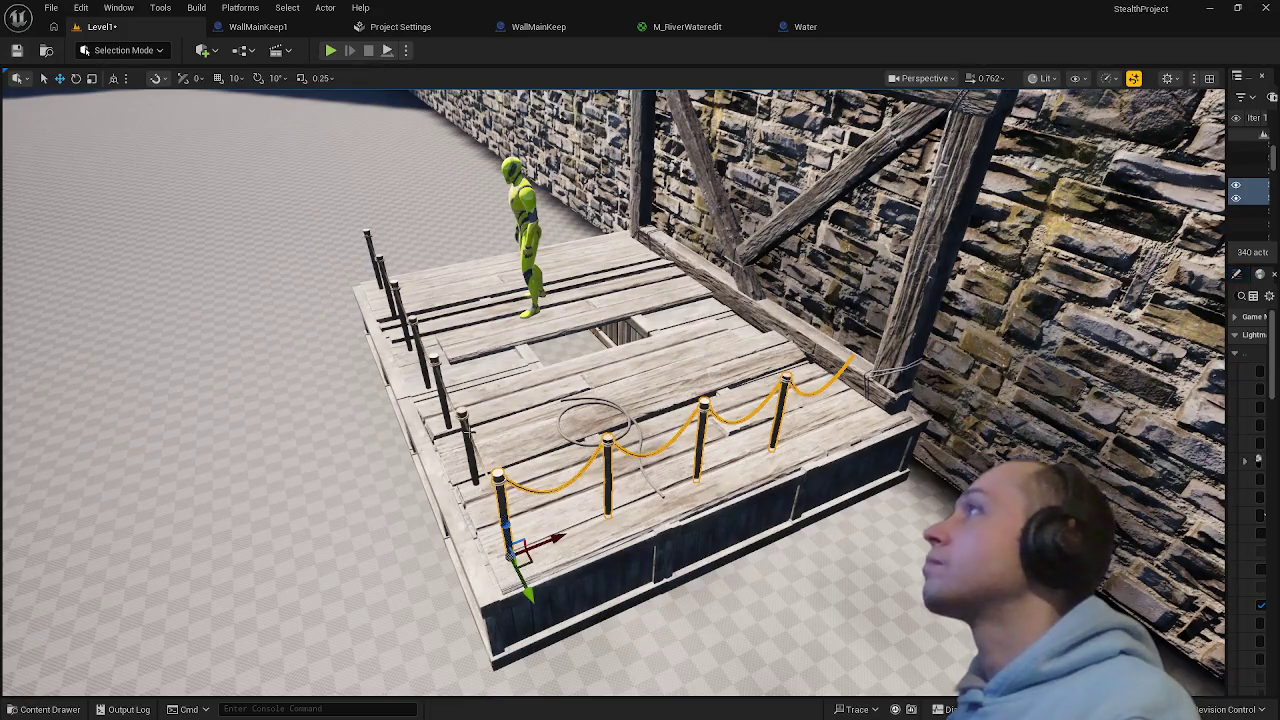
left_click_drag(520, 545, 445, 440)
left_click_drag(412, 322, 366, 237)
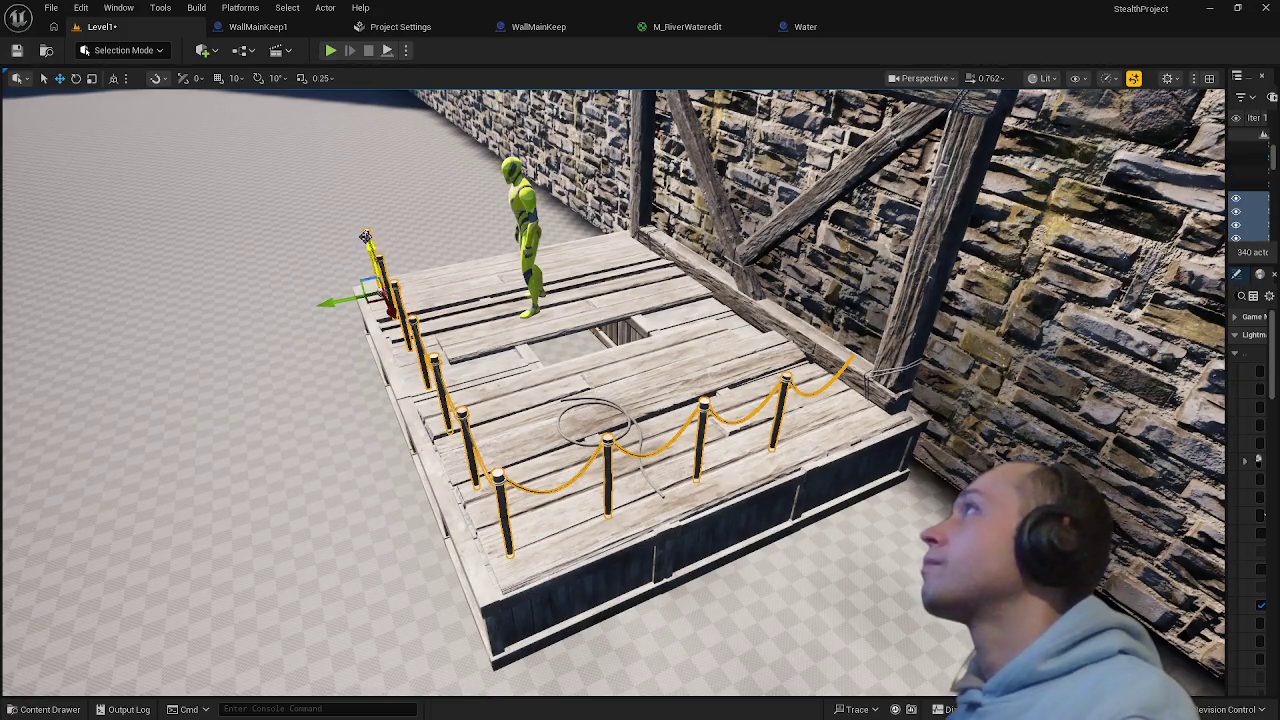
- Pull the end post of the right rope into the stone wall corner
left_click(799, 393)
mouse_move(746, 393)
left_mouse_down()
mouse_move(768, 430)
mouse_move(787, 384)
mouse_move(814, 370)
mouse_move(806, 378)
left_mouse_up()
left_click_drag(889, 477, 910, 420)
mouse_move(583, 474)
left_mouse_down()
mouse_move(560, 470)
mouse_move(583, 474)
left_mouse_up()
left_click_drag(509, 436, 528, 430)
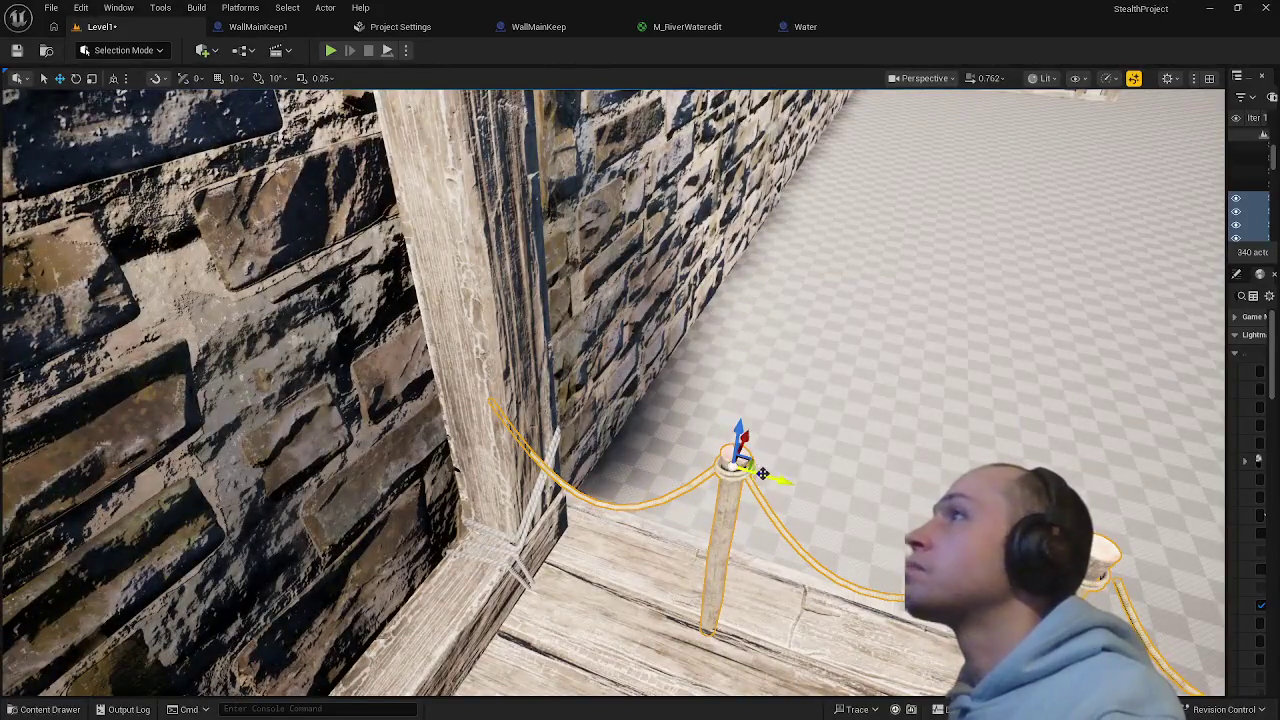
mouse_move(762, 473)
left_mouse_down()
mouse_move(818, 500)
mouse_move(770, 488)
mouse_move(808, 480)
left_mouse_up()
left_click(819, 499)
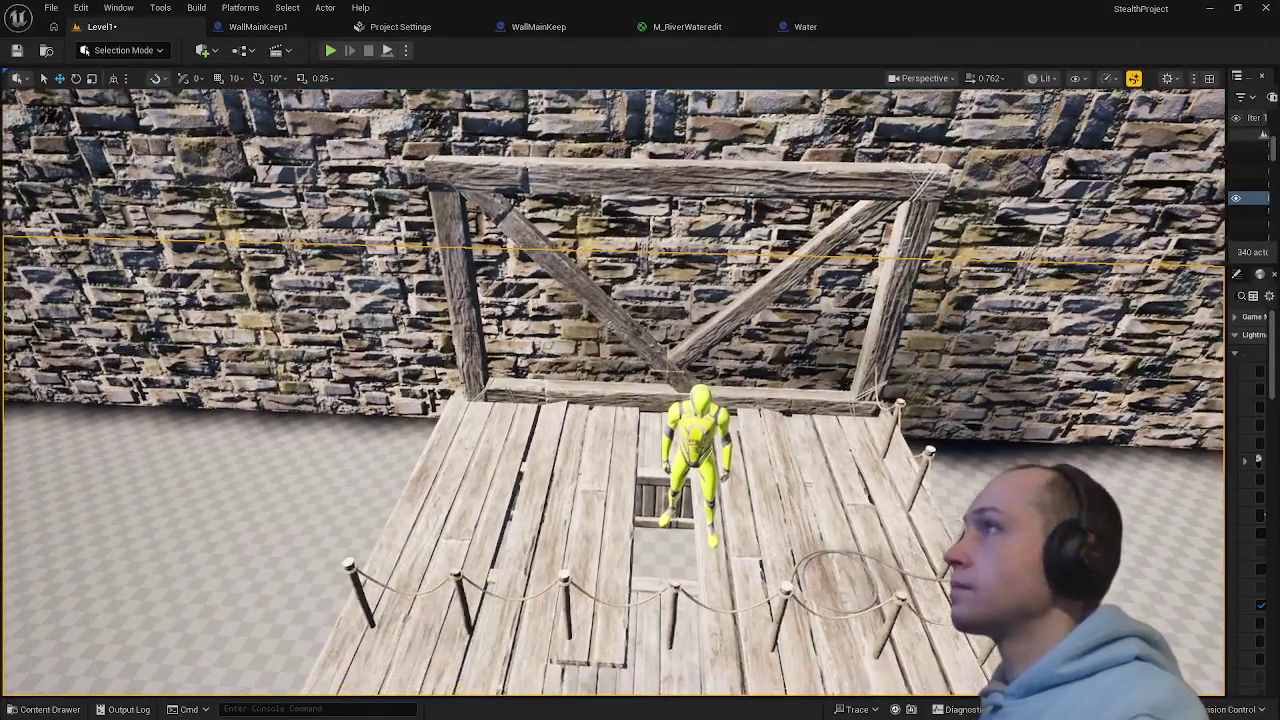
left_click(660, 466)
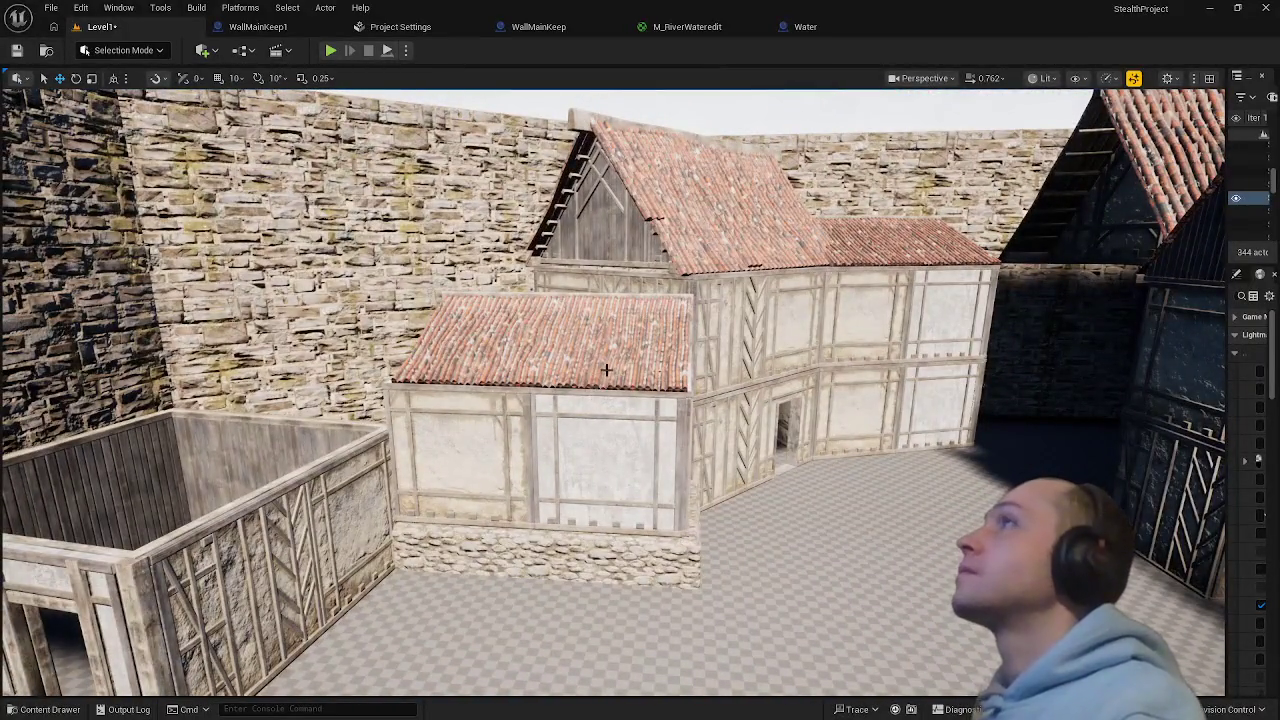
- Copy the upper gable roof, rotate it to fit the small house, and lift it above
left_click(680, 235)
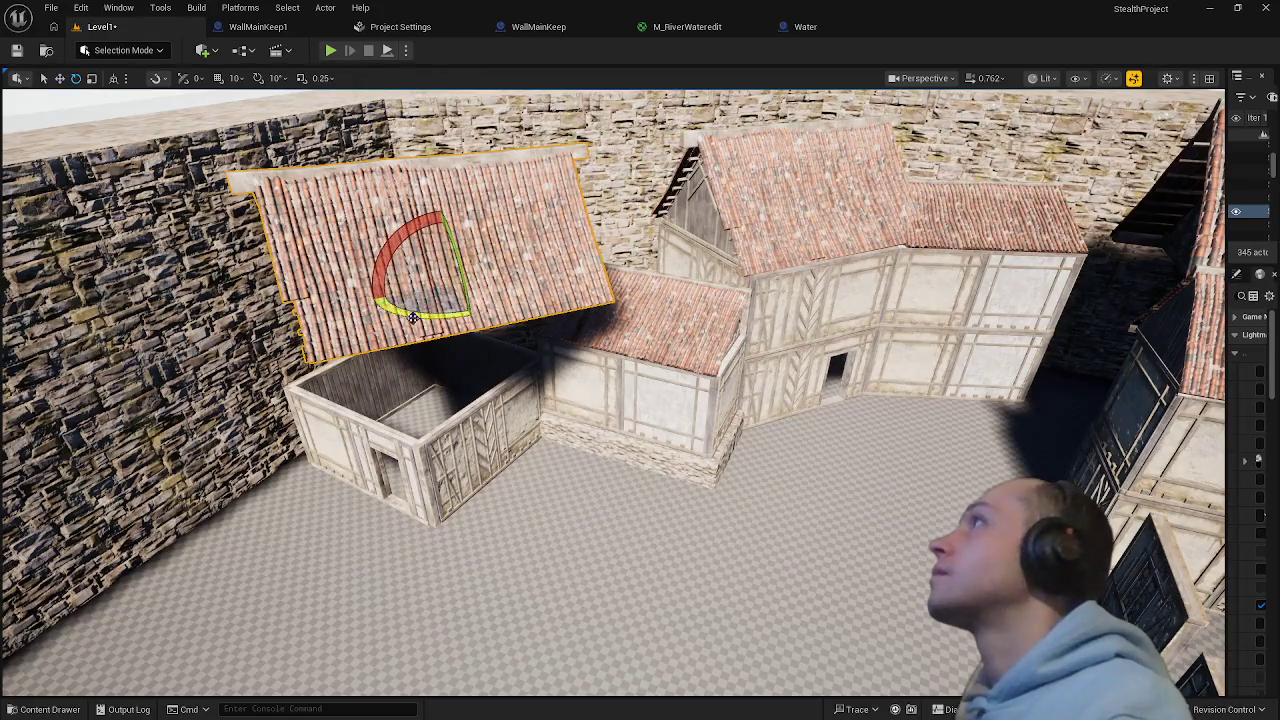
left_click_drag(515, 303, 530, 300)
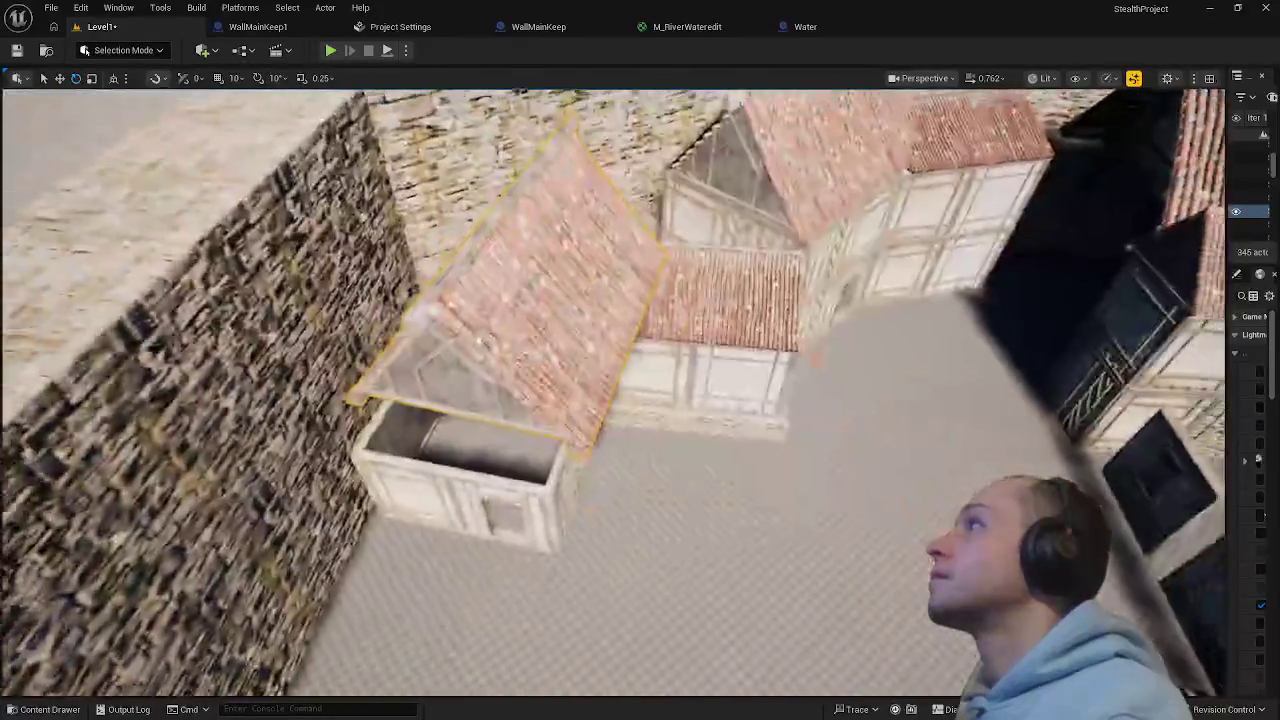
key("w")
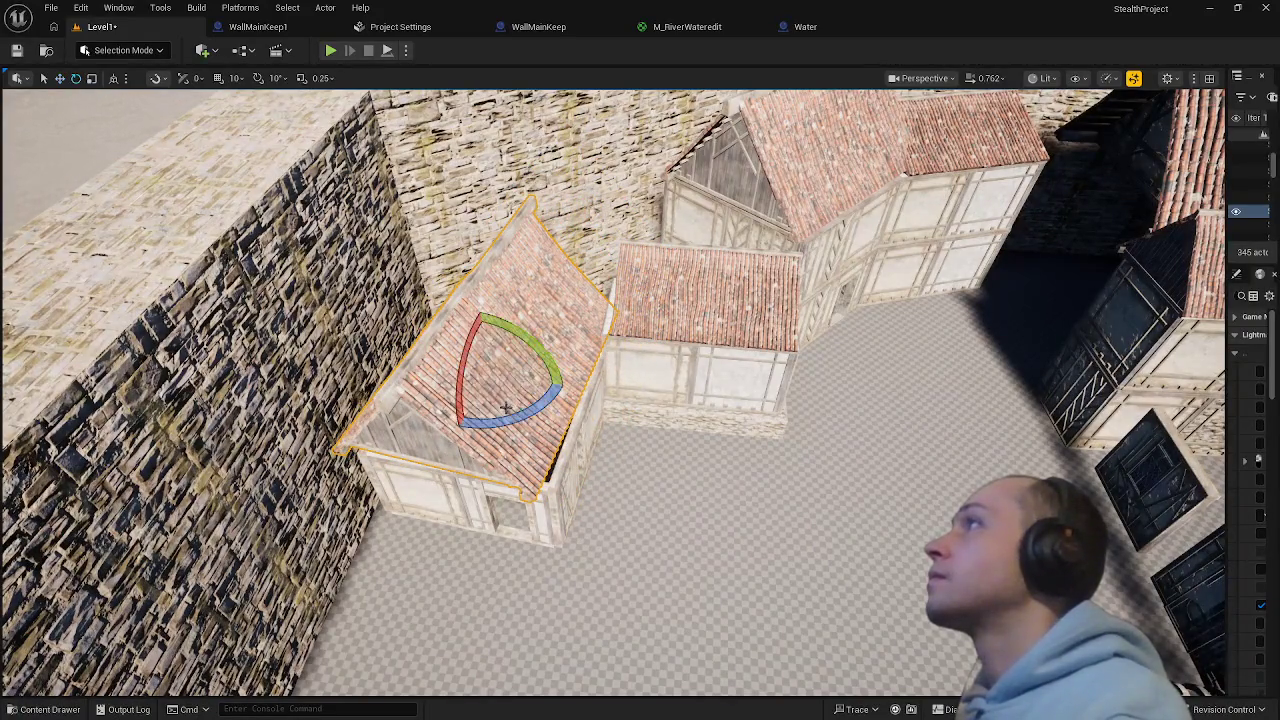
left_click_drag(606, 494, 567, 374)
key("w")
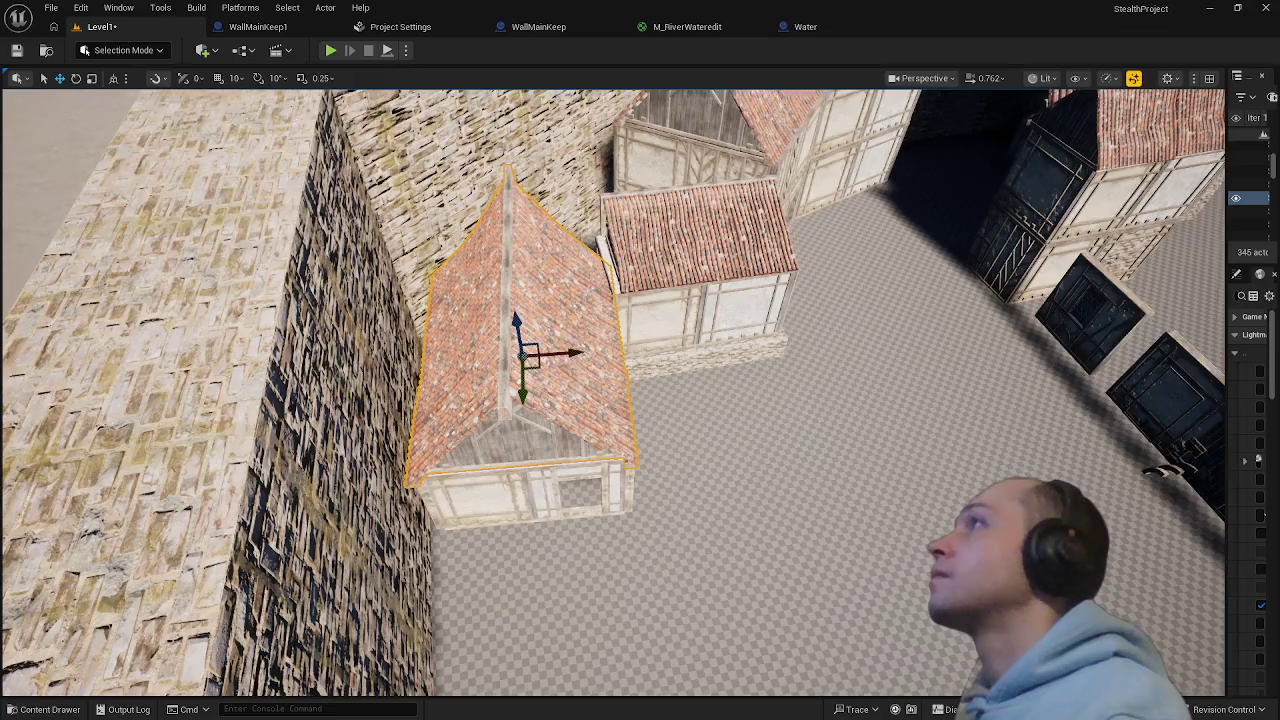
mouse_move(567, 374)
left_mouse_down()
mouse_move(520, 338)
mouse_move(560, 330)
mouse_move(744, 503)
mouse_move(641, 418)
left_mouse_up()
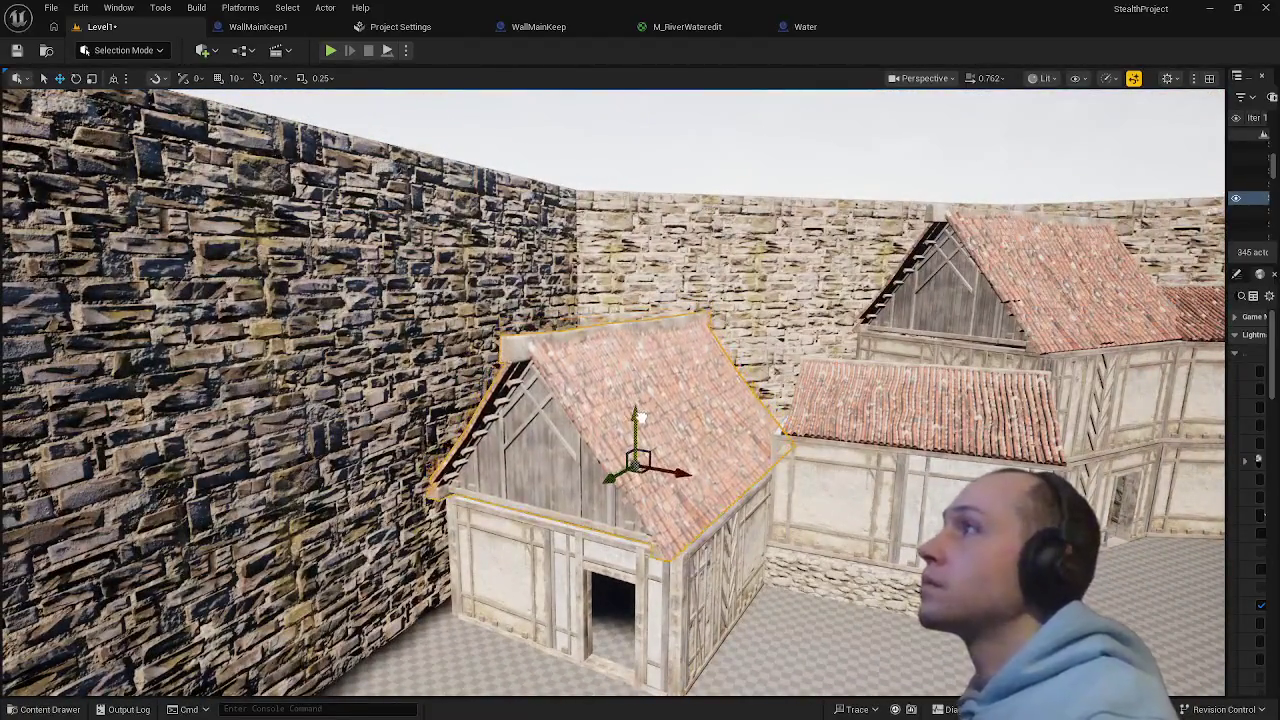
left_click_drag(640, 418, 636, 240)
left_click(585, 533)
- Duplicate the house walls upward as a second storey, turn it 180°, and lower the roof onto it
key("space")
key("space")
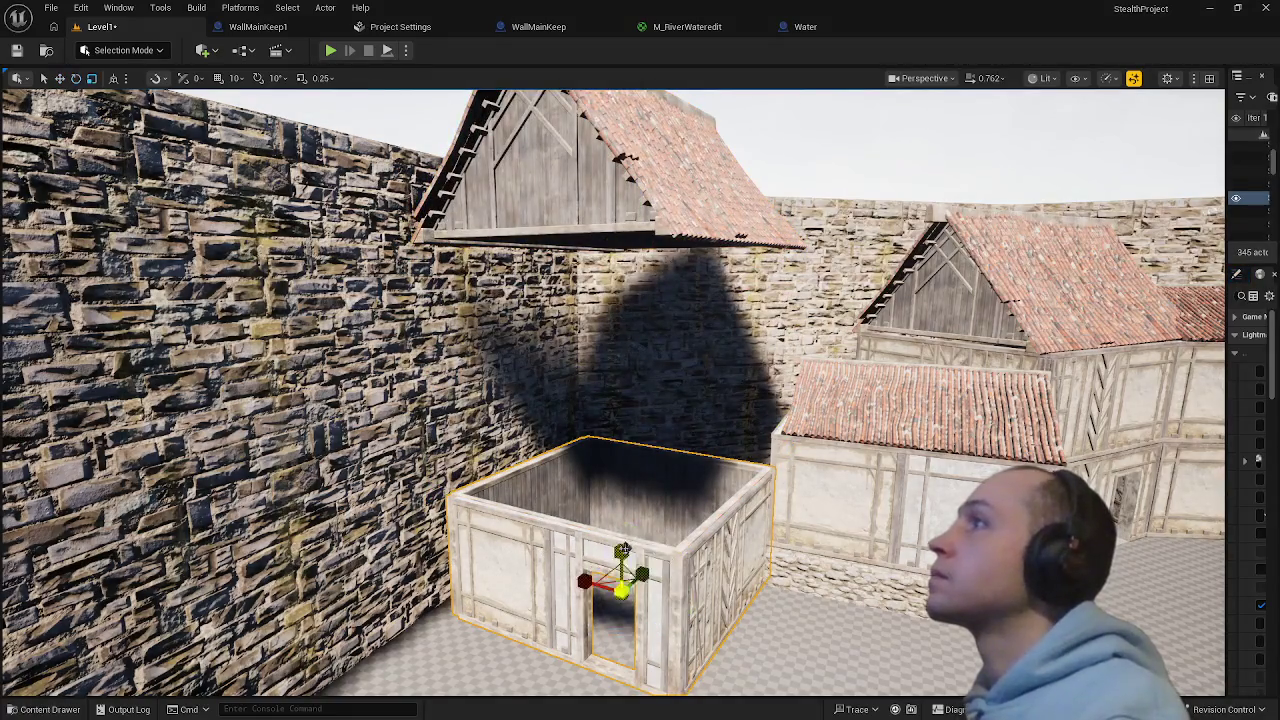
key("space")
left_click_drag(621, 550, 619, 428)
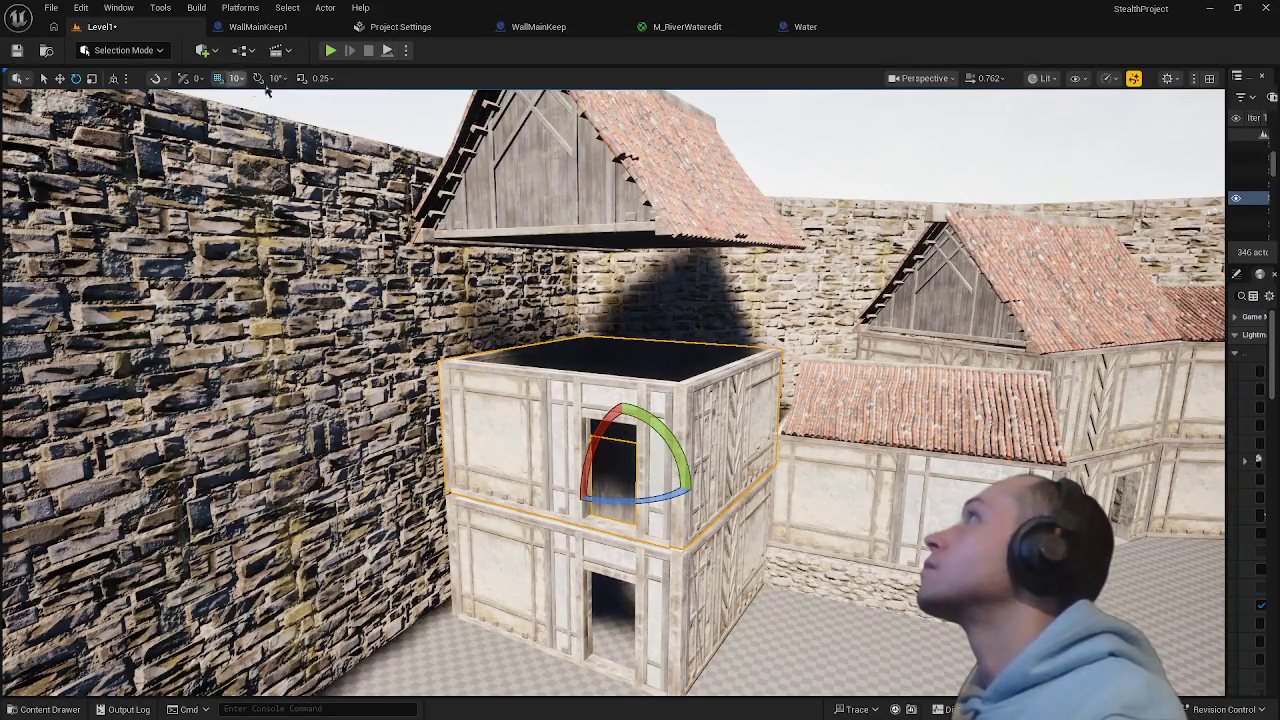
left_click_drag(588, 499, 693, 484)
left_click(672, 222)
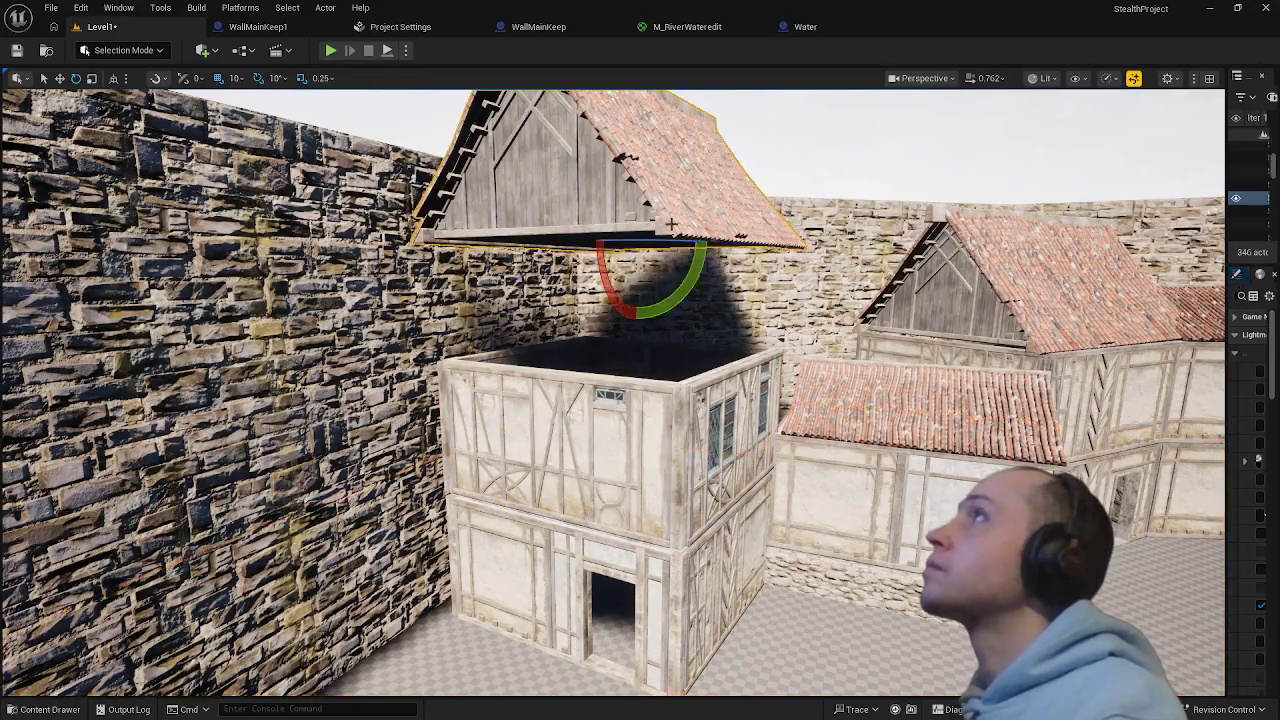
left_click_drag(634, 205, 640, 305)
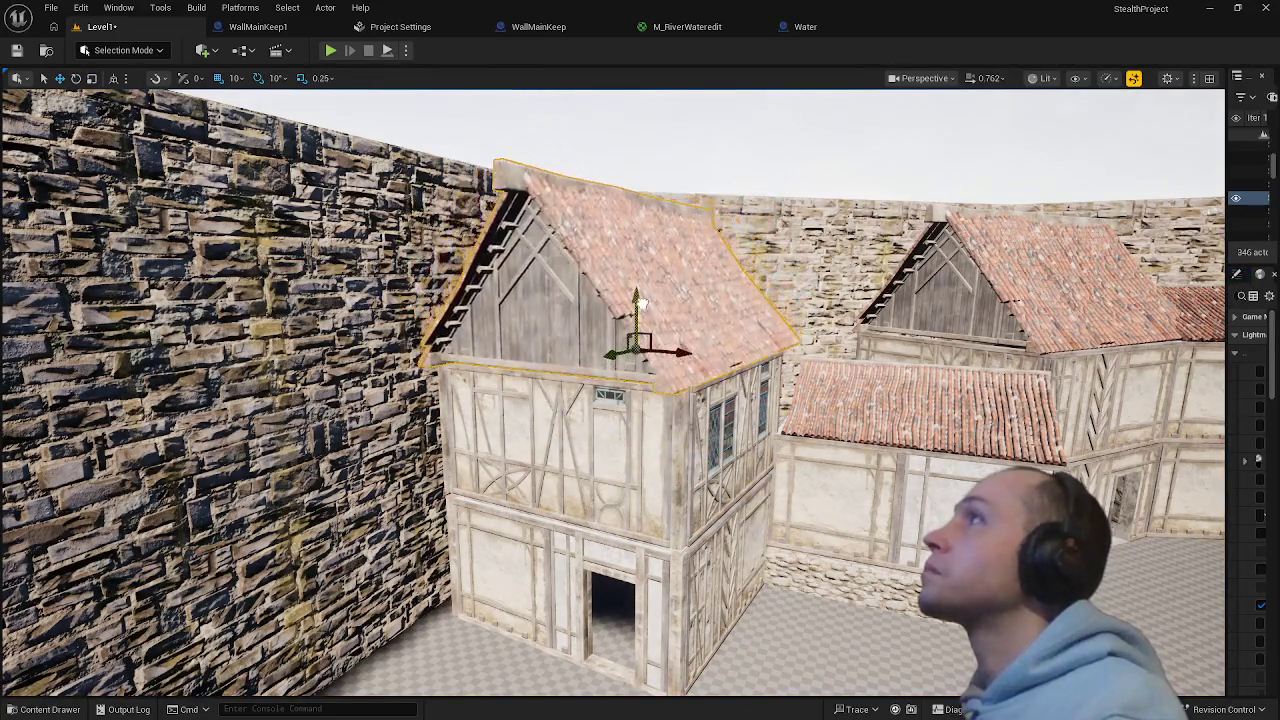
left_click(804, 553)
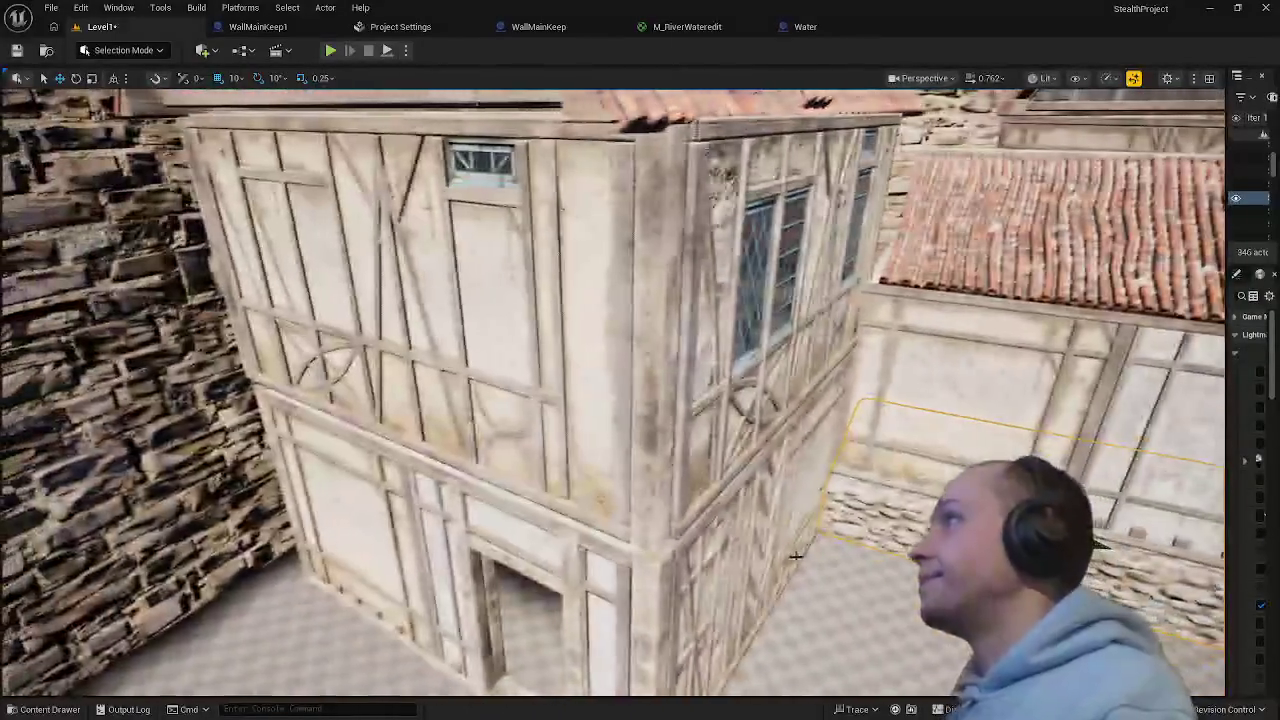
- Fine-tune the upper storey's height and shift it sideways over the ground-floor walls
left_click(705, 503)
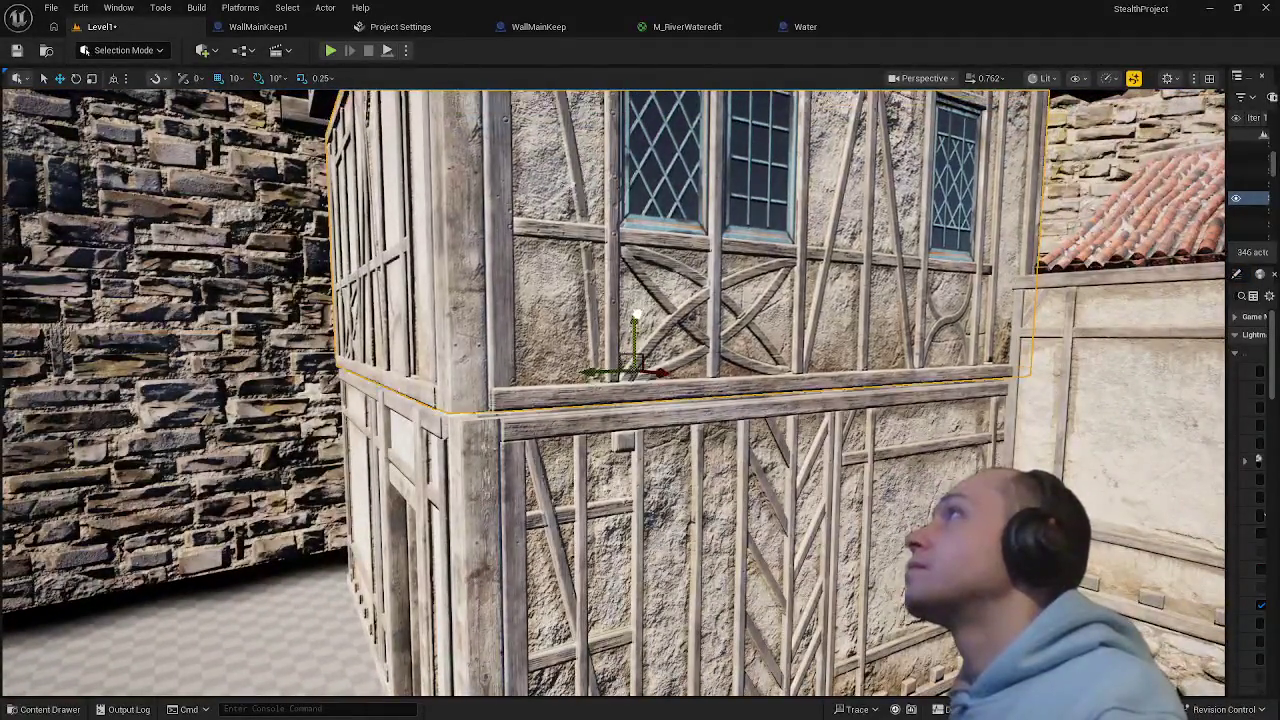
left_click_drag(636, 318, 636, 325)
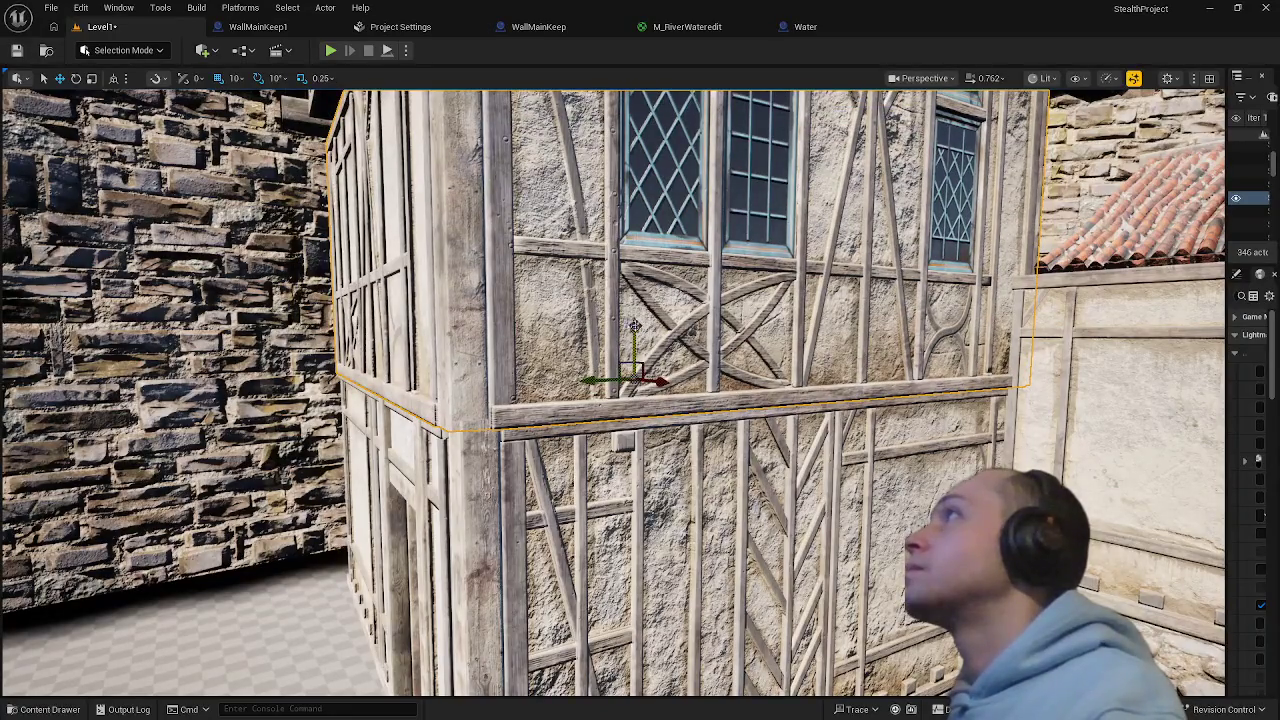
scroll(634, 325, "up", 4)
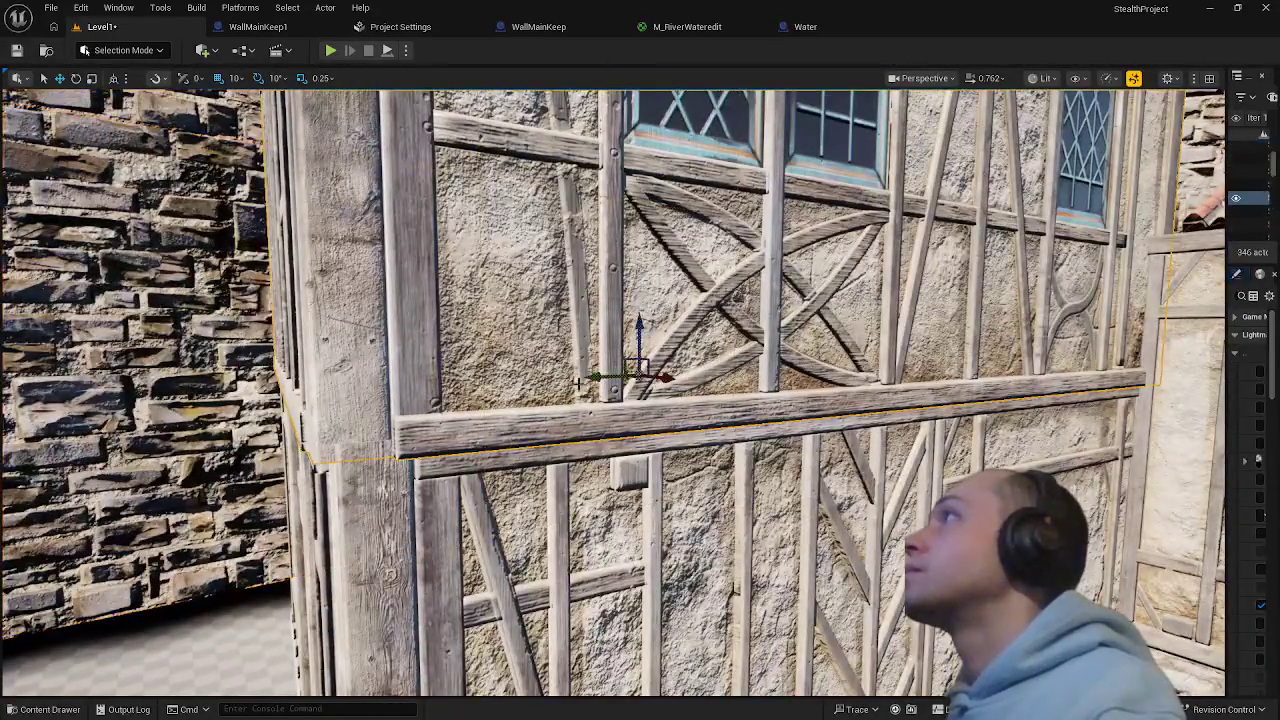
left_click_drag(641, 330, 641, 324)
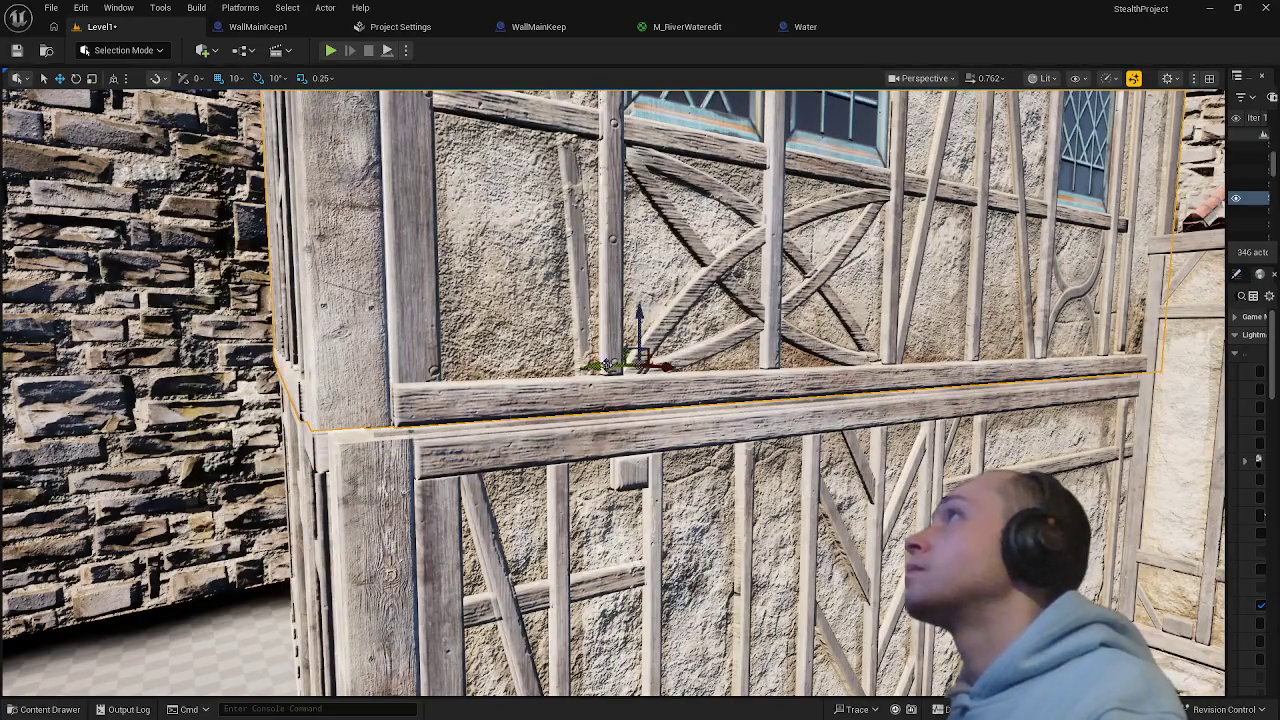
mouse_move(607, 364)
left_mouse_down()
mouse_move(640, 430)
mouse_move(622, 392)
mouse_move(619, 431)
left_mouse_up()
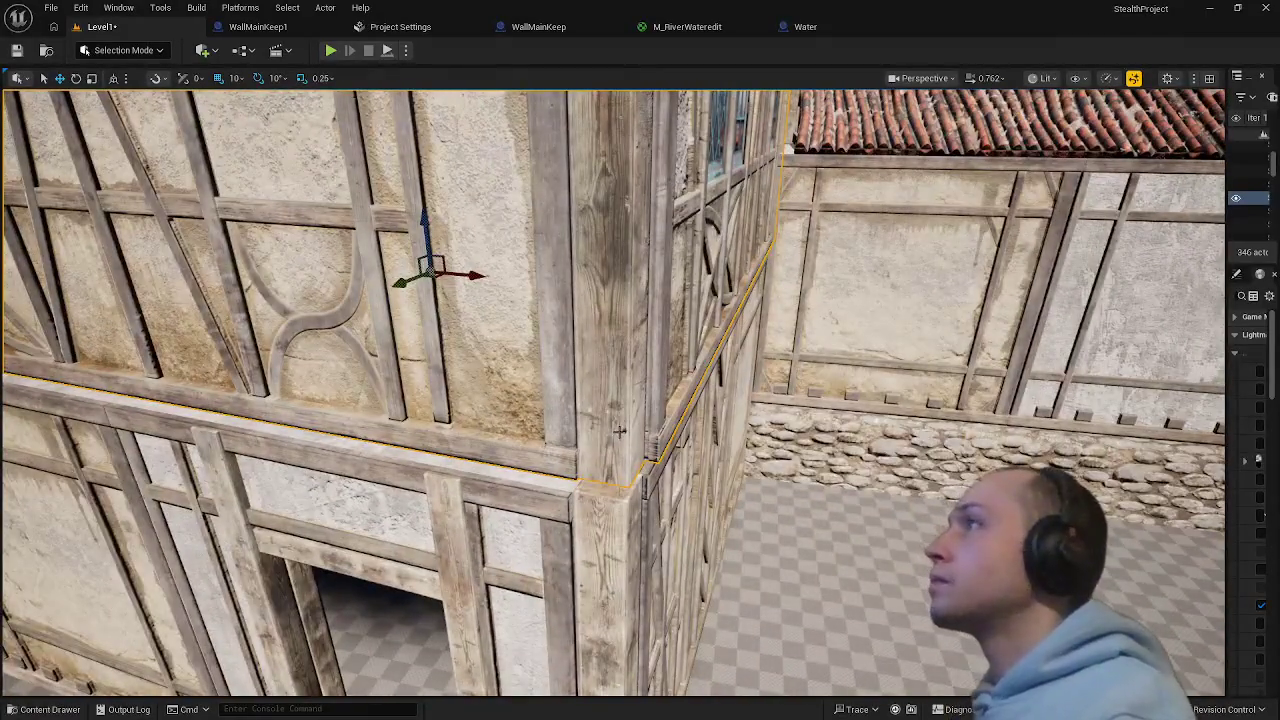
- Slide the upper storey along the X axis so it sits flush on the lower walls
key("e")
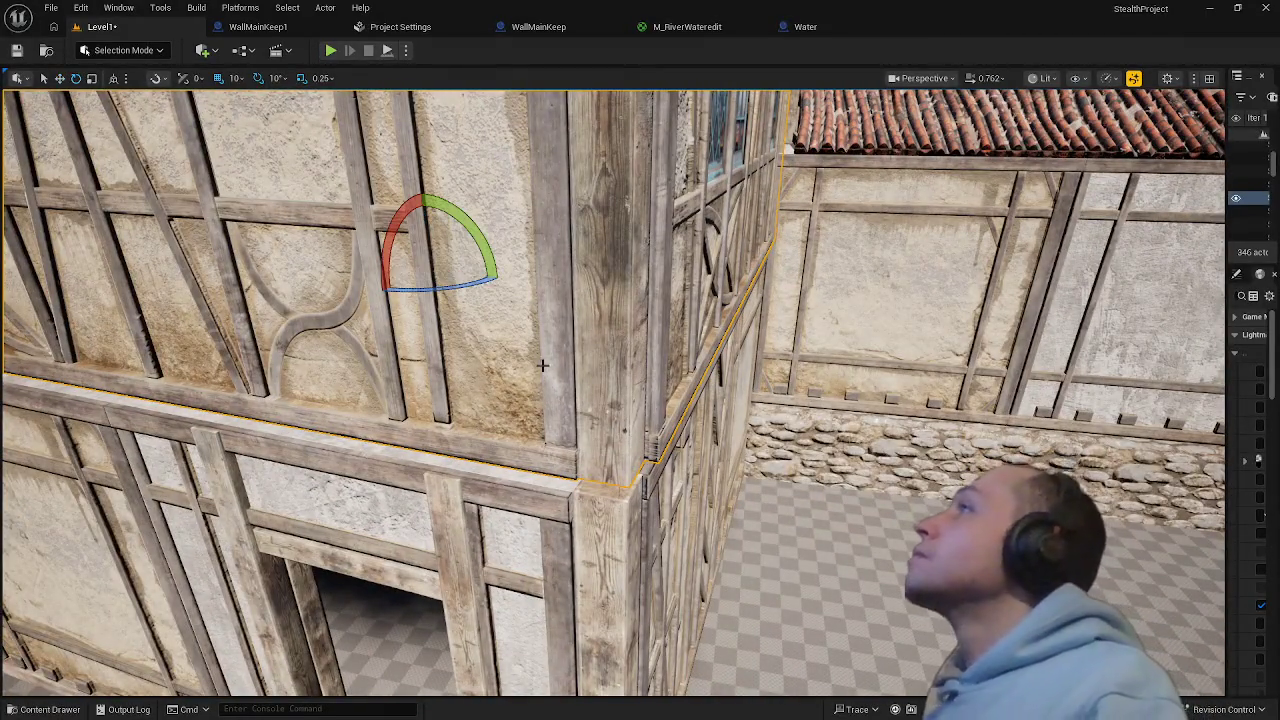
key("r")
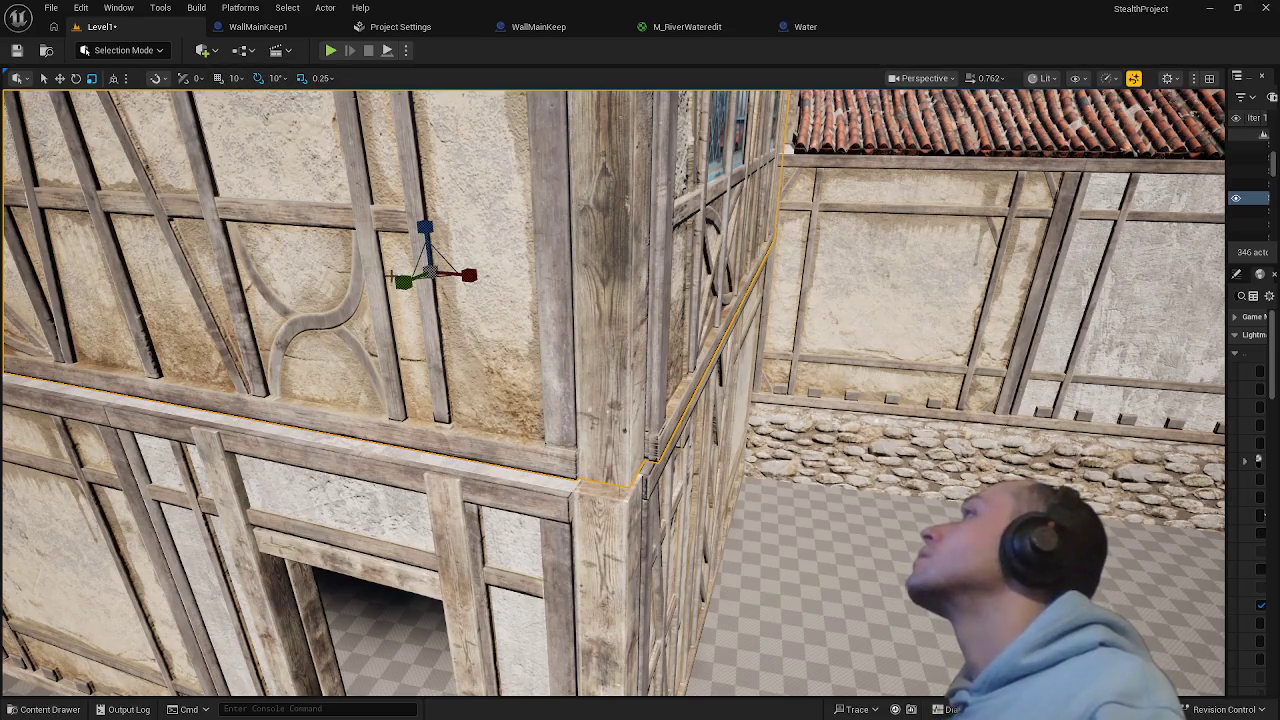
key("w")
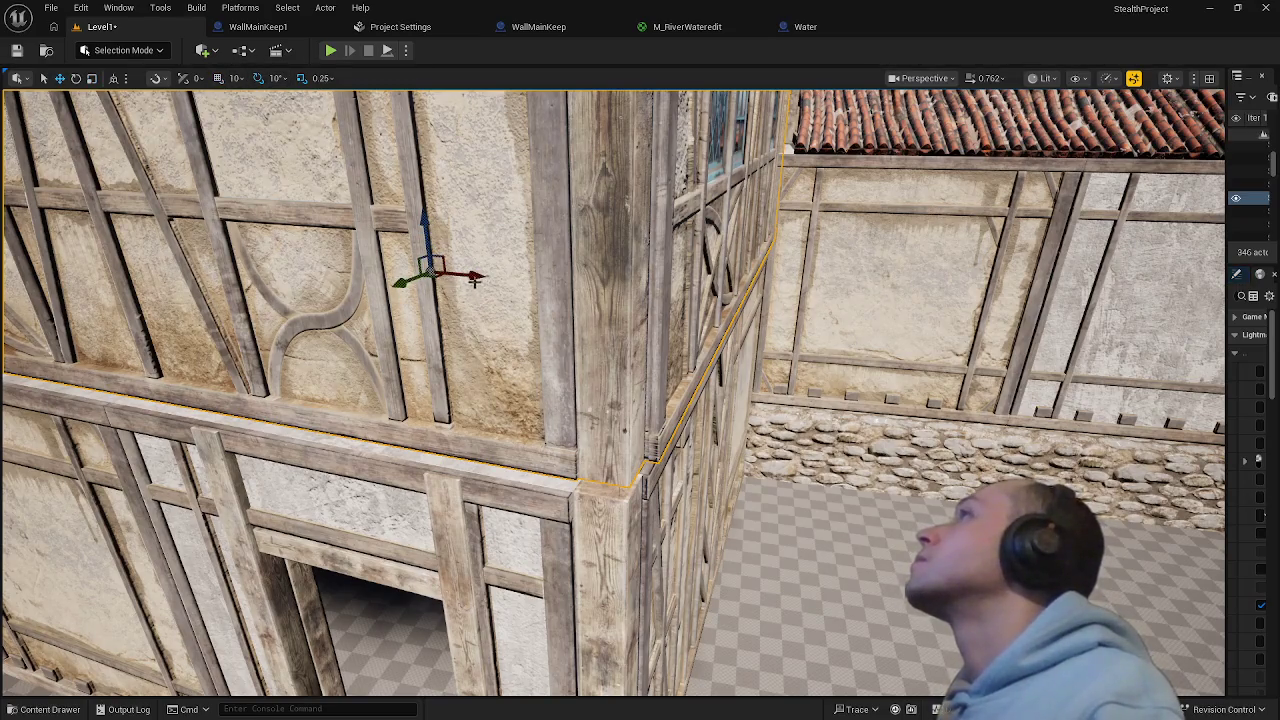
left_click_drag(474, 280, 464, 275)
key("f")
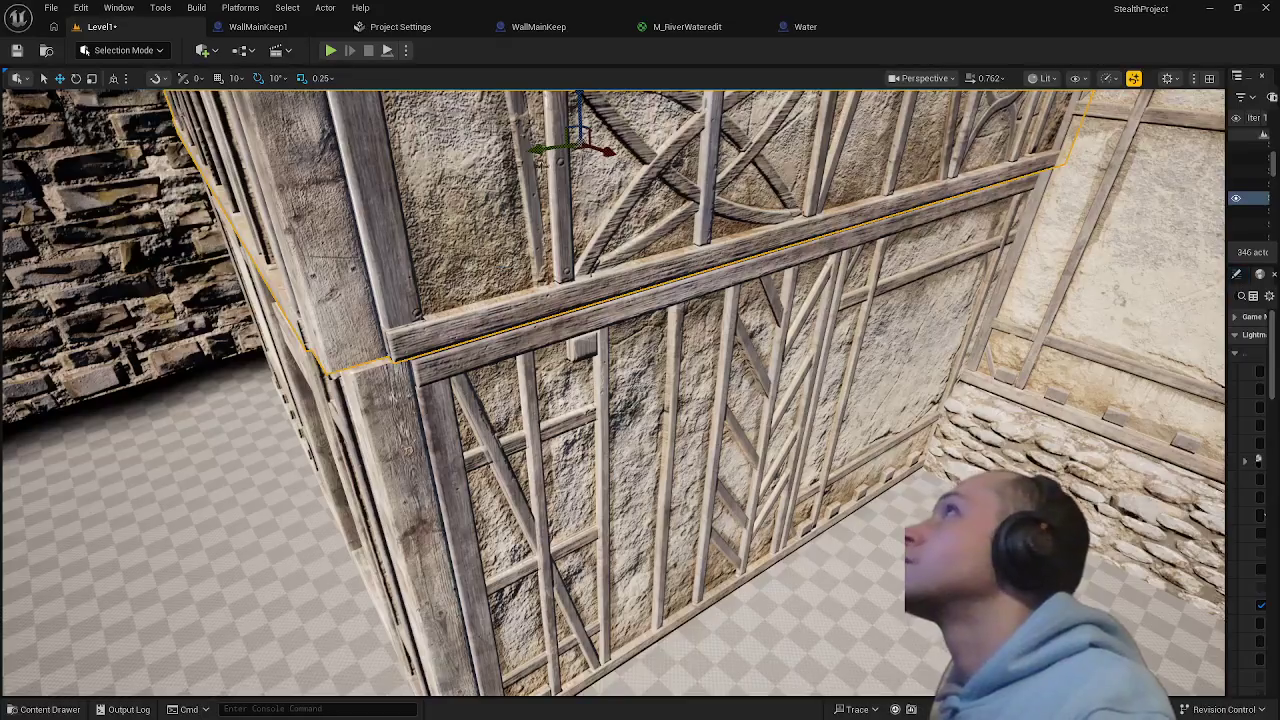
scroll(540, 148, "down", 3)
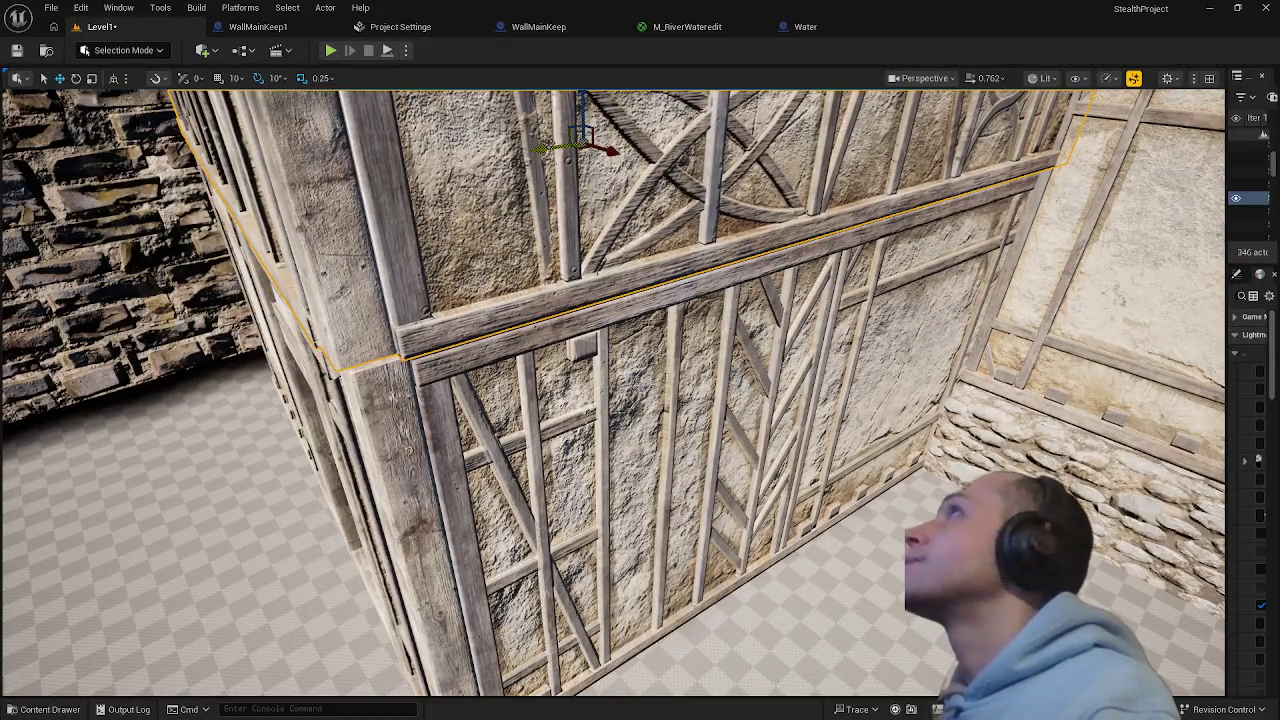
scroll(585, 104, "up", 3)
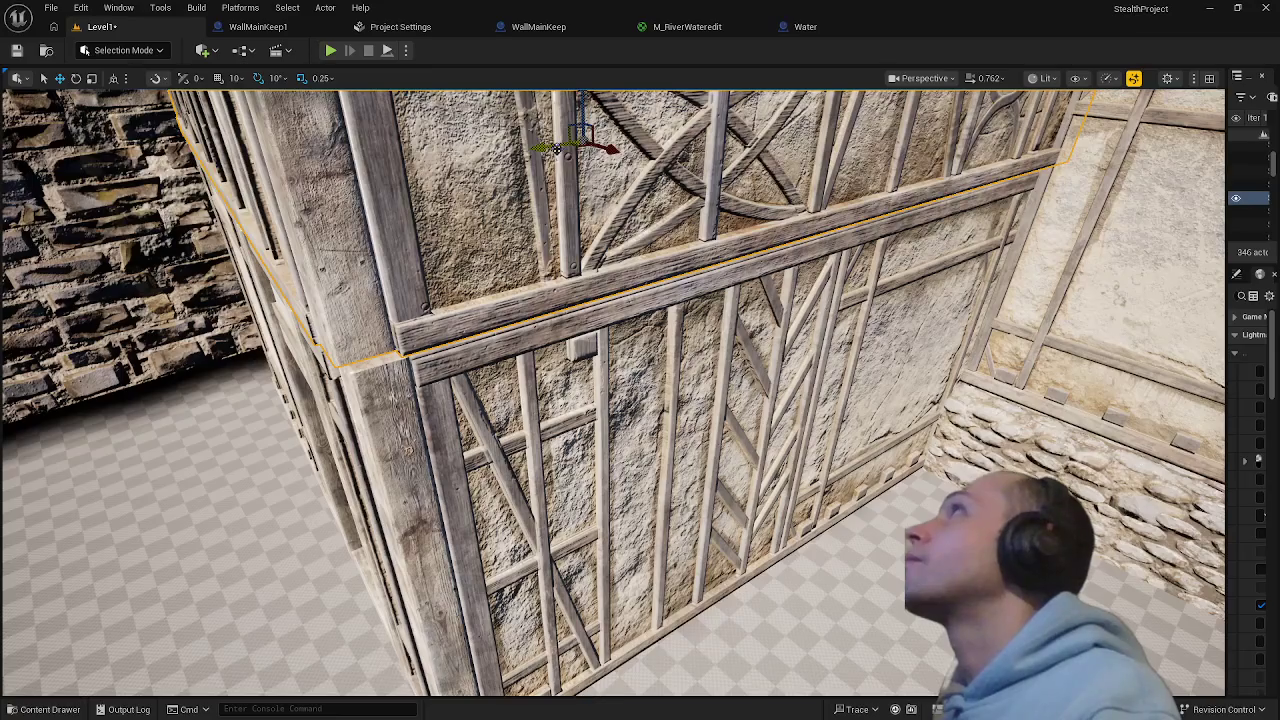
scroll(561, 148, "up", 1)
scroll(561, 148, "down", 1)
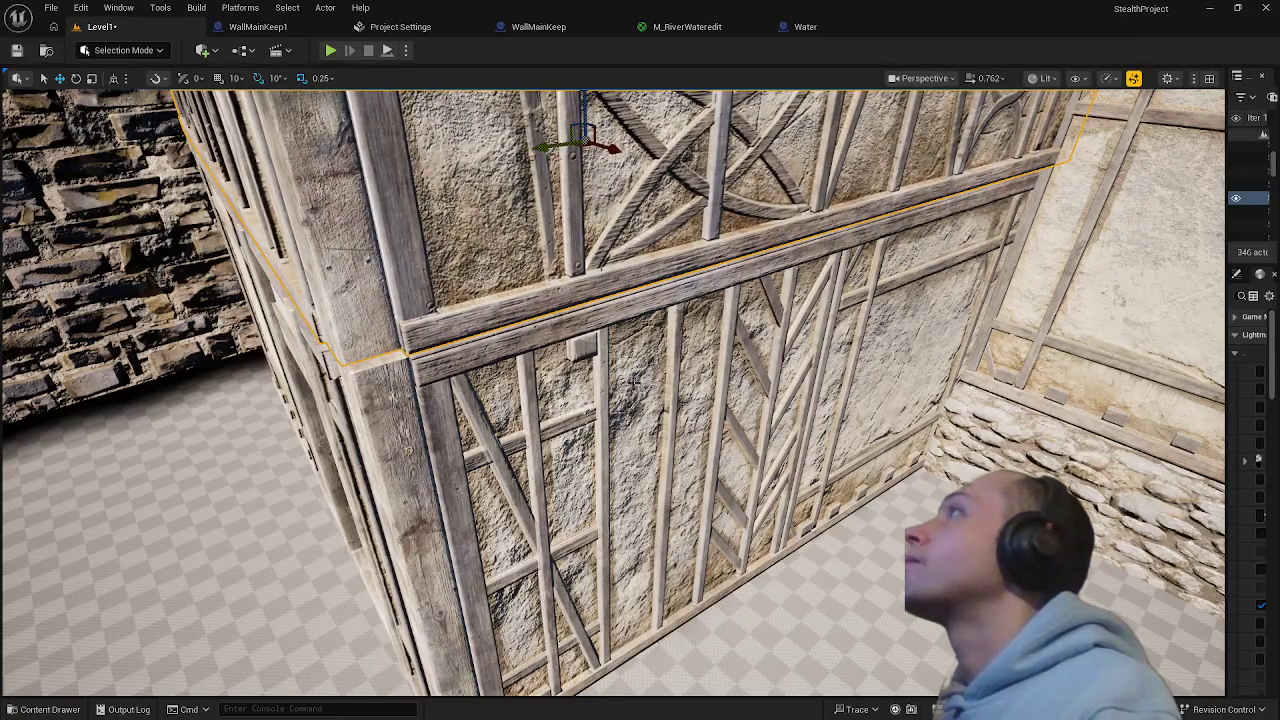
mouse_move(561, 148)
left_mouse_down()
mouse_move(608, 386)
mouse_move(530, 318)
mouse_move(447, 560)
mouse_move(530, 525)
left_mouse_up()
- Select the whole corner house with its roof and nudge it slightly sideways beside the annex
left_click(447, 560)
left_click(330, 370)
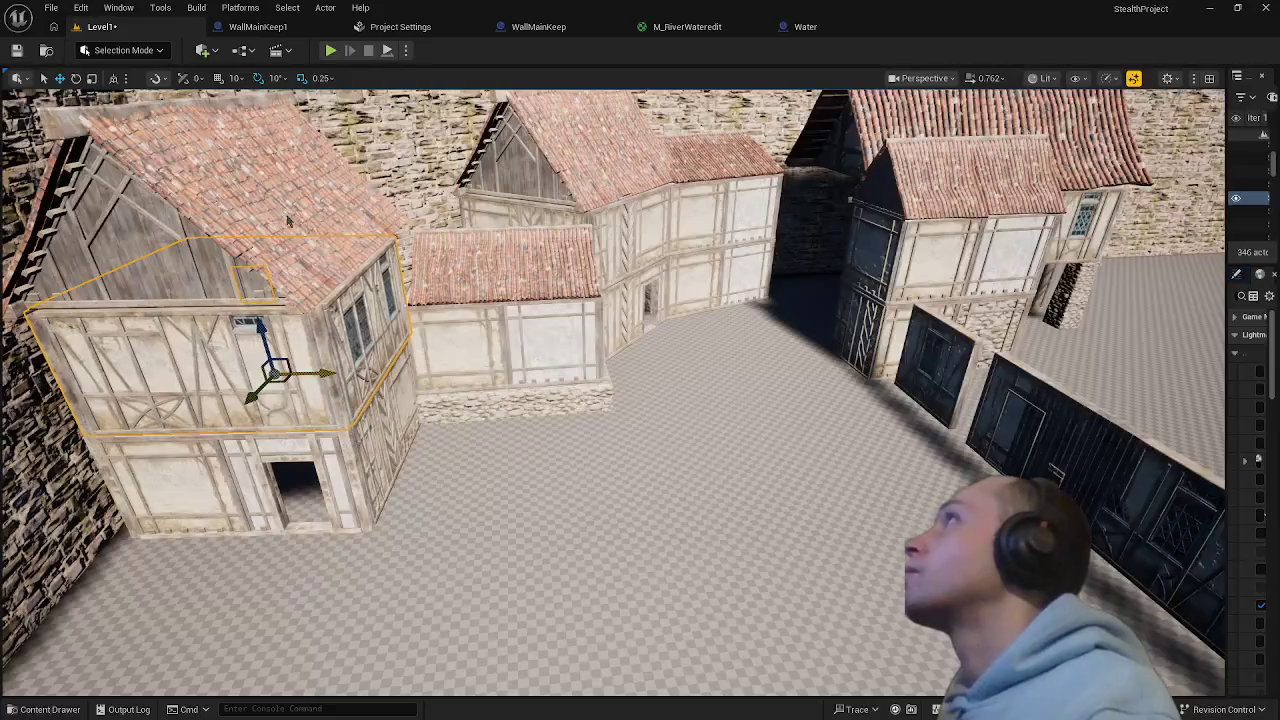
left_click(375, 452)
left_click(310, 250)
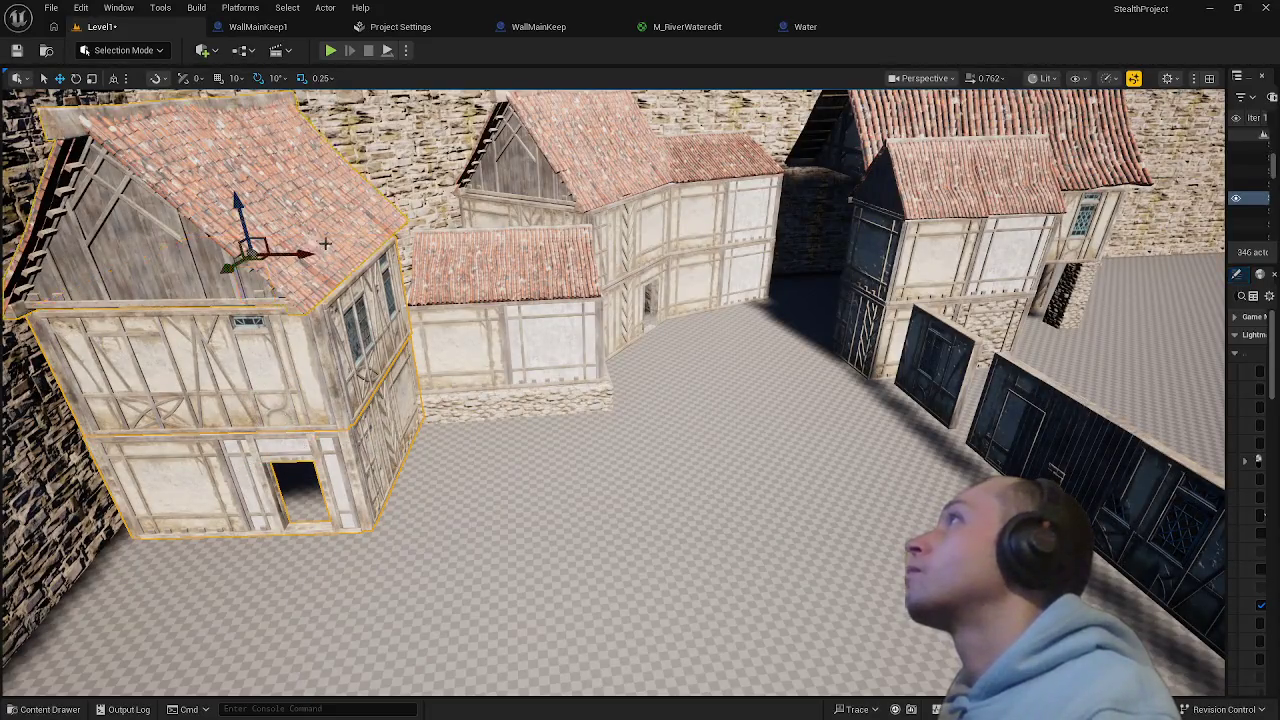
mouse_move(306, 253)
left_mouse_down()
mouse_move(326, 260)
mouse_move(252, 270)
left_mouse_up()
key("w")
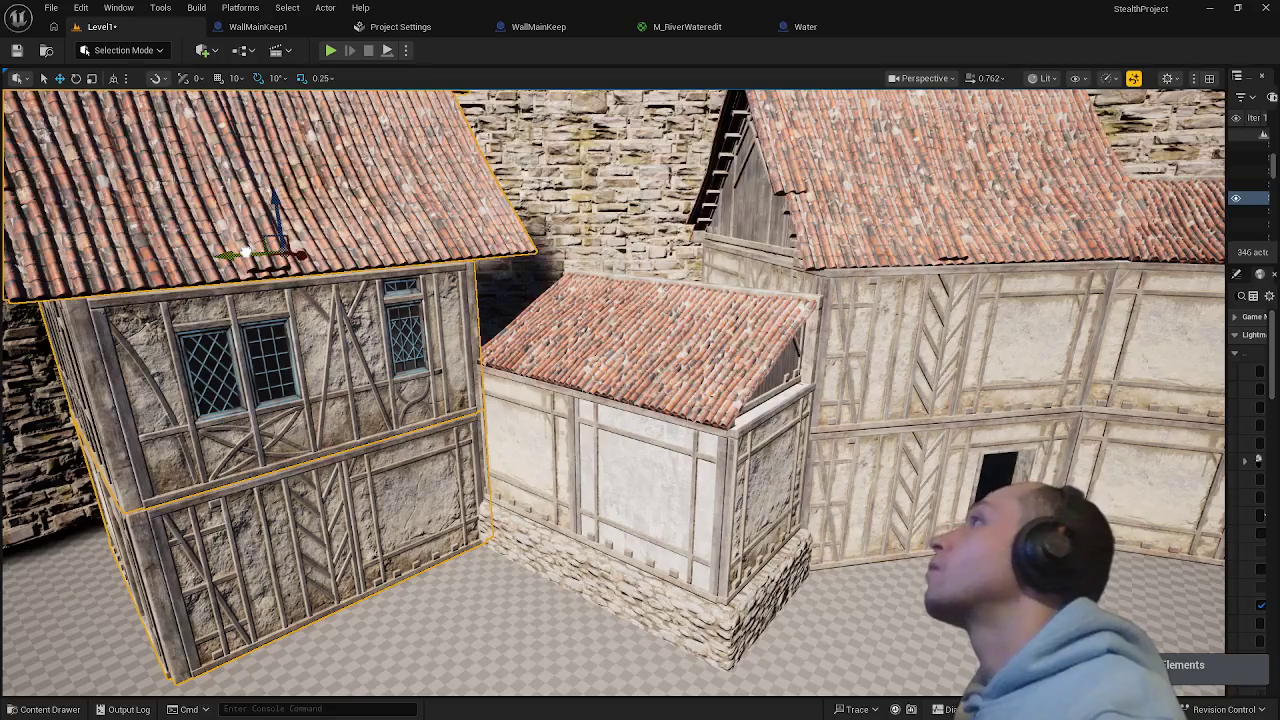
key("a")
key("s")
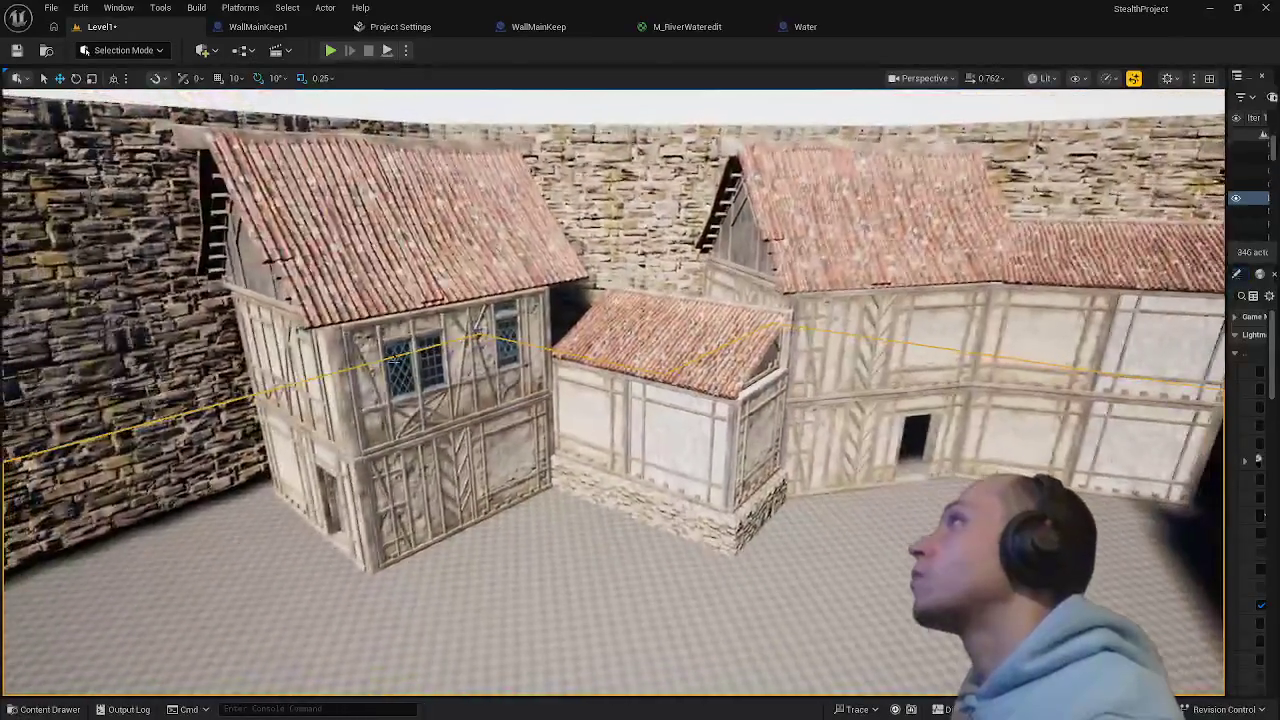
left_click_drag(383, 283, 385, 283)
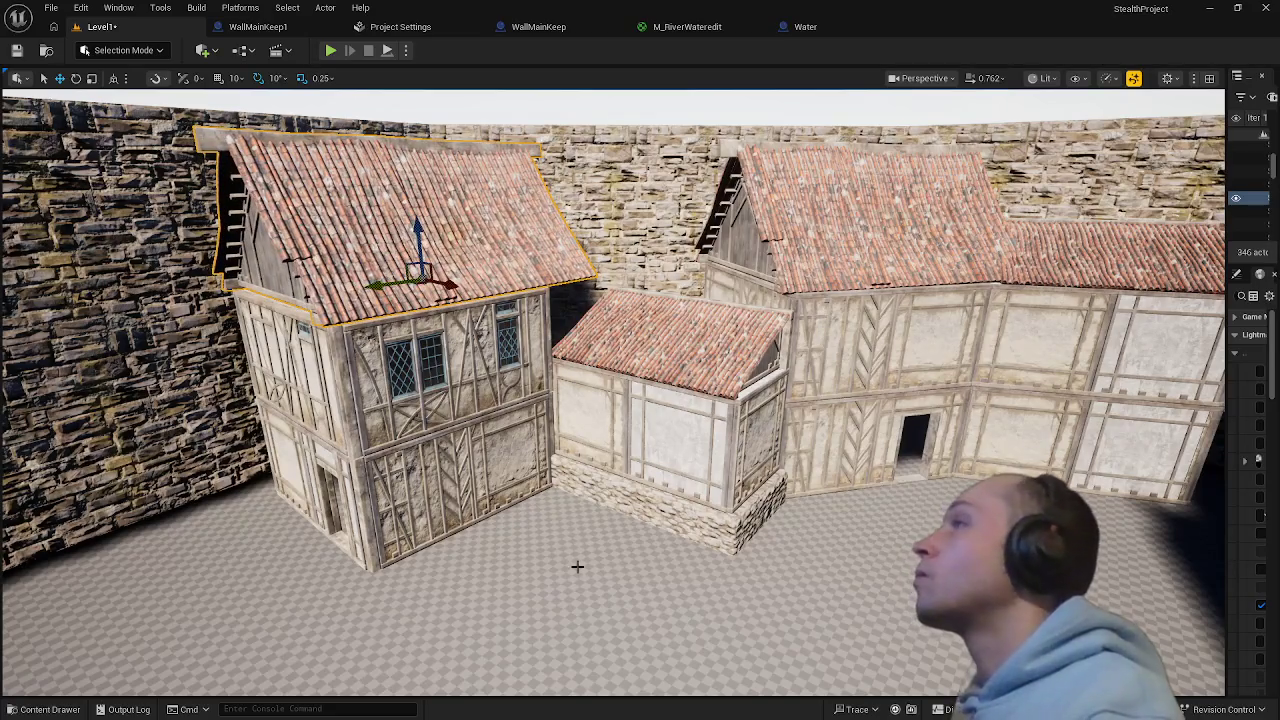
mouse_move(577, 566)
left_mouse_down()
mouse_move(620, 540)
mouse_move(778, 525)
left_mouse_up()
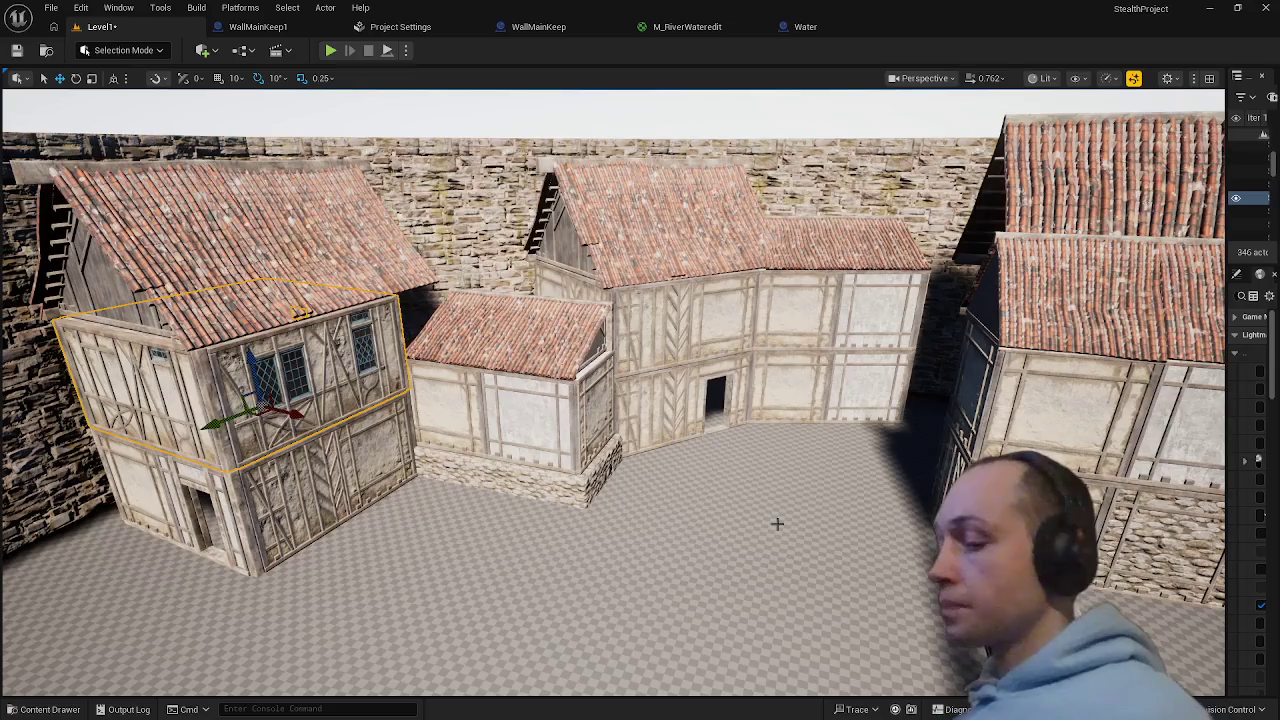
- Lift the annex roof, Alt-copy the annex walls upward as a second storey, and lower the roof onto them
left_click(558, 353)
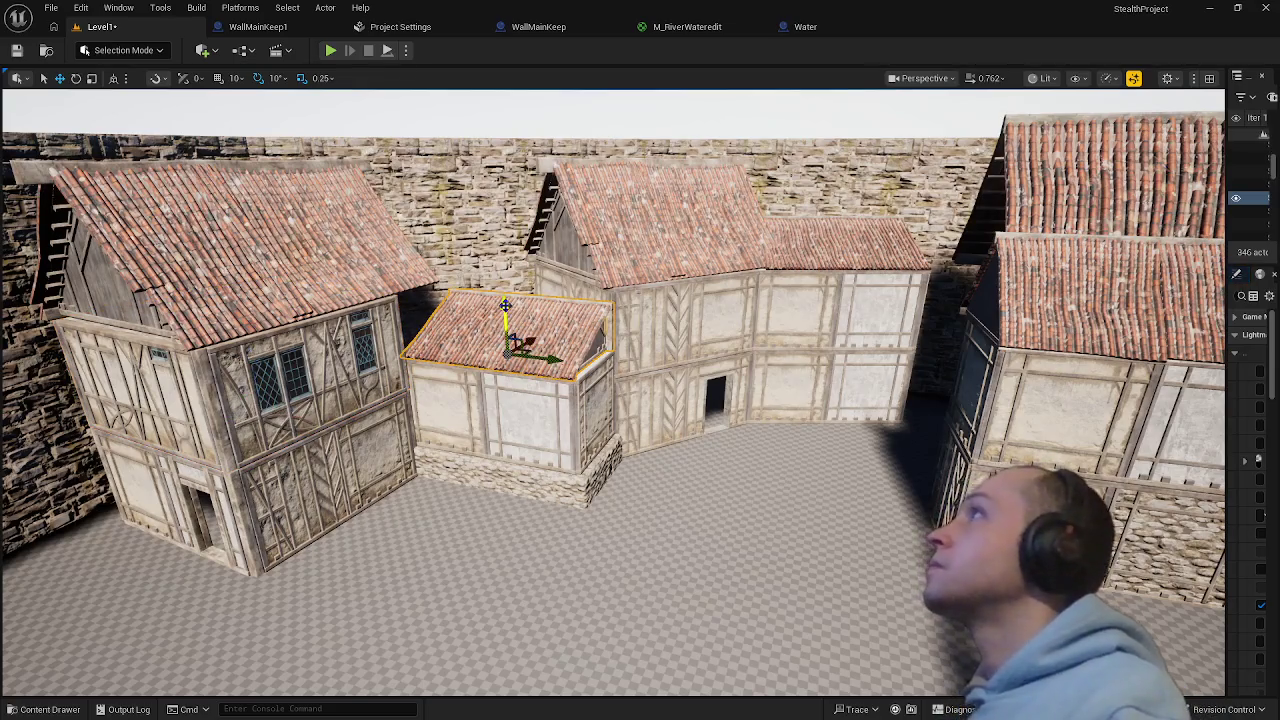
left_click_drag(505, 305, 505, 195)
left_click(509, 355)
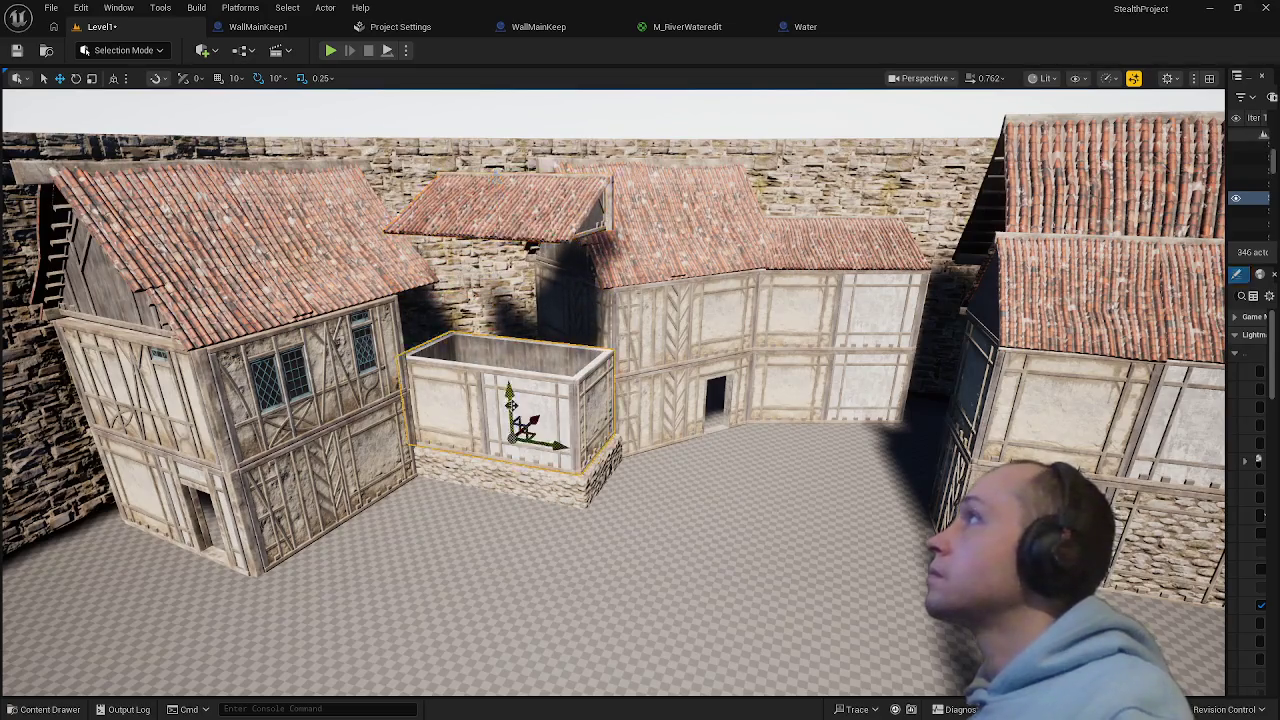
left_click_drag(509, 355, 516, 299)
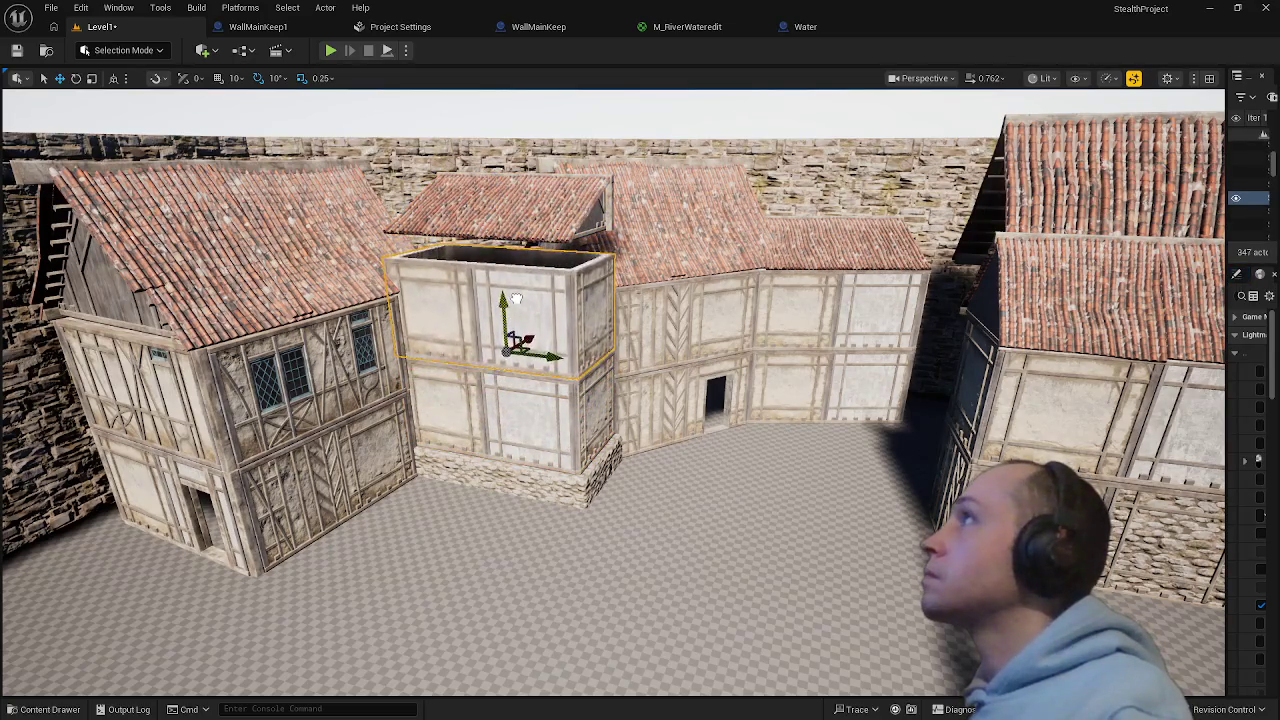
left_click(532, 210)
left_click_drag(493, 185, 494, 205)
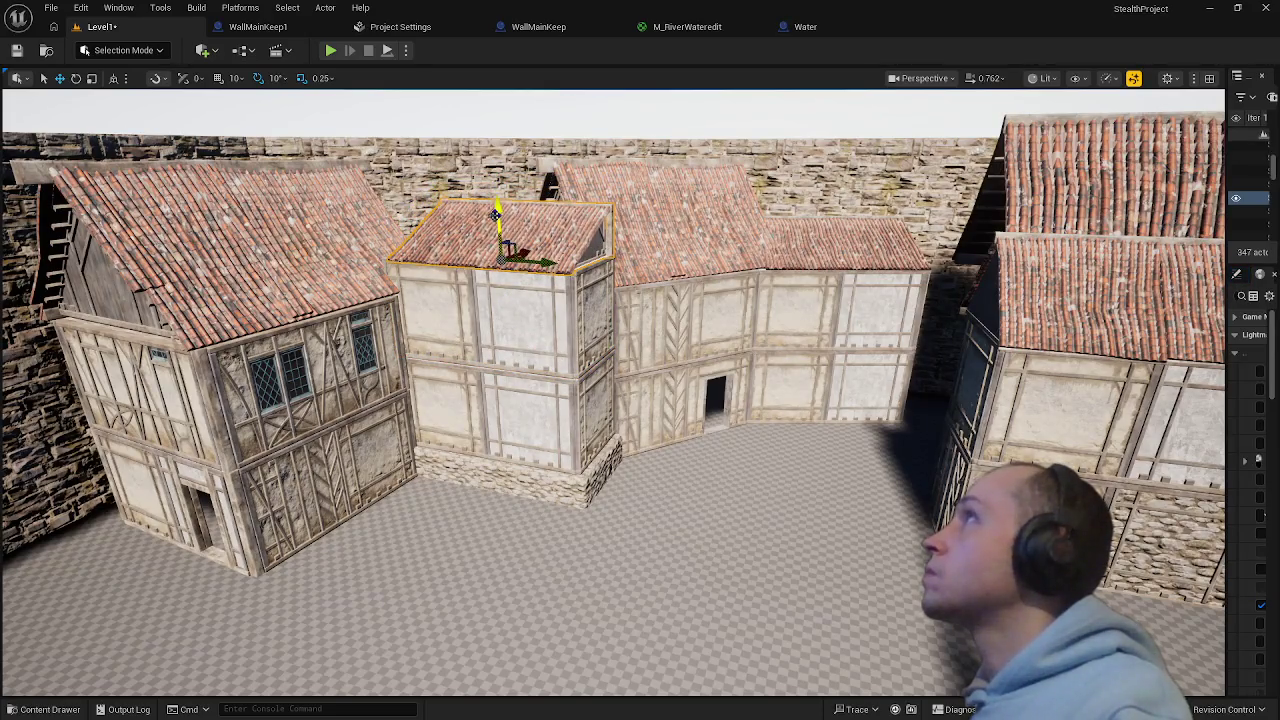
mouse_move(697, 523)
left_mouse_down()
mouse_move(676, 280)
mouse_move(676, 360)
mouse_move(603, 453)
left_mouse_up()
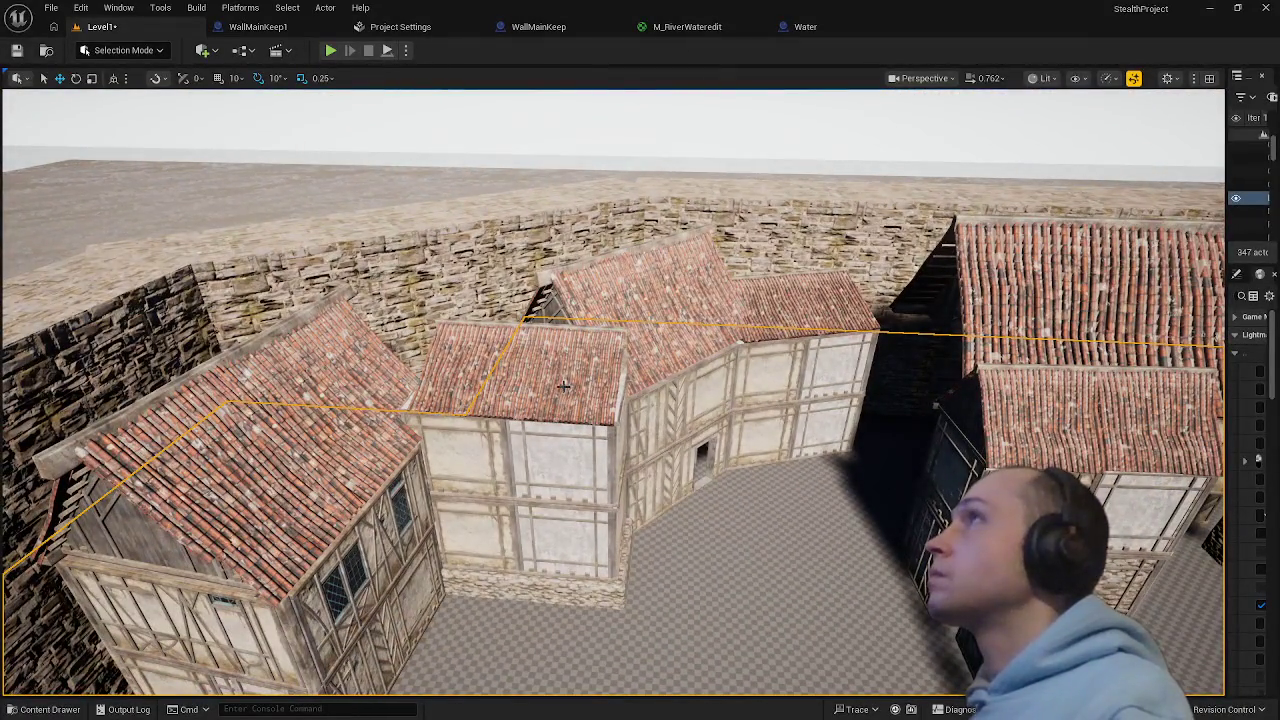
- Select the dark tower's lower wall panel and upper wall with gable, then move them left along the X axis
left_click_drag(564, 385, 626, 334)
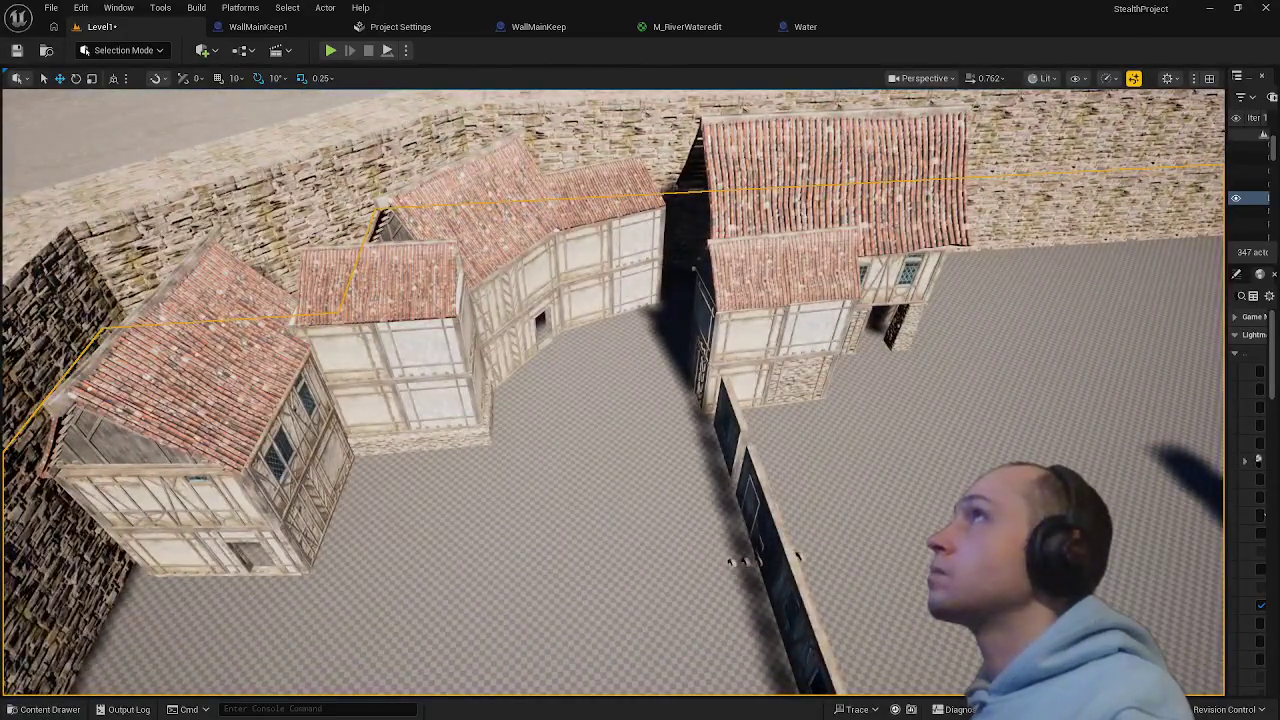
key("f")
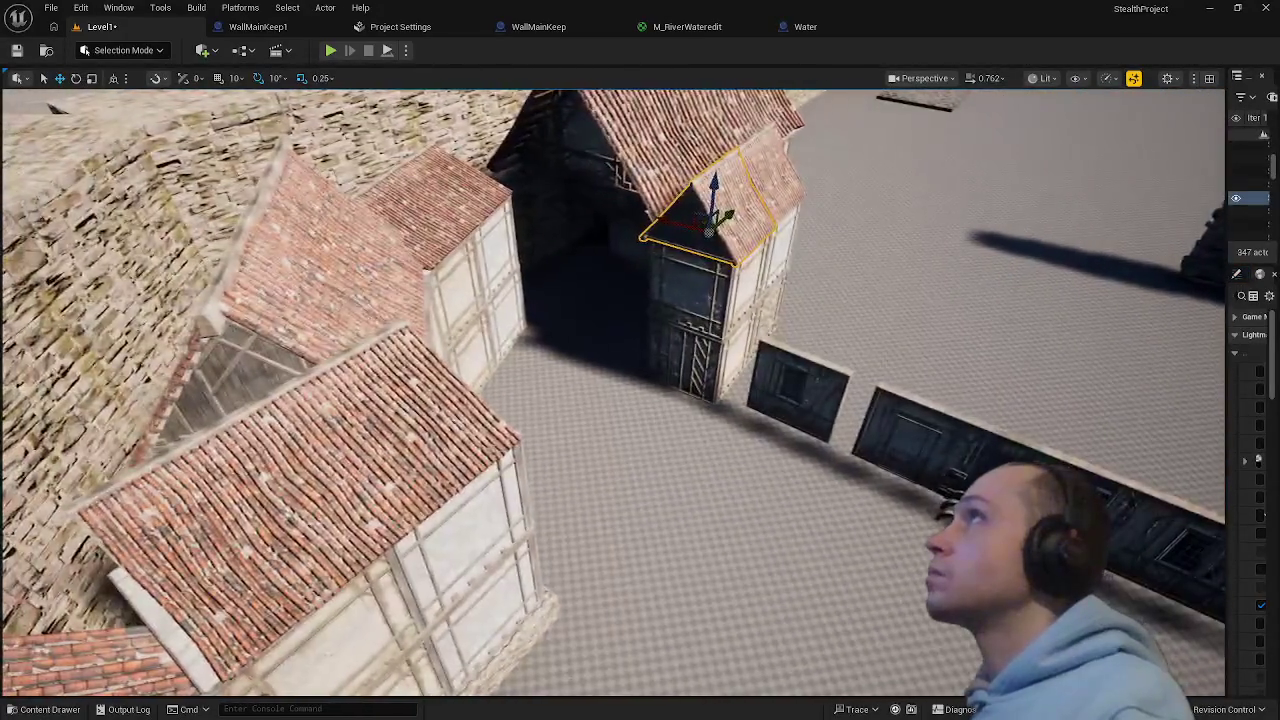
left_click(700, 320)
key("f")
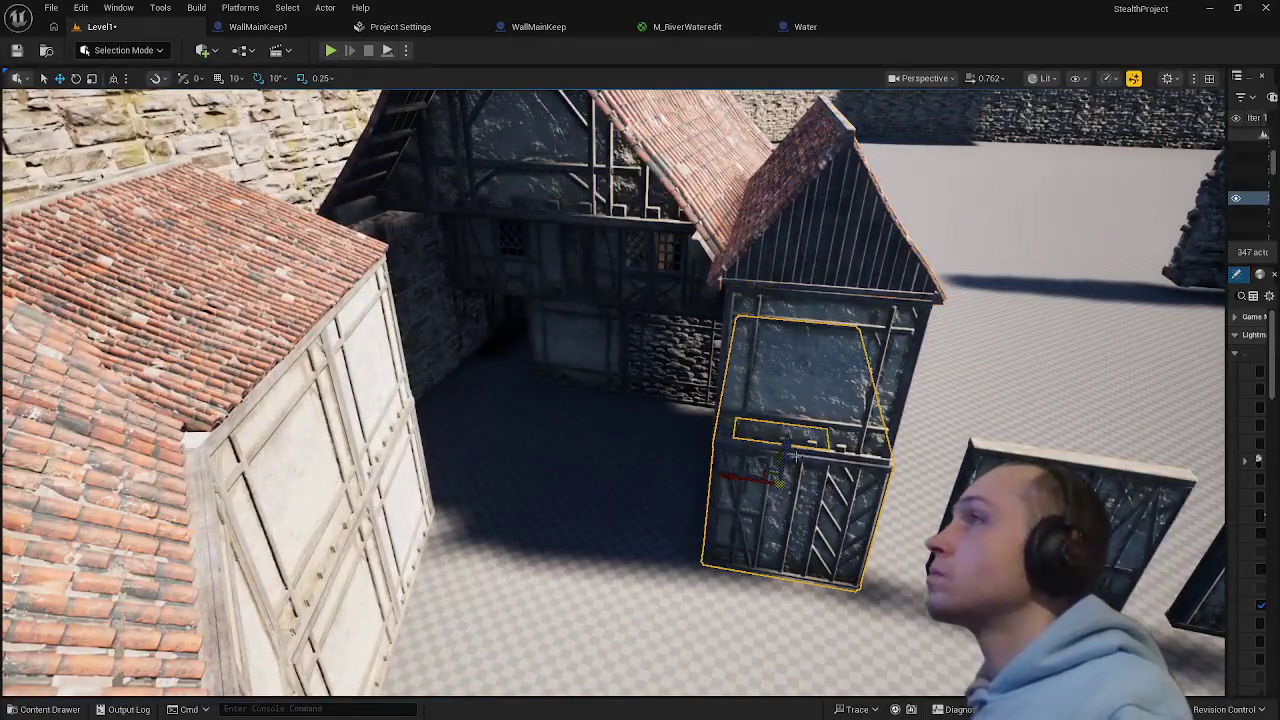
left_click(810, 381, "ctrl")
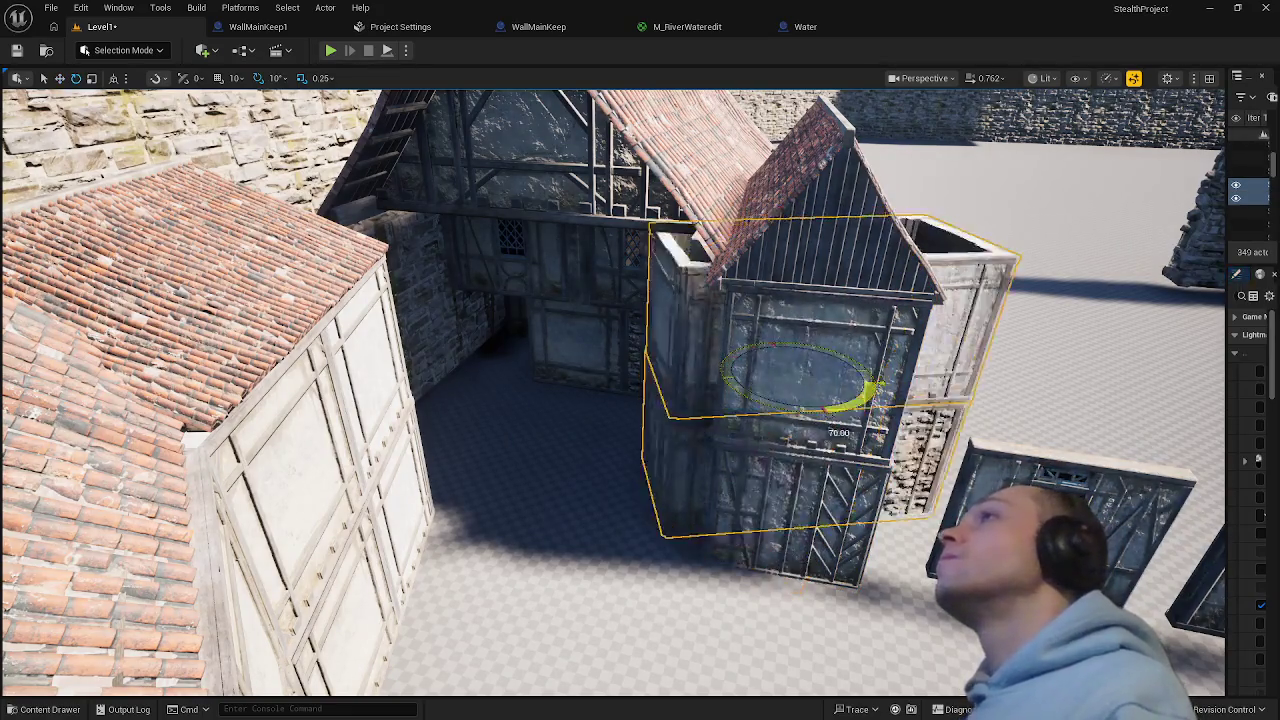
mouse_move(785, 398)
left_mouse_down()
mouse_move(740, 405)
mouse_move(785, 398)
left_mouse_up()
key("w")
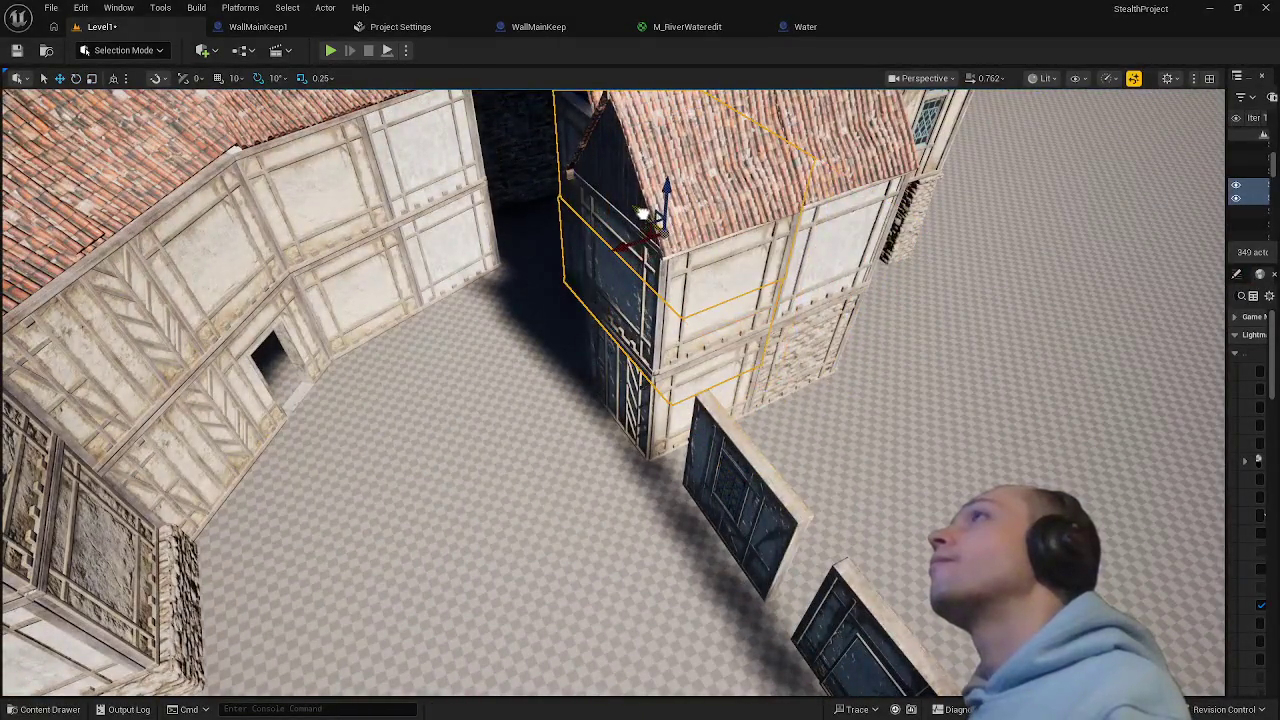
key("f")
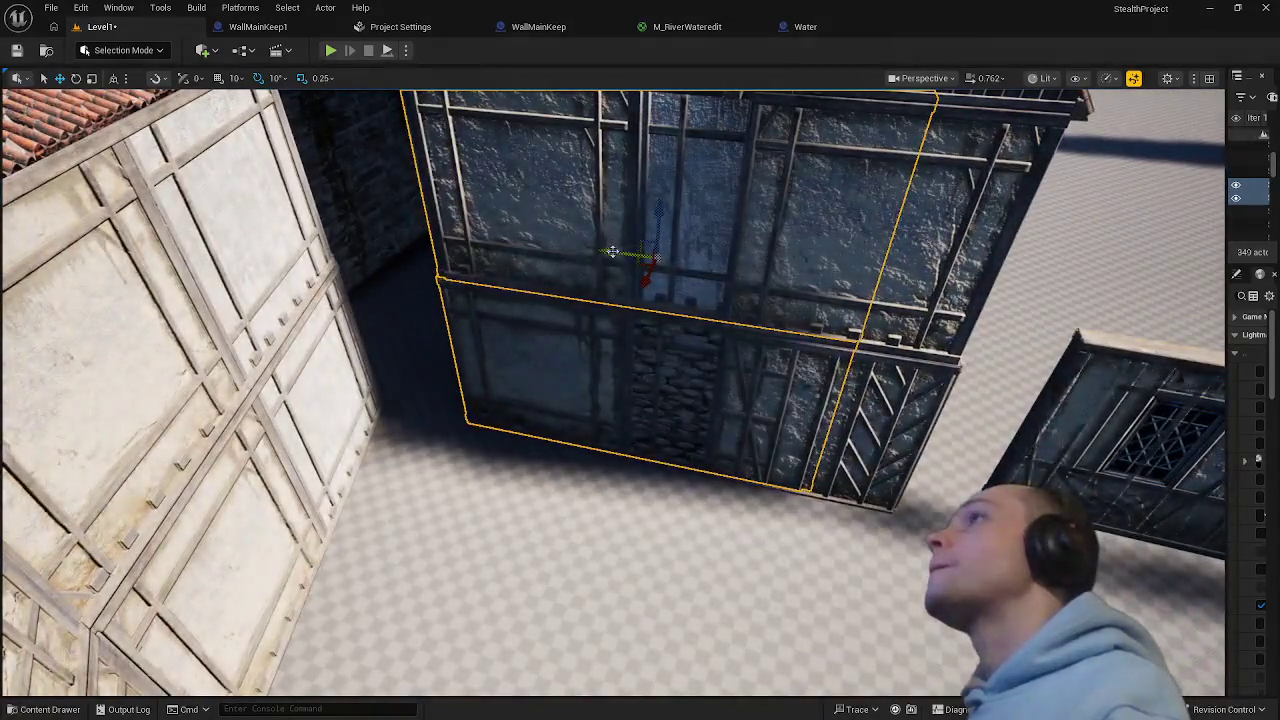
mouse_move(612, 251)
left_mouse_down()
mouse_move(512, 249)
mouse_move(455, 275)
mouse_move(443, 325)
left_mouse_up()
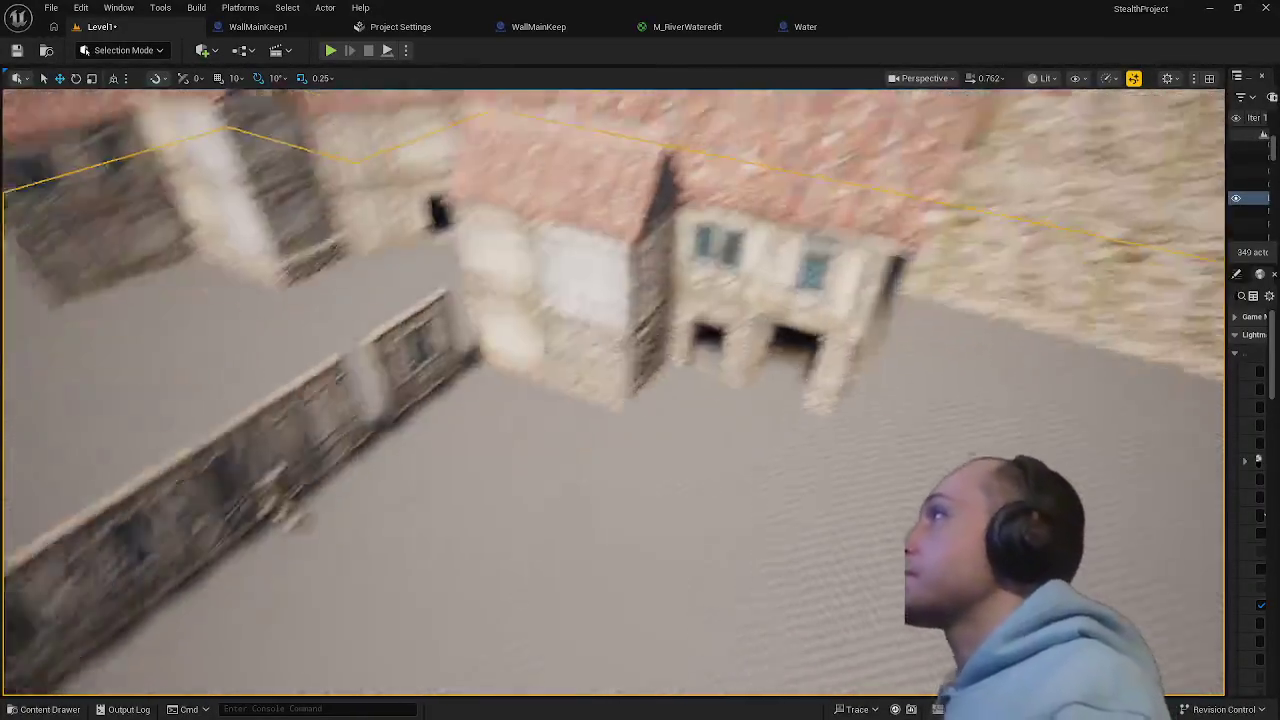
- Undo the recent moves of the wall panel with the window beside the house
left_click_drag(580, 529, 580, 529)
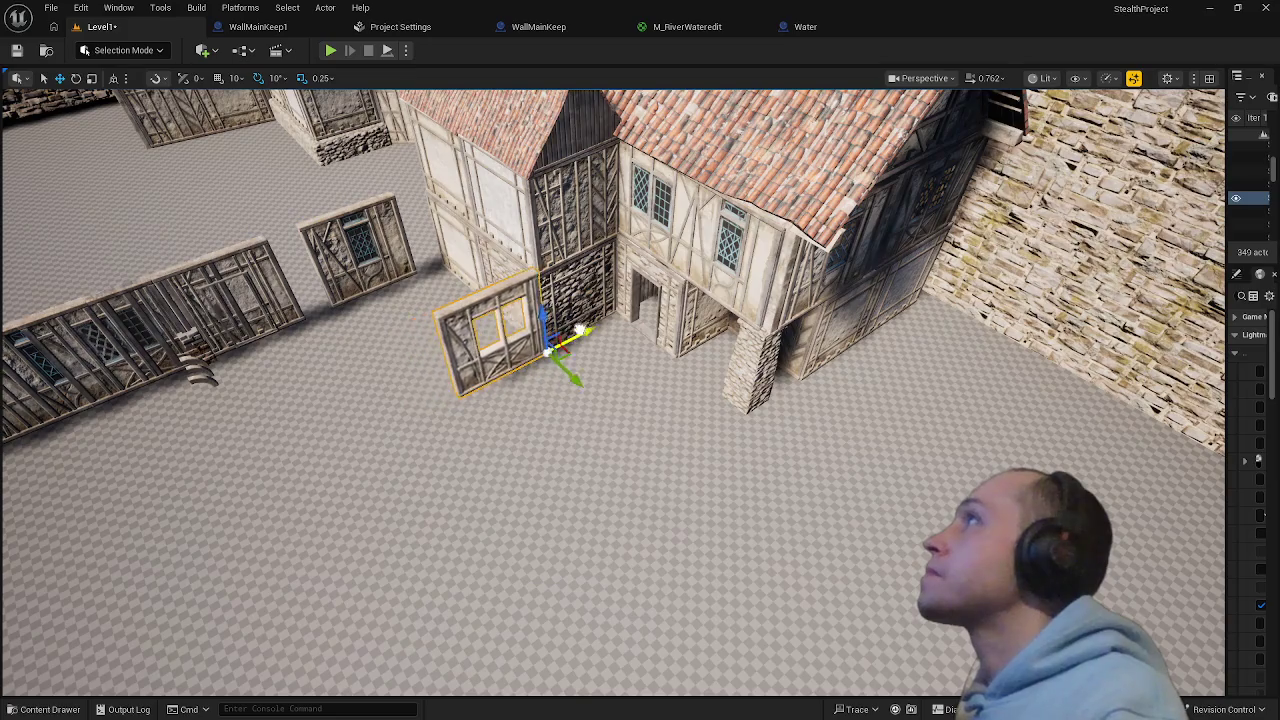
left_click_drag(564, 371, 564, 371)
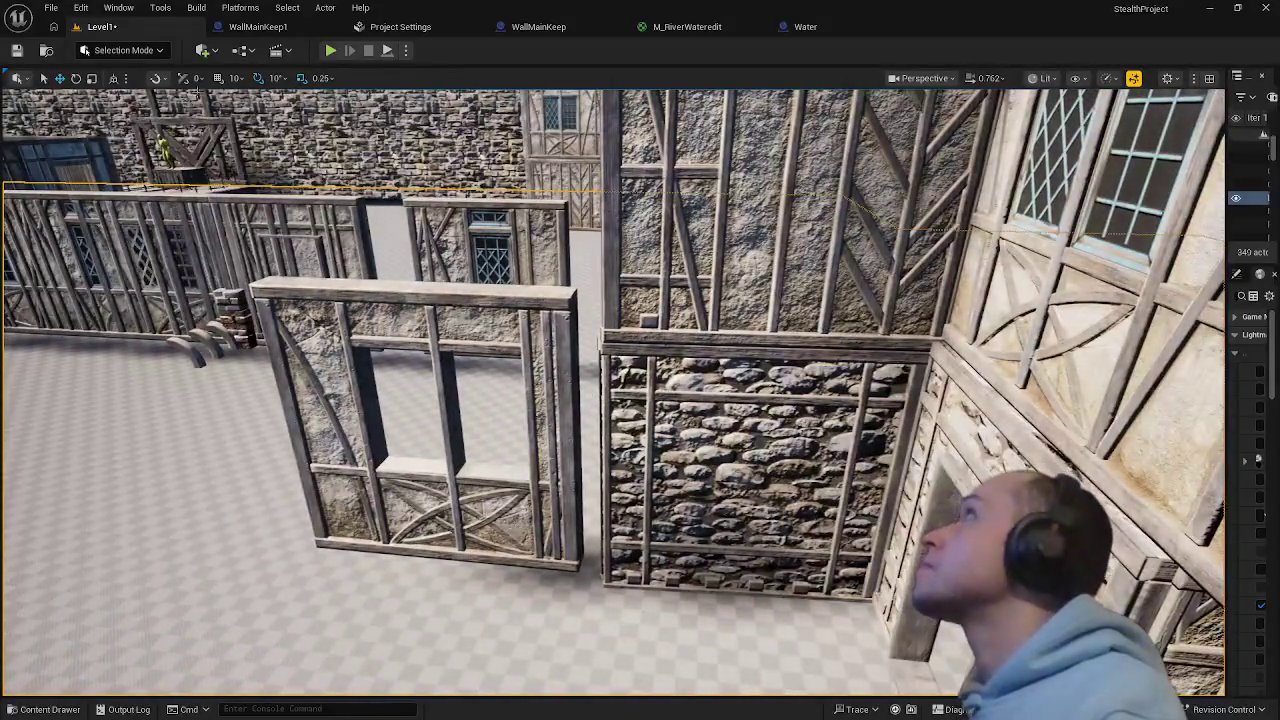
left_click(570, 328)
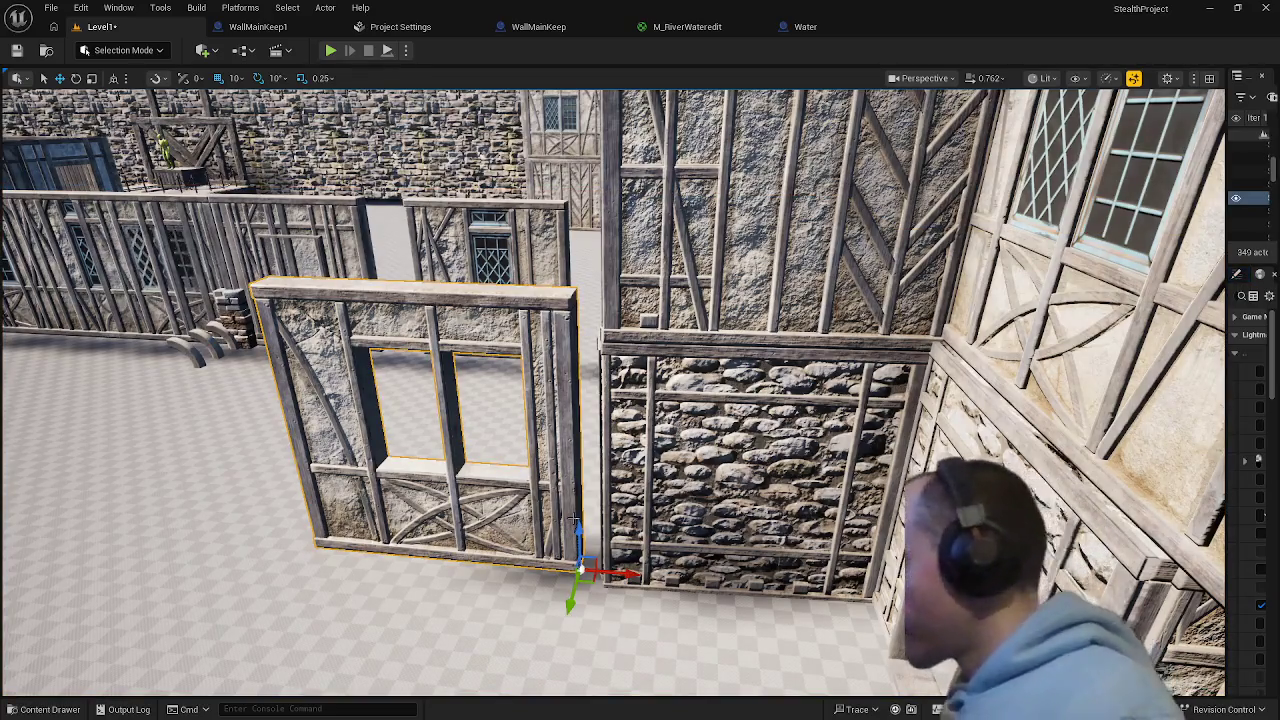
key("ctrl+z")
key("ctrl+z")
key("ctrl+z")
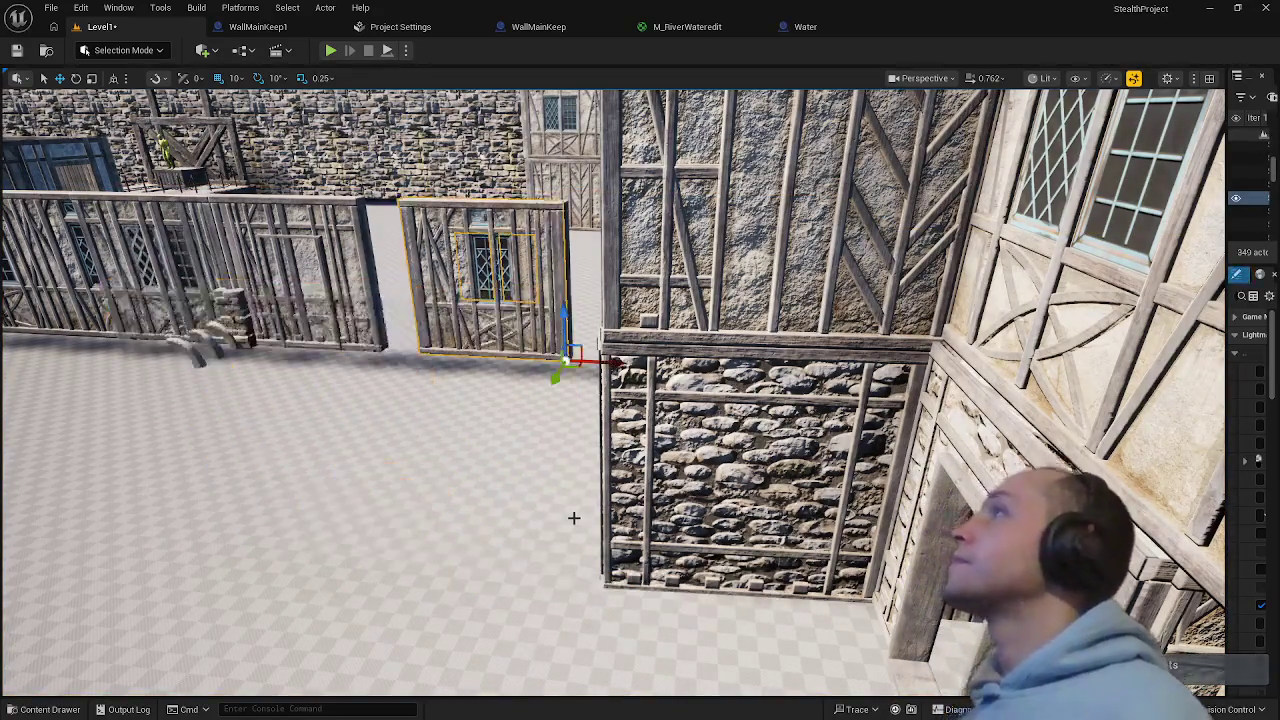
- Slide the plain plastered wall panel beside the stone panel, nudging it slightly right and up
left_click_drag(580, 509, 580, 560)
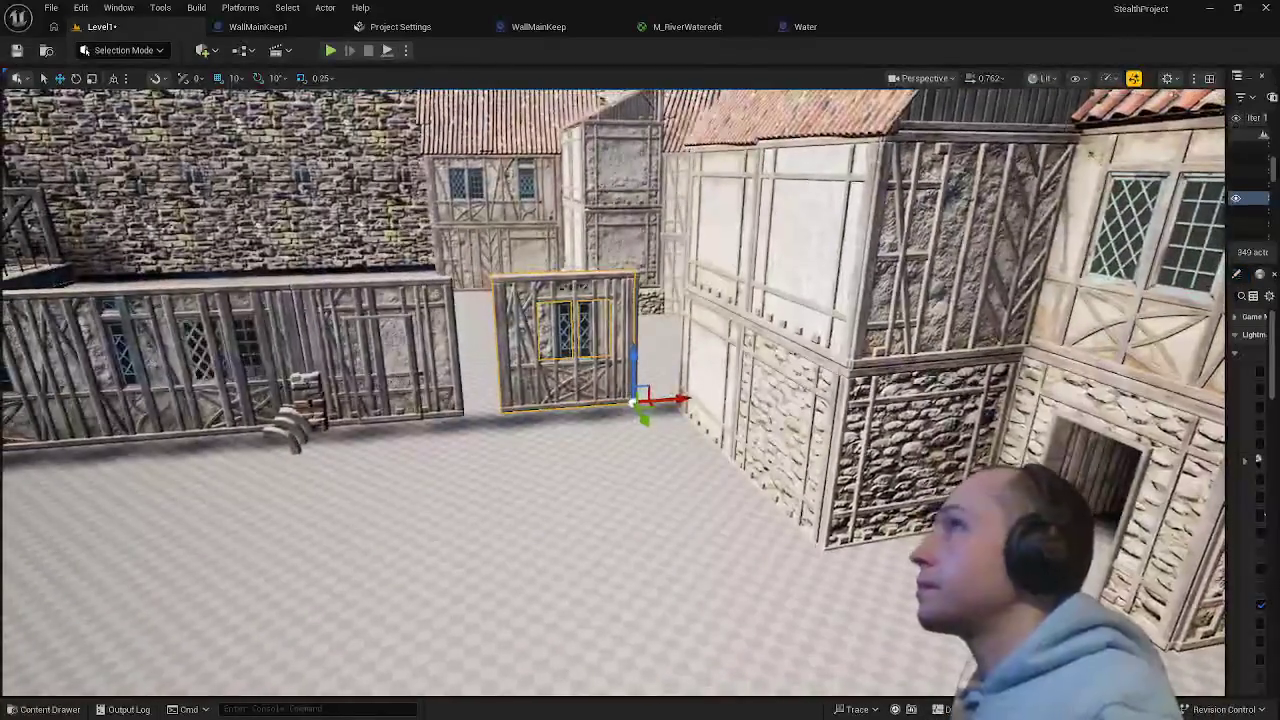
left_click(355, 413)
mouse_move(372, 425)
left_mouse_down()
mouse_move(569, 425)
mouse_move(568, 475)
mouse_move(595, 545)
mouse_move(664, 572)
mouse_move(621, 604)
left_mouse_up()
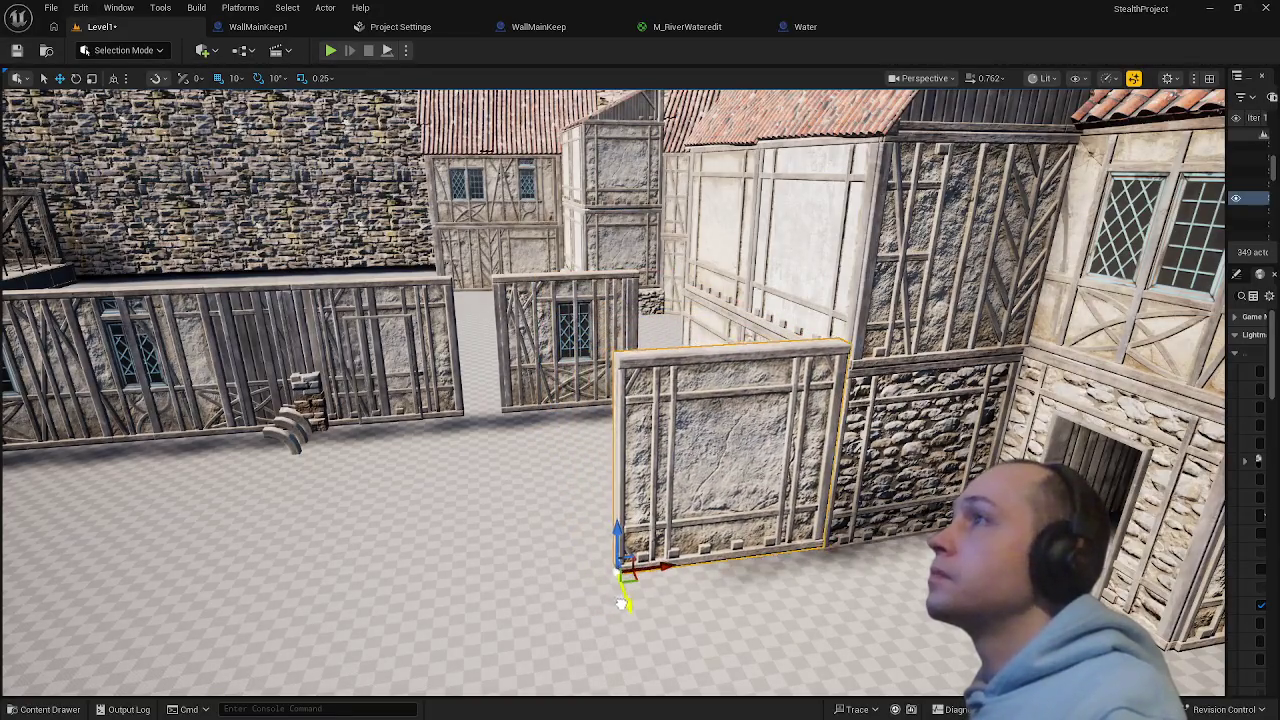
left_click_drag(780, 611, 720, 604)
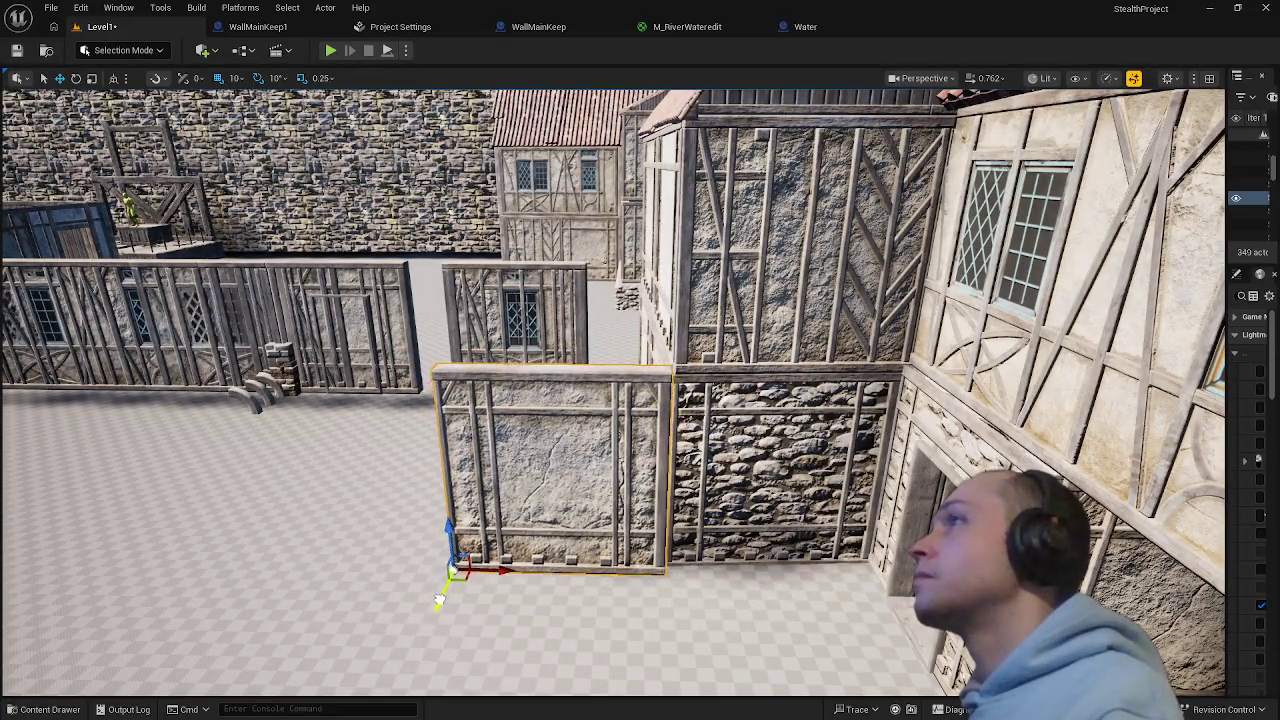
left_click_drag(444, 588, 520, 558)
mouse_move(785, 405)
left_mouse_down()
mouse_move(773, 408)
mouse_move(790, 405)
left_mouse_up()
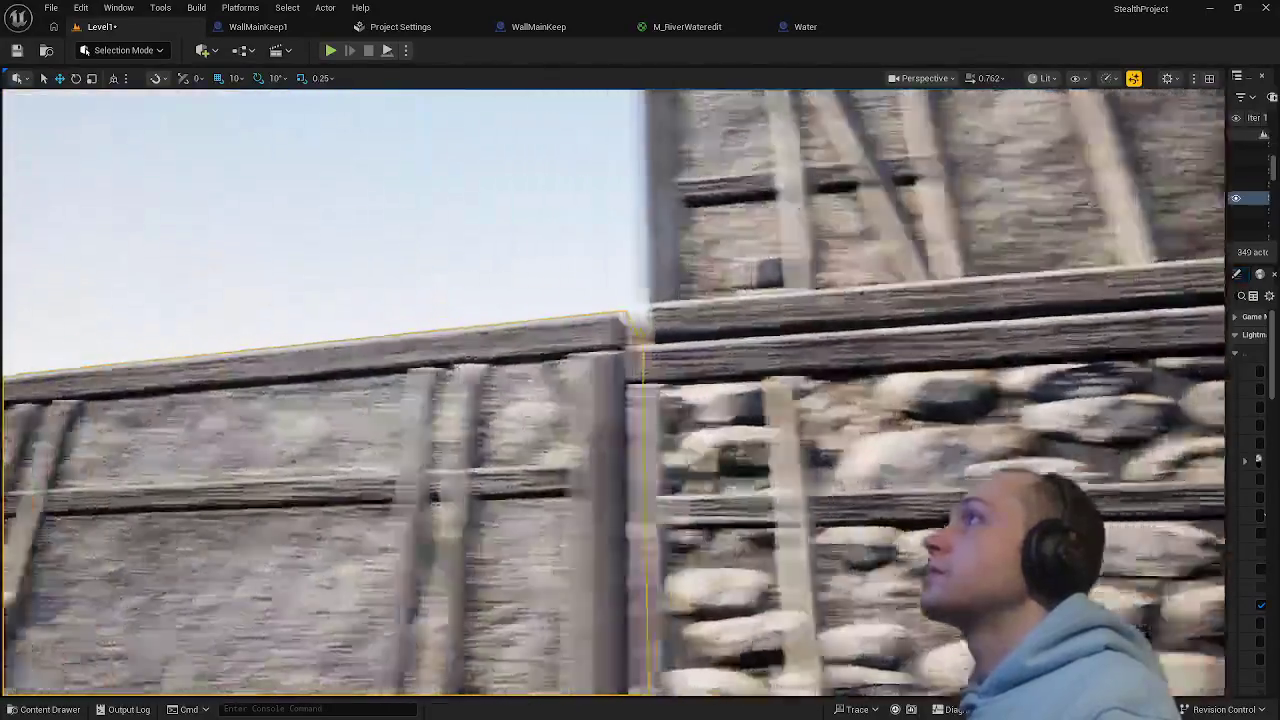
left_click_drag(790, 405, 775, 405)
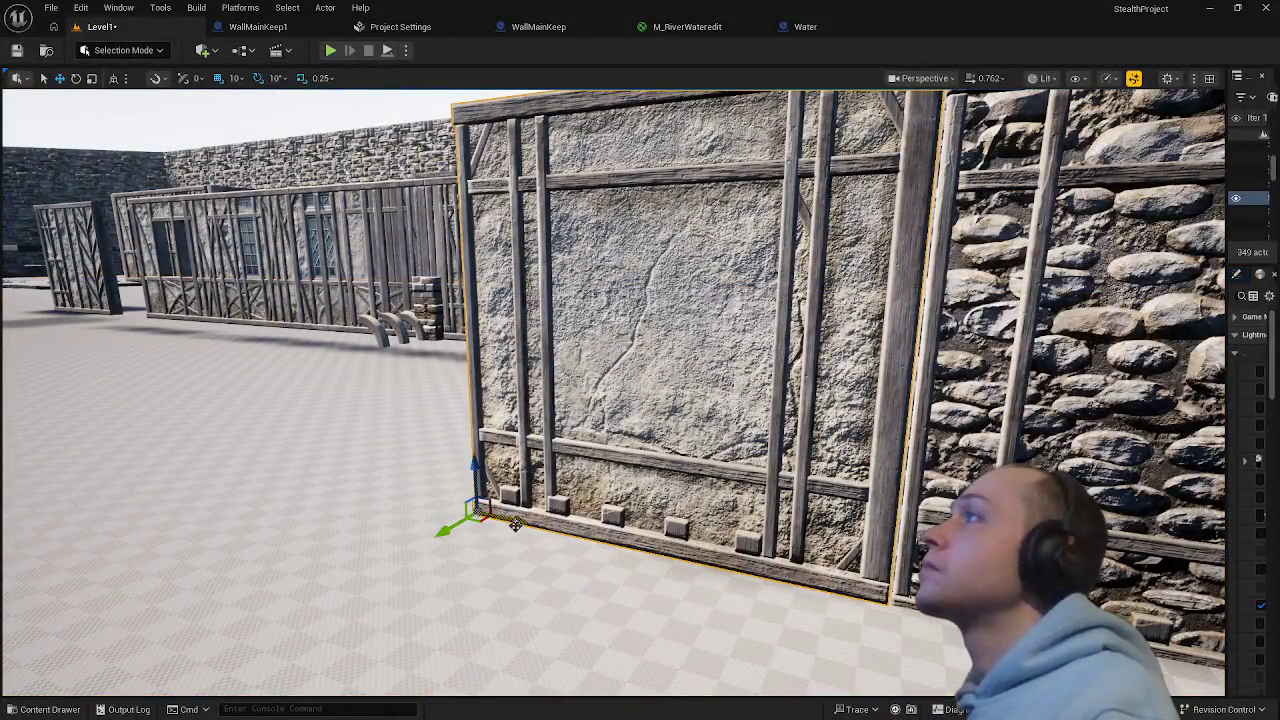
left_click_drag(515, 525, 527, 527)
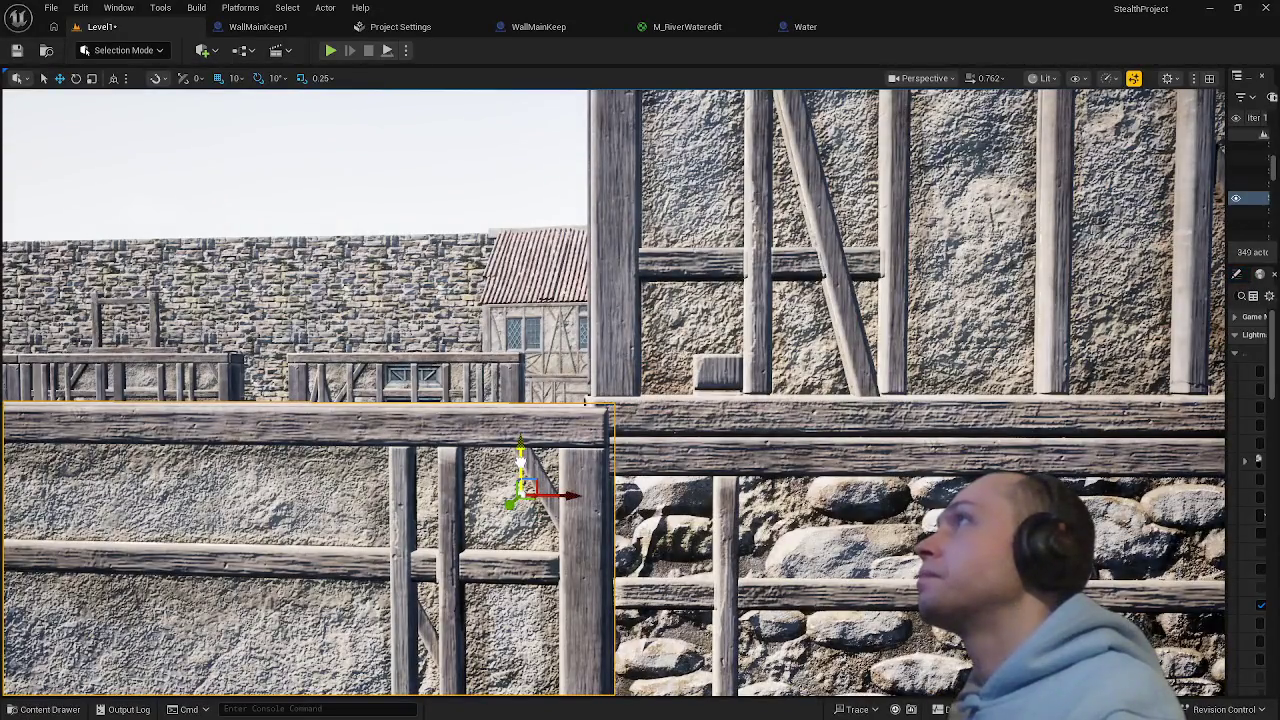
mouse_move(520, 445)
left_mouse_down()
mouse_move(520, 417)
mouse_move(520, 445)
left_mouse_up()
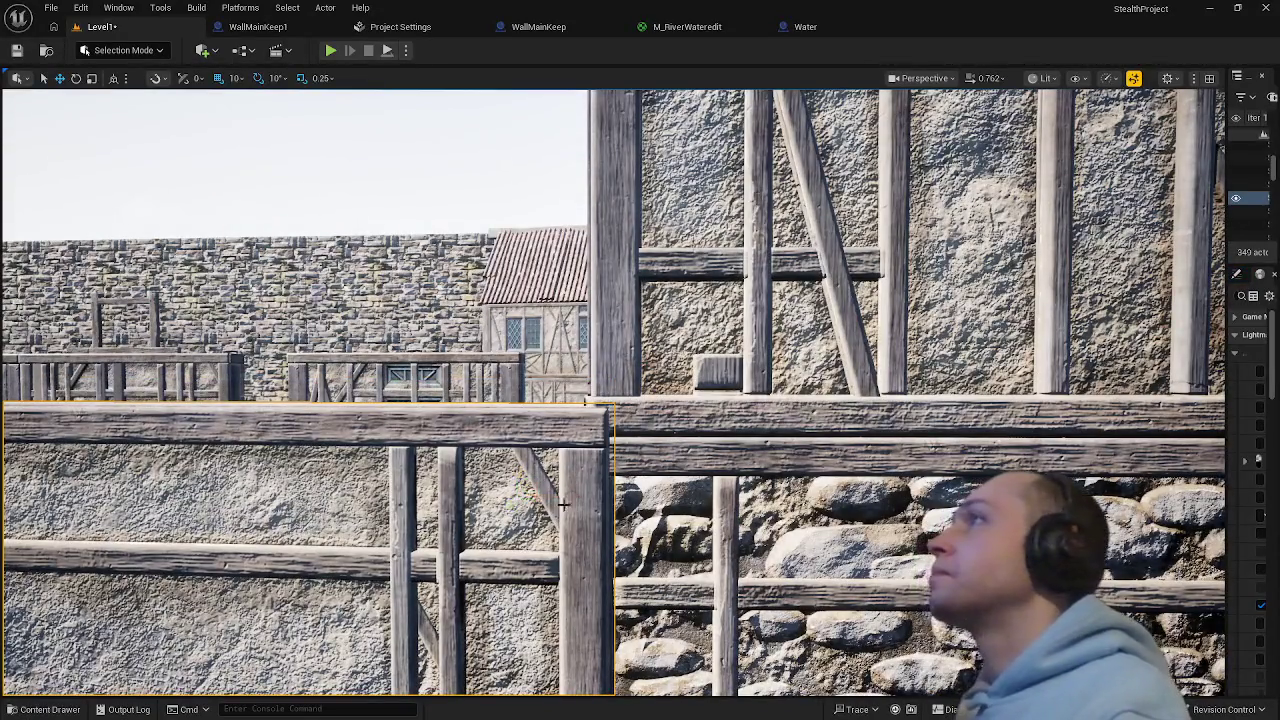
- Fine-tune the plaster panel's position along its length to close the gap at the house corner
left_click_drag(600, 450, 643, 580)
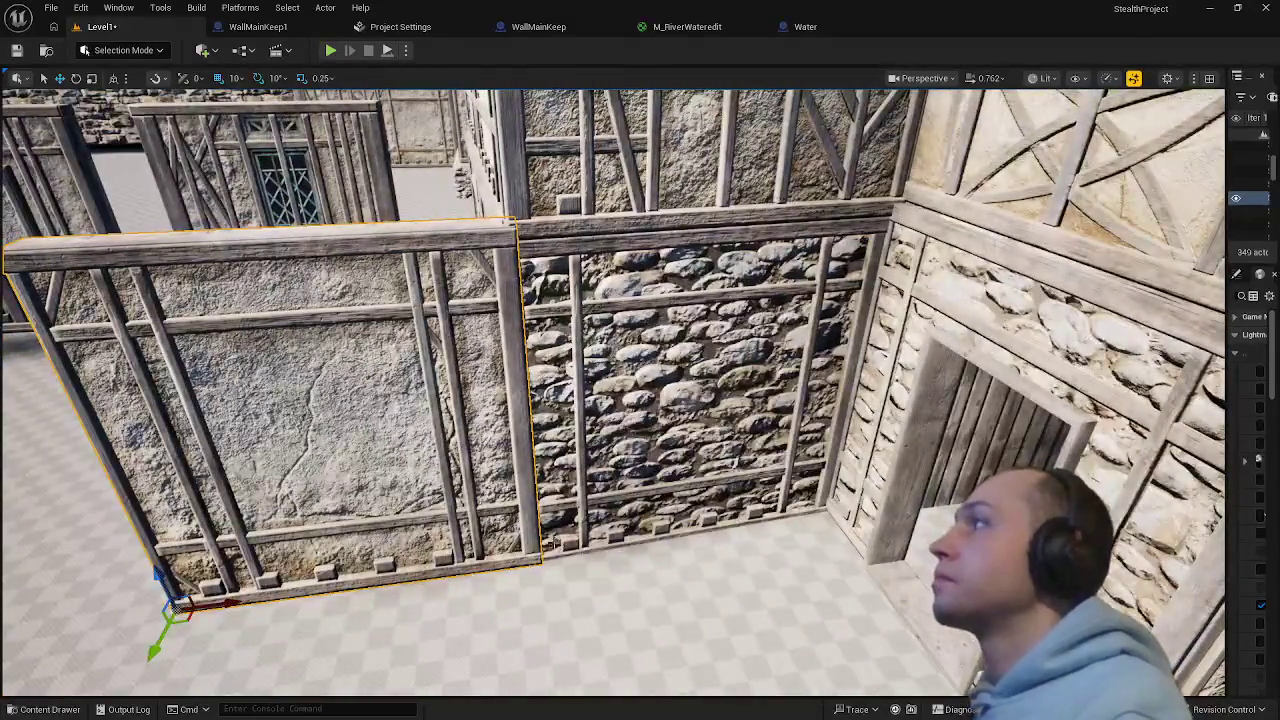
left_click_drag(566, 609, 520, 580)
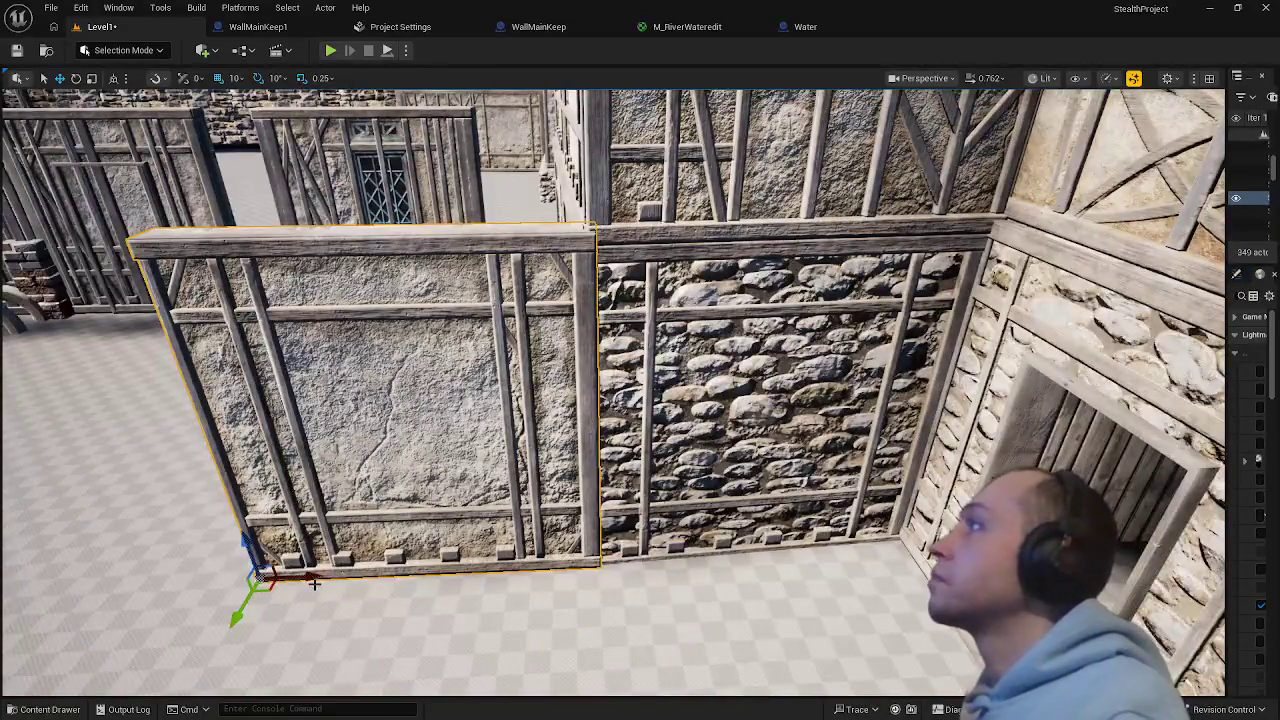
left_click_drag(300, 576, 288, 576)
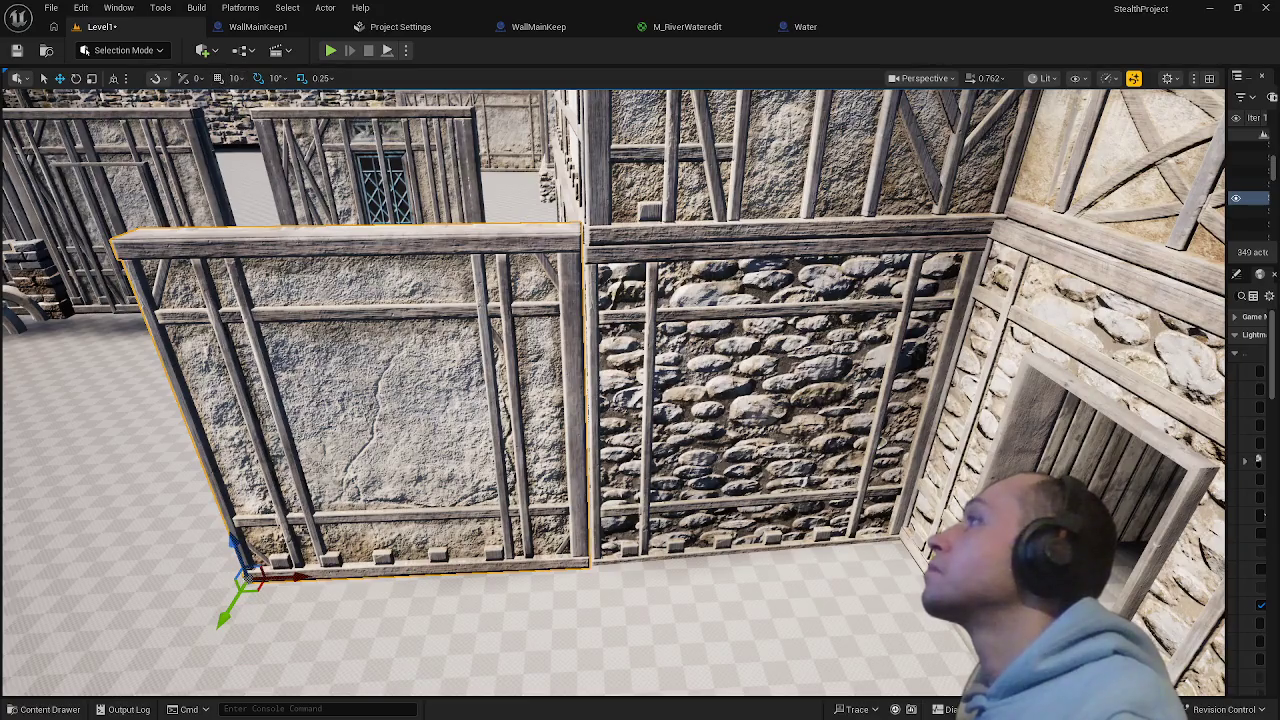
left_click_drag(293, 578, 297, 580)
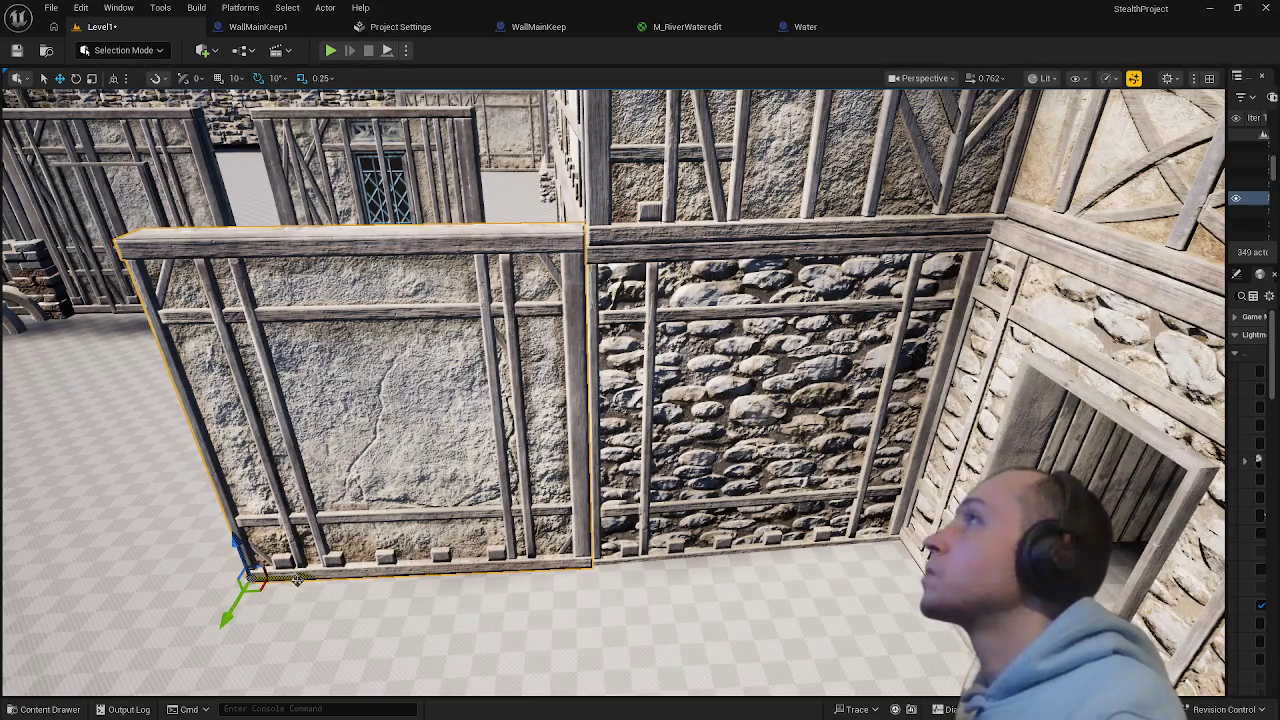
key("f")
scroll(545, 490, "up", 6)
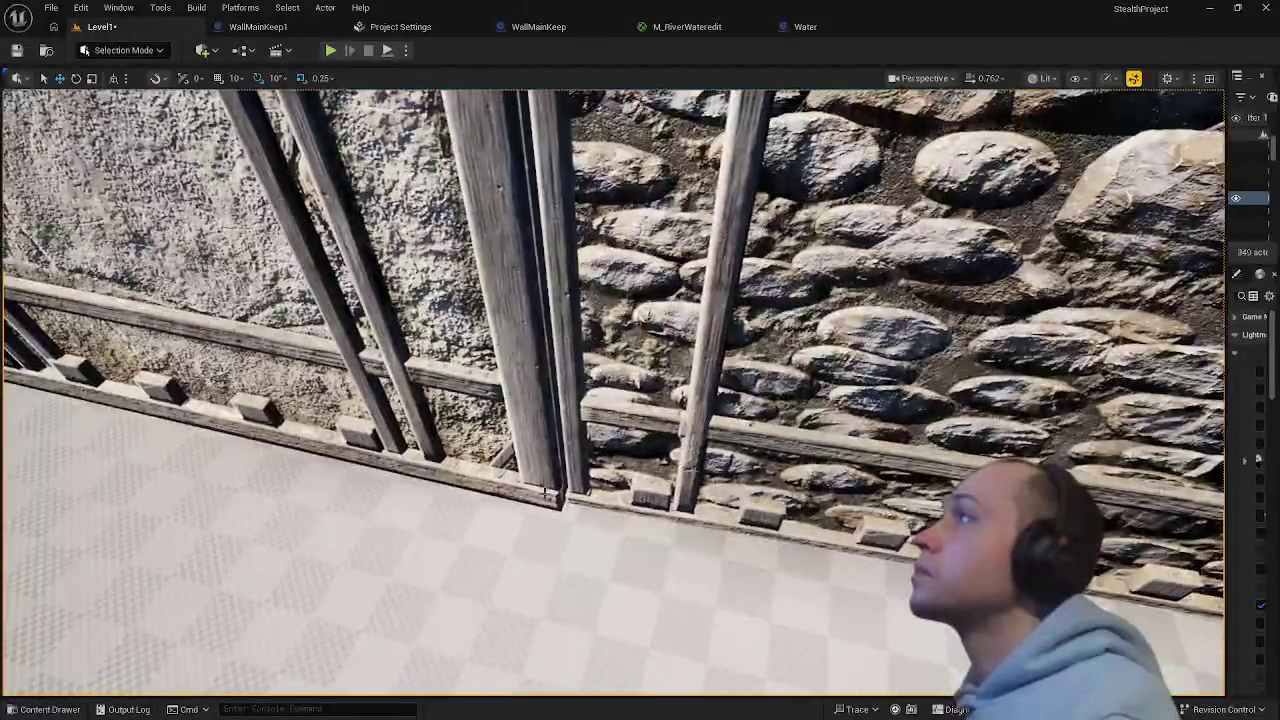
left_click(546, 490)
mouse_move(536, 521)
left_mouse_down()
mouse_move(543, 460)
mouse_move(578, 423)
mouse_move(626, 482)
mouse_move(585, 470)
left_mouse_up()
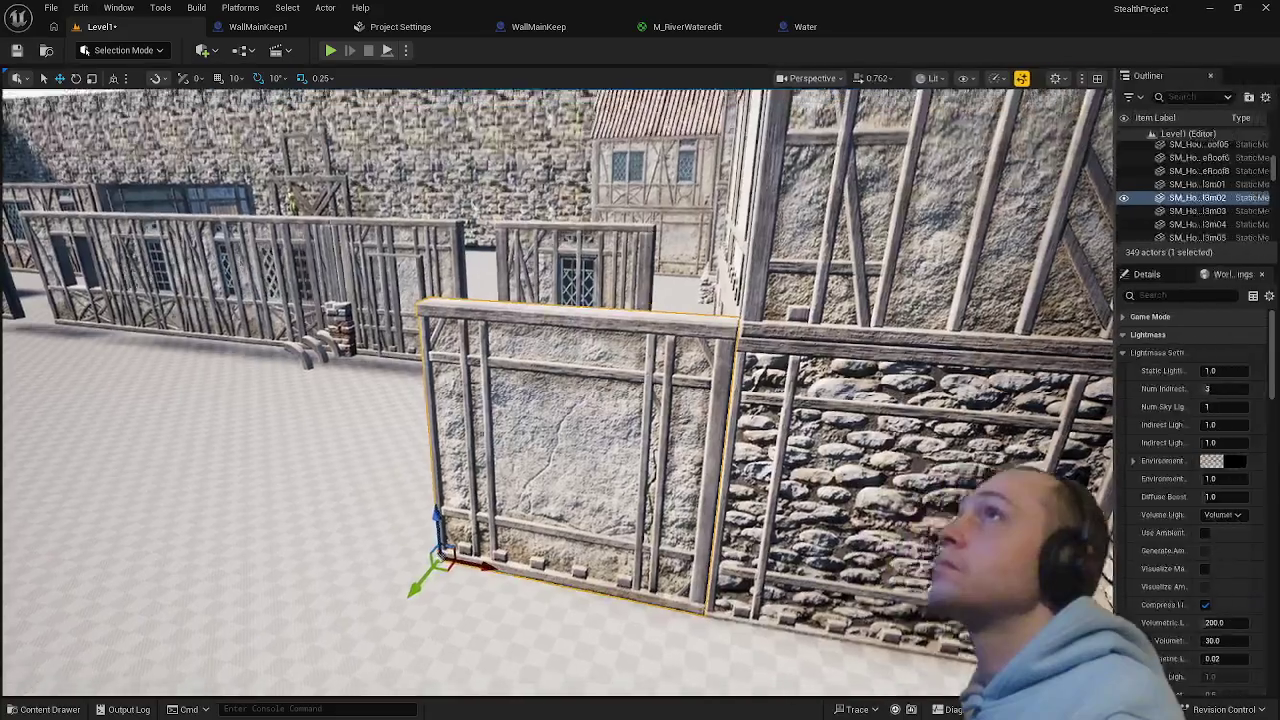
left_click_drag(1115, 233, 897, 233)
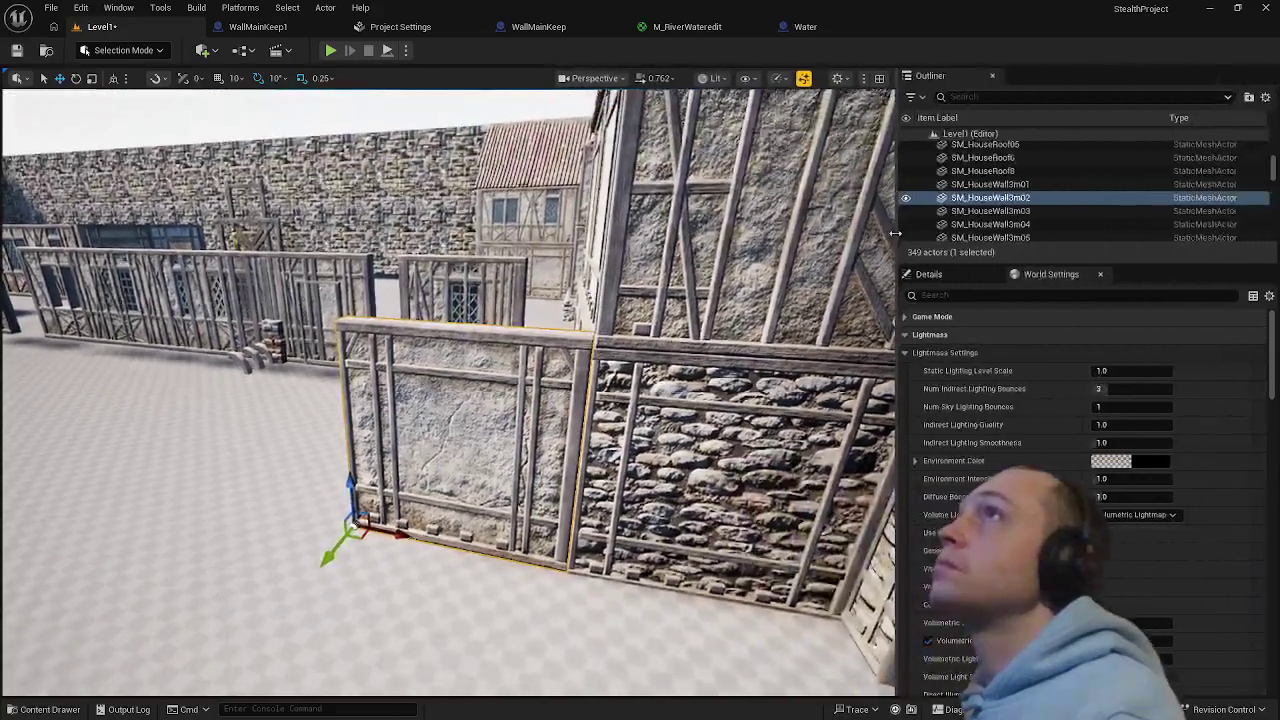
left_click(990, 211)
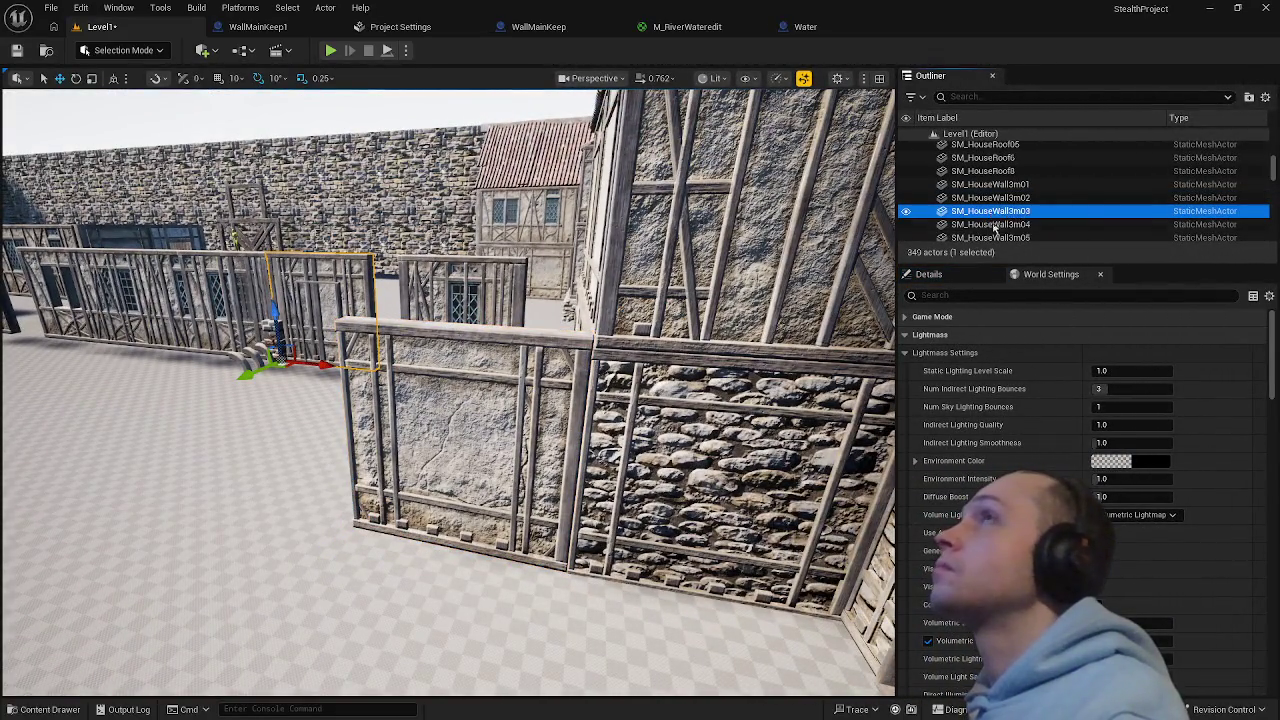
left_click(605, 648)
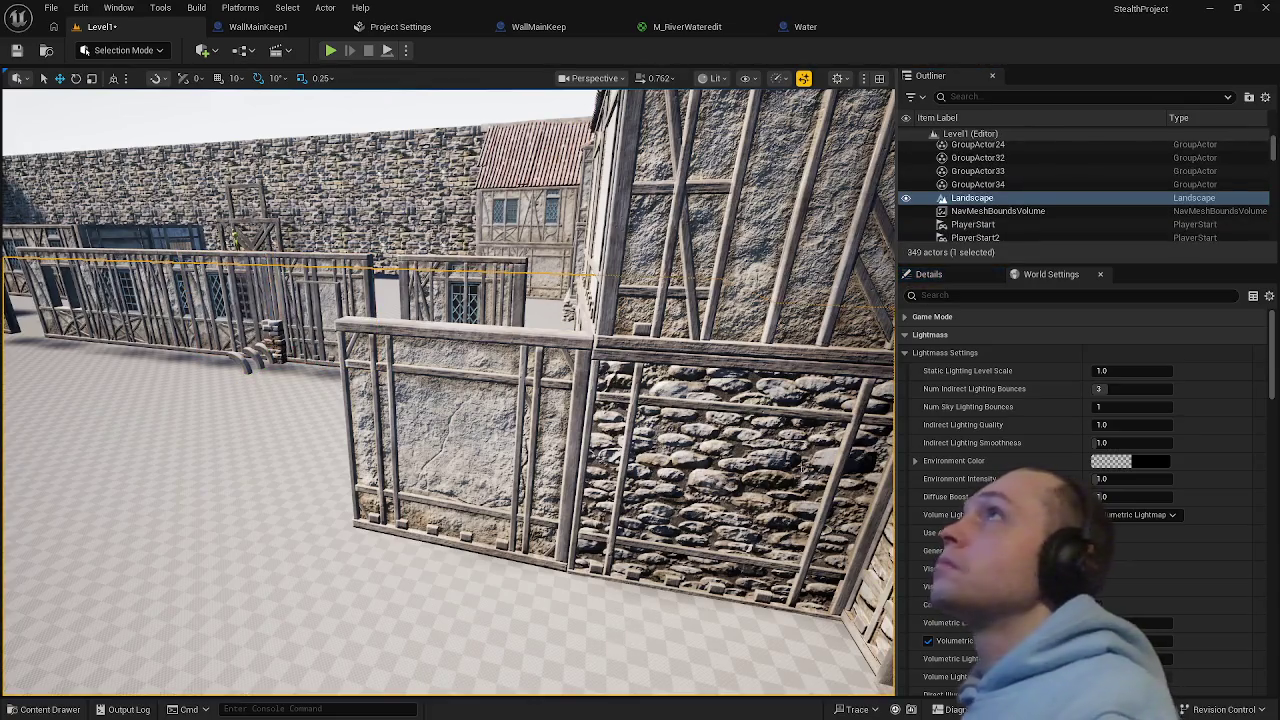
left_click(539, 407)
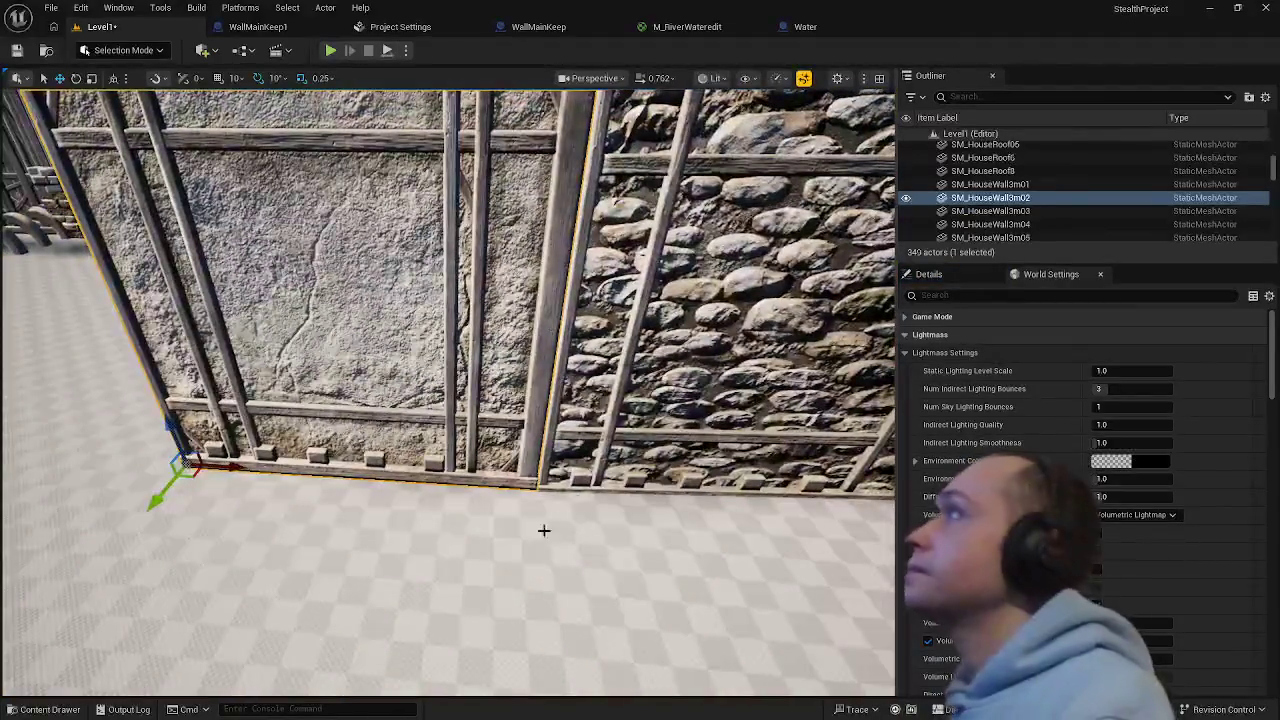
left_click(543, 528)
scroll(448, 390, "down", 5)
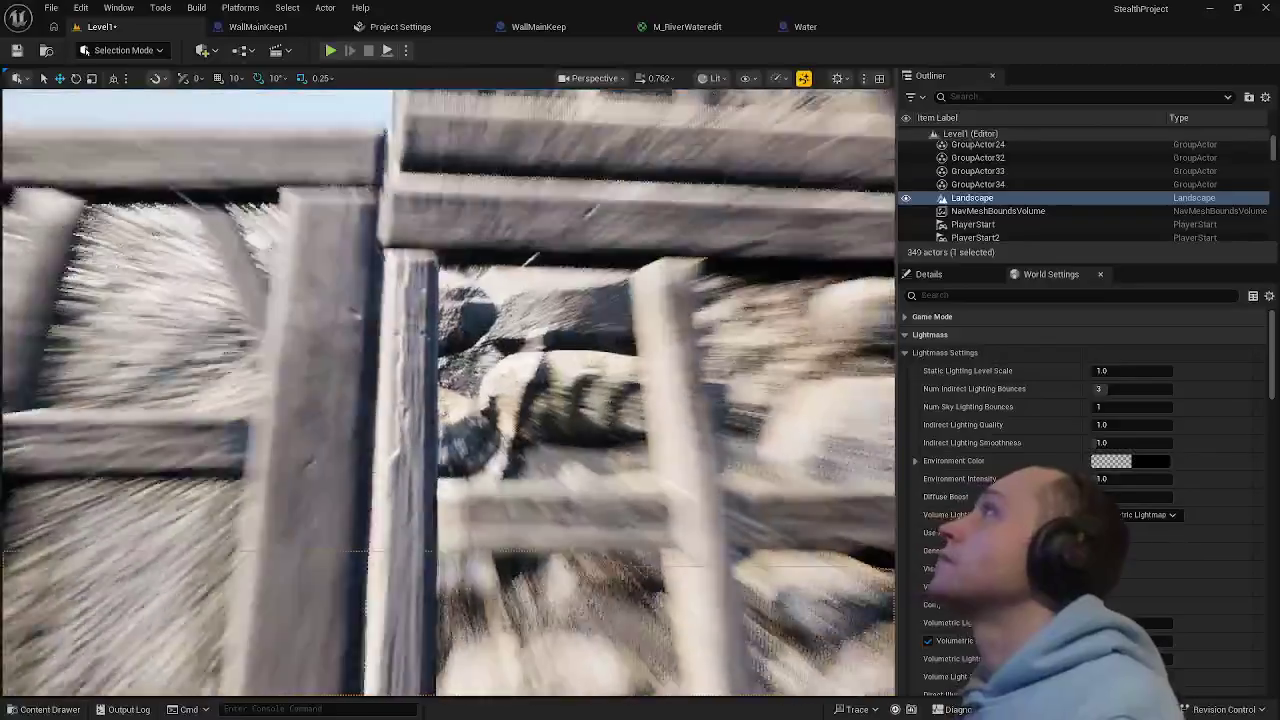
scroll(412, 300, "up", 5)
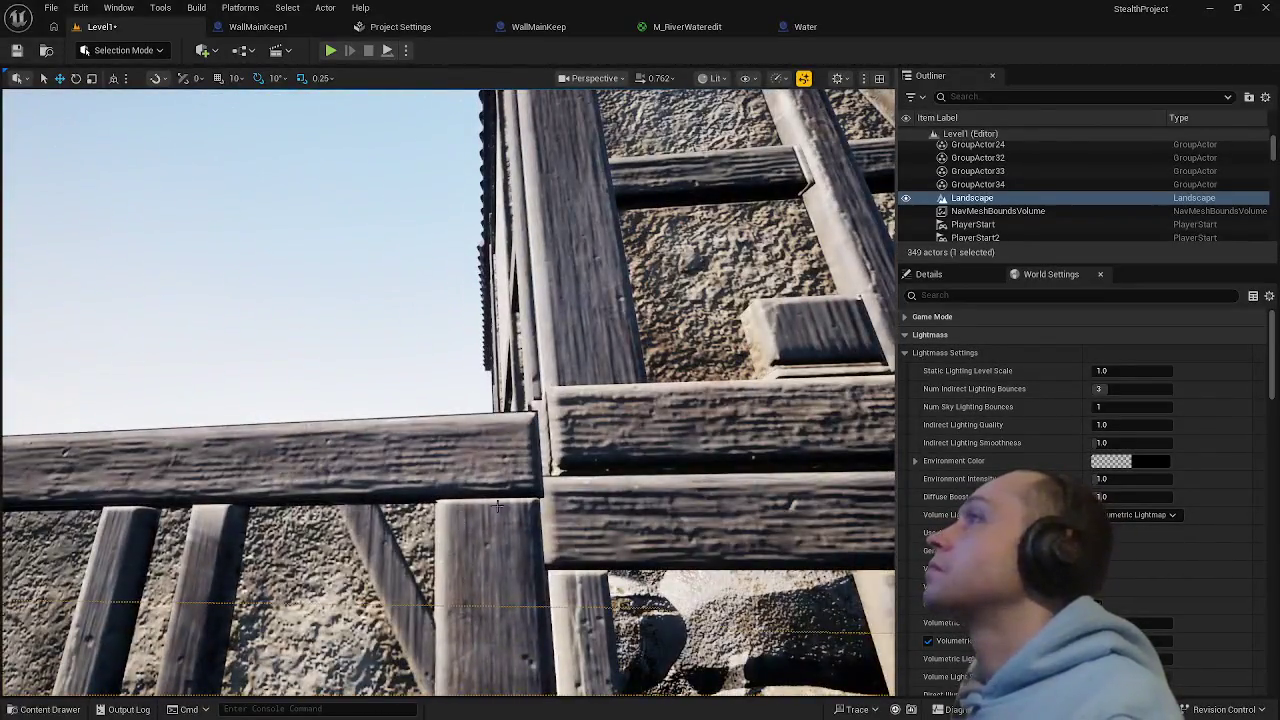
left_click(498, 506)
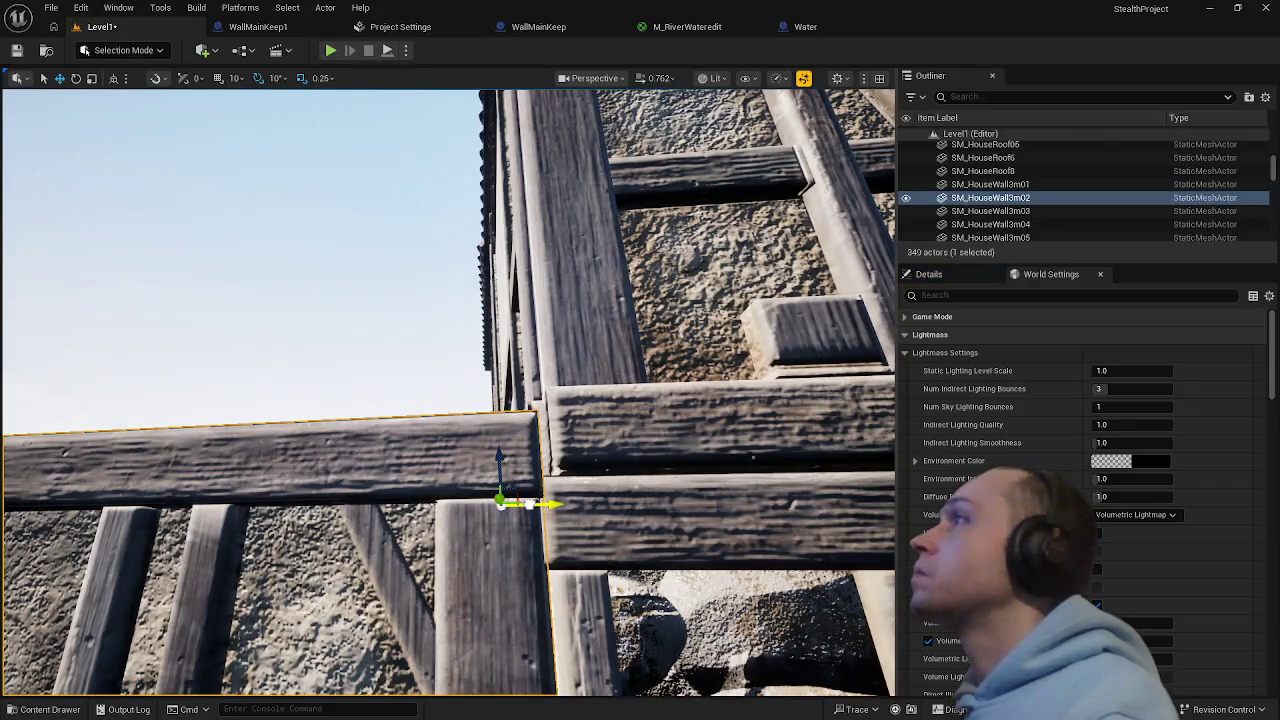
left_click(560, 520)
scroll(560, 520, "down", 2)
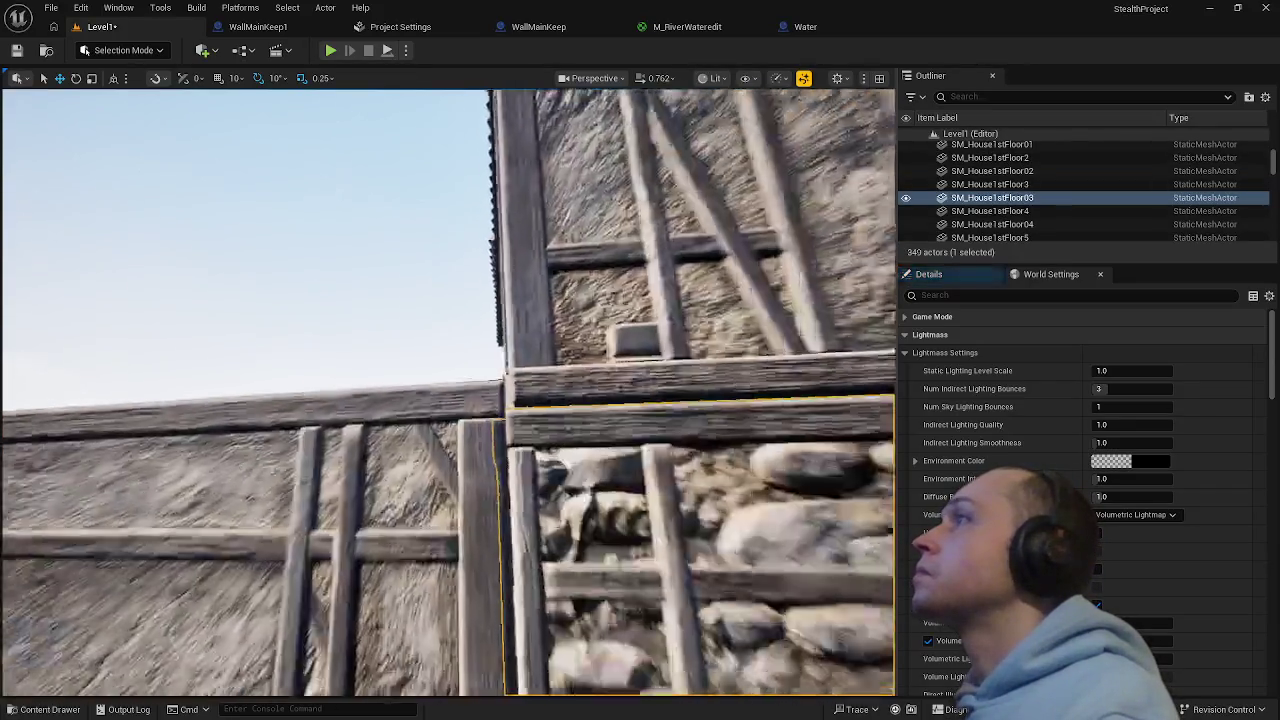
left_click(426, 303)
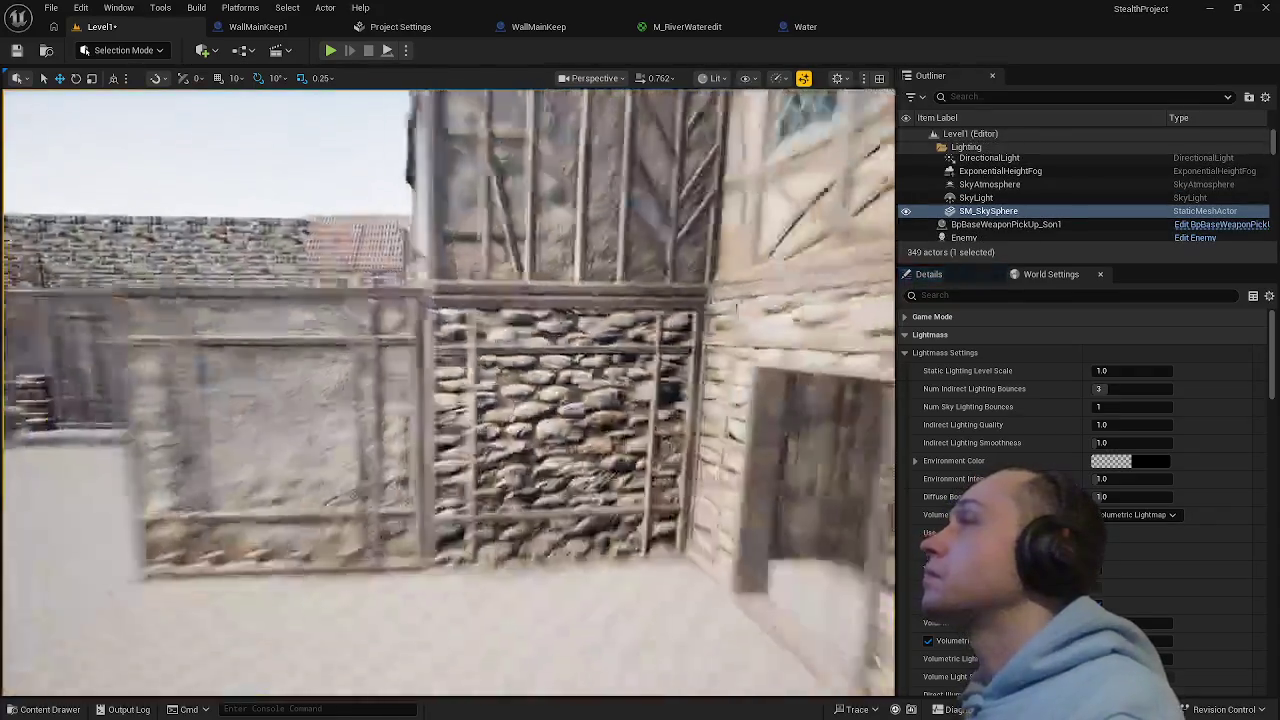
left_click_drag(519, 477, 519, 477)
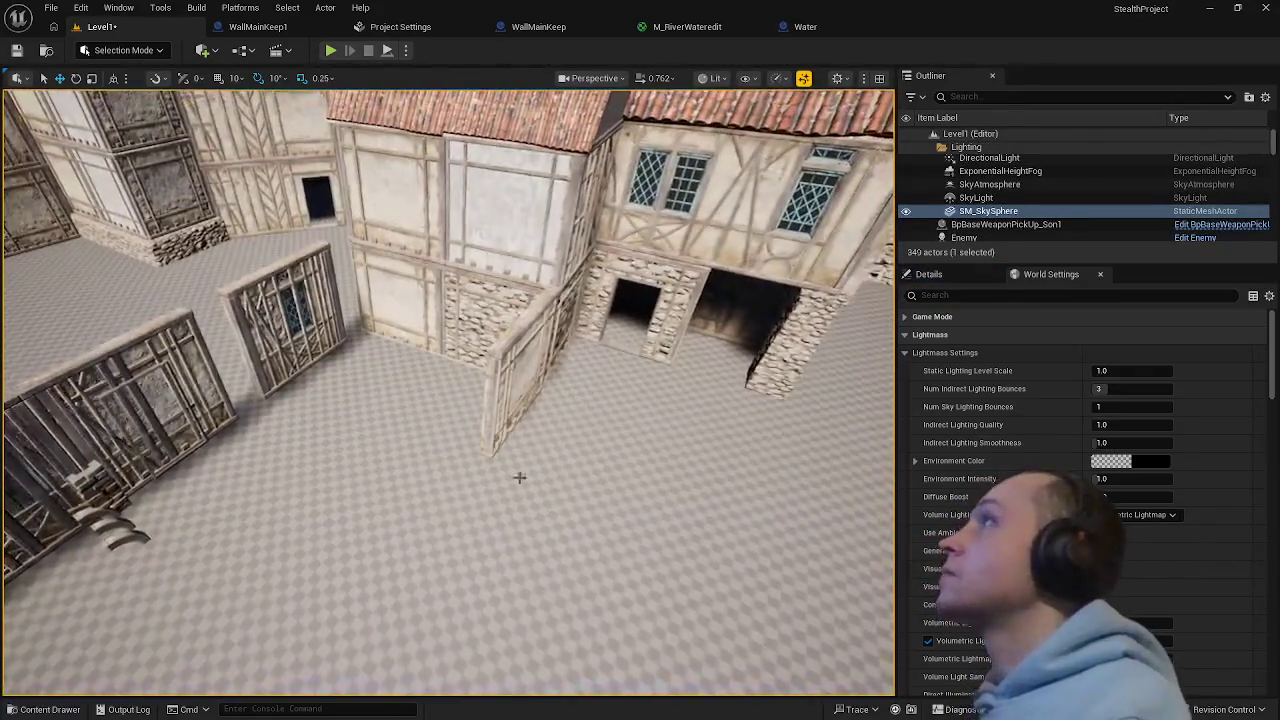
- Duplicate the SM_HouseWall3m02 panel and place the copy directly to its left, redoing a misplaced first copy
left_click(563, 423)
key("f")
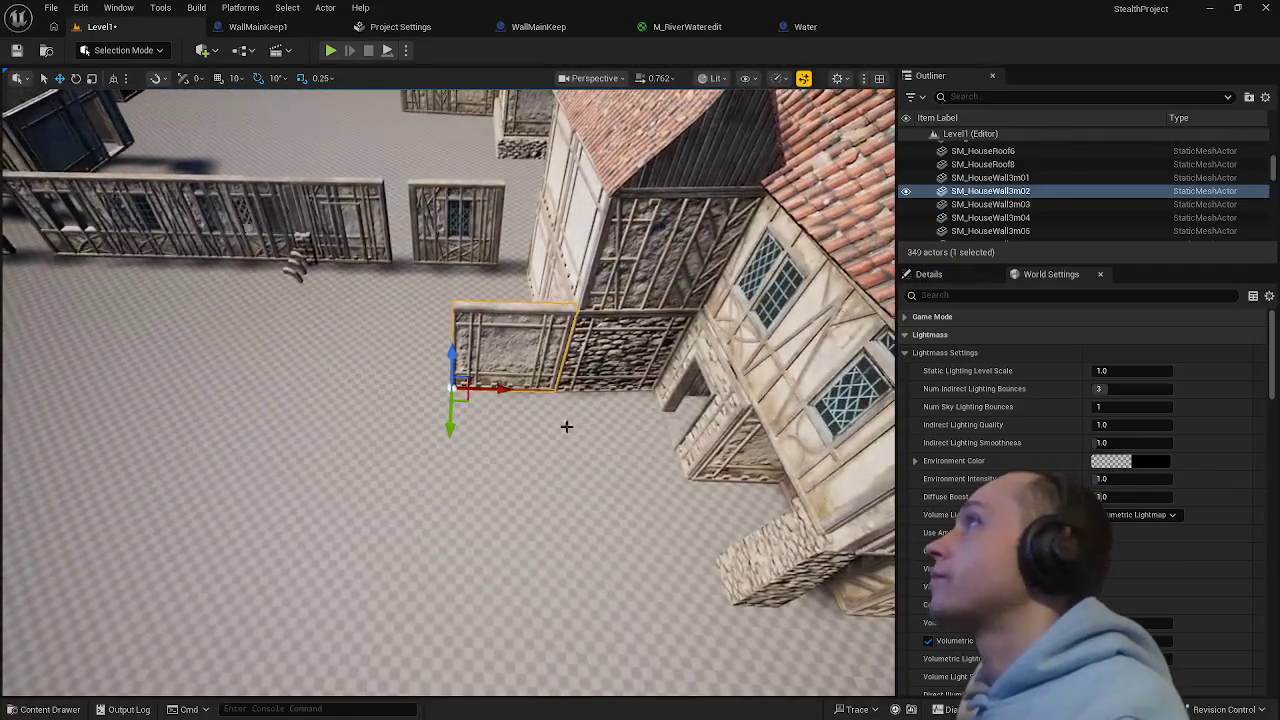
left_click_drag(502, 389, 409, 378)
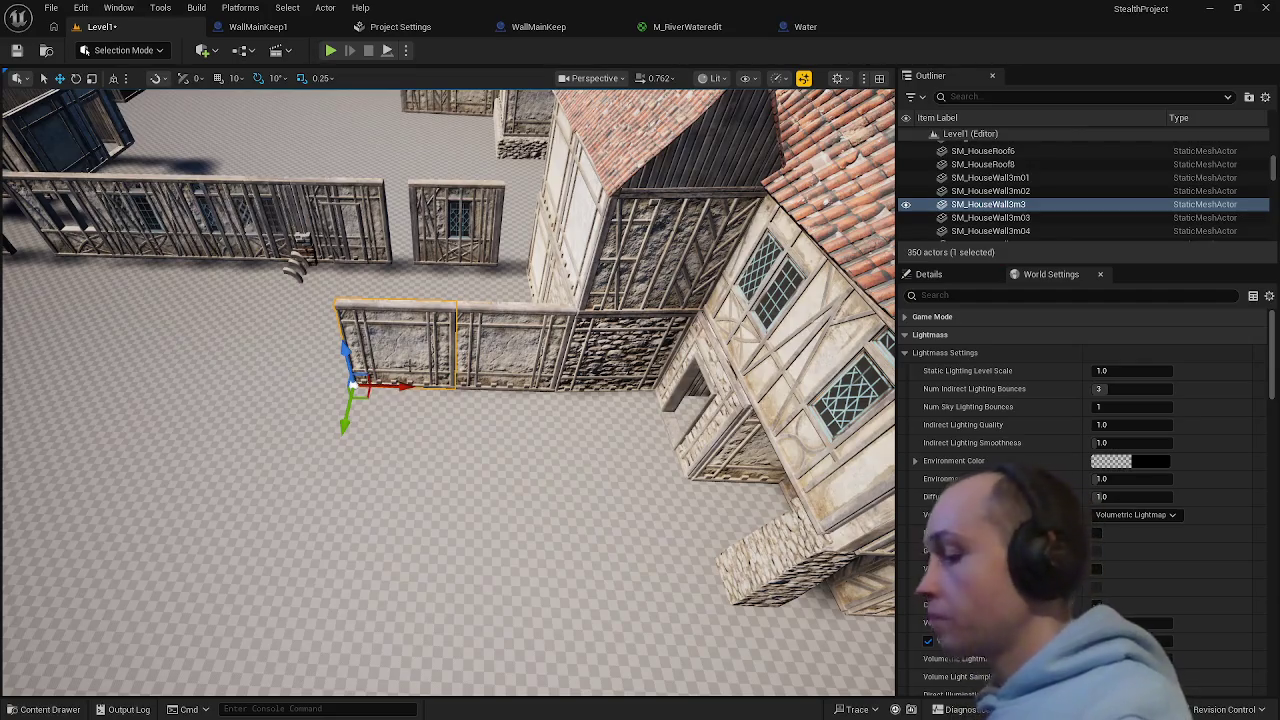
key("Delete")
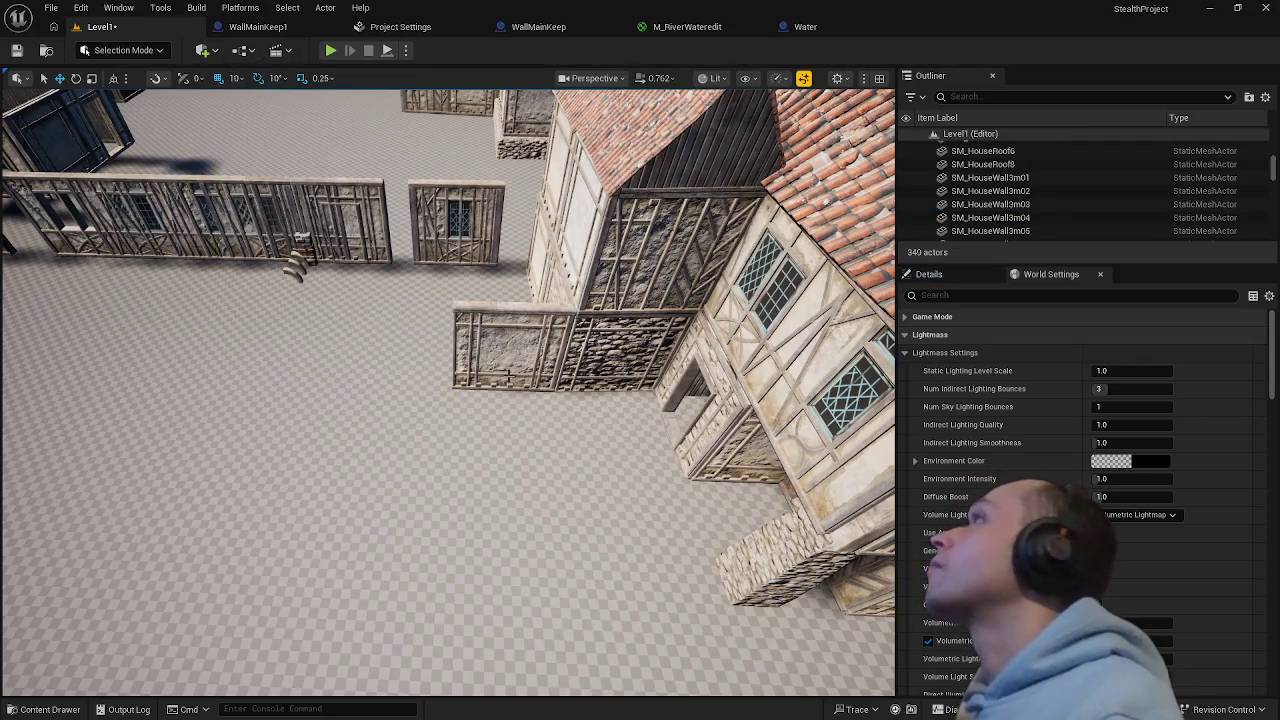
left_click(508, 375)
left_click_drag(500, 386, 407, 382)
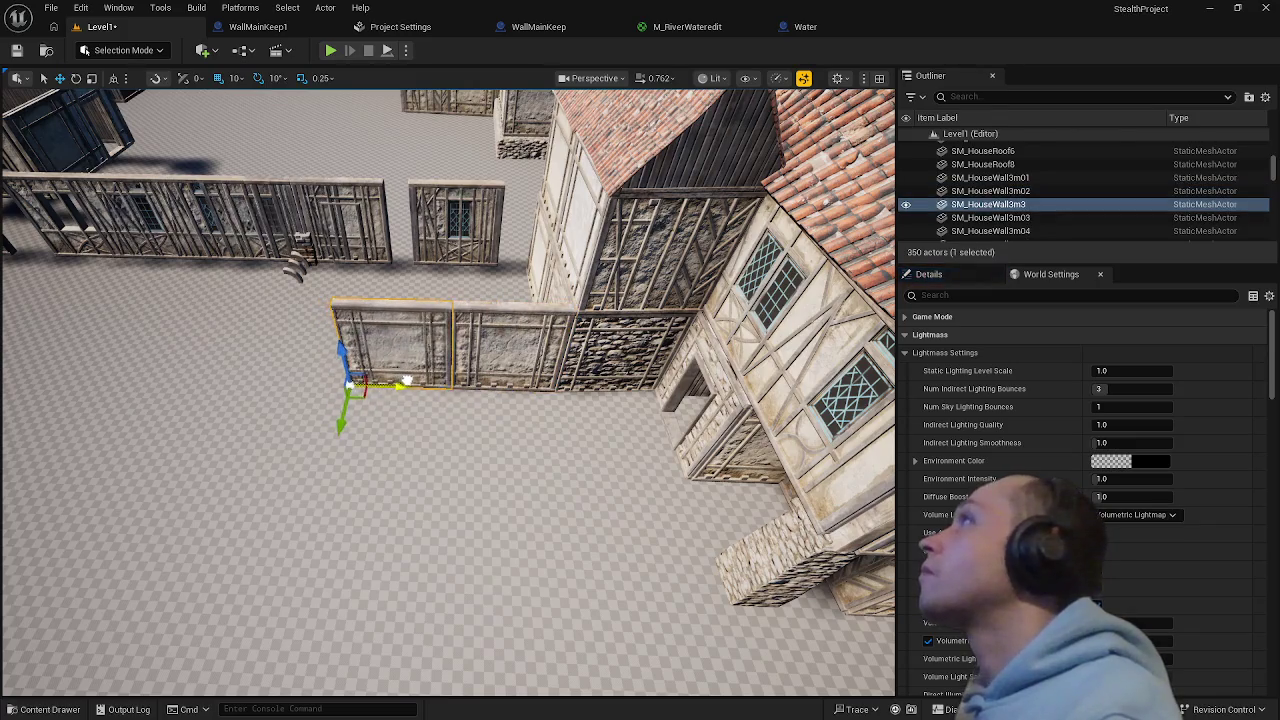
key("f")
mouse_move(419, 461)
left_mouse_down()
mouse_move(474, 612)
mouse_move(420, 660)
left_mouse_up()
left_click(474, 612)
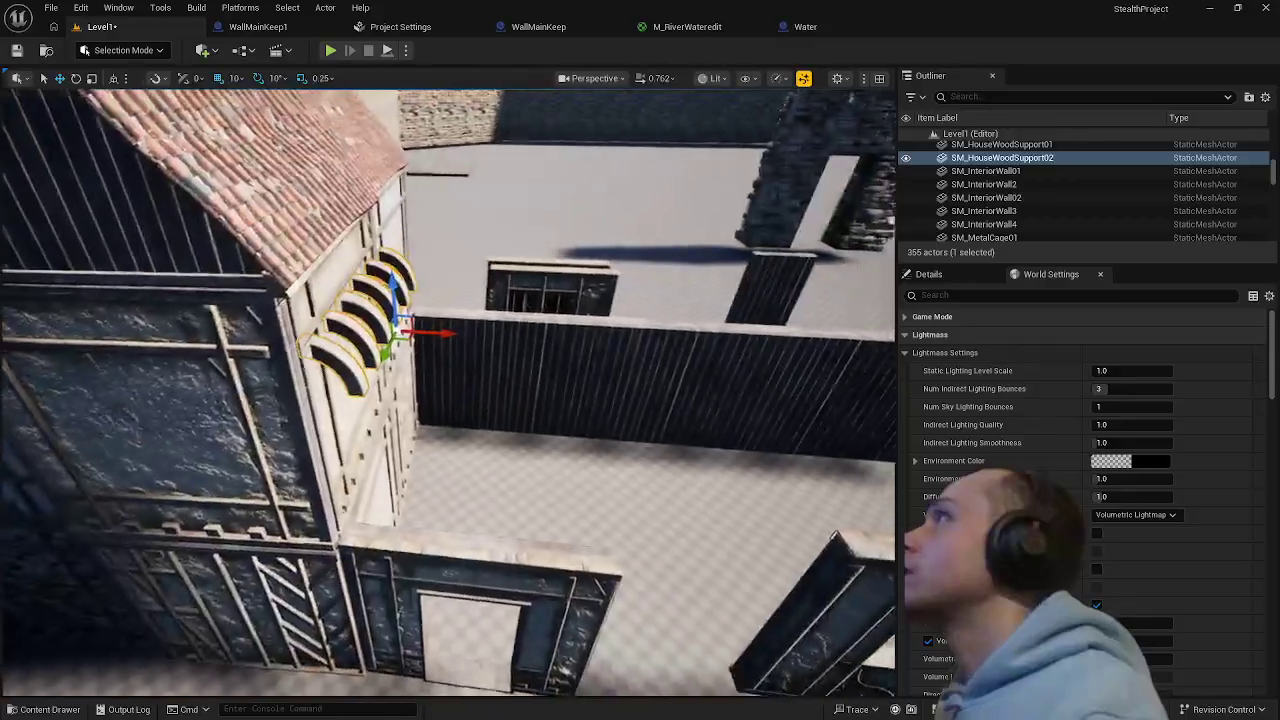
key("f")
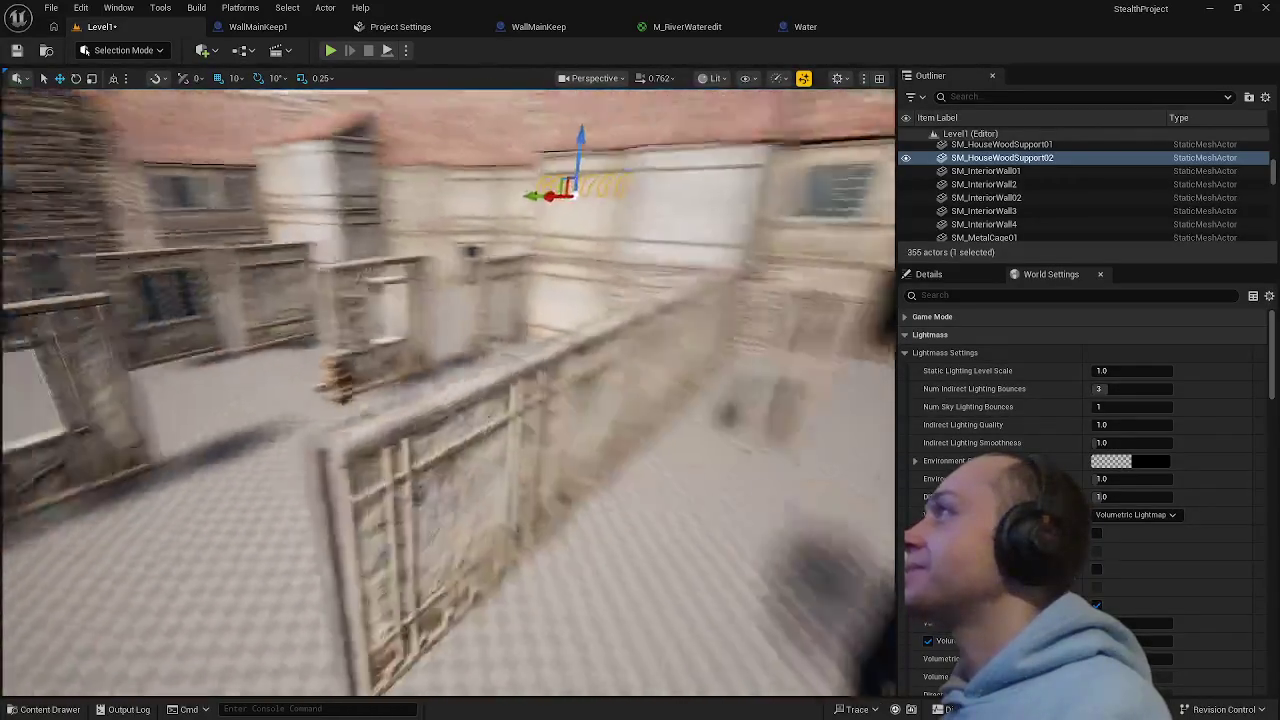
key("w")
key("w")
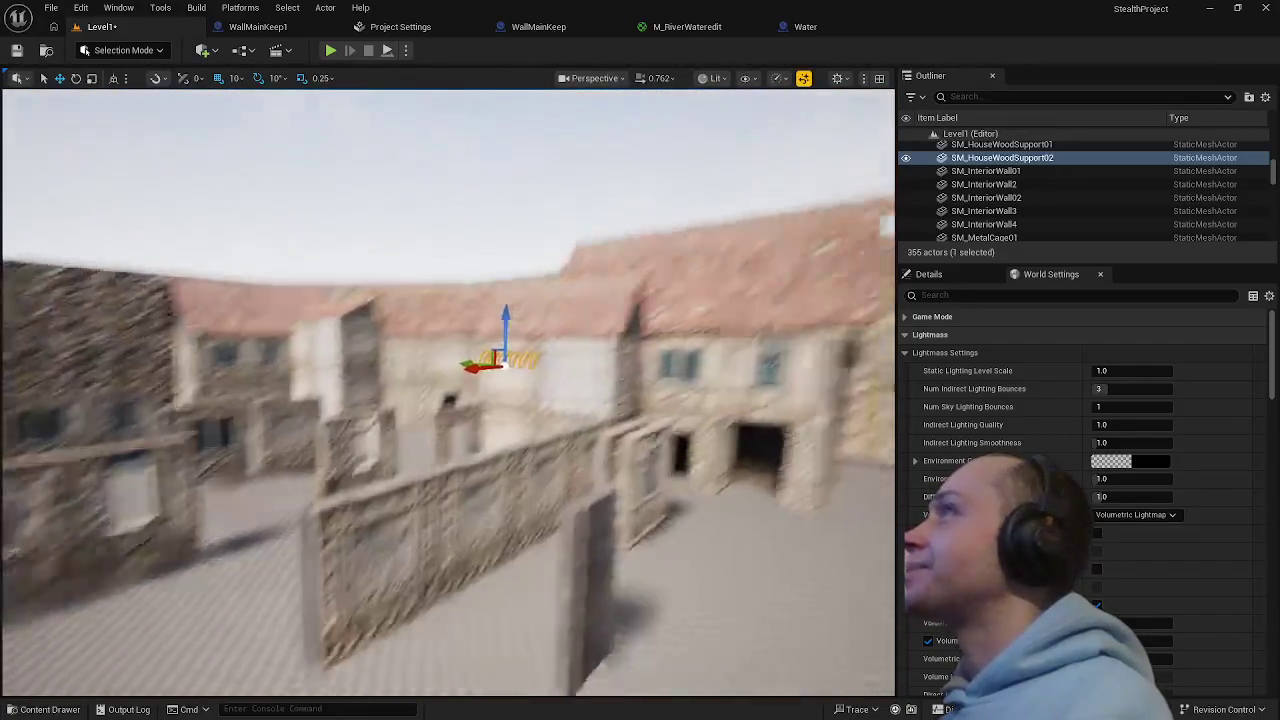
key("s")
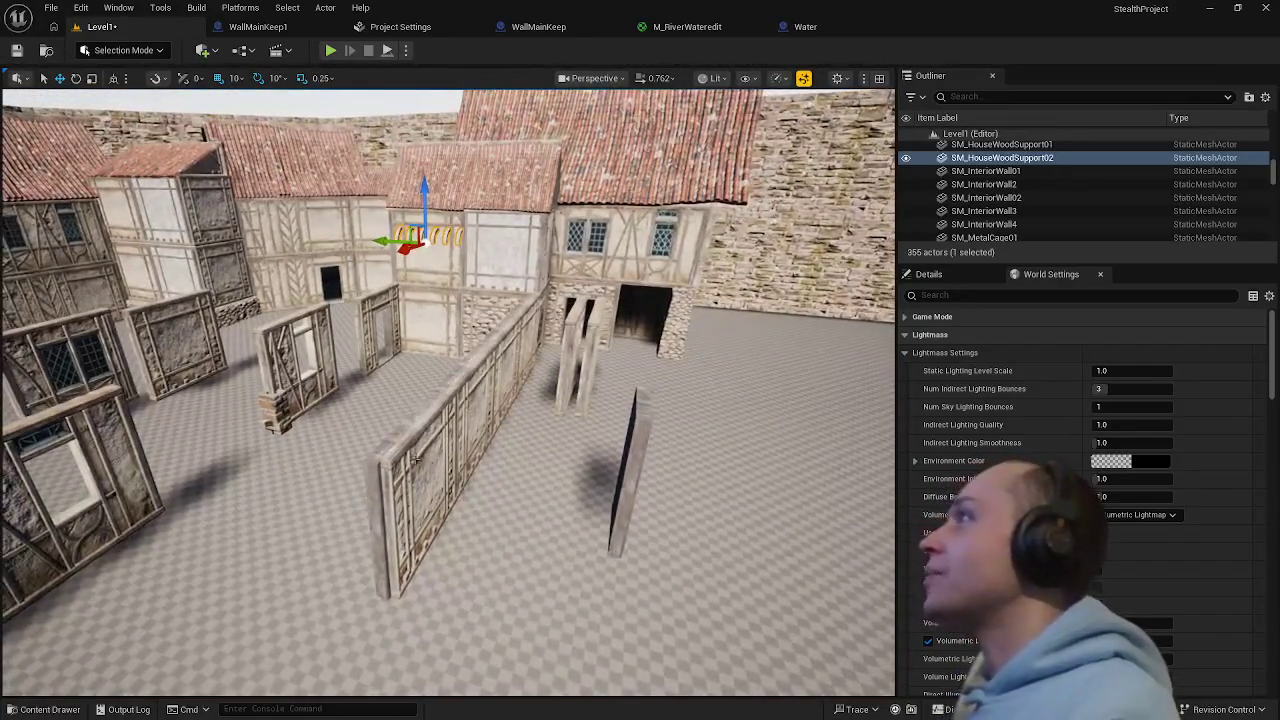
- Copy the free-standing and interior wall panels rotated 90°, then slide the copy toward the long wall
left_click(390, 437)
left_click(440, 540, "ctrl")
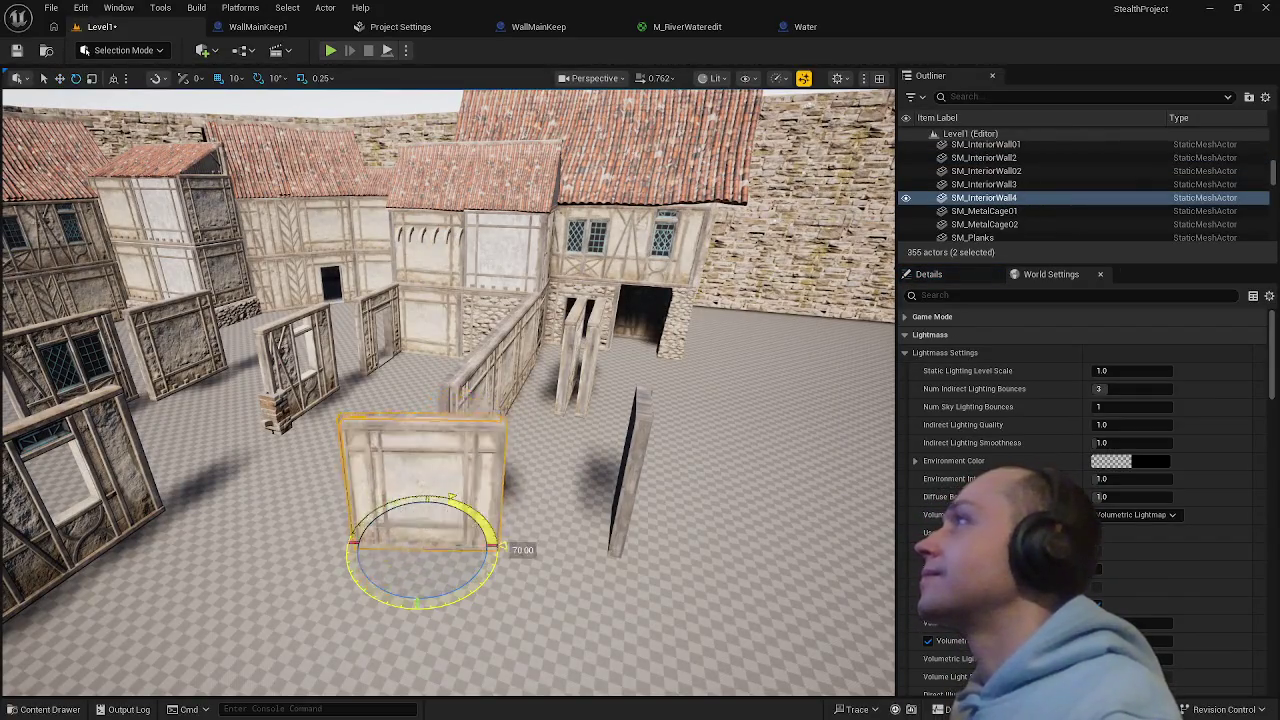
mouse_move(493, 585)
left_mouse_down()
mouse_move(490, 510)
mouse_move(487, 577)
left_mouse_up()
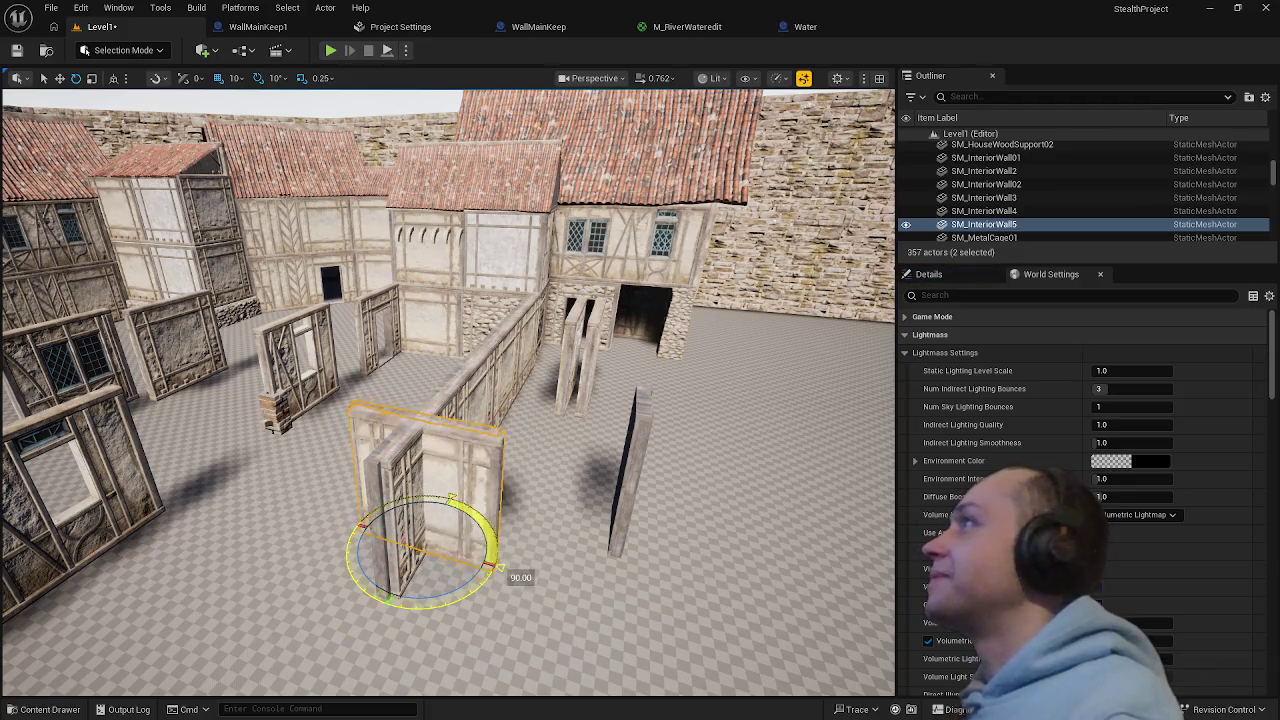
key("w")
key("f")
scroll(520, 514, "down", 5)
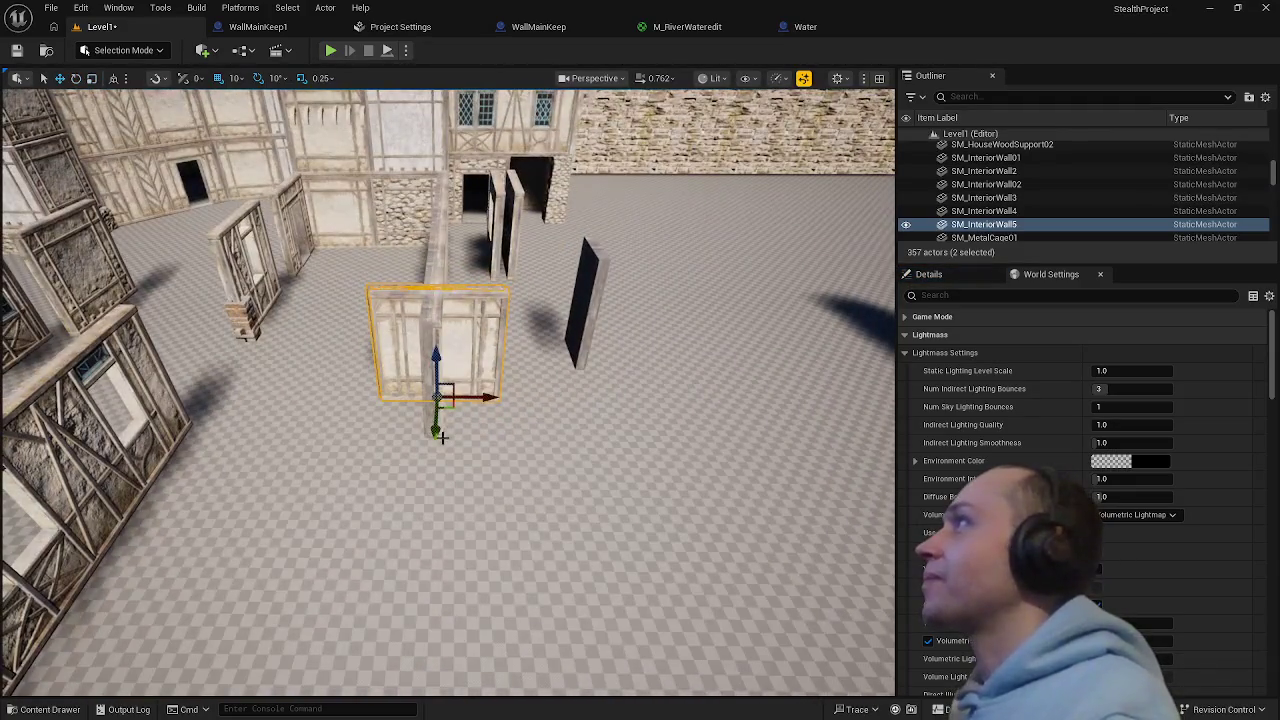
mouse_move(441, 436)
left_mouse_down()
mouse_move(432, 481)
mouse_move(427, 444)
mouse_move(409, 439)
mouse_move(470, 445)
mouse_move(448, 474)
mouse_move(447, 459)
left_mouse_up()
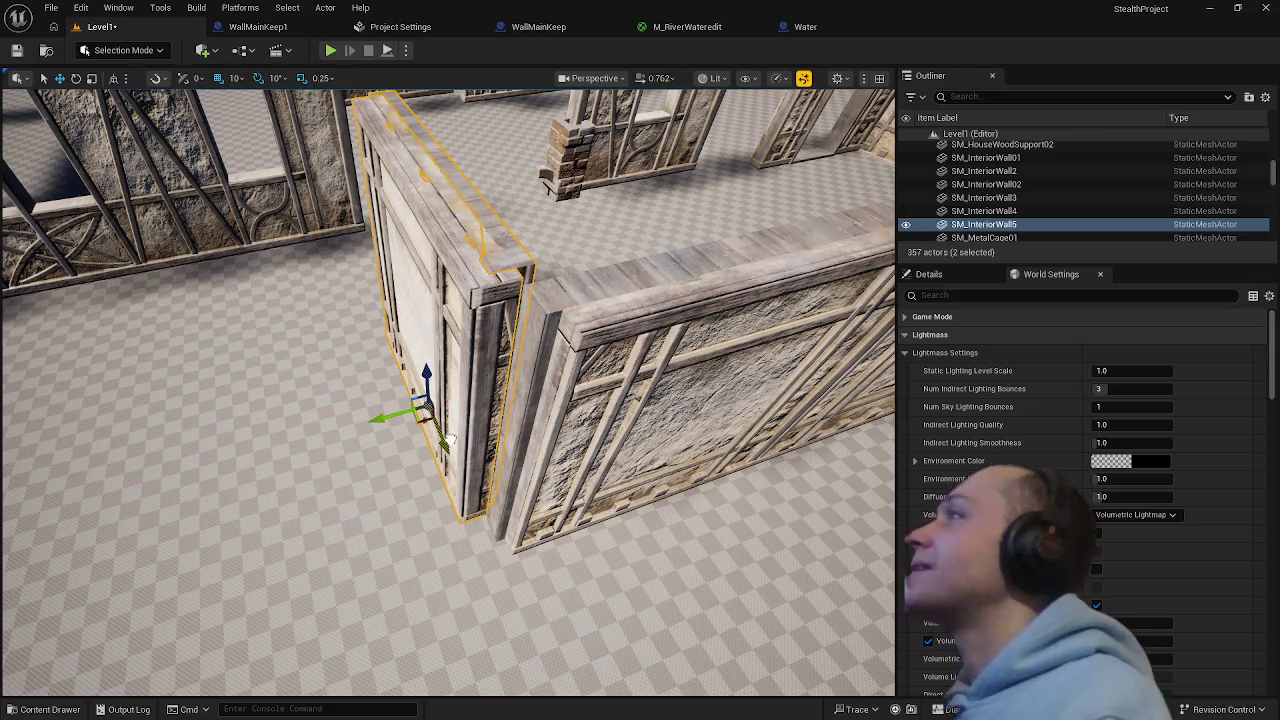
- Inspect the new corner from several angles, checking how SM_HouseWall3m6 and SM_InteriorWall5 sit
mouse_move(508, 461)
left_mouse_down()
mouse_move(473, 525)
mouse_move(476, 476)
left_mouse_up()
left_click(473, 525)
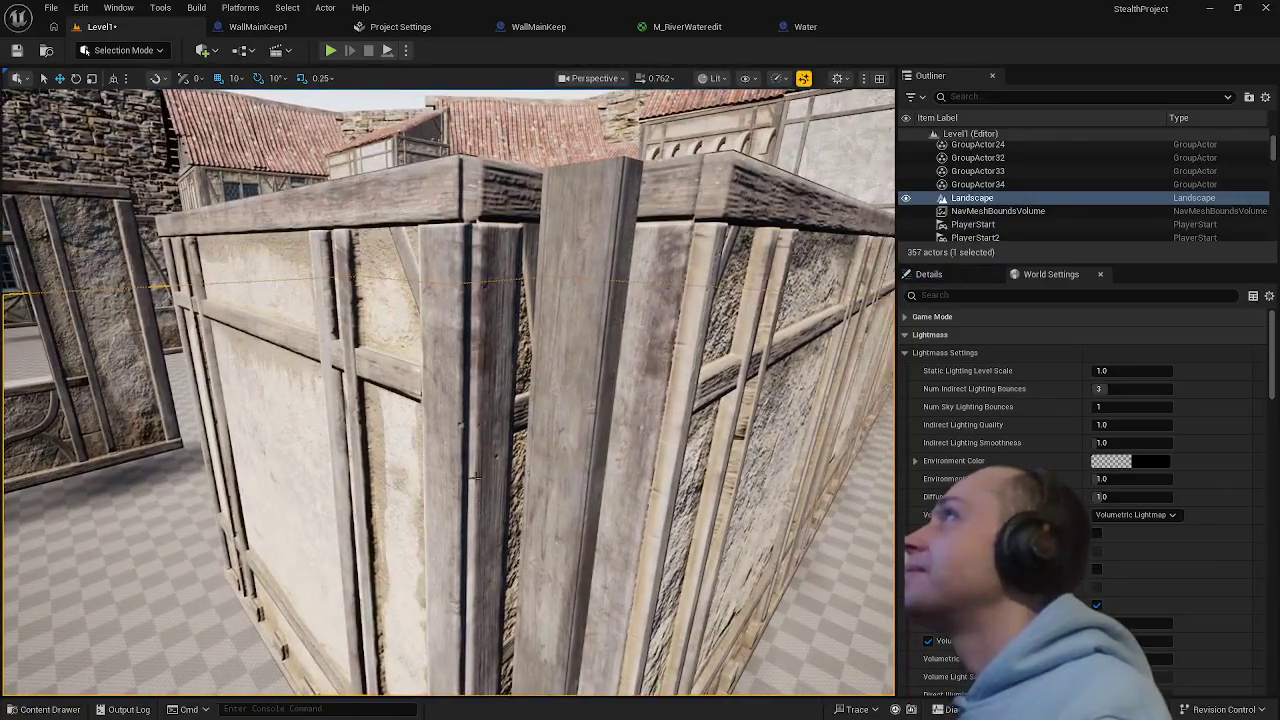
left_click(487, 423)
mouse_move(487, 423)
left_mouse_down()
mouse_move(300, 643)
mouse_move(408, 537)
mouse_move(412, 505)
mouse_move(343, 586)
mouse_move(345, 535)
mouse_move(340, 572)
left_mouse_up()
left_click(343, 586)
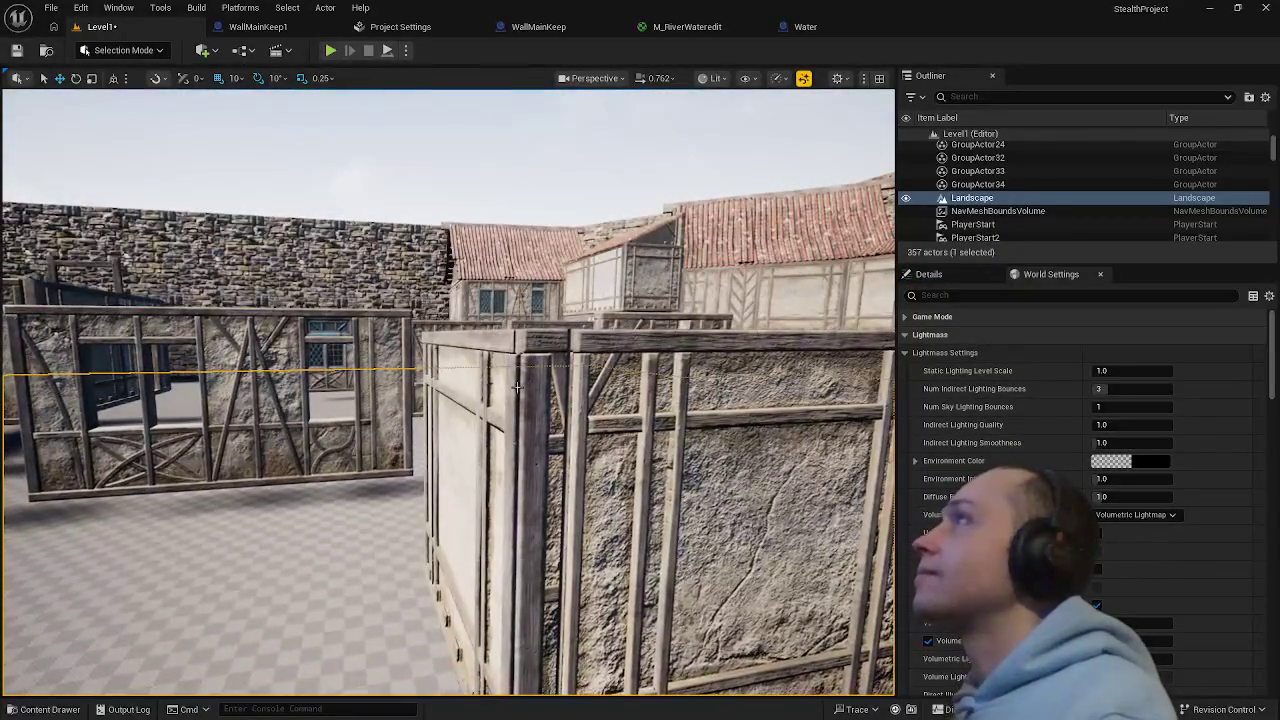
left_click(517, 387)
left_click_drag(517, 387, 517, 400)
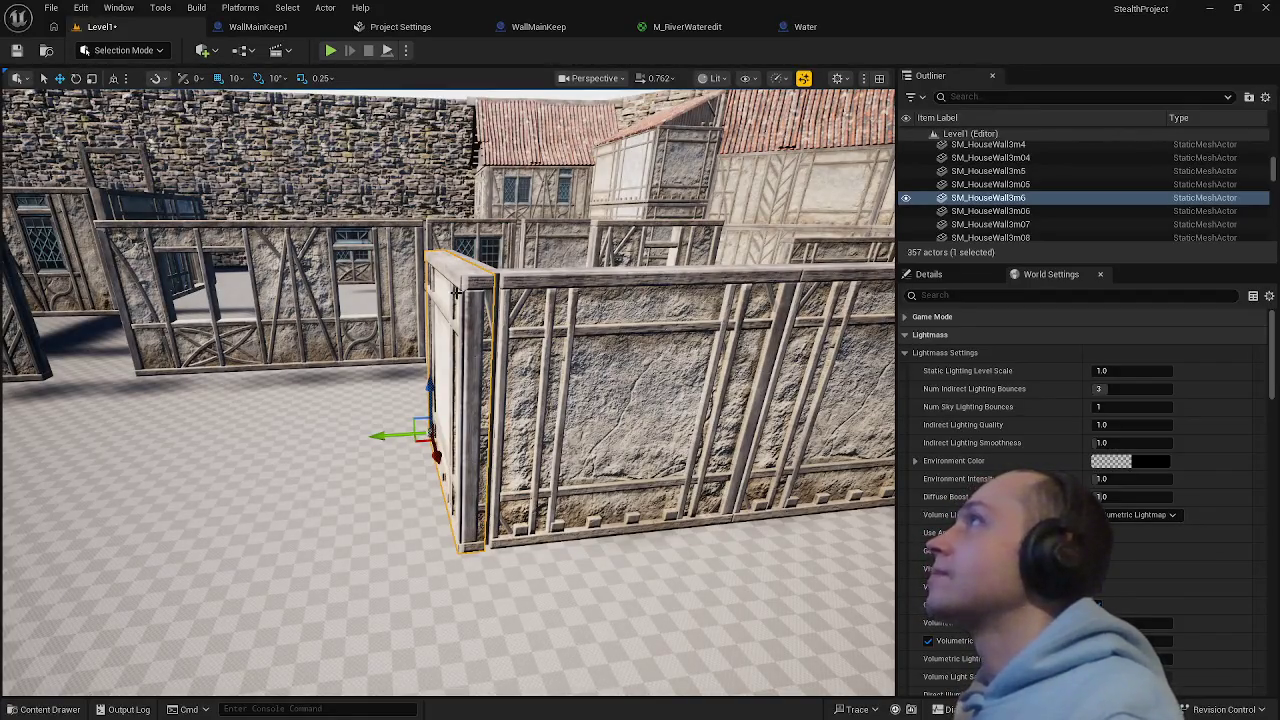
left_click(440, 470, "ctrl")
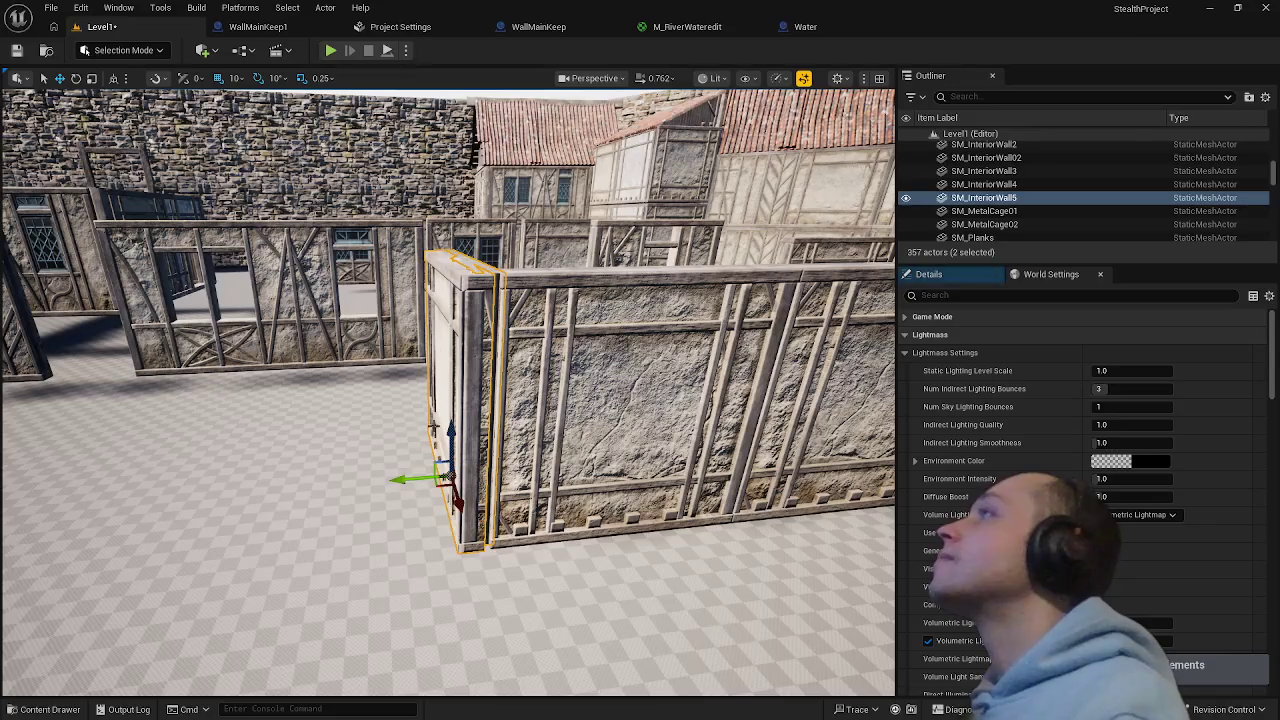
left_click(435, 486)
mouse_move(435, 486)
left_mouse_down()
mouse_move(410, 385)
mouse_move(350, 410)
mouse_move(330, 400)
mouse_move(345, 420)
mouse_move(549, 497)
left_mouse_up()
- Select SM_HouseWall3m6 and SM_InteriorWall5 together and nudge them flush against the long wall's end
left_click(477, 373)
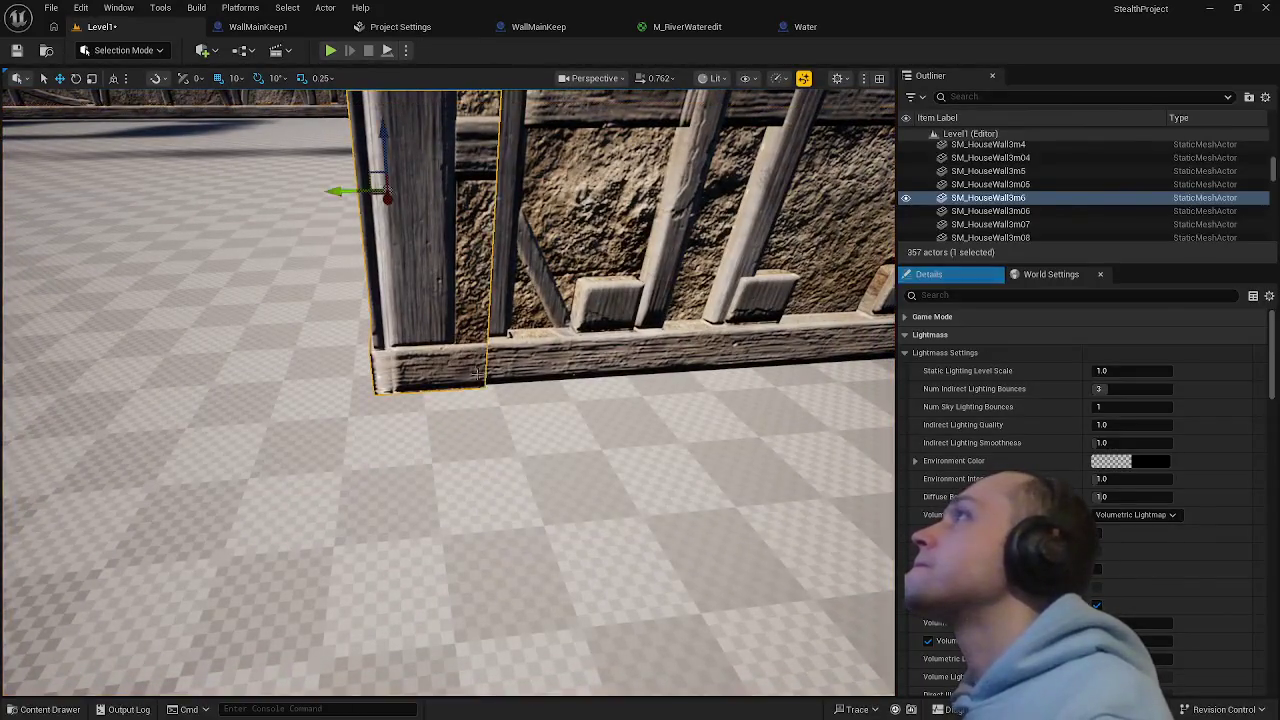
left_click(432, 240, "ctrl")
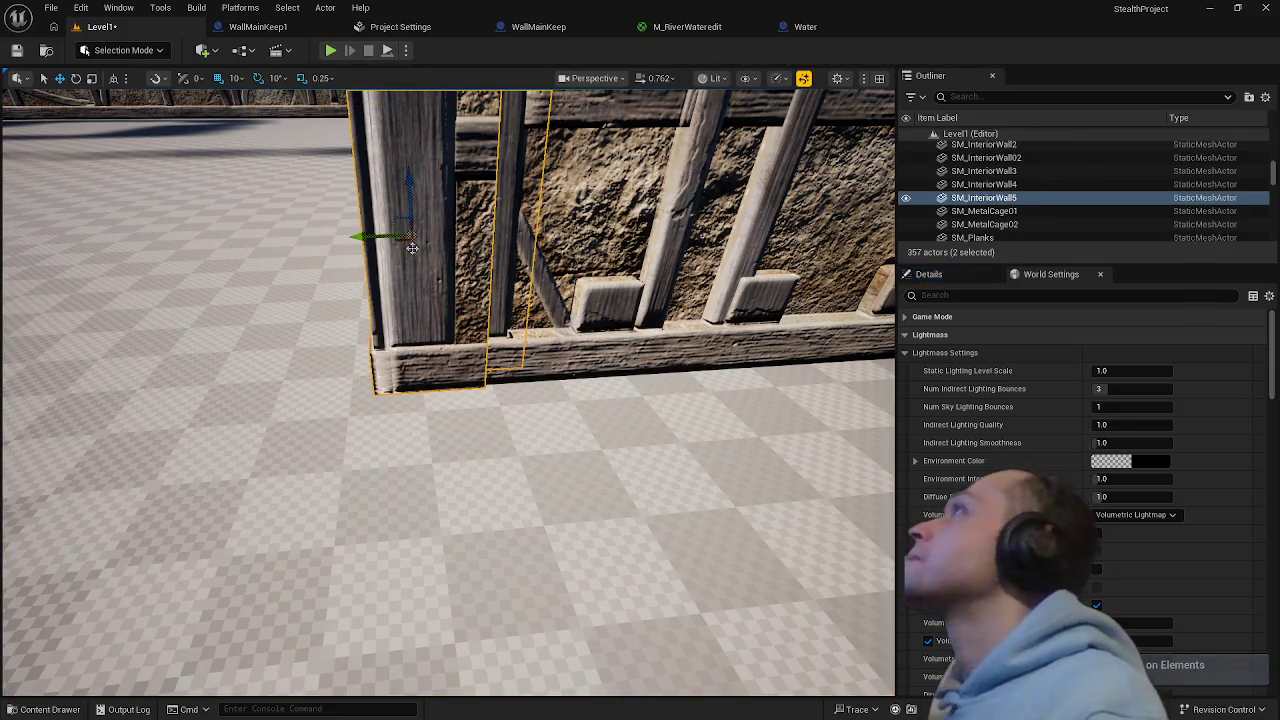
left_click_drag(412, 247, 413, 251)
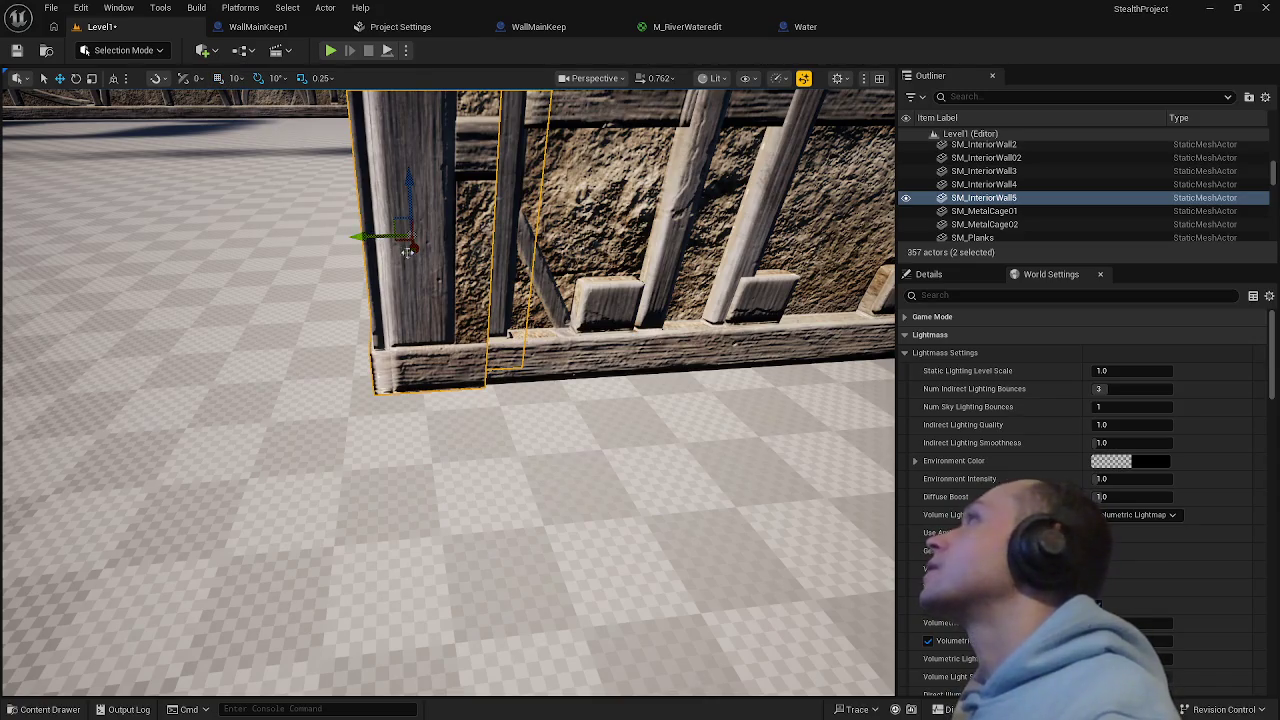
left_click_drag(414, 249, 414, 250)
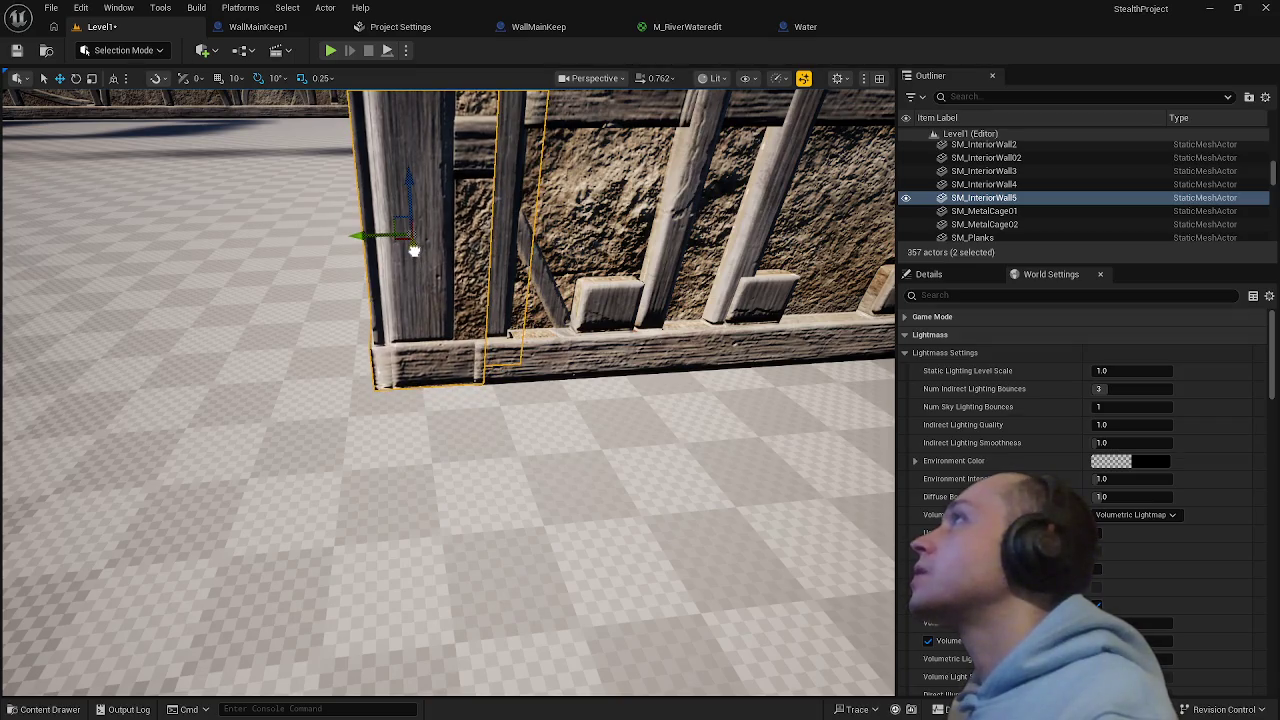
left_click_drag(558, 440, 567, 450)
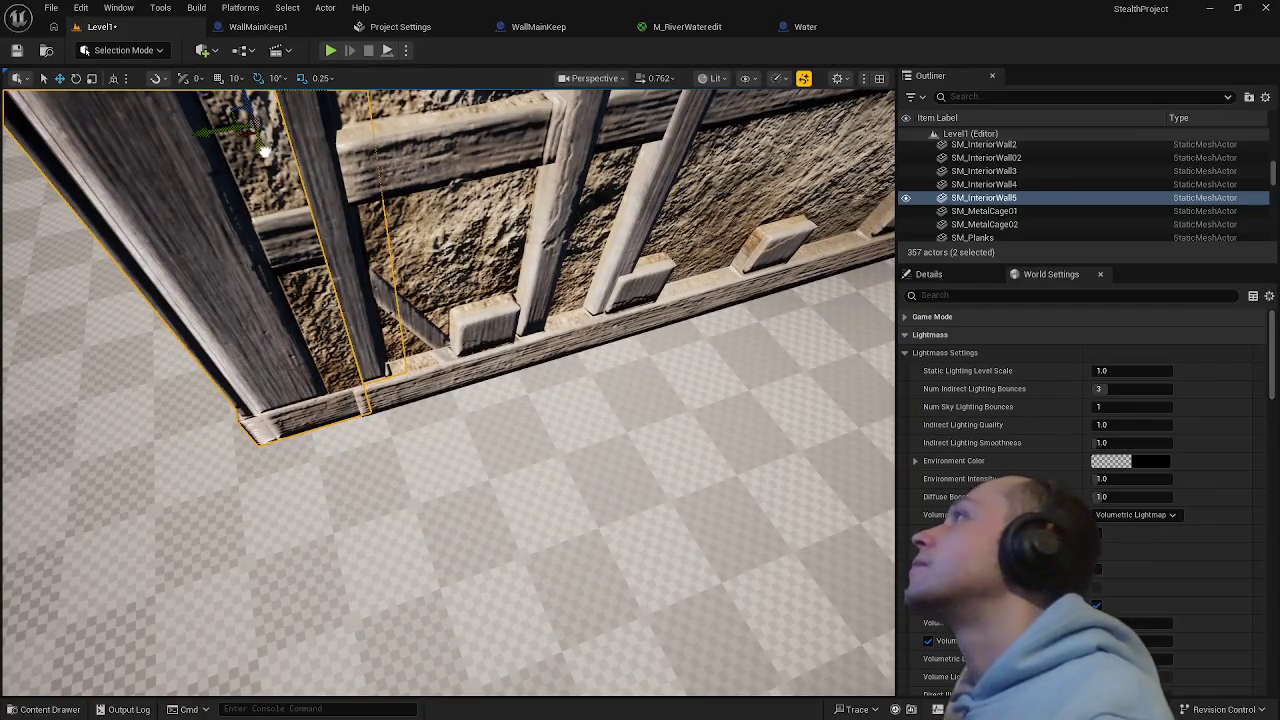
mouse_move(264, 150)
left_mouse_down()
mouse_move(262, 204)
mouse_move(245, 230)
left_mouse_up()
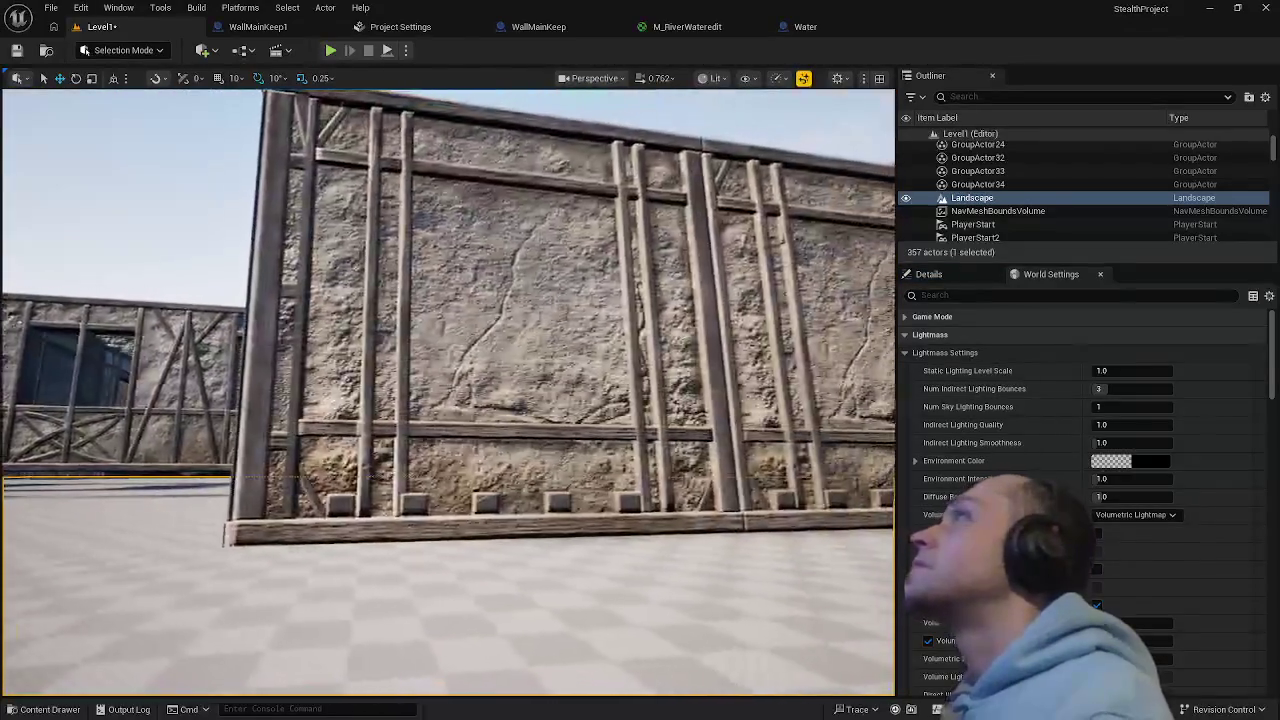
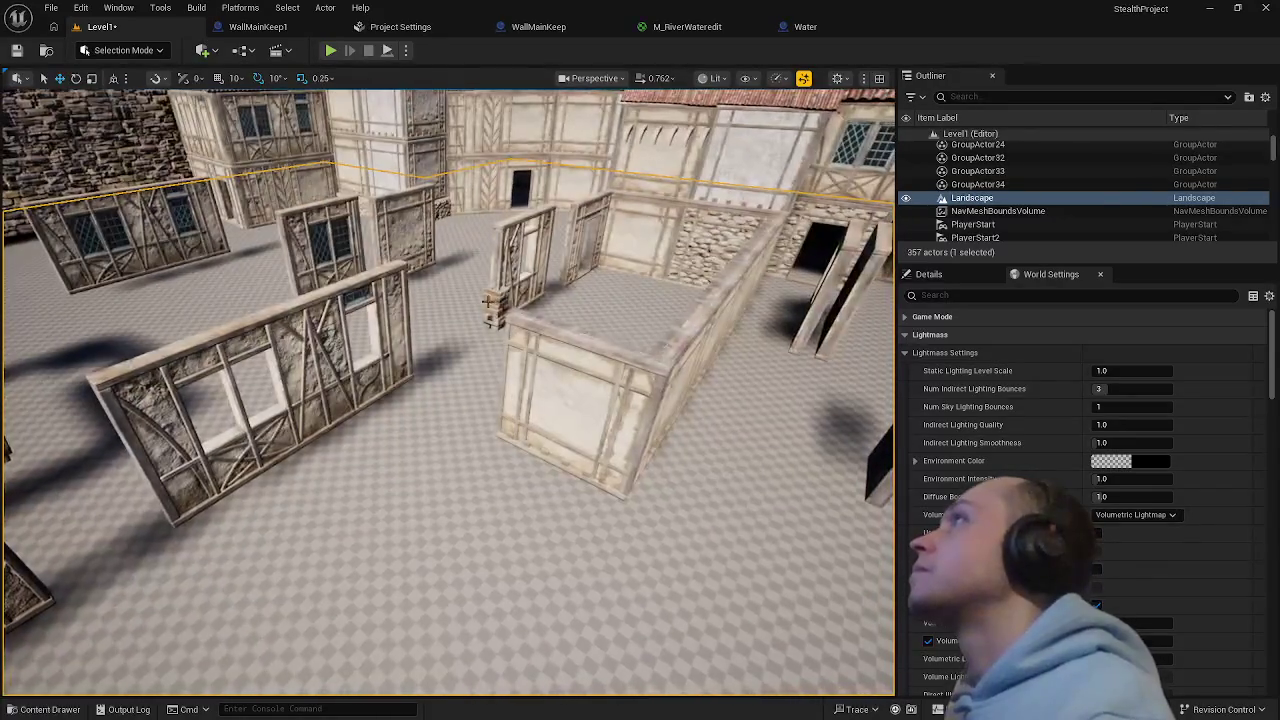
- Move the stone chimney beside the house's front wall and focus the view on it
left_click(490, 302)
left_click_drag(495, 300, 405, 397)
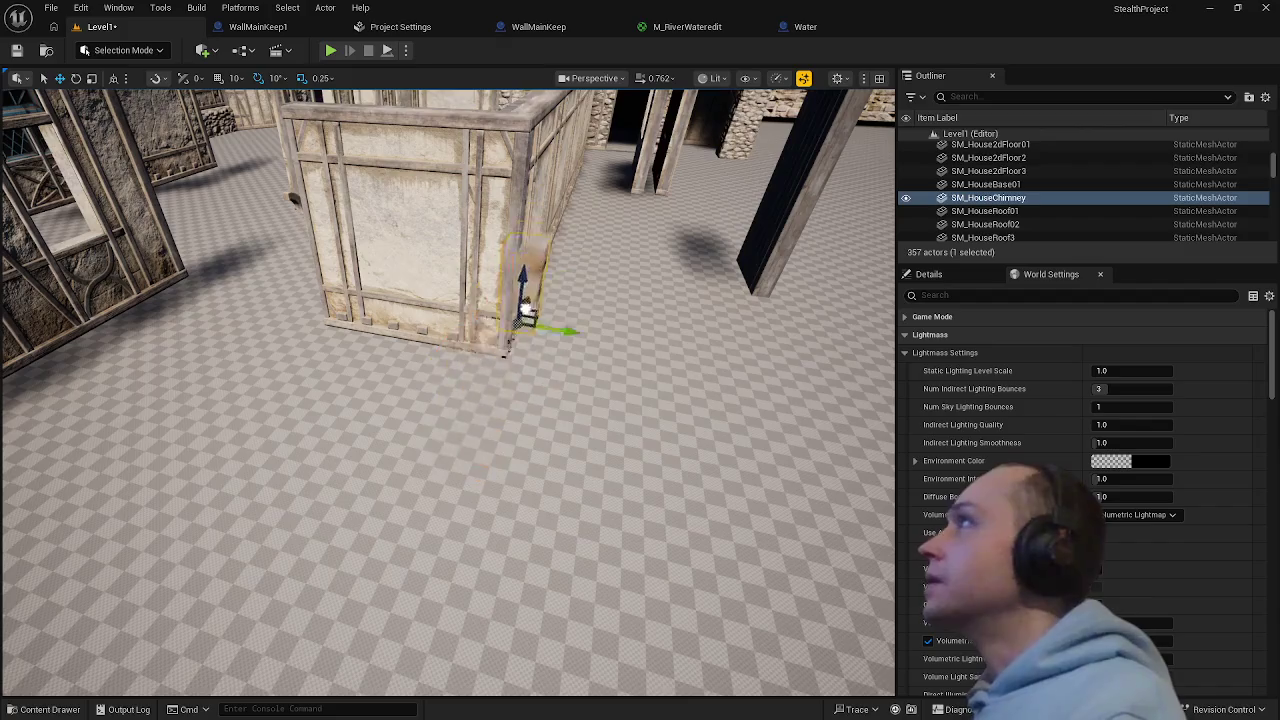
key("f")
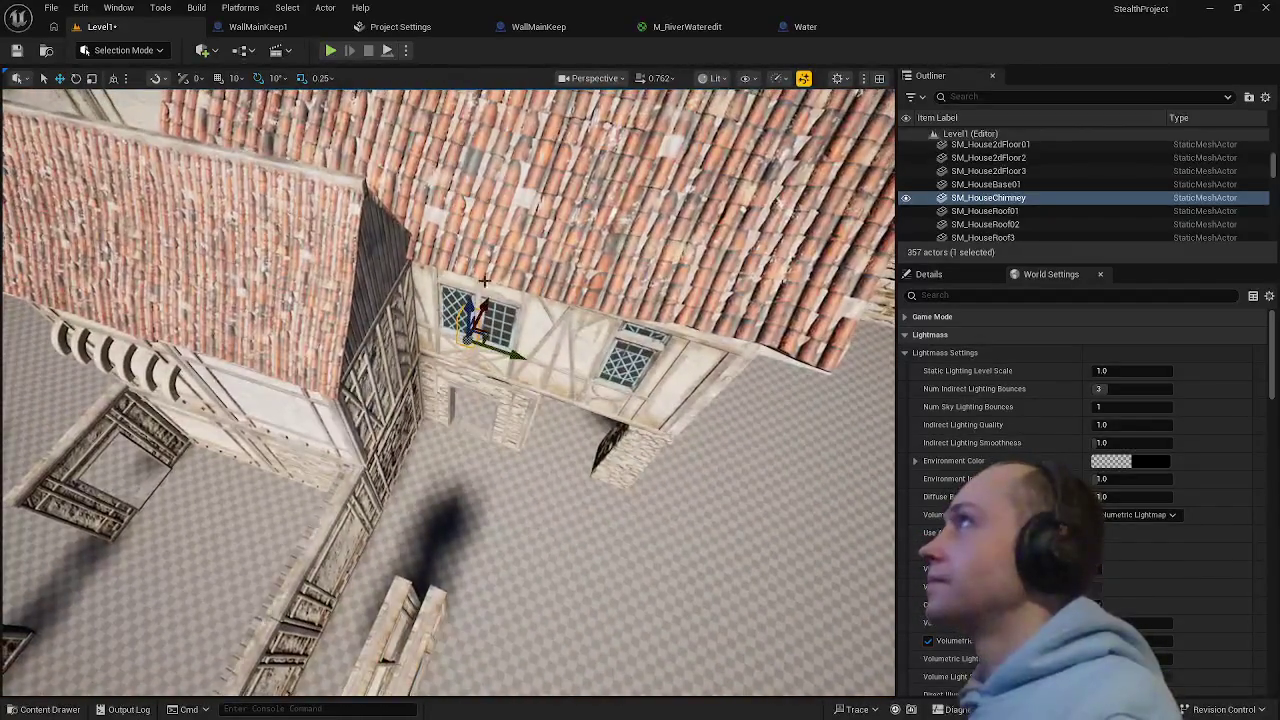
left_click_drag(453, 181, 476, 266)
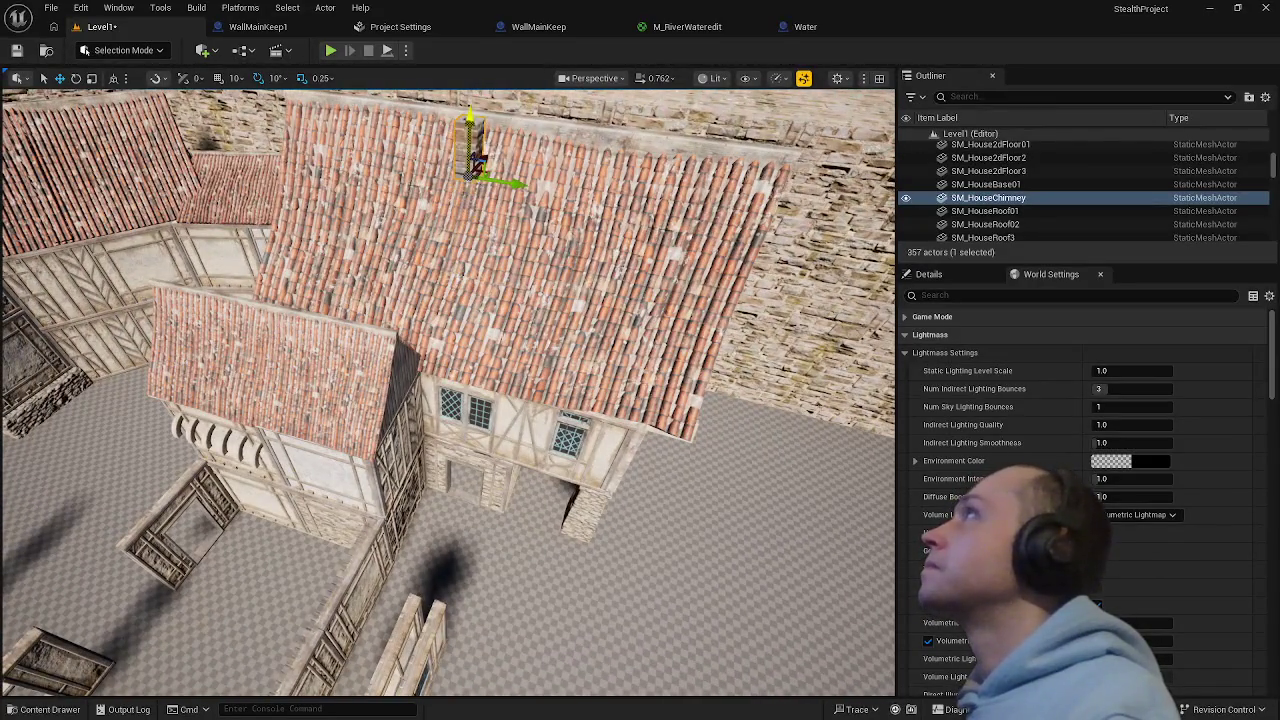
left_click_drag(478, 160, 527, 297)
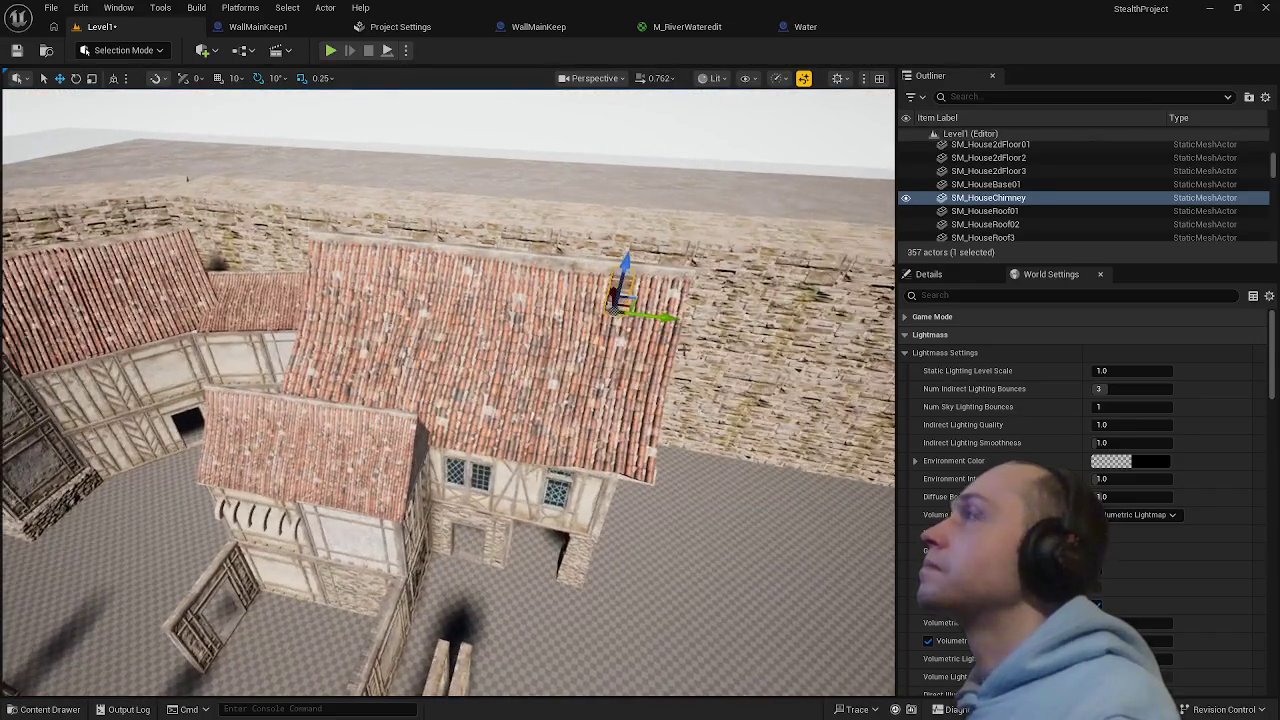
- Raise the chimney on Z so it pokes up through the roof tiles
left_click(700, 340)
left_click_drag(700, 340, 640, 320)
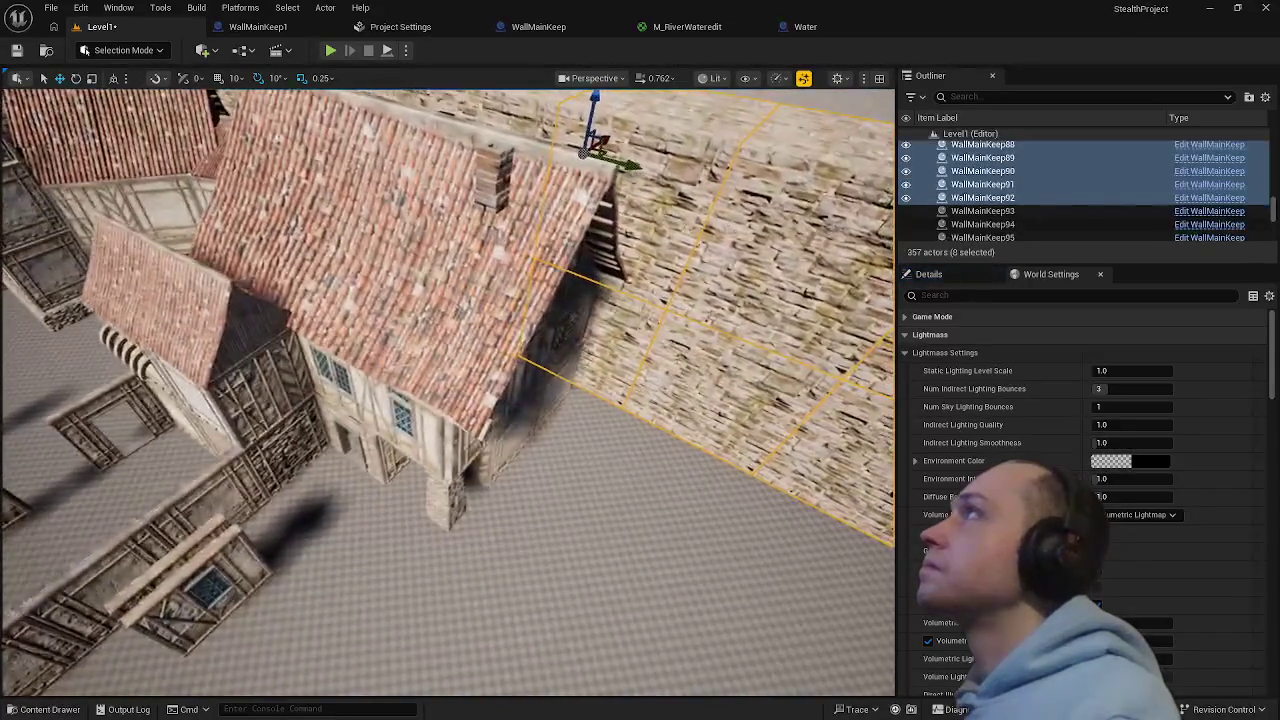
mouse_move(560, 300)
left_mouse_down()
mouse_move(580, 240)
mouse_move(569, 237)
left_mouse_up()
left_click(575, 215)
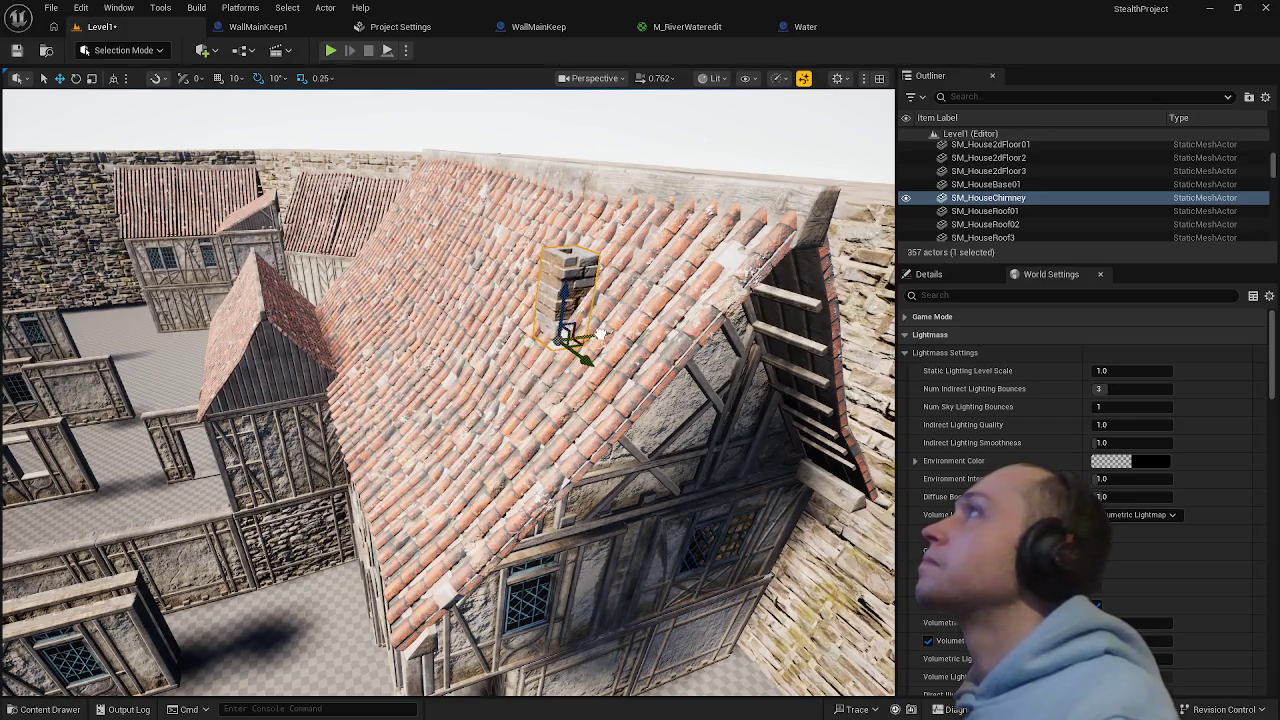
left_click_drag(693, 245, 693, 190)
mouse_move(448, 400)
left_mouse_down()
mouse_move(448, 430)
mouse_move(420, 400)
left_mouse_up()
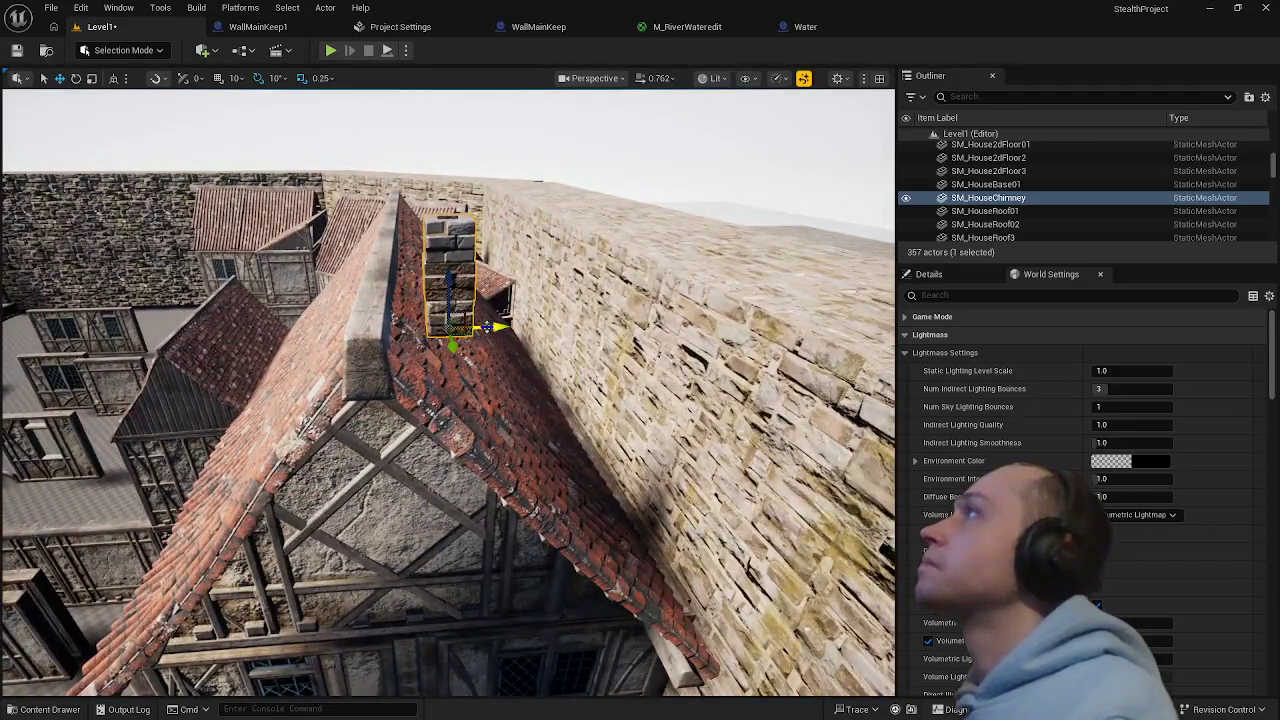
left_click(520, 450)
mouse_move(448, 400)
left_mouse_down()
mouse_move(430, 440)
mouse_move(375, 485)
mouse_move(430, 475)
left_mouse_up()
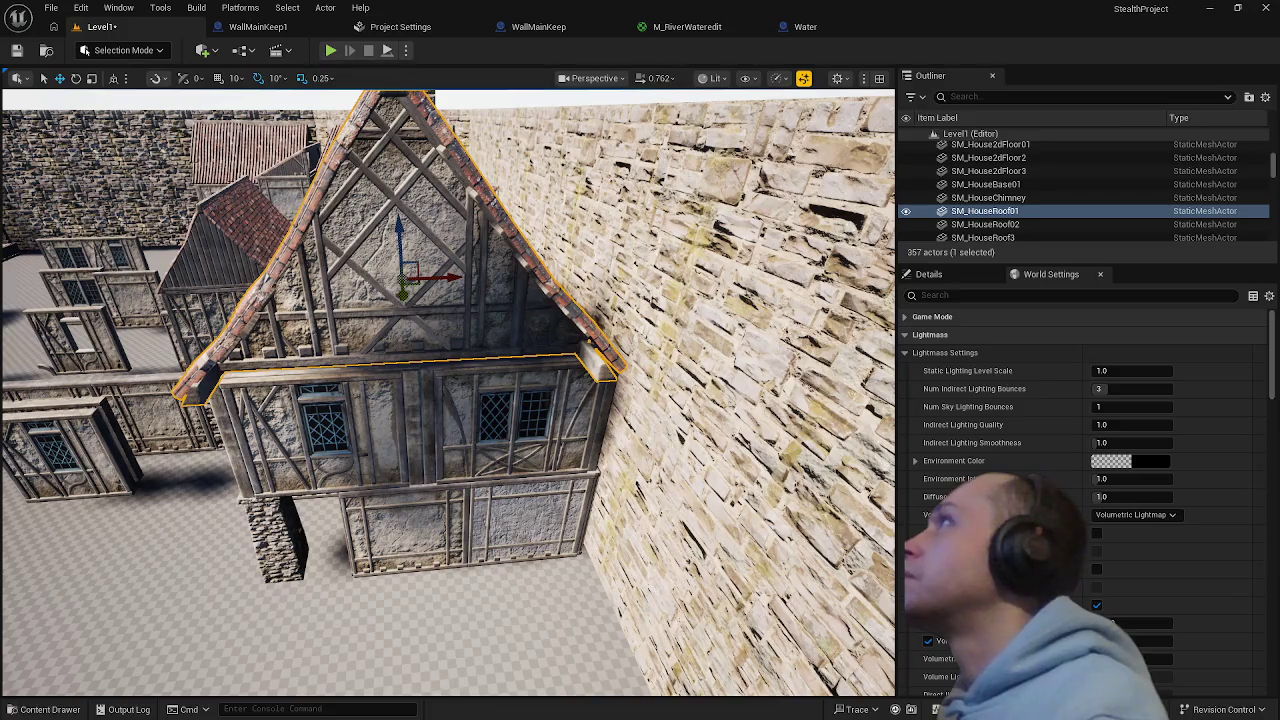
left_click(470, 530)
left_click_drag(470, 530, 500, 524)
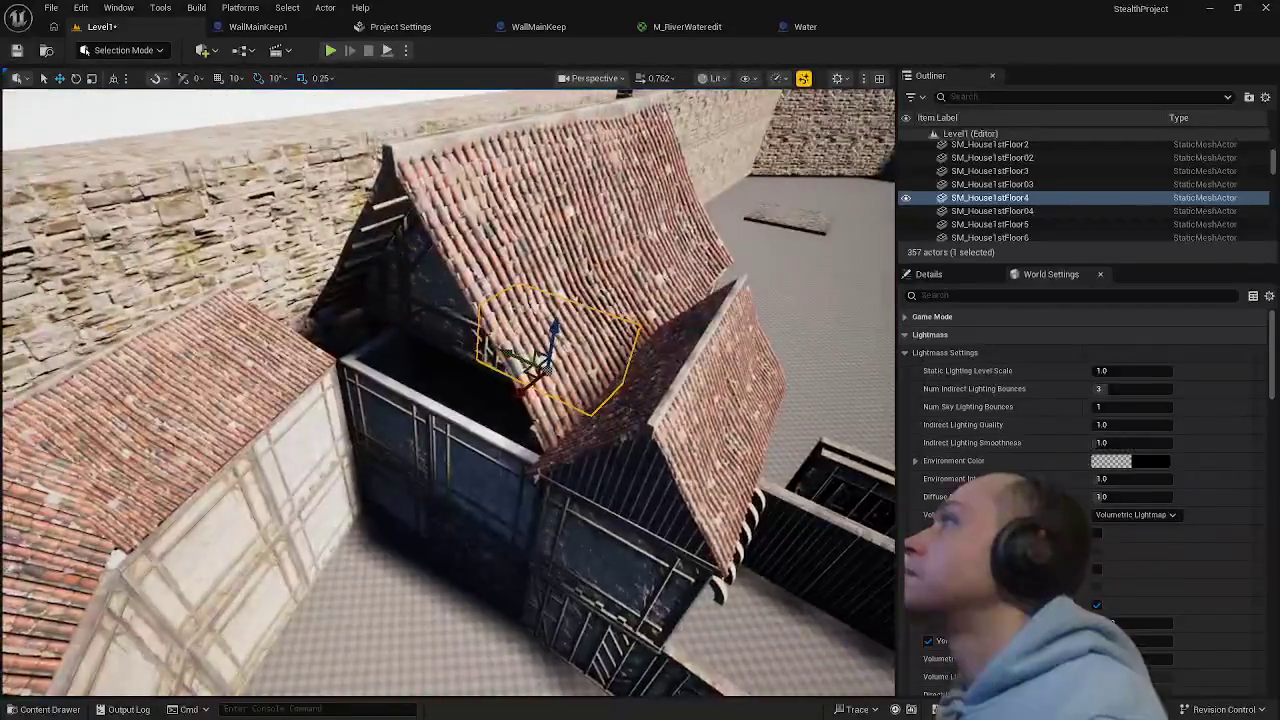
left_click_drag(500, 524, 510, 516)
left_click(558, 485)
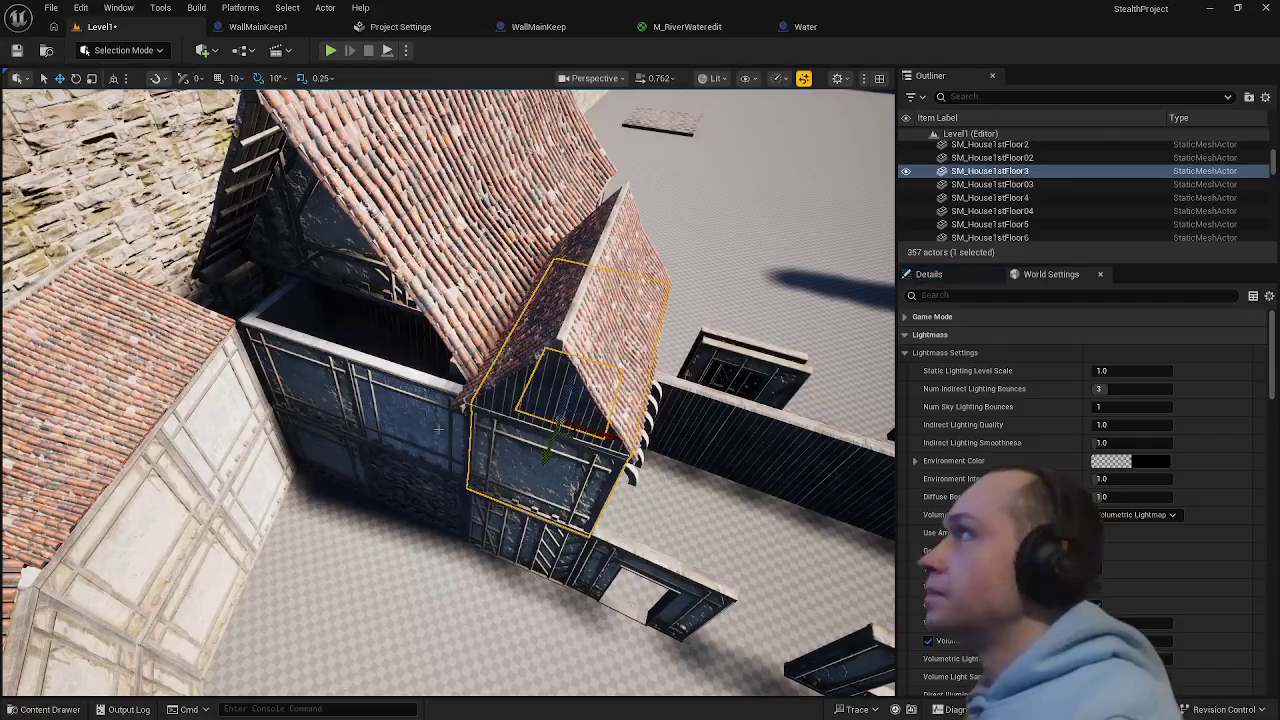
left_click(398, 400)
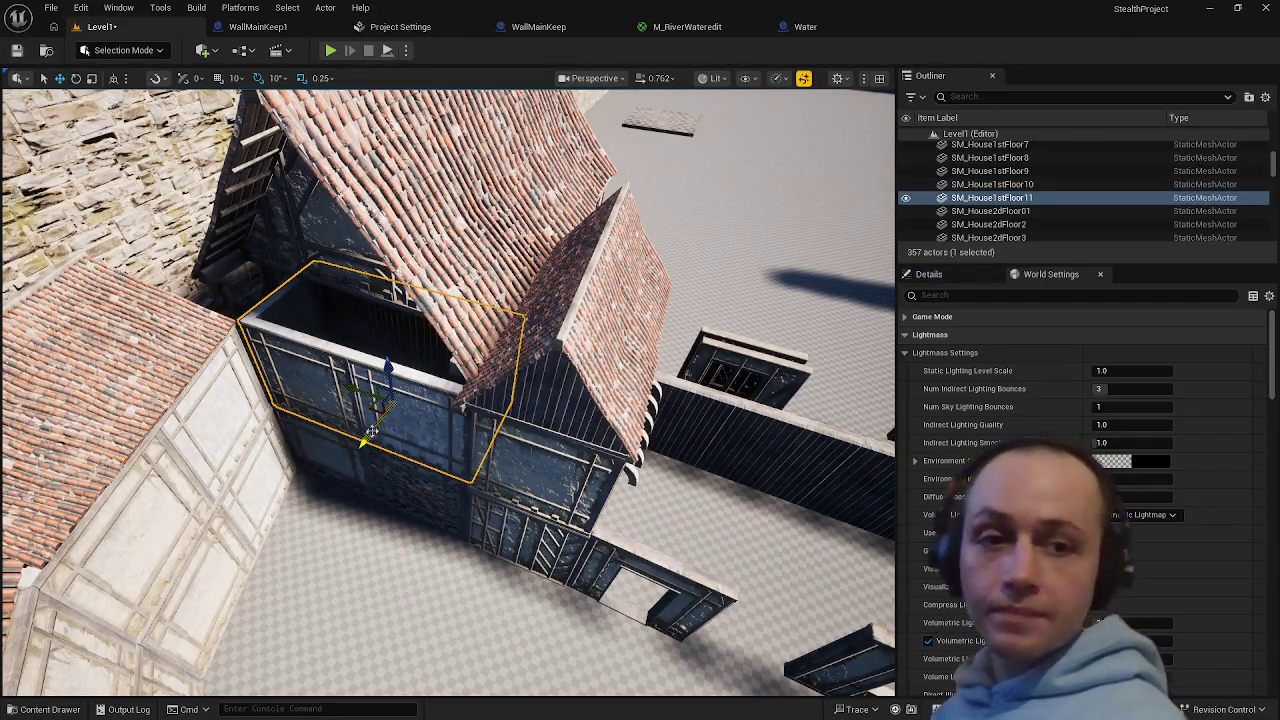
mouse_move(503, 382)
left_mouse_down()
mouse_move(486, 367)
mouse_move(386, 357)
left_mouse_up()
left_click(390, 360)
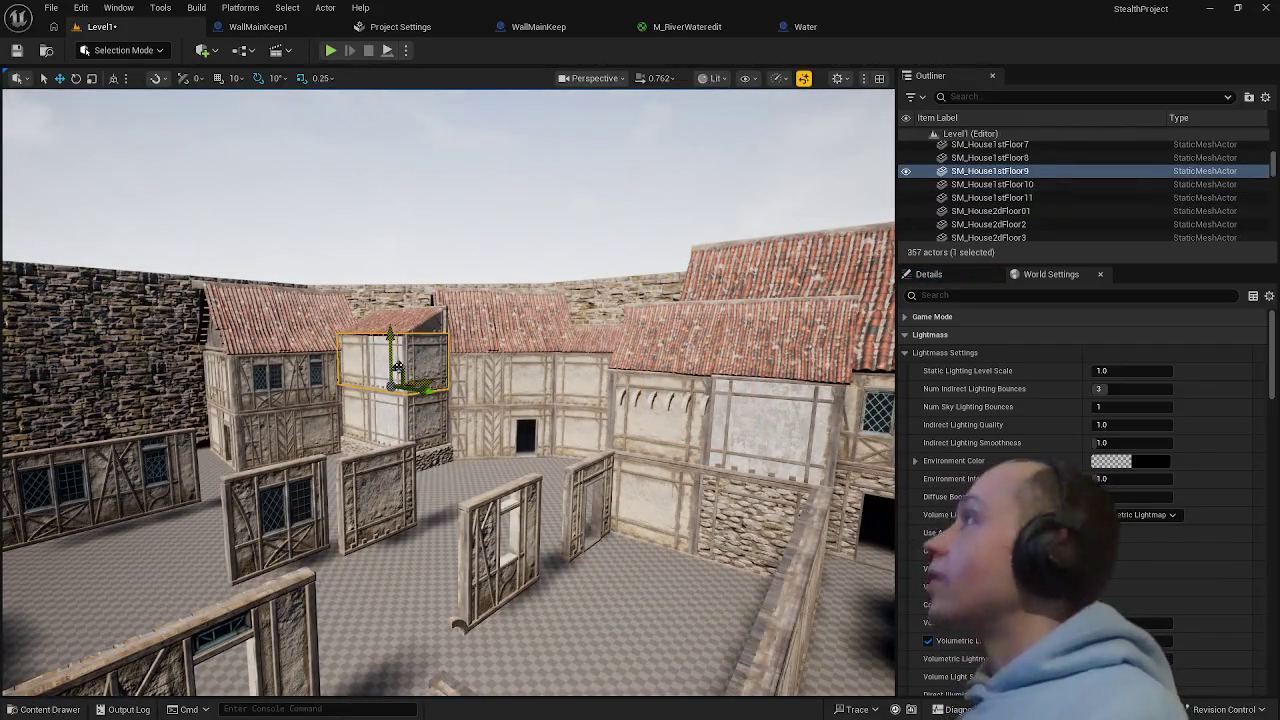
- Delete the annex's upper wall piece and lower its roof onto the lower walls
key("Delete")
left_click(389, 325)
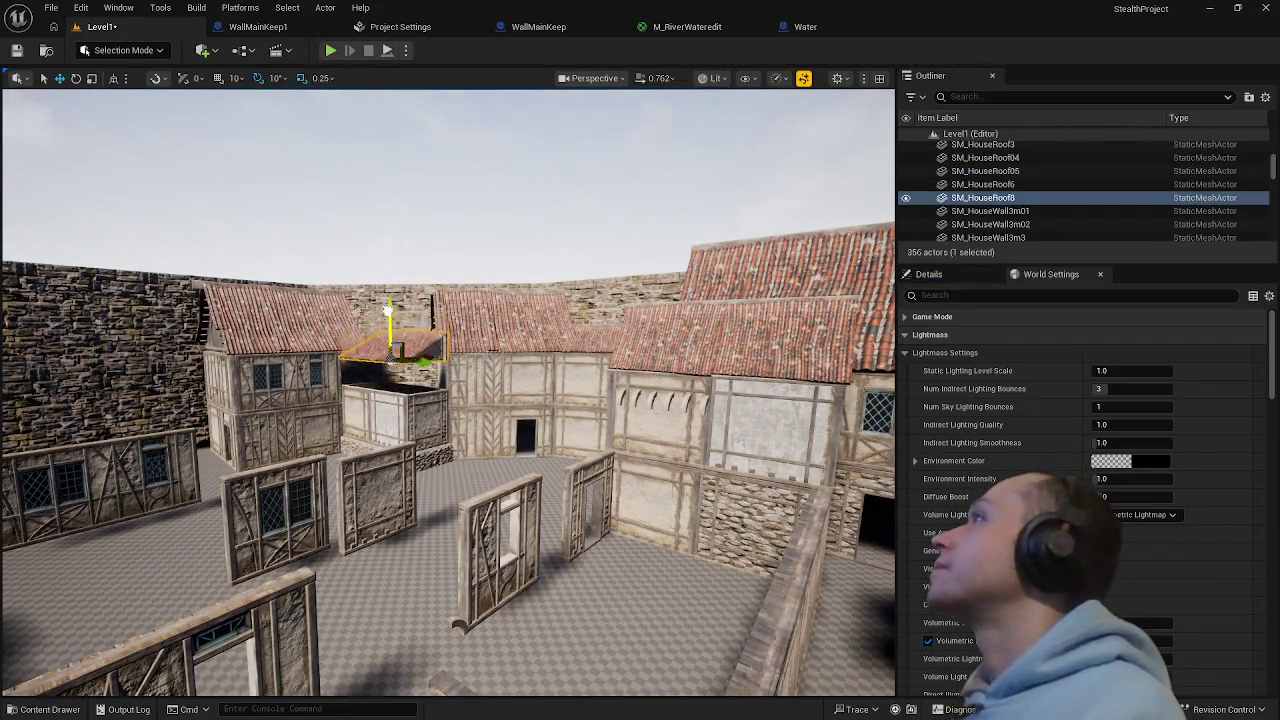
left_click_drag(388, 310, 388, 340)
left_click(418, 518)
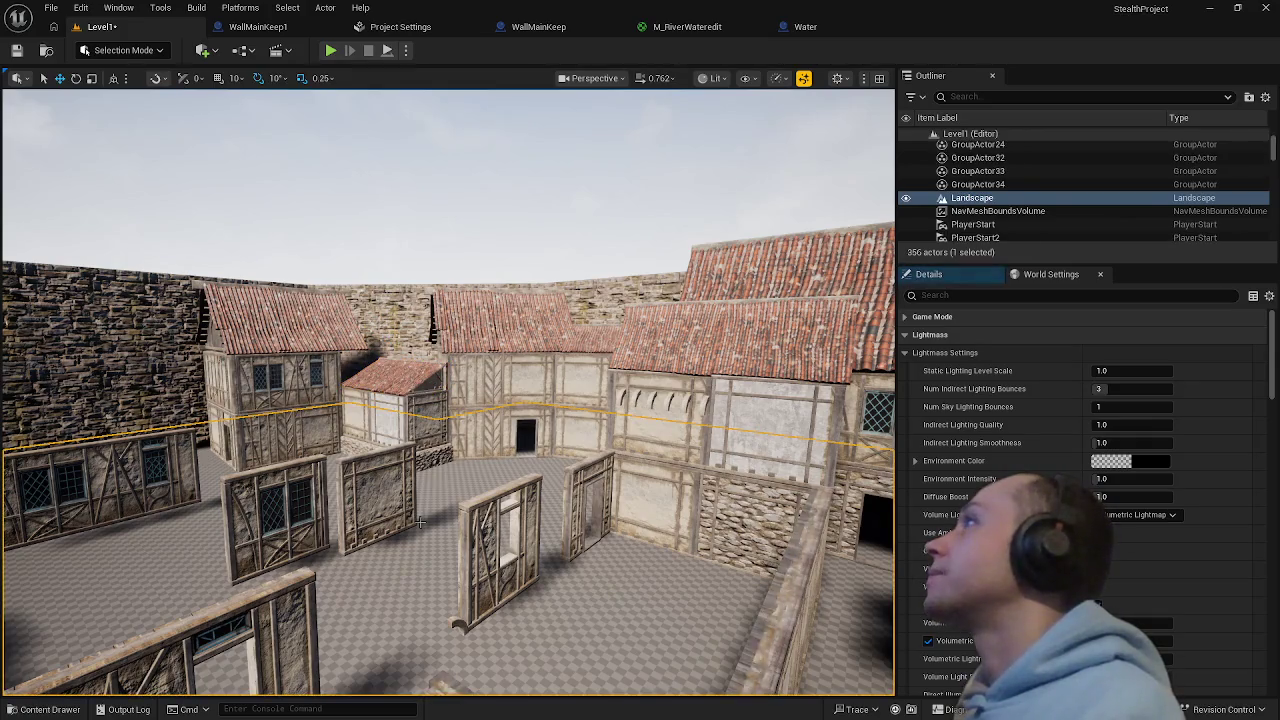
- Select the left house's roof and both floors, try rotating the house, then undo it
left_click(290, 320)
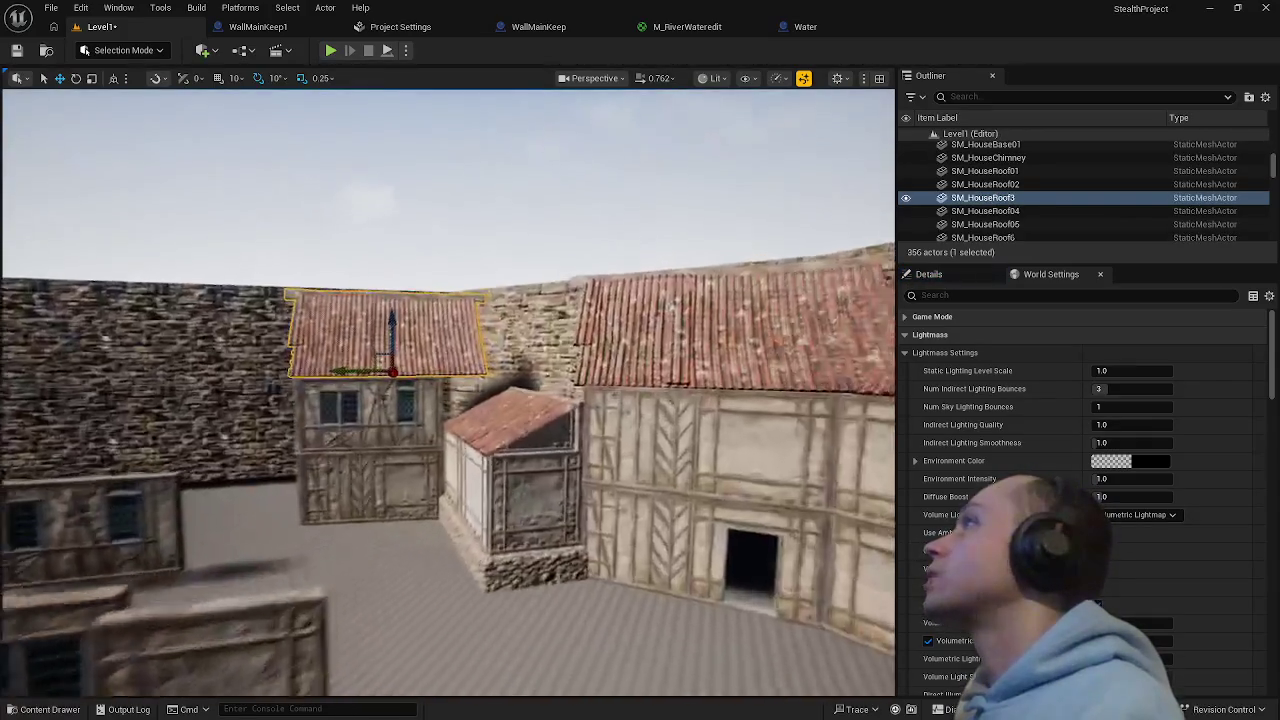
key("e")
key("r")
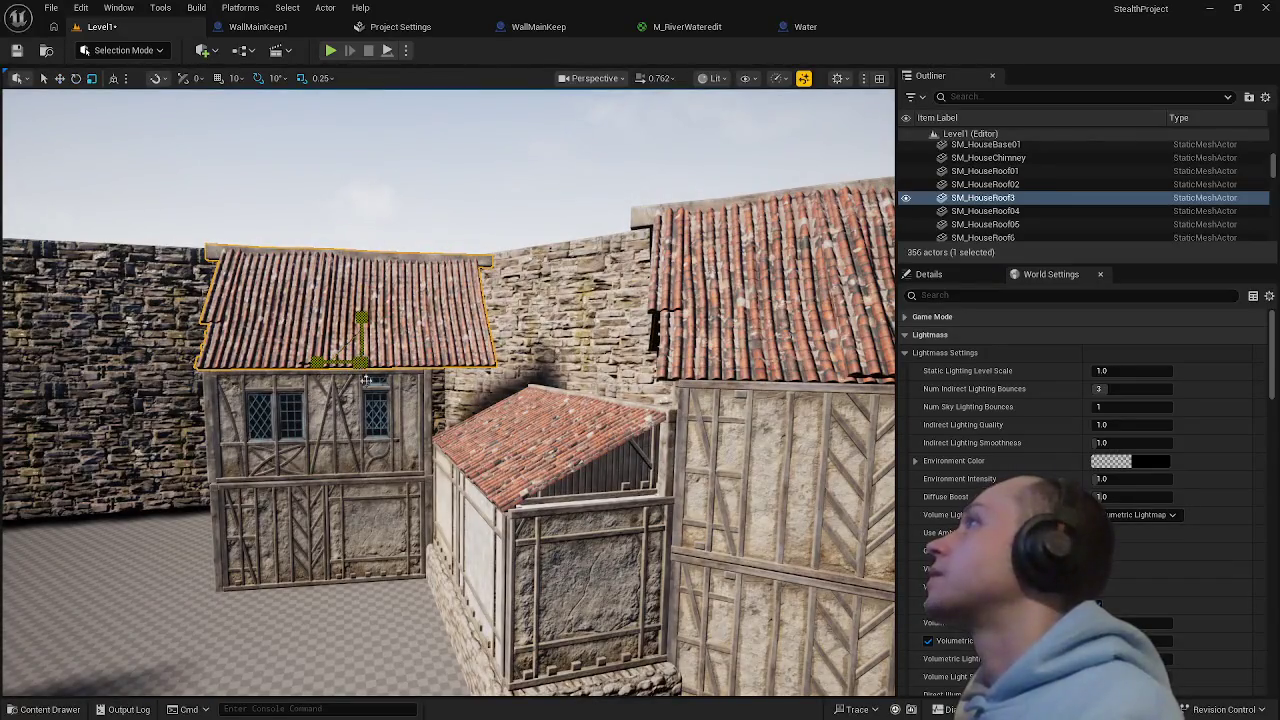
mouse_move(383, 467)
left_mouse_down()
mouse_move(530, 467)
mouse_move(420, 450)
mouse_move(393, 398)
left_mouse_up()
left_click(393, 398, "ctrl")
left_click(337, 480, "ctrl")
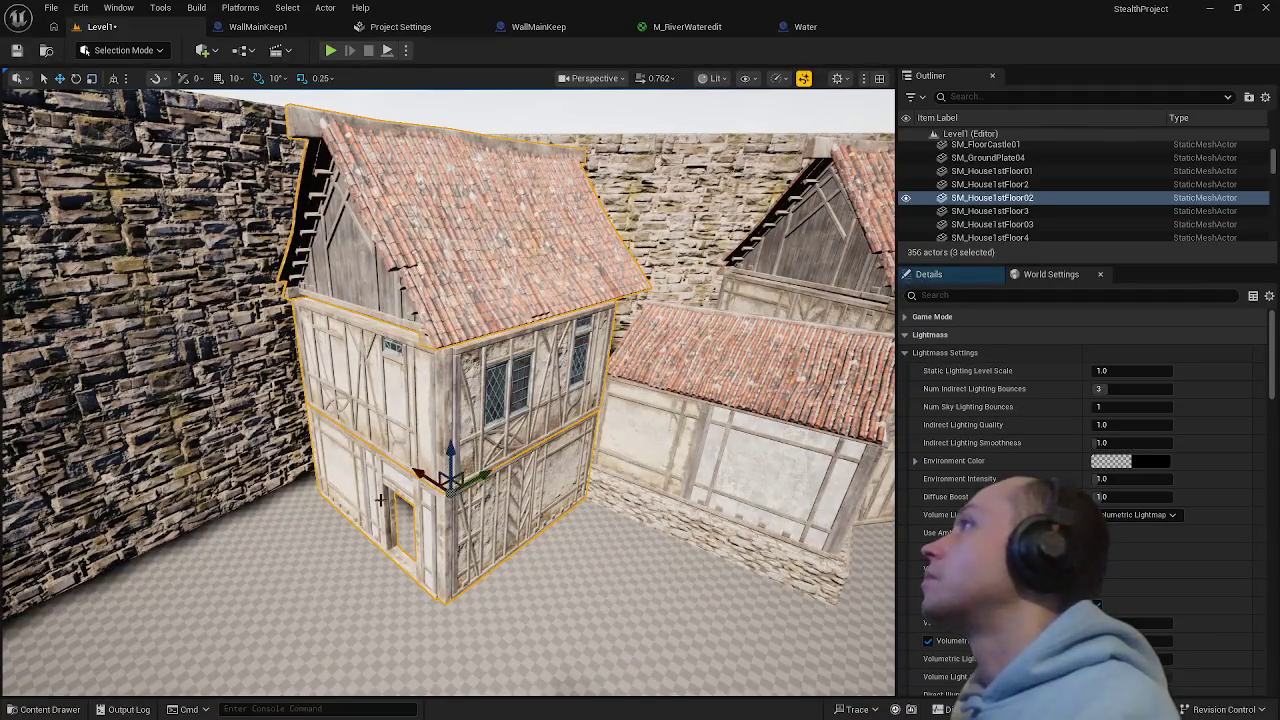
key("e")
mouse_move(416, 542)
left_mouse_down()
mouse_move(371, 500)
mouse_move(394, 536)
mouse_move(345, 540)
left_mouse_up()
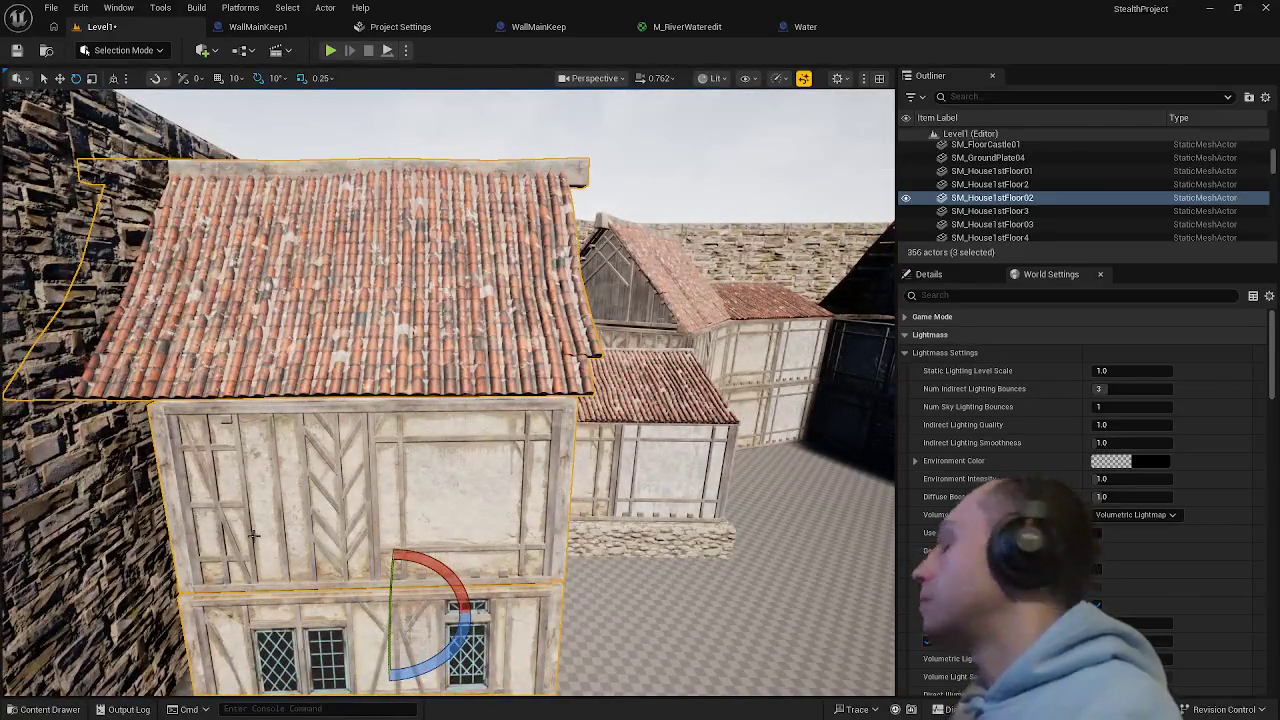
key("ctrl+z")
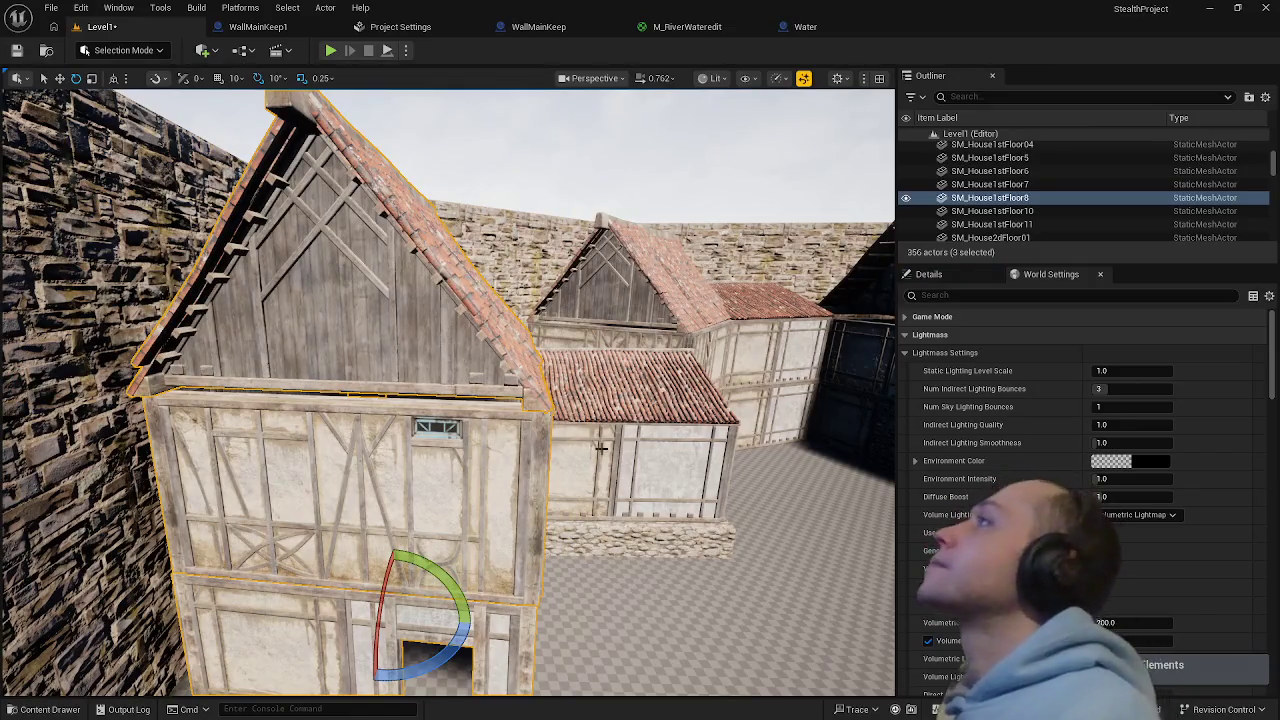
key("ctrl+z")
- Scale the left house's gable roof taller on Z for a steeper pitch
left_click_drag(265, 535, 457, 366)
left_click(422, 240)
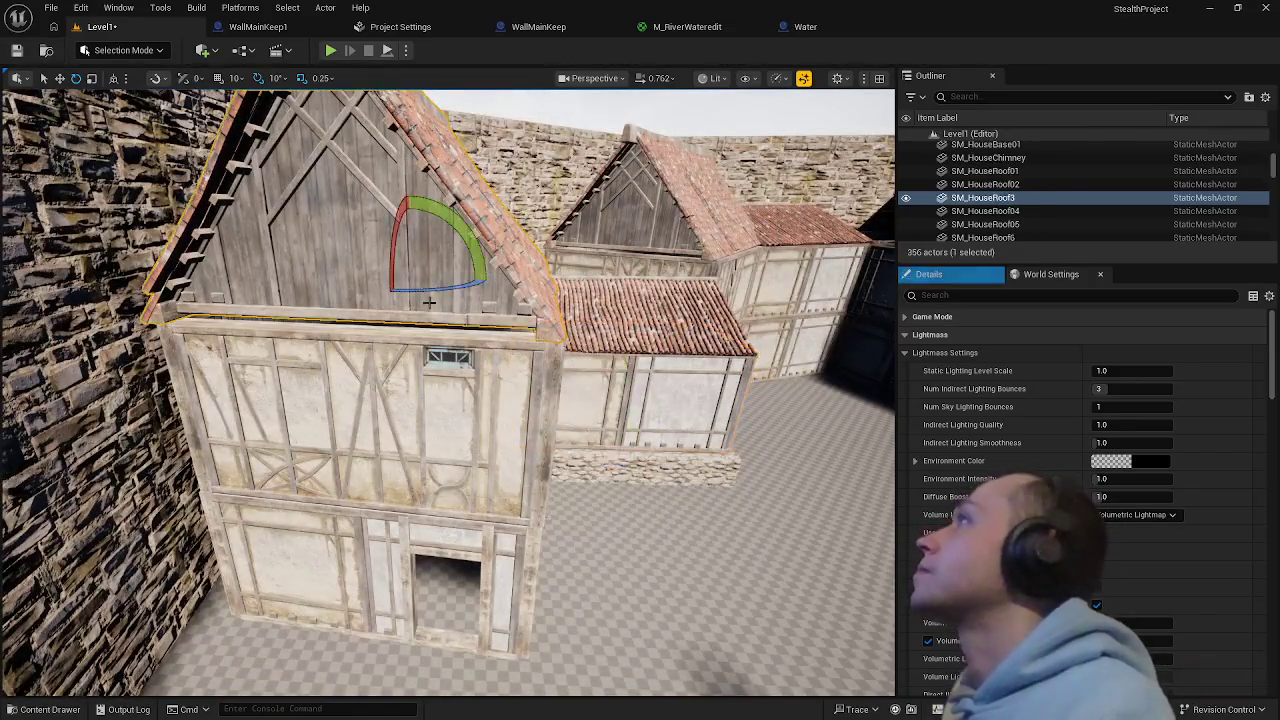
key("r")
left_click_drag(409, 228, 412, 233)
left_click(629, 495)
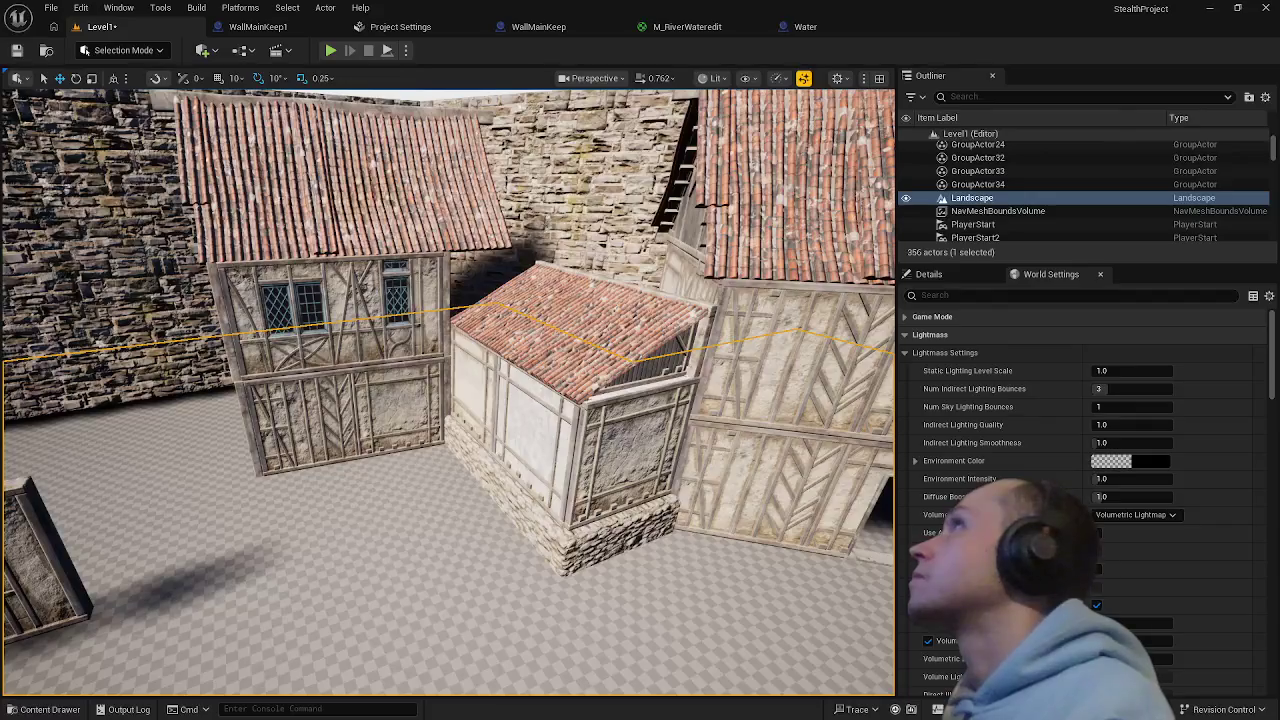
left_click_drag(448, 392, 355, 392)
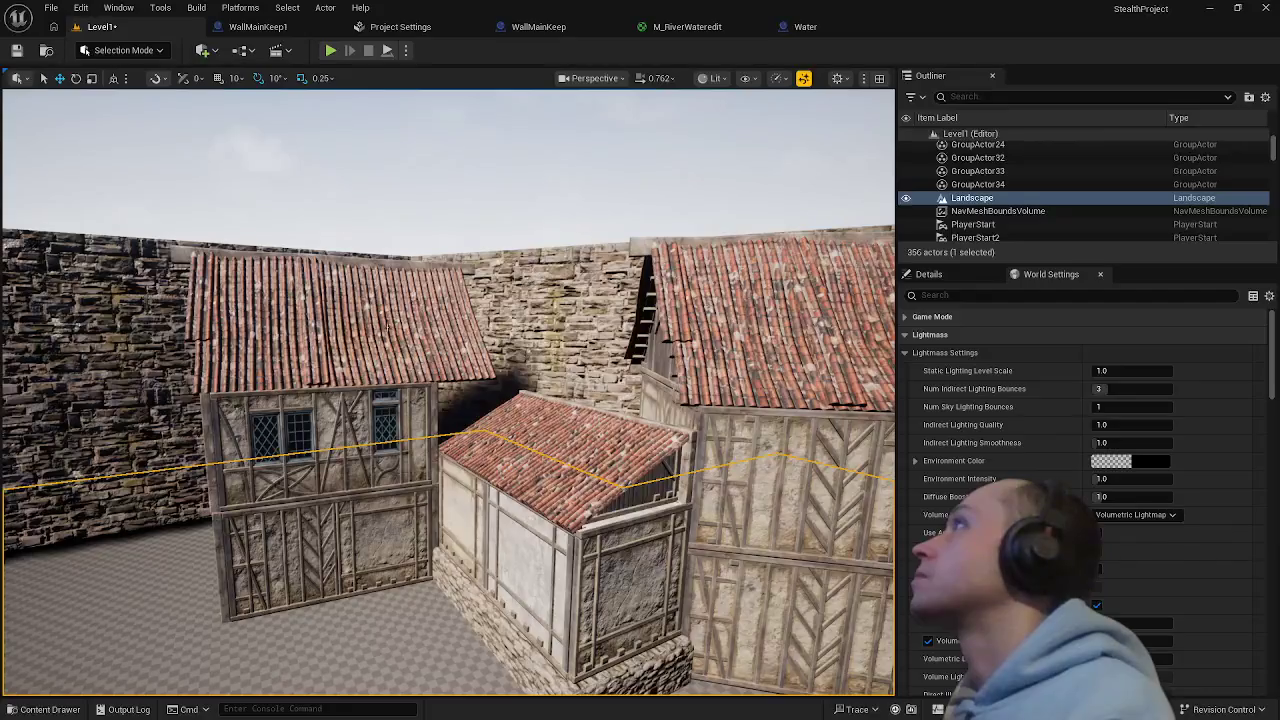
left_click(387, 328)
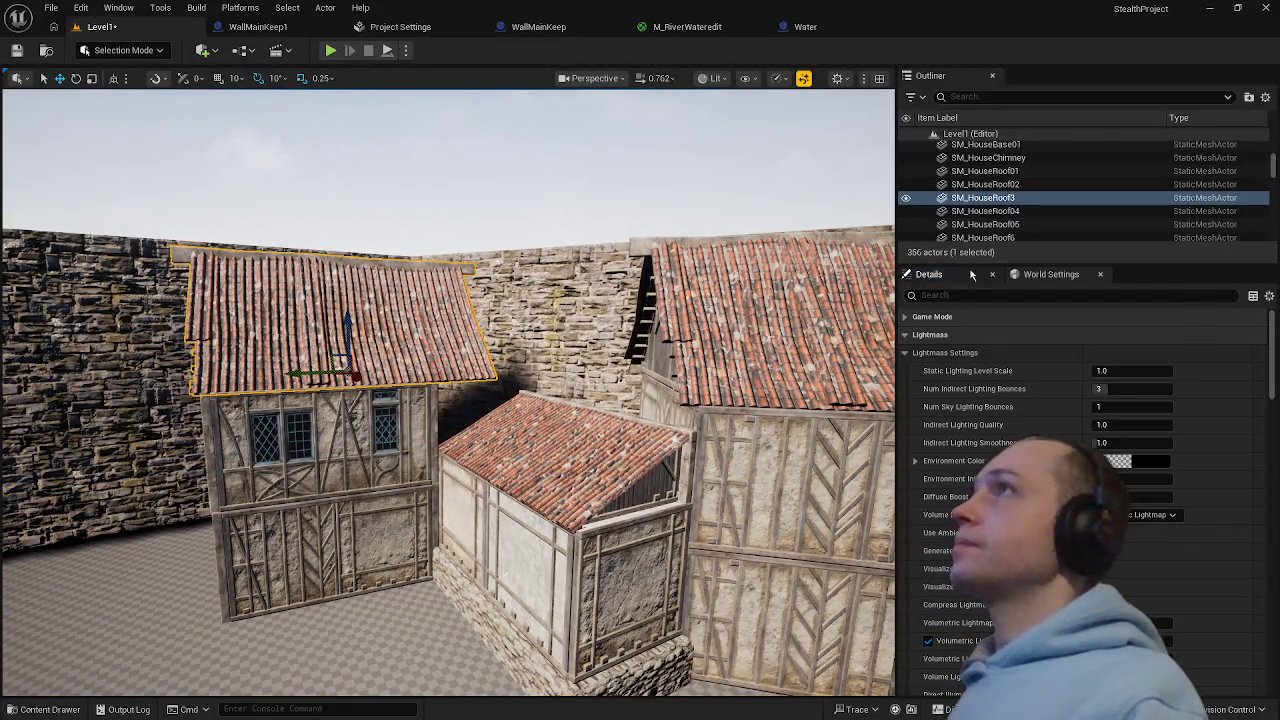
left_click(928, 274)
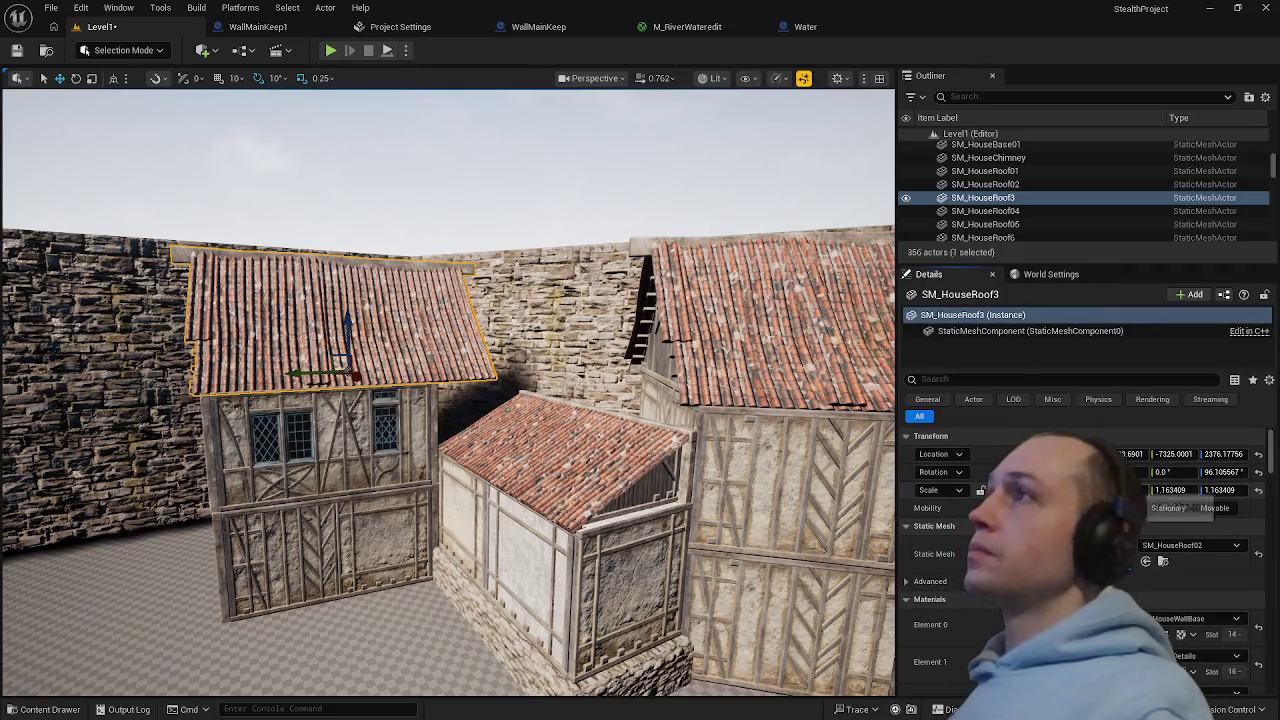
left_click(1261, 494)
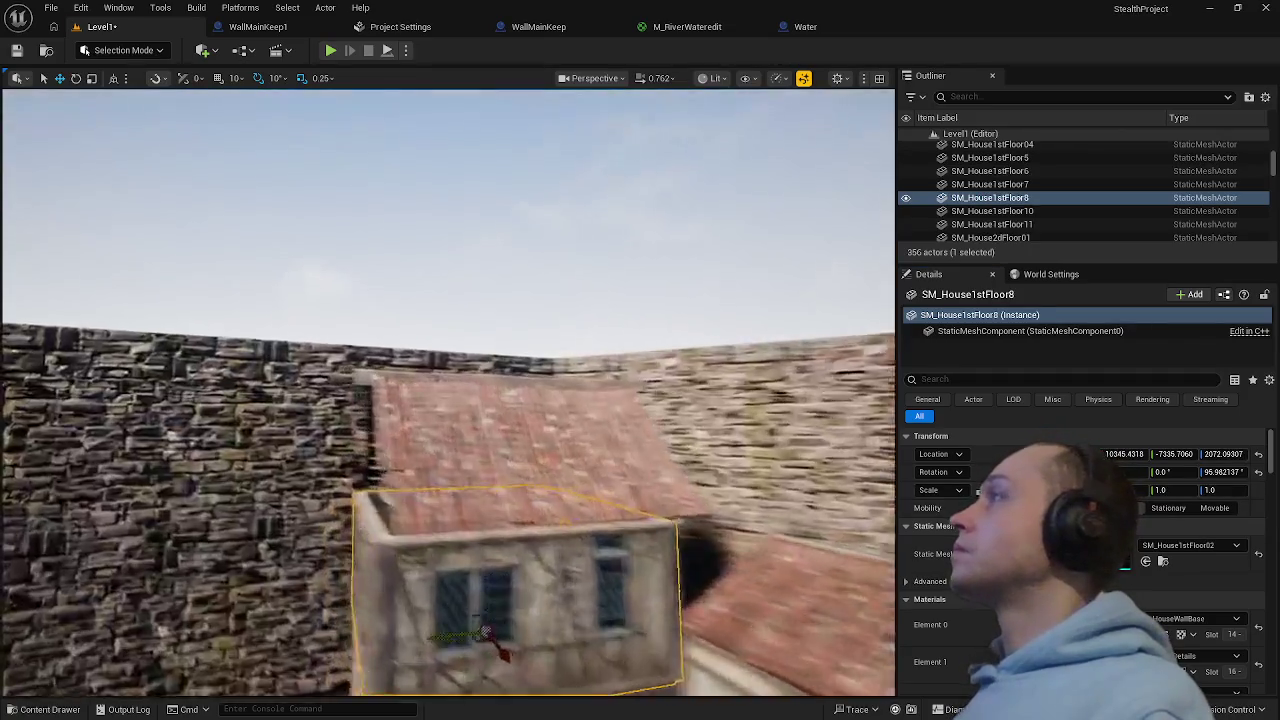
left_click(497, 413)
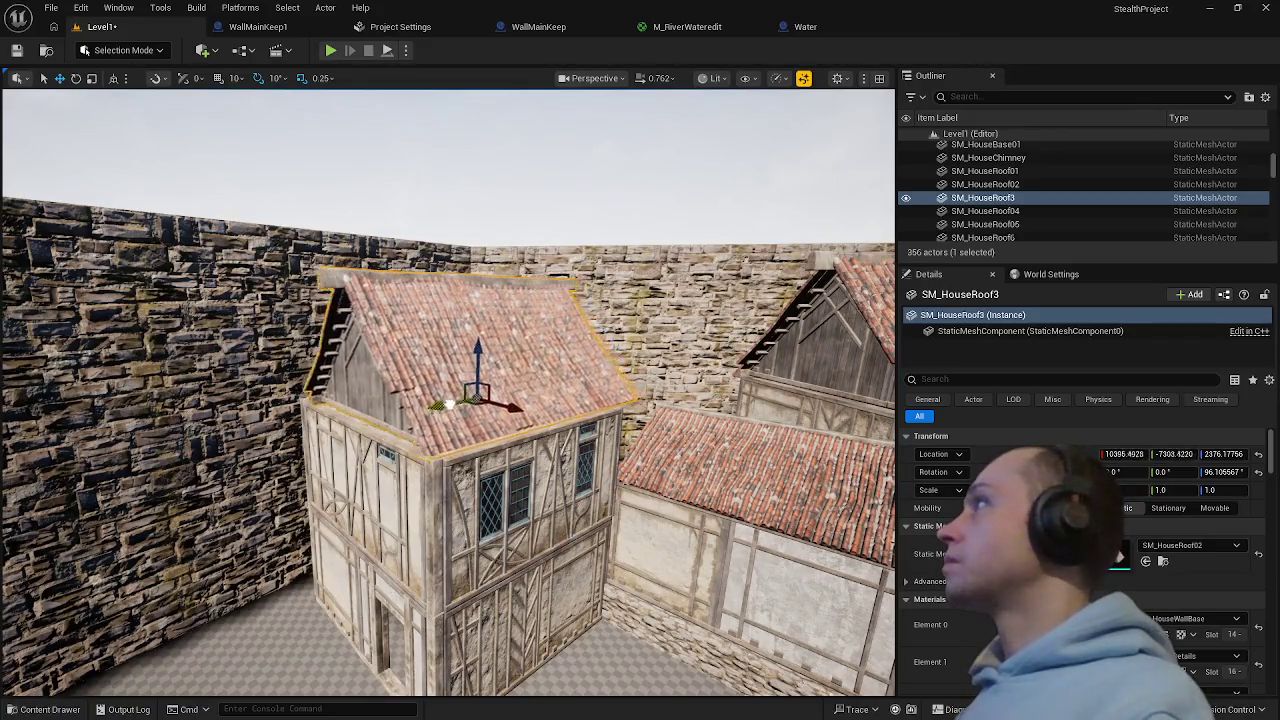
left_click(609, 635)
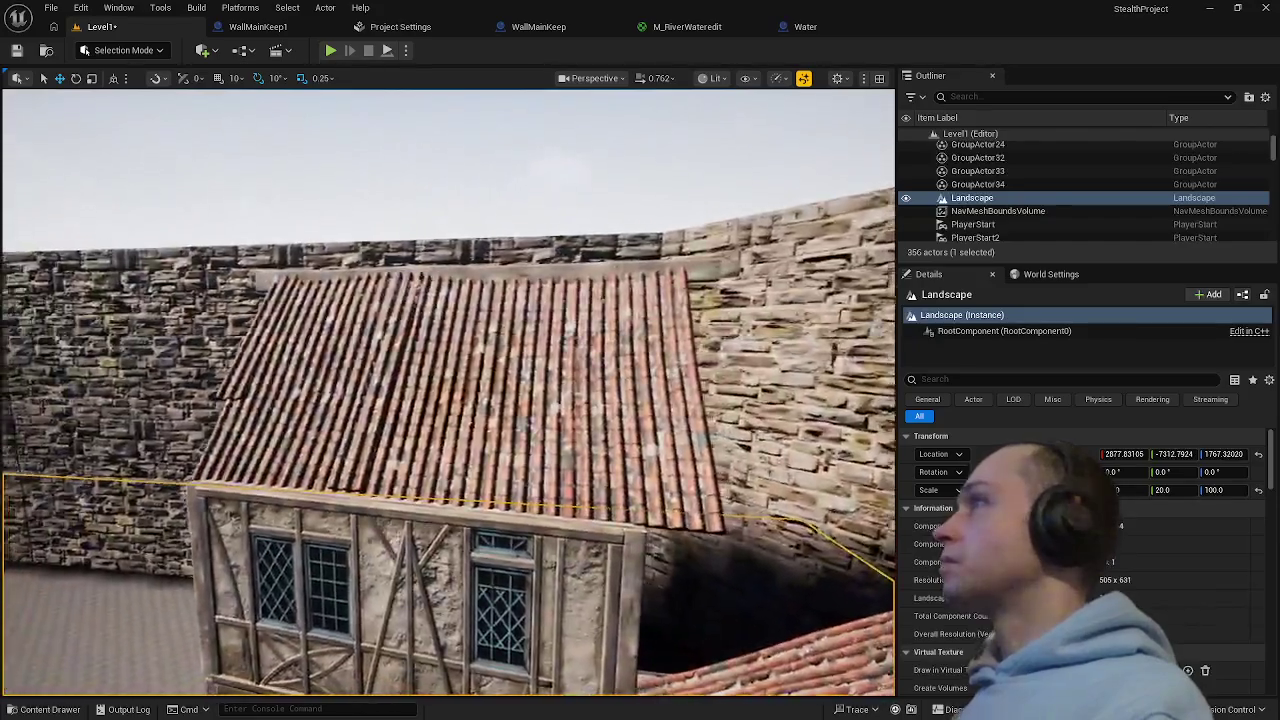
mouse_move(609, 635)
left_mouse_down()
mouse_move(425, 410)
mouse_move(571, 395)
mouse_move(560, 400)
left_mouse_up()
left_click(578, 403)
mouse_move(300, 600)
left_mouse_down()
mouse_move(360, 580)
mouse_move(373, 538)
left_mouse_up()
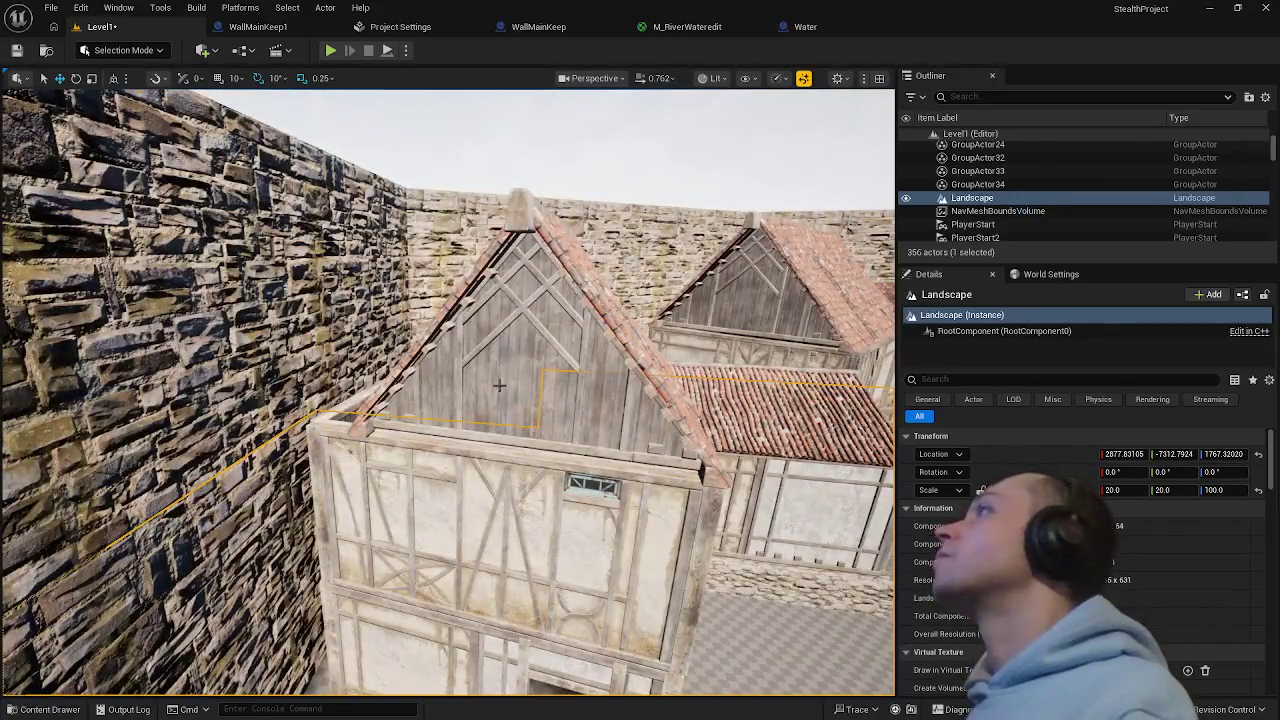
left_click(560, 446)
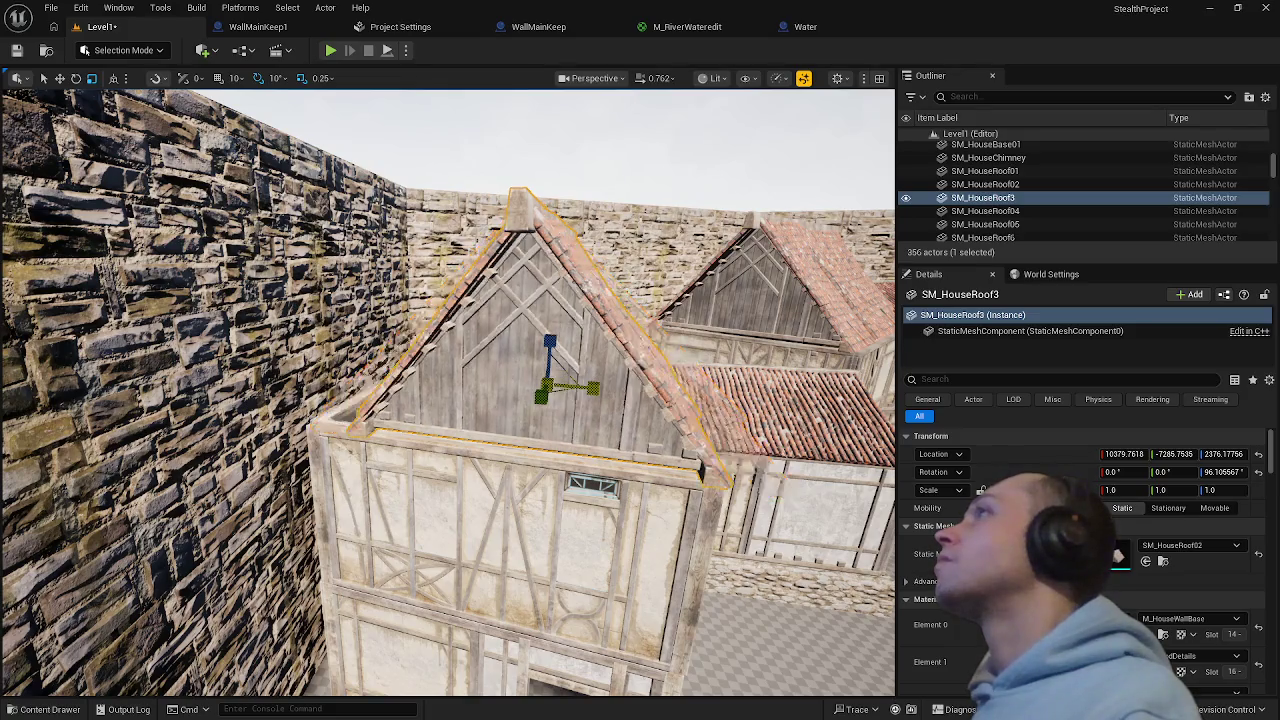
left_click(553, 527)
left_click_drag(553, 527, 553, 527)
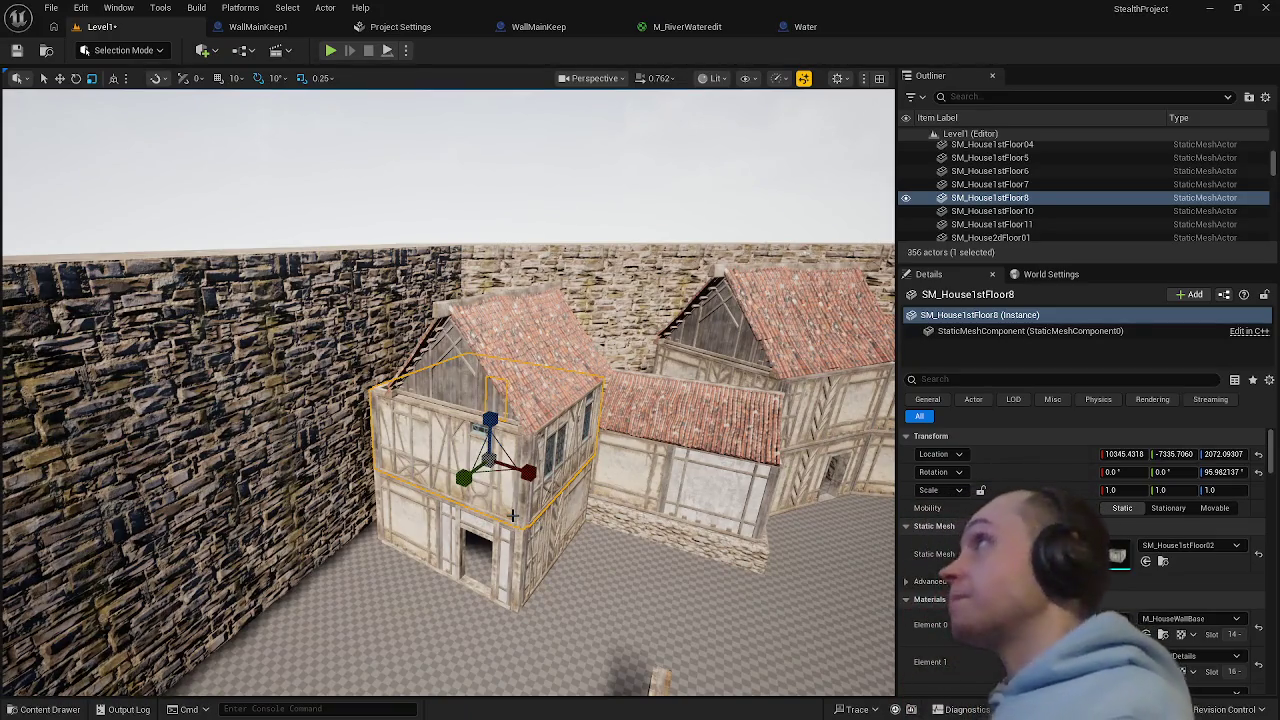
mouse_move(689, 555)
left_mouse_down()
mouse_move(838, 556)
mouse_move(850, 520)
left_mouse_up()
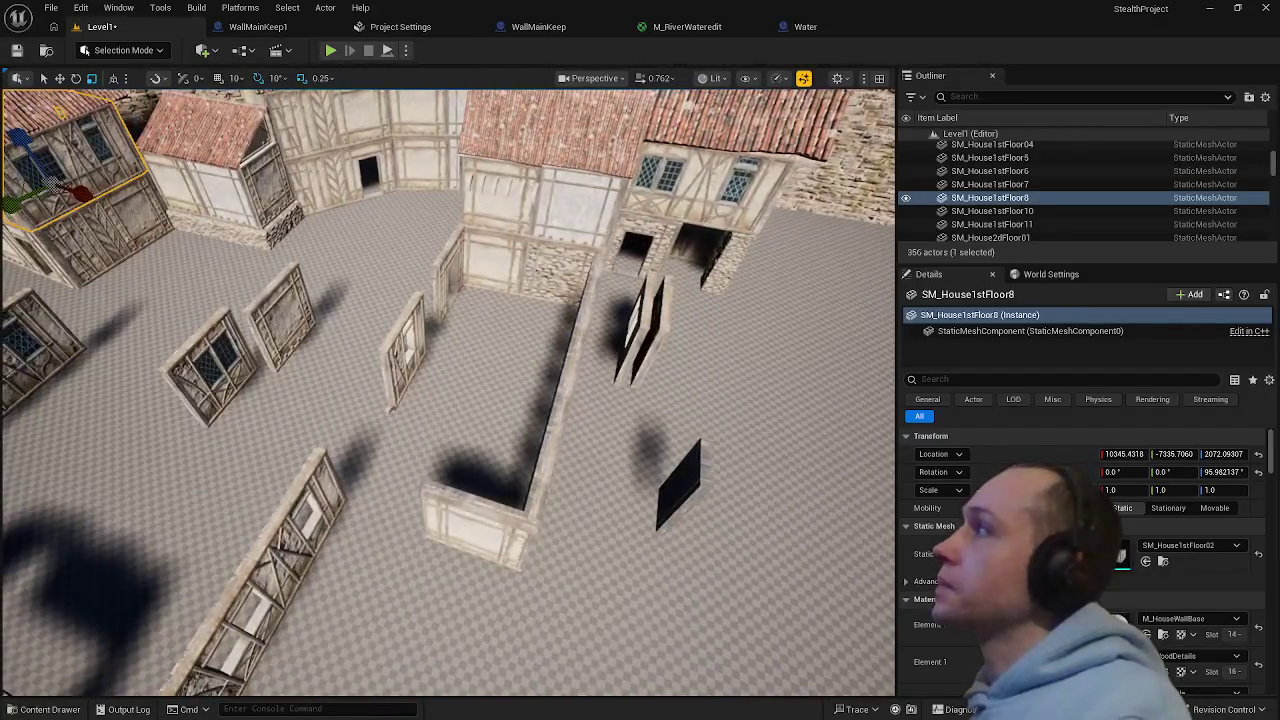
- Slide the SM_HouseWall3m06 wall panel along the X axis
left_click(440, 525)
left_click(543, 468)
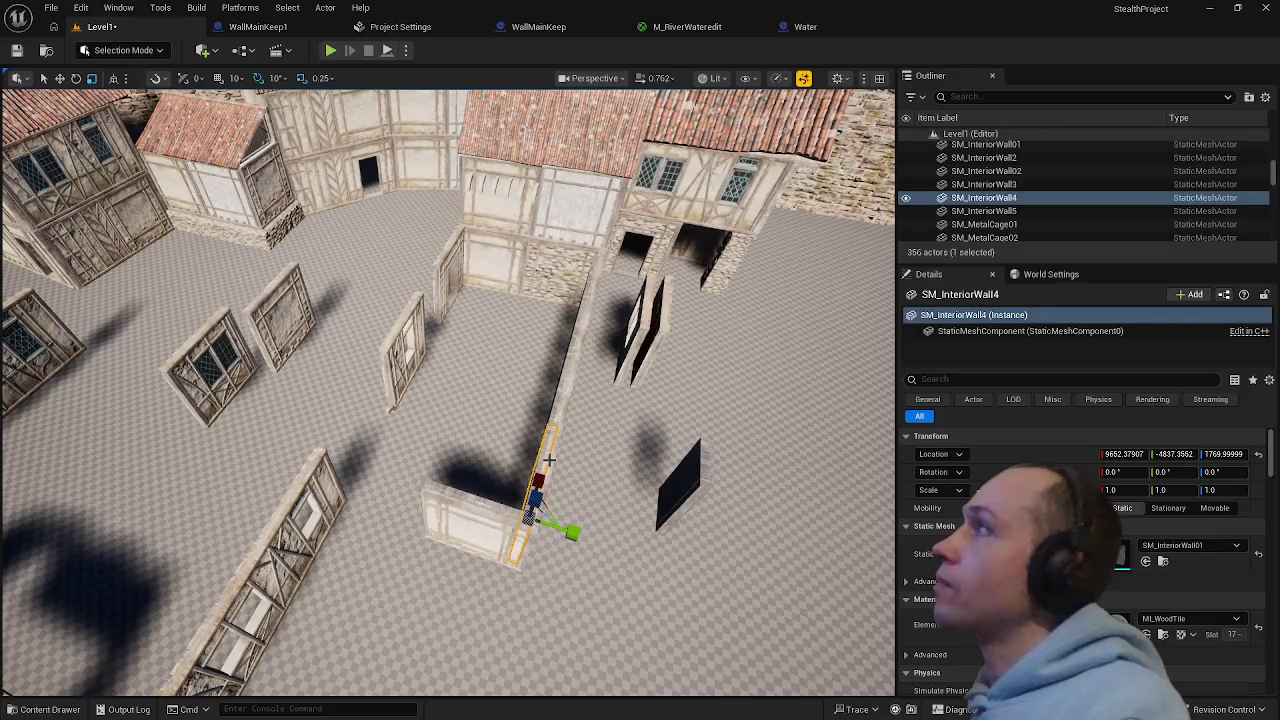
left_click(548, 454, "ctrl")
left_click(547, 450)
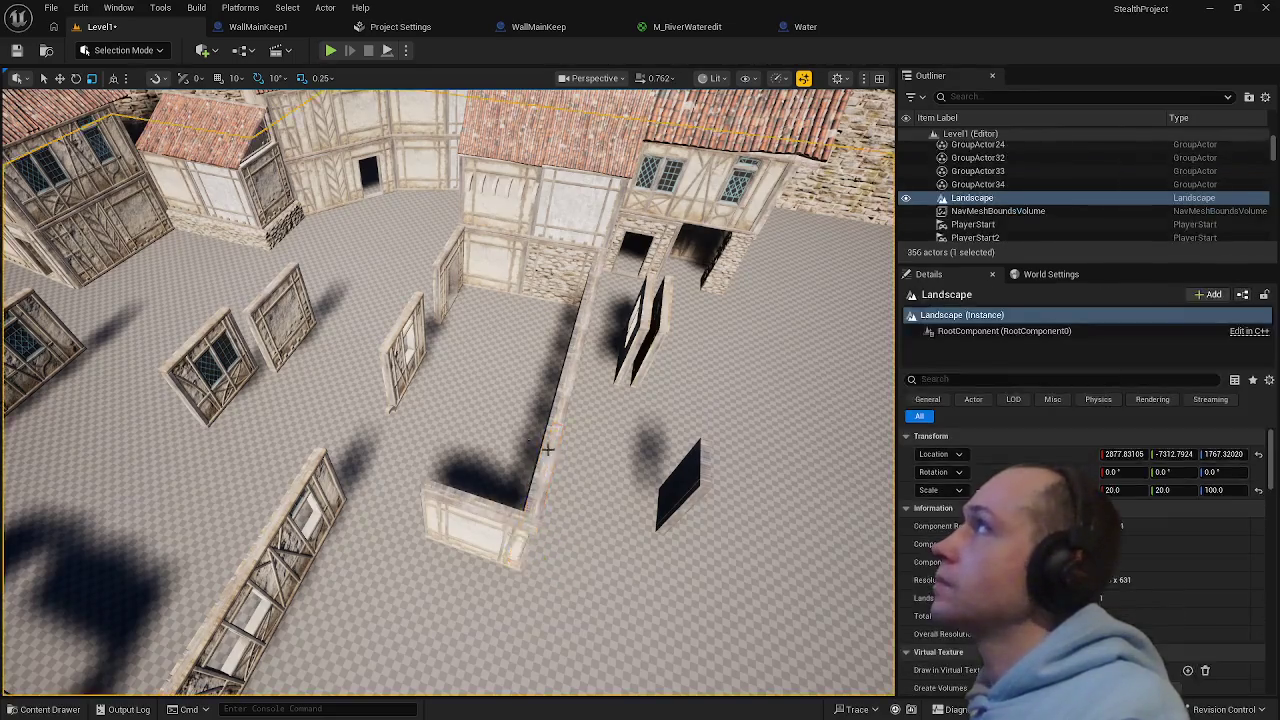
left_click(410, 360)
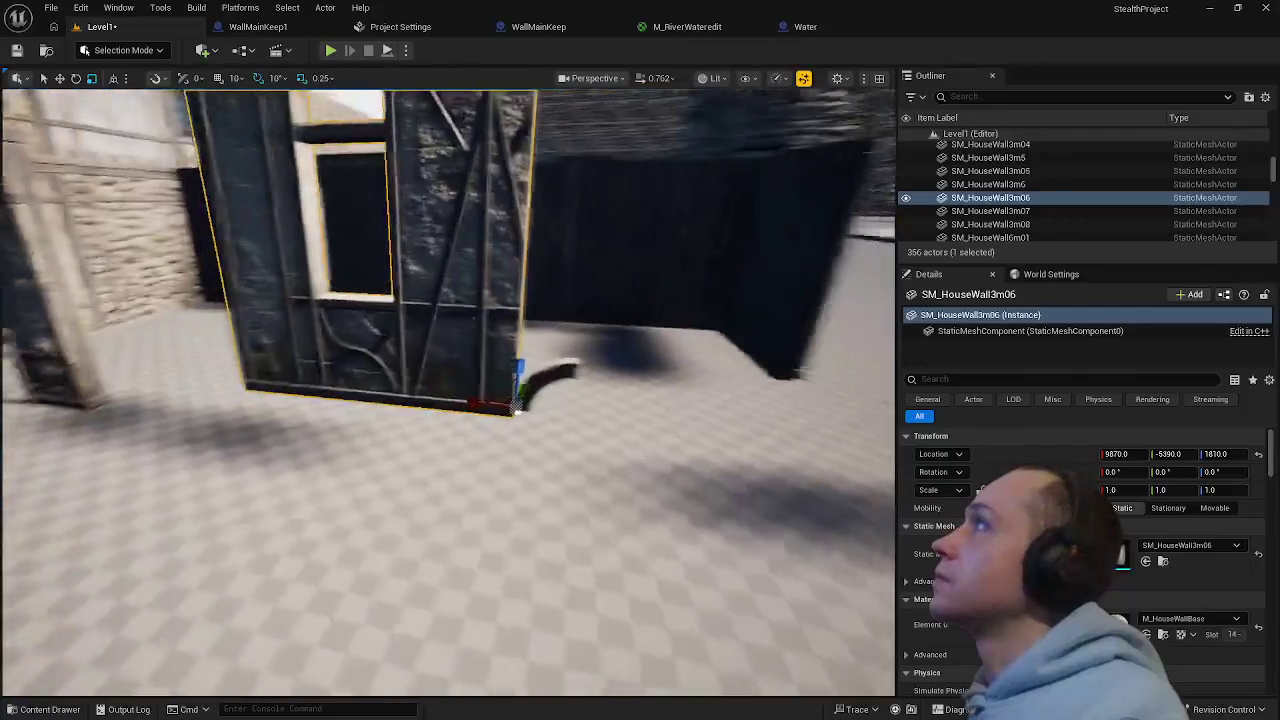
left_click_drag(403, 350, 403, 350)
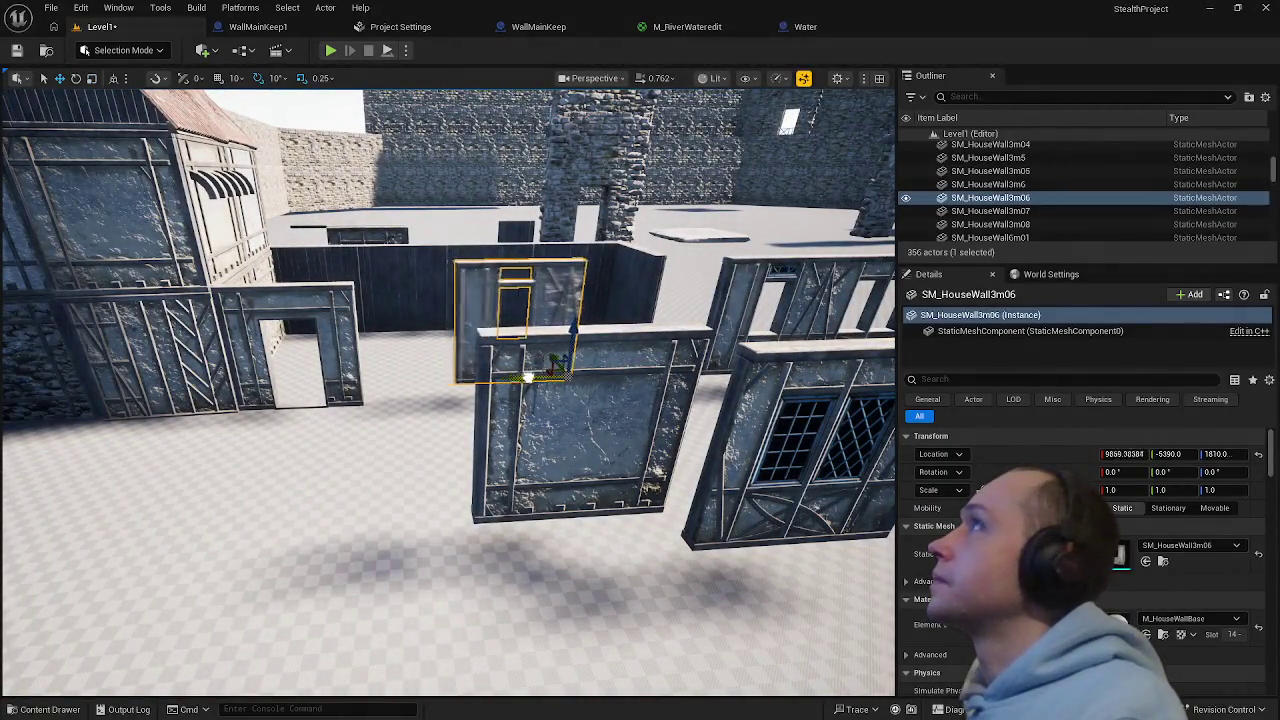
left_click_drag(527, 377, 640, 357)
key("f")
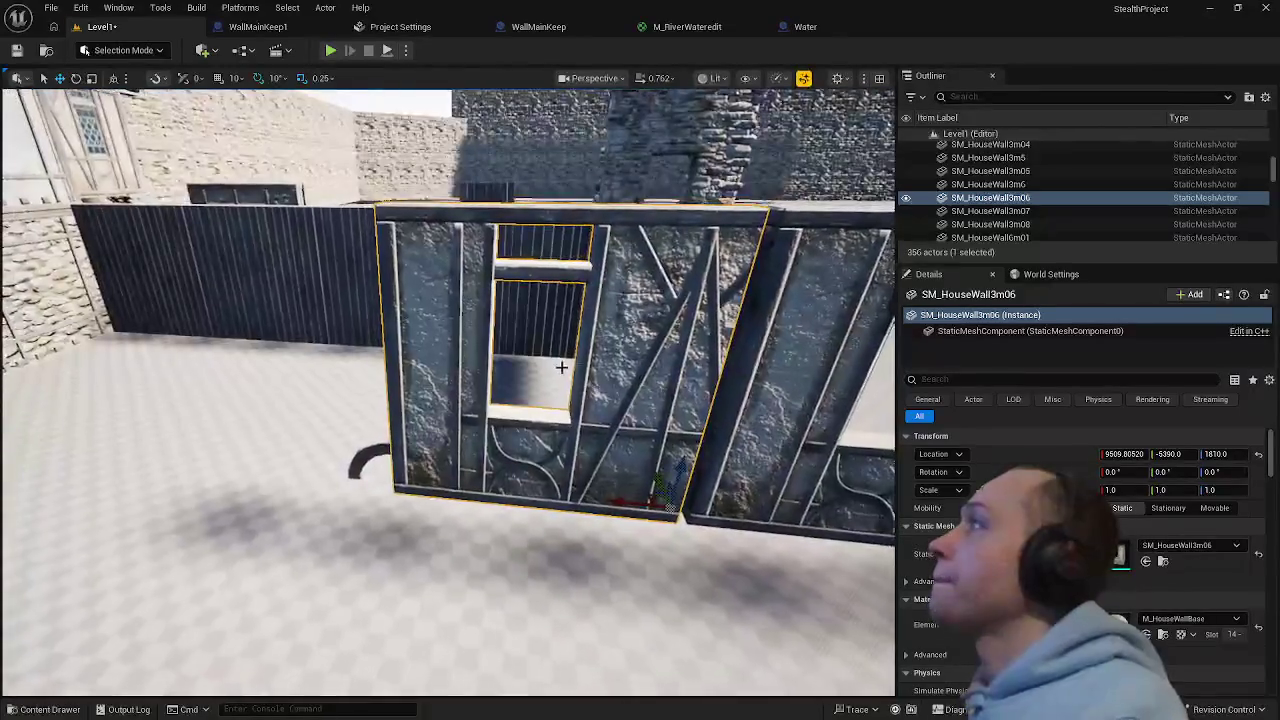
- Revert the wood support's move and lower the SM_HouseWall3m06 panel toward the floor
left_click(445, 432)
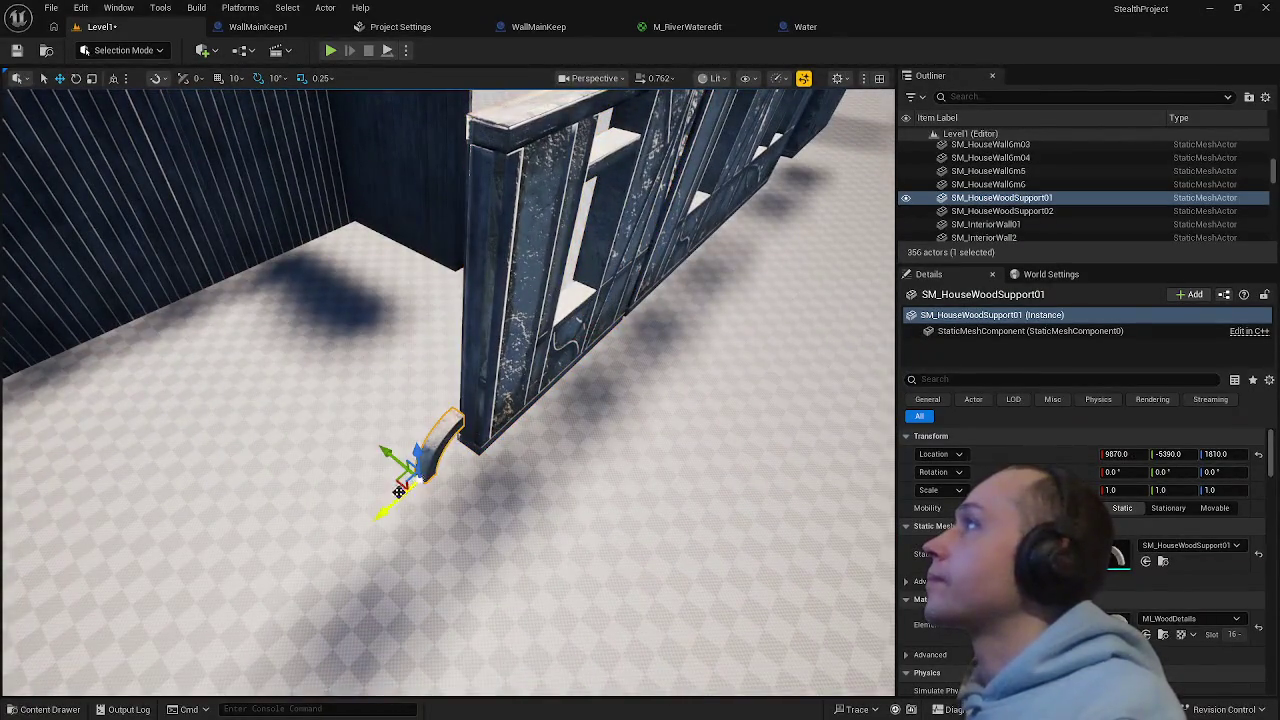
left_click_drag(399, 491, 324, 531)
key("ctrl+z")
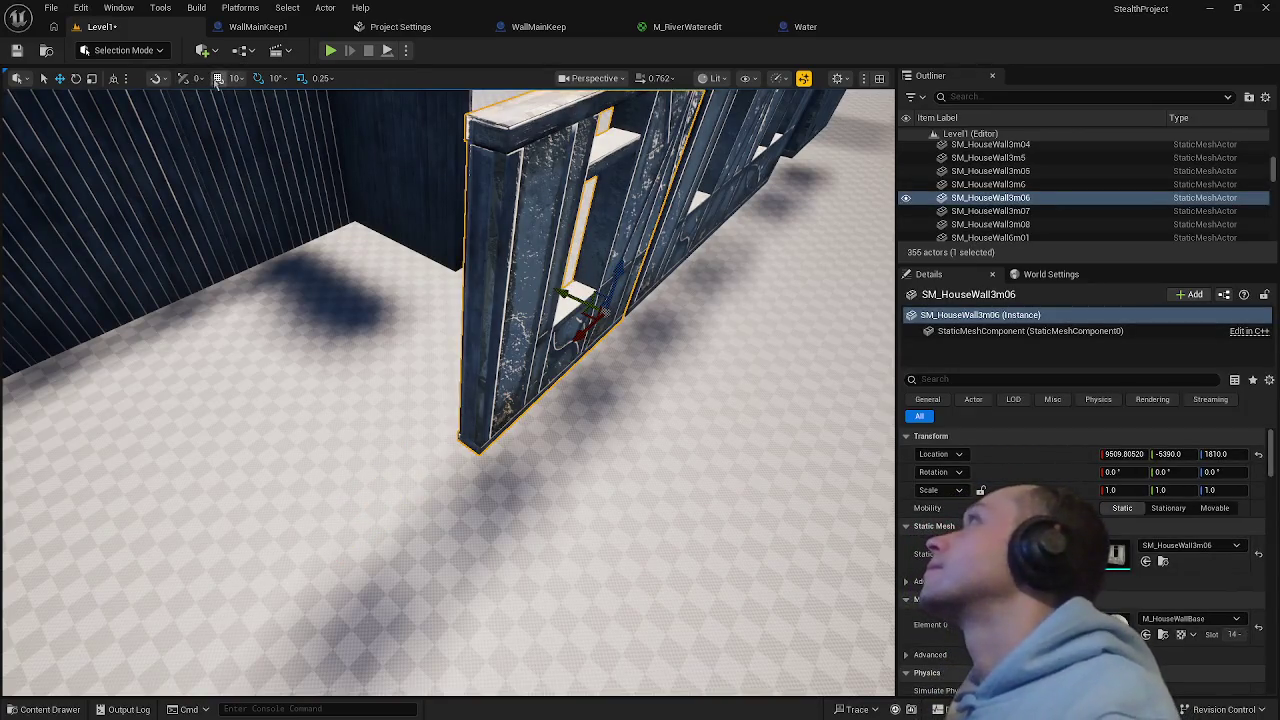
mouse_move(618, 275)
left_mouse_down()
mouse_move(537, 400)
mouse_move(534, 449)
mouse_move(575, 428)
mouse_move(574, 371)
mouse_move(674, 555)
mouse_move(429, 486)
left_mouse_up()
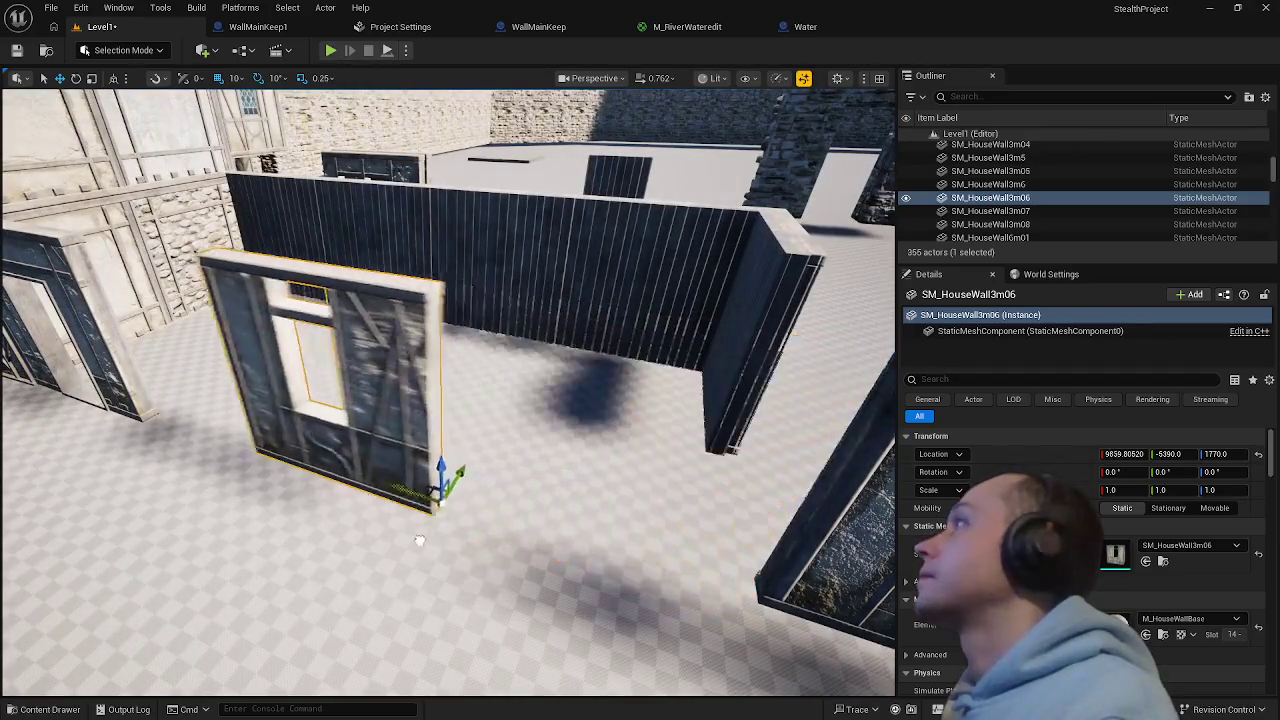
key("f")
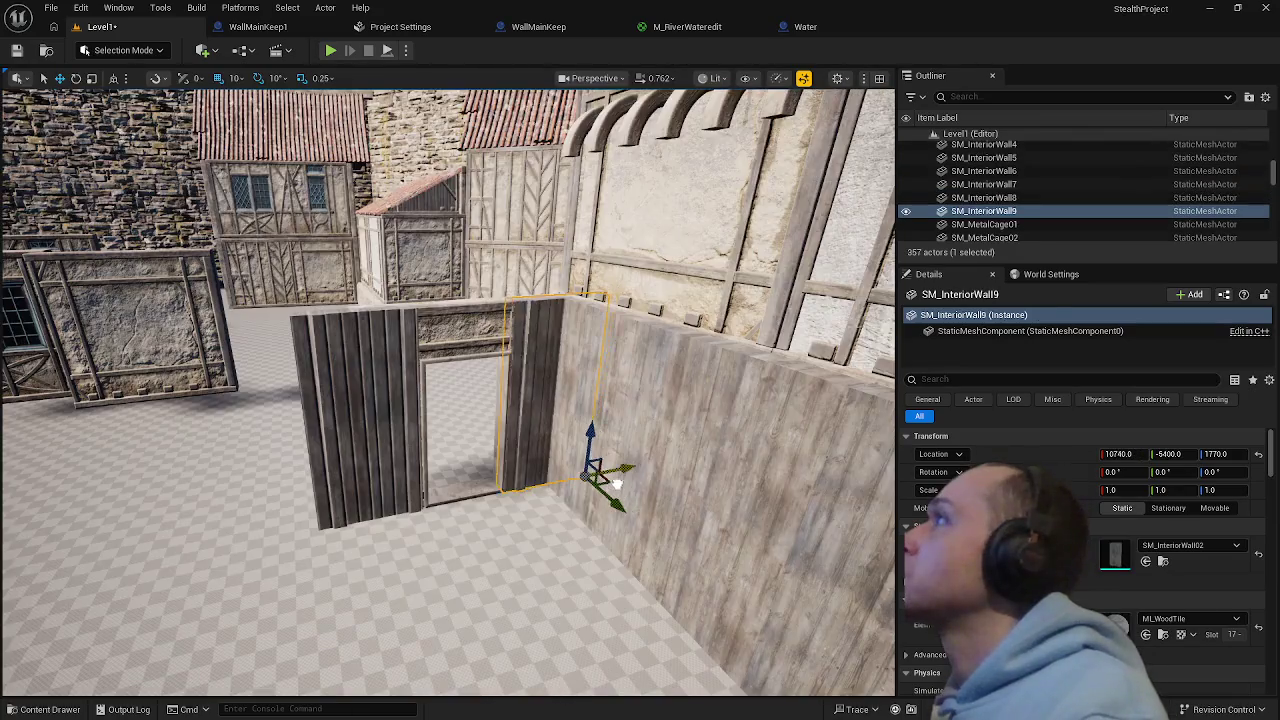
- Inspect the doorway walls SM_InteriorWall8, SM_HouseWall3m08 and SM_HouseWall3m6
left_click(594, 520)
mouse_move(594, 520)
left_mouse_down()
mouse_move(580, 400)
mouse_move(584, 490)
left_mouse_up()
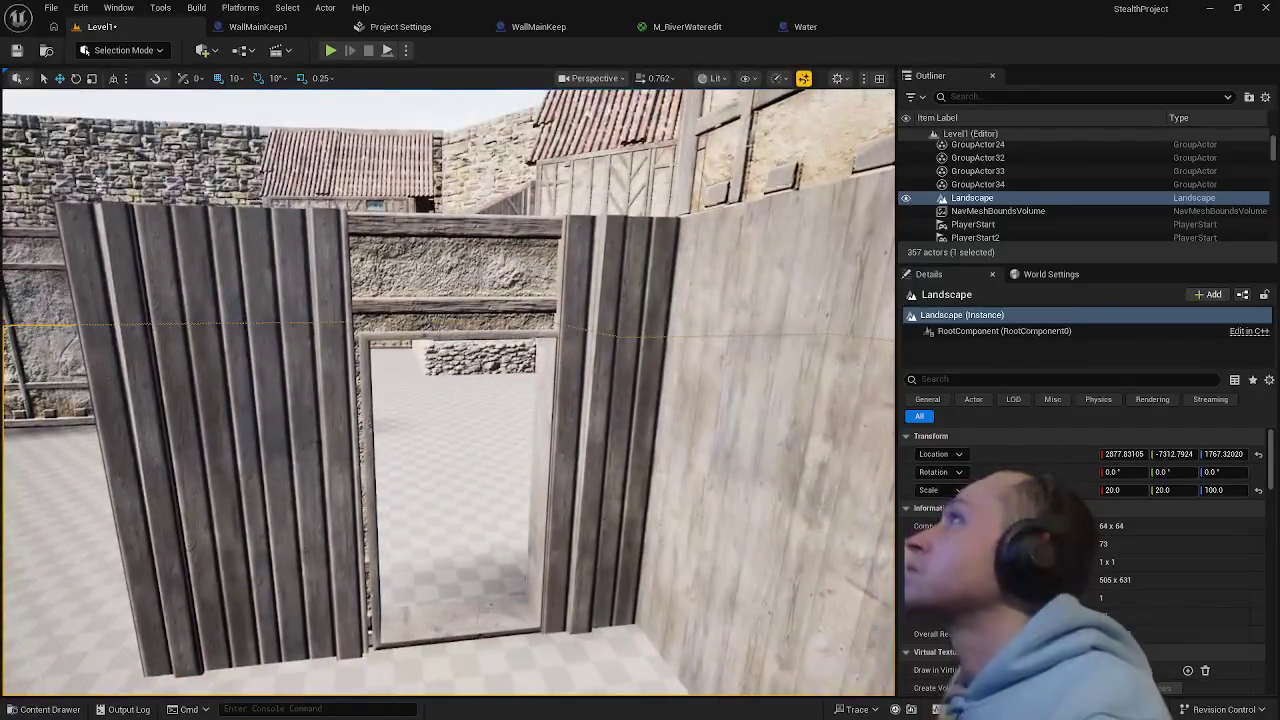
left_click(345, 430)
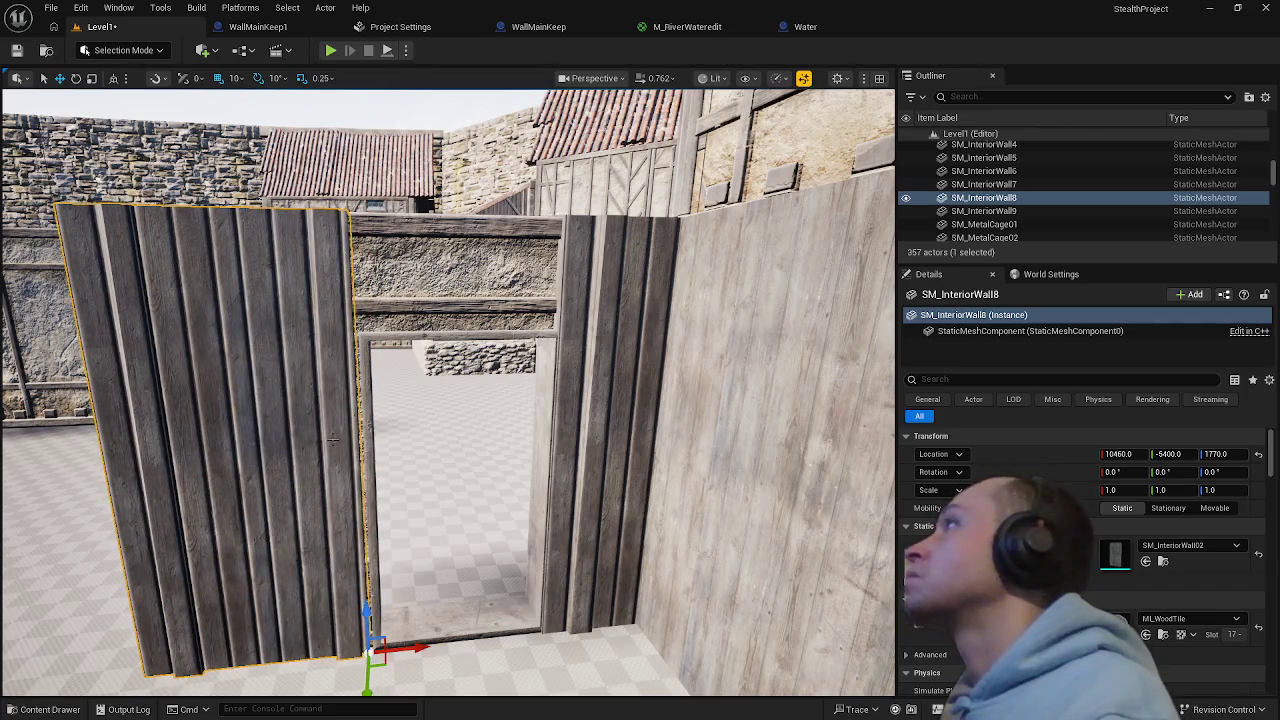
left_click(514, 532)
left_click_drag(514, 532, 530, 600)
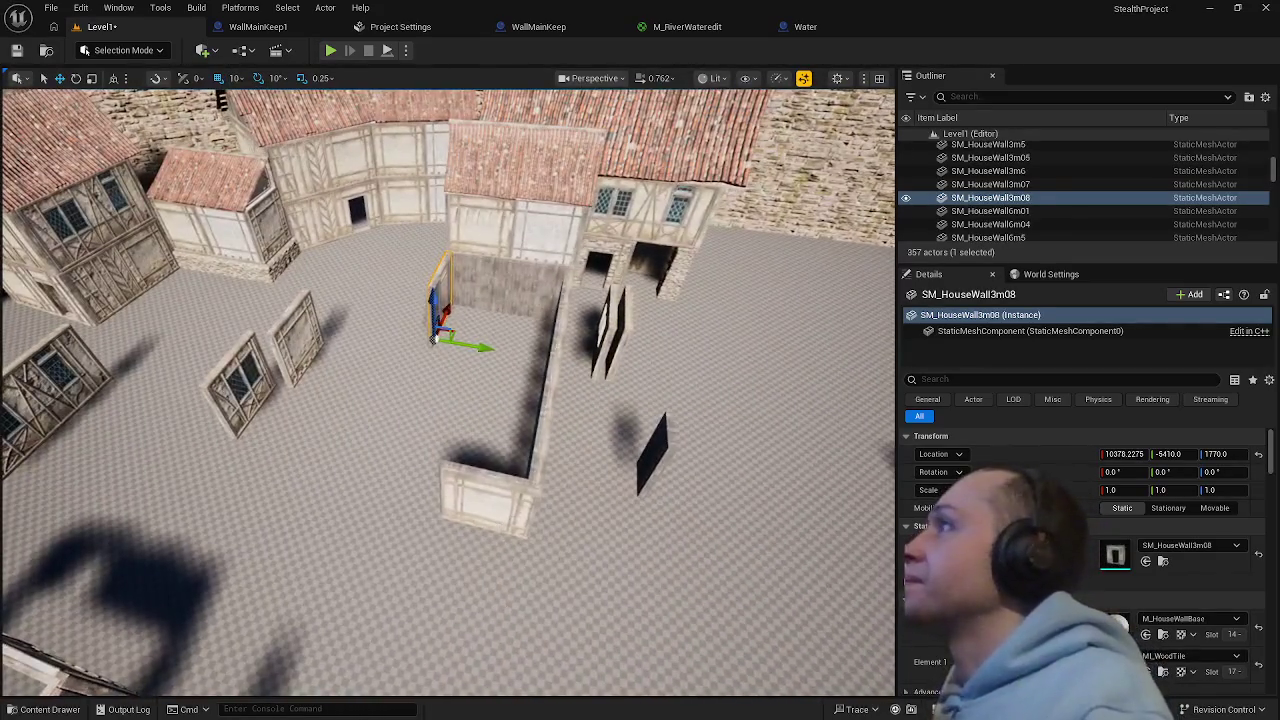
double_click(988, 171)
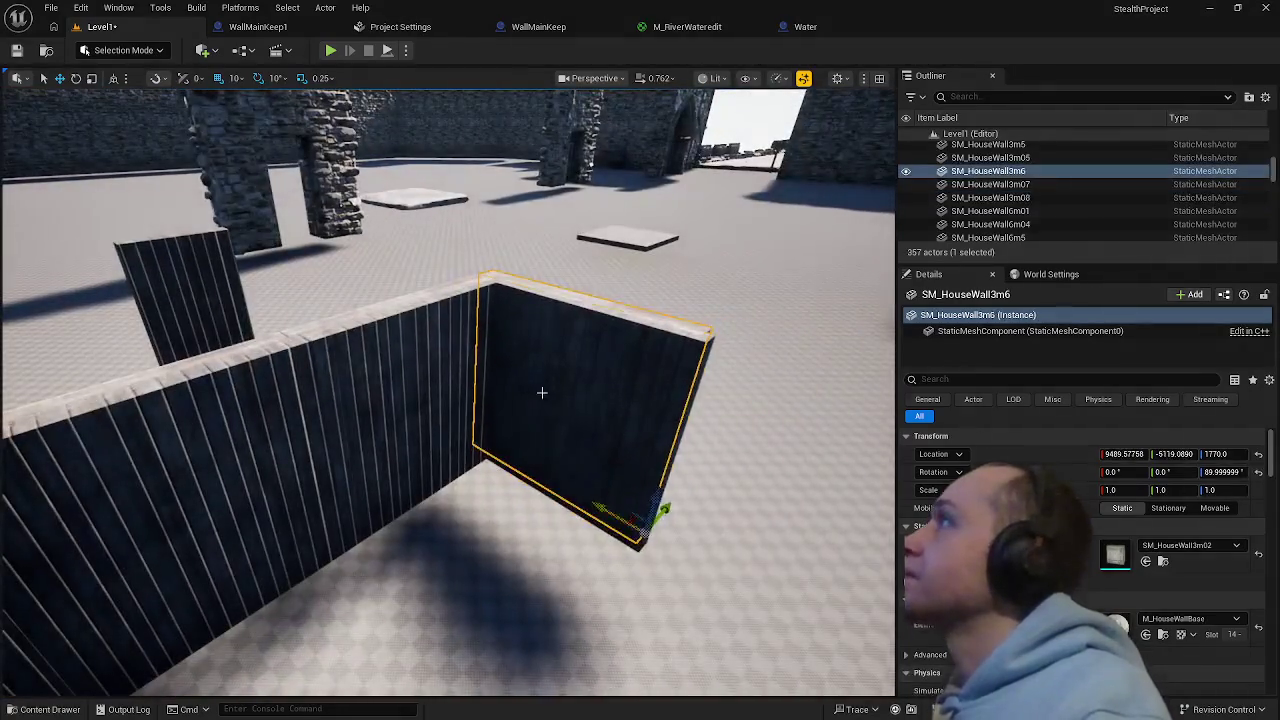
- Select and frame SM_InteriorWall5 and SM_InteriorWall4 at the wall corner, then view the courtyard from overhead
left_click(530, 394, "ctrl")
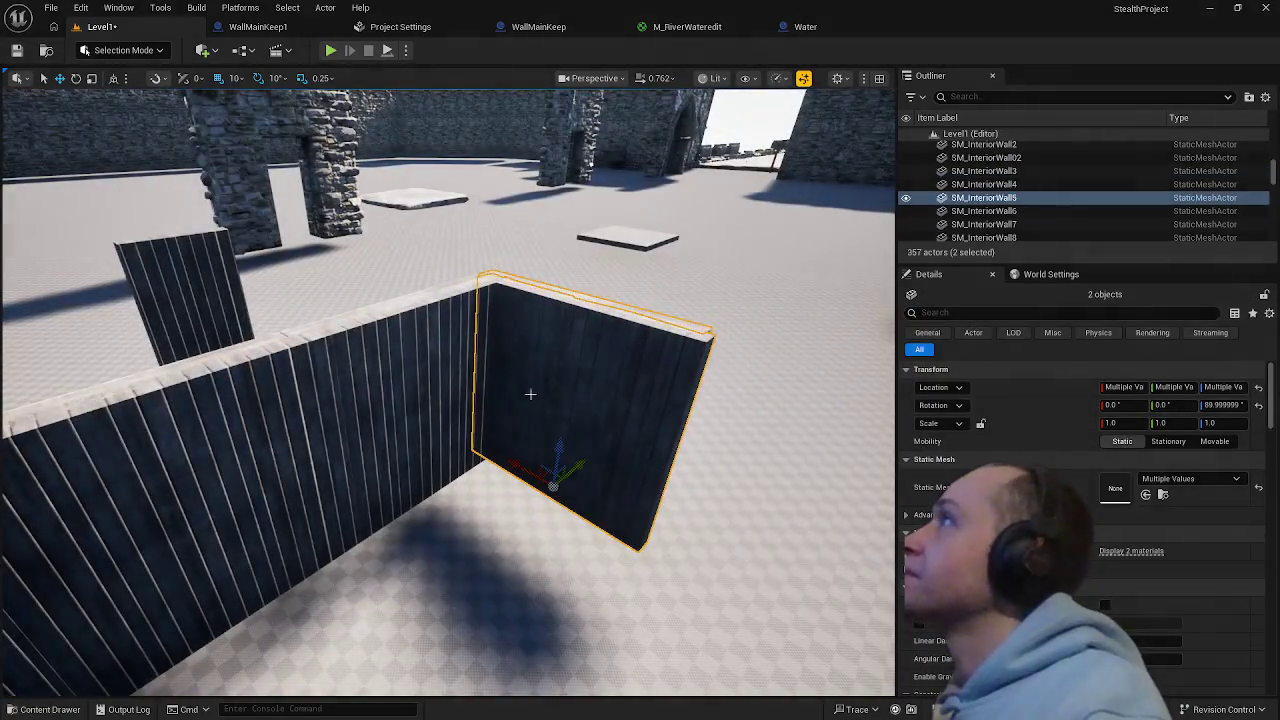
left_click_drag(559, 450, 424, 304)
left_click(424, 304, "ctrl")
key("f")
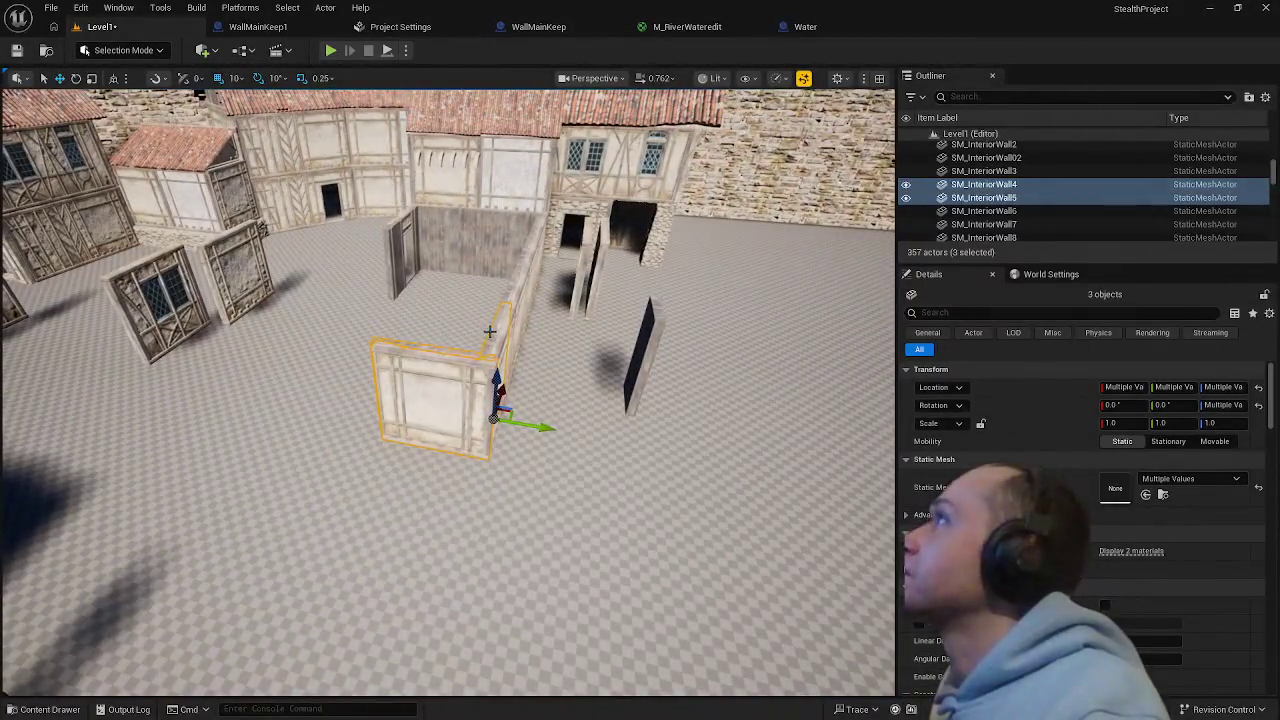
left_click(489, 331, "ctrl")
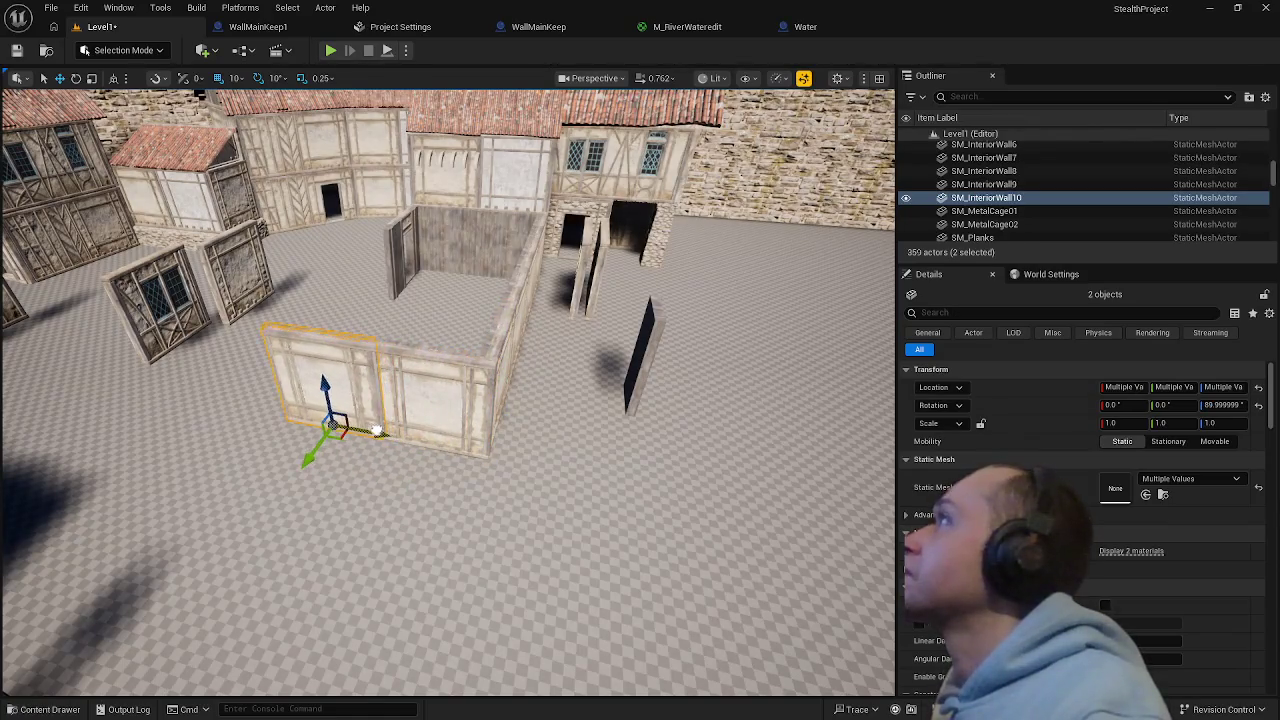
scroll(360, 450, "down", 2)
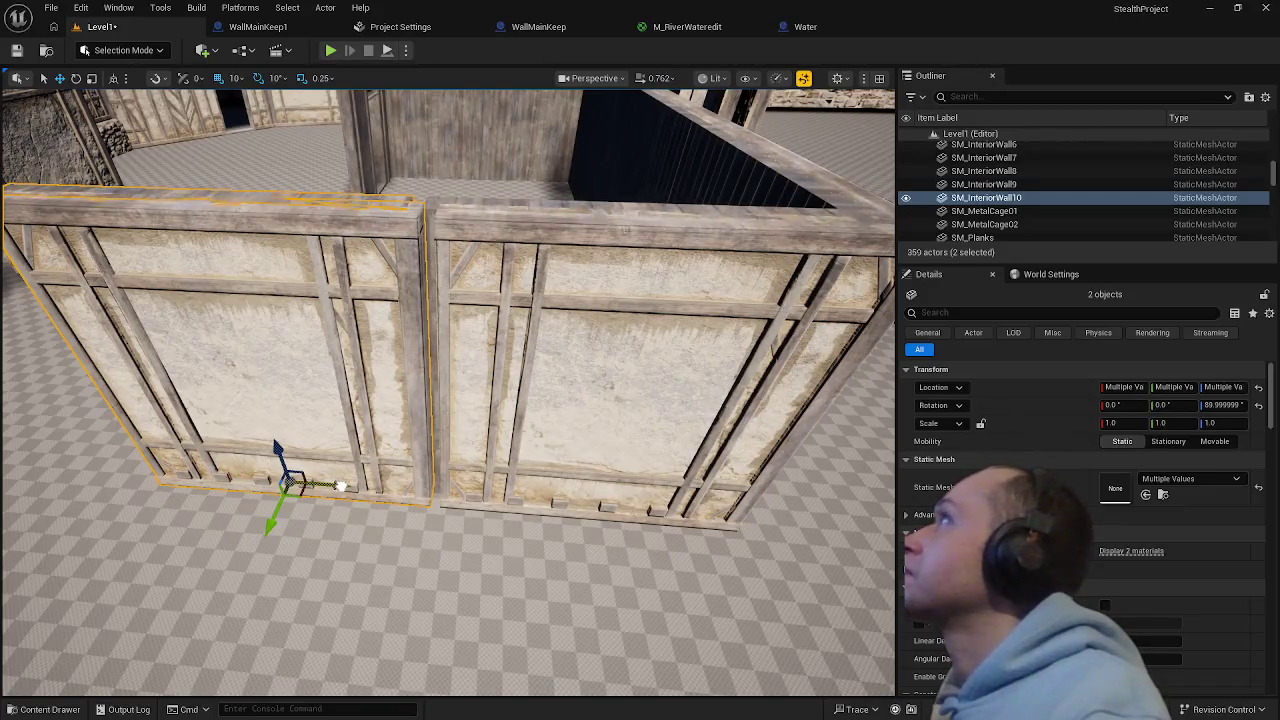
left_click(450, 600)
mouse_move(450, 600)
left_mouse_down()
mouse_move(355, 540)
mouse_move(348, 480)
left_mouse_up()
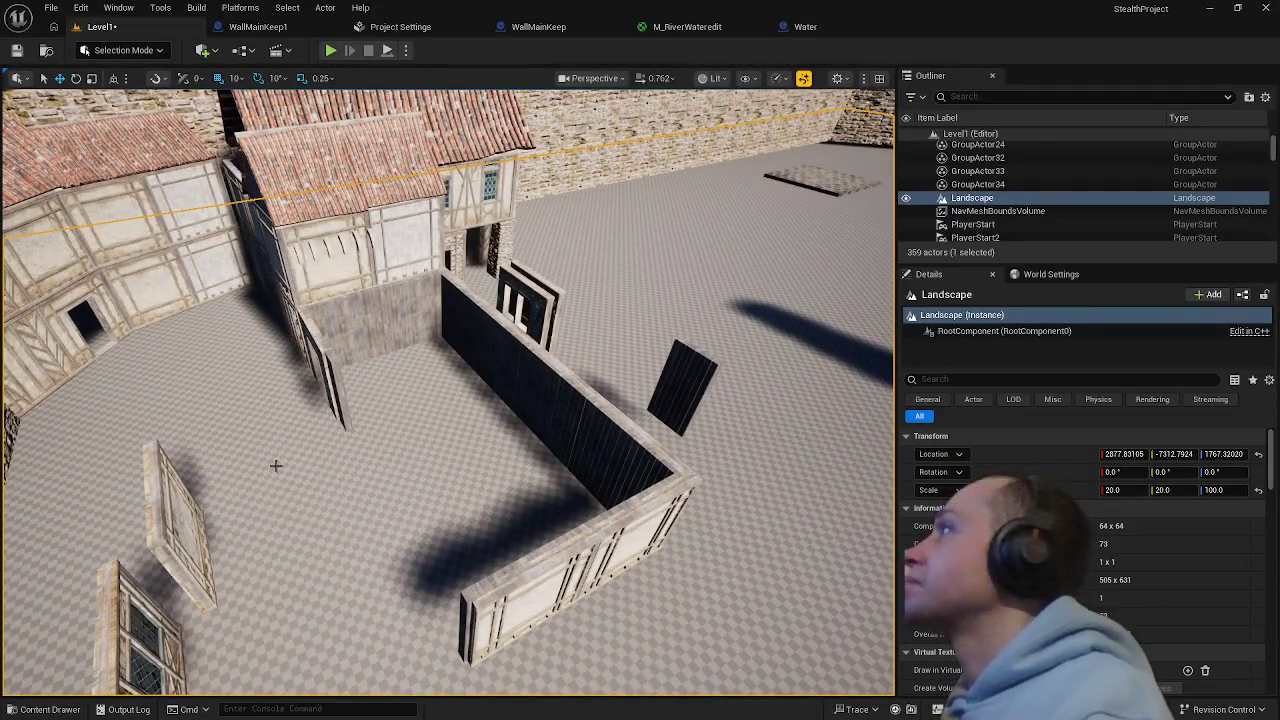
left_click_drag(580, 570, 560, 540)
- Duplicate SM_HouseWall3m7 and SM_InteriorWall10 turned 180° and slide the copies into the corner
left_click(493, 409)
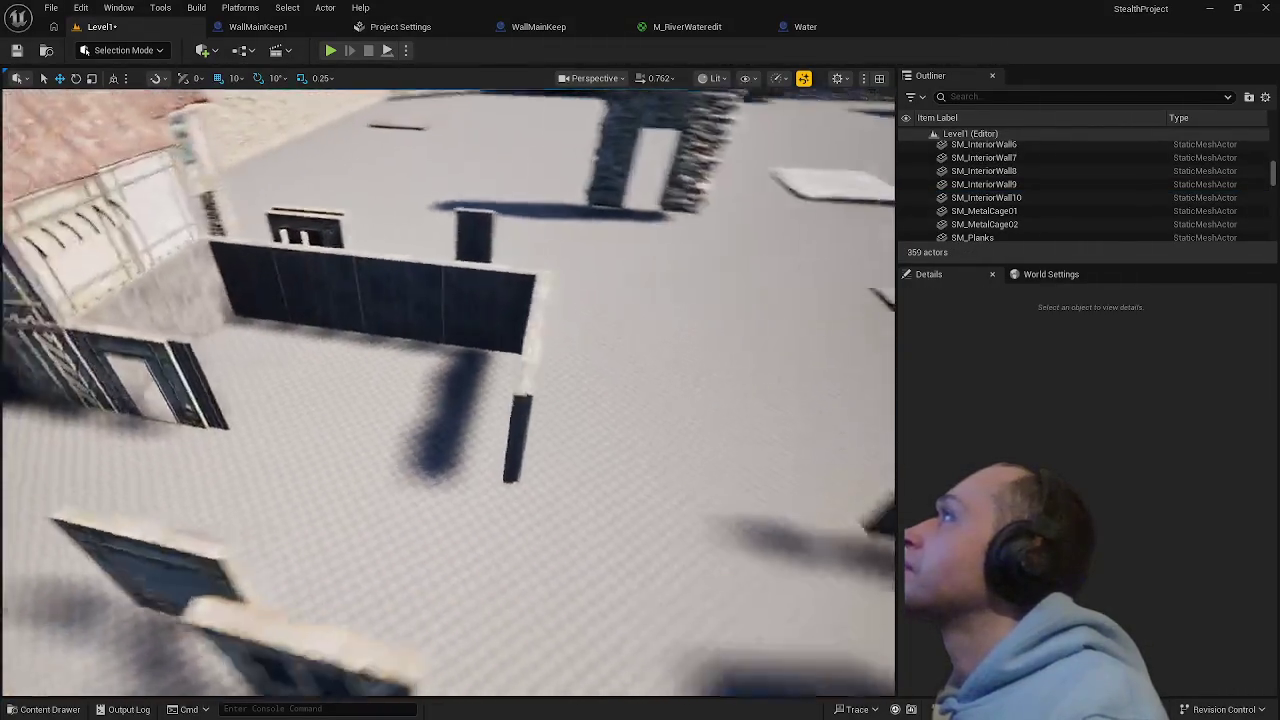
left_click(413, 427)
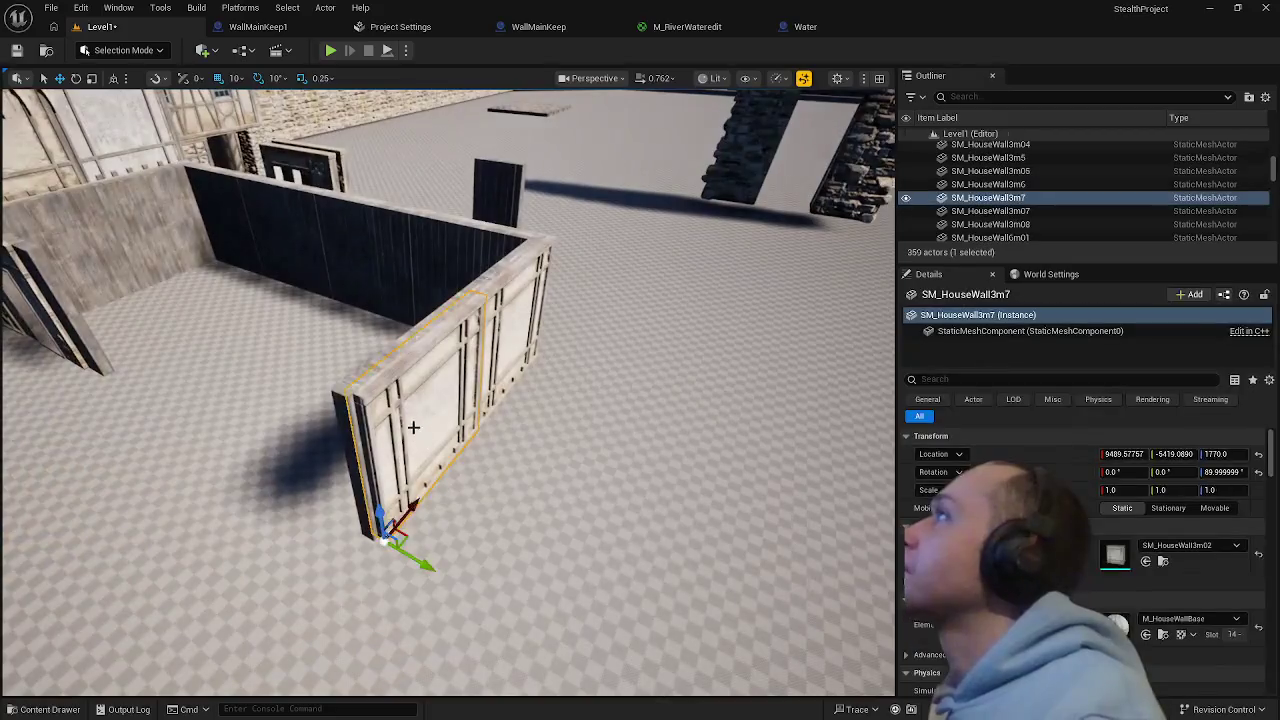
left_click(410, 338, "ctrl")
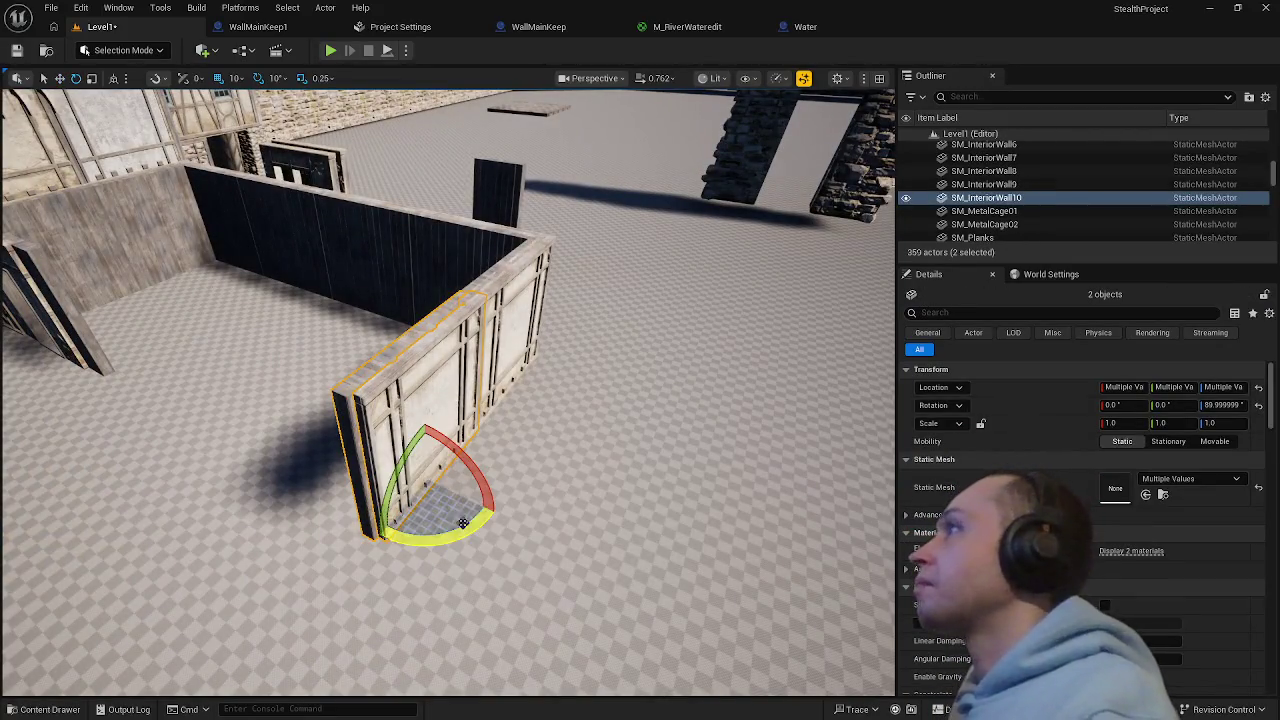
mouse_move(463, 523)
left_mouse_down()
mouse_move(480, 505)
mouse_move(509, 526)
mouse_move(462, 530)
left_mouse_up()
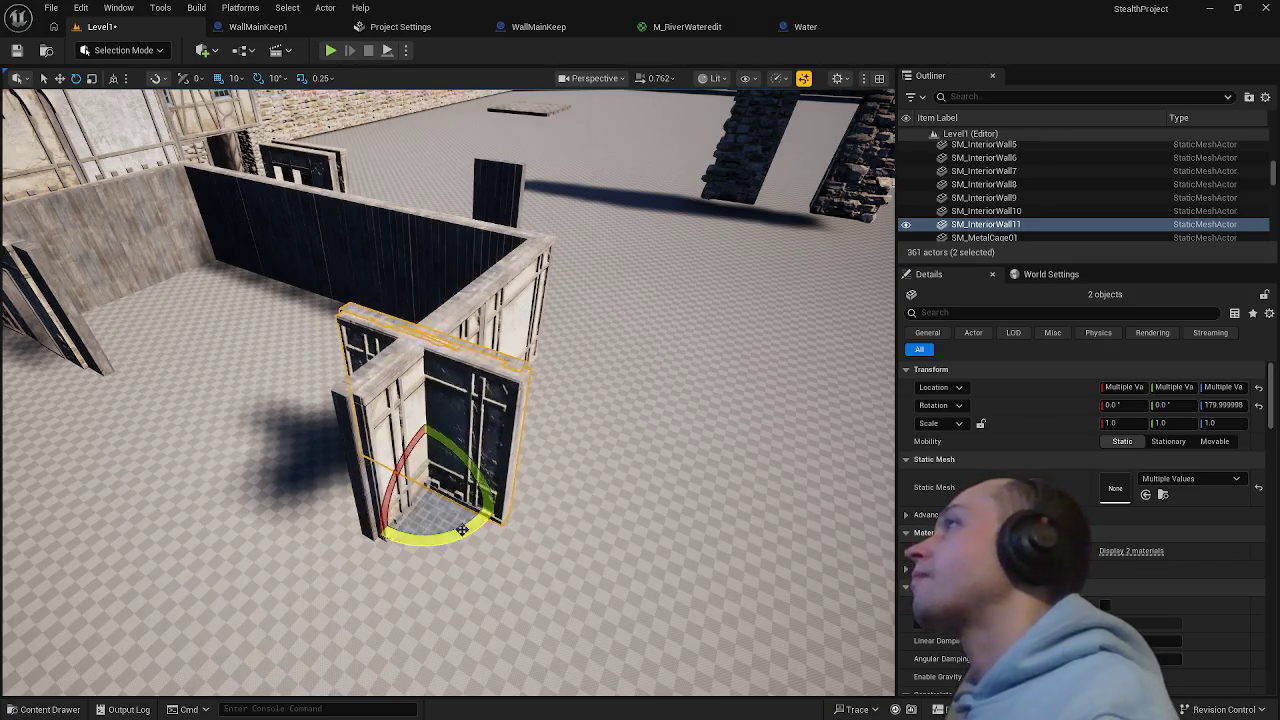
key("f")
key("w")
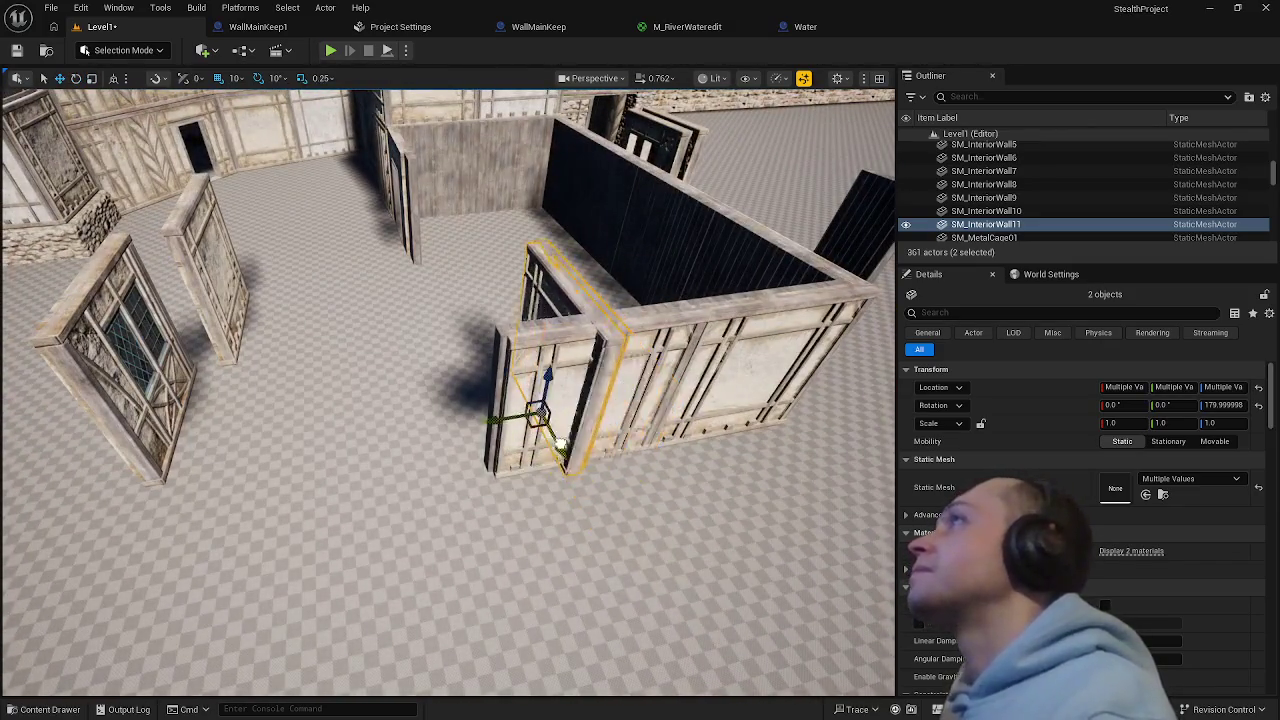
left_click_drag(560, 442, 455, 411)
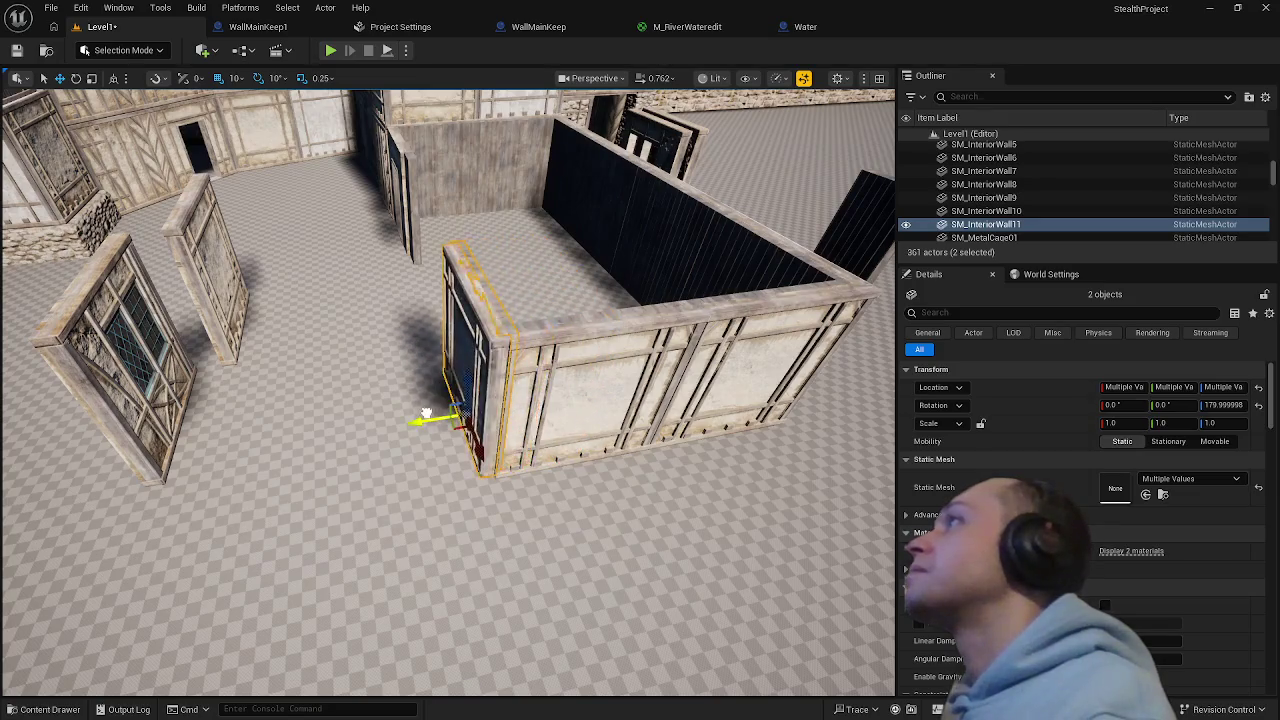
left_click(440, 587)
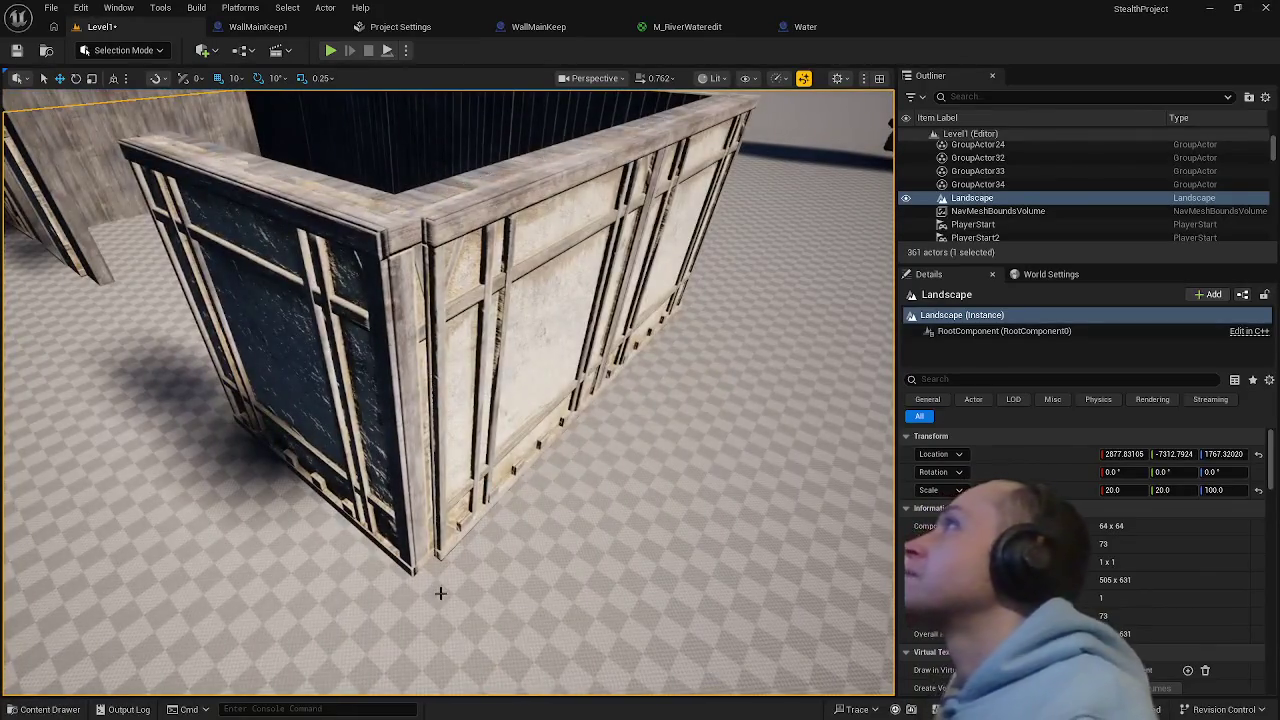
- Save the level and step the corner walls' placement back with undo
key("ctrl+s")
key("ctrl+z")
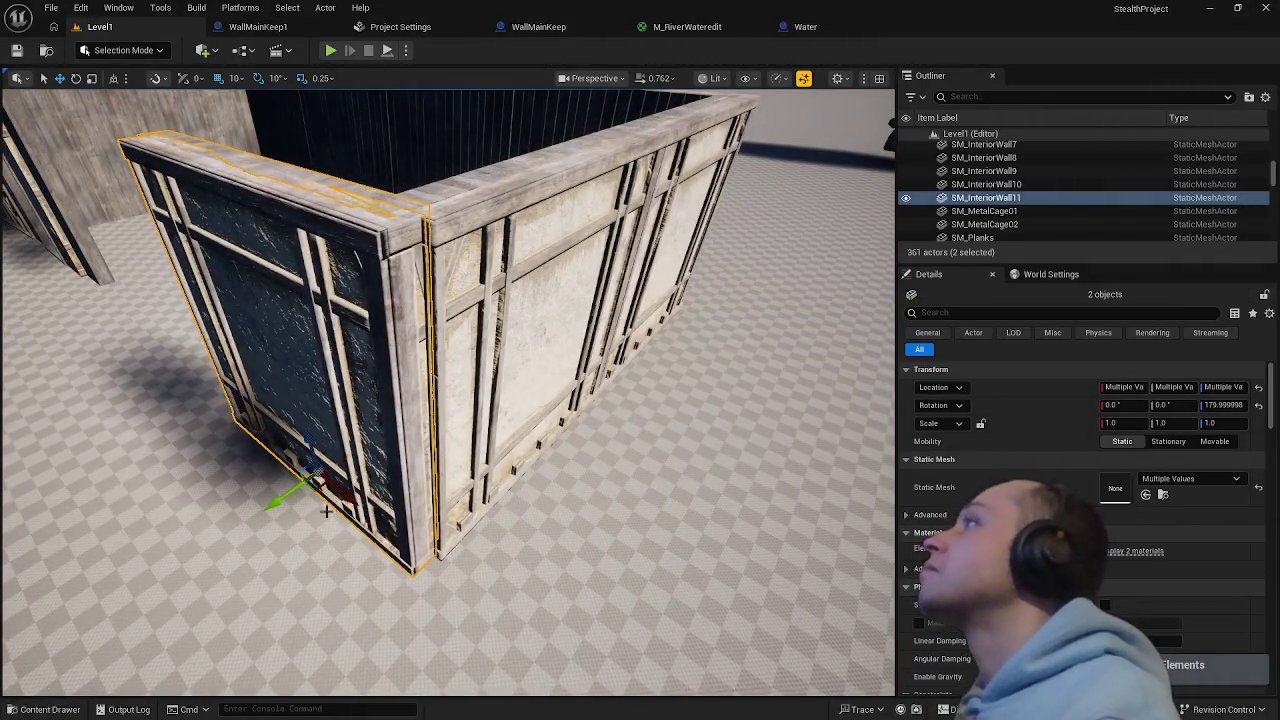
key("ctrl+z")
key("ctrl+z")
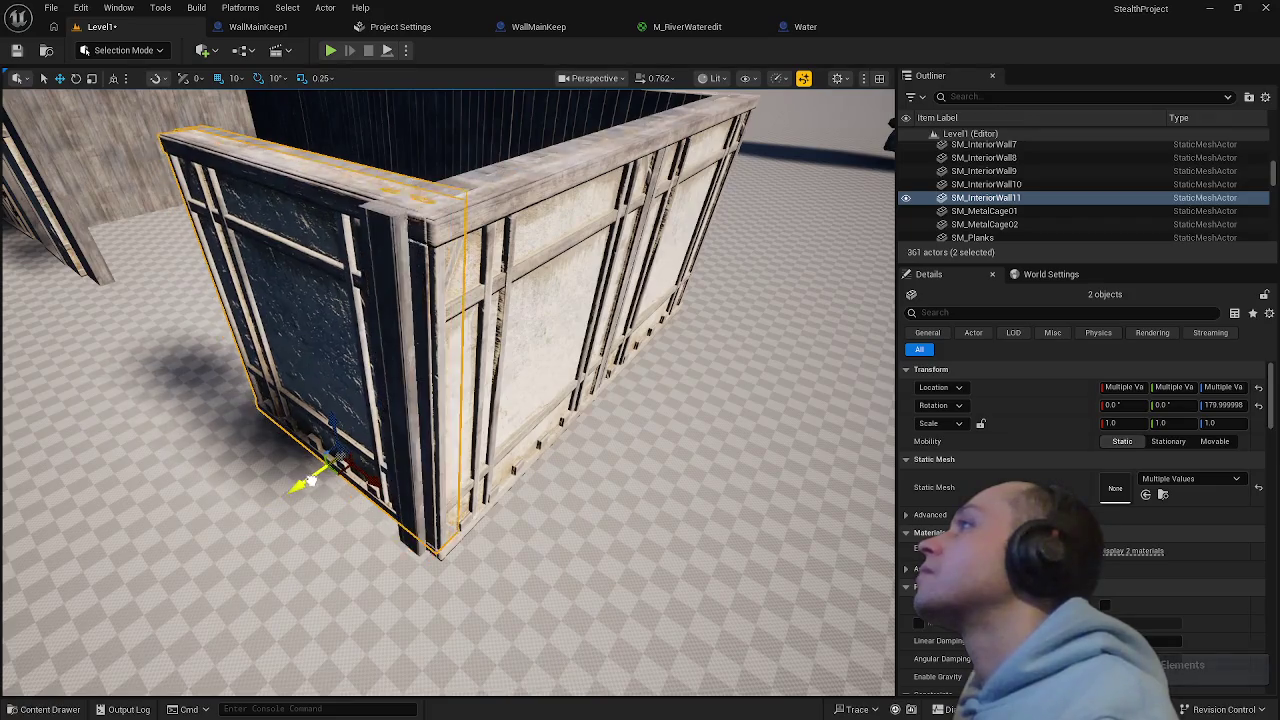
key("ctrl+z")
key("ctrl+z")
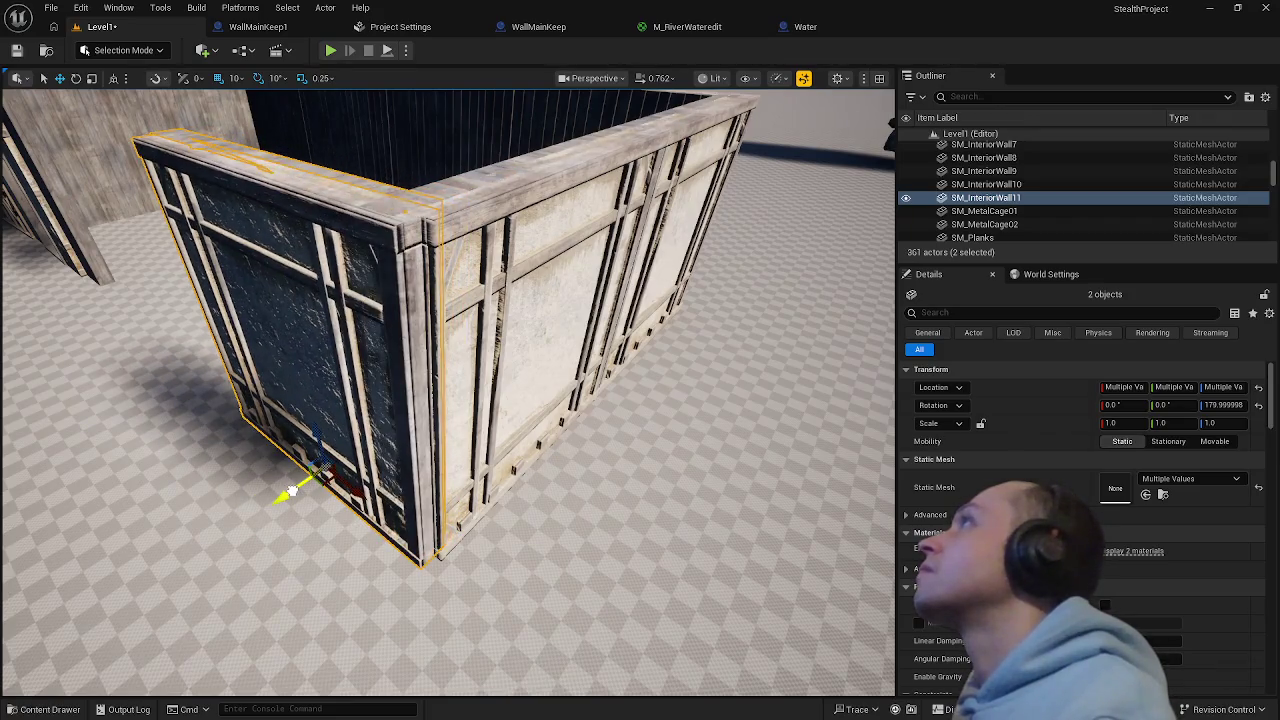
key("ctrl+z")
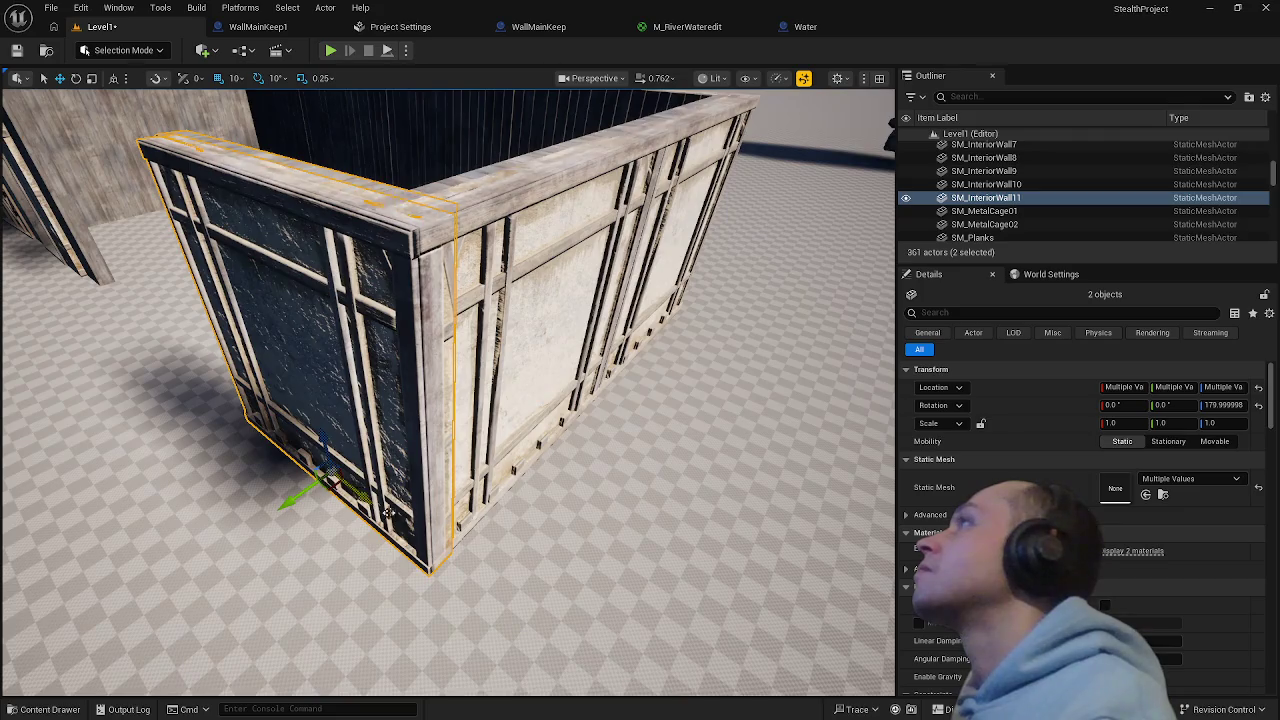
- Slide the two corner walls sideways until they meet the long wall's end
left_click(388, 510)
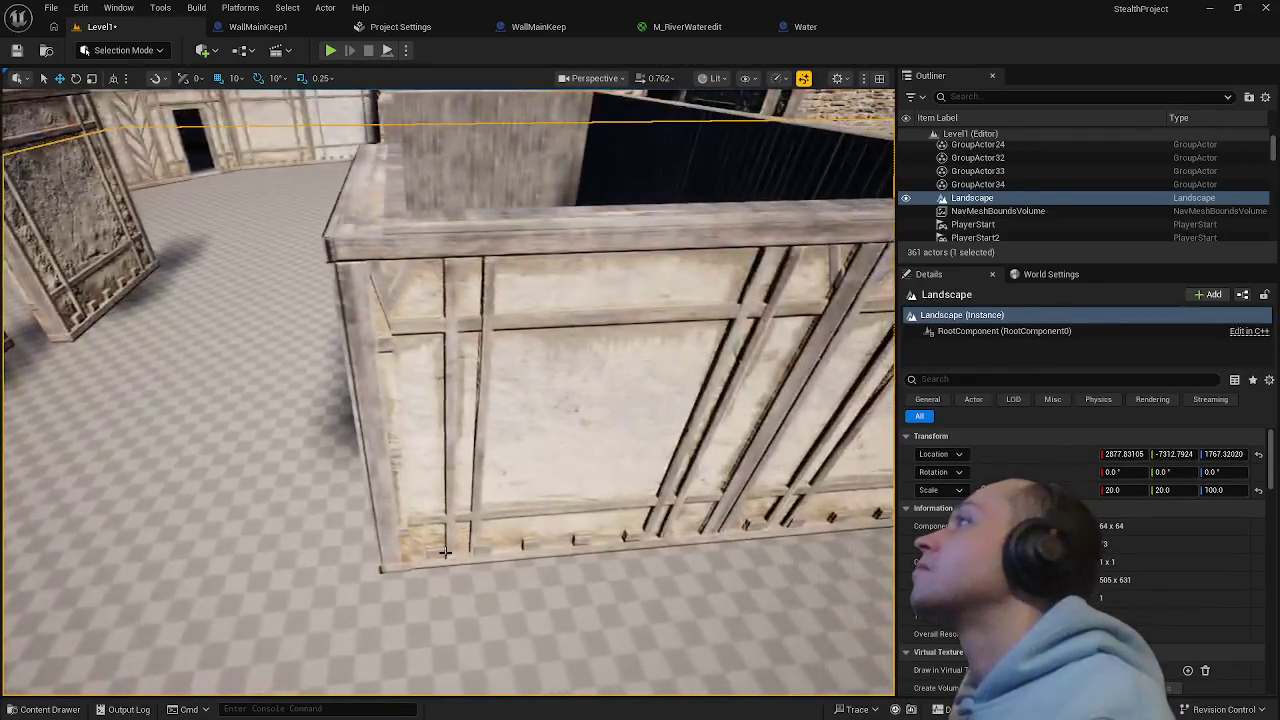
left_click(421, 537)
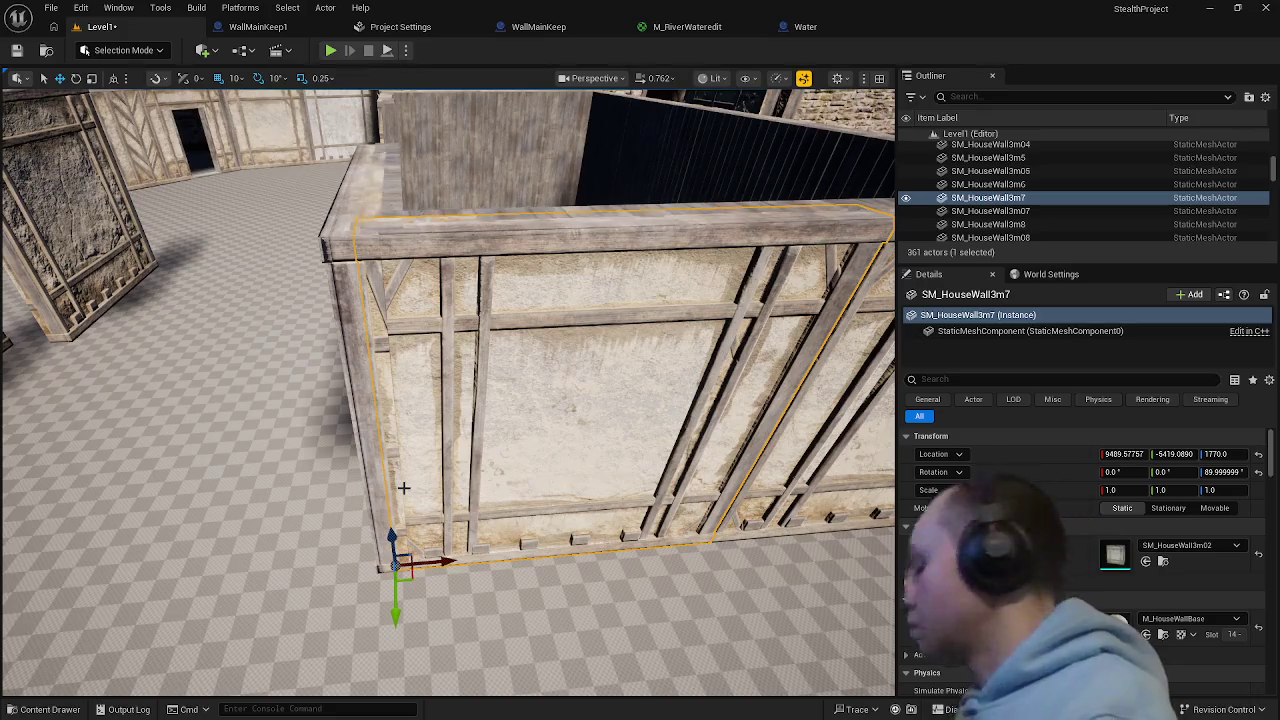
key("ctrl+z")
key("ctrl+z")
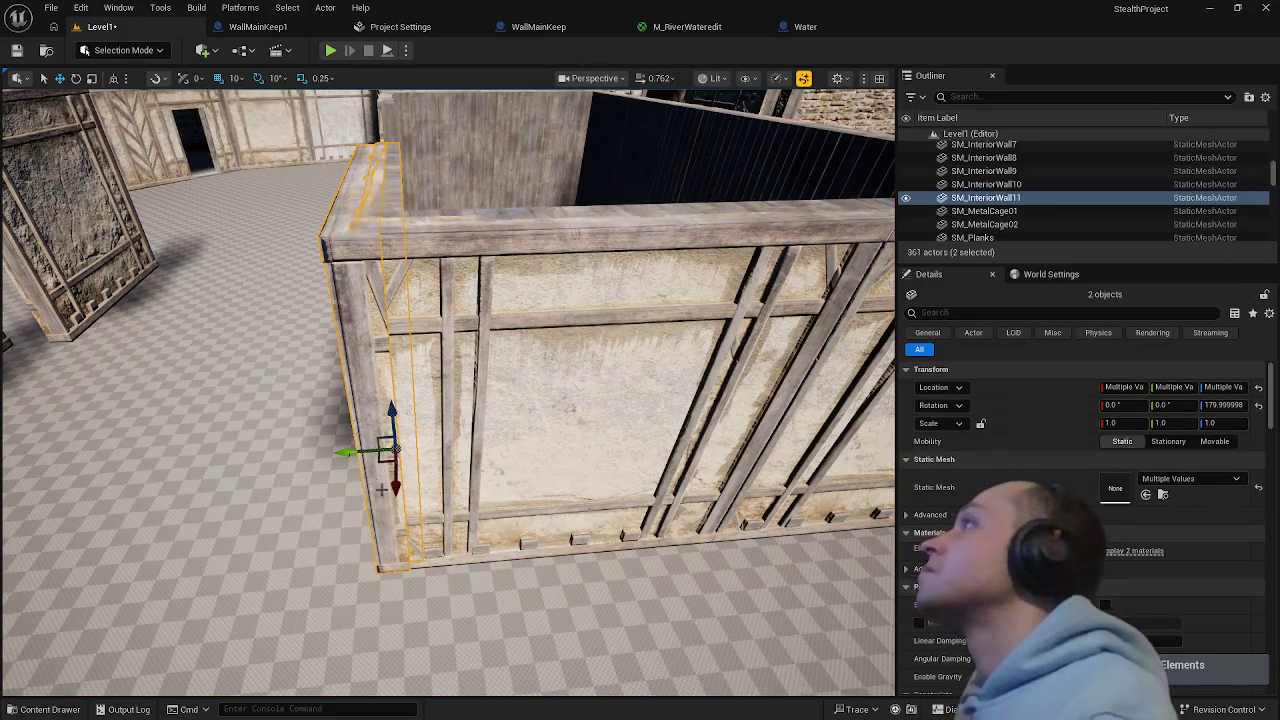
left_click_drag(370, 447, 370, 447)
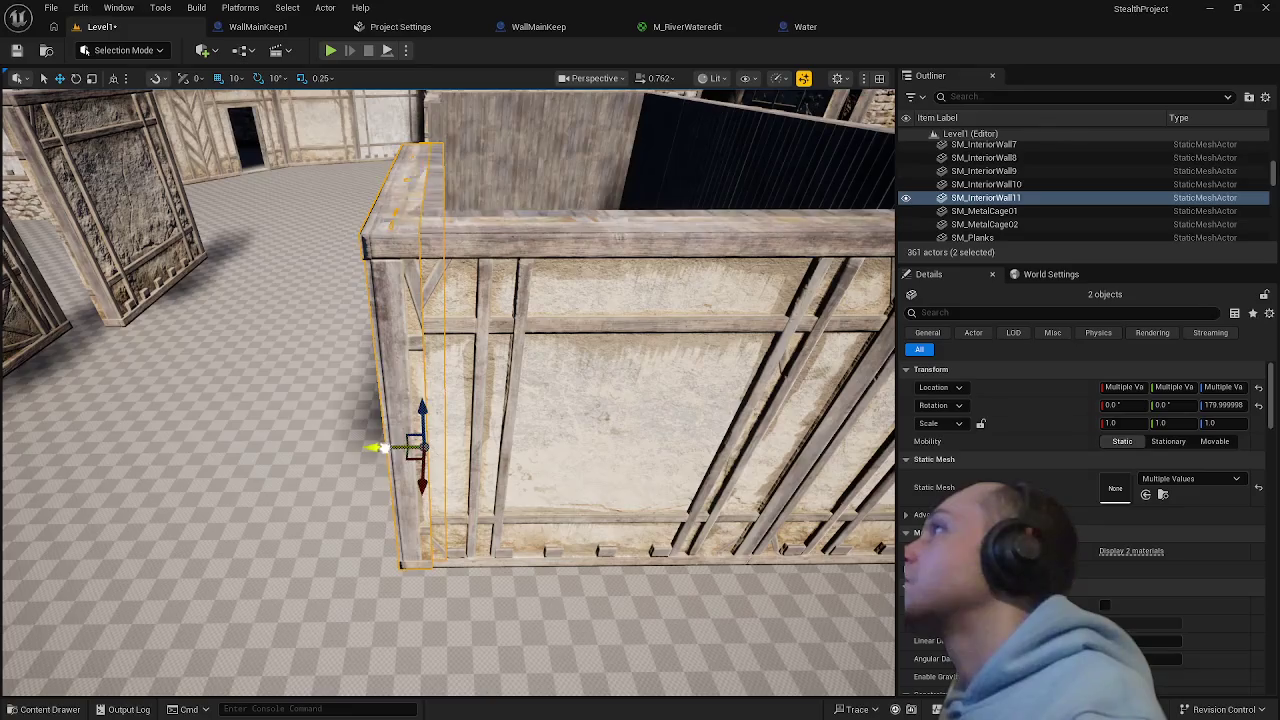
left_click(391, 630)
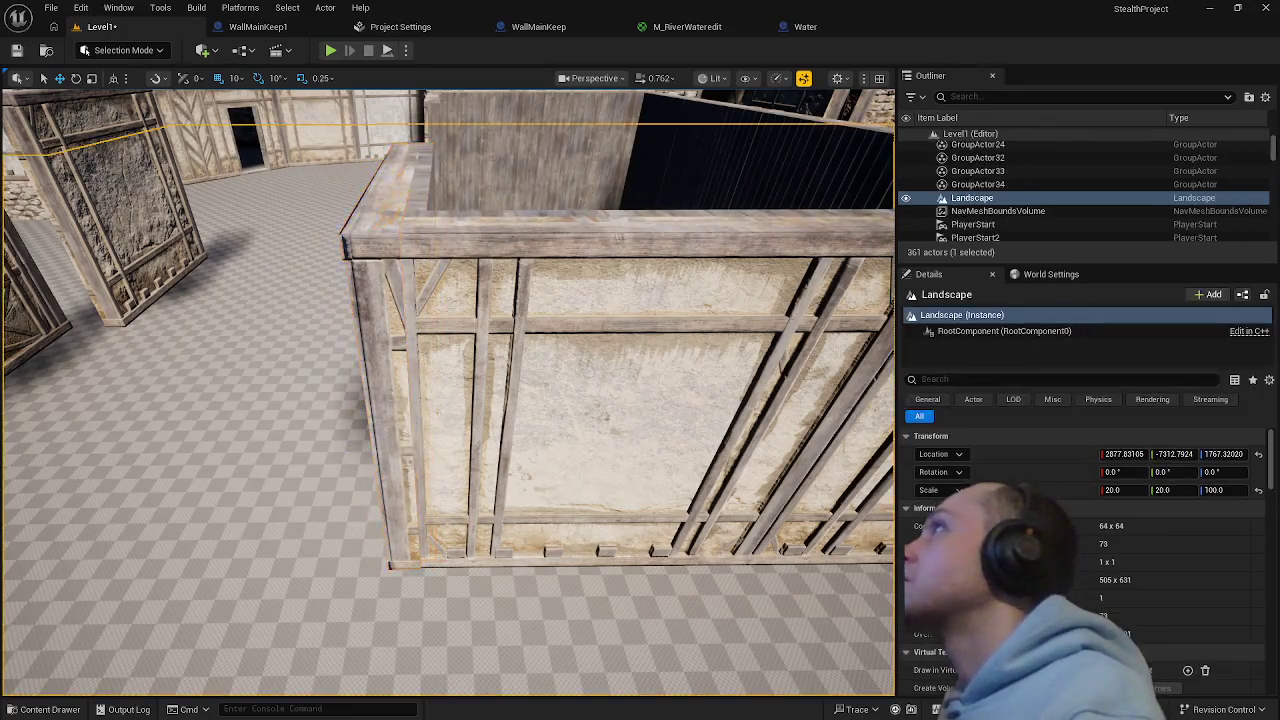
mouse_move(391, 630)
left_mouse_down()
mouse_move(391, 600)
mouse_move(383, 643)
left_mouse_up()
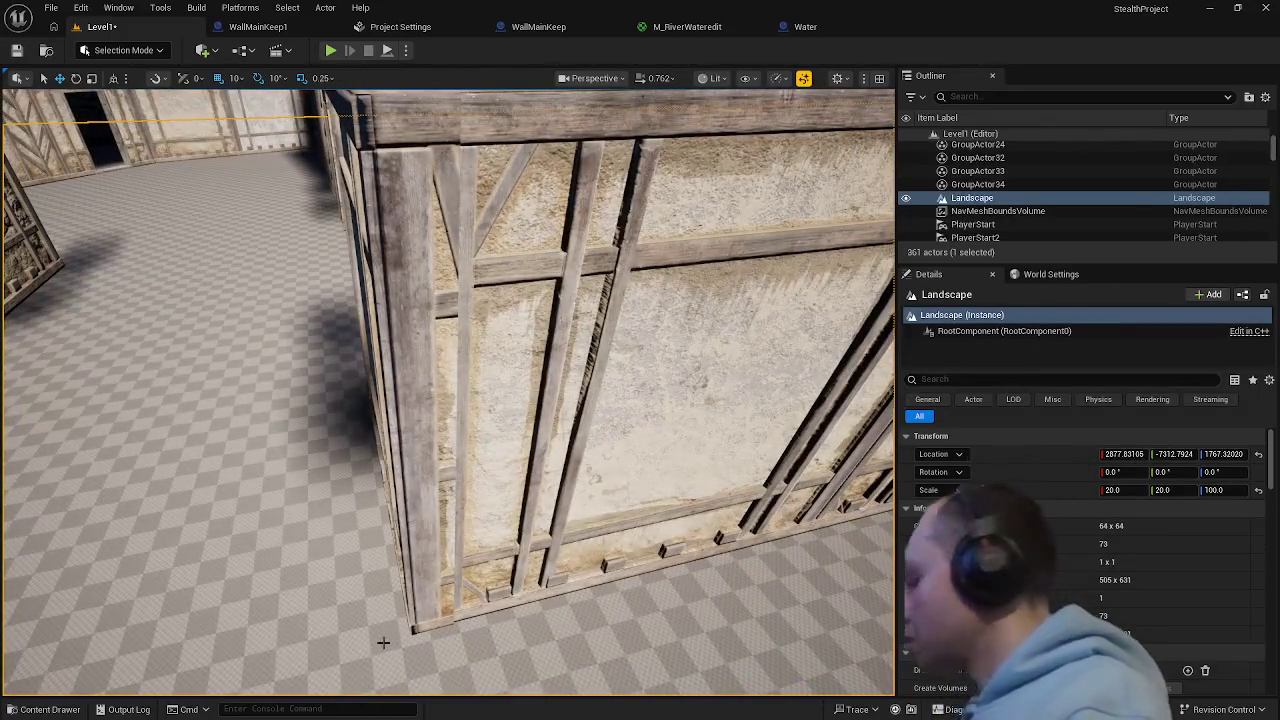
key("ctrl+z")
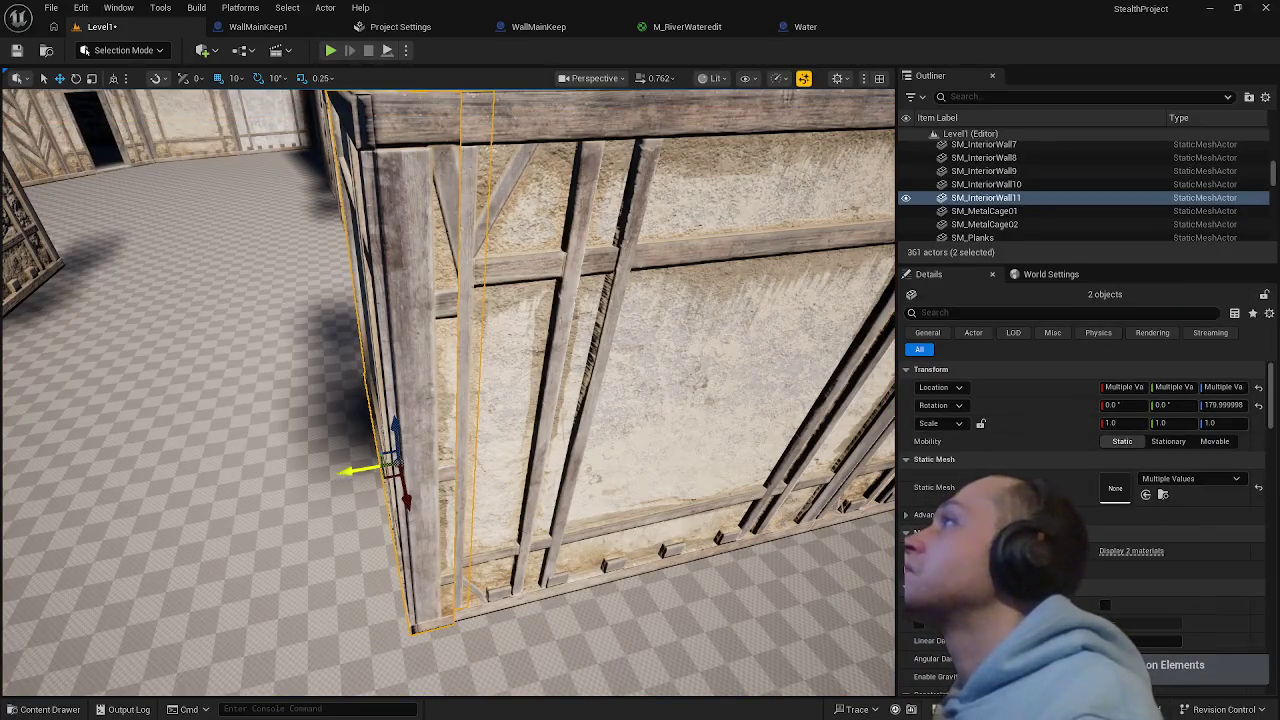
left_click_drag(353, 478, 397, 502)
scroll(543, 659, "up", 6)
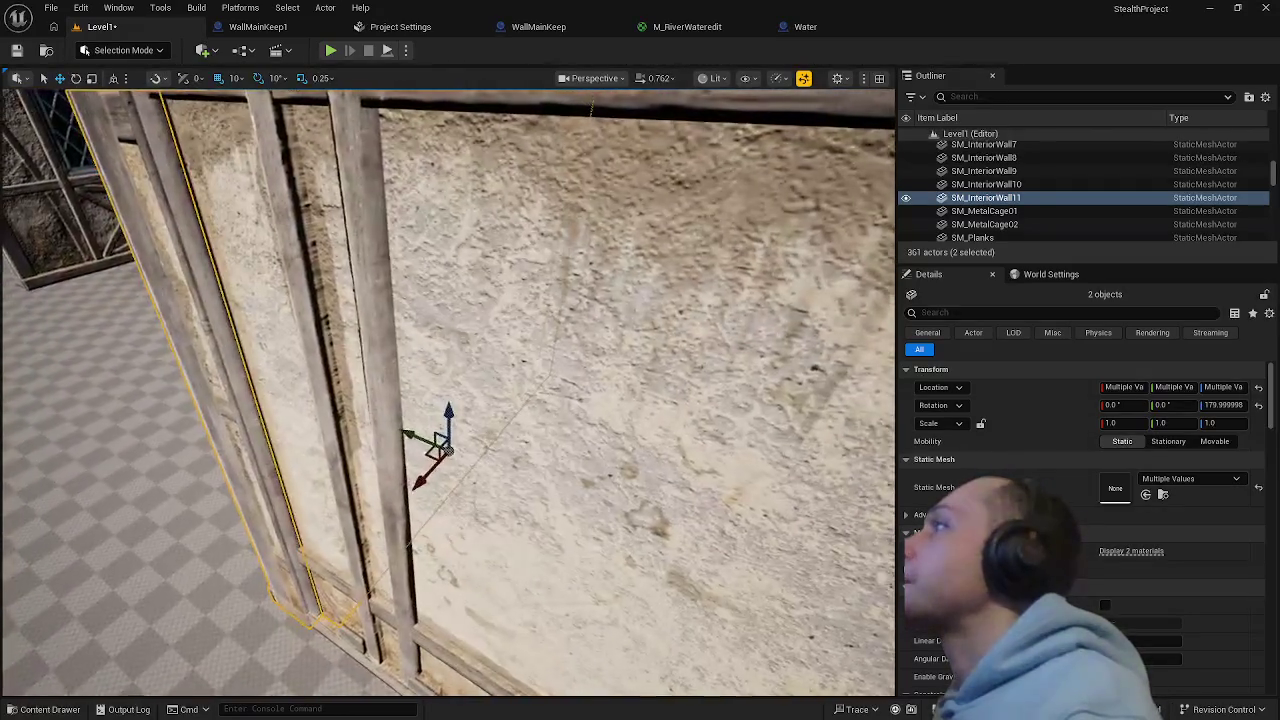
scroll(543, 659, "down", 6)
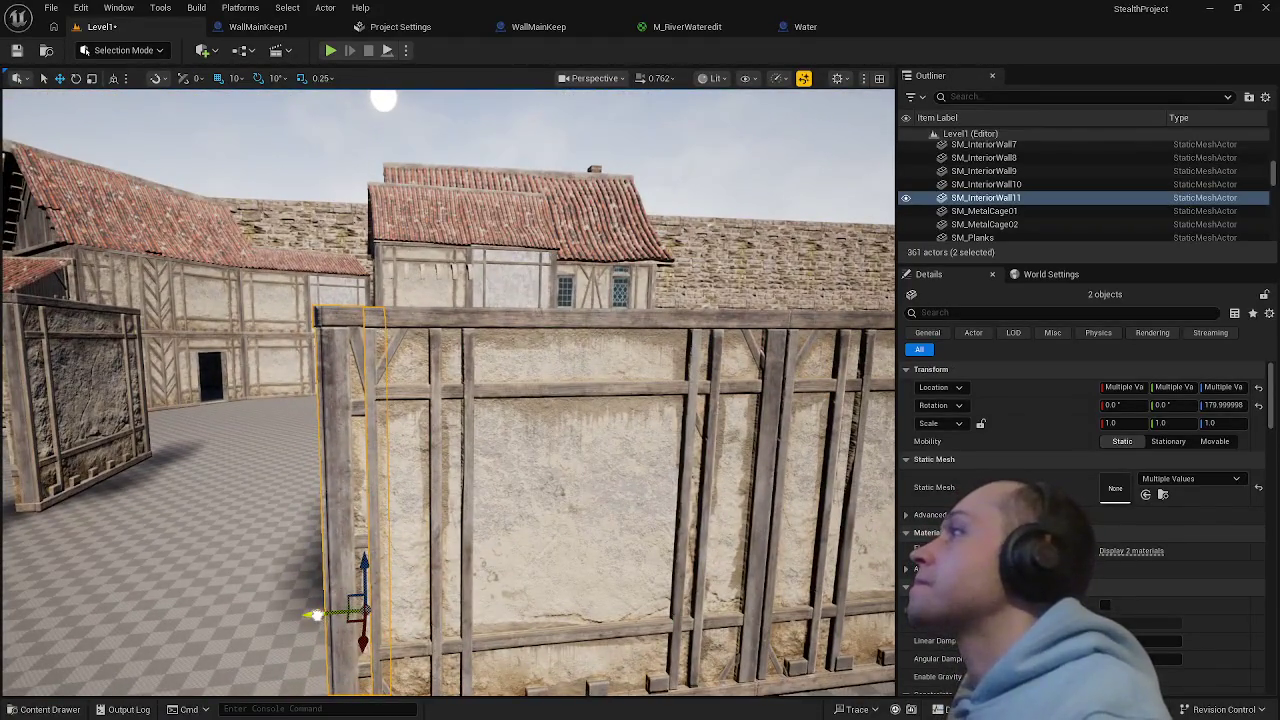
mouse_move(316, 614)
left_mouse_down()
mouse_move(336, 614)
mouse_move(357, 677)
mouse_move(414, 629)
mouse_move(314, 634)
mouse_move(478, 580)
mouse_move(582, 609)
mouse_move(380, 626)
left_mouse_up()
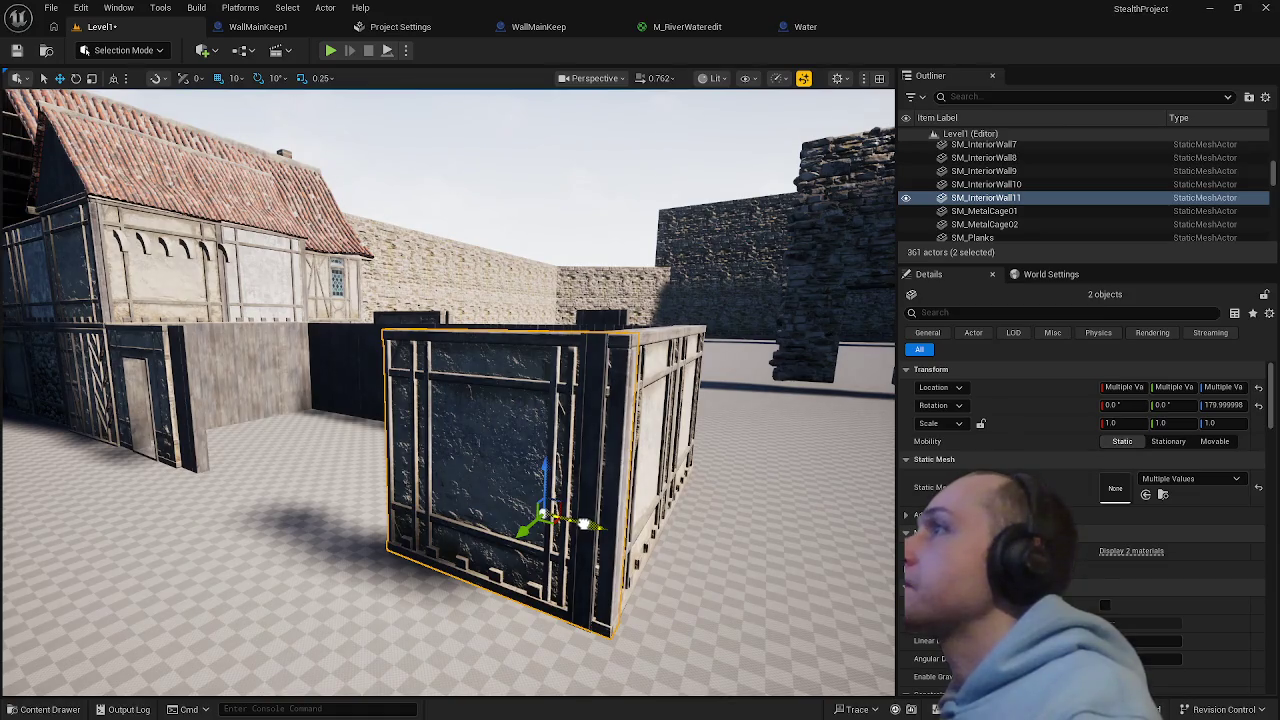
- Orbit around the wall cage and frame the two reselected corner walls
left_click_drag(448, 400, 368, 410)
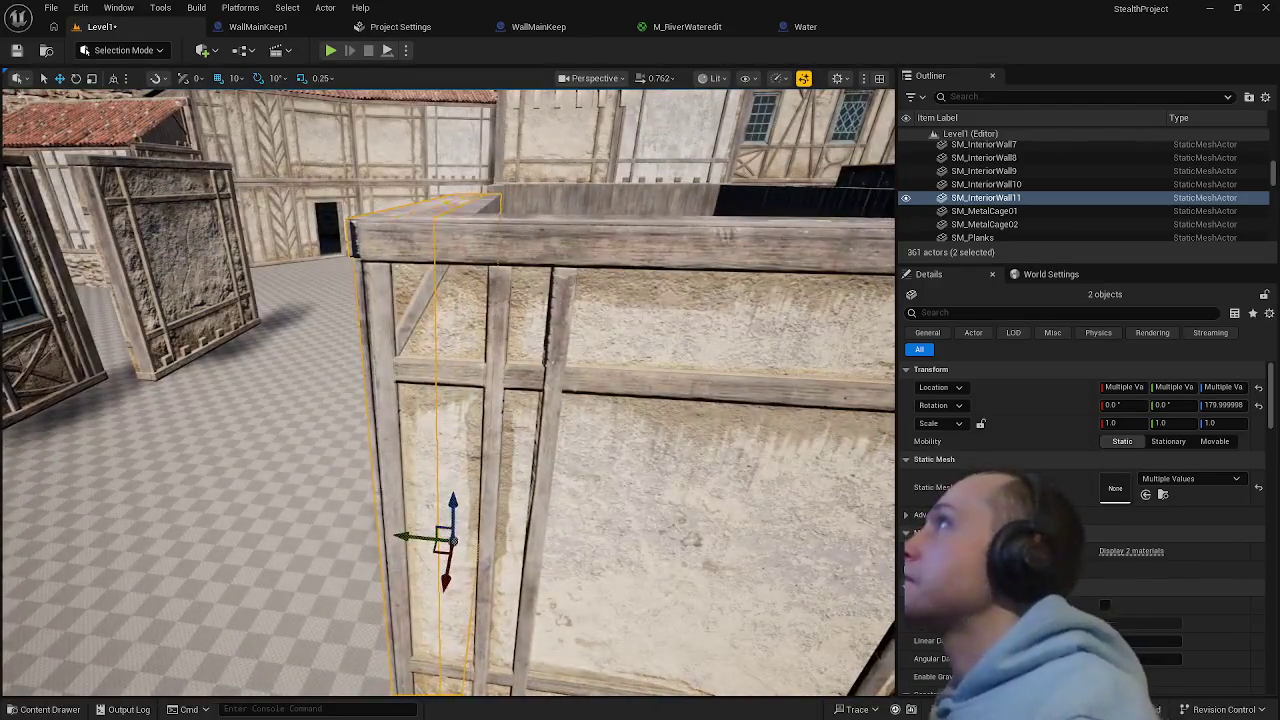
left_click(150, 500)
mouse_move(150, 500)
left_mouse_down()
mouse_move(110, 500)
mouse_move(252, 560)
left_mouse_up()
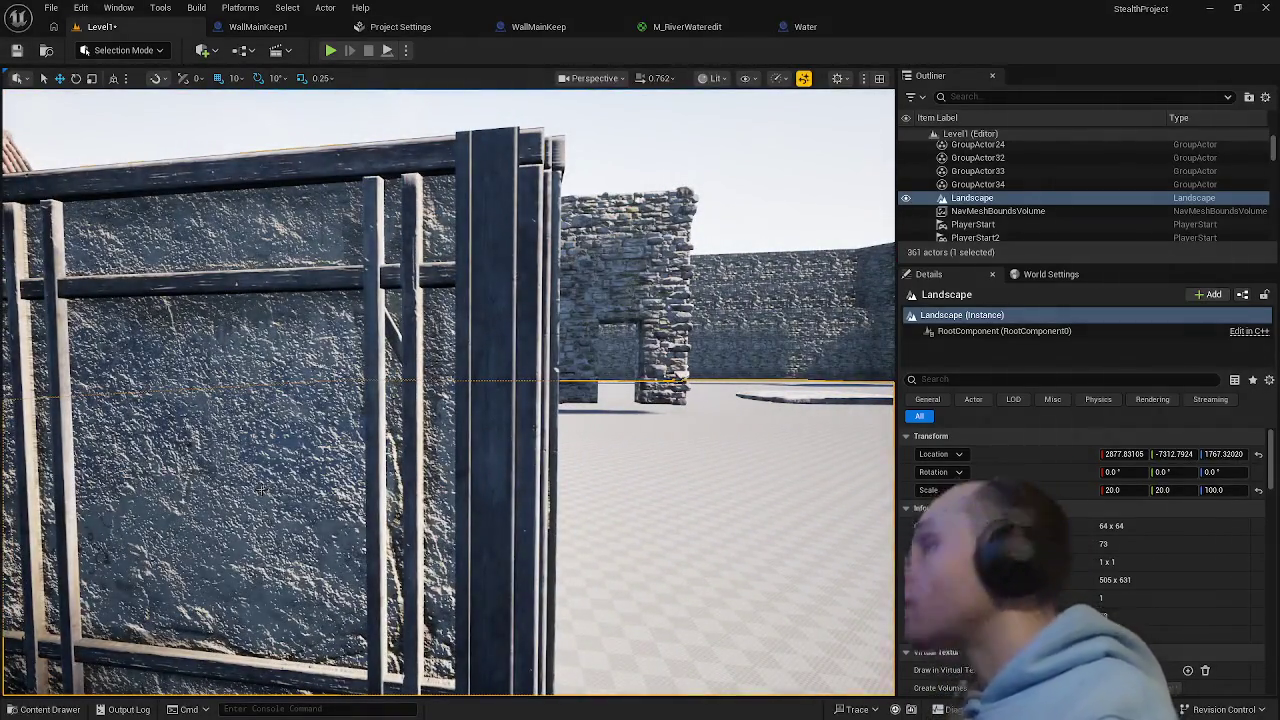
key("ctrl+z")
key("f")
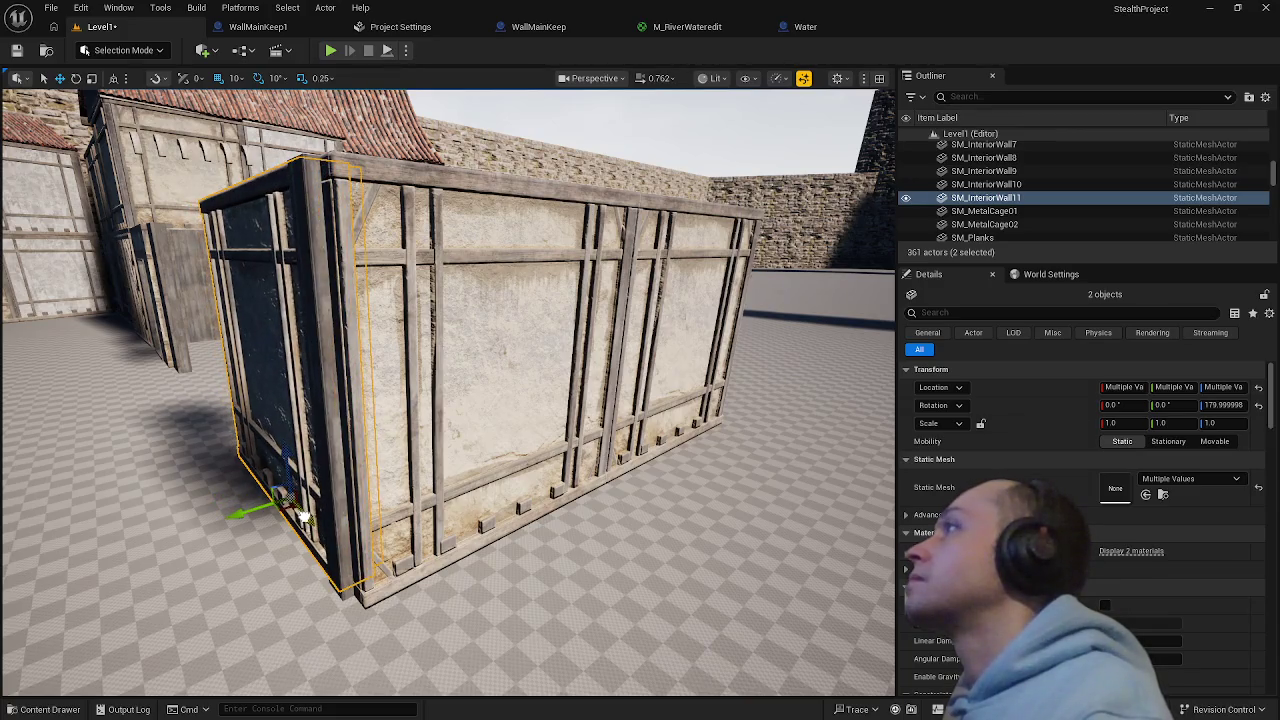
mouse_move(305, 515)
left_mouse_down()
mouse_move(420, 422)
mouse_move(292, 601)
mouse_move(320, 595)
left_mouse_up()
mouse_move(448, 433)
left_mouse_down()
mouse_move(330, 600)
mouse_move(510, 565)
mouse_move(560, 600)
mouse_move(500, 460)
mouse_move(455, 400)
left_mouse_up()
left_click(510, 565)
left_click(355, 442)
mouse_move(355, 442)
left_mouse_down()
mouse_move(295, 474)
mouse_move(371, 264)
mouse_move(393, 408)
mouse_move(380, 448)
left_mouse_up()
left_click(376, 265, "ctrl")
left_click(378, 447)
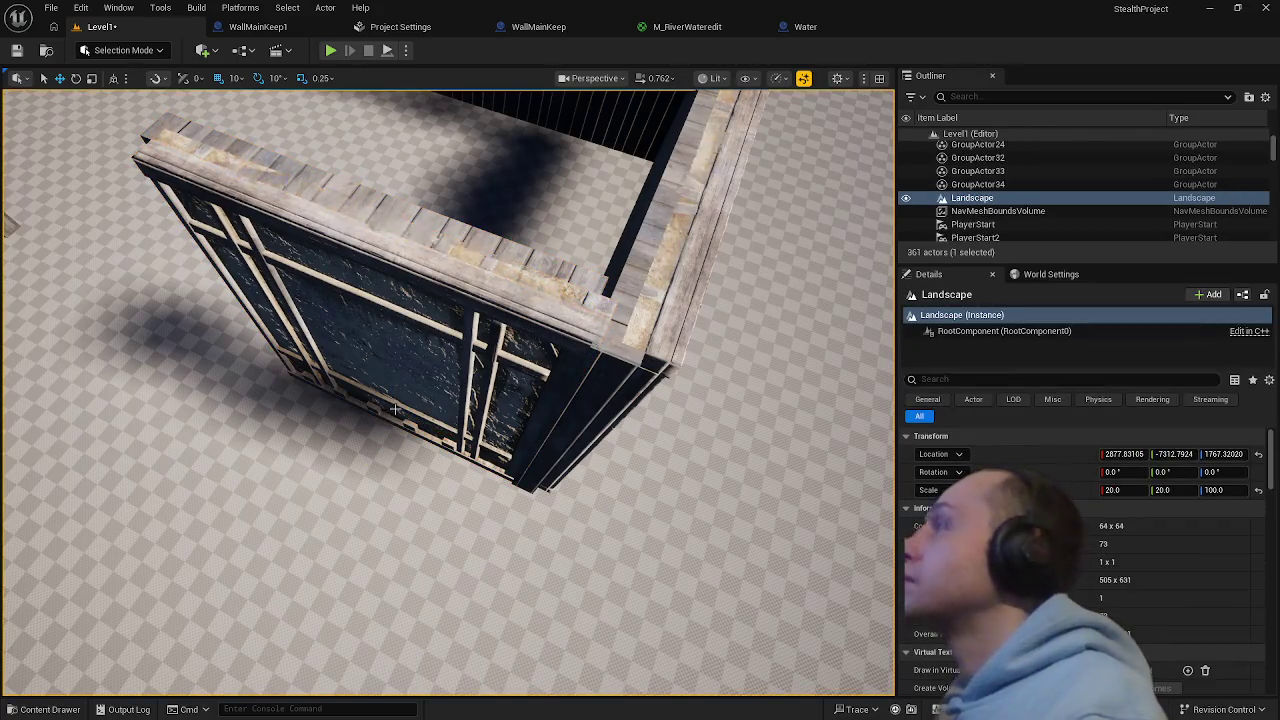
key("ctrl+z")
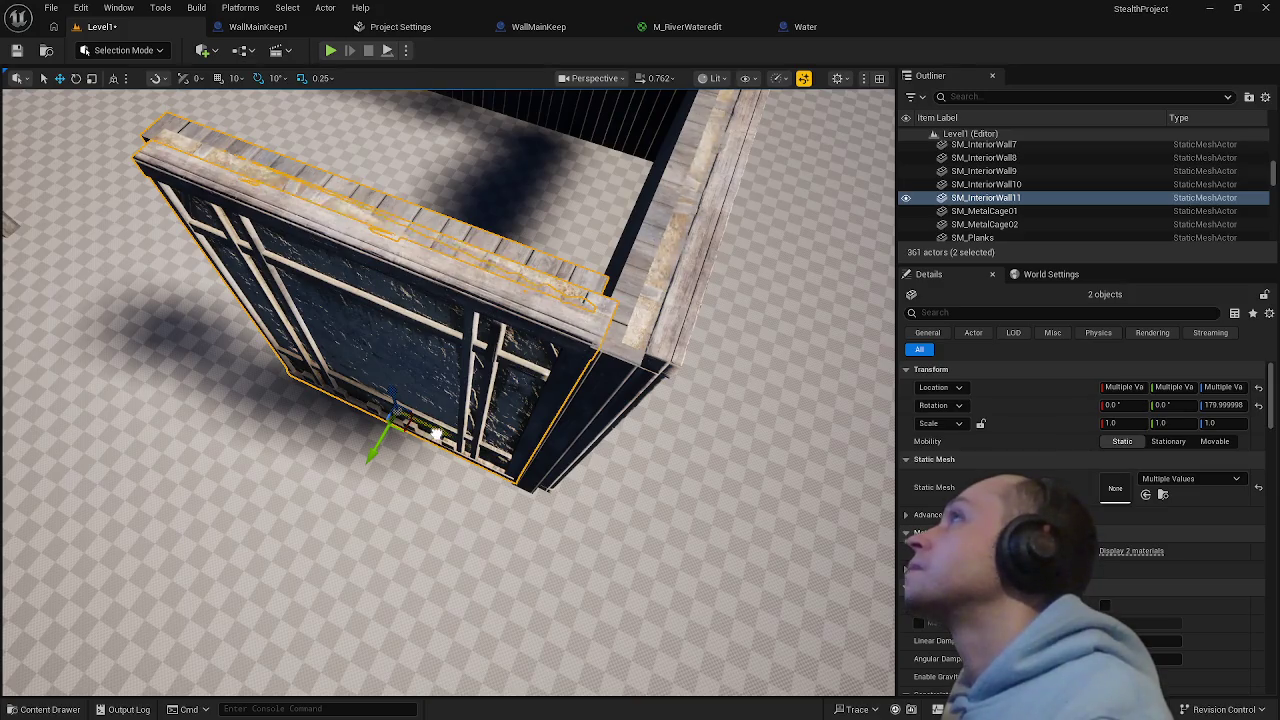
left_click(420, 487)
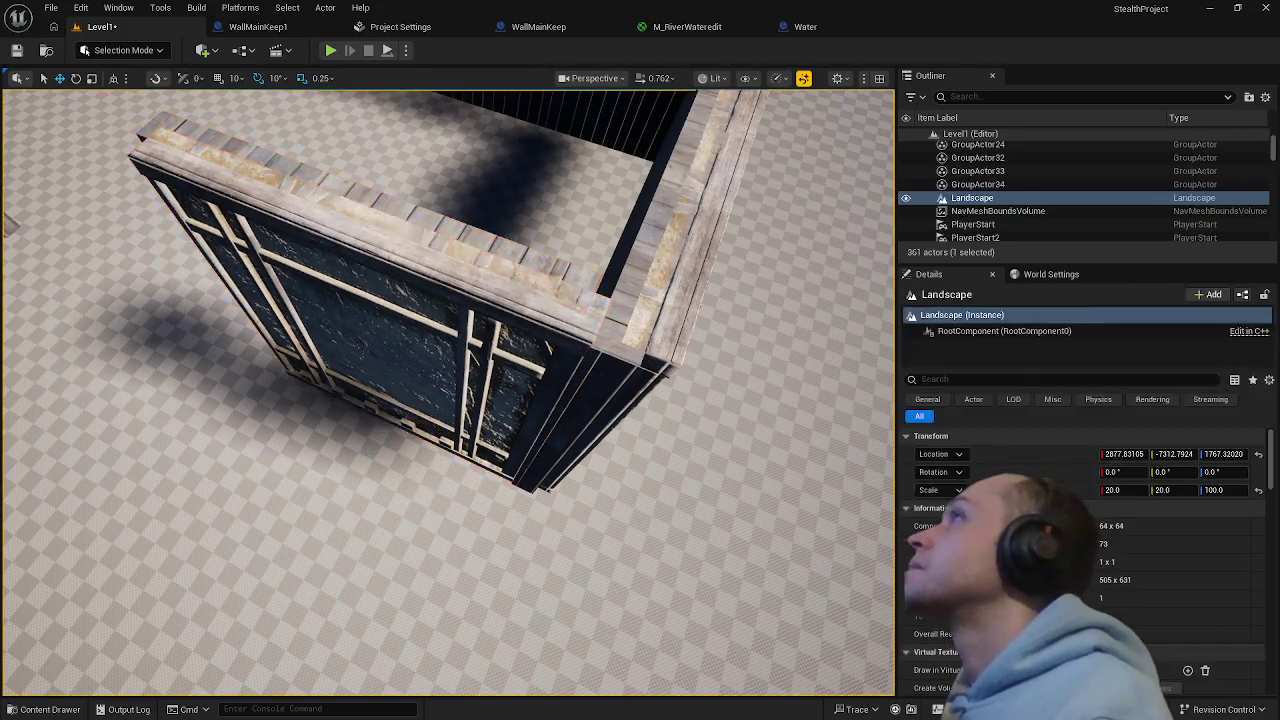
mouse_move(420, 487)
left_mouse_down()
mouse_move(400, 370)
mouse_move(368, 338)
mouse_move(248, 328)
left_mouse_up()
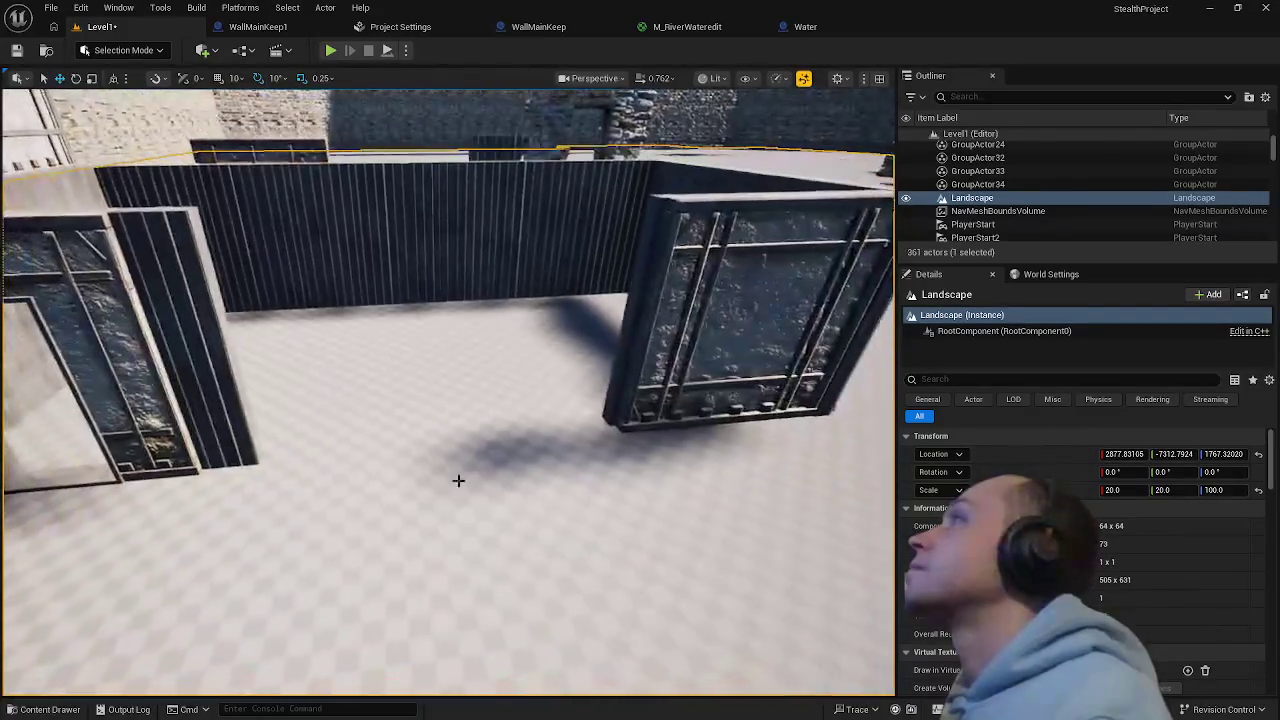
- Duplicate the right wall block and wooden wall to the right along X
left_click(688, 385)
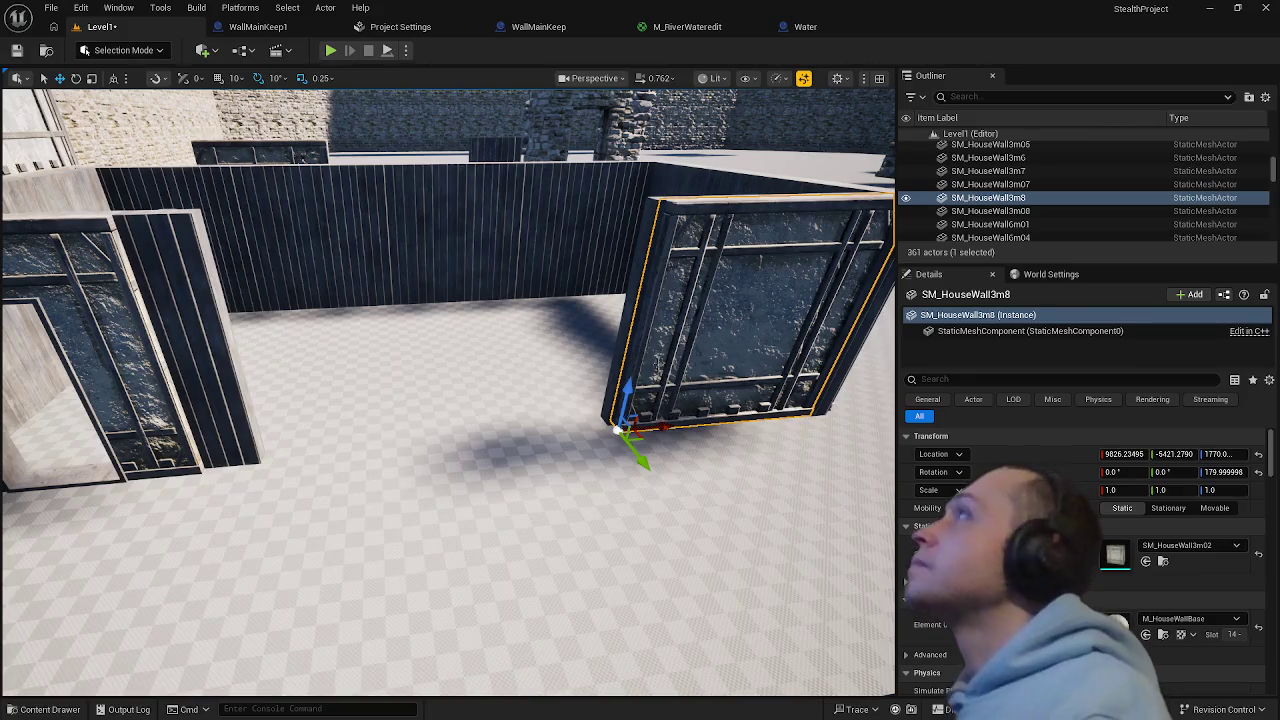
left_click_drag(440, 358, 437, 358)
left_click(437, 358, "ctrl")
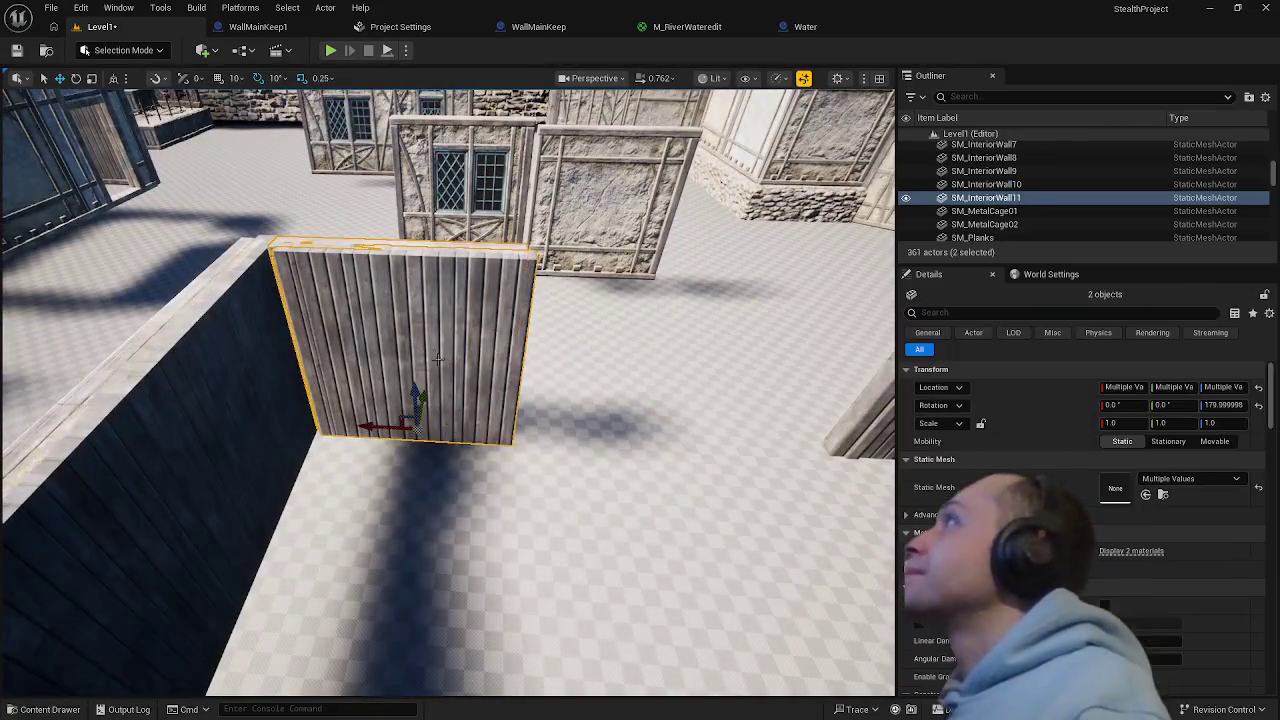
mouse_move(370, 425)
left_mouse_down()
mouse_move(590, 430)
mouse_move(562, 425)
left_mouse_up()
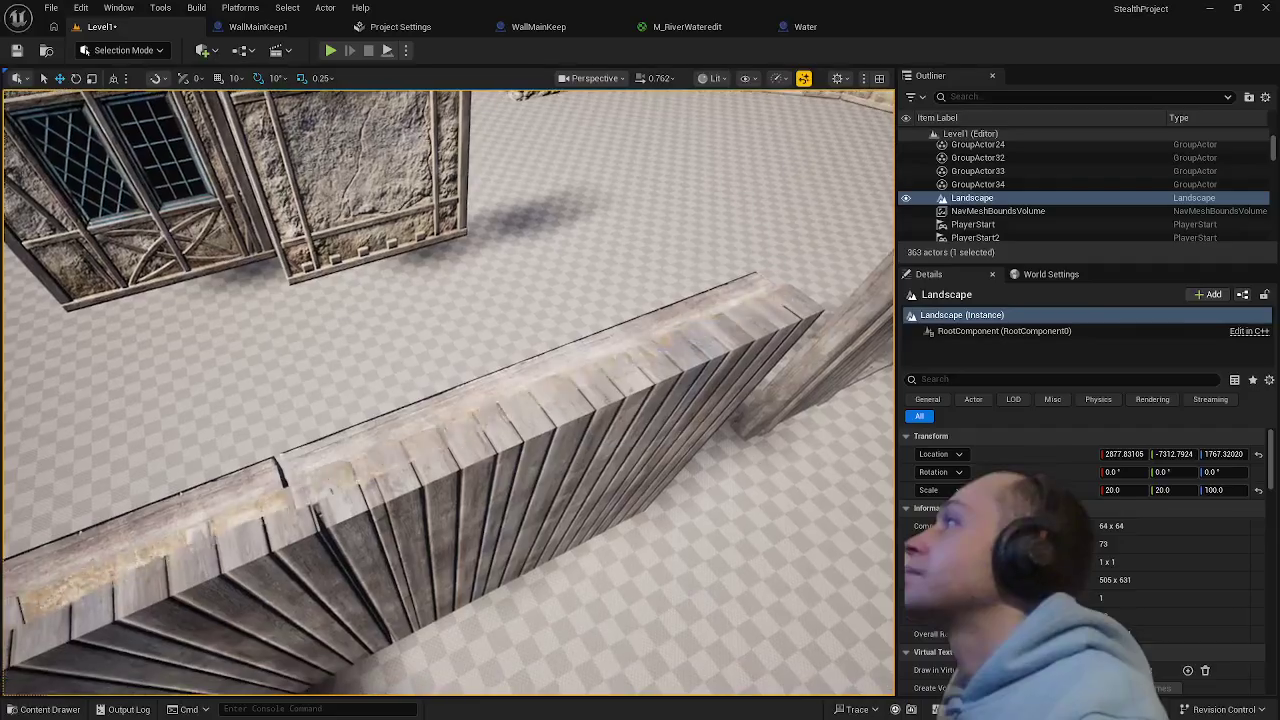
- Shift the new wooden wall section and top beam to close the step at the wall end
left_click(427, 515)
left_click(355, 435, "ctrl")
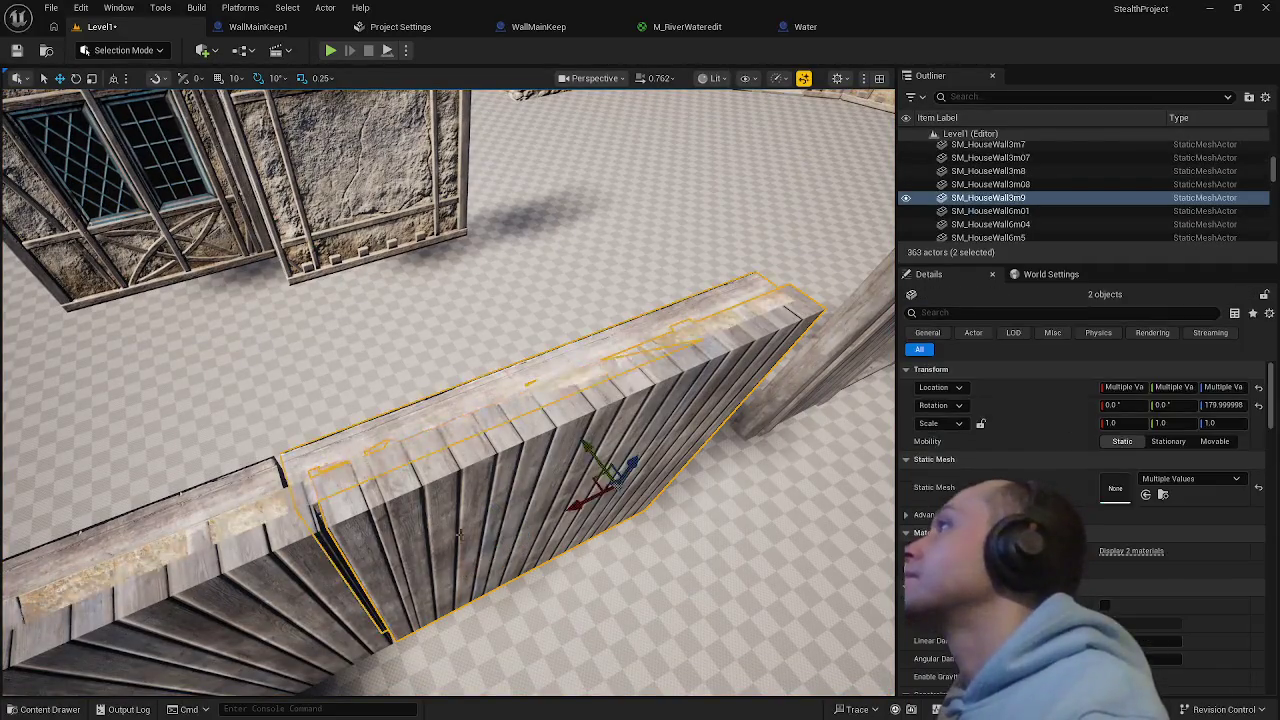
left_click_drag(571, 505, 573, 507)
left_click(614, 660)
- Select the interior wall piece and SM_HouseWall3m9 from a high overview
mouse_move(614, 660)
left_mouse_down()
mouse_move(590, 620)
mouse_move(590, 660)
left_mouse_up()
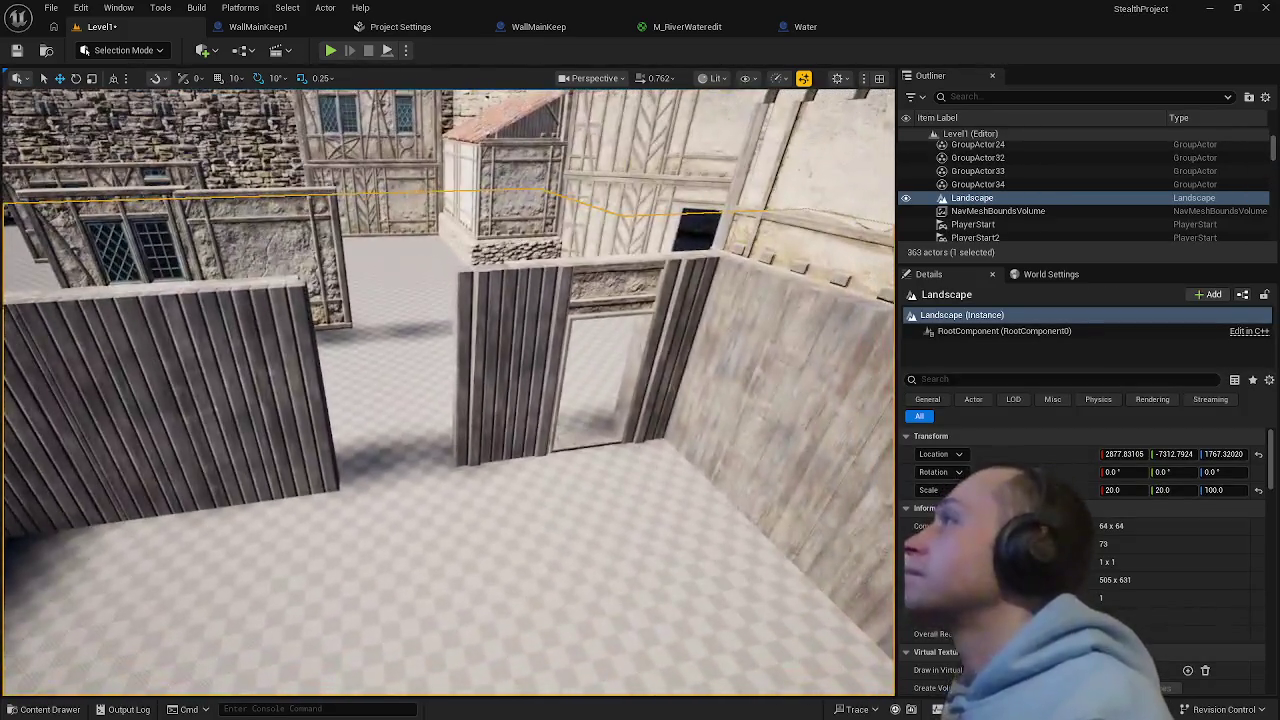
left_click(507, 428)
mouse_move(570, 457)
left_mouse_down()
mouse_move(545, 440)
mouse_move(553, 469)
left_mouse_up()
left_click(571, 423)
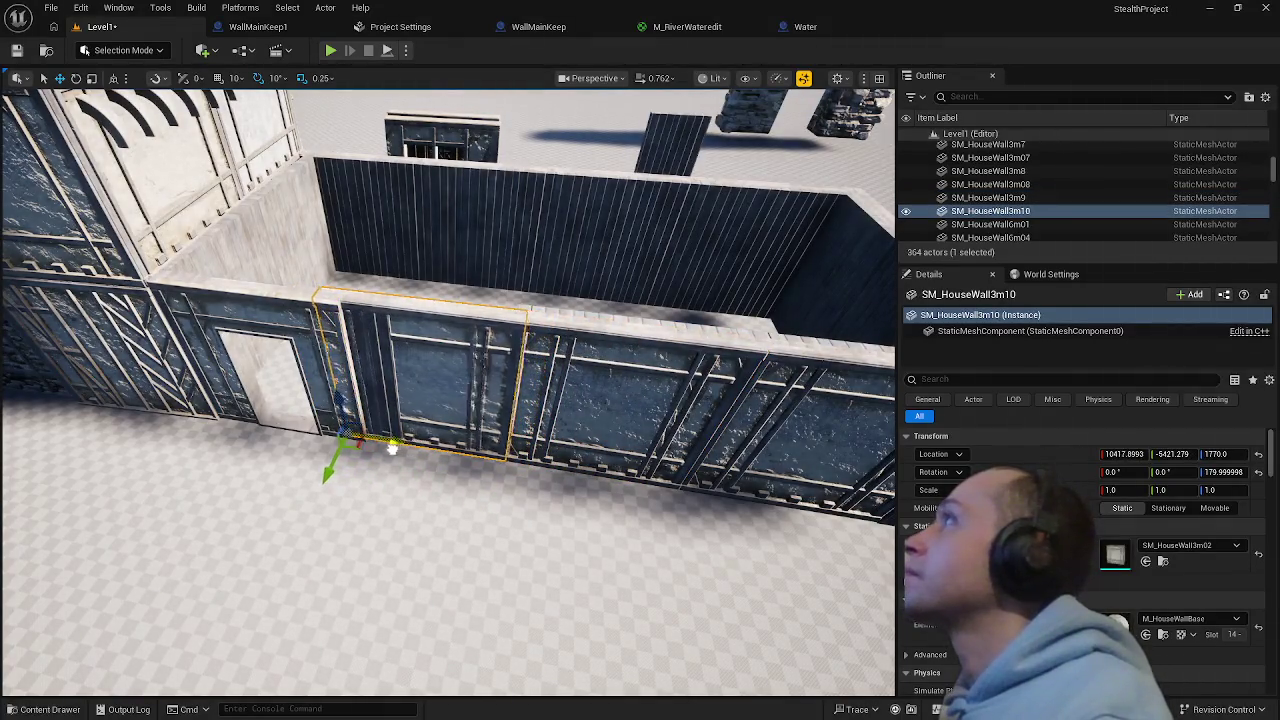
- Fly closer and select the dark wall panels beside the doorway, including SM_HouseWall3m10
left_click(391, 501)
left_click_drag(391, 501, 391, 501)
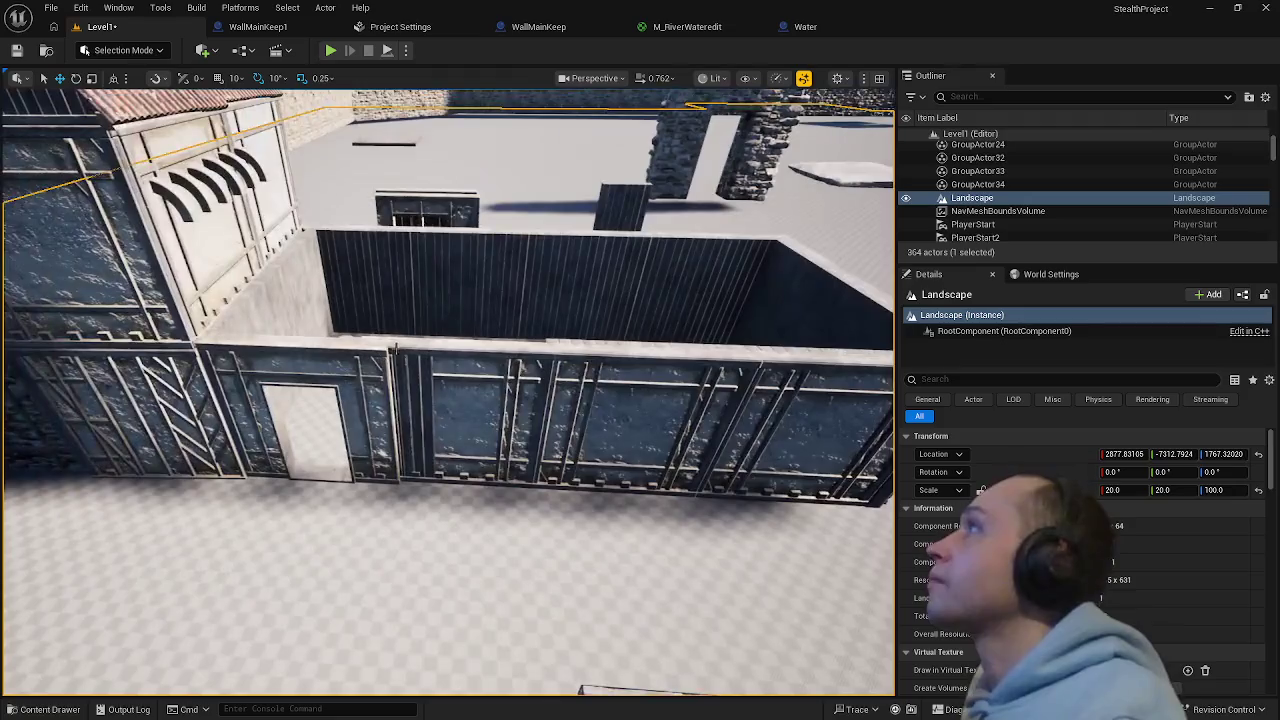
left_click(412, 344)
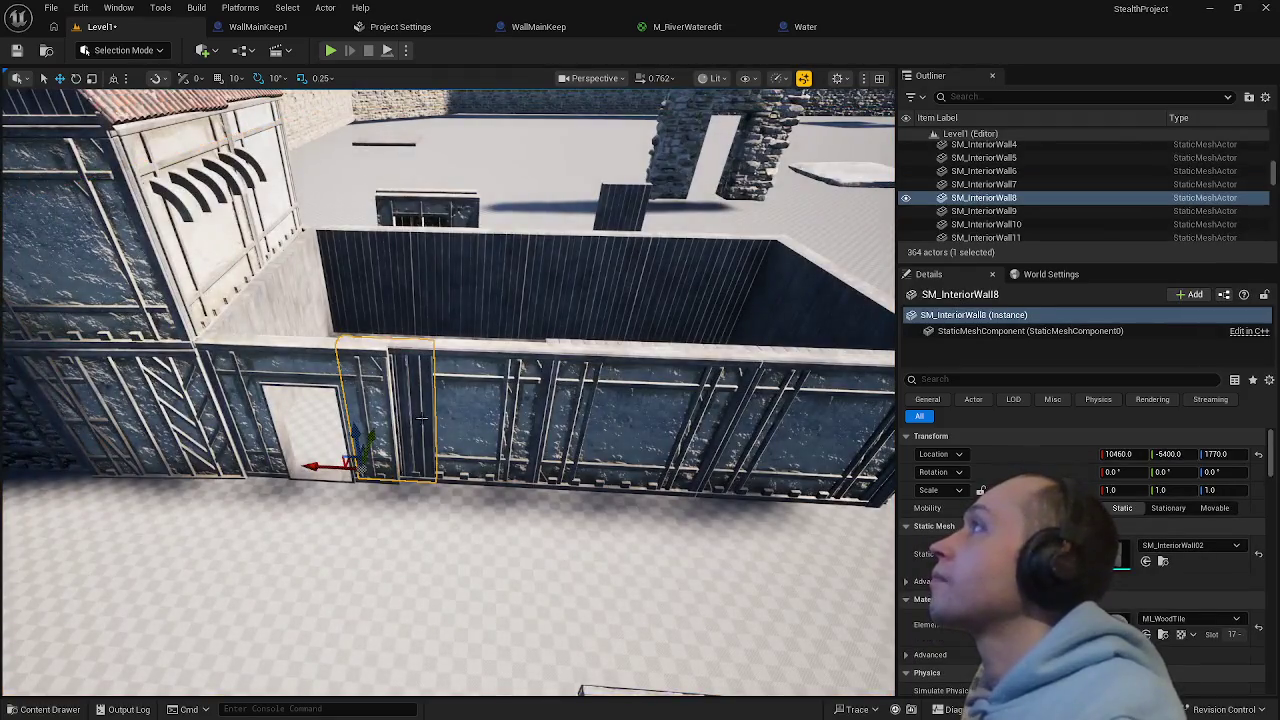
mouse_move(422, 419)
left_mouse_down()
mouse_move(486, 474)
mouse_move(492, 513)
left_mouse_up()
left_click(492, 513)
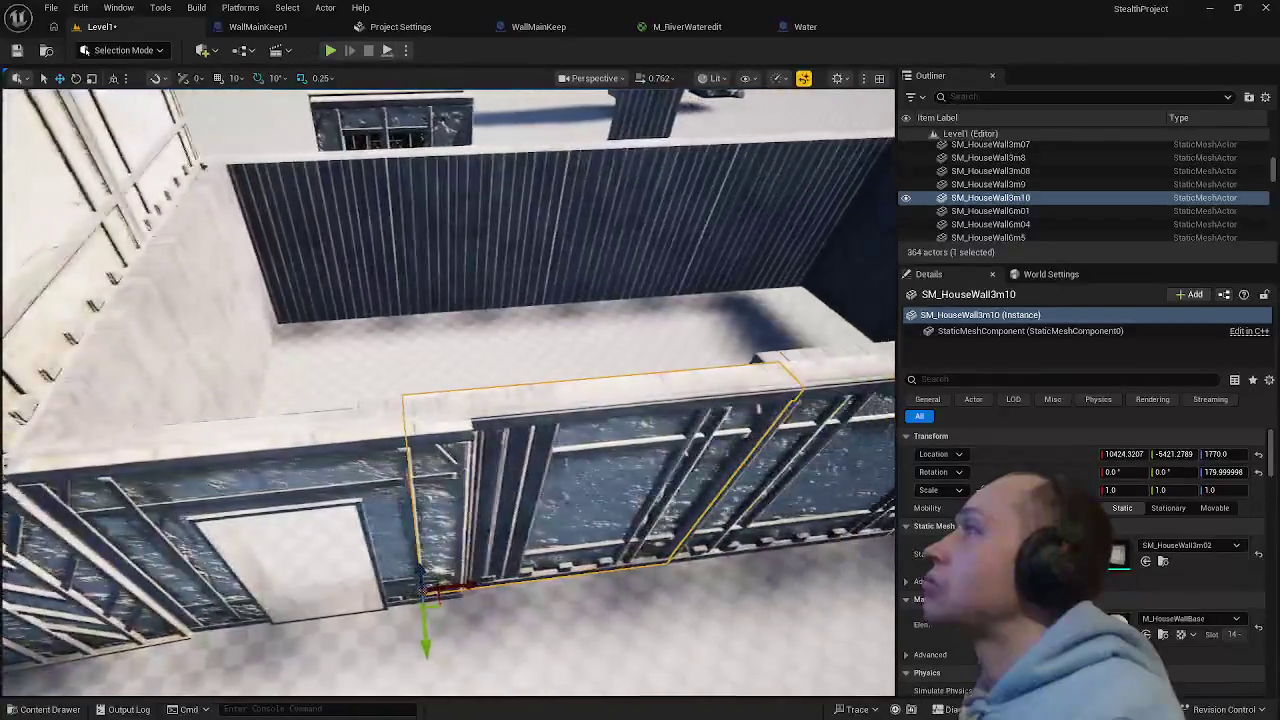
left_click_drag(394, 538, 394, 538)
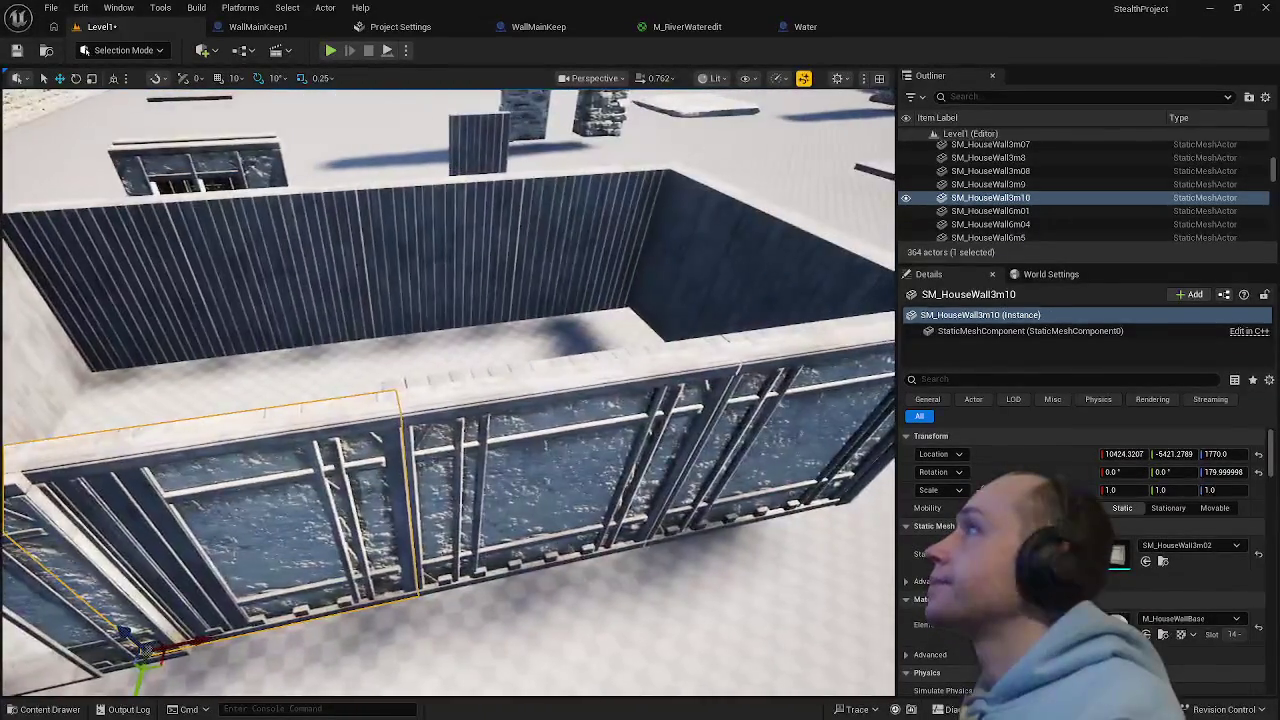
left_click(530, 440, "ctrl")
left_click_drag(530, 440, 530, 440)
left_click_drag(305, 578, 312, 530)
left_click(312, 530)
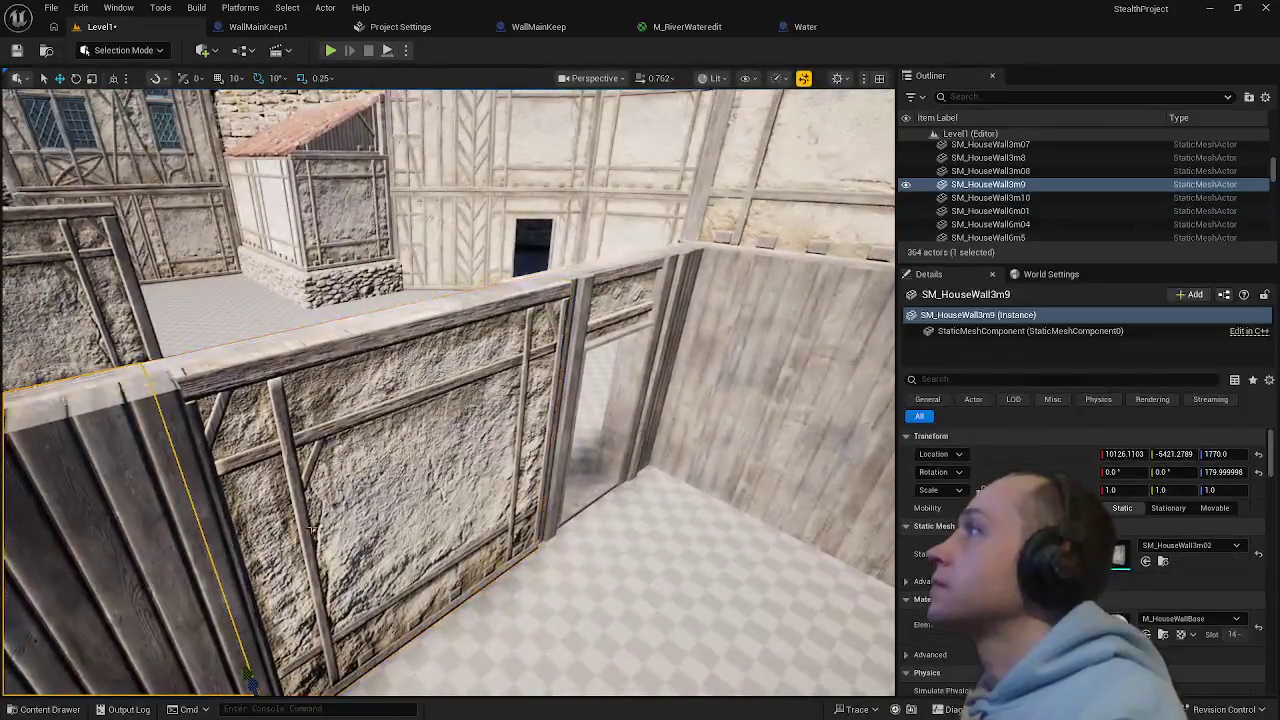
- Select the left, middle and right dark panels plus two interior walls, then clear the selection
left_click_drag(250, 680, 250, 680)
left_click(270, 517)
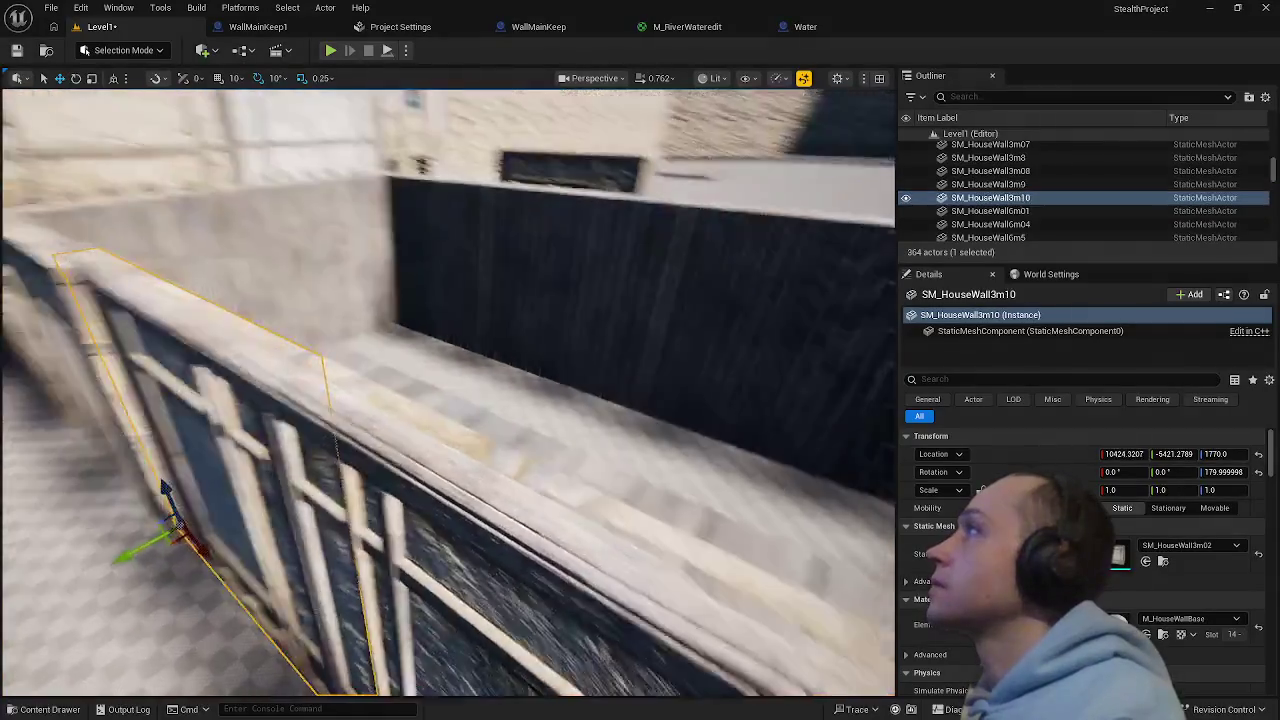
left_click_drag(270, 517, 270, 517)
left_click(540, 431)
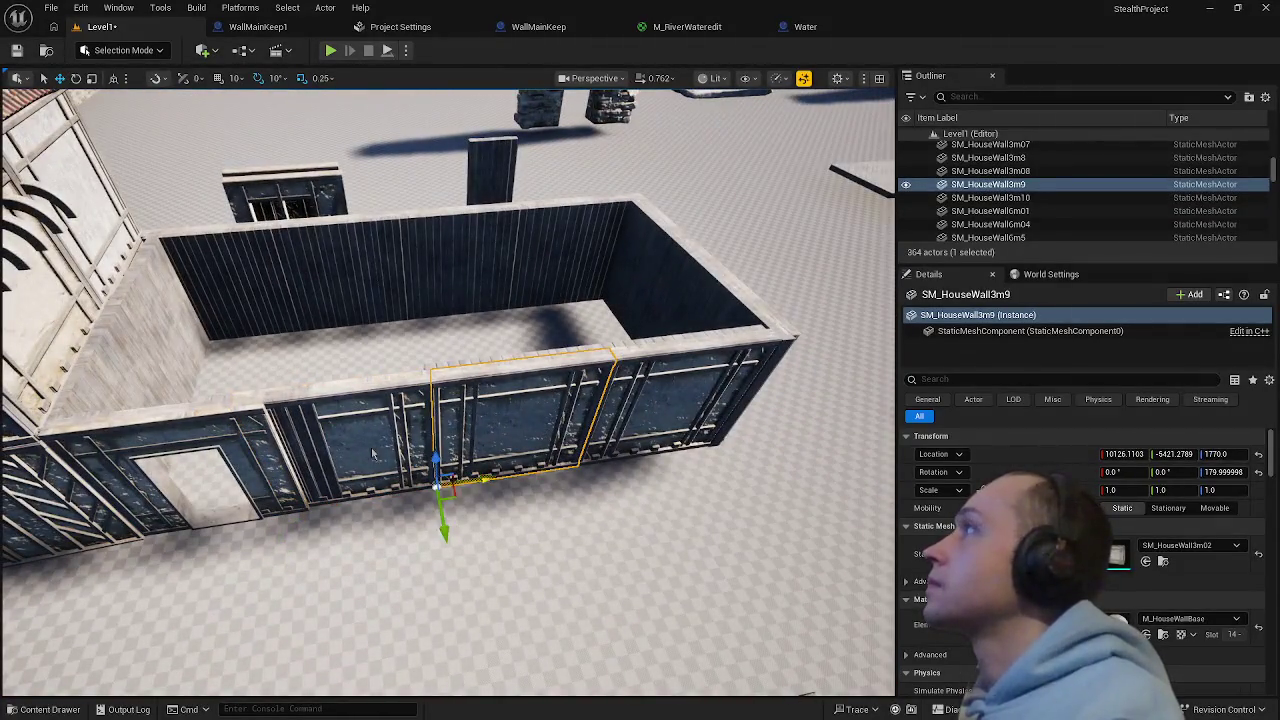
left_click(368, 480, "ctrl")
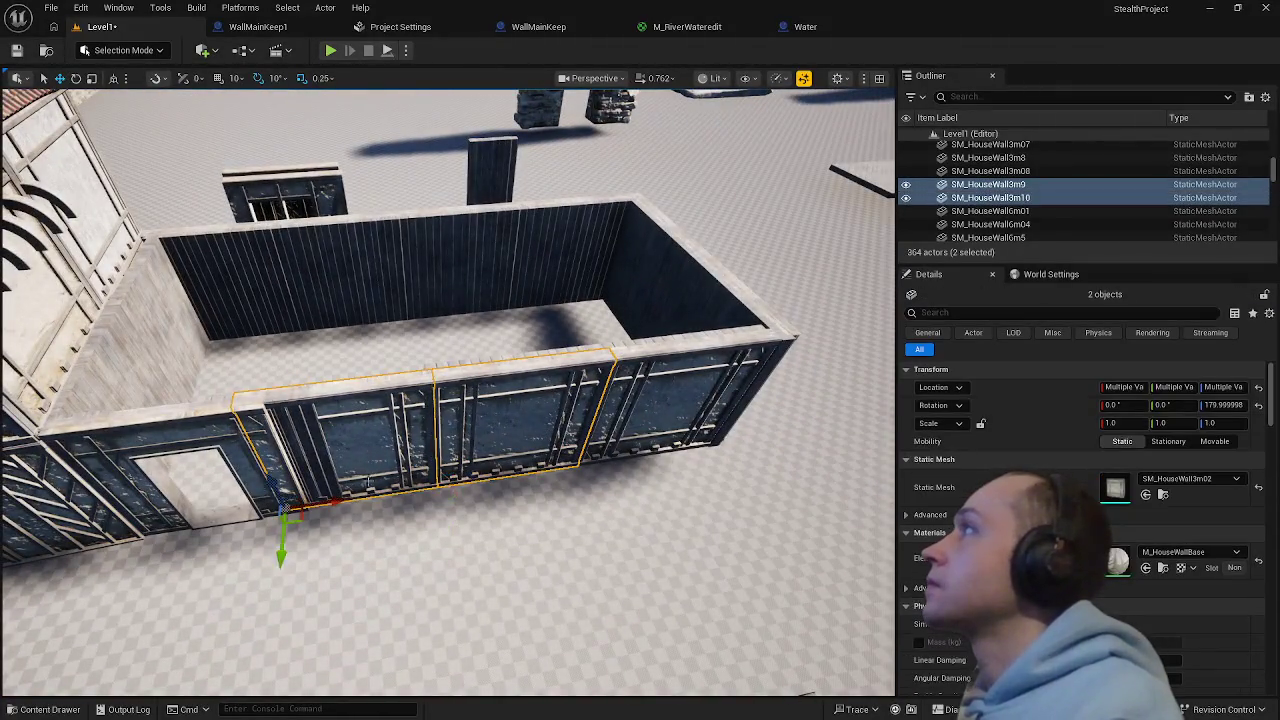
left_click(651, 399, "ctrl")
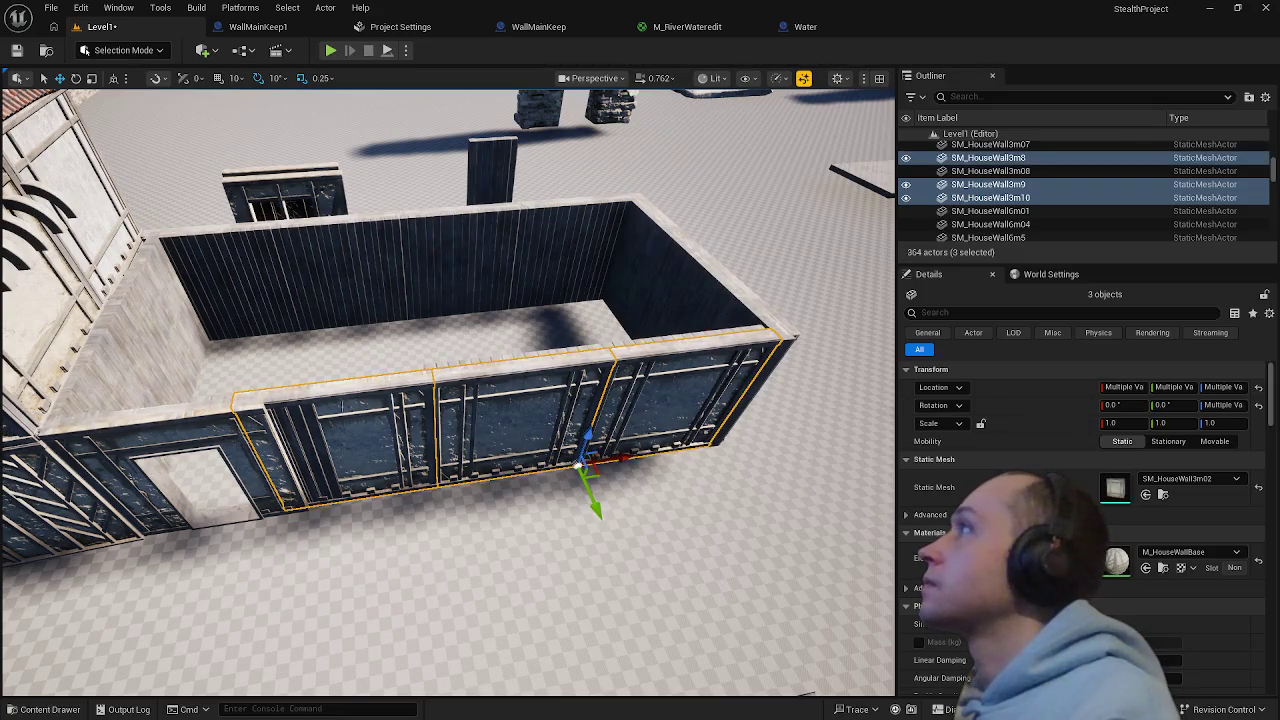
left_click_drag(453, 375, 379, 418)
left_click(437, 312, "ctrl")
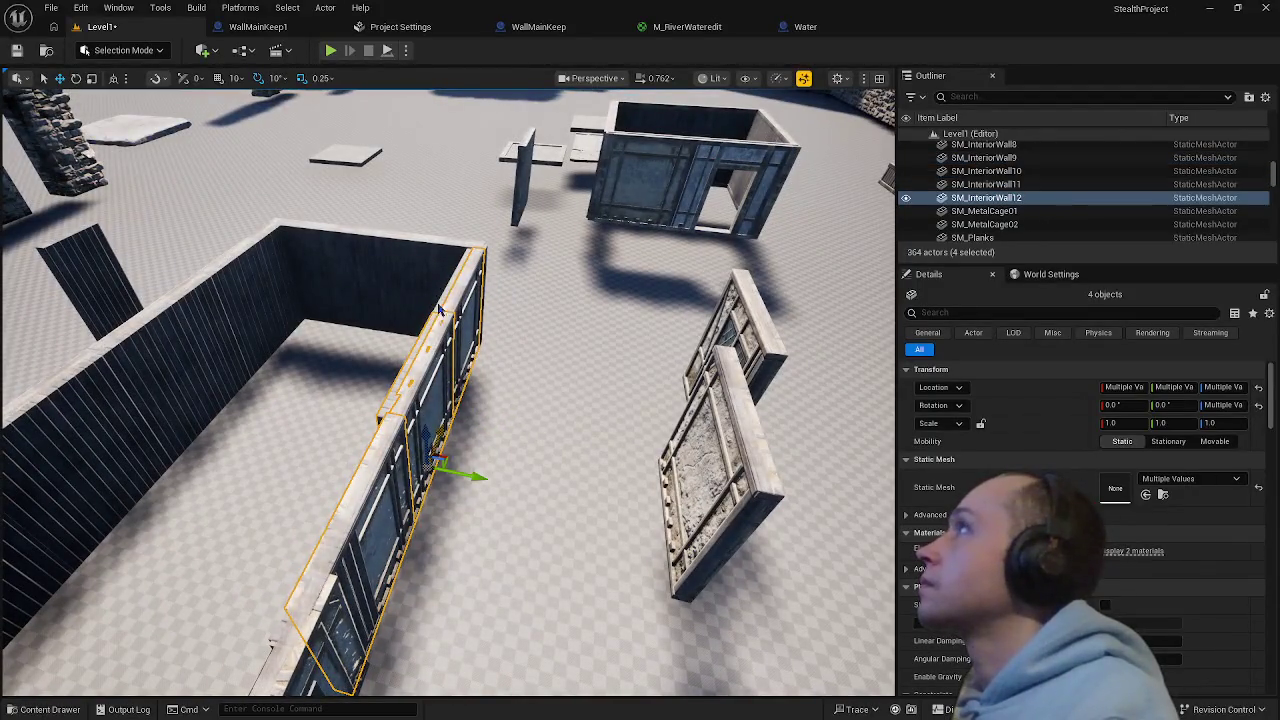
left_click(468, 253, "ctrl")
left_click_drag(468, 253, 322, 356)
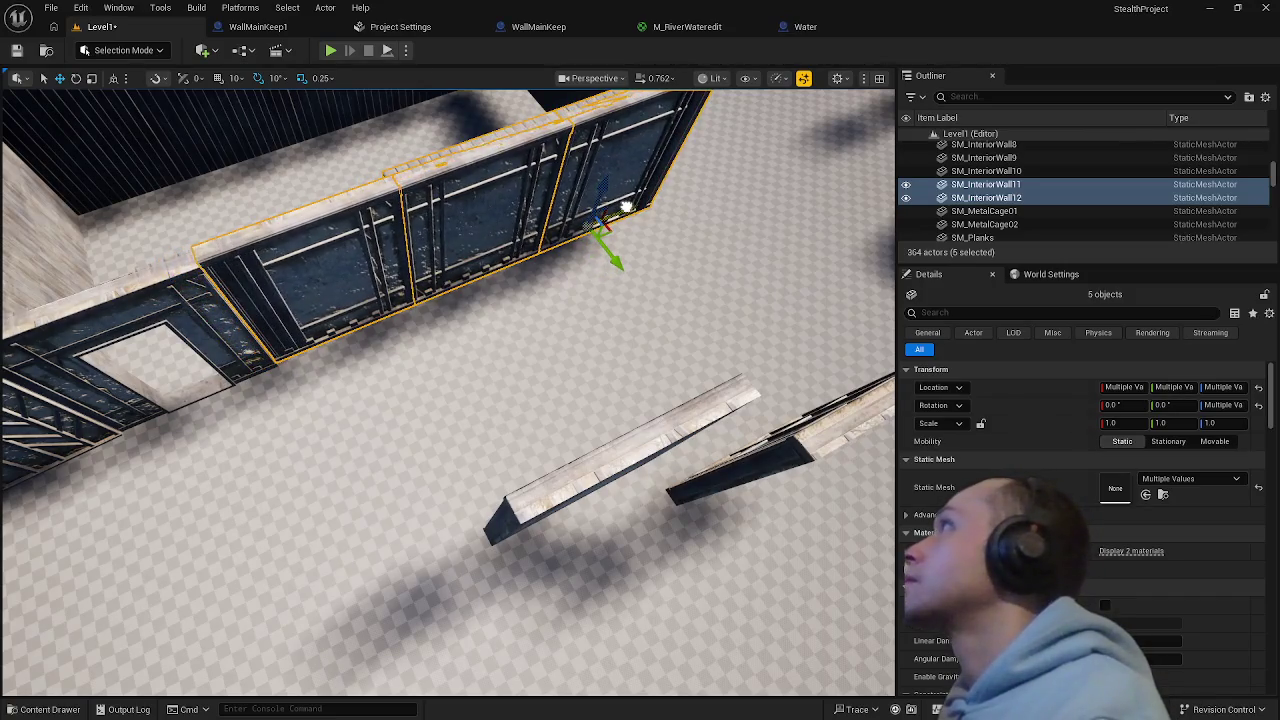
left_click(400, 550)
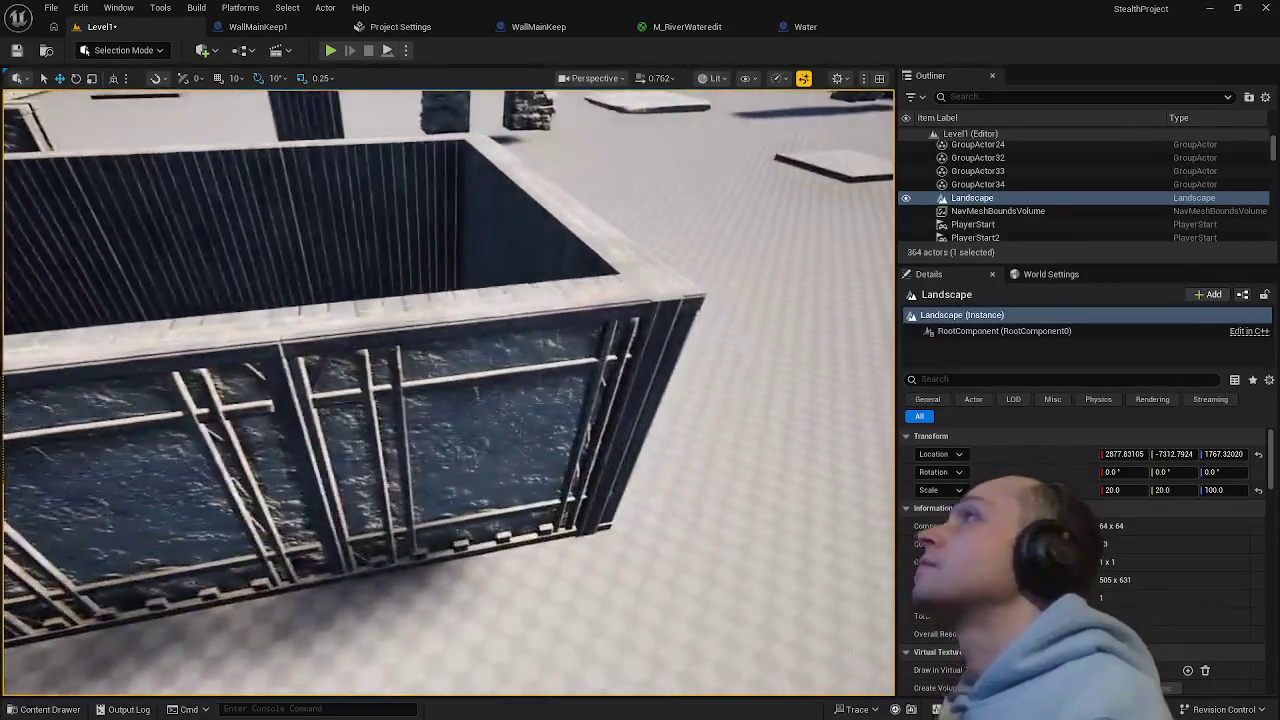
- Fly over the walls and reselect the left, middle and right dark panels, then deselect them
key("w")
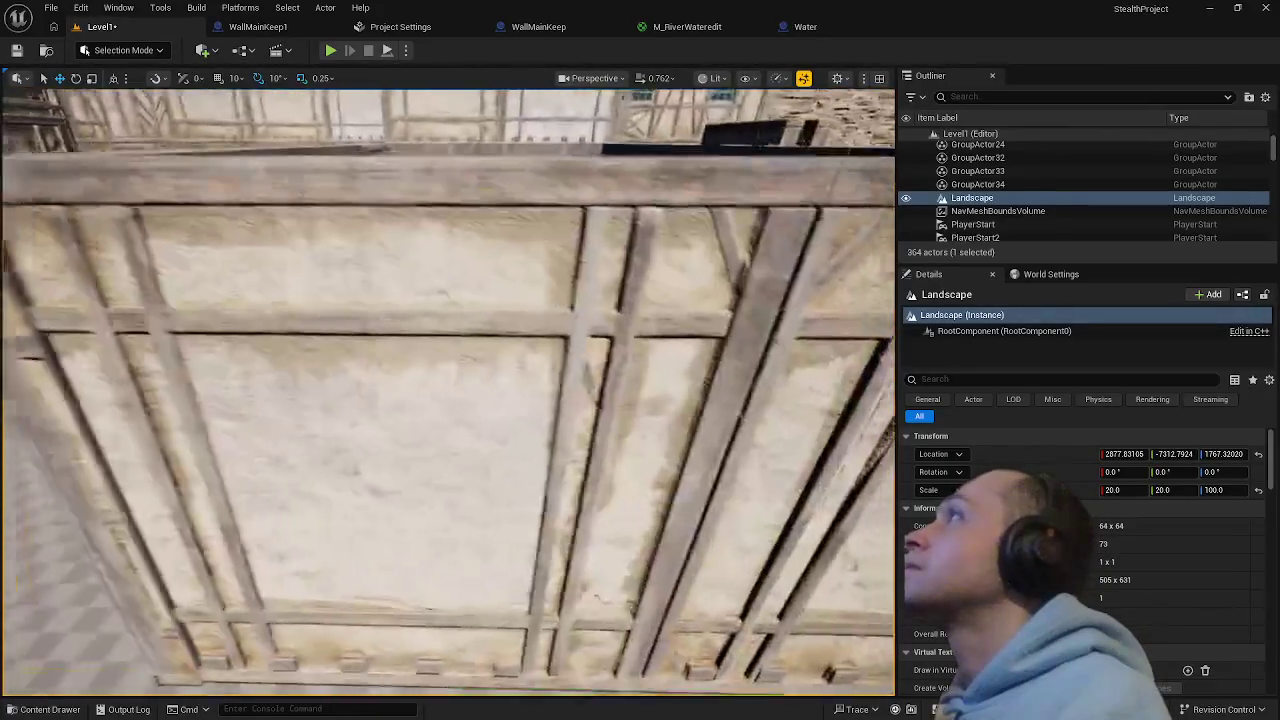
key("s")
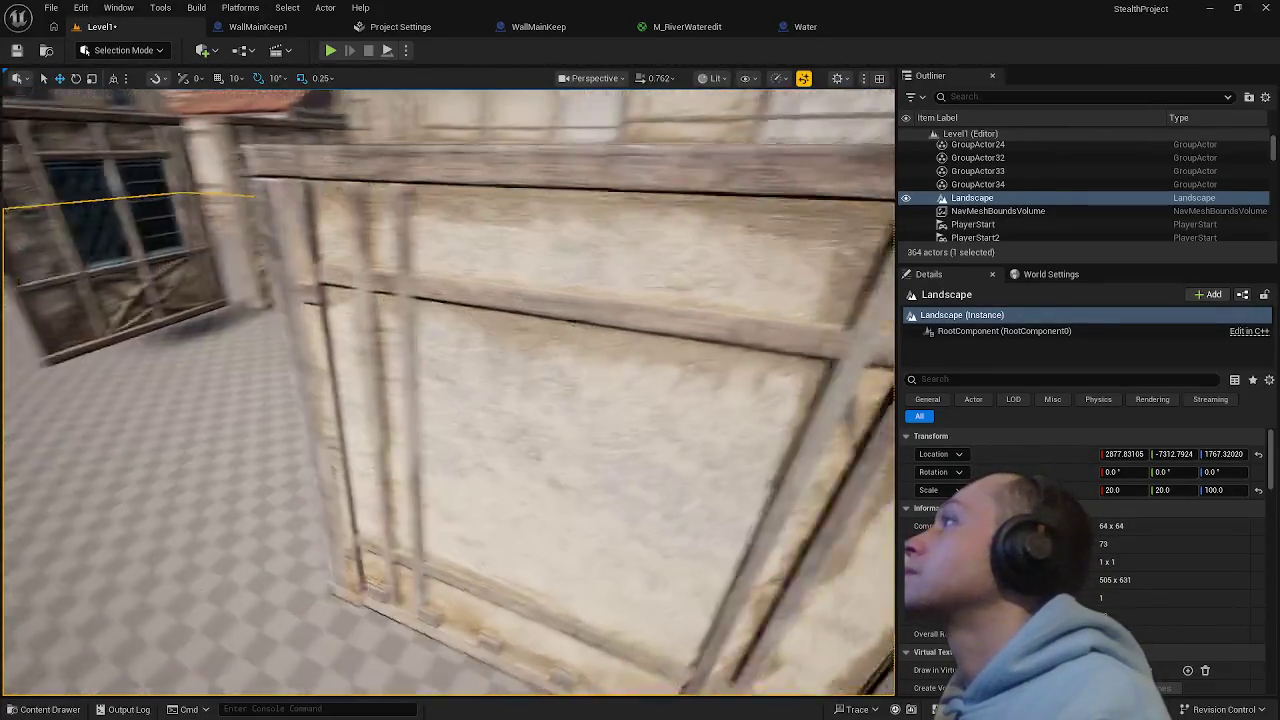
key("e")
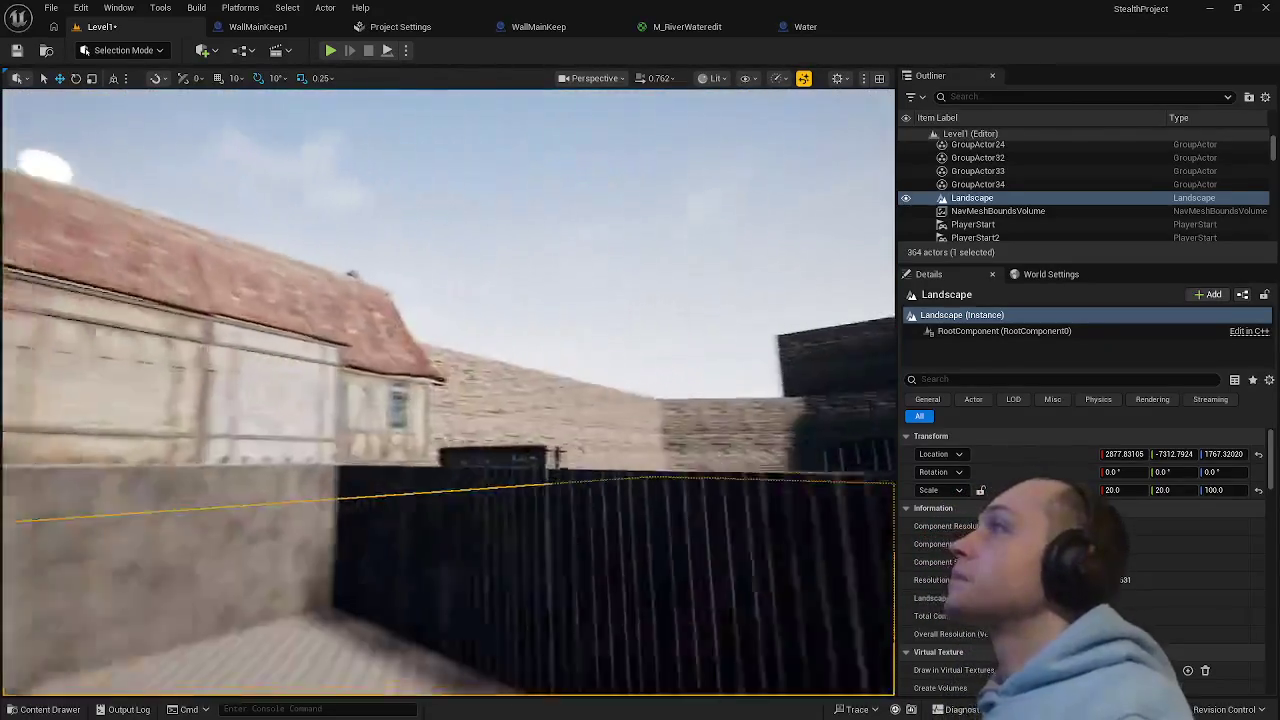
scroll(474, 347, "up", 10)
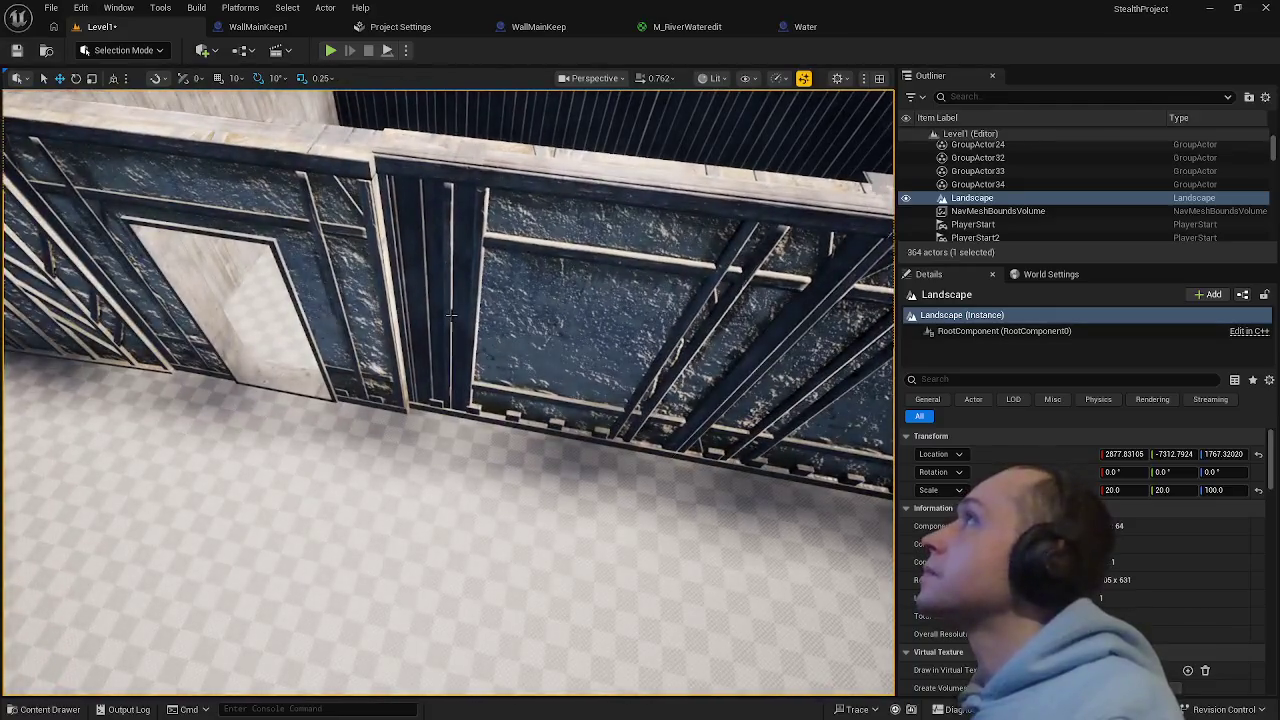
left_click(502, 386)
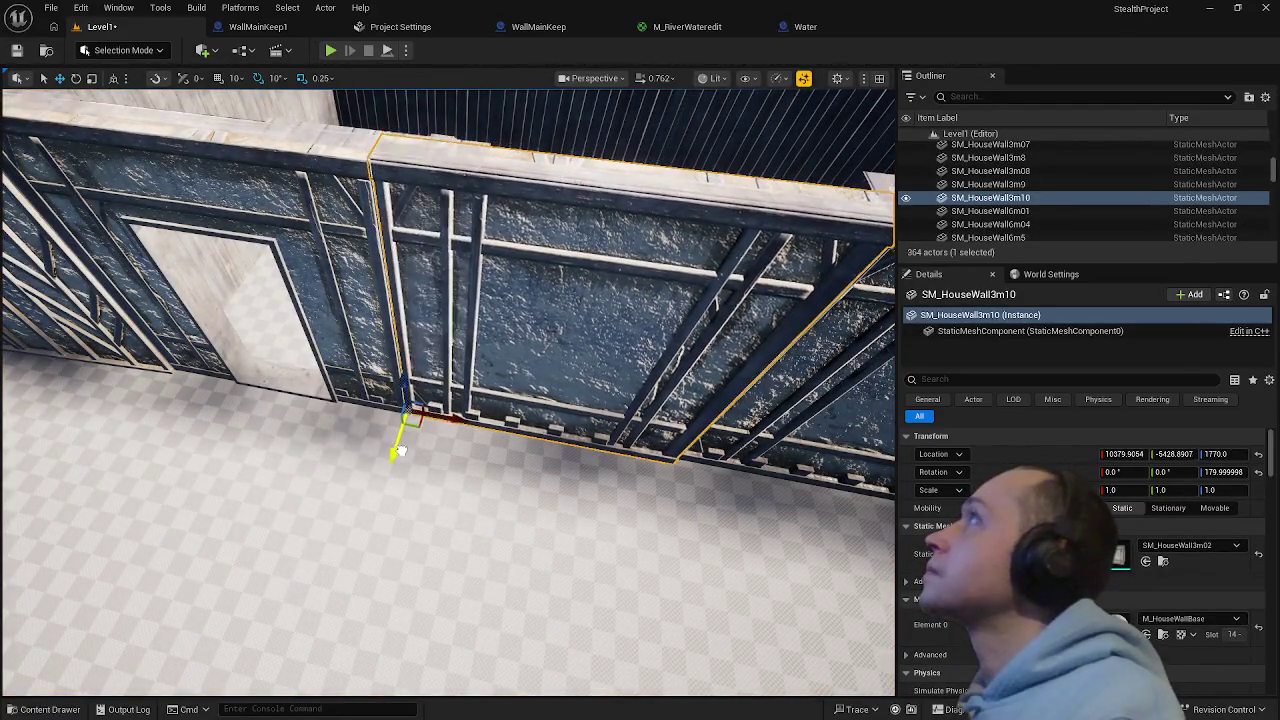
left_click_drag(397, 453, 300, 430)
left_click(400, 420)
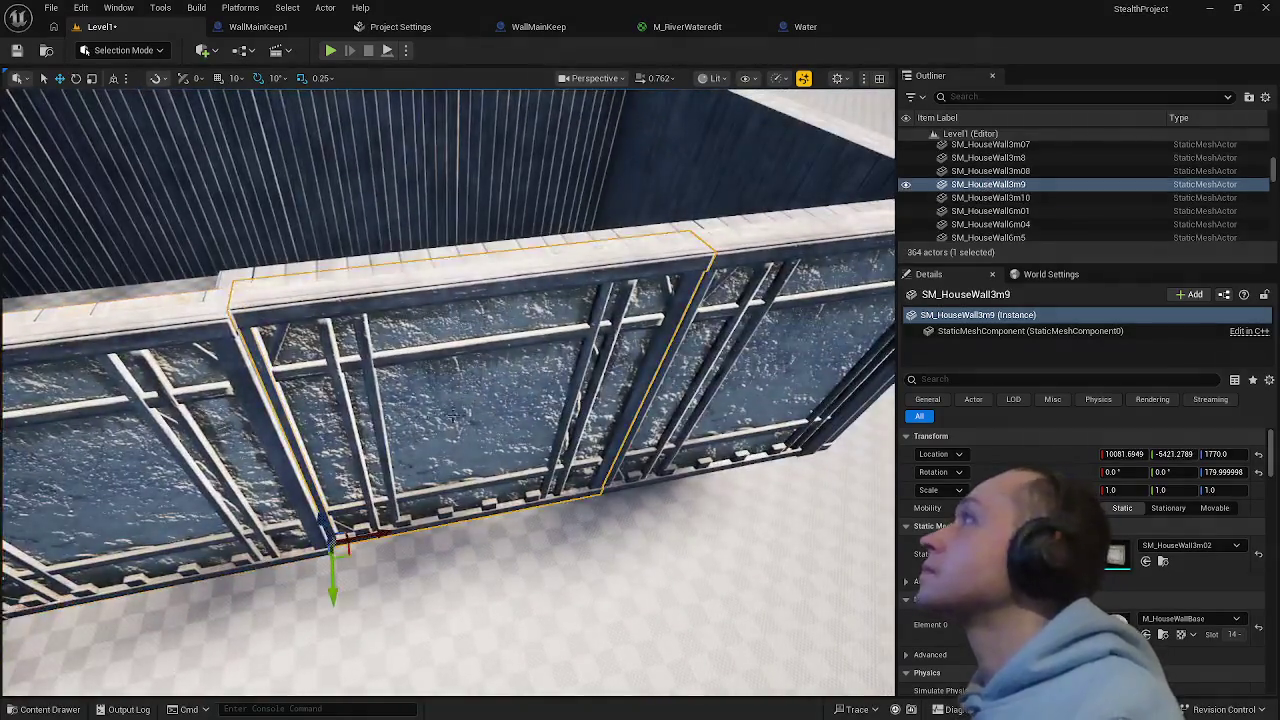
left_click(250, 450)
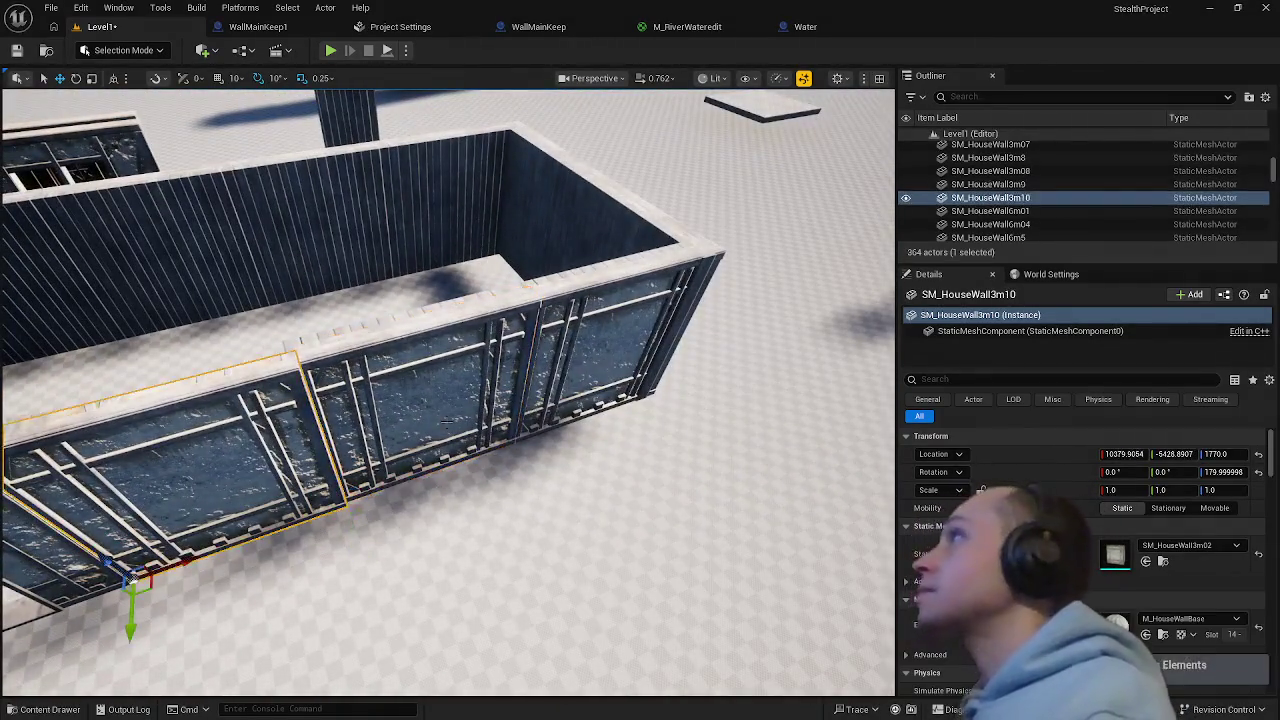
left_click(430, 400, "ctrl")
left_click(612, 380, "ctrl")
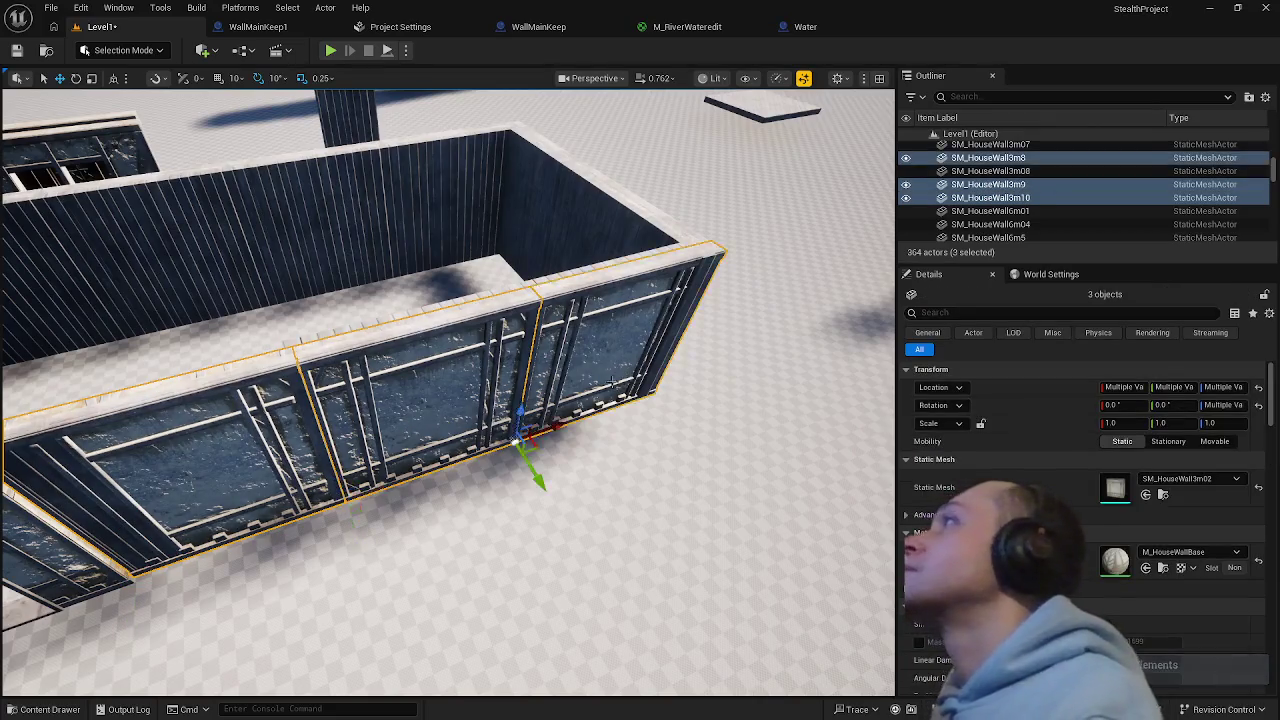
left_click(543, 483)
- Undo to restore the three-panel selection and view it from the enclosure corner
mouse_move(543, 483)
left_mouse_down()
mouse_move(437, 421)
mouse_move(428, 440)
mouse_move(420, 420)
mouse_move(535, 573)
mouse_move(591, 537)
left_mouse_up()
key("ctrl+z")
scroll(592, 540, "down", 3)
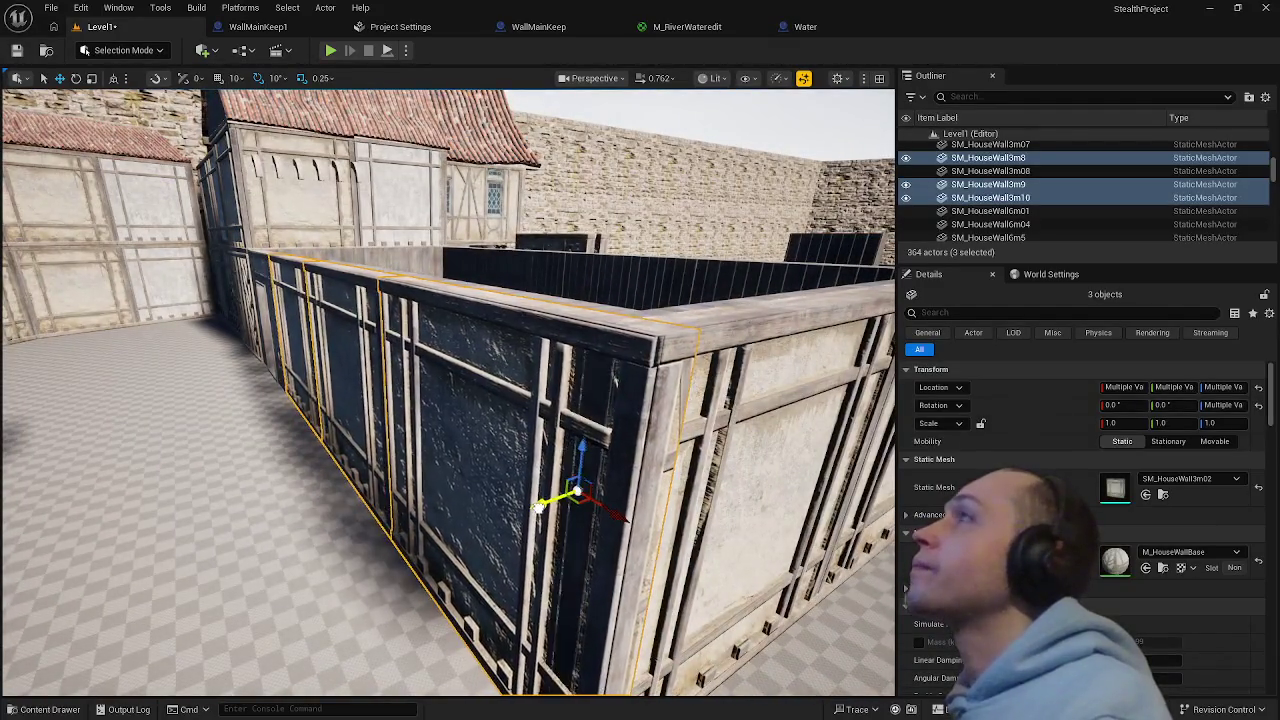
mouse_move(591, 537)
left_mouse_down()
mouse_move(530, 430)
mouse_move(455, 545)
left_mouse_up()
left_click(540, 440)
- Duplicate the plank wall panel into the row and check it alongside SM_InteriorWall11–13
left_click(447, 550)
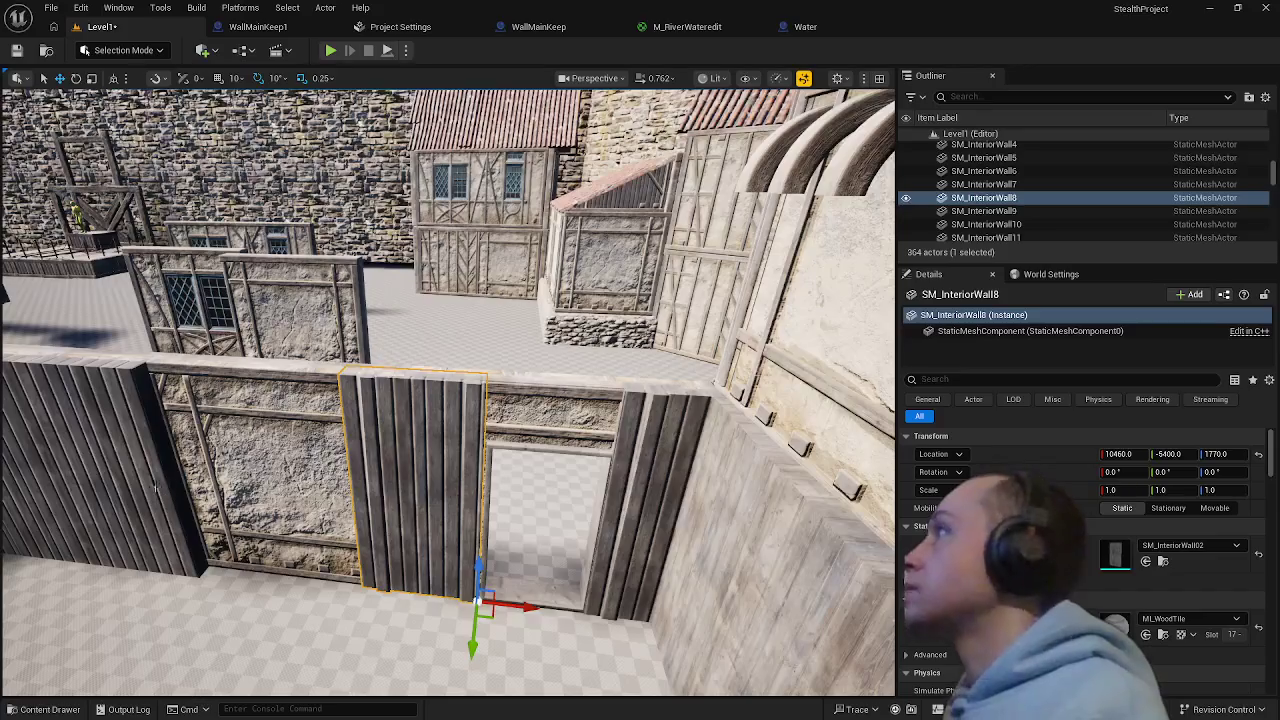
mouse_move(478, 590)
left_mouse_down()
mouse_move(218, 563)
mouse_move(406, 597)
left_mouse_up()
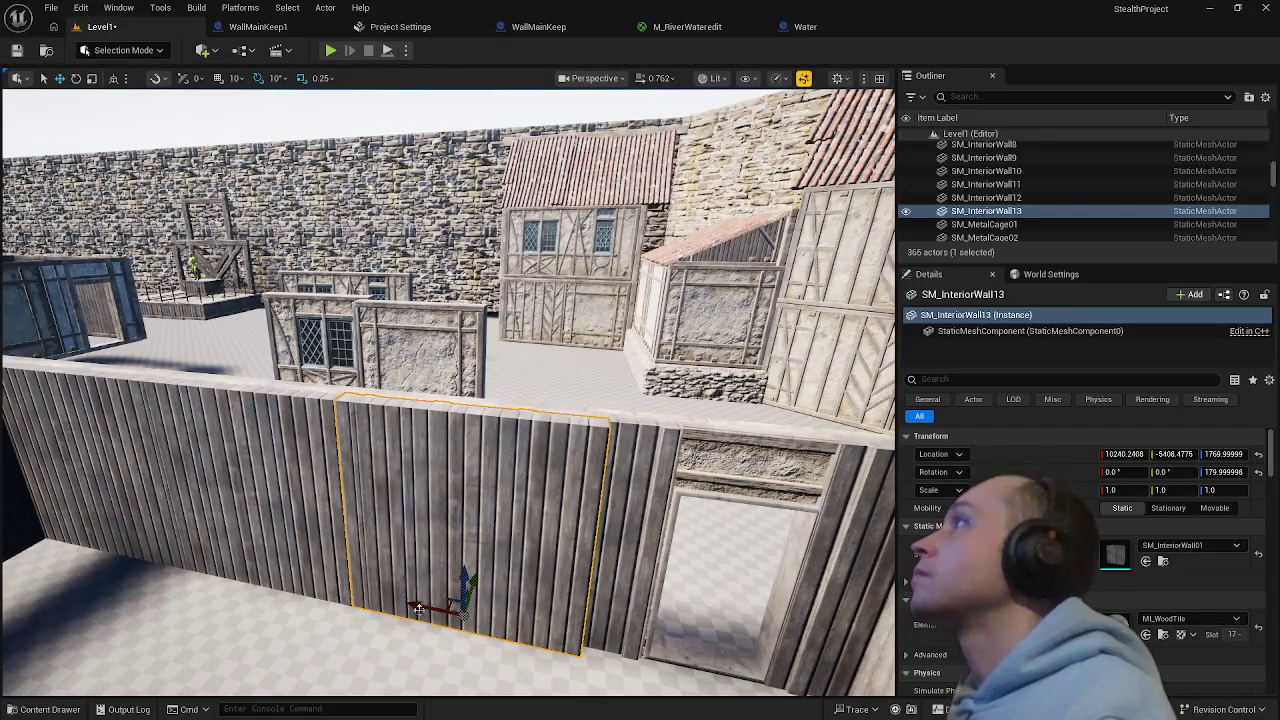
mouse_move(418, 610)
left_mouse_down()
mouse_move(440, 505)
mouse_move(300, 390)
left_mouse_up()
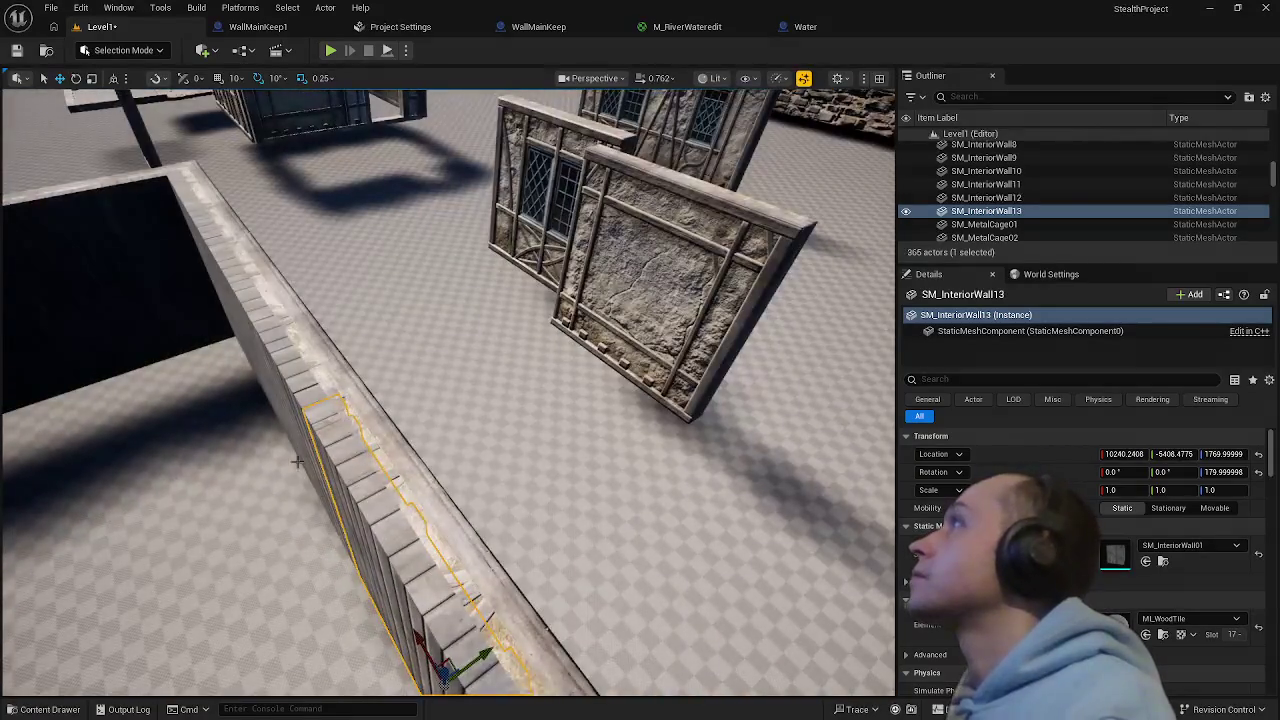
left_click(282, 372, "ctrl")
left_click(263, 311, "ctrl")
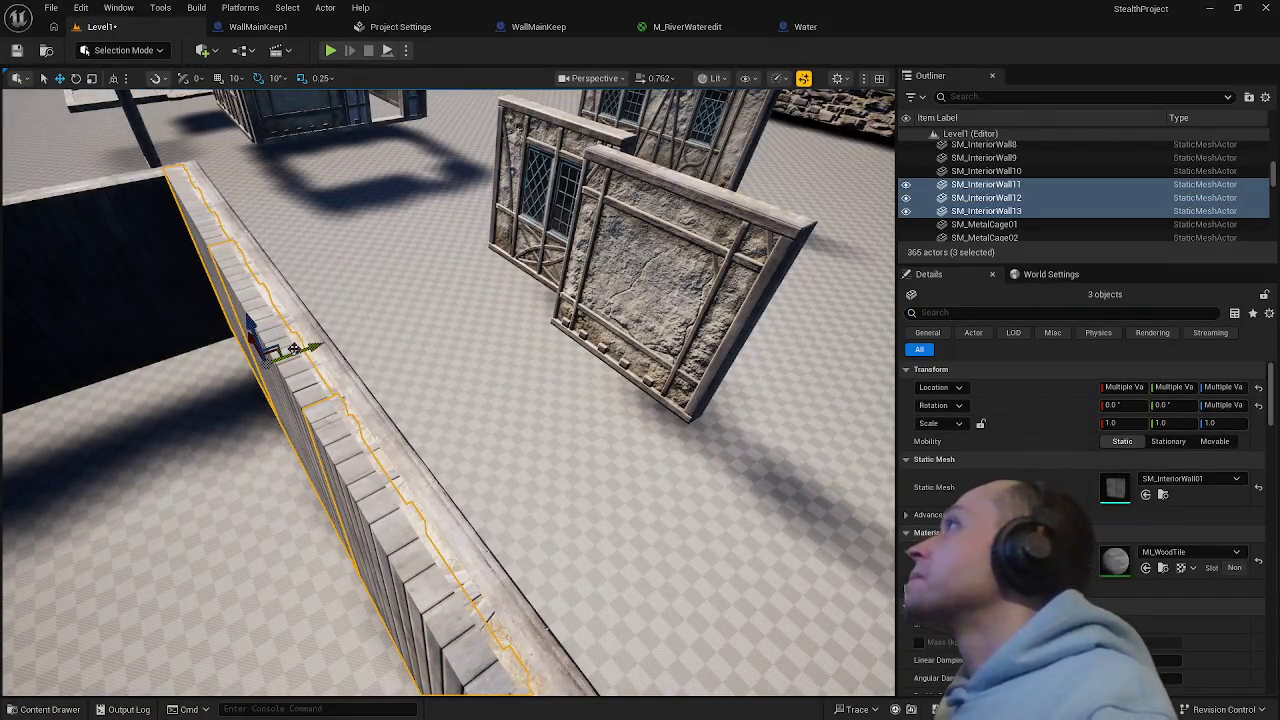
mouse_move(263, 311)
left_mouse_down()
mouse_move(243, 272)
mouse_move(216, 289)
left_mouse_up()
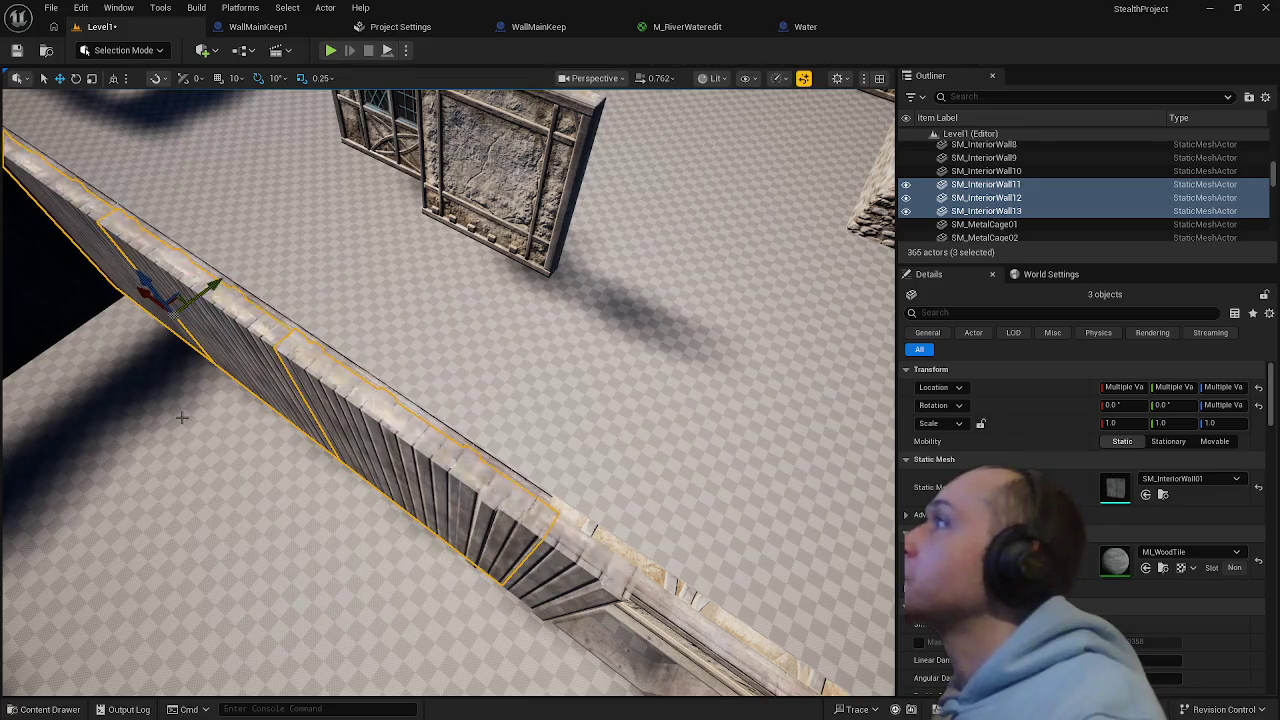
left_click(182, 418)
mouse_move(182, 418)
left_mouse_down()
mouse_move(190, 378)
mouse_move(178, 382)
left_mouse_up()
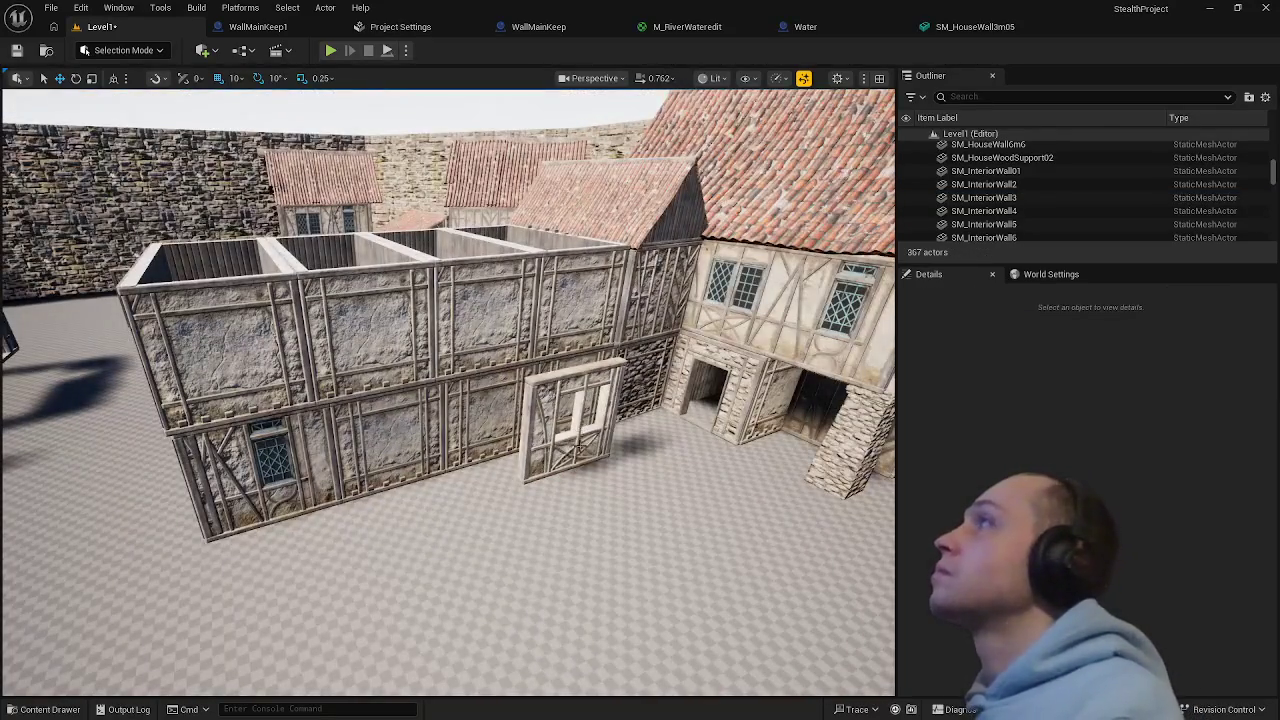
- Delete window wall SM_HouseWall3m07, corner post SM_HouseWoodSupport02 and timber wall SM_House1stFloor9
left_click(578, 451)
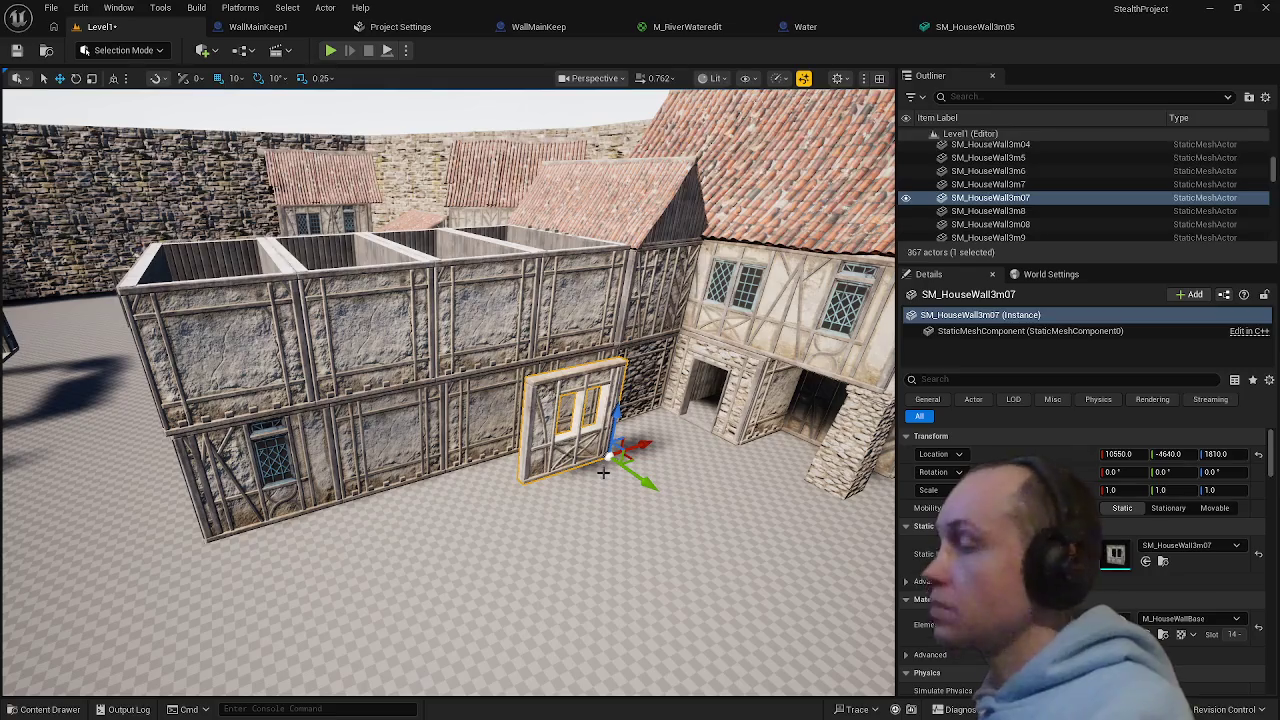
key("Delete")
left_click_drag(602, 470, 602, 470)
mouse_move(550, 529)
left_mouse_down()
mouse_move(617, 598)
mouse_move(565, 400)
left_mouse_up()
left_click(550, 529)
left_click(554, 331)
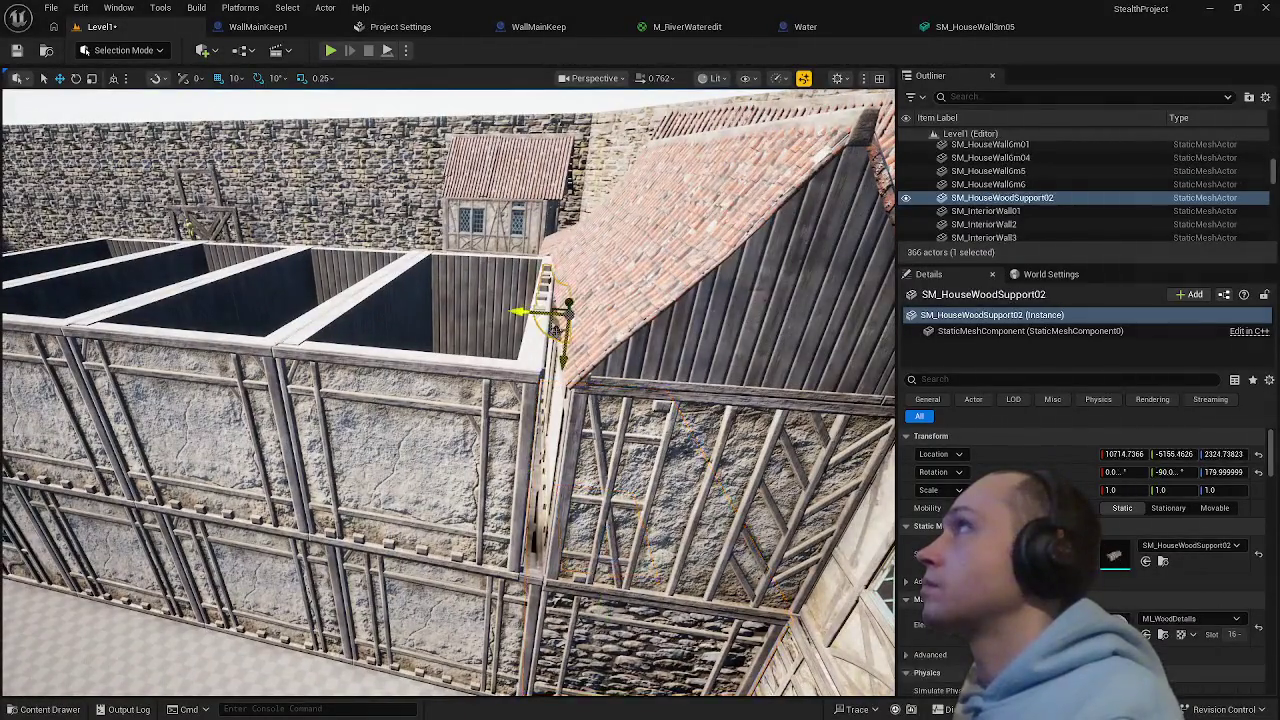
key("Delete")
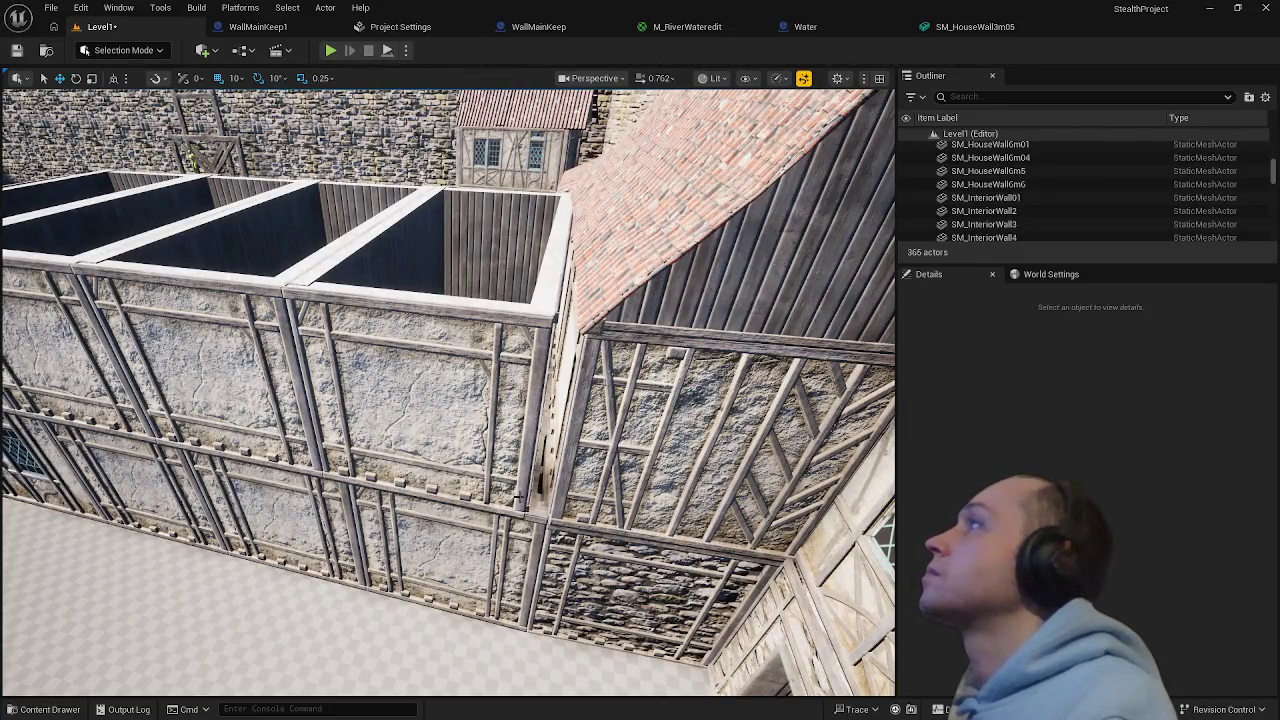
mouse_move(450, 400)
left_mouse_down()
mouse_move(440, 370)
mouse_move(470, 395)
mouse_move(450, 370)
mouse_move(455, 400)
mouse_move(445, 380)
mouse_move(455, 385)
left_mouse_up()
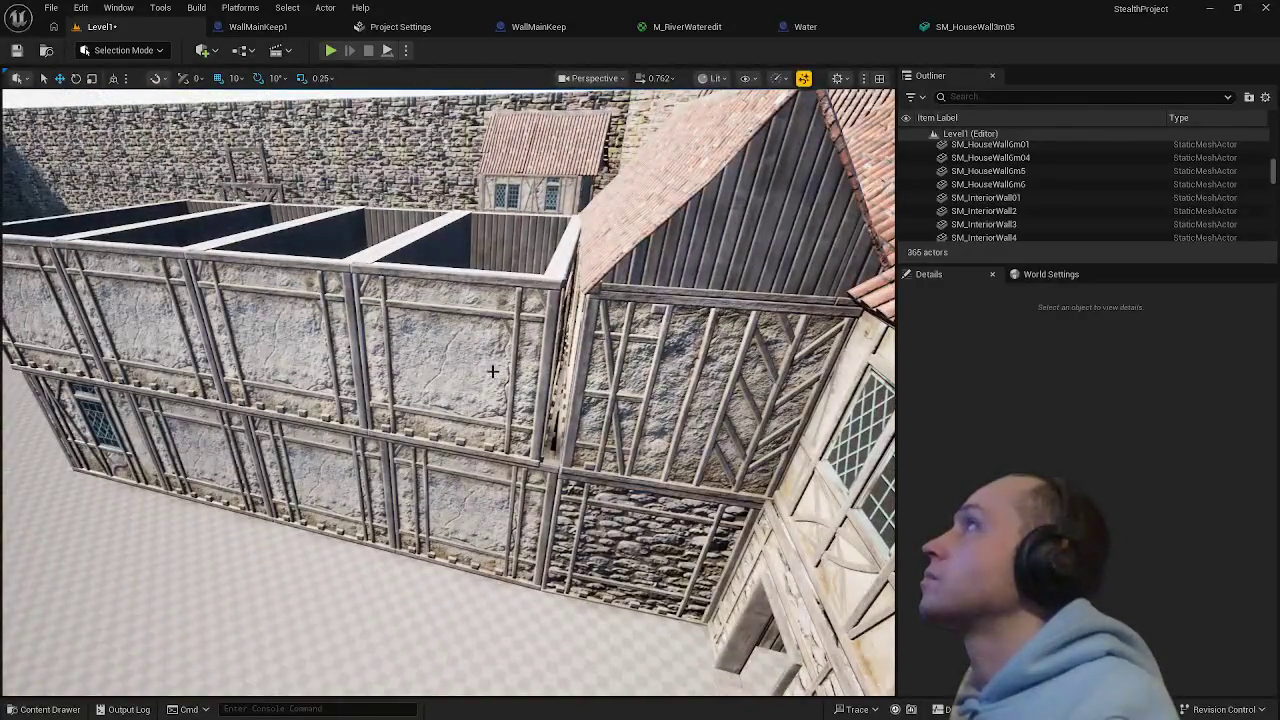
left_click(470, 350)
key("Delete")
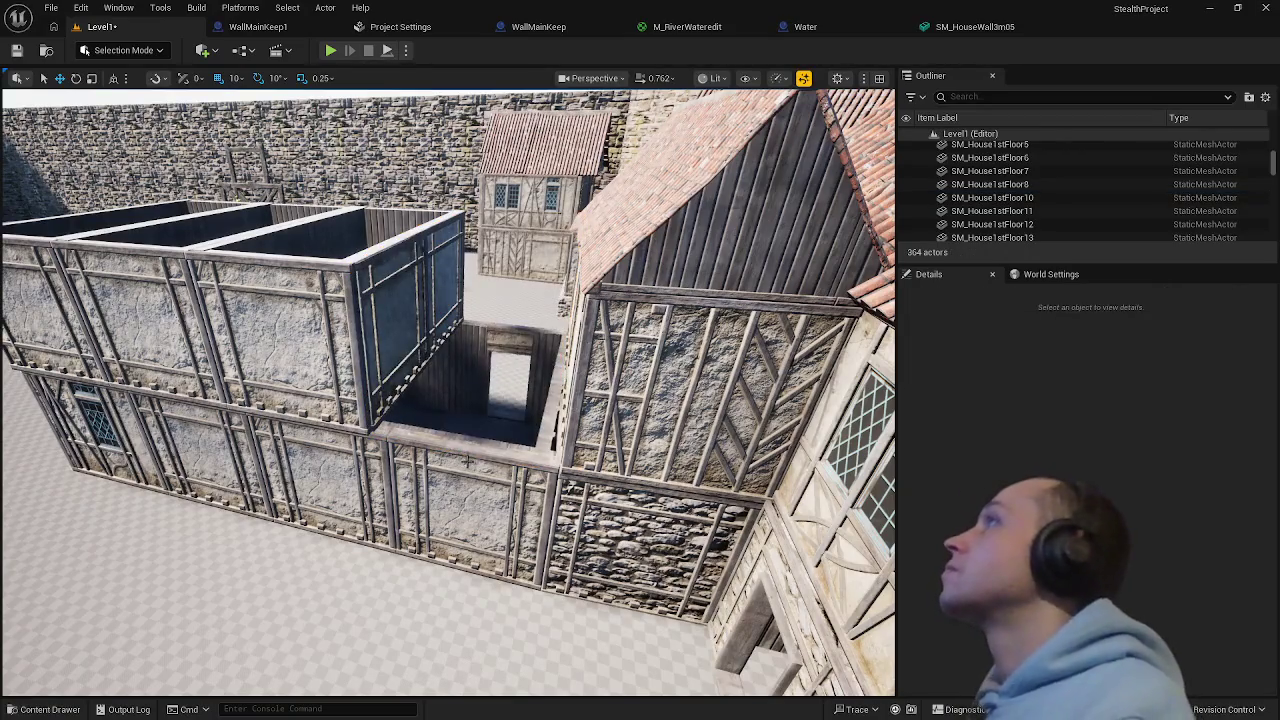
- Copy the lower wall panel onto the upper storey, then remove the copy SM_HouseWall3m11
left_click_drag(466, 460, 455, 450)
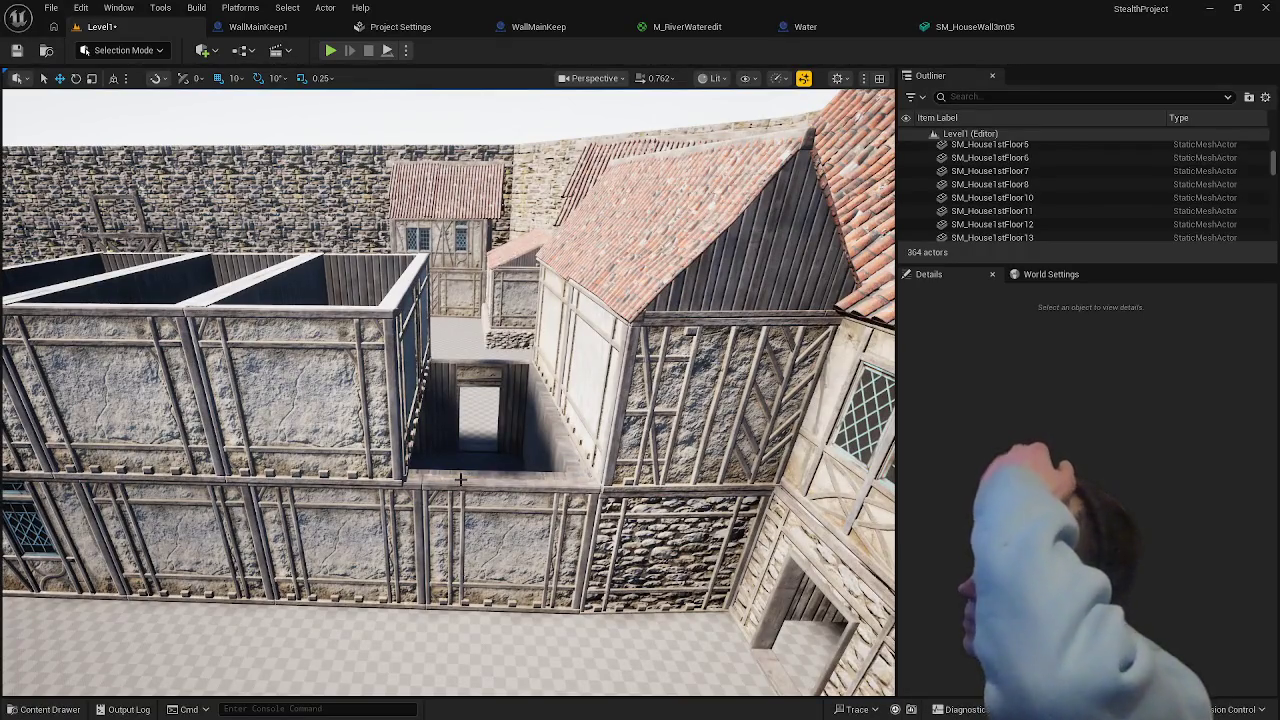
left_click(510, 545)
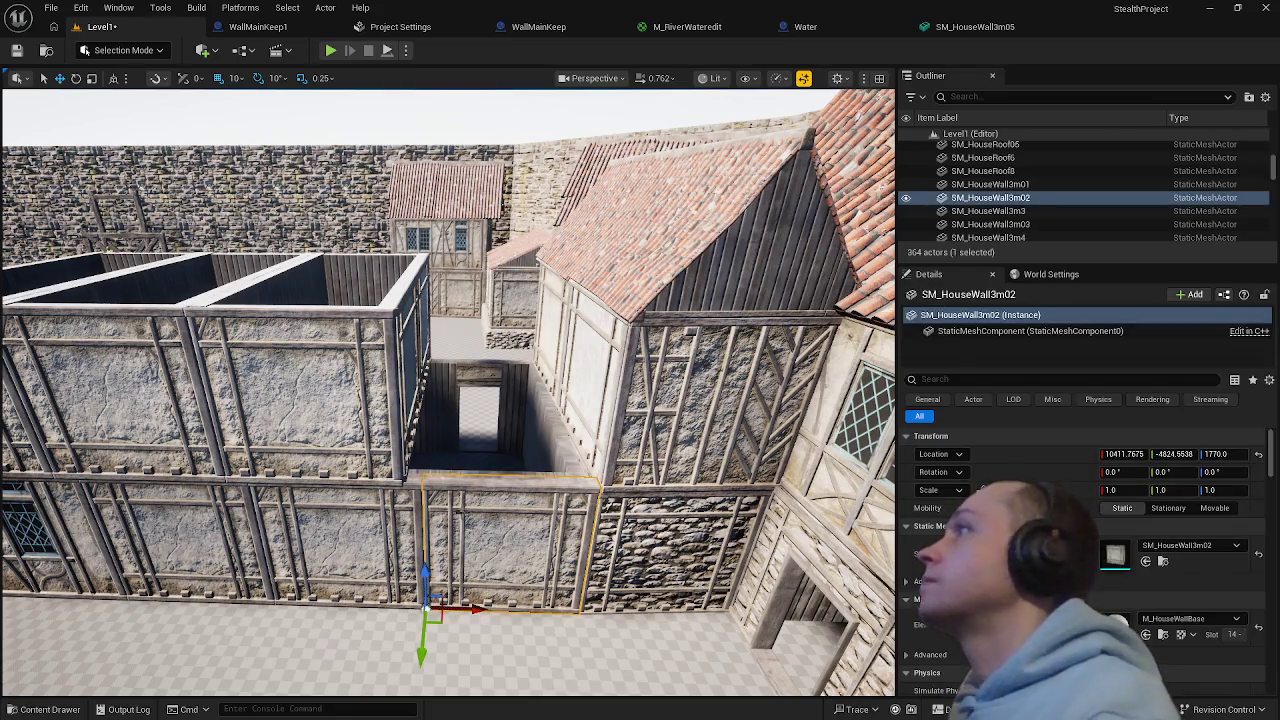
left_click_drag(425, 572, 450, 447, "alt")
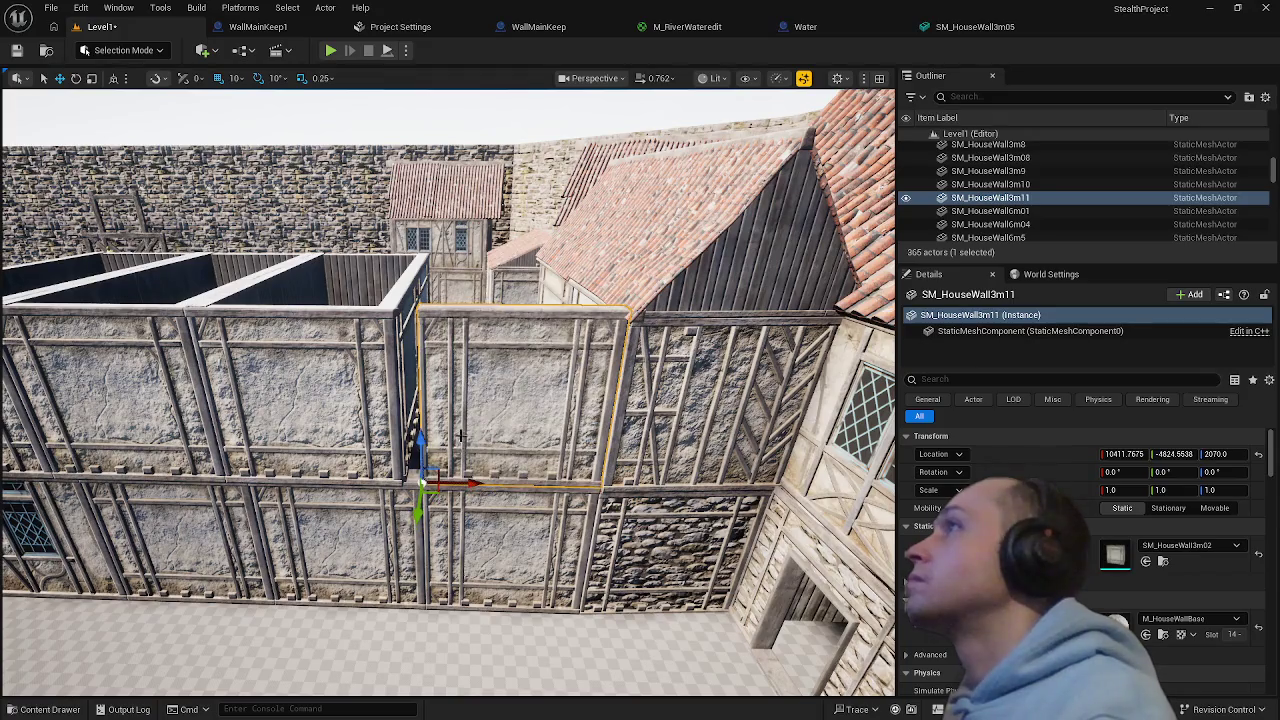
left_click(461, 640)
left_click_drag(461, 640, 470, 535)
left_click(620, 300)
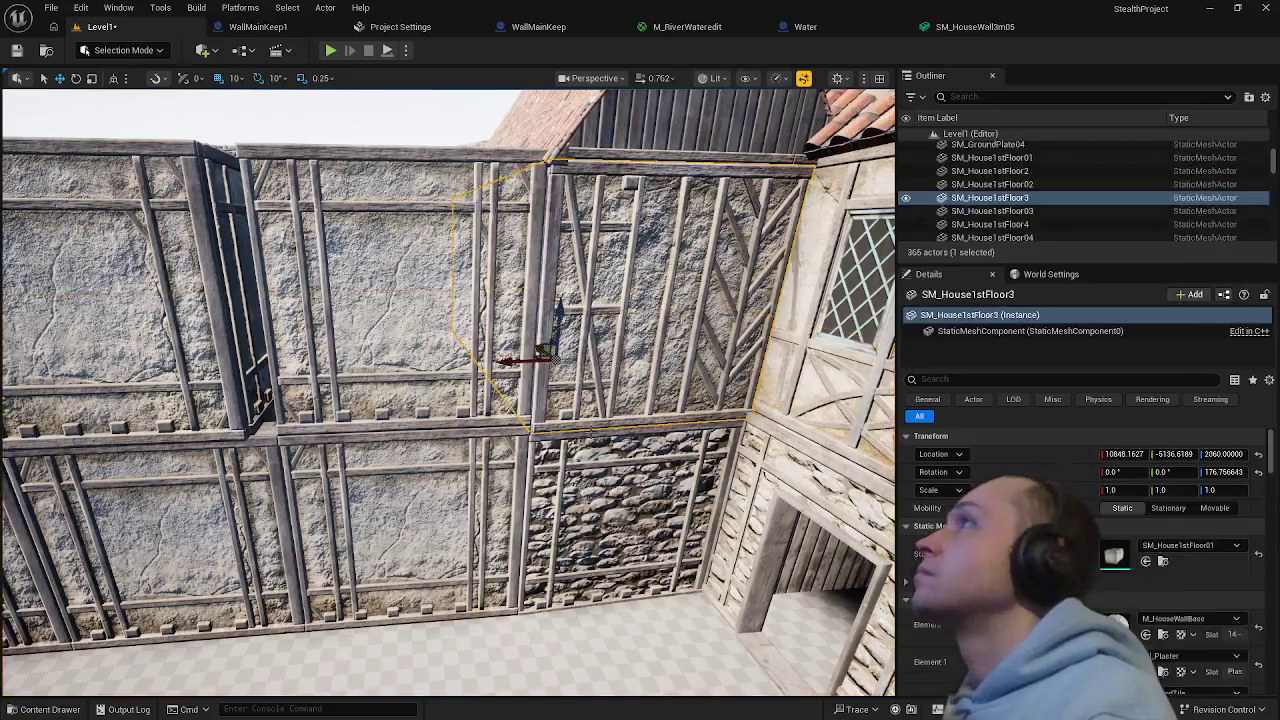
left_click(595, 510, "ctrl")
left_click_drag(595, 510, 580, 395)
left_click(580, 395, "ctrl")
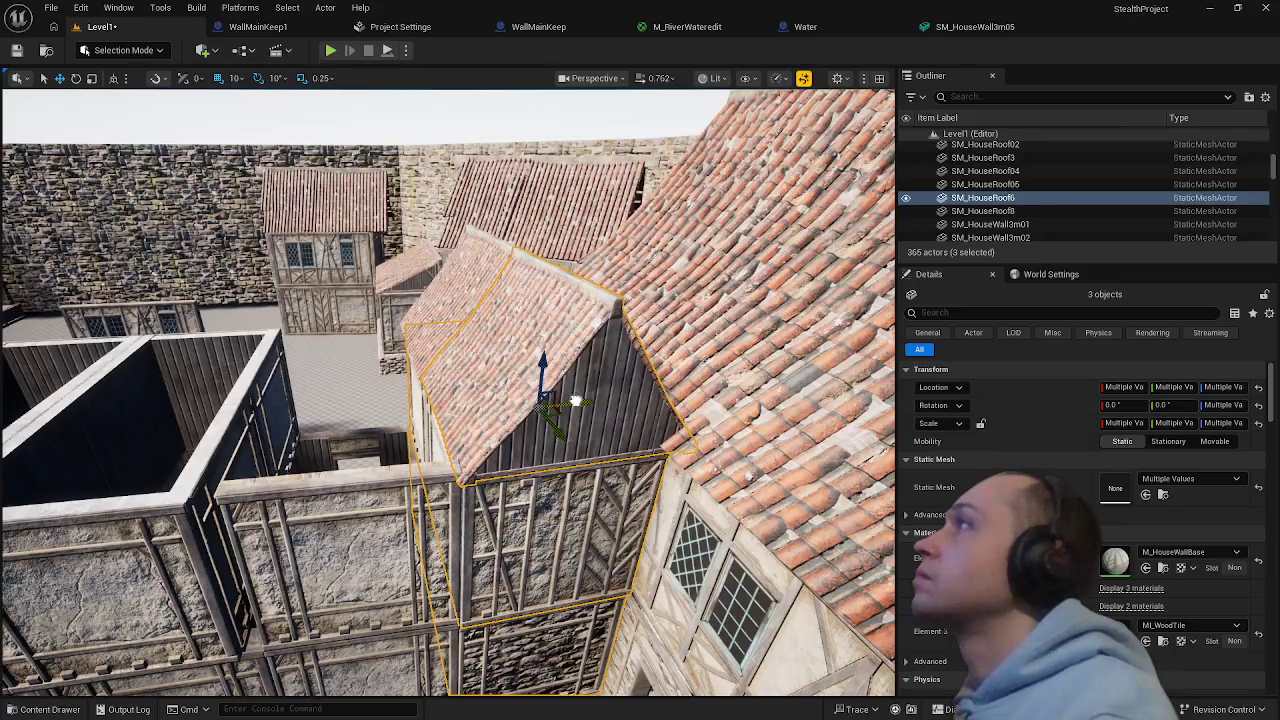
mouse_move(573, 400)
left_mouse_down()
mouse_move(575, 370)
mouse_move(575, 400)
mouse_move(560, 360)
mouse_move(520, 335)
mouse_move(480, 345)
mouse_move(470, 330)
mouse_move(450, 360)
mouse_move(400, 355)
left_mouse_up()
left_click(395, 355)
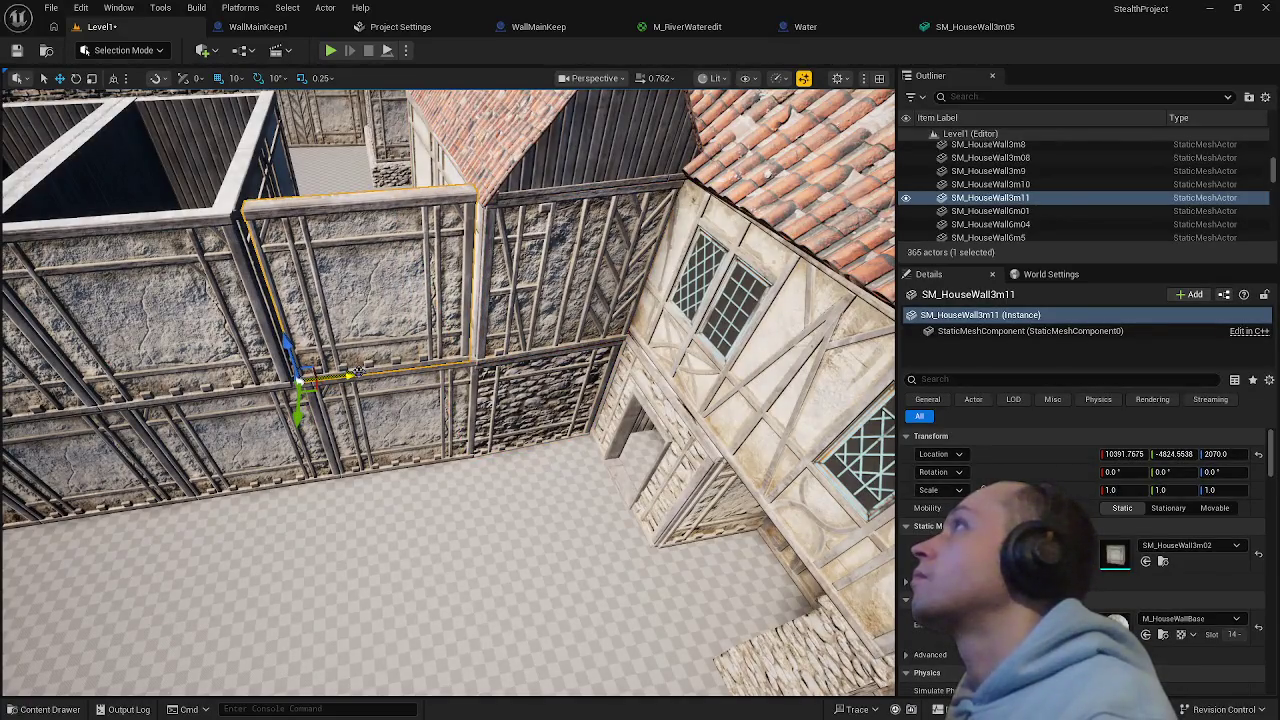
key("h")
- Duplicate upper wall block SM_House1stFloor12 sideways to X 10550 to fill the gap
left_click(282, 288)
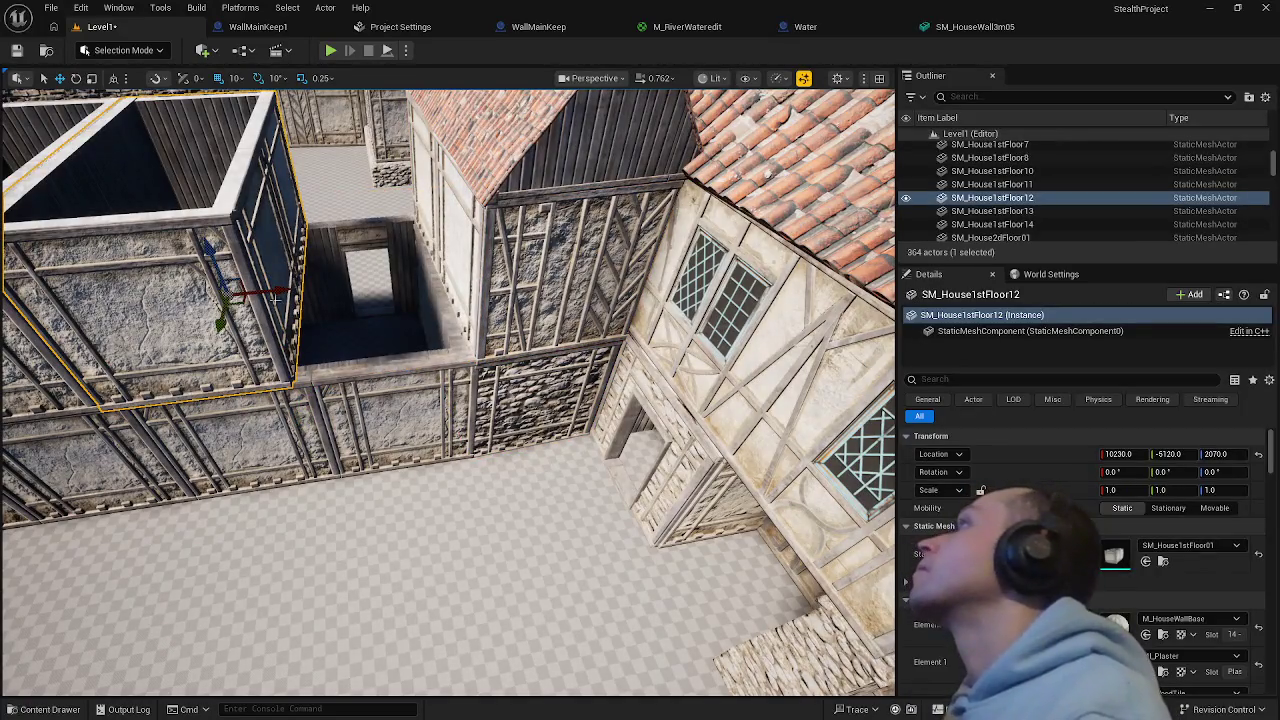
left_click_drag(282, 288, 428, 292)
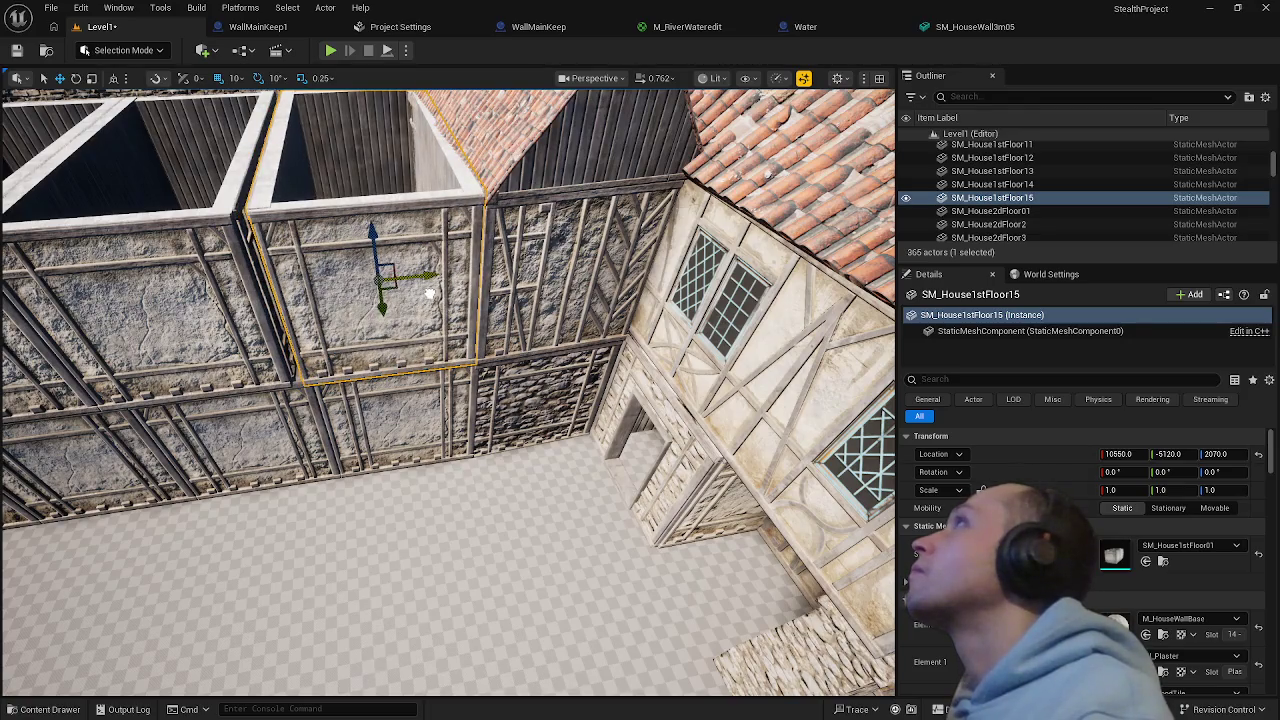
key("f")
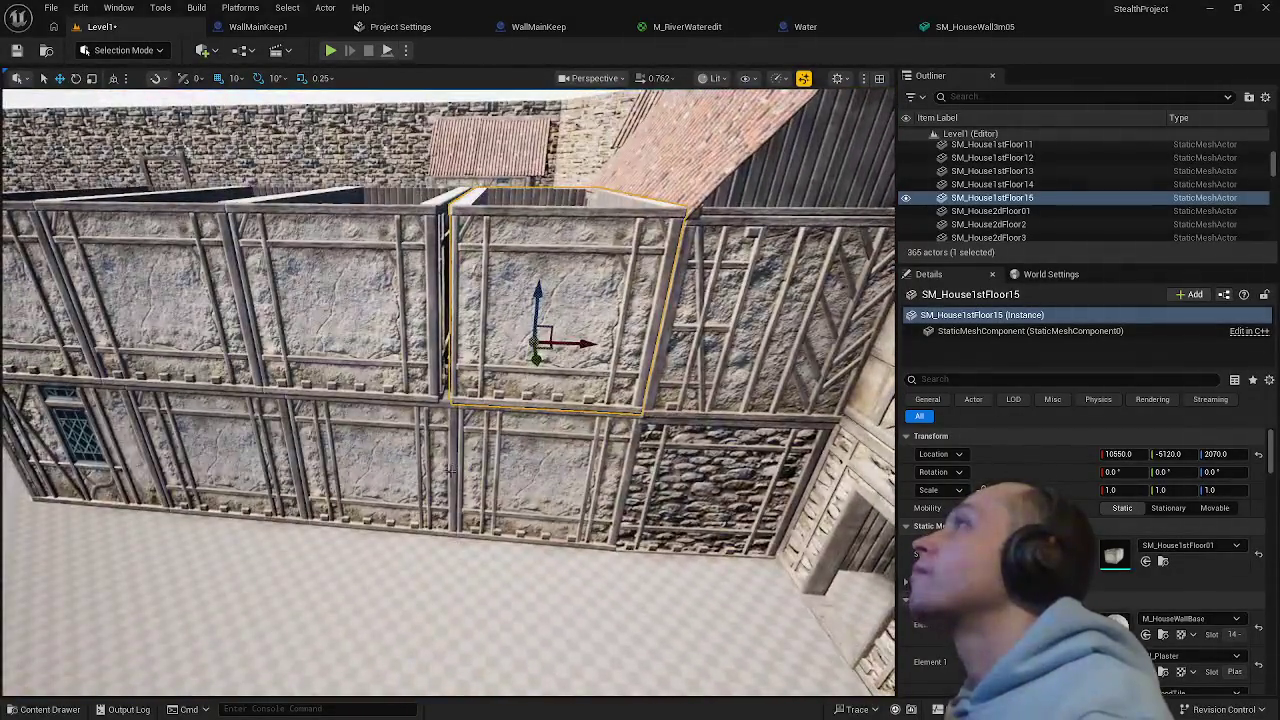
left_click(500, 365)
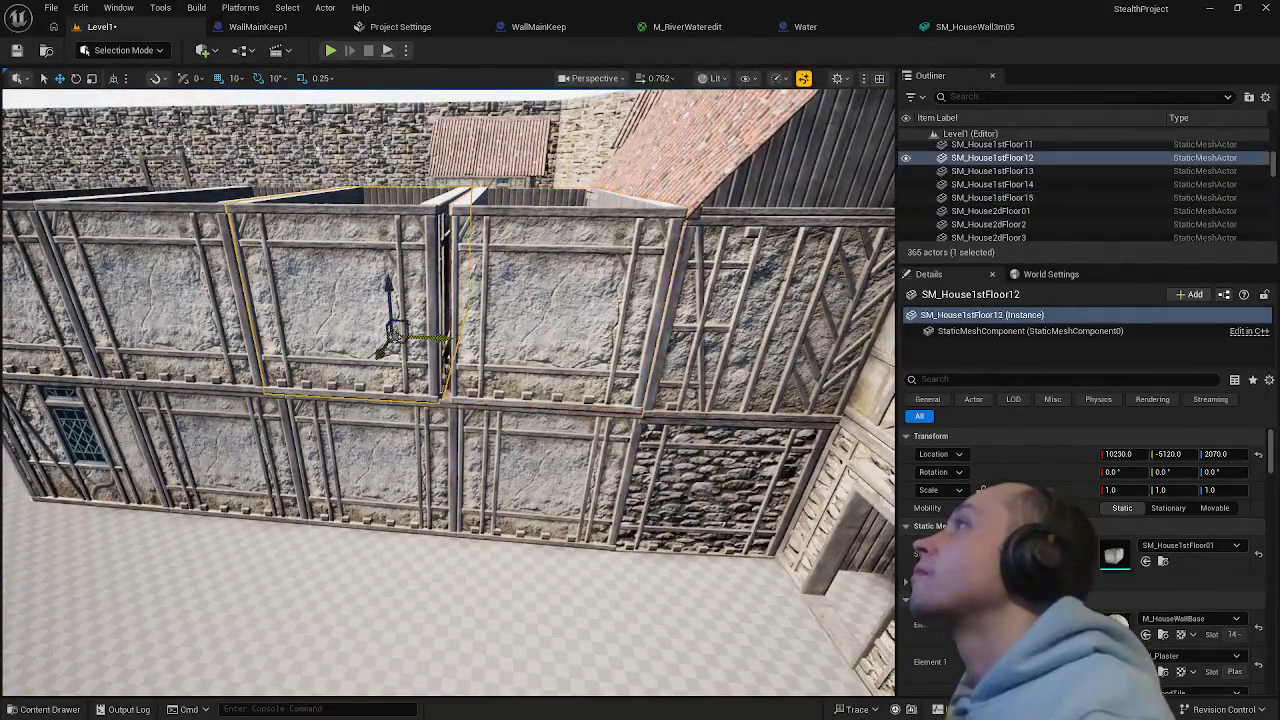
left_click(340, 340, "ctrl")
left_click(190, 340, "ctrl")
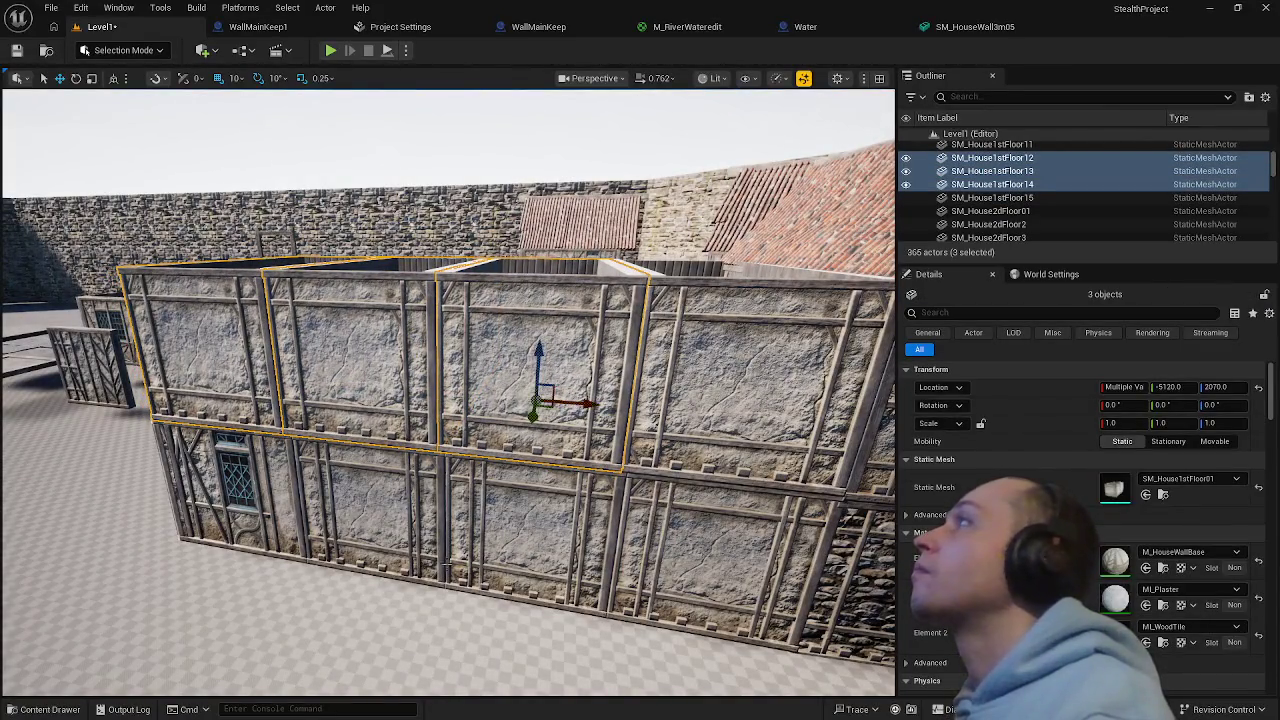
left_click(400, 640)
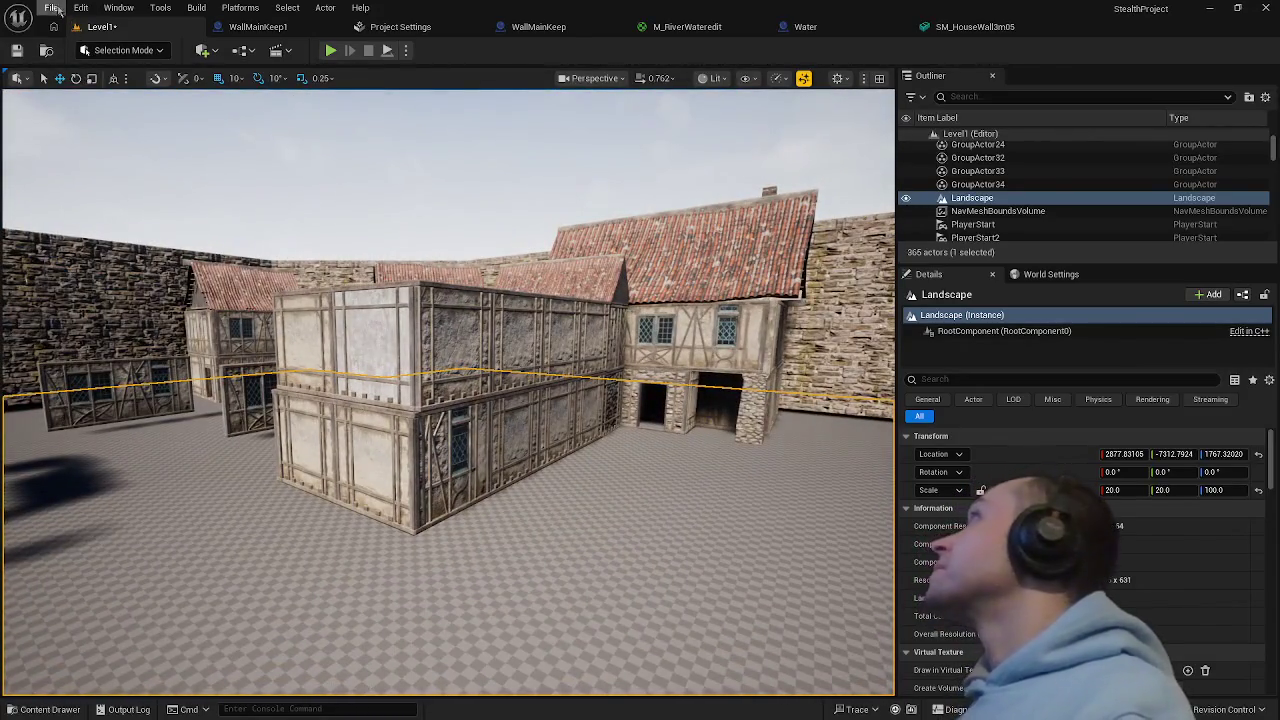
- Save the current level, select wall panel SM_HouseWall3m02, and open the FantasyBundle Meshes Content Drawer
left_click(51, 7)
left_click(78, 200)
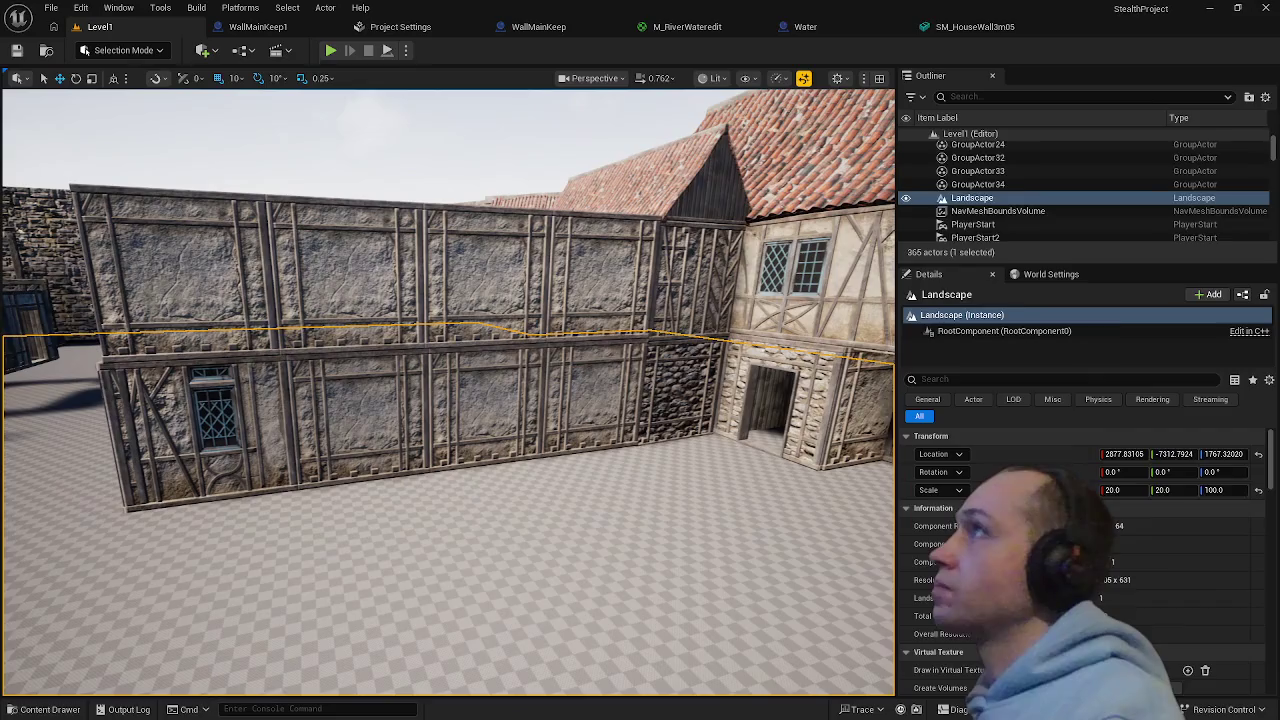
left_click(700, 438)
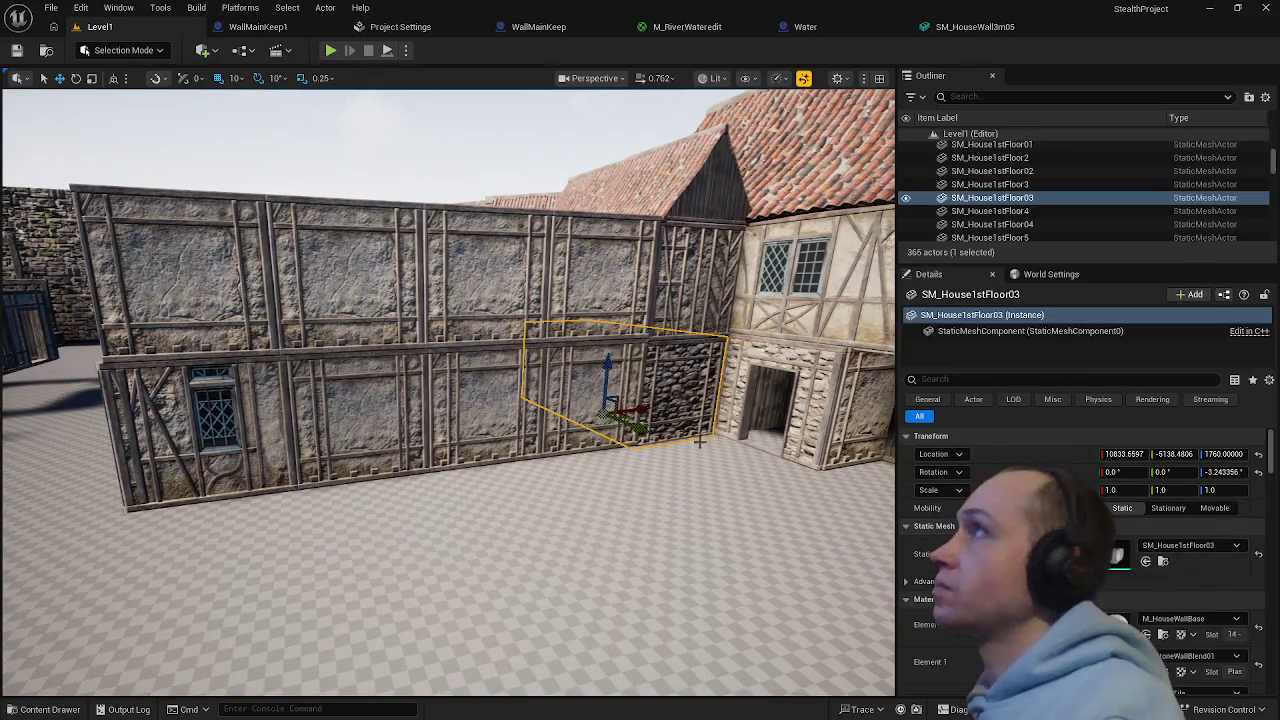
left_click(481, 418)
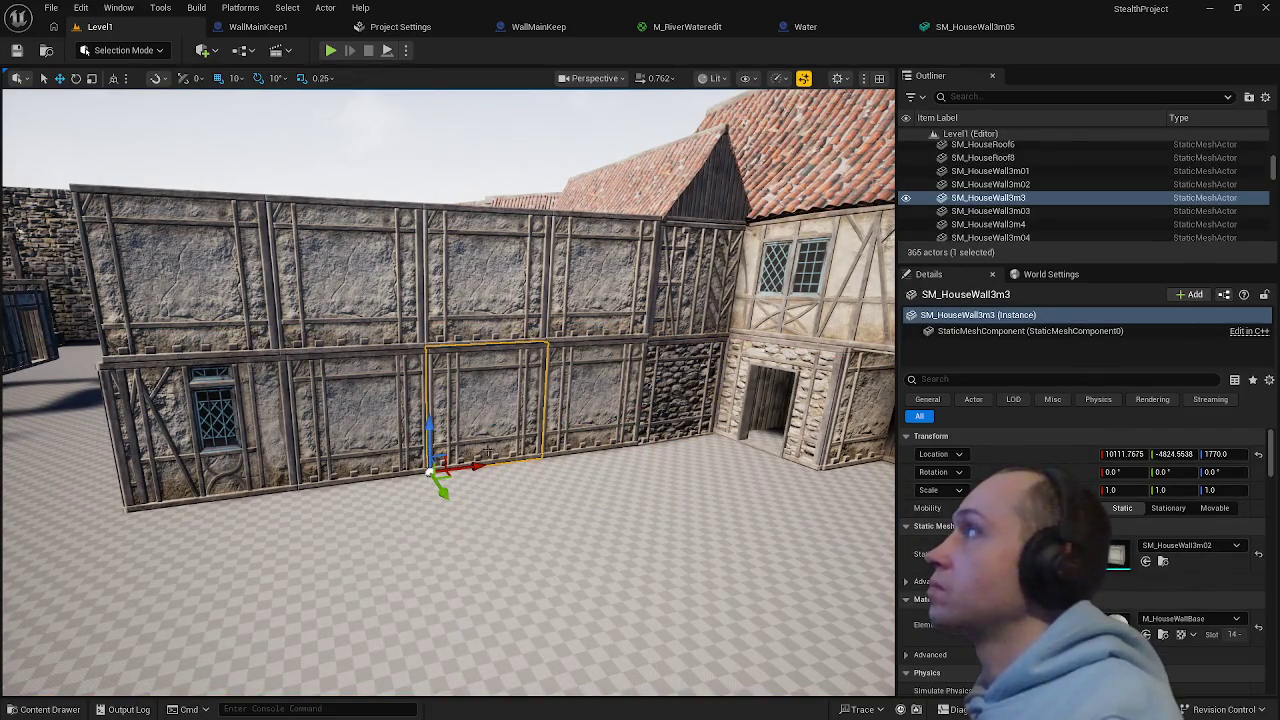
left_click(670, 450)
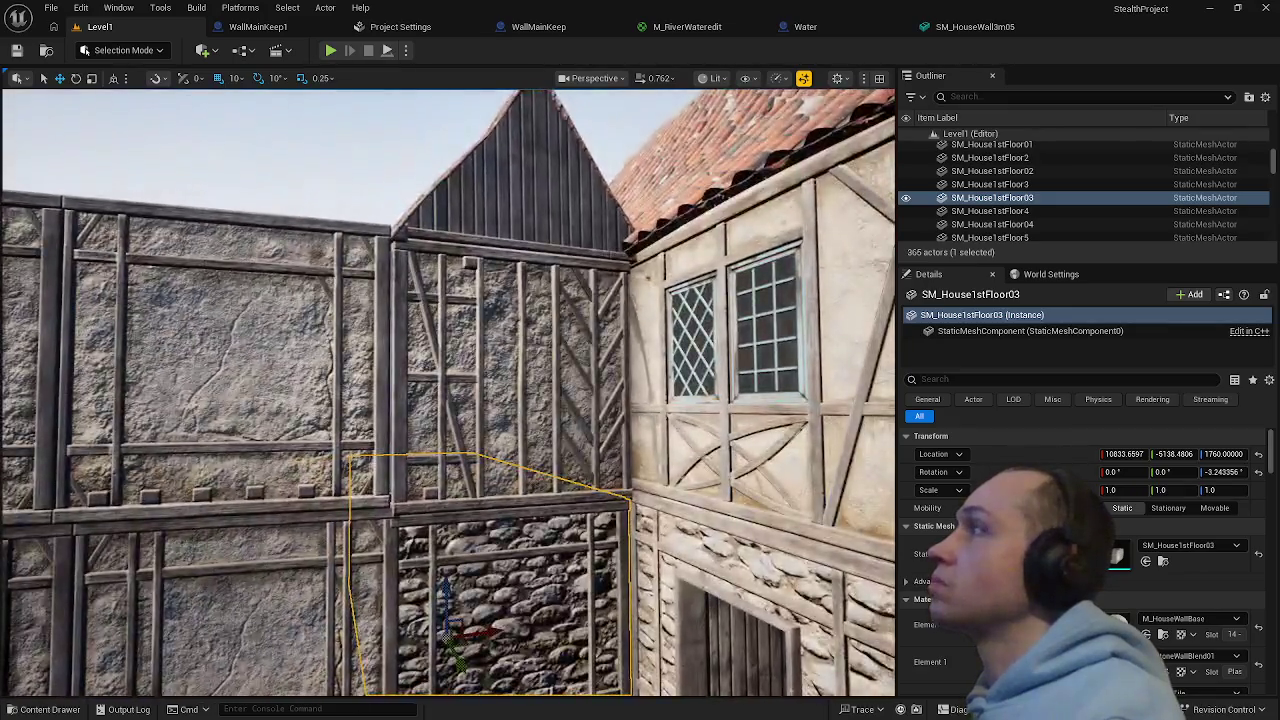
left_click_drag(450, 400, 400, 510)
left_click(650, 440)
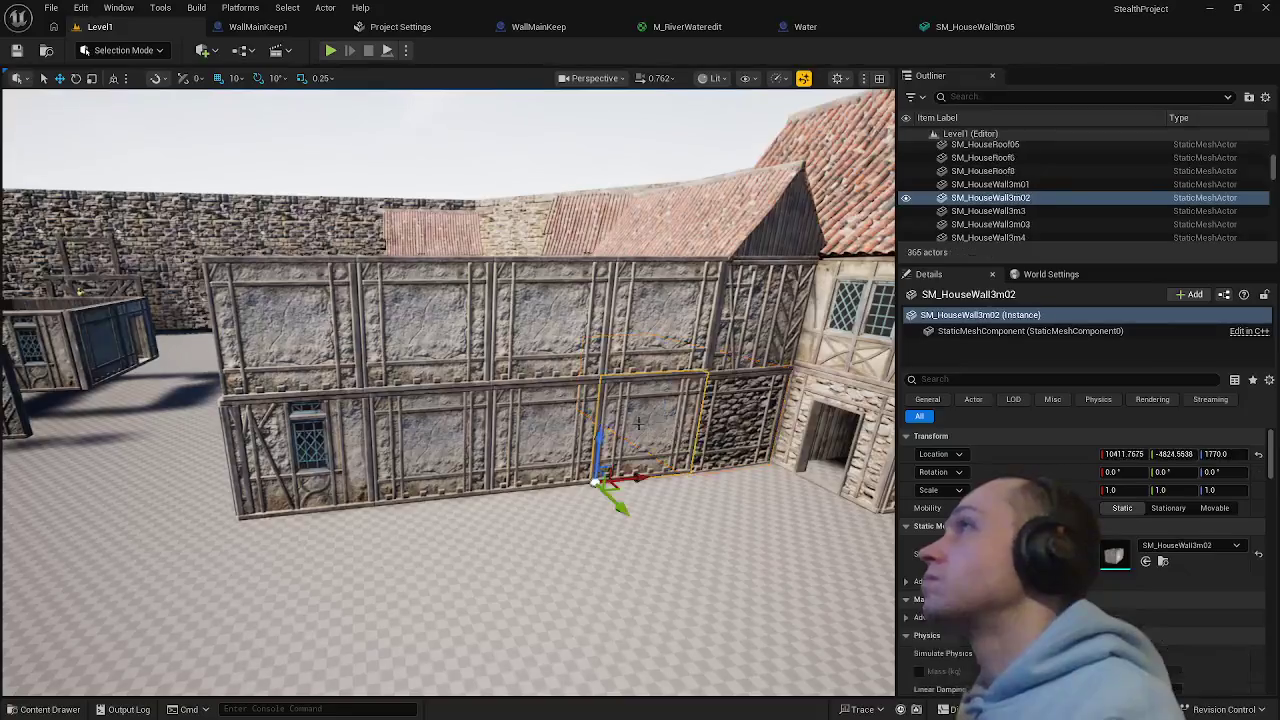
key("ctrl+space")
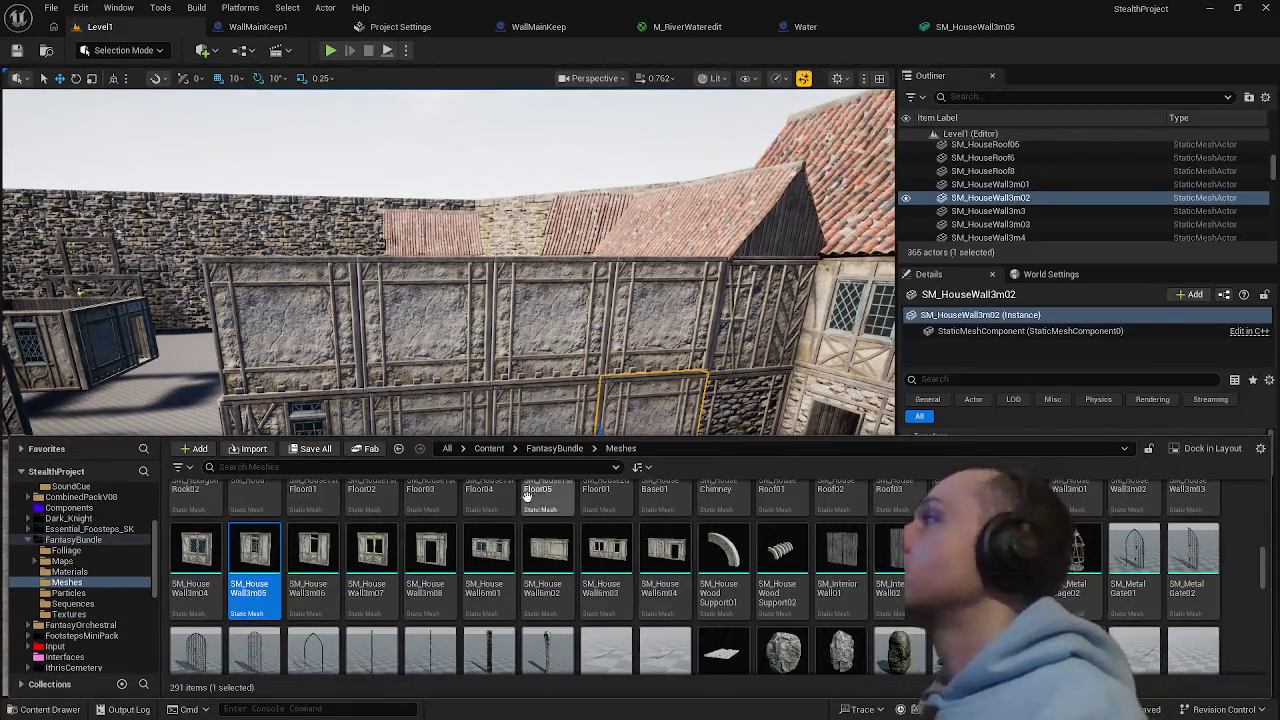
- Scroll through the FantasyBundle meshes listed in the Content Drawer
scroll(430, 570, "up", 2)
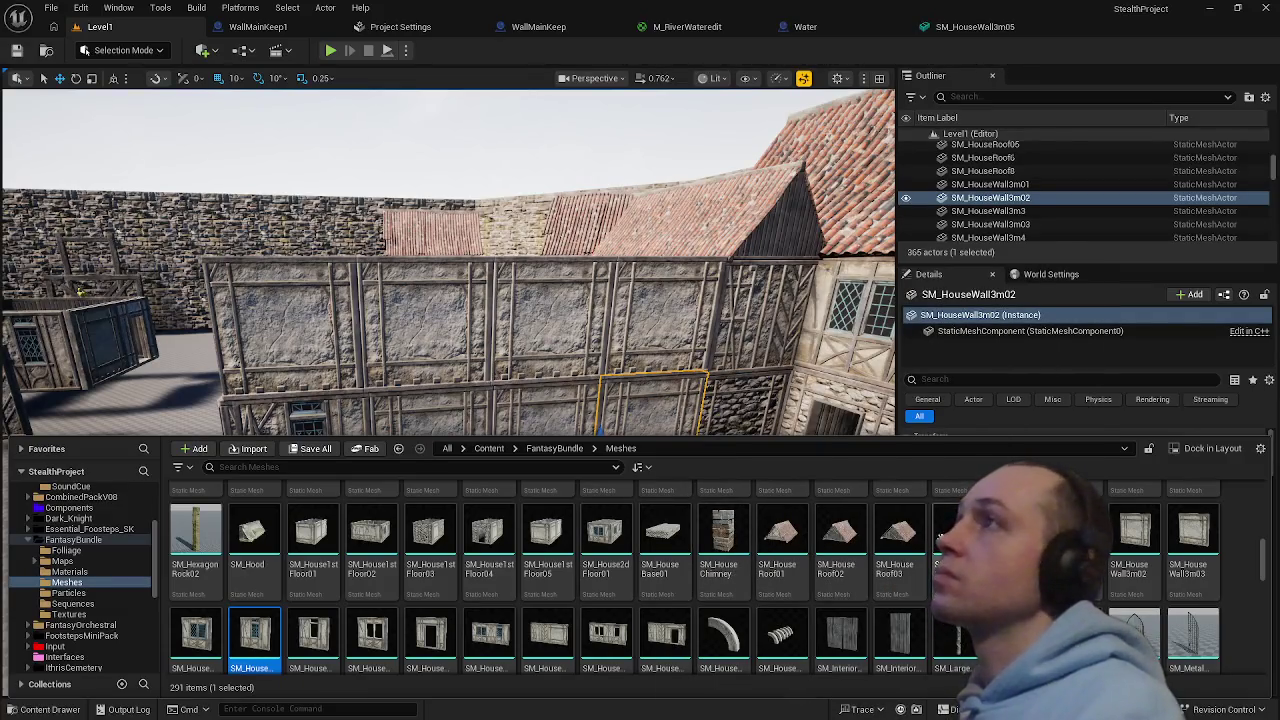
scroll(818, 574, "down", 1)
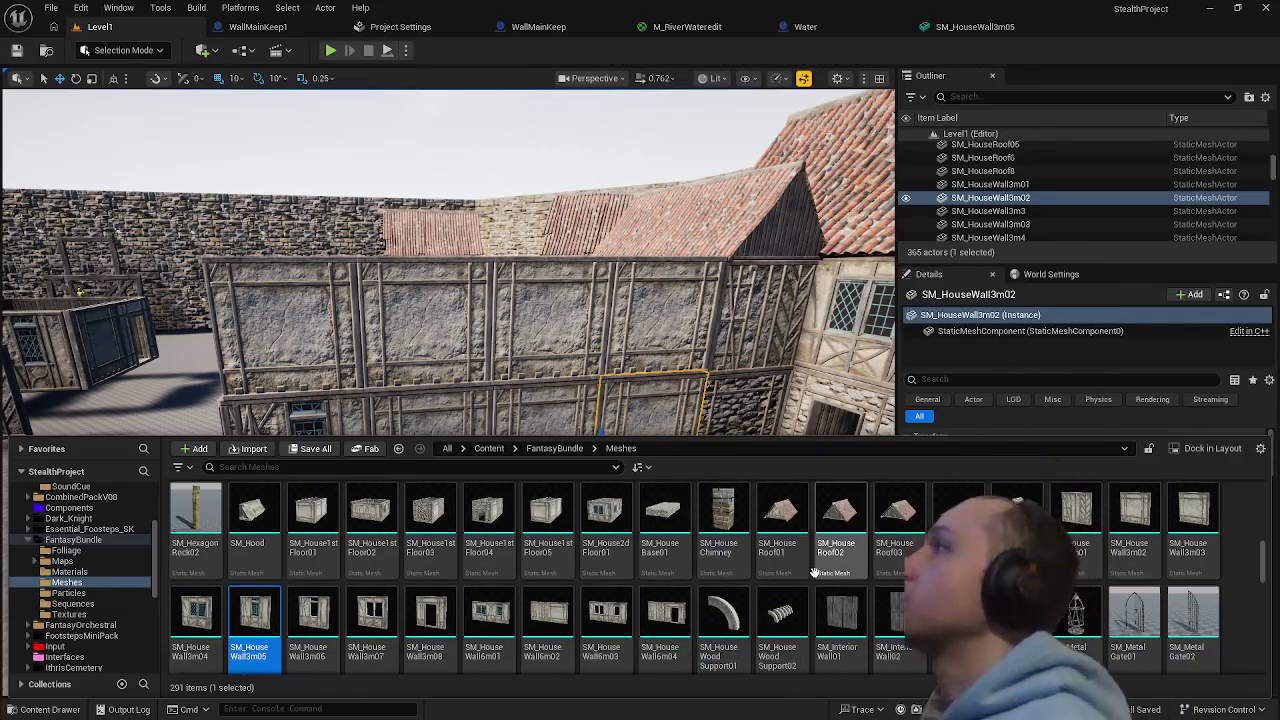
scroll(815, 572, "down", 5)
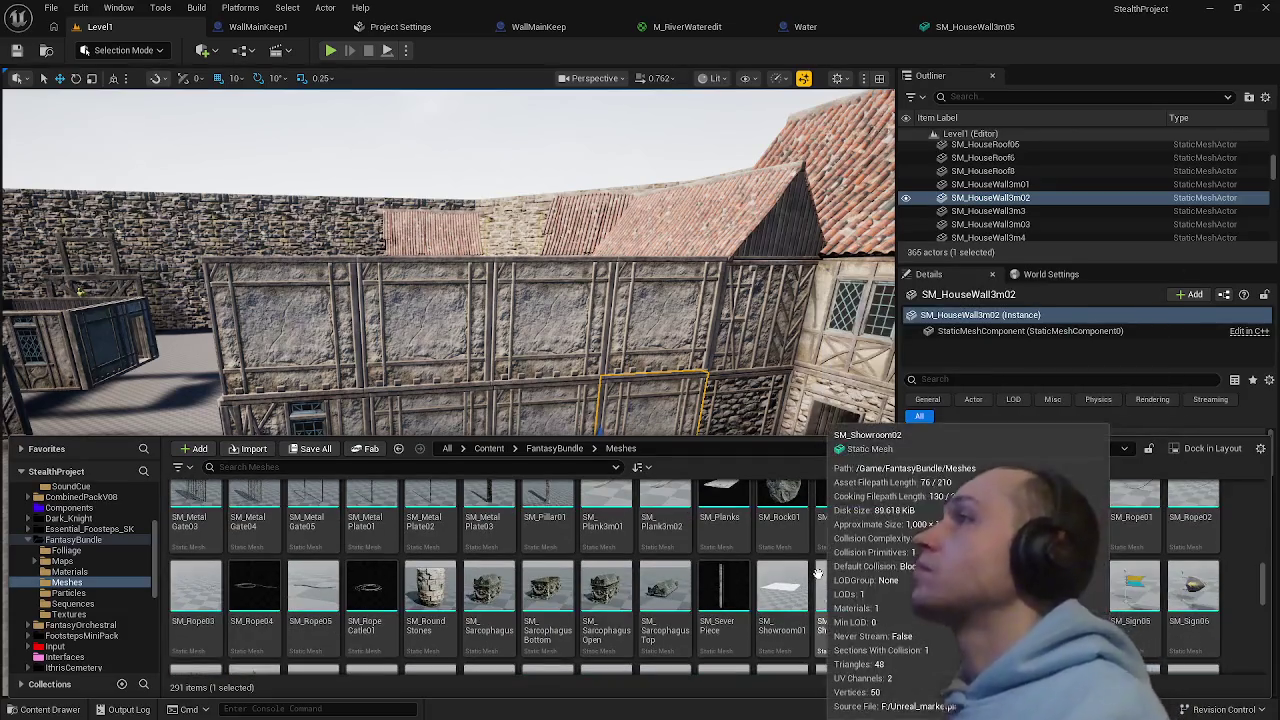
scroll(818, 574, "down", 4)
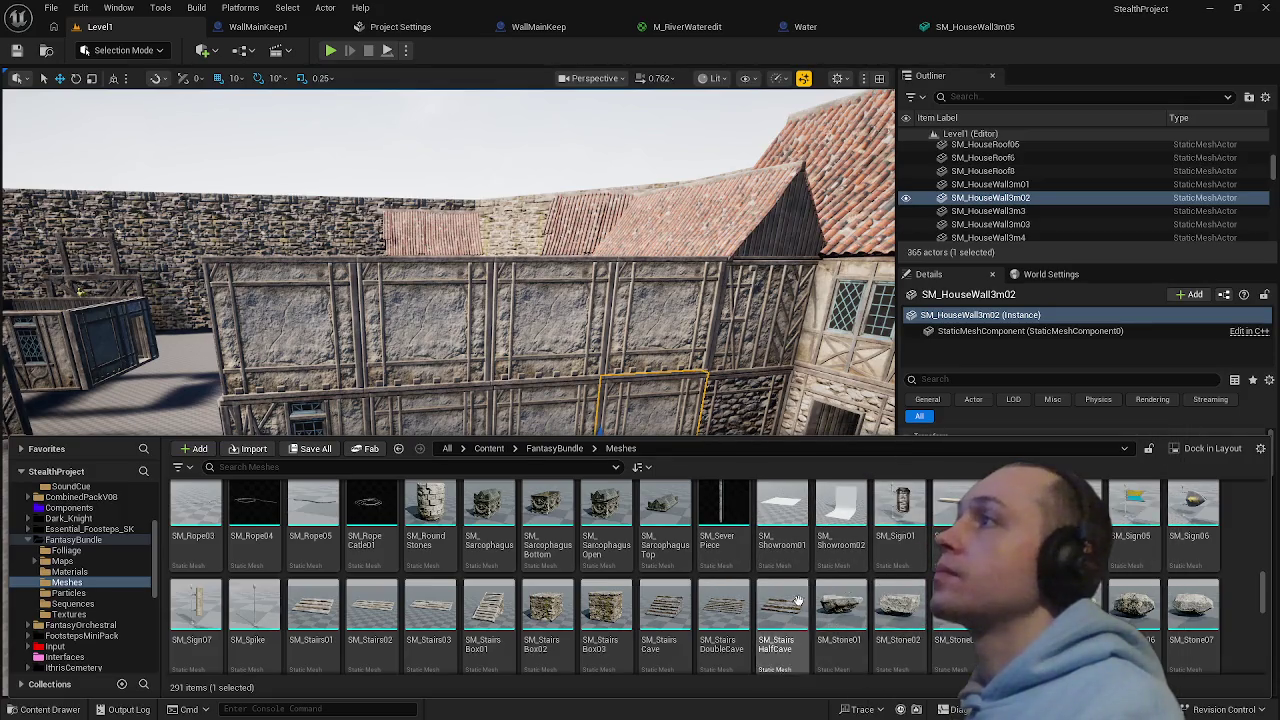
scroll(797, 602, "down", 3)
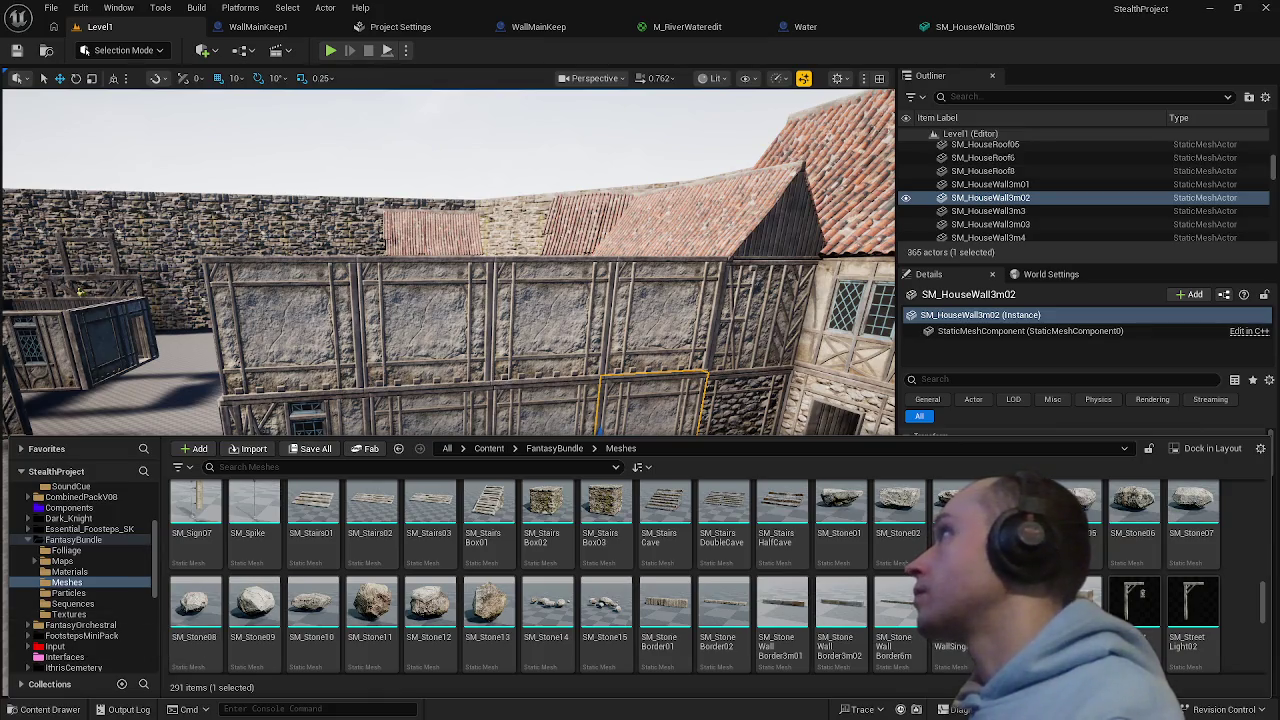
- Deselect the wall panel, fly over to the castle keep wall, and open the File menu
left_click(450, 380)
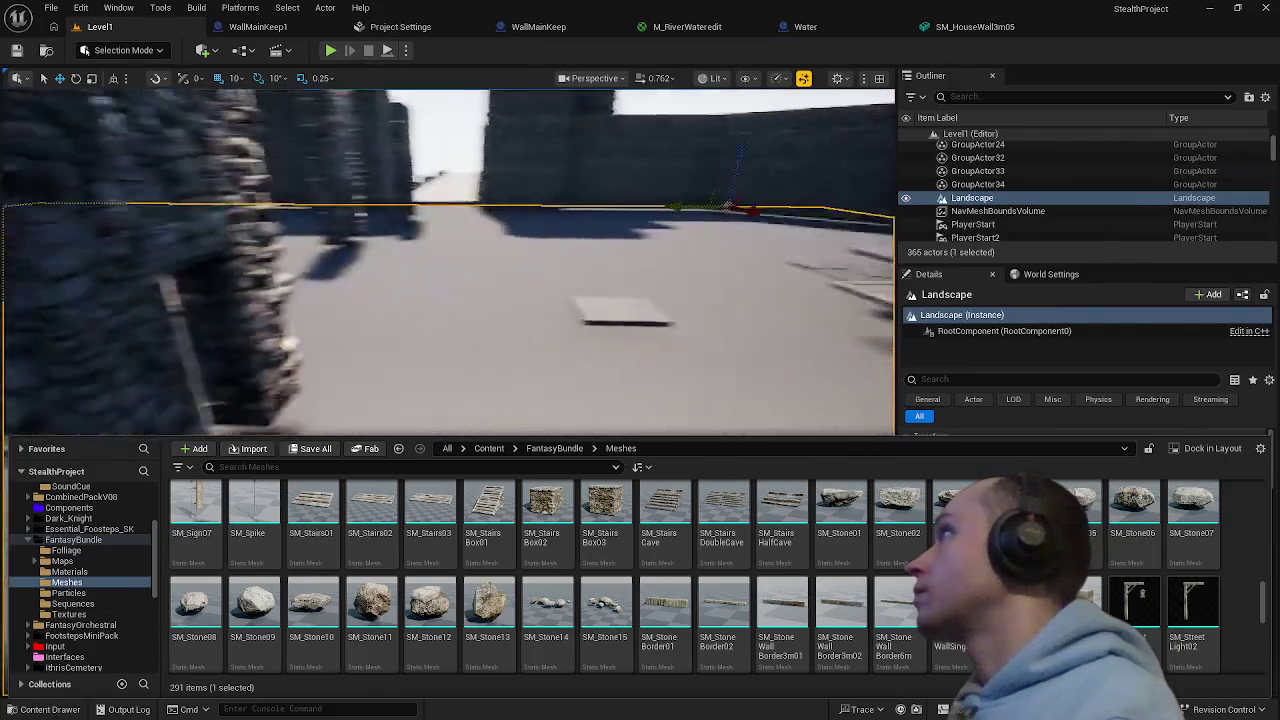
left_click_drag(322, 374, 322, 374)
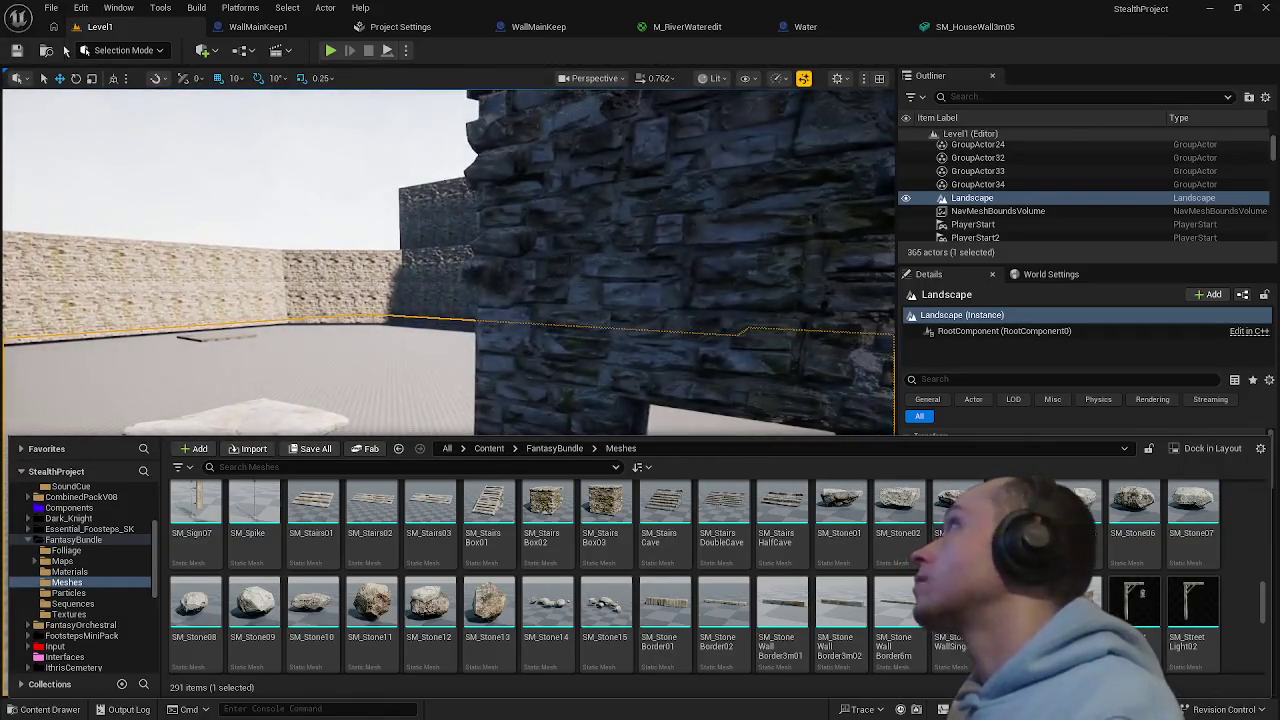
left_click(51, 8)
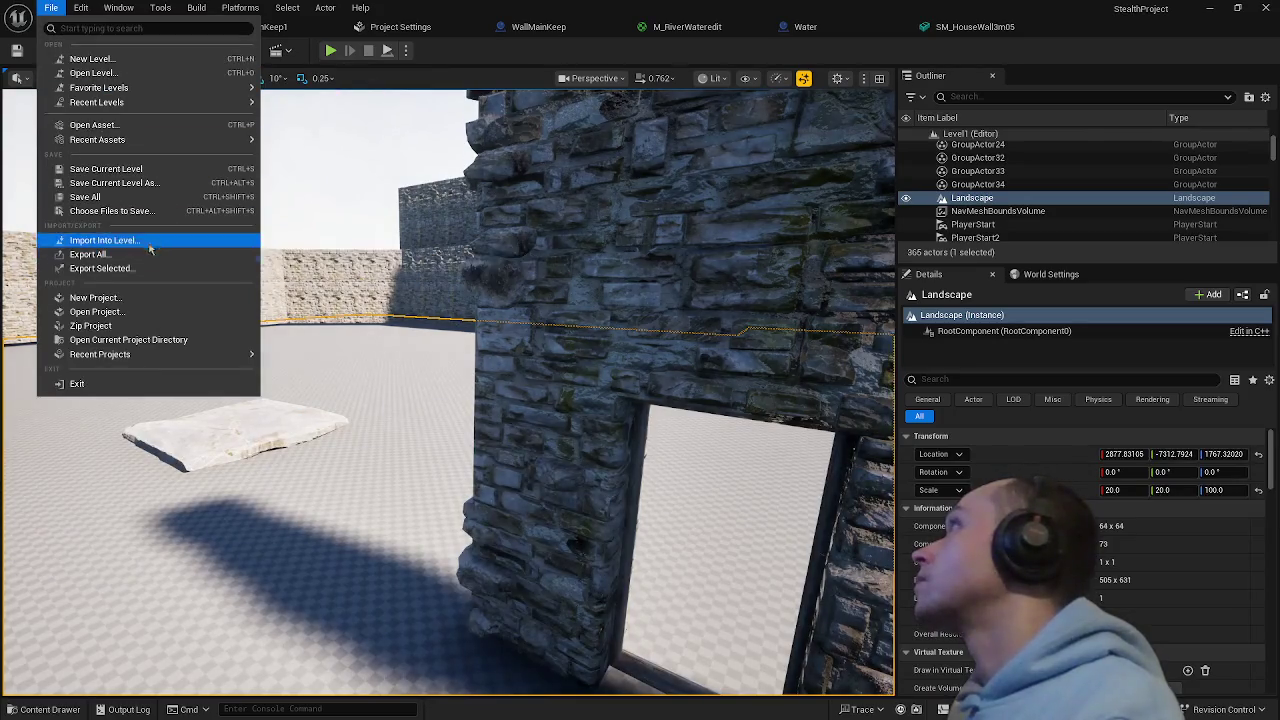
- Save all changes and select the upper WallMainKeep section on the tall keep wall
left_click(104, 203)
left_click_drag(340, 423, 340, 423)
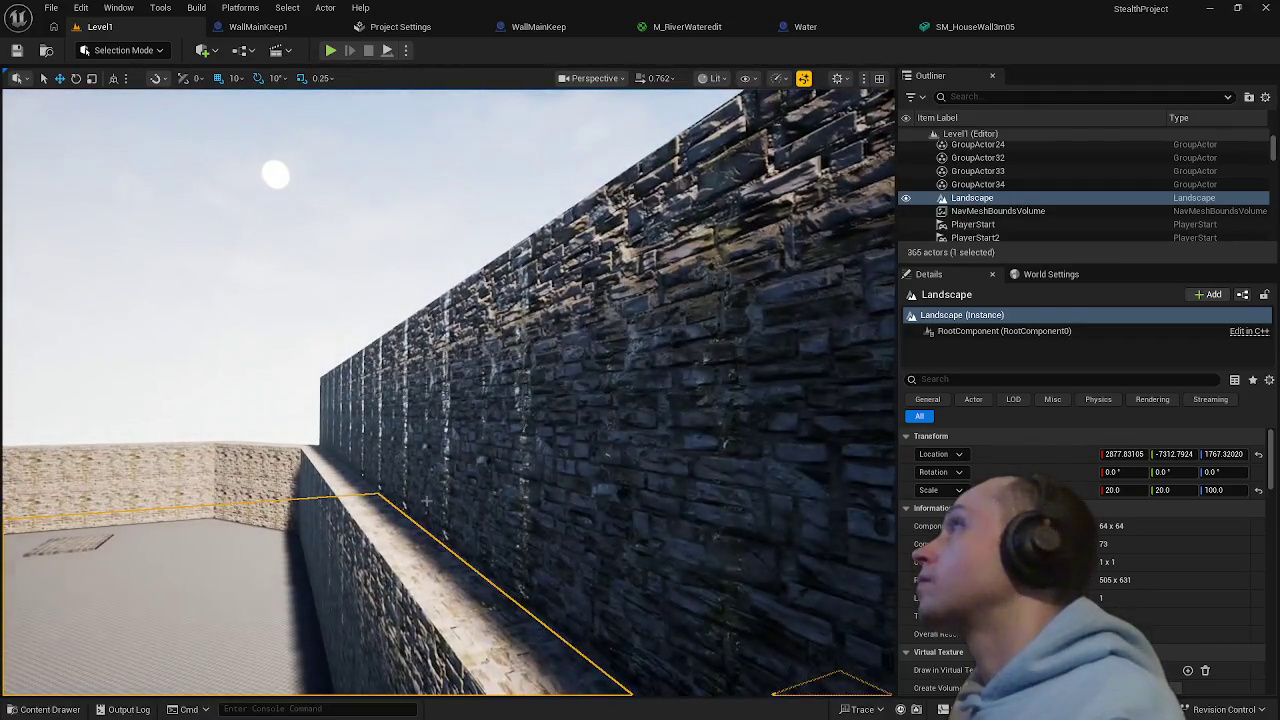
left_click(515, 462)
left_click_drag(515, 462, 515, 462)
left_click_drag(129, 449, 129, 449)
left_click(391, 420)
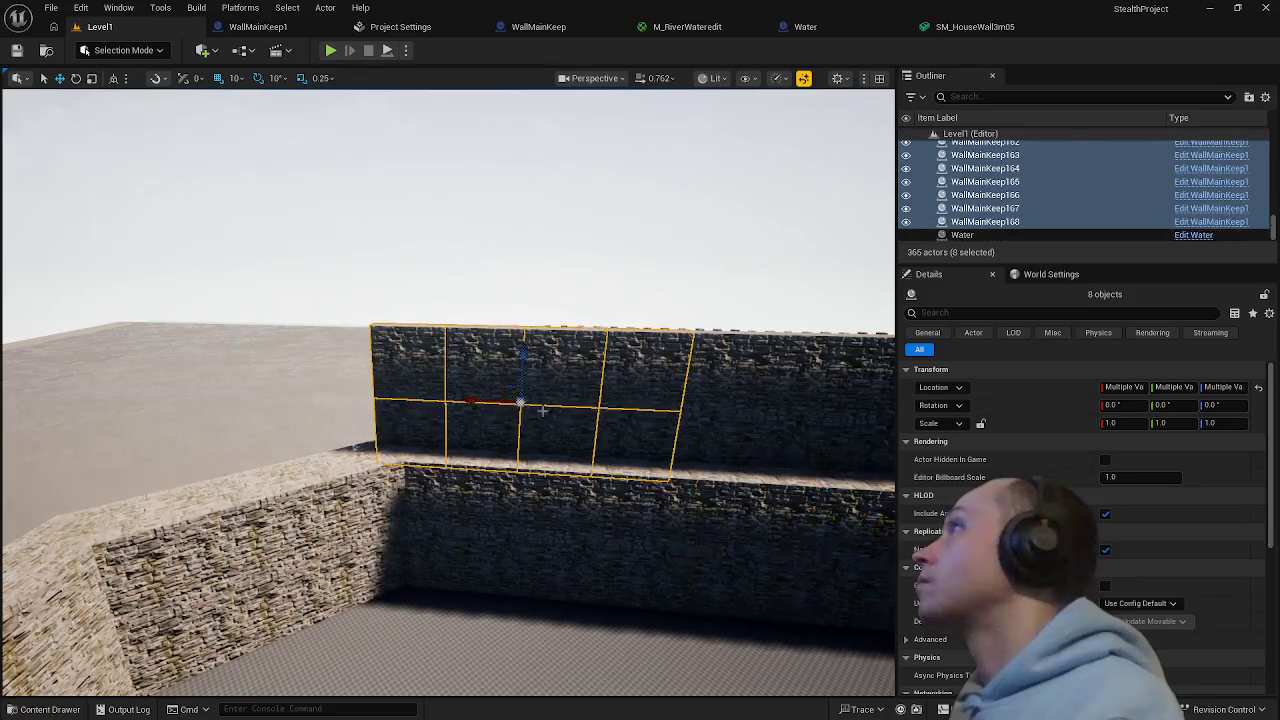
- Rotate the focused keep wall section to Z -40° and switch to the move gizmo
key("f")
left_click_drag(514, 411, 514, 411)
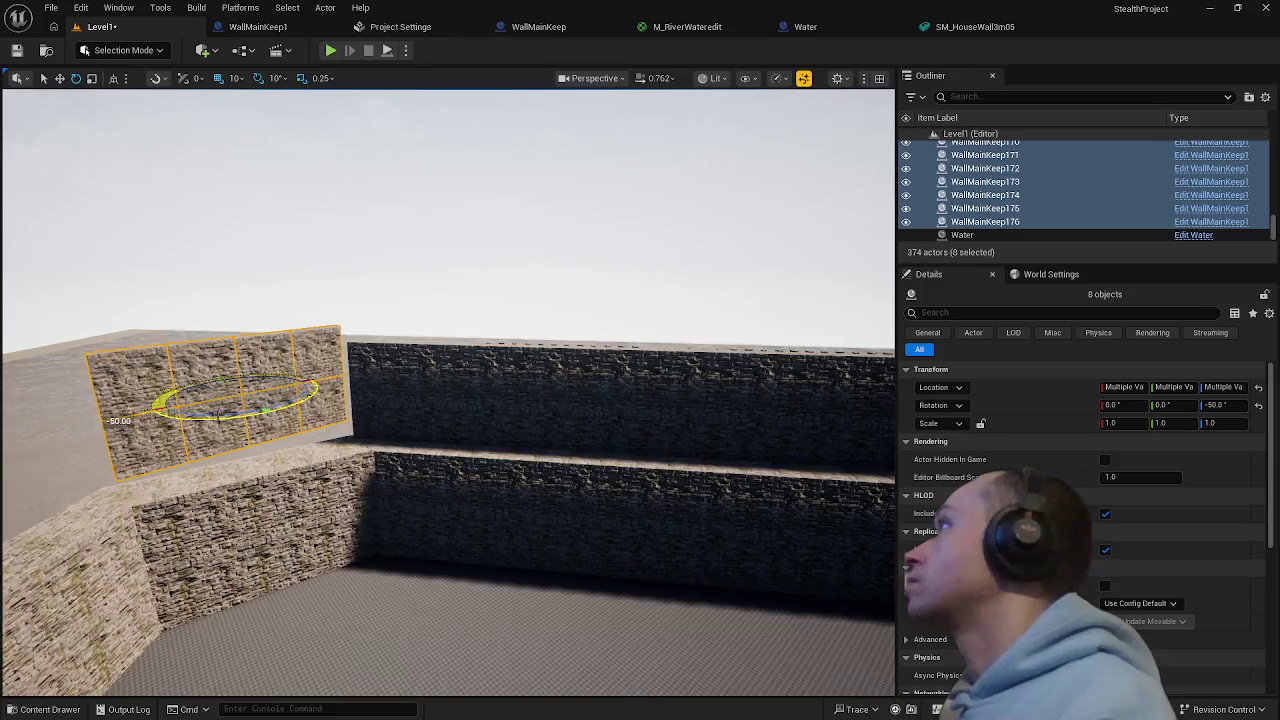
left_click_drag(448, 390, 448, 390)
left_click_drag(470, 345, 540, 325)
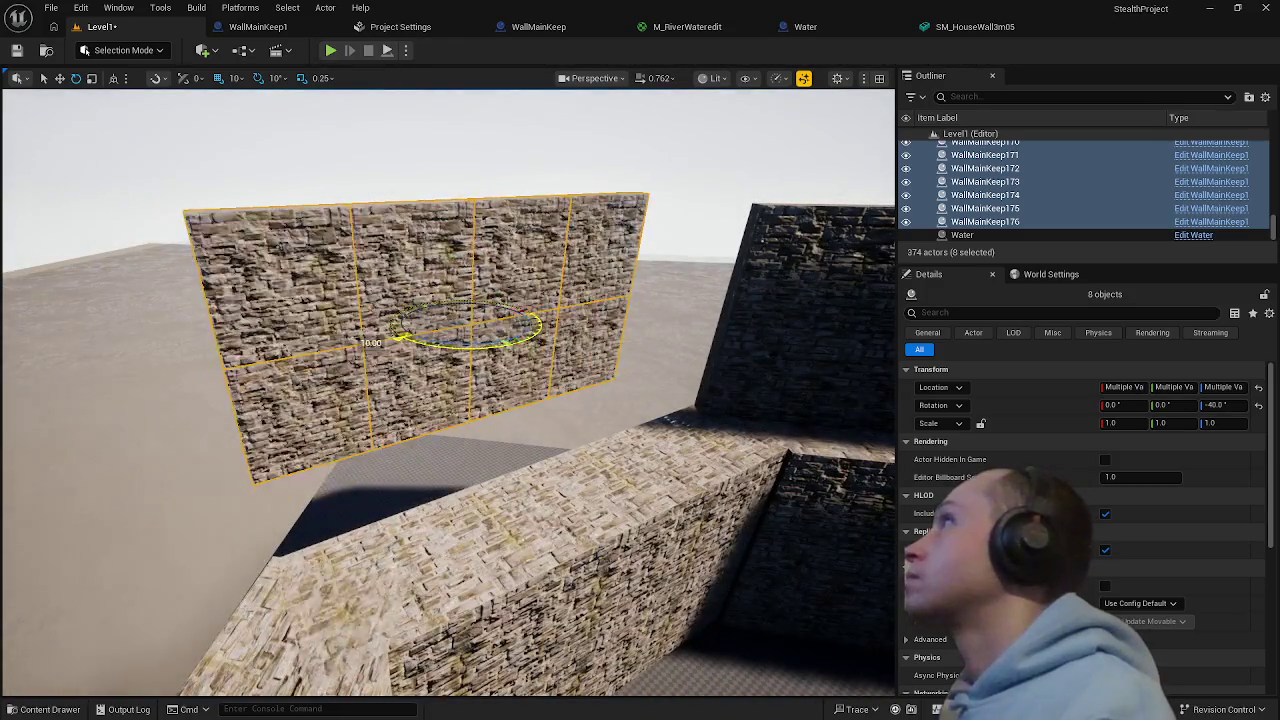
key("w")
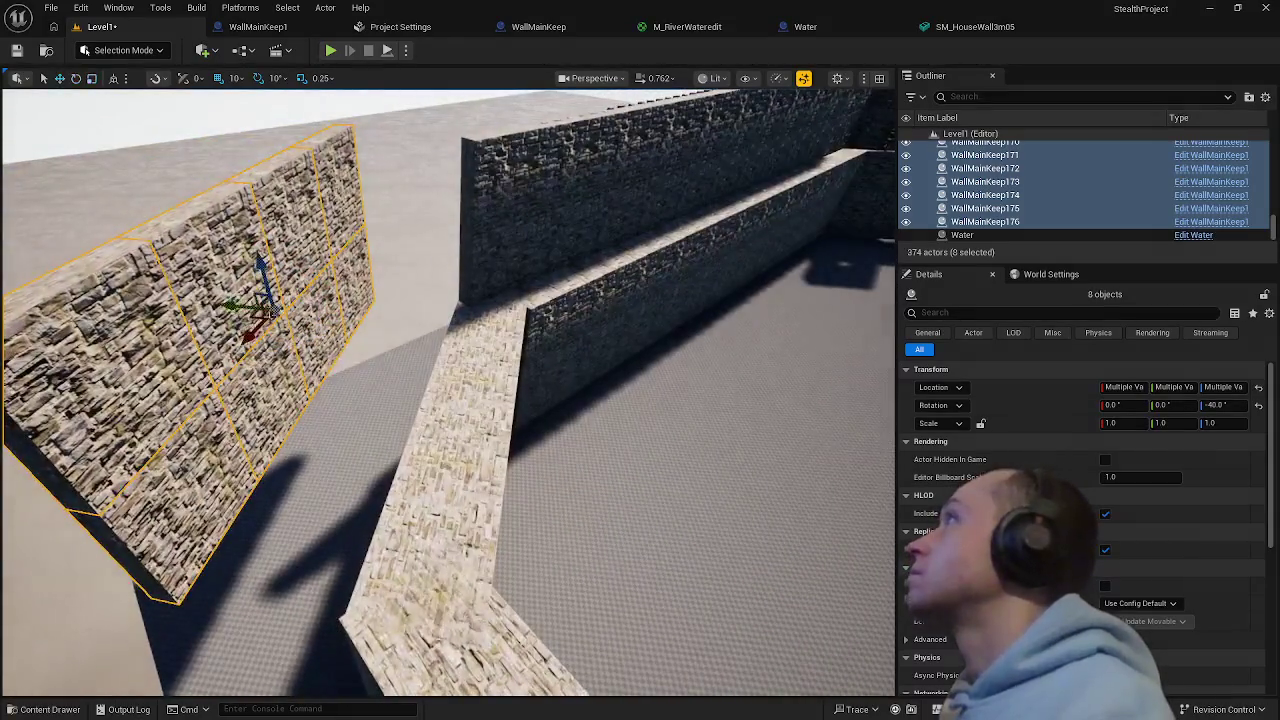
mouse_move(272, 310)
left_mouse_down()
mouse_move(382, 338)
mouse_move(357, 405)
mouse_move(530, 428)
mouse_move(380, 366)
mouse_move(560, 394)
left_mouse_up()
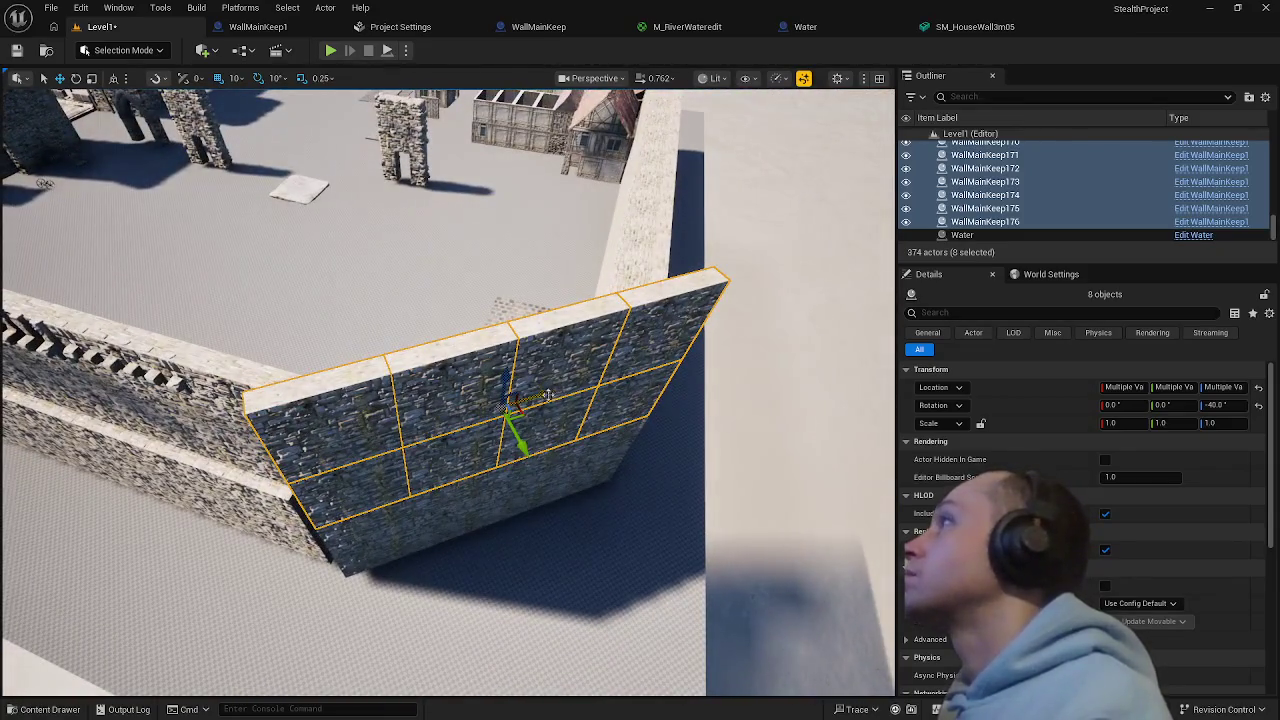
left_click_drag(521, 445, 514, 440)
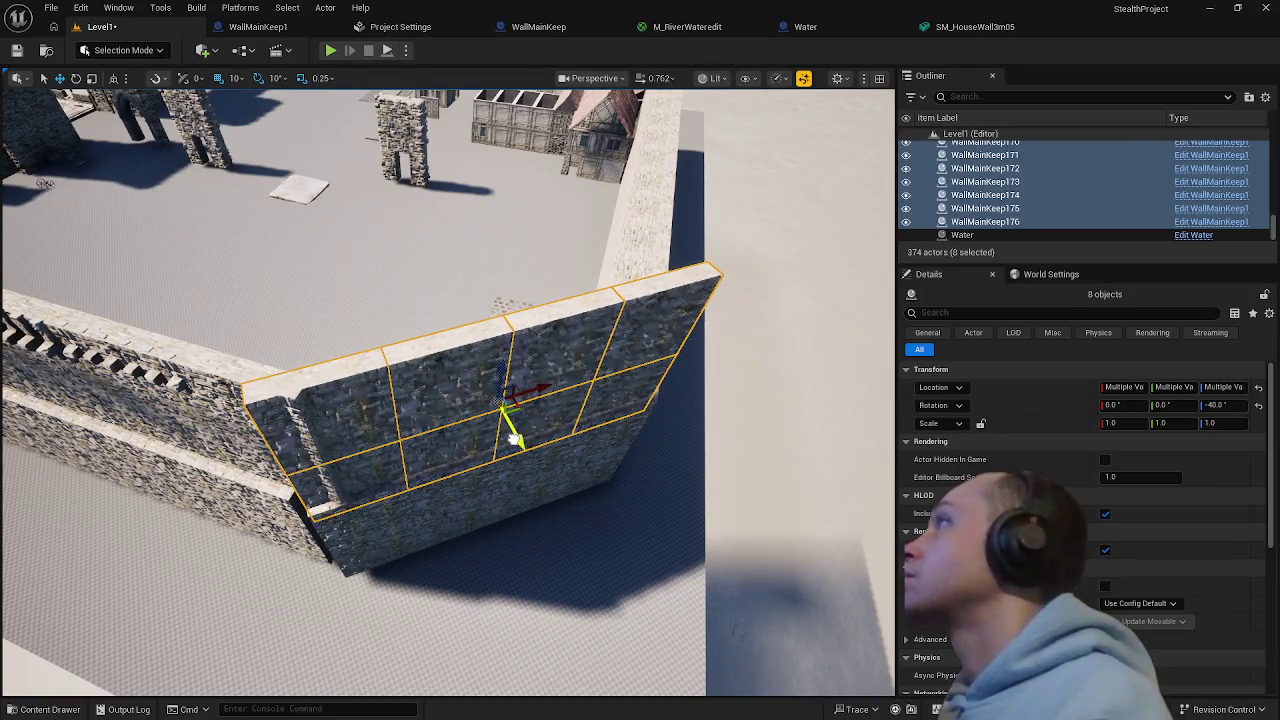
- Move the angled wall panels up into the keep wall corner and nudge the lower panel group
mouse_move(533, 388)
left_mouse_down()
mouse_move(557, 383)
mouse_move(537, 420)
mouse_move(700, 394)
mouse_move(651, 320)
mouse_move(458, 498)
left_mouse_up()
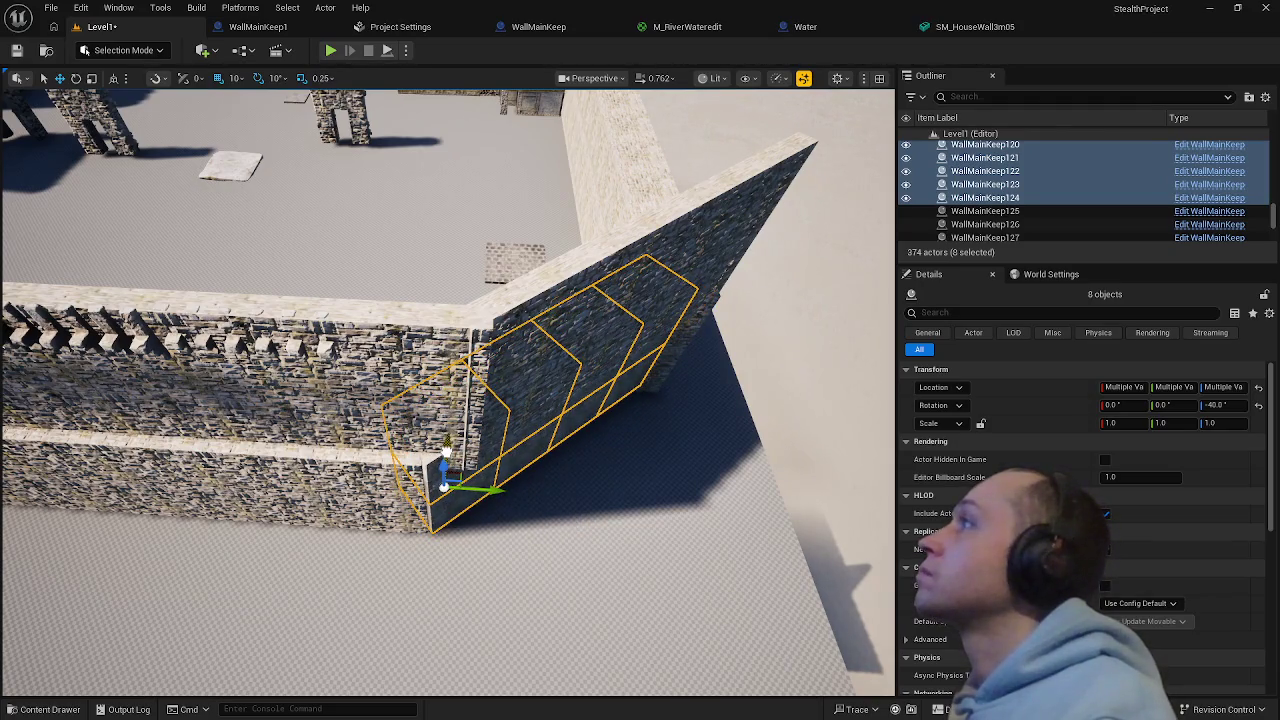
mouse_move(446, 447)
left_mouse_down()
mouse_move(472, 242)
mouse_move(448, 396)
mouse_move(444, 385)
left_mouse_up()
left_click(595, 469)
mouse_move(595, 469)
left_mouse_down()
mouse_move(562, 424)
mouse_move(601, 386)
left_mouse_up()
left_click(508, 425)
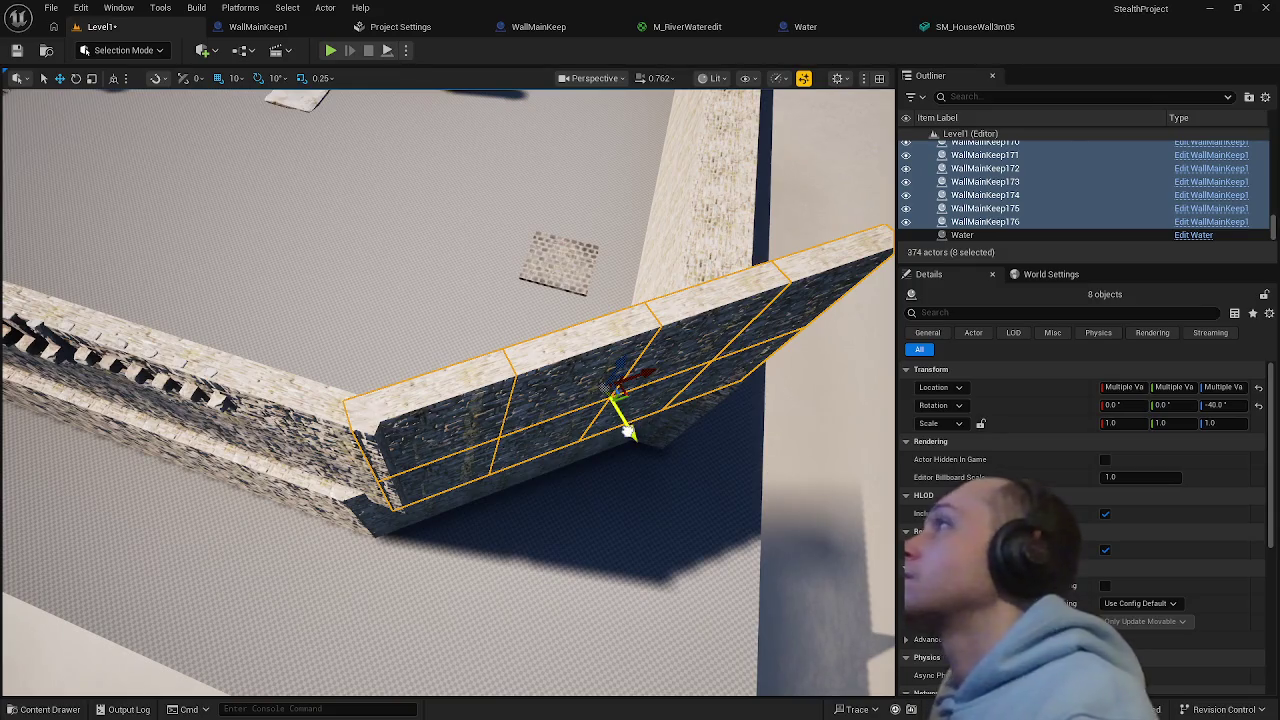
mouse_move(628, 430)
left_mouse_down()
mouse_move(620, 418)
mouse_move(642, 380)
mouse_move(735, 265)
left_mouse_up()
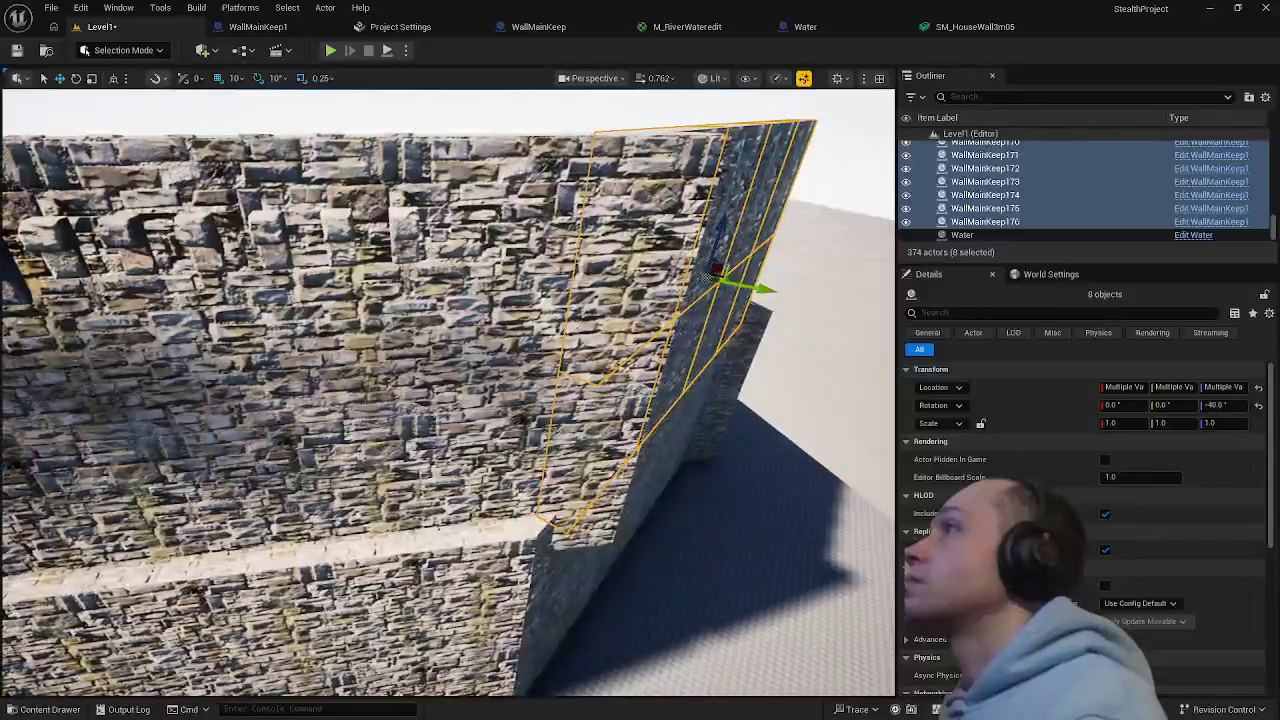
left_click(550, 585)
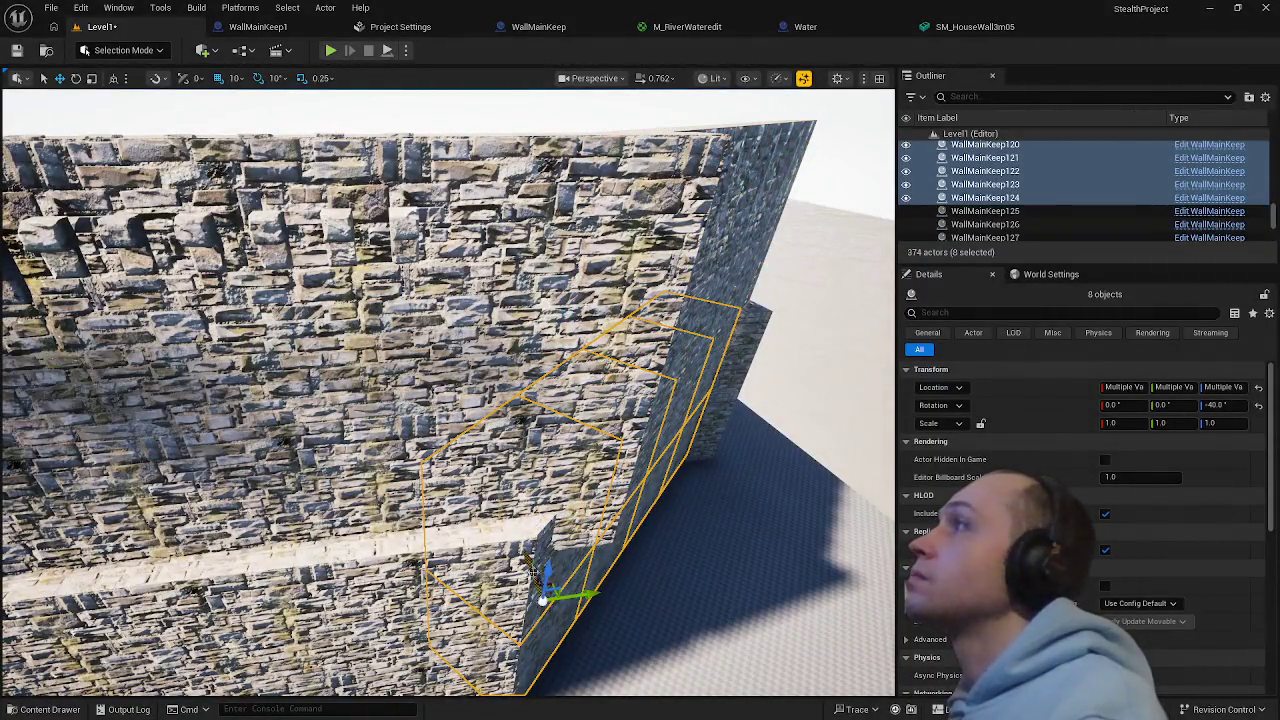
mouse_move(531, 563)
left_mouse_down()
mouse_move(541, 595)
mouse_move(562, 590)
left_mouse_up()
- Reselect the wall panel column and the eight panels to check their fit up close
left_click(760, 520)
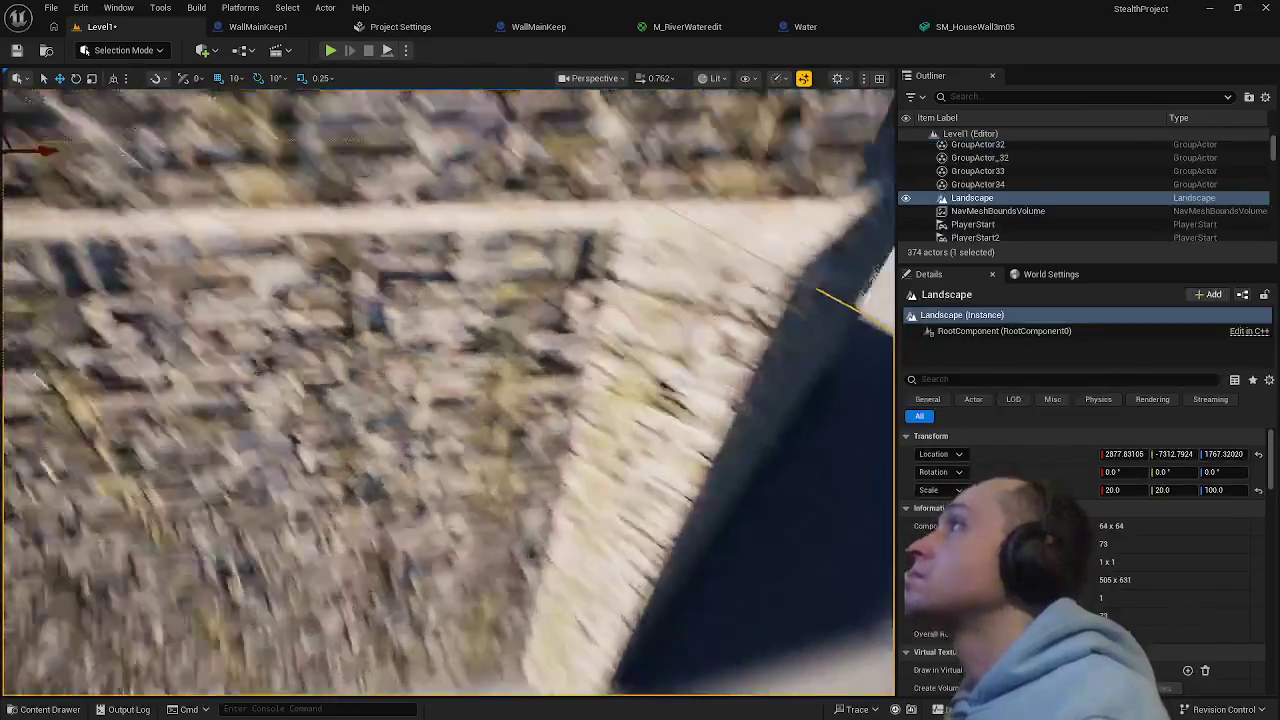
mouse_move(760, 520)
left_mouse_down()
mouse_move(686, 640)
mouse_move(506, 566)
left_mouse_up()
left_click(500, 566)
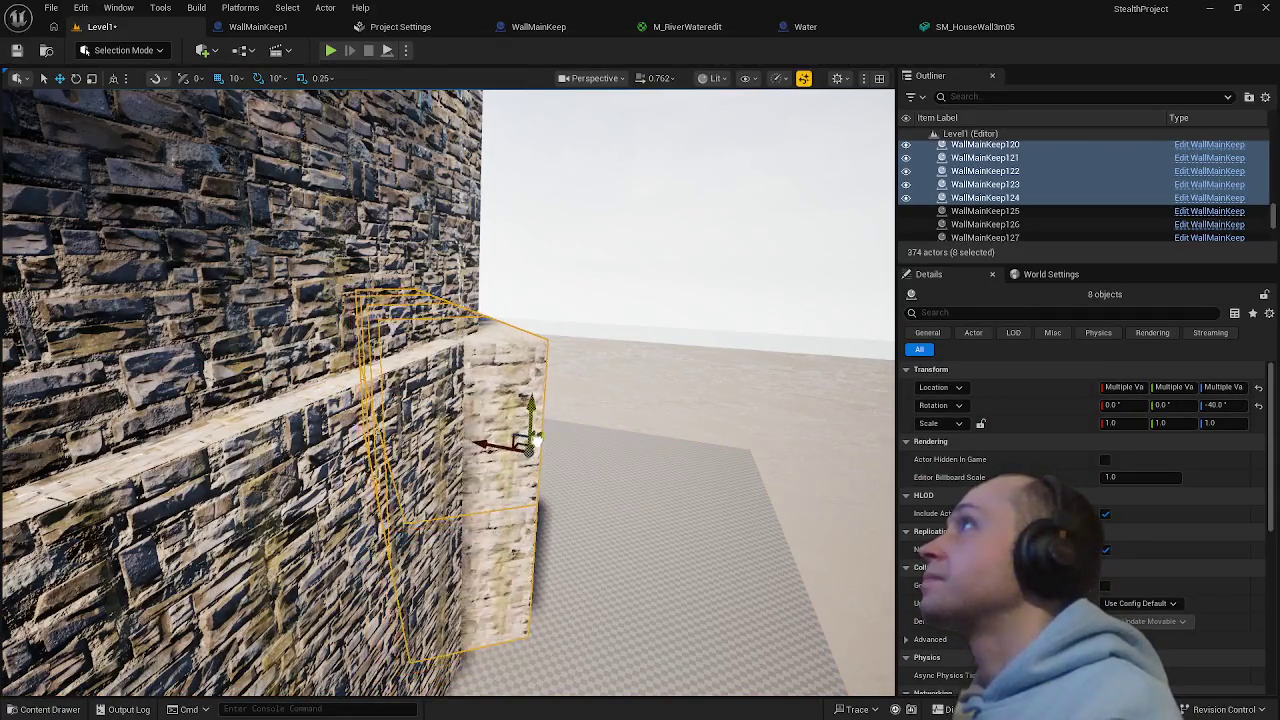
left_click(606, 623)
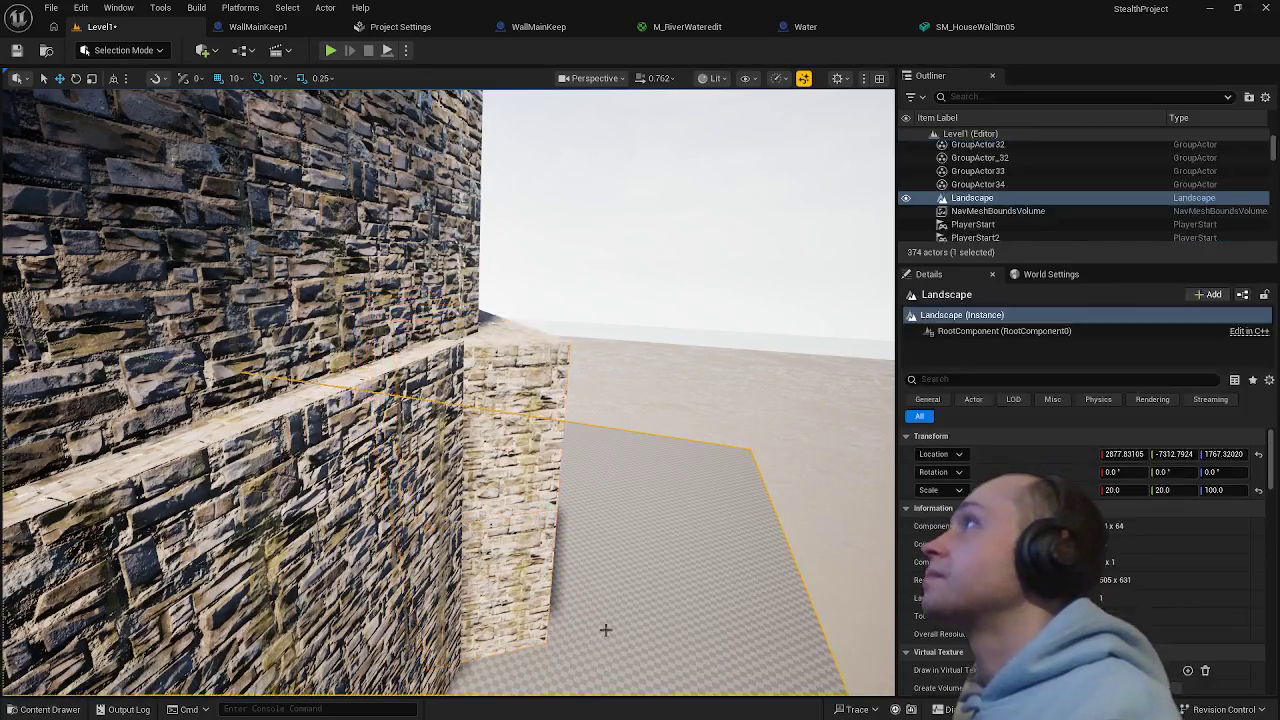
left_click_drag(606, 623, 700, 600)
mouse_move(528, 375)
left_mouse_down()
mouse_move(556, 512)
mouse_move(515, 428)
left_mouse_up()
left_click(556, 512)
mouse_move(405, 297)
left_mouse_down()
mouse_move(385, 300)
mouse_move(405, 300)
left_mouse_up()
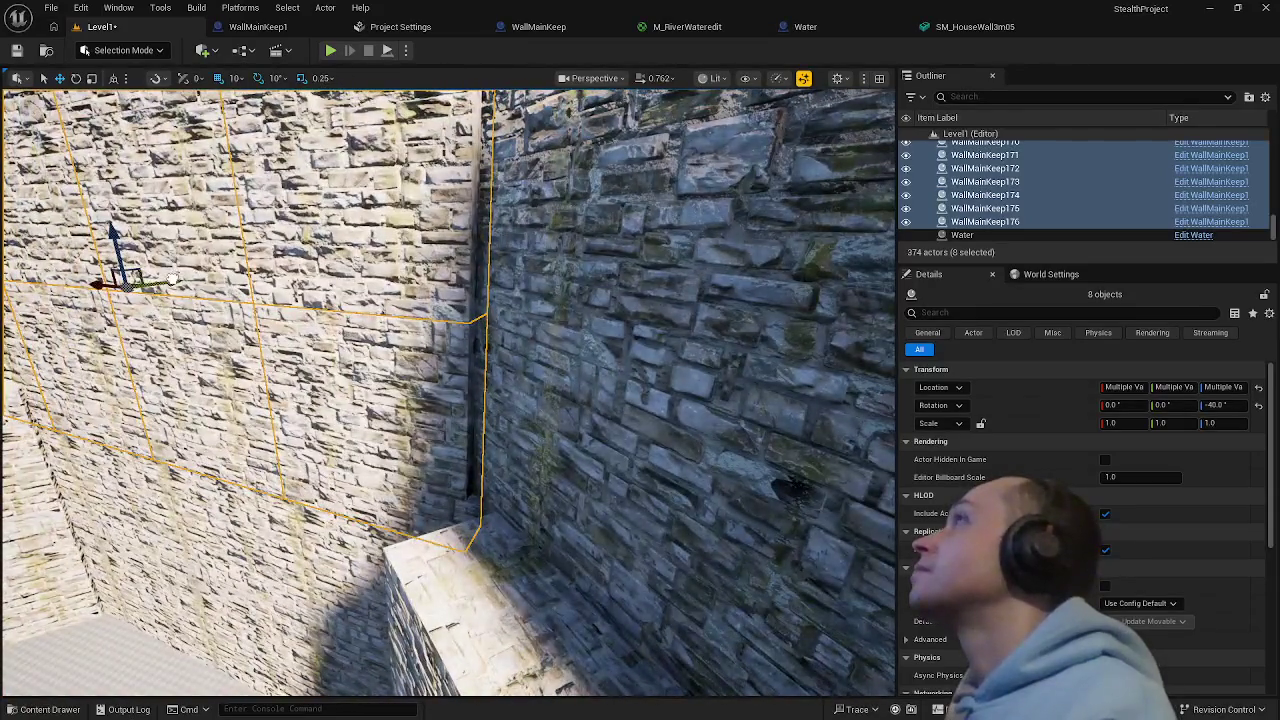
left_click_drag(172, 280, 186, 279)
mouse_move(172, 580)
left_mouse_down()
mouse_move(509, 500)
mouse_move(523, 430)
mouse_move(425, 410)
mouse_move(440, 405)
mouse_move(452, 415)
mouse_move(200, 463)
mouse_move(480, 430)
mouse_move(368, 422)
mouse_move(431, 443)
left_mouse_up()
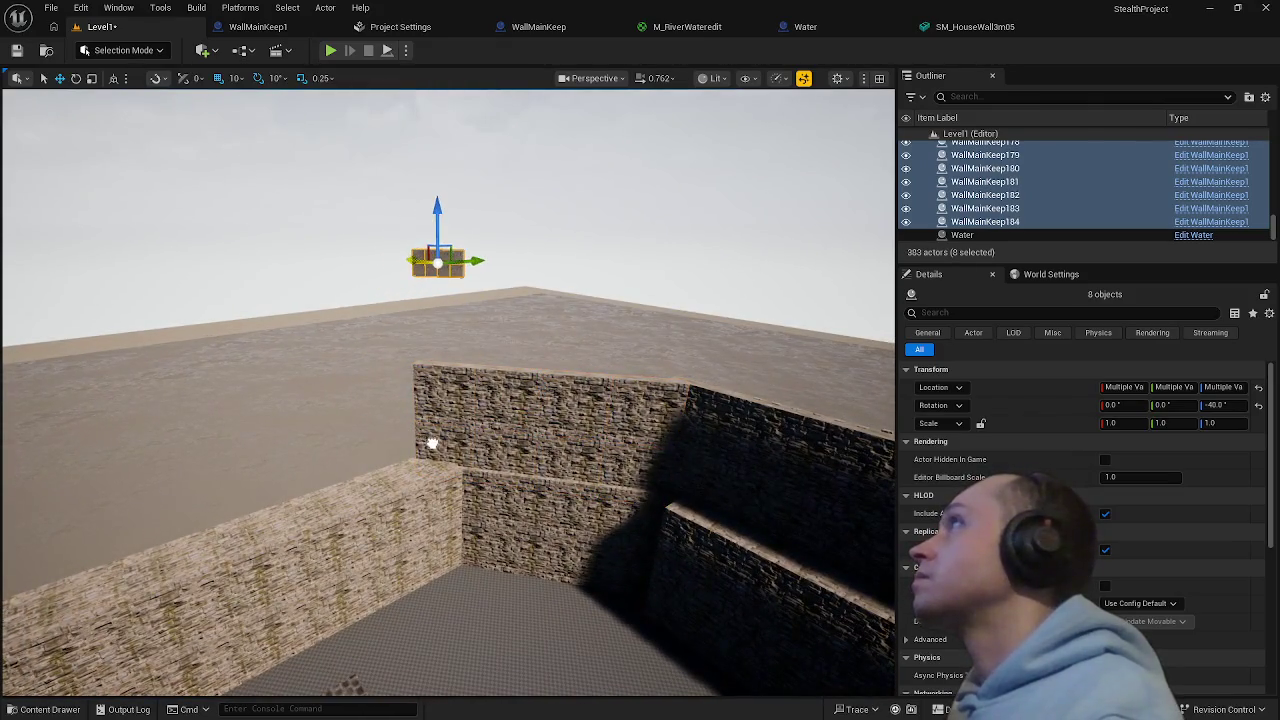
- Undo the bad duplicate and Alt-drag a copy of the wall panels onto the far ledge
key("ctrl+z")
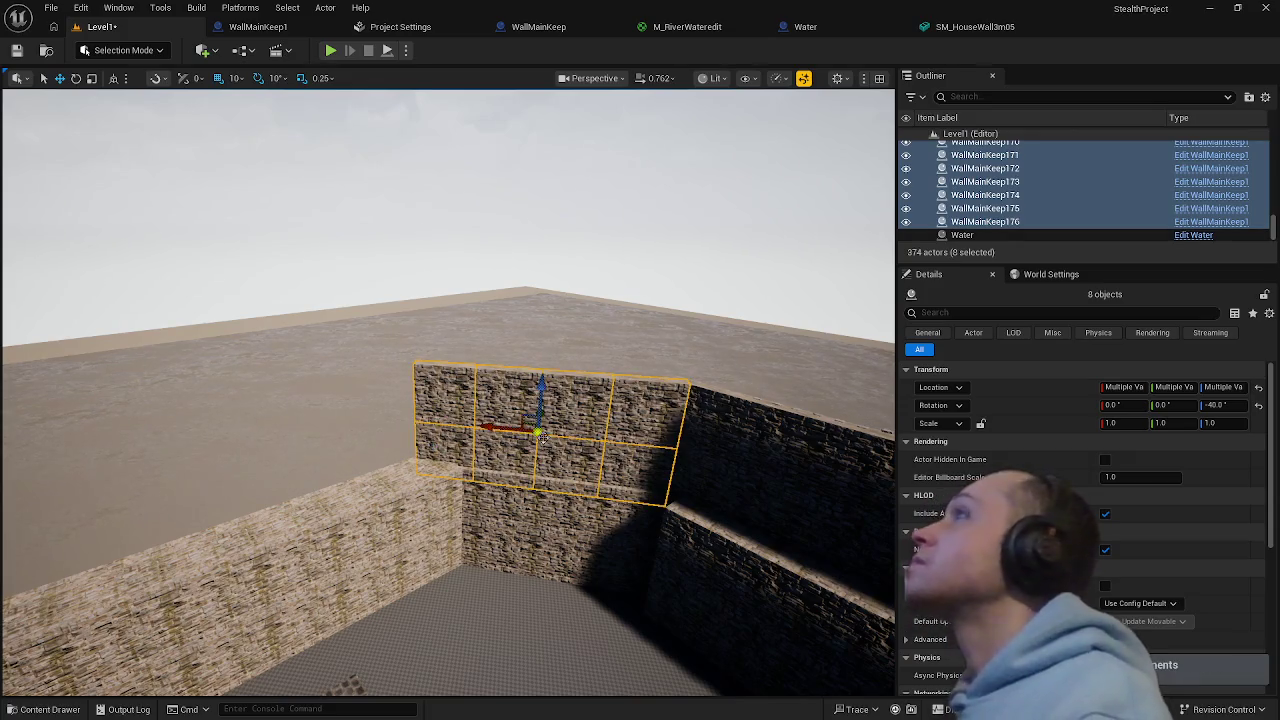
left_click_drag(490, 427, 400, 418)
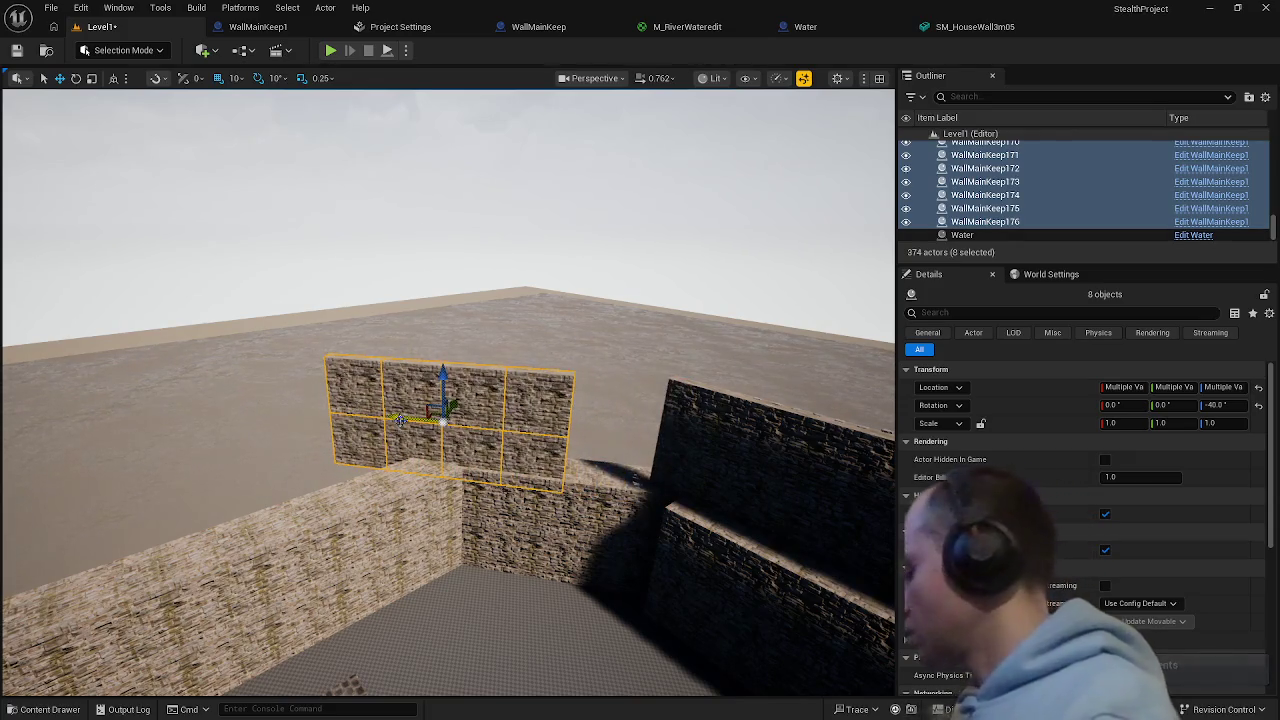
key("ctrl+z")
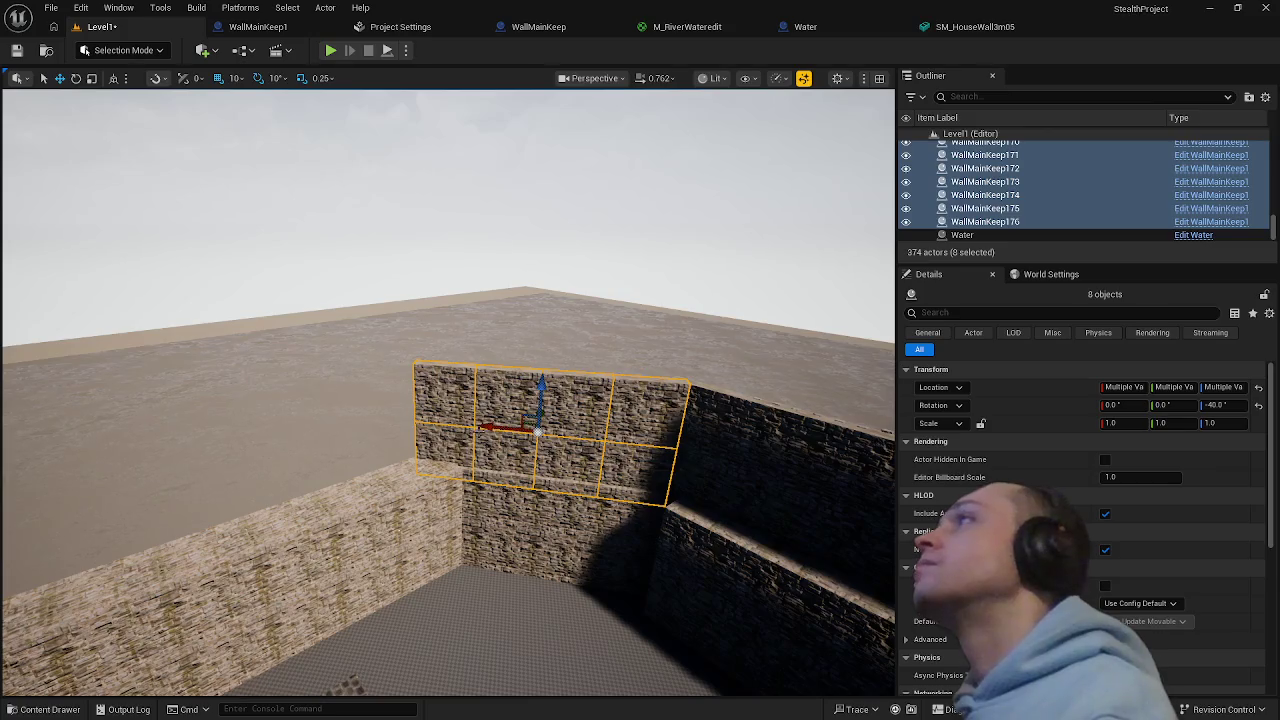
left_click_drag(485, 427, 380, 428)
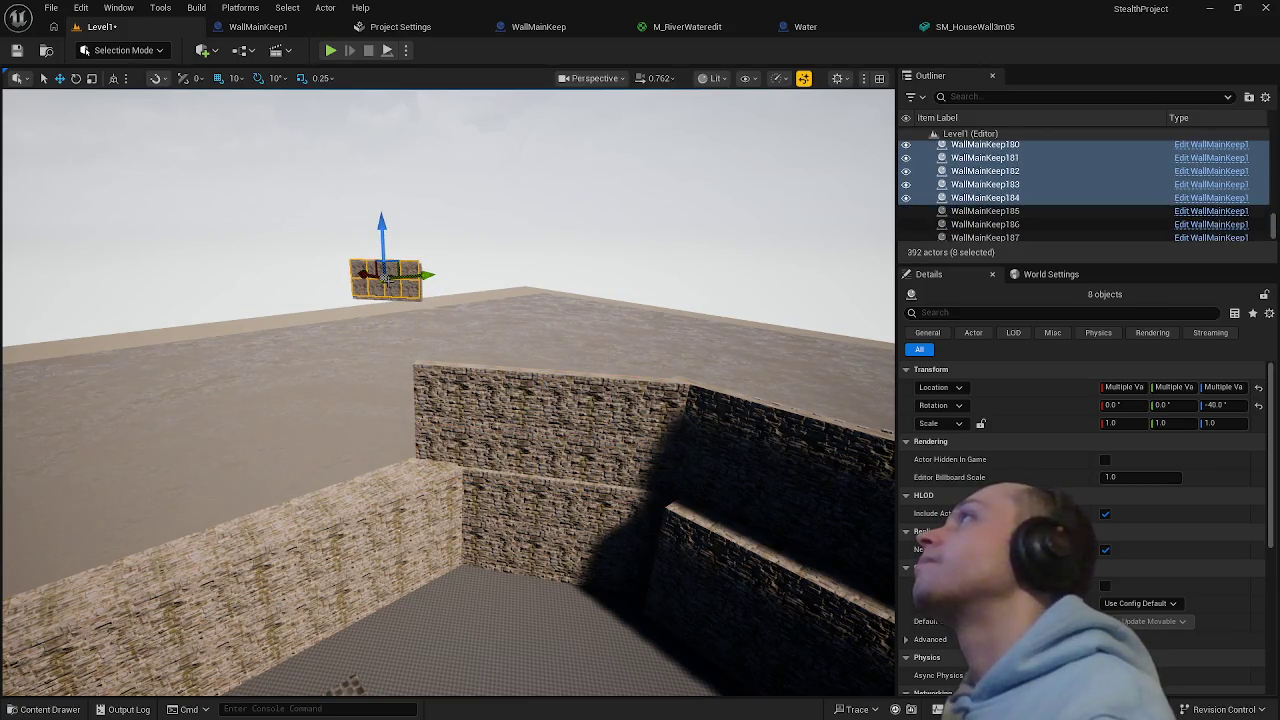
left_click_drag(364, 275, 300, 306)
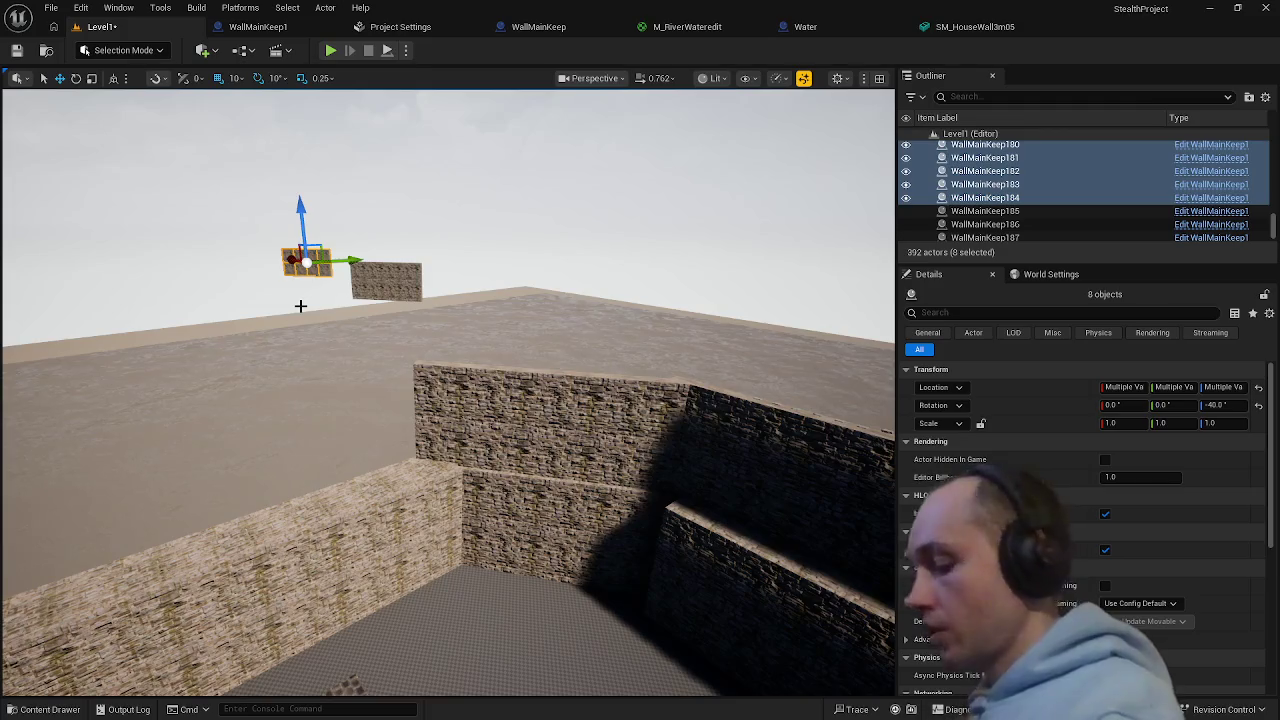
- Delete the stray wall panel copies, applying the deletion to all grouped panels
key("Delete")
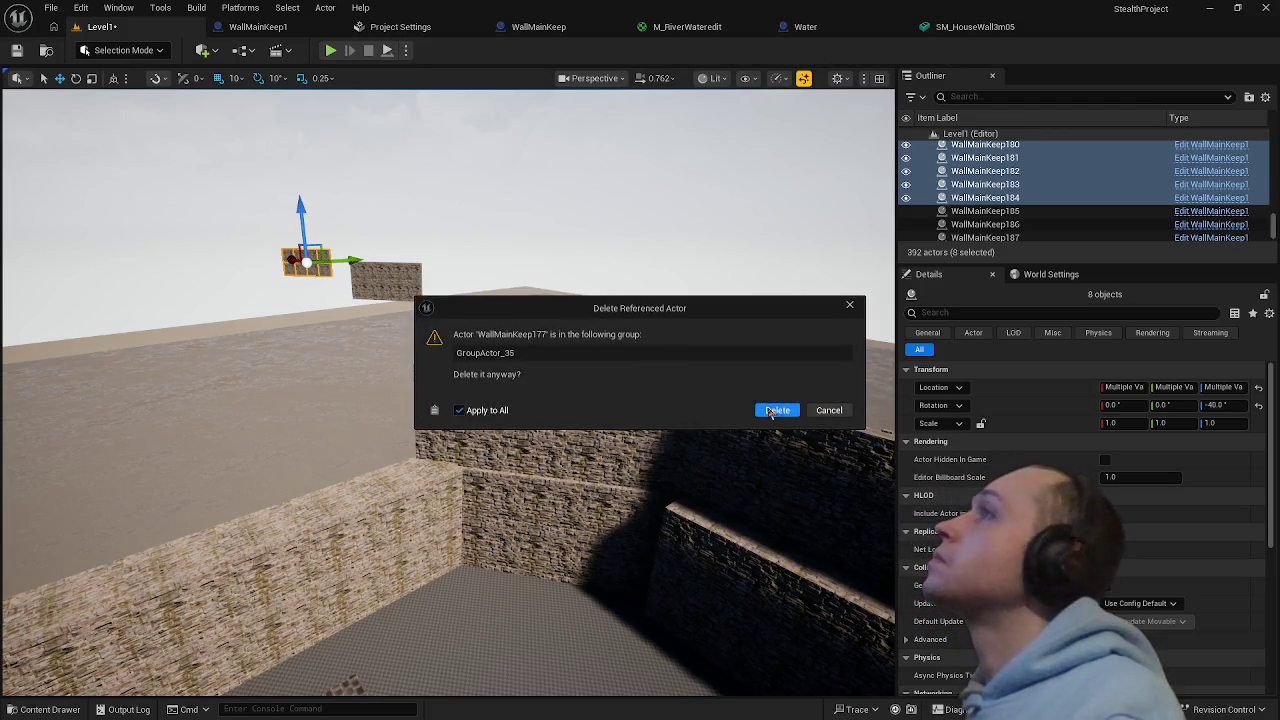
left_click(771, 413)
key("ctrl+z")
key("Delete")
left_click(481, 418)
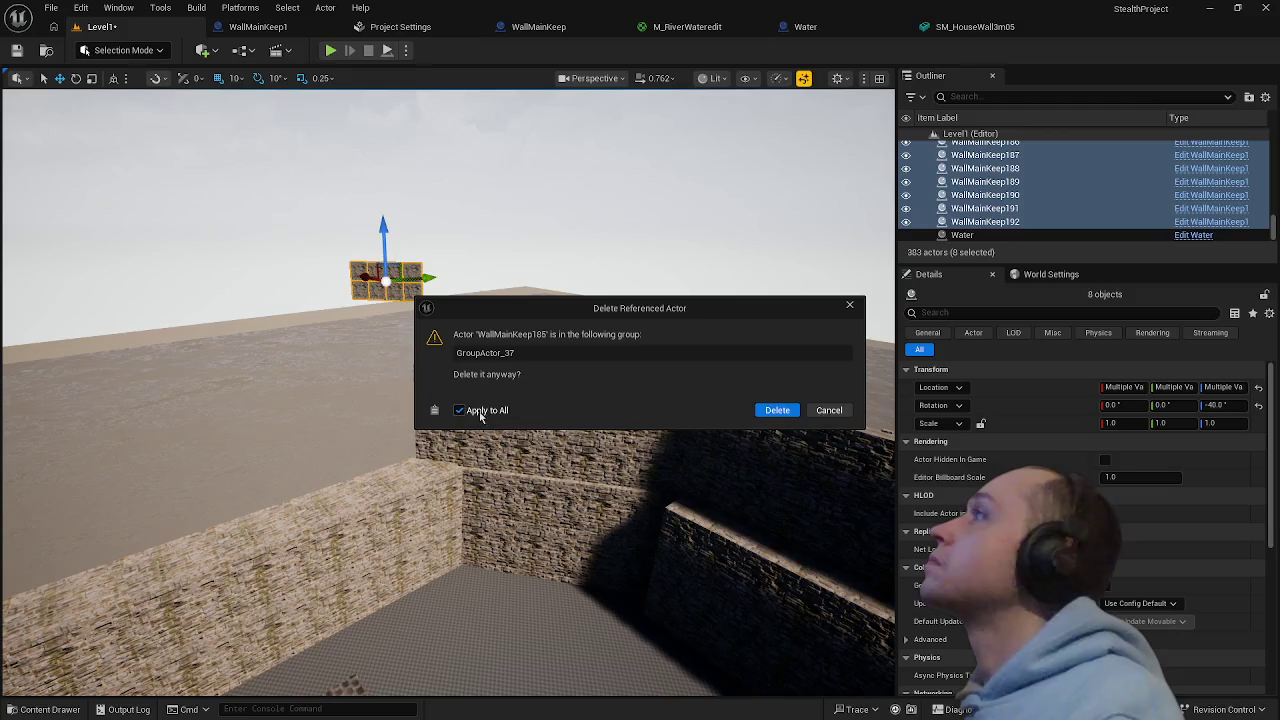
left_click(775, 411)
left_click(745, 455)
- Turn the copied wall panels 90° and delete the leftover extra wall group
key("f")
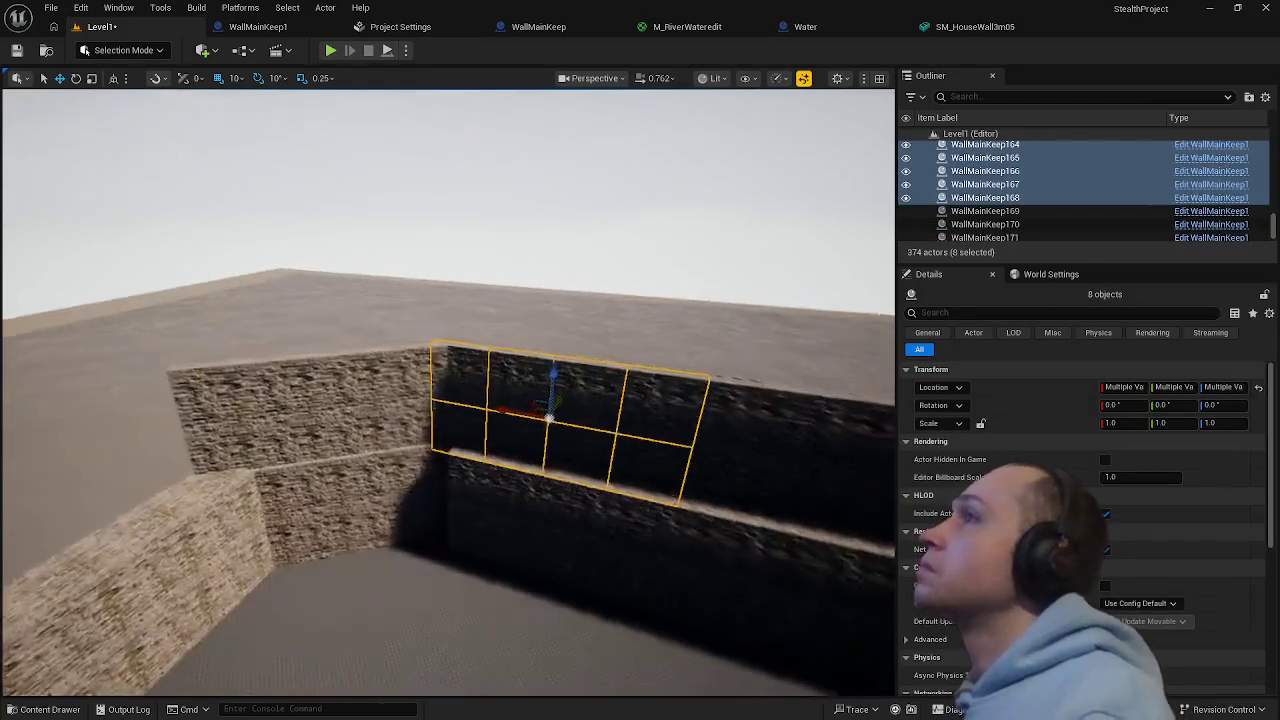
key("e")
left_click_drag(563, 437, 520, 436)
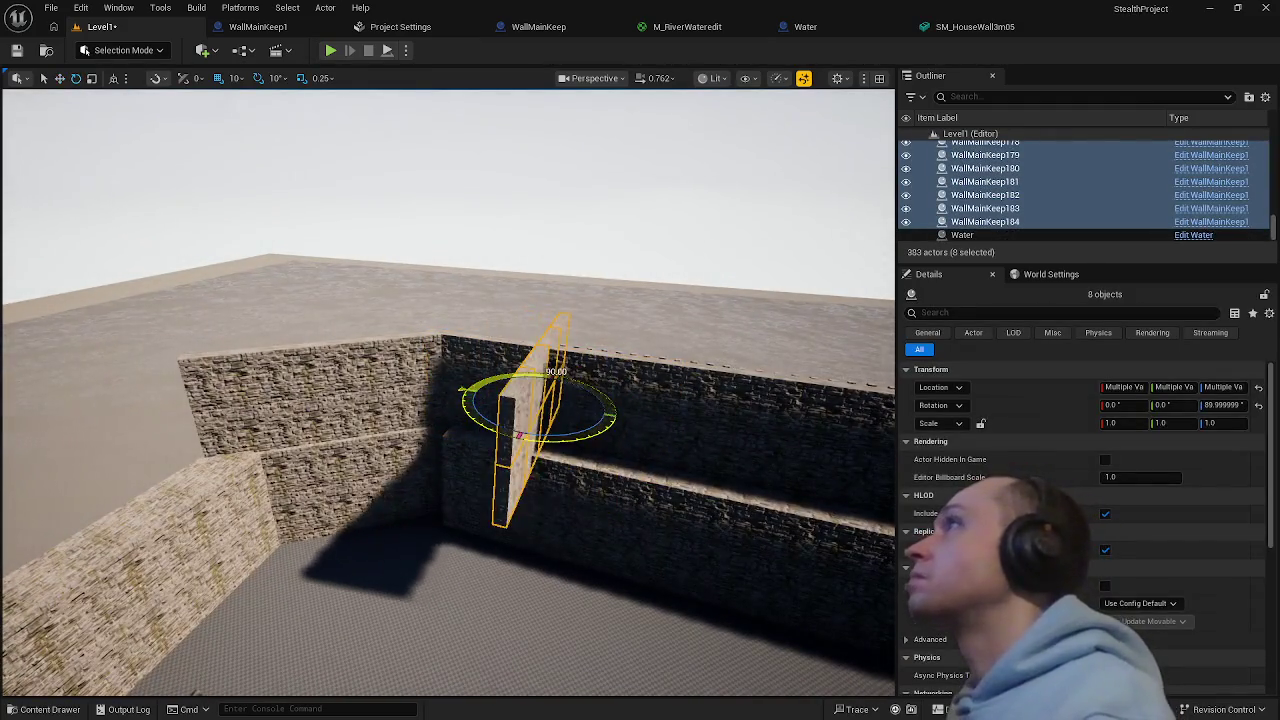
key("f")
key("w")
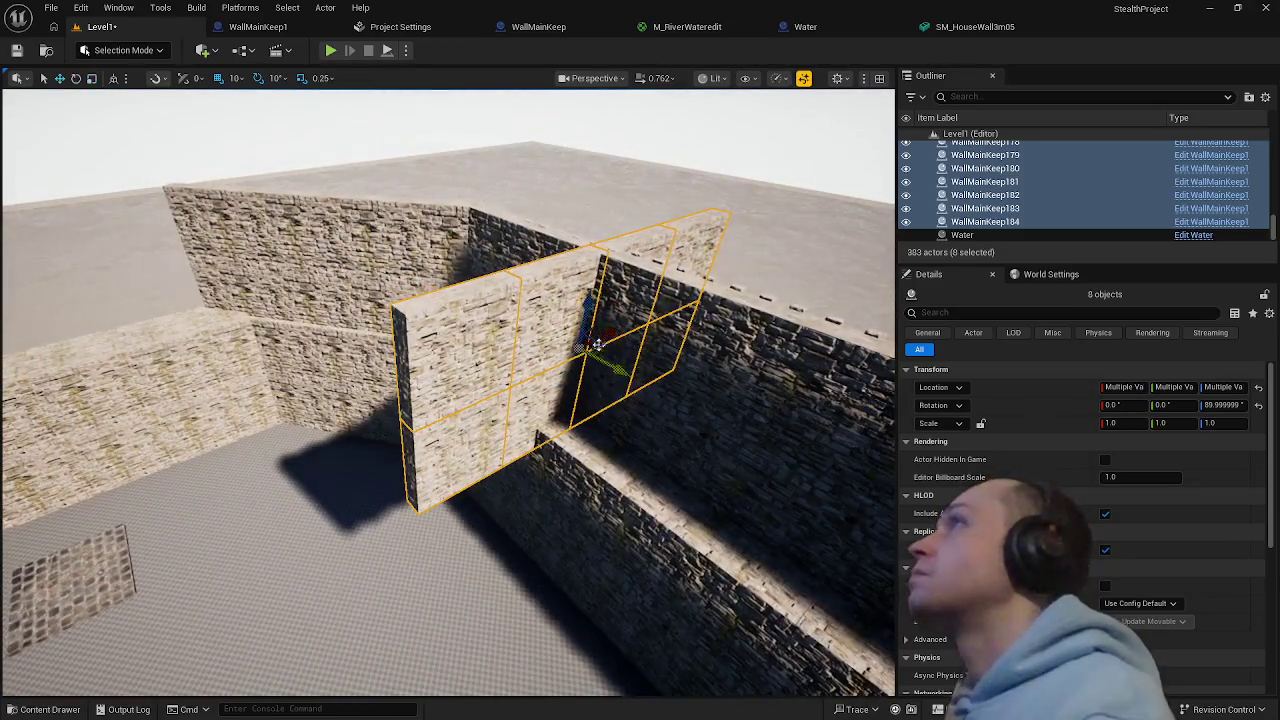
mouse_move(489, 366)
left_mouse_down()
mouse_move(594, 340)
mouse_move(322, 355)
mouse_move(380, 333)
mouse_move(452, 377)
mouse_move(572, 393)
left_mouse_up()
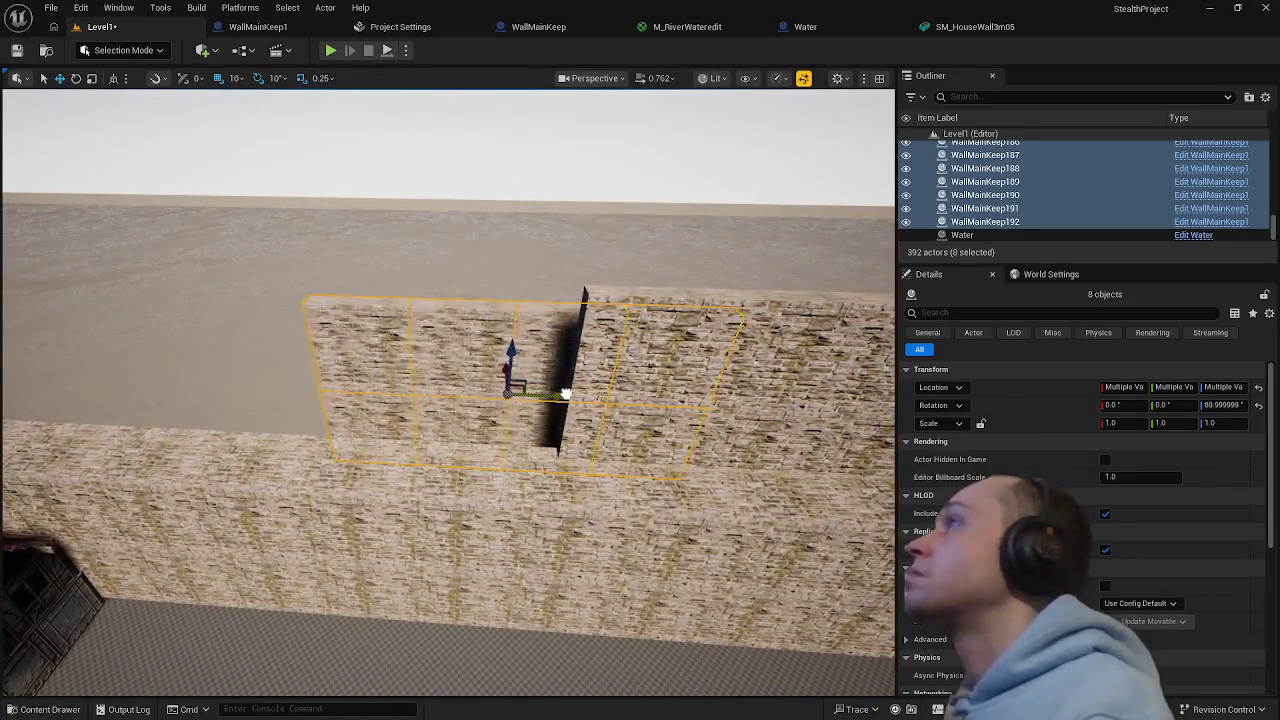
key("Delete")
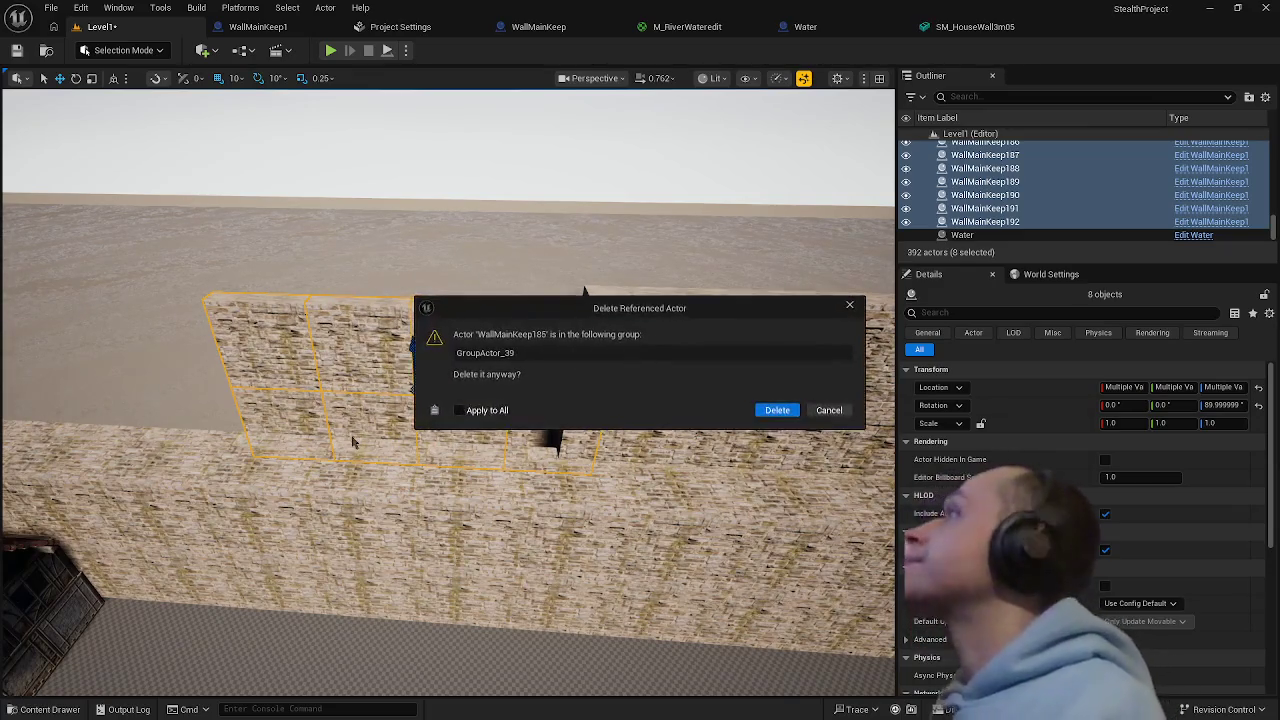
left_click(777, 410)
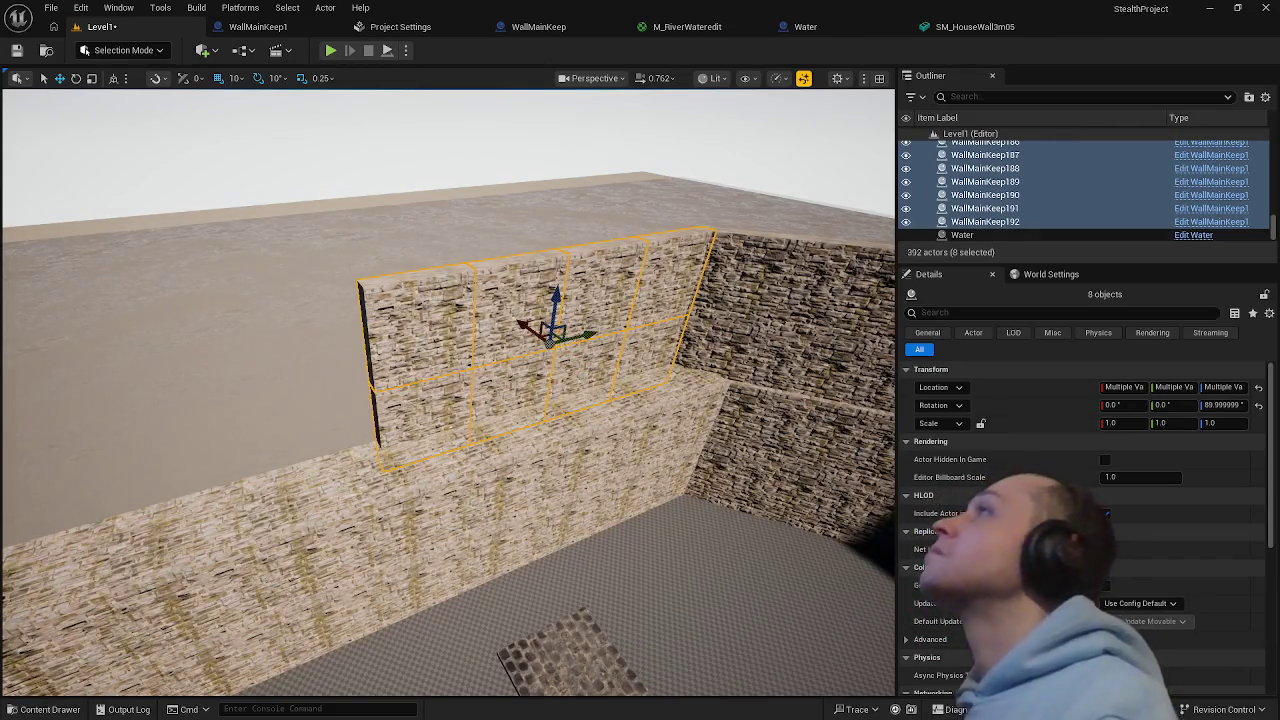
- Alt-drag the selected WallMainKeep panels along the X axis to copy them further down the keep wall
mouse_move(590, 335)
left_mouse_down()
mouse_move(223, 417)
mouse_move(370, 452)
mouse_move(387, 433)
mouse_move(482, 441)
mouse_move(485, 470)
left_mouse_up()
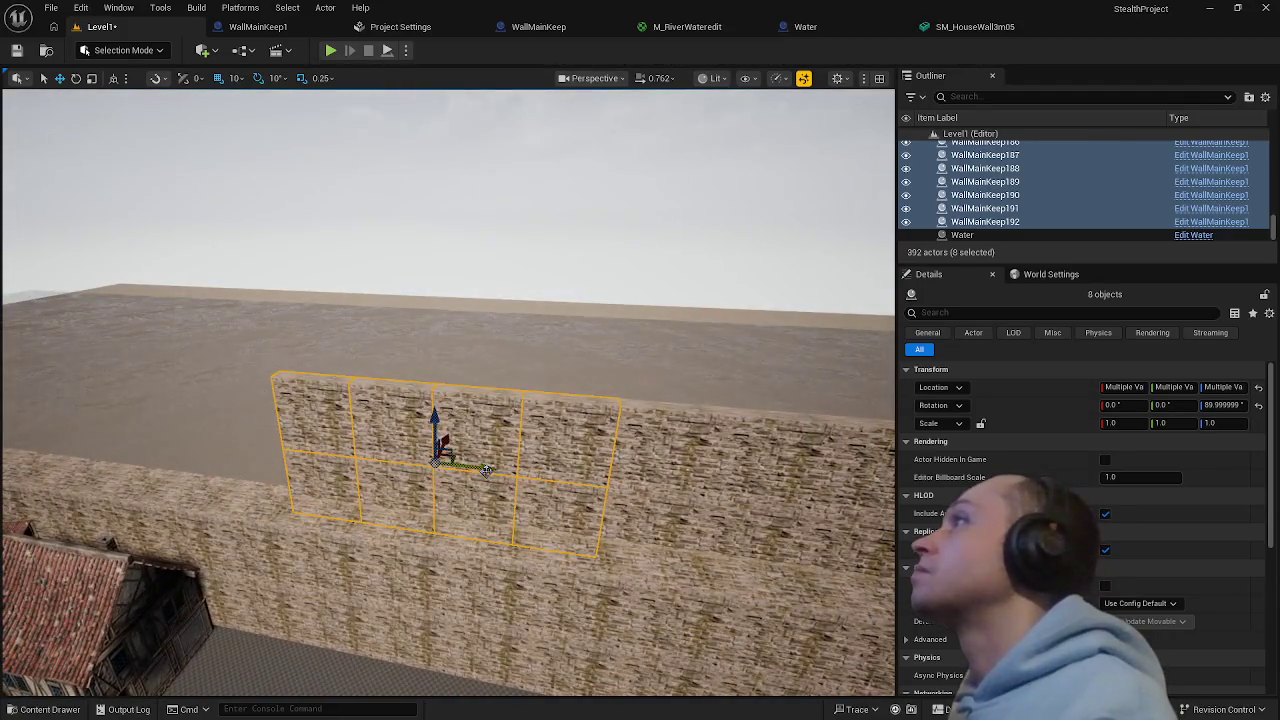
mouse_move(317, 467)
left_mouse_down()
mouse_move(177, 437)
mouse_move(430, 430)
mouse_move(528, 407)
mouse_move(568, 356)
left_mouse_up()
left_click_drag(395, 347, 181, 330)
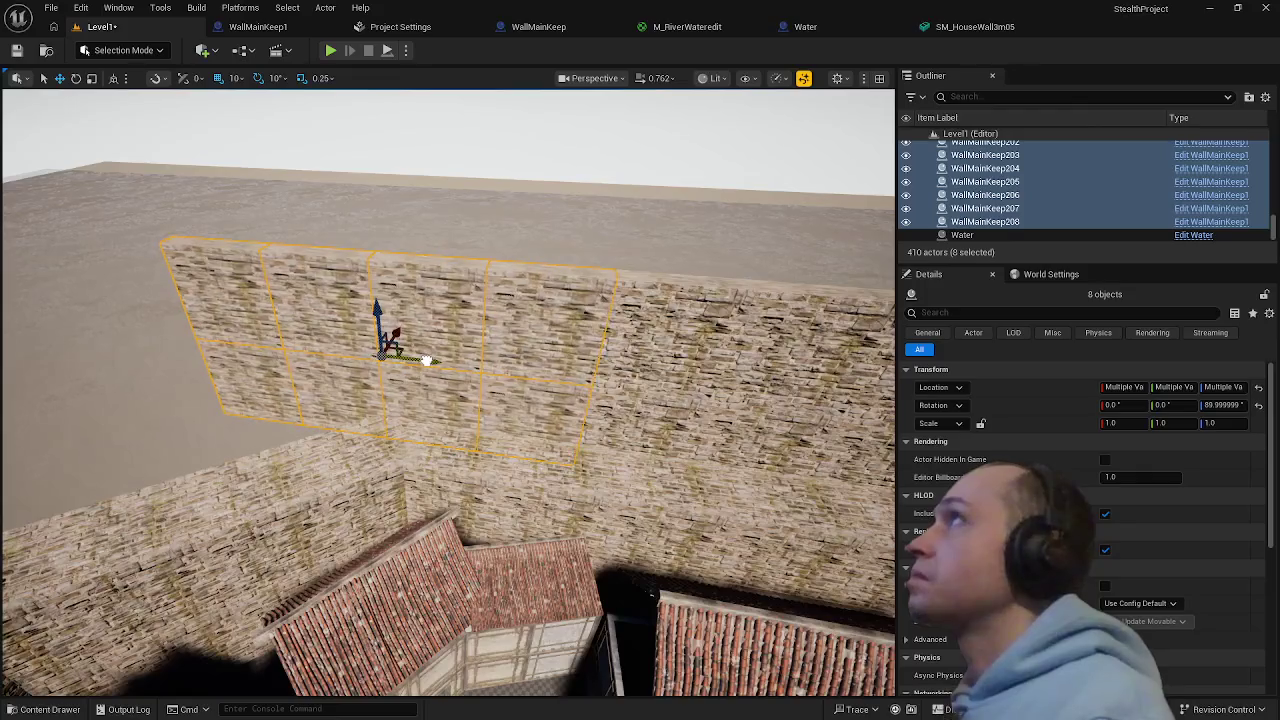
left_click_drag(438, 404, 300, 447)
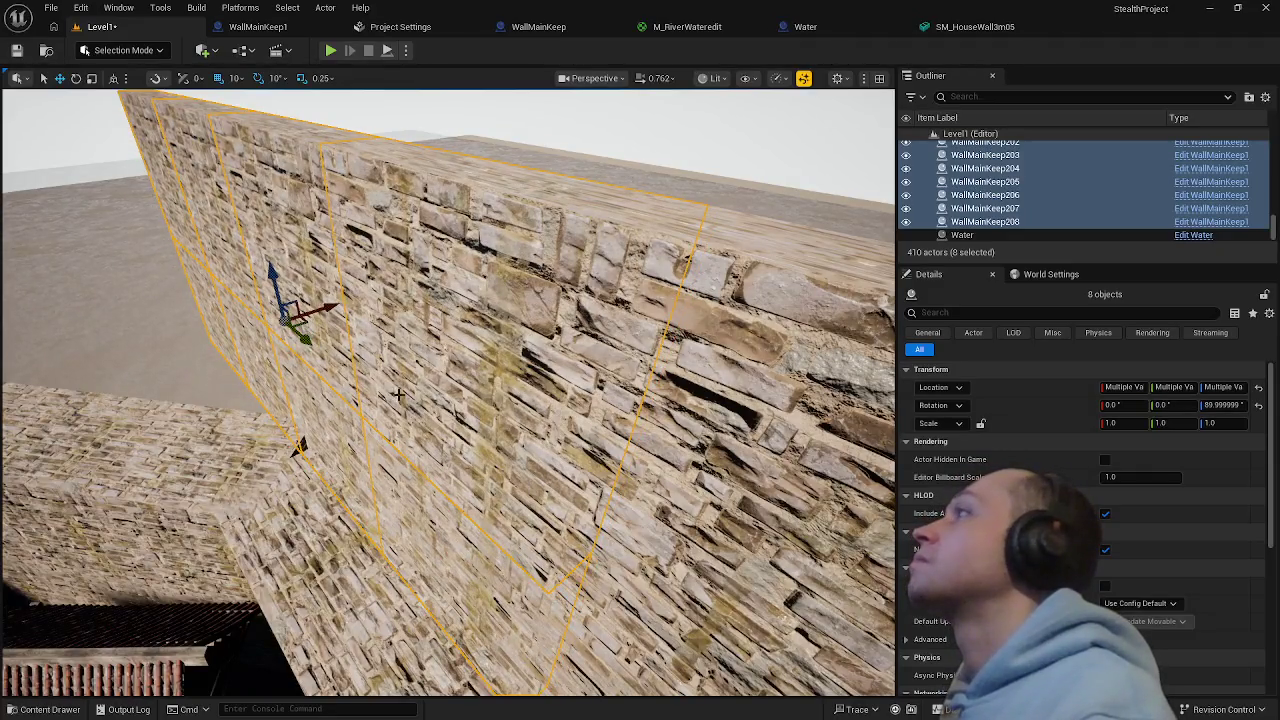
left_click_drag(398, 395, 398, 395)
key("ctrl+z")
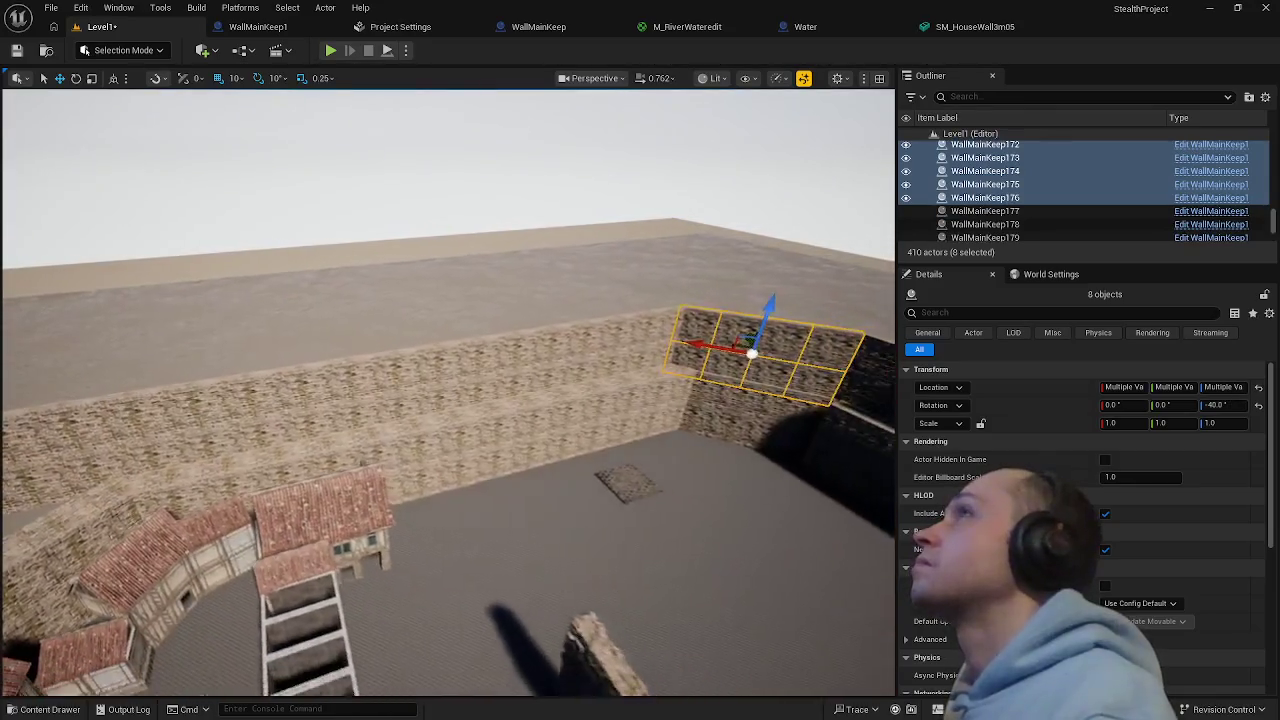
left_click_drag(207, 88, 207, 88)
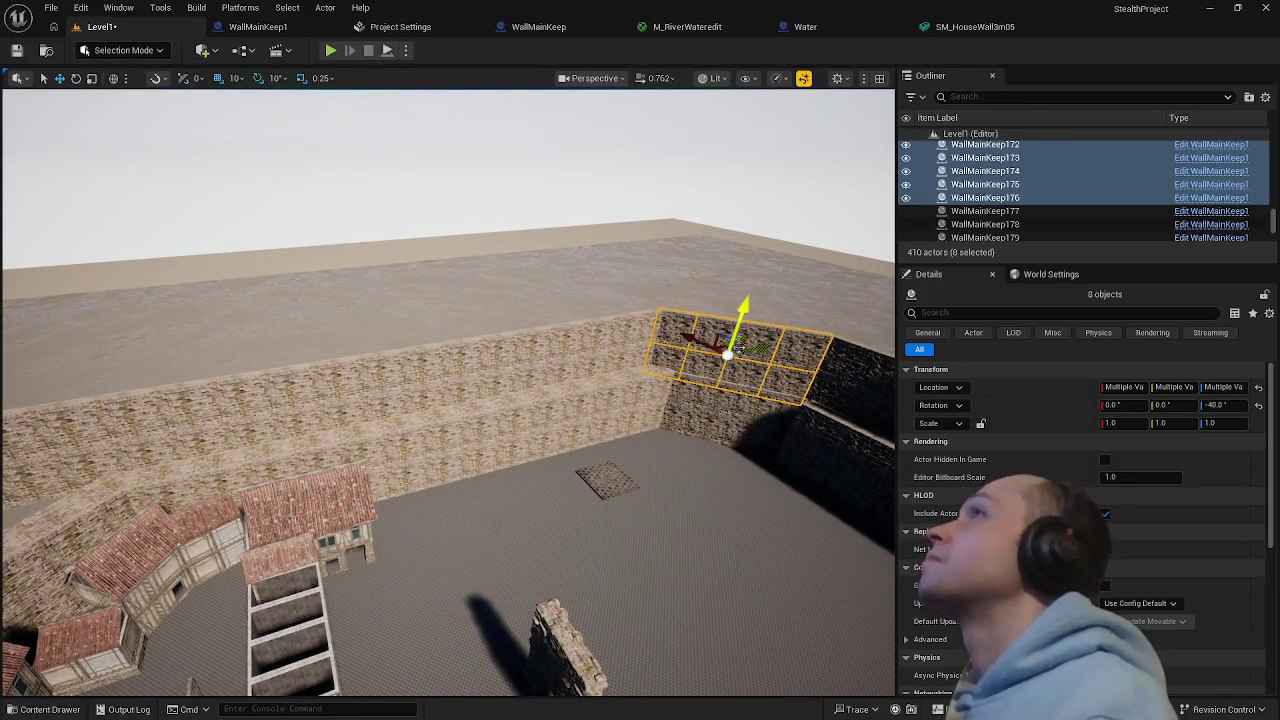
left_click_drag(757, 347, 380, 430)
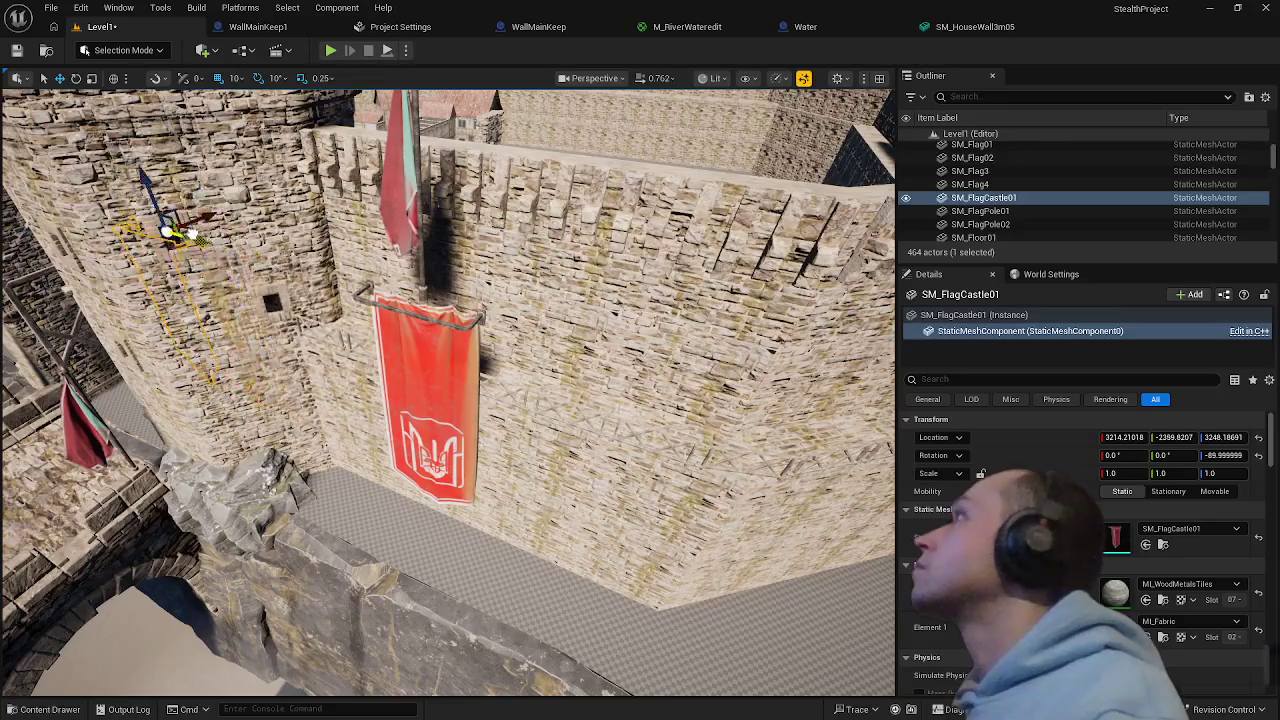
- Lift the SM_FlagCastle01 banner up onto the gate tower top
left_click_drag(115, 205, 60, 225)
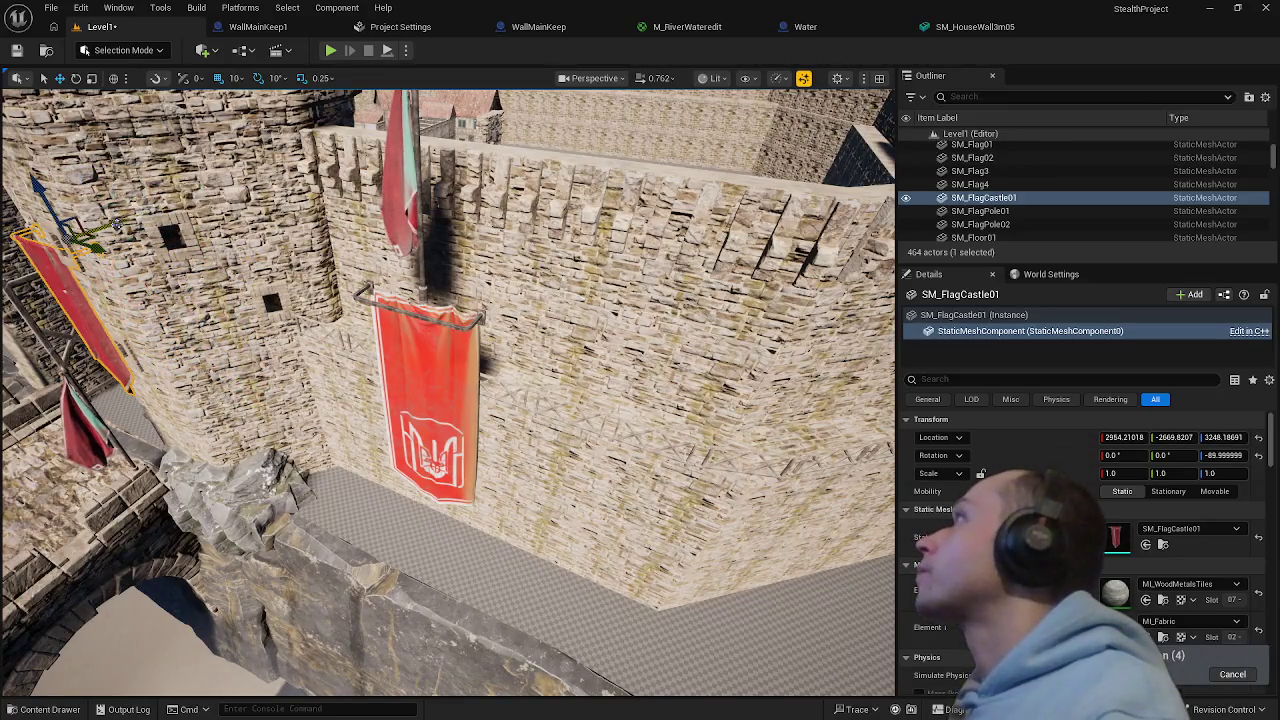
key("f")
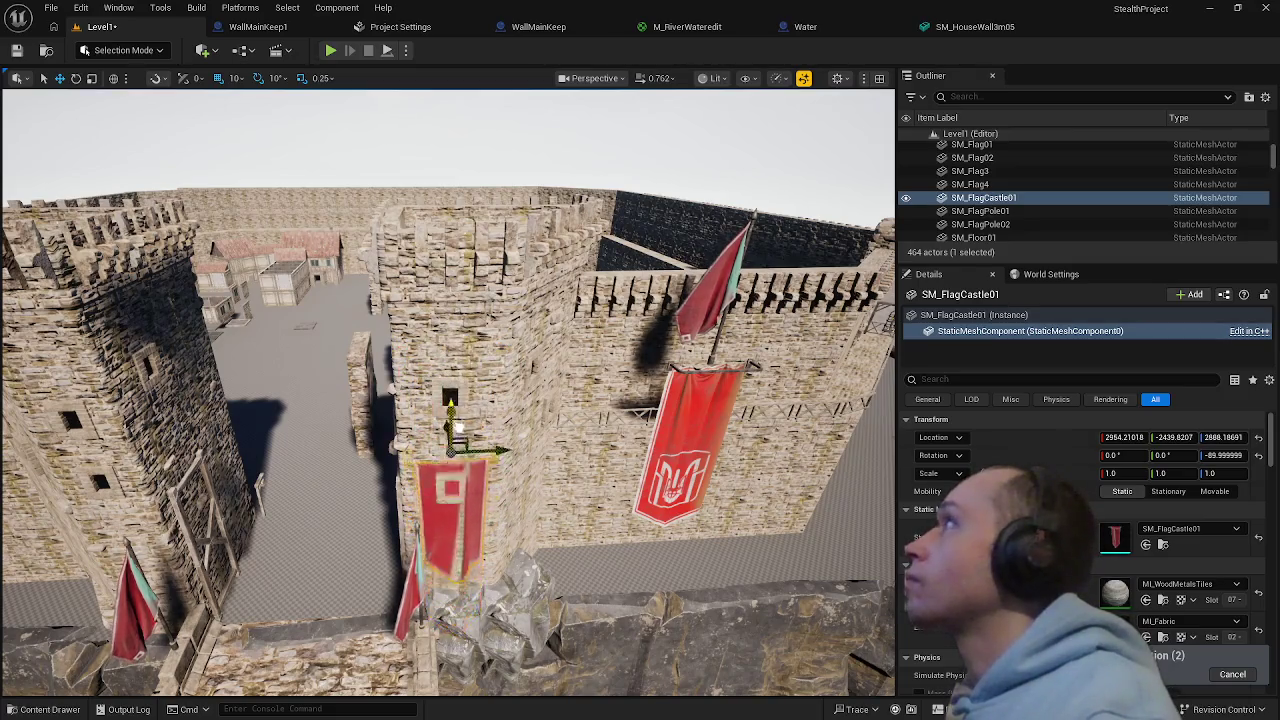
mouse_move(458, 425)
left_mouse_down()
mouse_move(465, 195)
mouse_move(390, 212)
mouse_move(196, 207)
mouse_move(260, 240)
mouse_move(268, 130)
mouse_move(245, 165)
left_mouse_up()
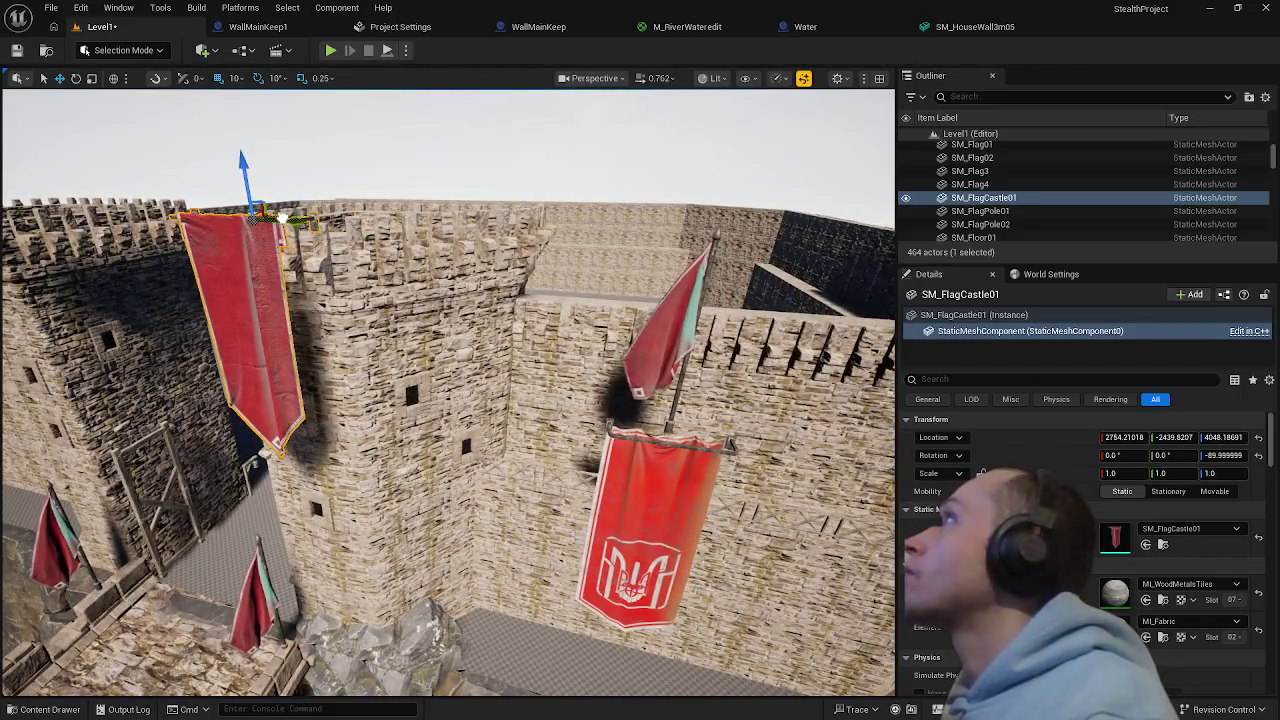
mouse_move(283, 215)
left_mouse_down()
mouse_move(430, 120)
mouse_move(330, 245)
left_mouse_up()
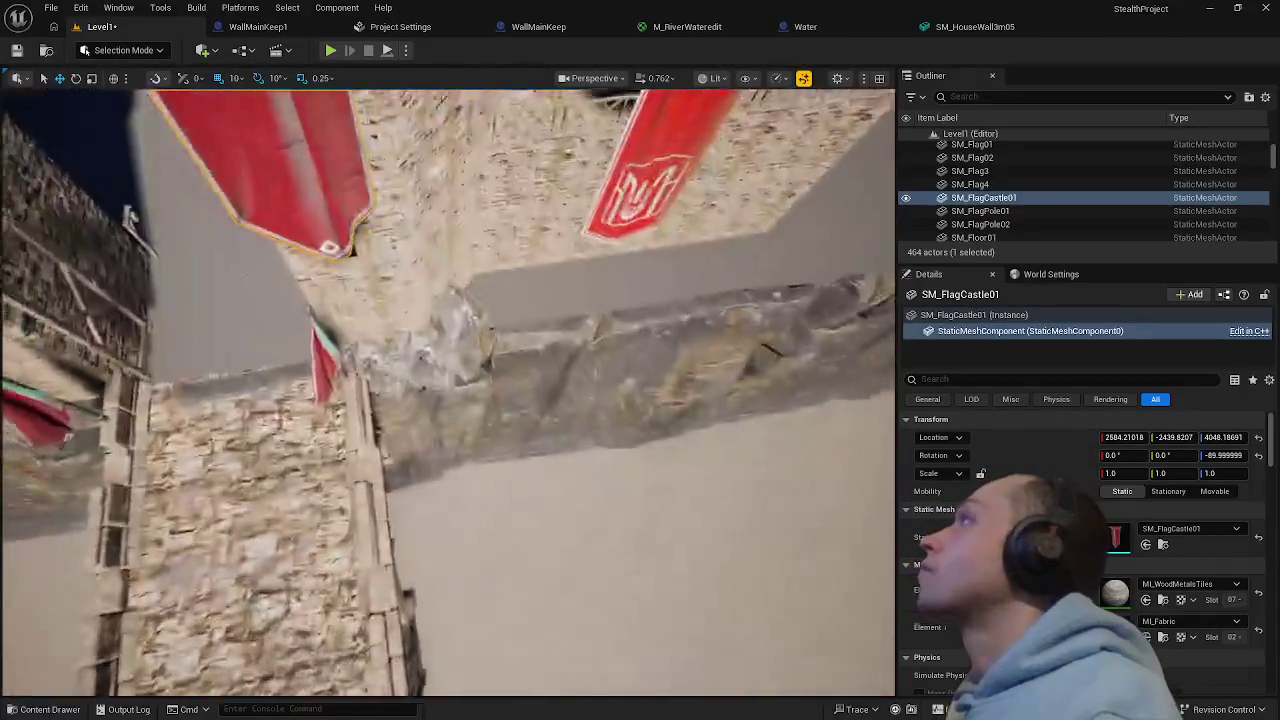
mouse_move(283, 325)
left_mouse_down()
mouse_move(283, 345)
mouse_move(283, 325)
left_mouse_up()
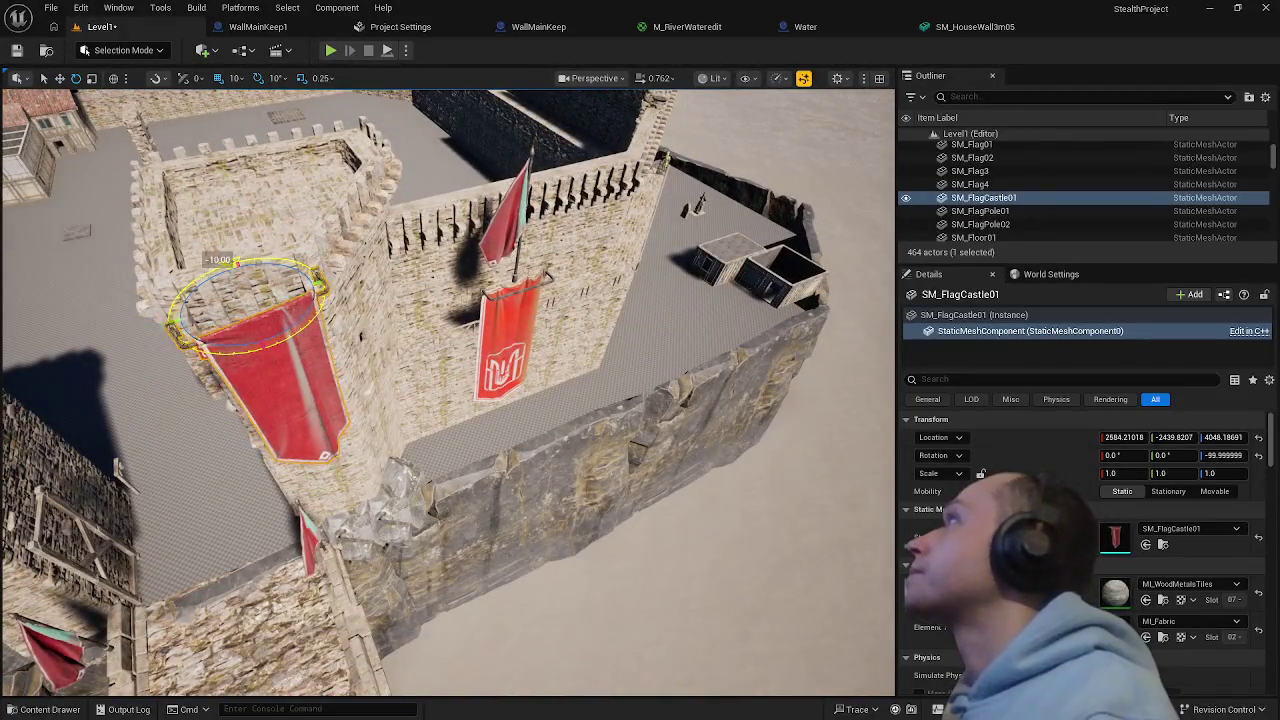
mouse_move(380, 220)
left_mouse_down()
mouse_move(420, 225)
mouse_move(380, 220)
left_mouse_up()
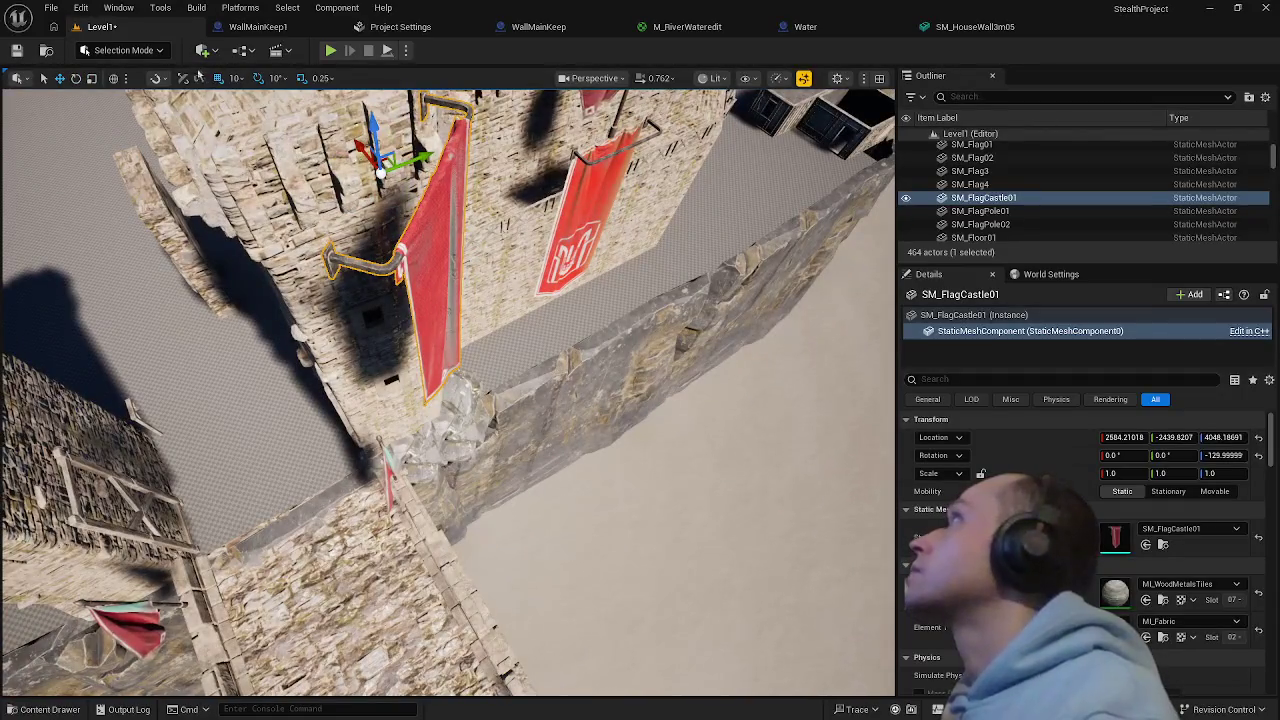
- Switch to local space and slide the banner along the tower wall beside the entrance
left_click(115, 79)
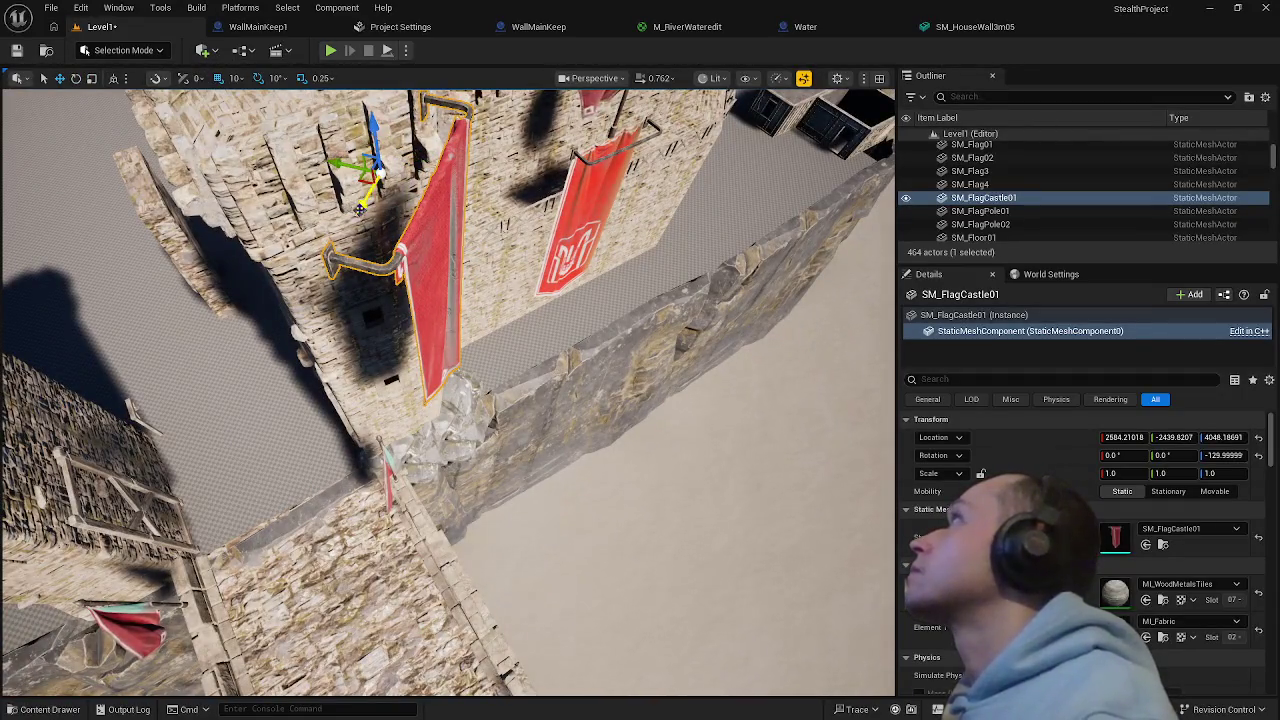
mouse_move(360, 208)
left_mouse_down()
mouse_move(363, 114)
mouse_move(351, 200)
mouse_move(314, 243)
mouse_move(415, 140)
left_mouse_up()
left_click_drag(336, 286, 435, 266)
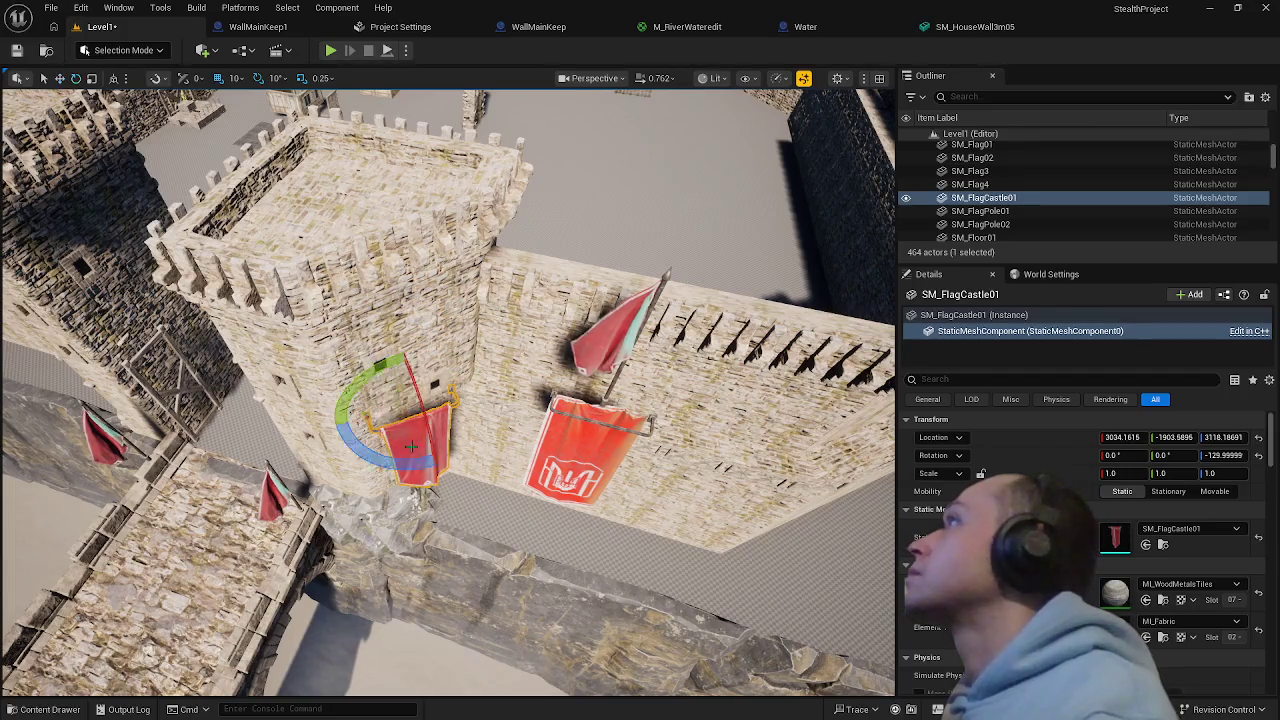
mouse_move(413, 408)
left_mouse_down()
mouse_move(430, 360)
mouse_move(413, 408)
left_mouse_up()
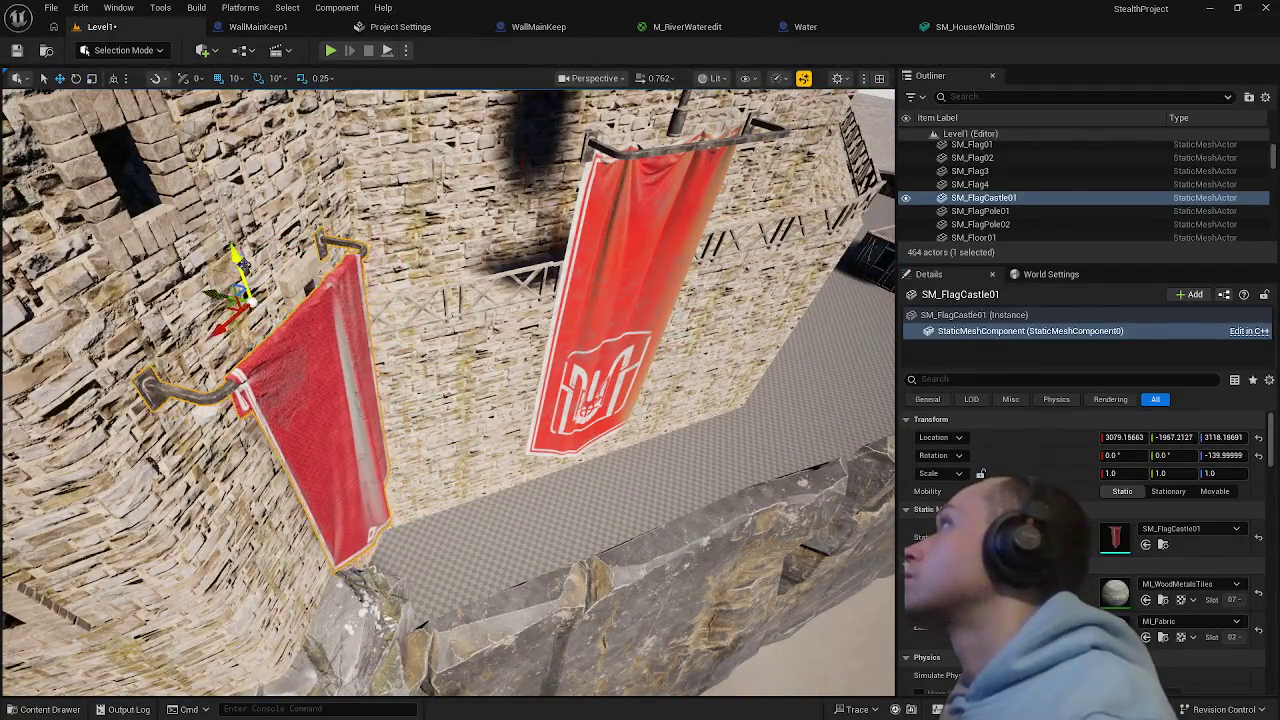
left_click_drag(287, 347, 315, 359)
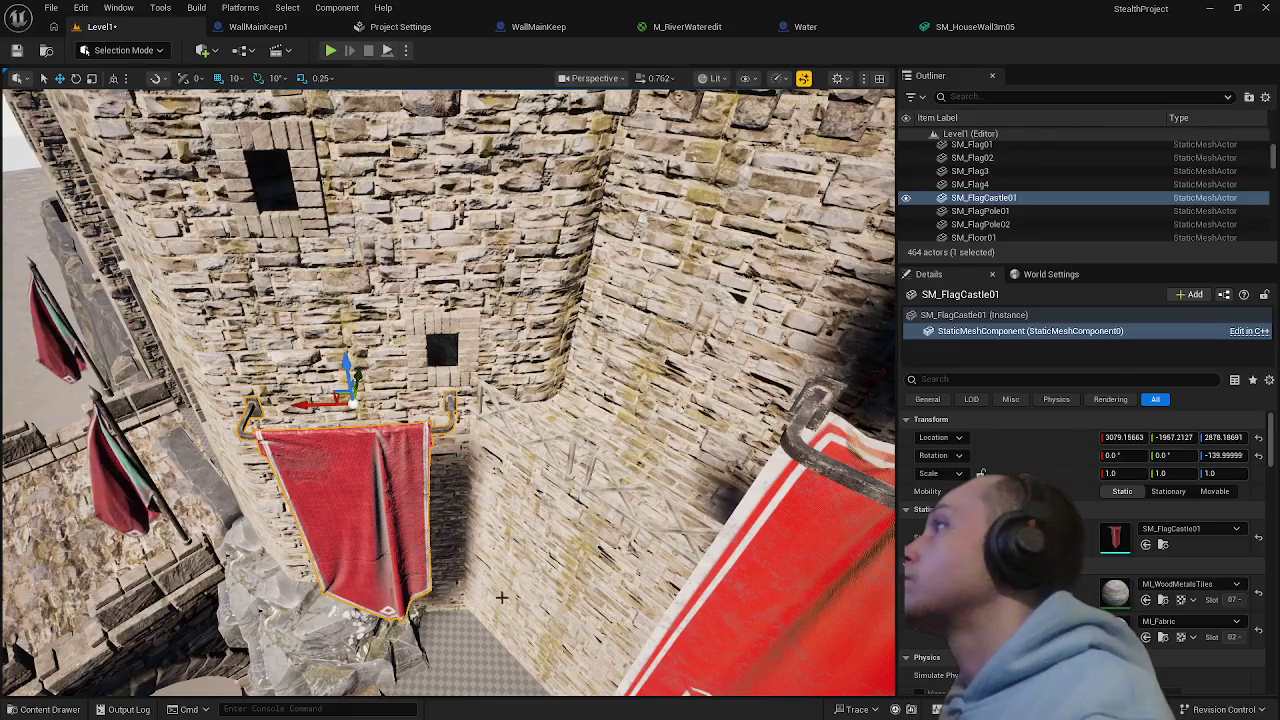
key("ctrl+z")
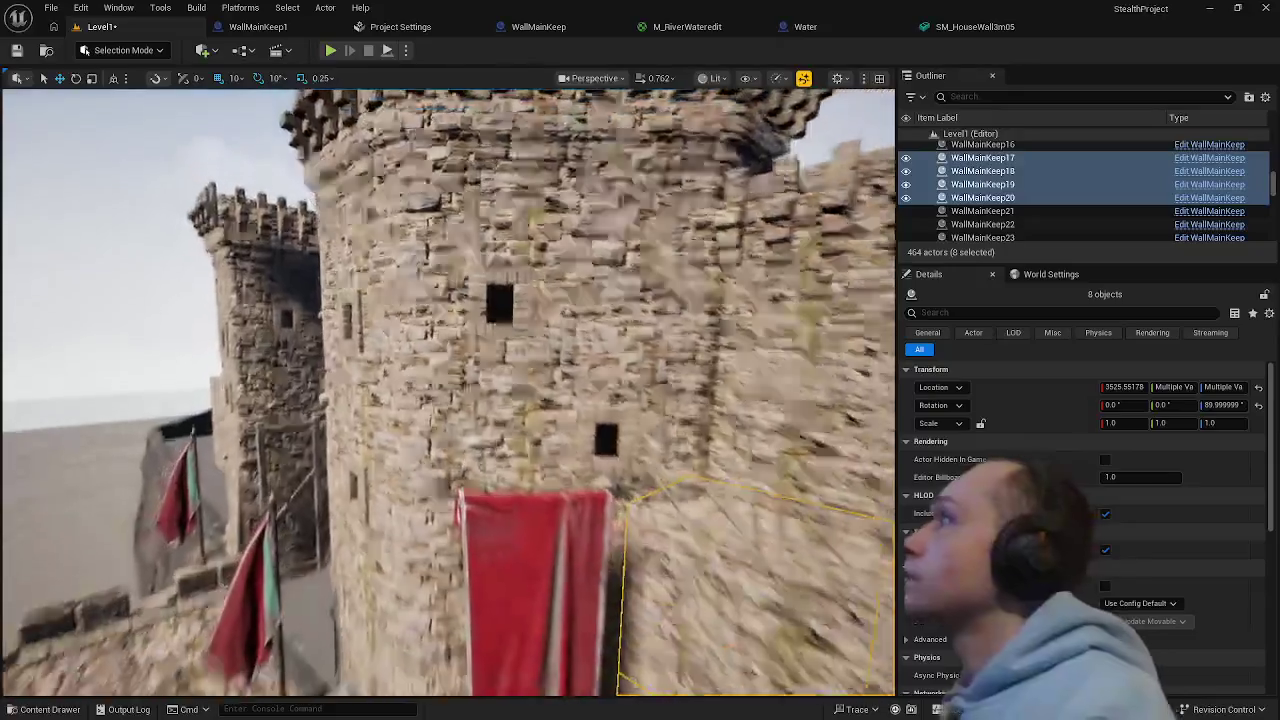
key("ctrl+z")
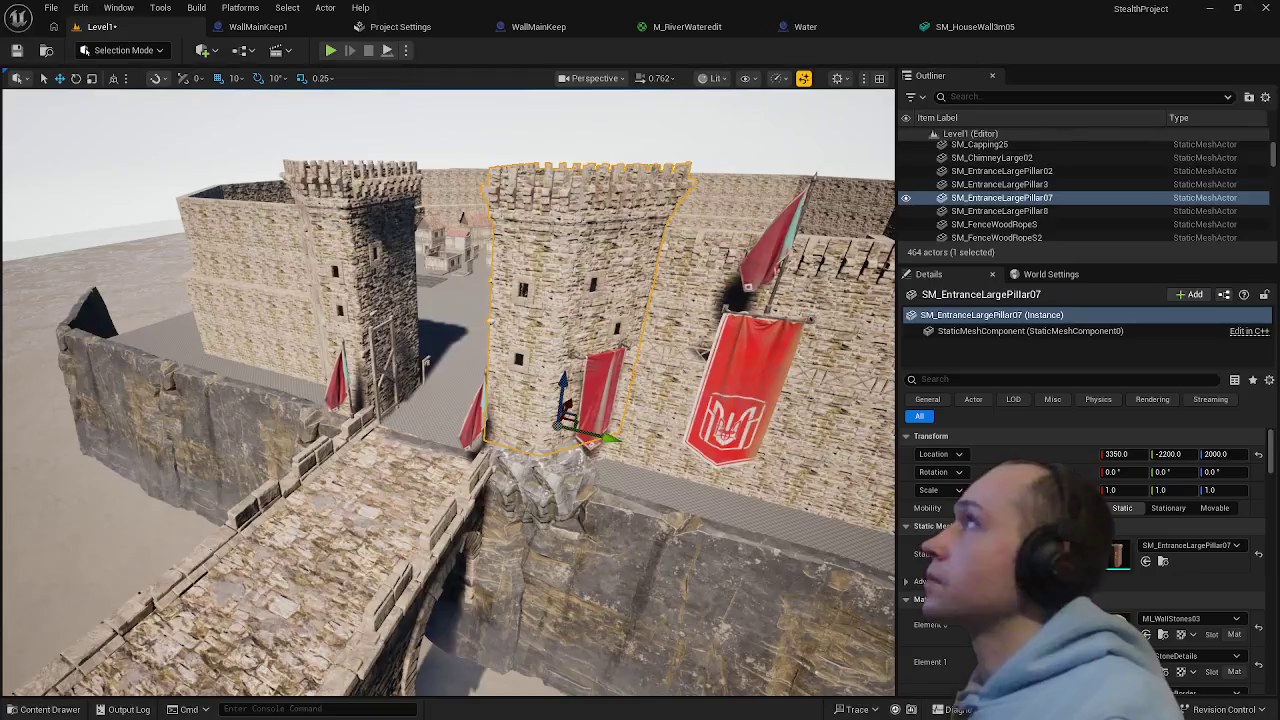
- Raise both SM_EntranceLargePillar gate towers from Z 2000 to about Z 2460
left_click(390, 258, "ctrl")
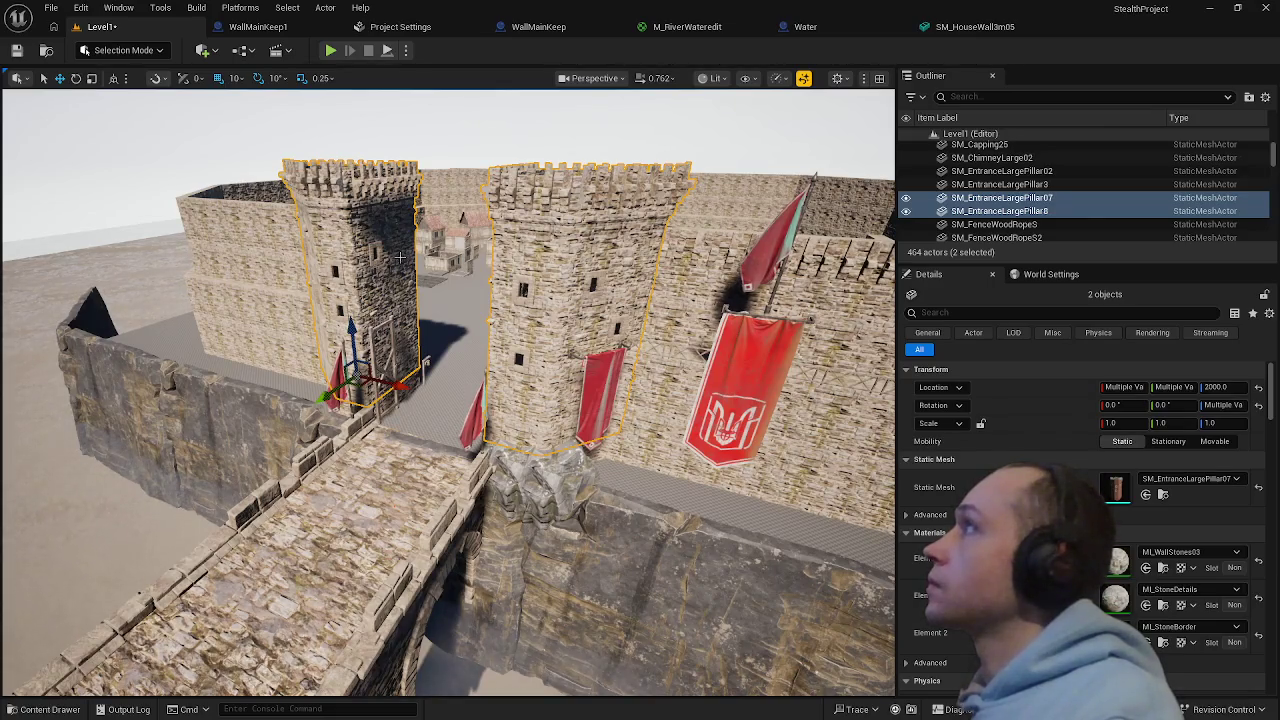
left_click_drag(349, 328, 357, 287)
key("w")
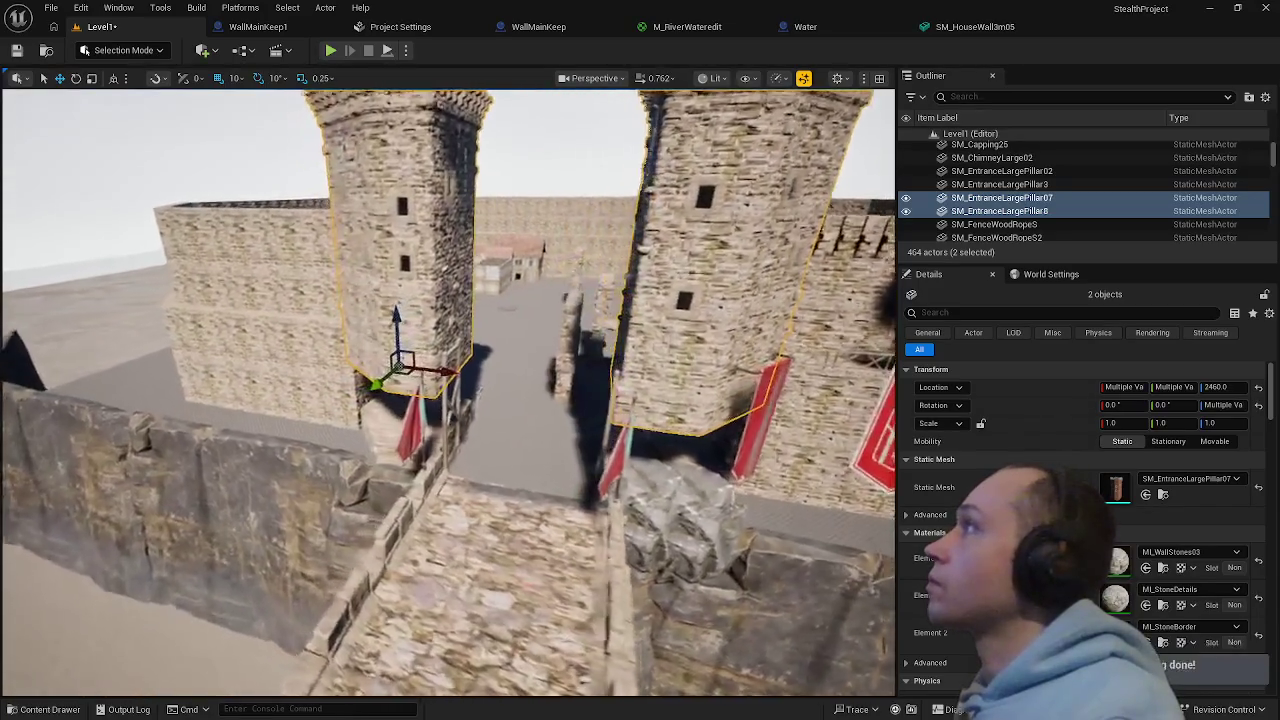
key("s")
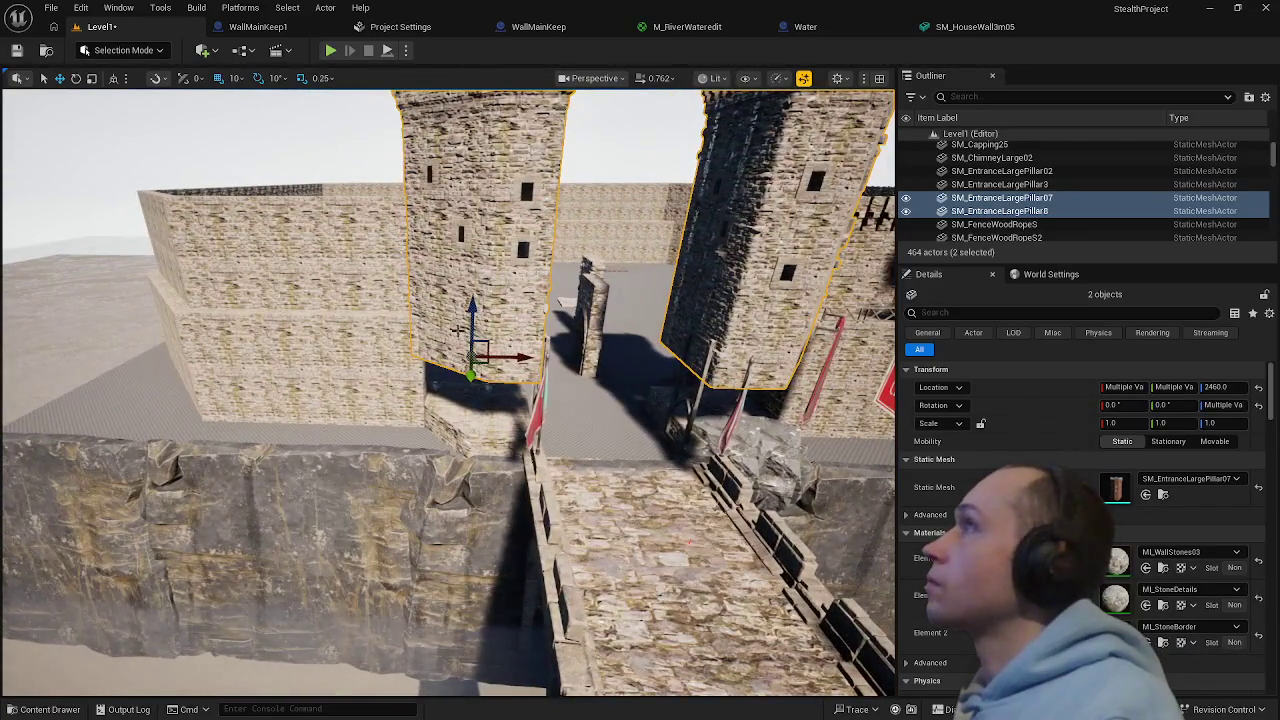
key("w")
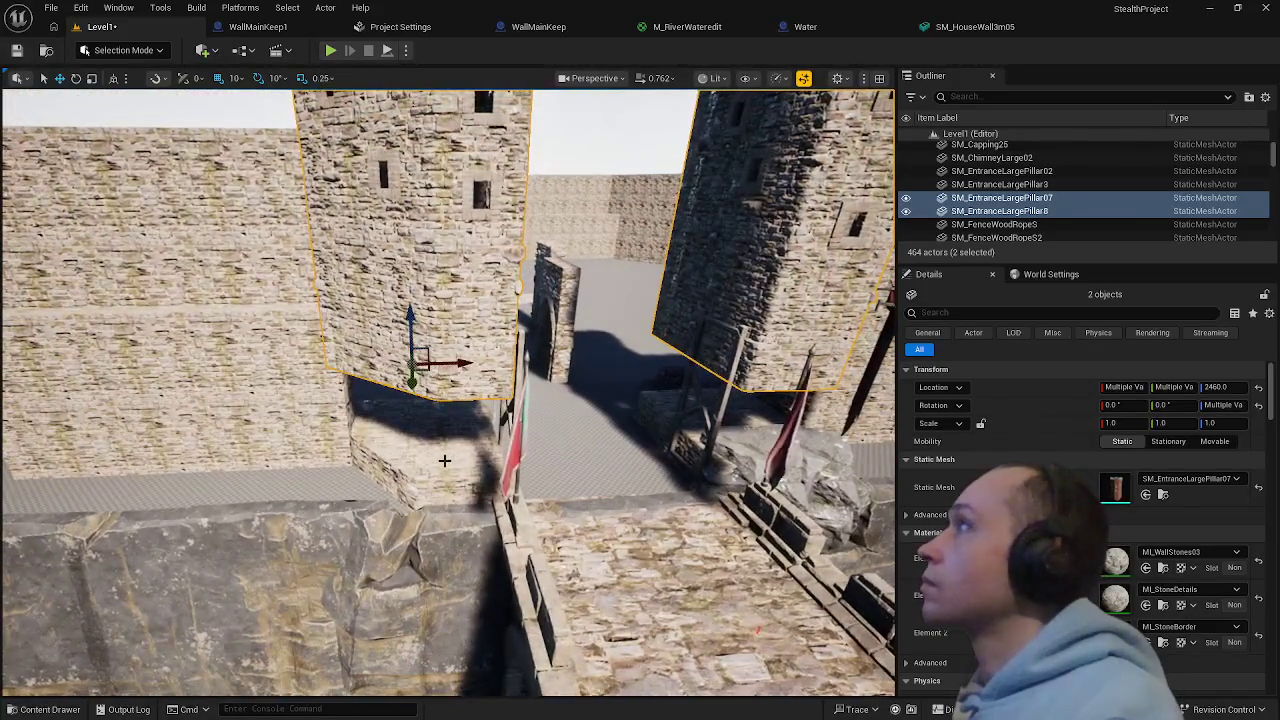
- Select both lower pillars beneath the towers and adjust their height up and back down
left_click(444, 460)
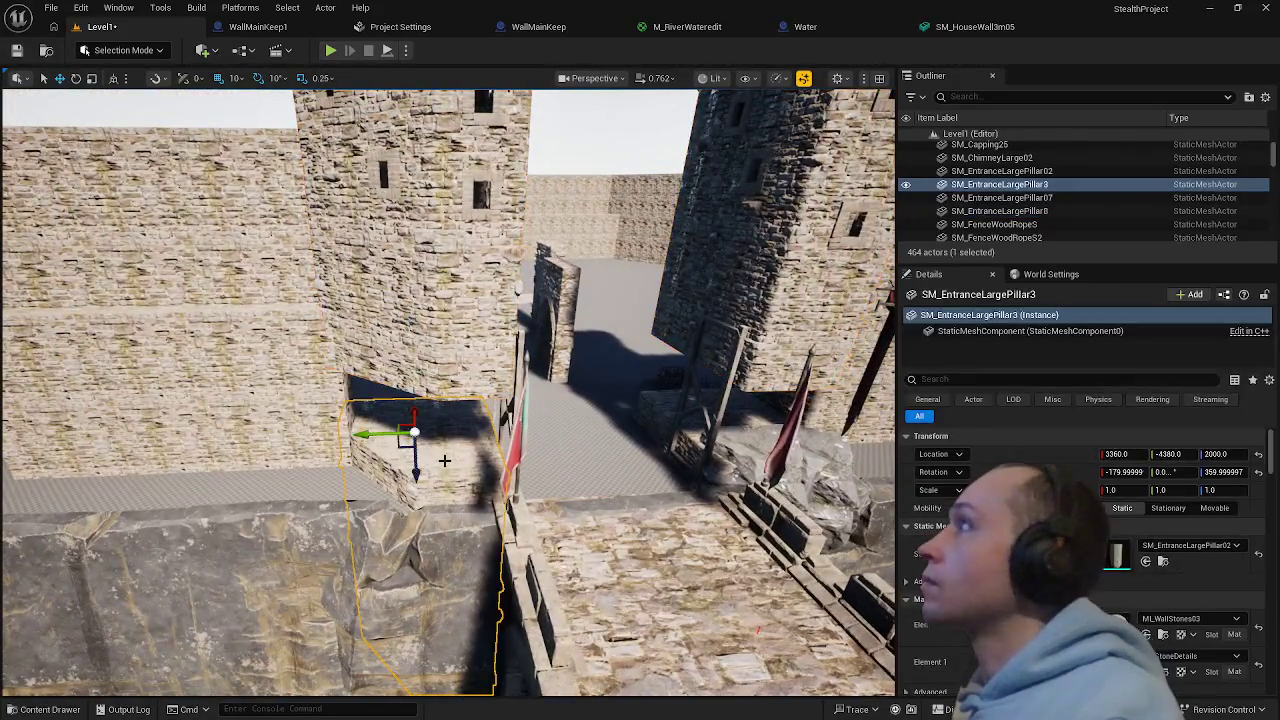
left_click(686, 403)
left_click(437, 460, "ctrl")
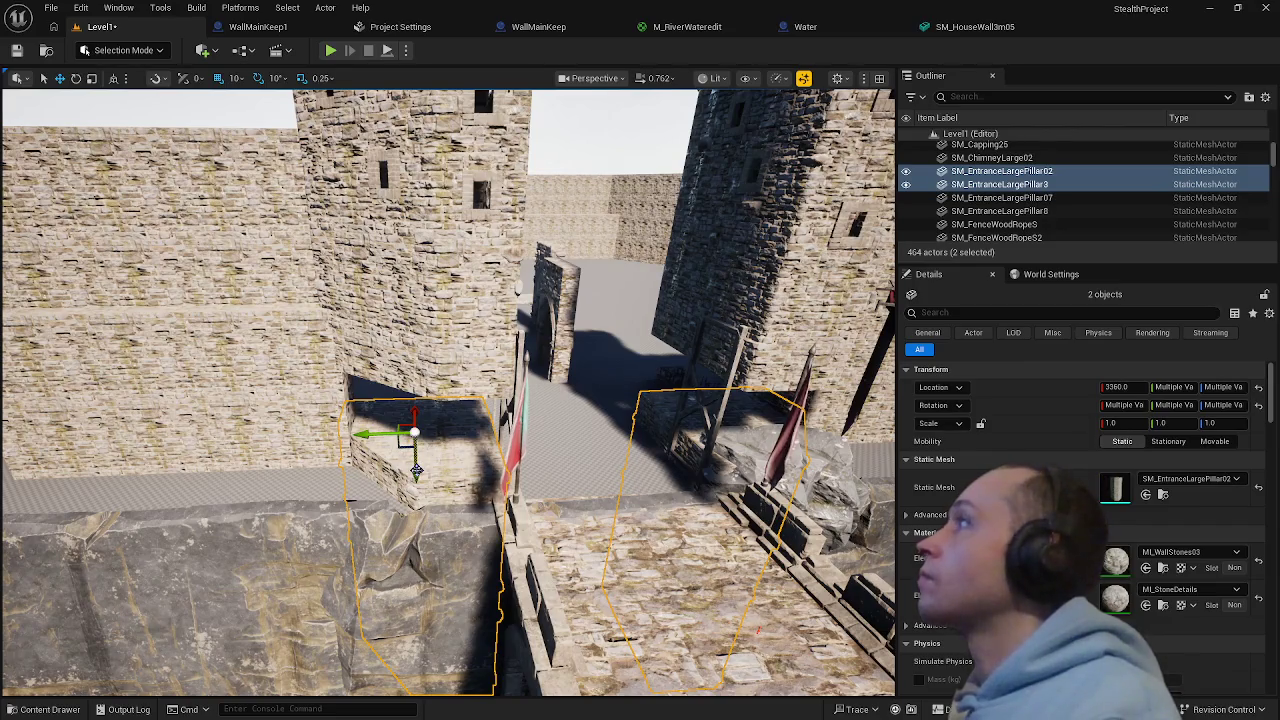
left_click_drag(416, 470, 425, 402)
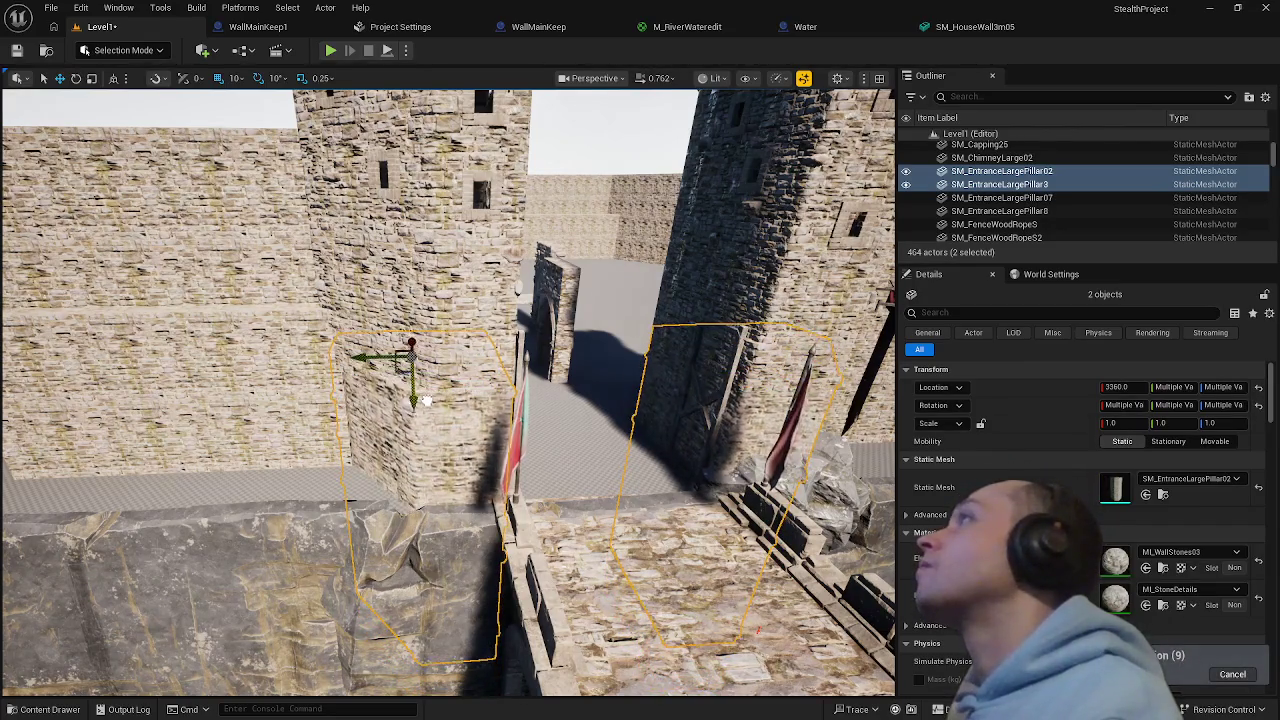
scroll(427, 400, "up", 5)
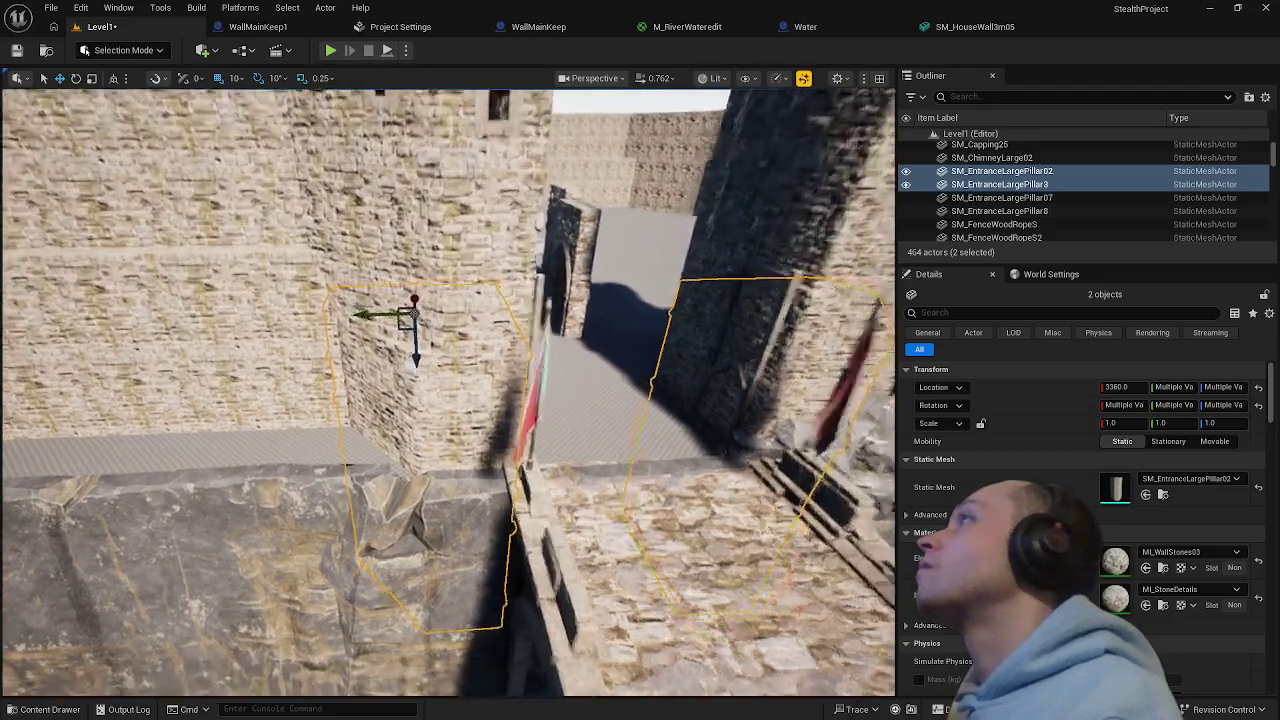
scroll(448, 392, "up", 5)
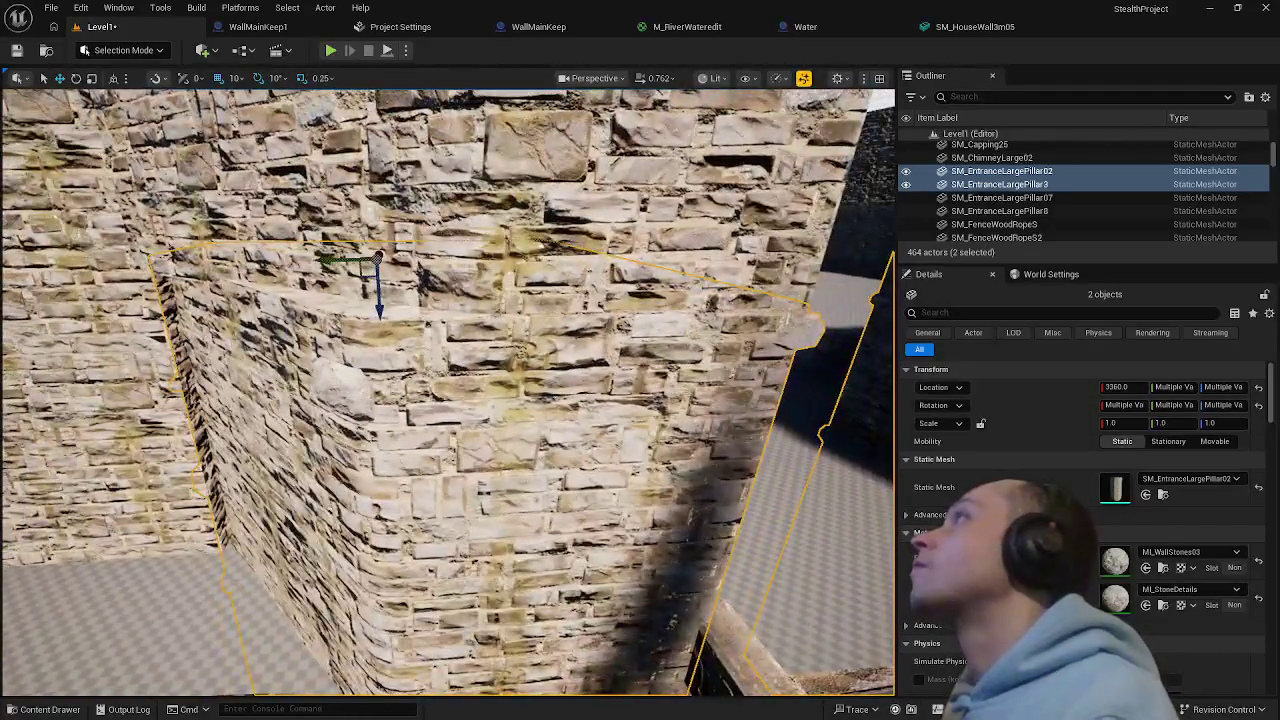
mouse_move(379, 300)
left_mouse_down()
mouse_move(440, 405)
mouse_move(418, 396)
mouse_move(426, 420)
mouse_move(450, 445)
mouse_move(453, 428)
mouse_move(430, 405)
left_mouse_up()
key("ctrl+z")
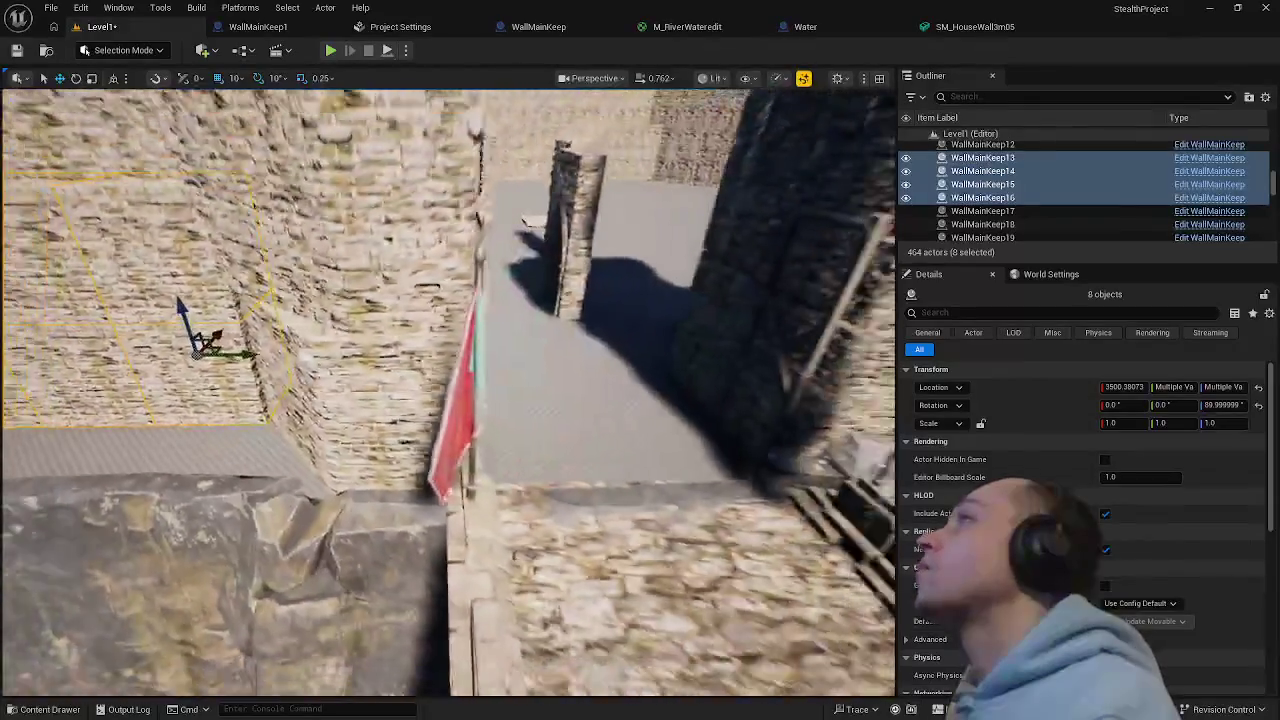
key("s")
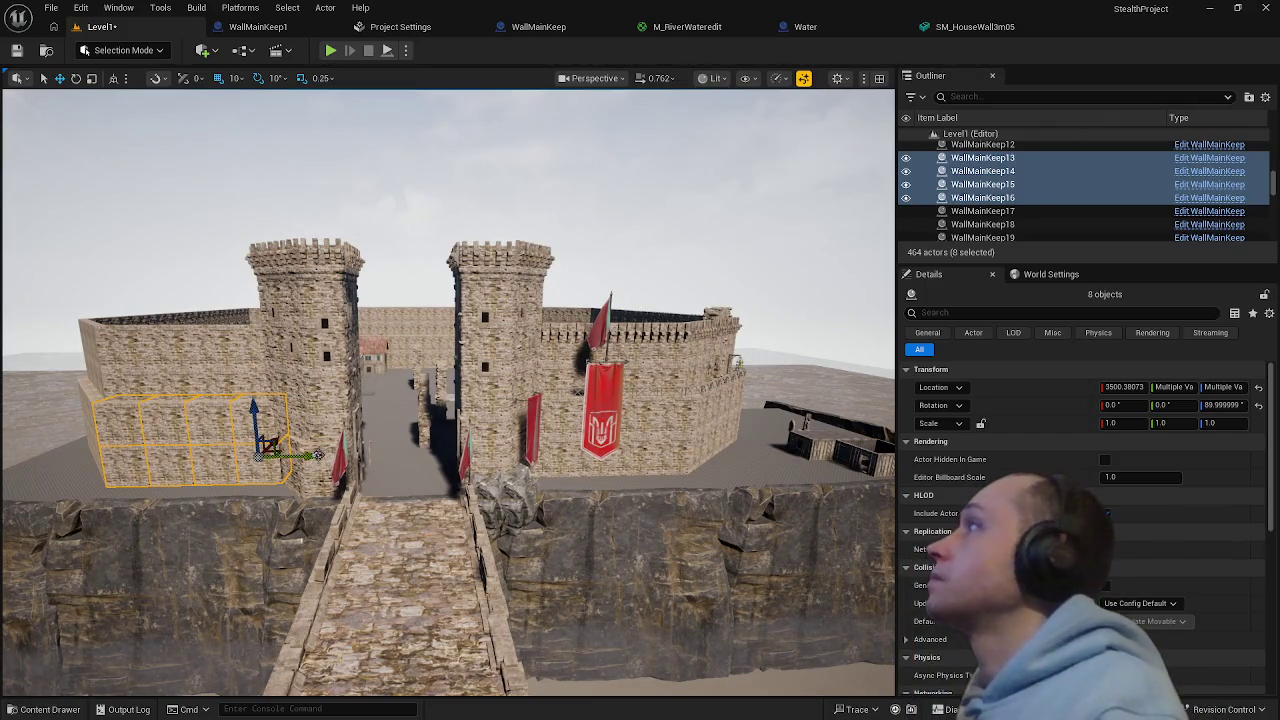
left_click(314, 457)
left_click(314, 390, "ctrl")
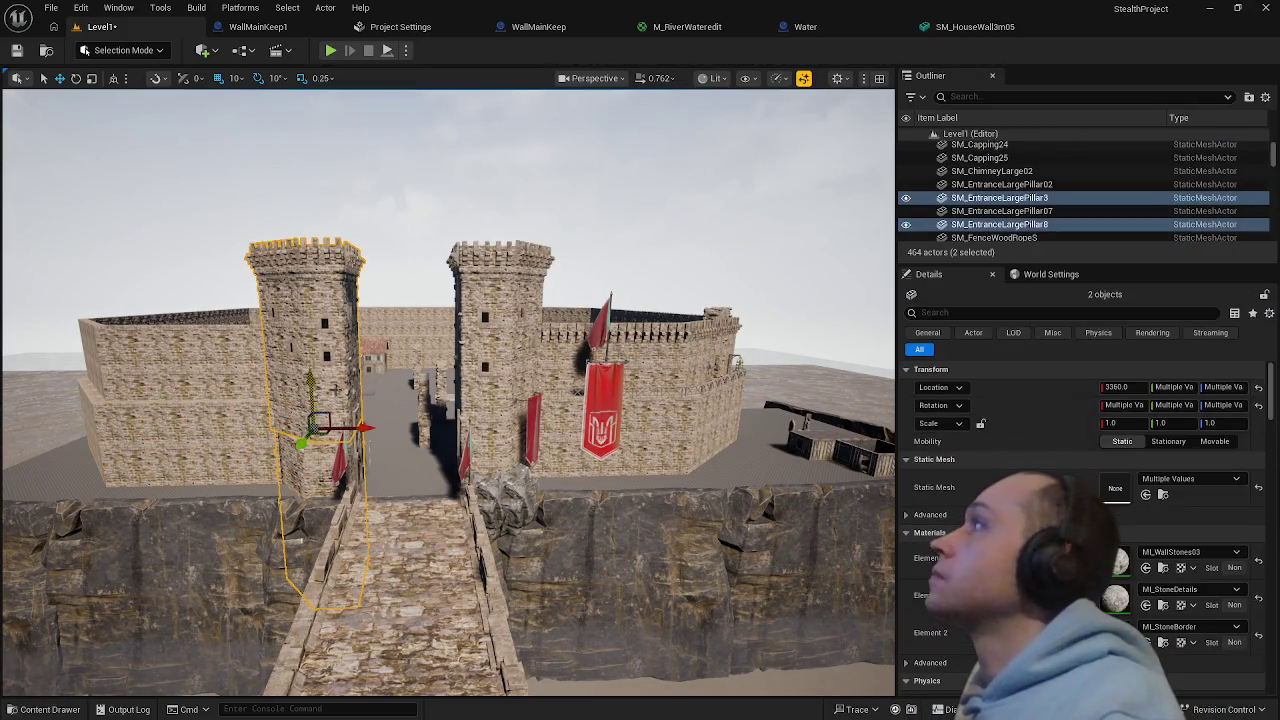
- Raise the right gate pillars further, moving SM_EntranceLargePillar02 to X 3320
left_click(501, 455, "ctrl")
left_click(490, 558, "ctrl")
left_click_drag(501, 380, 502, 360)
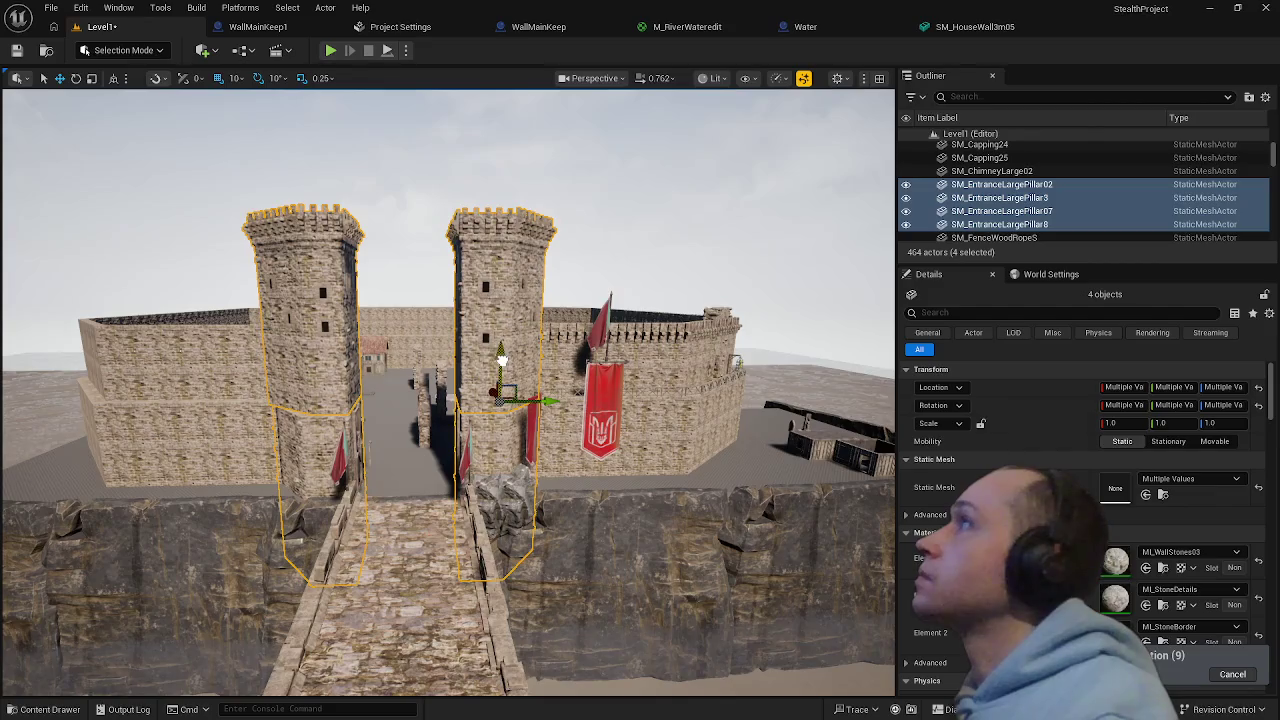
left_click(600, 410)
key("f")
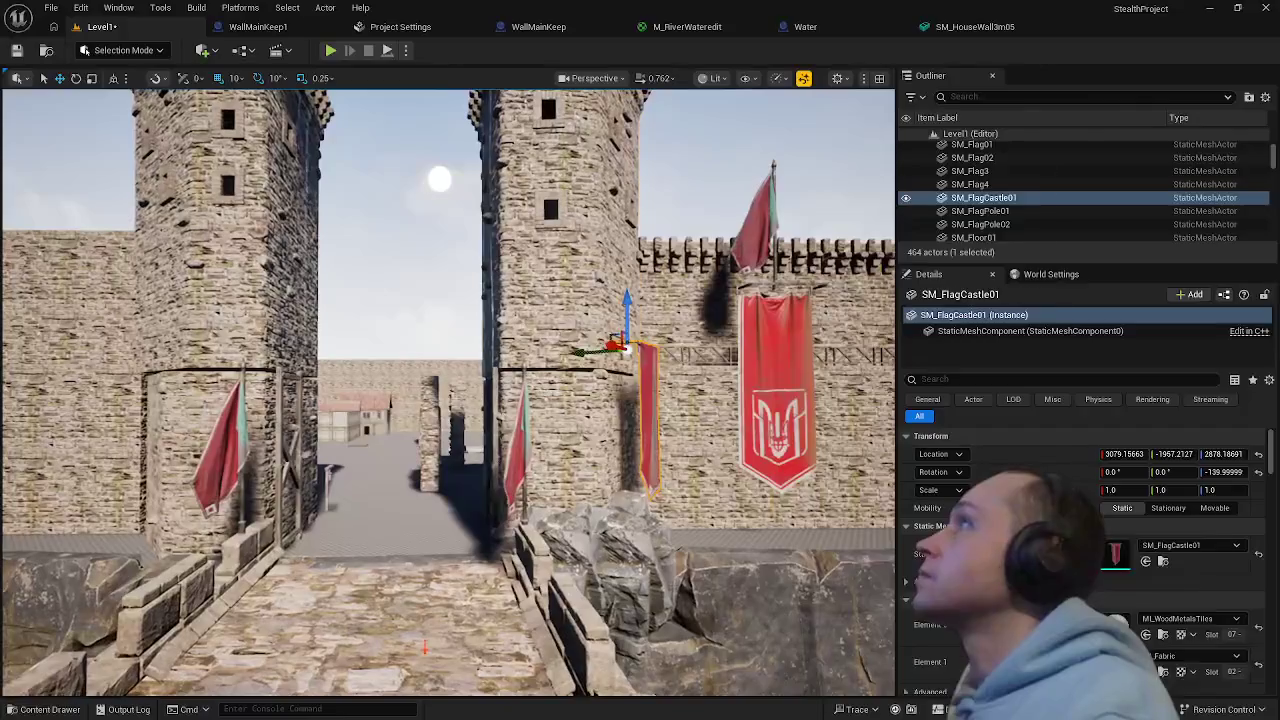
left_click(398, 350)
left_click(250, 460)
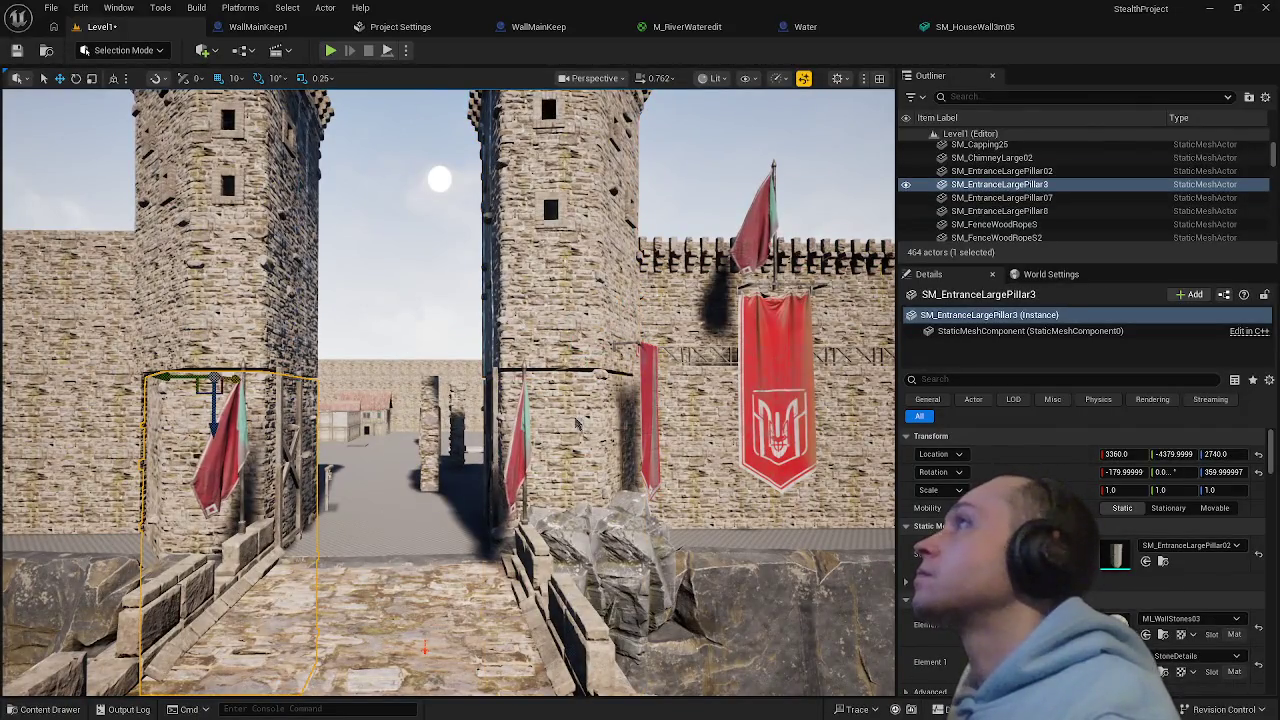
left_click(576, 424, "ctrl")
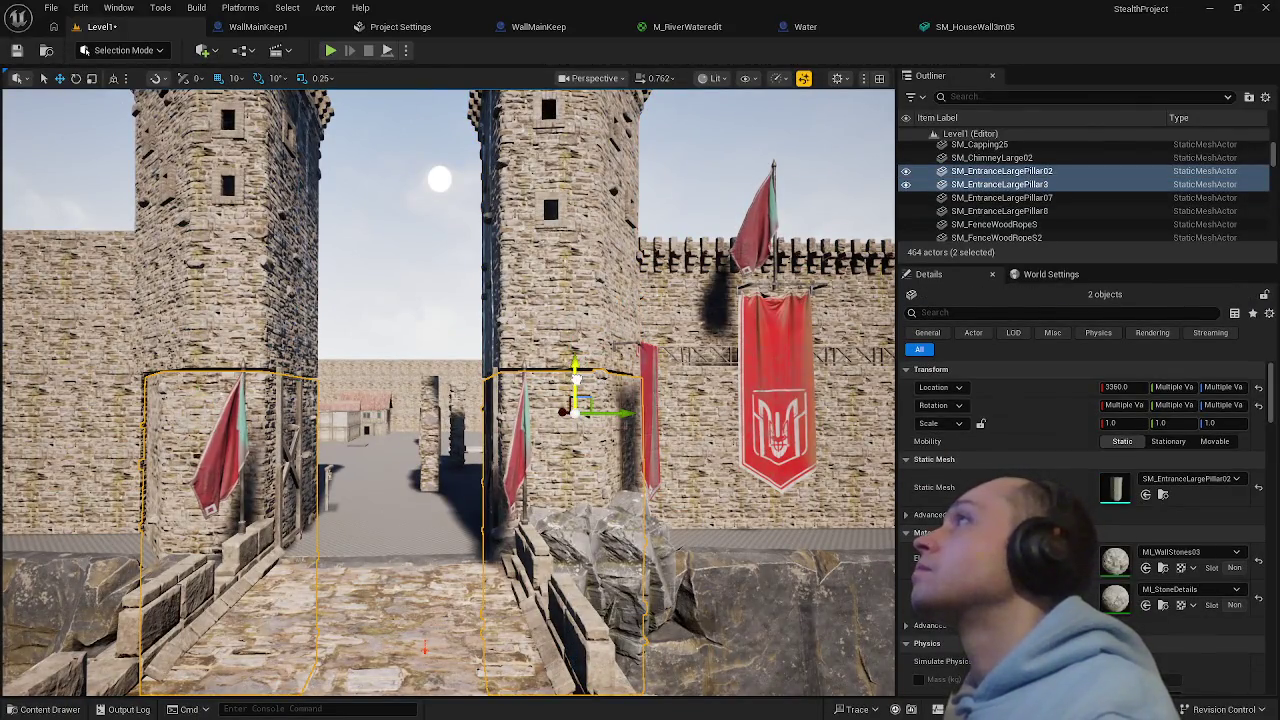
- Select the SM_FlagCastle01 banner against the gate tower face
left_click(650, 400)
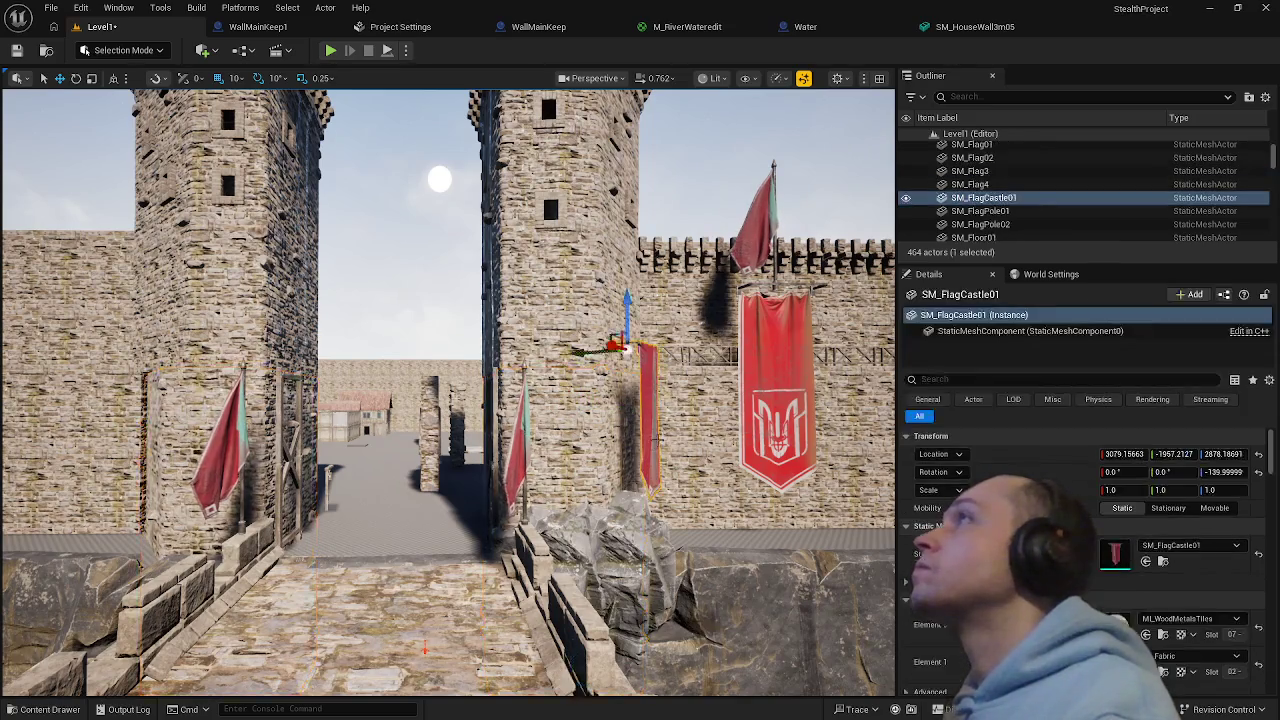
key("w")
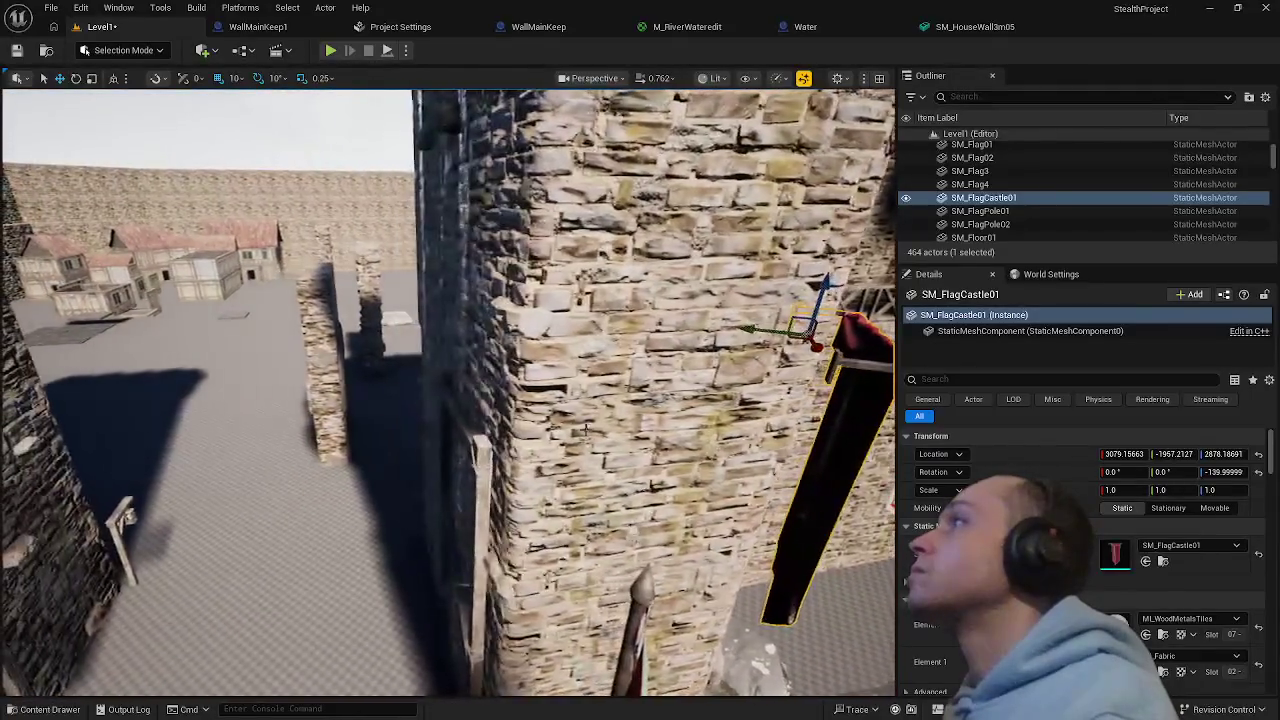
left_click(600, 290)
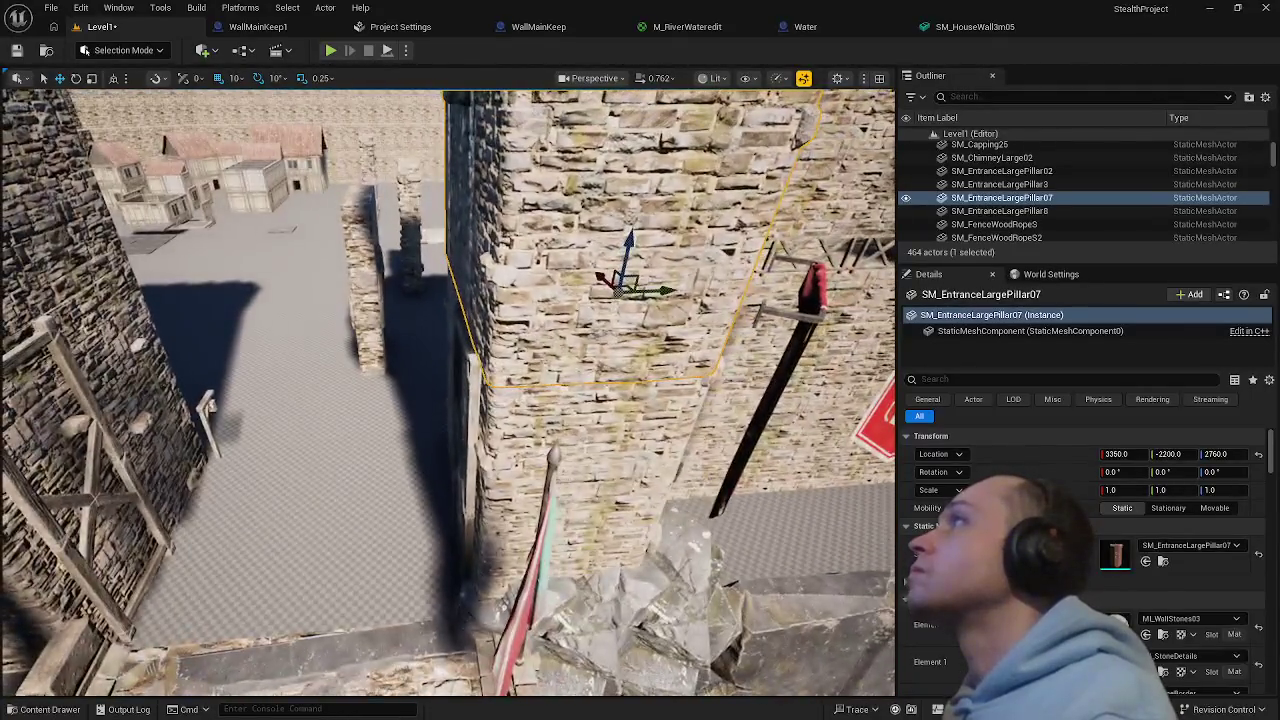
left_click(600, 450)
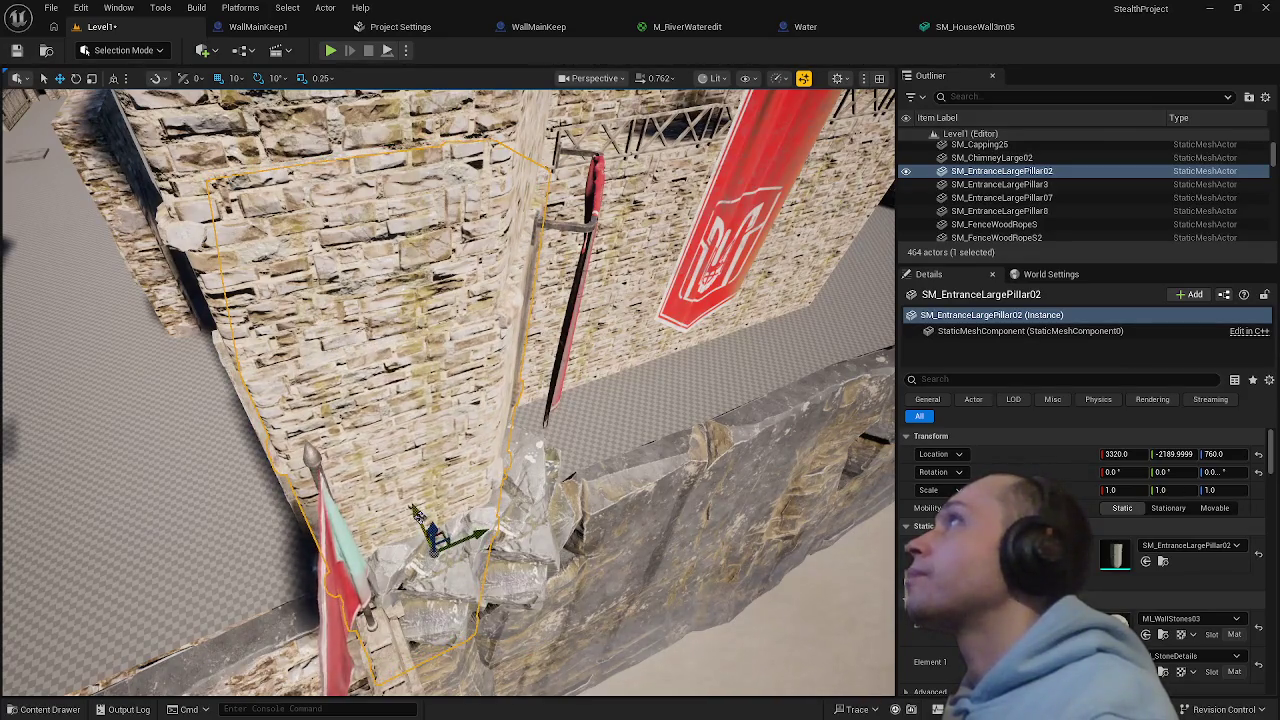
left_click(150, 450)
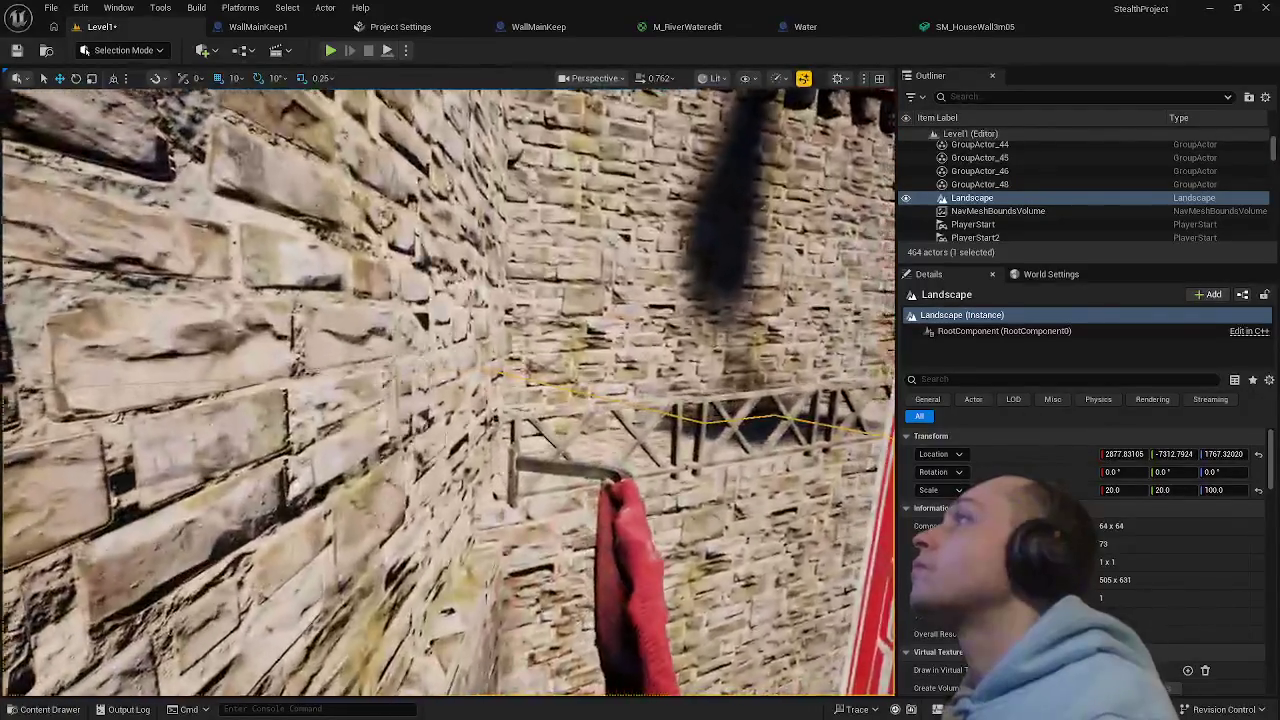
mouse_move(440, 420)
left_mouse_down()
mouse_move(500, 483)
mouse_move(468, 516)
left_mouse_up()
left_click(500, 483)
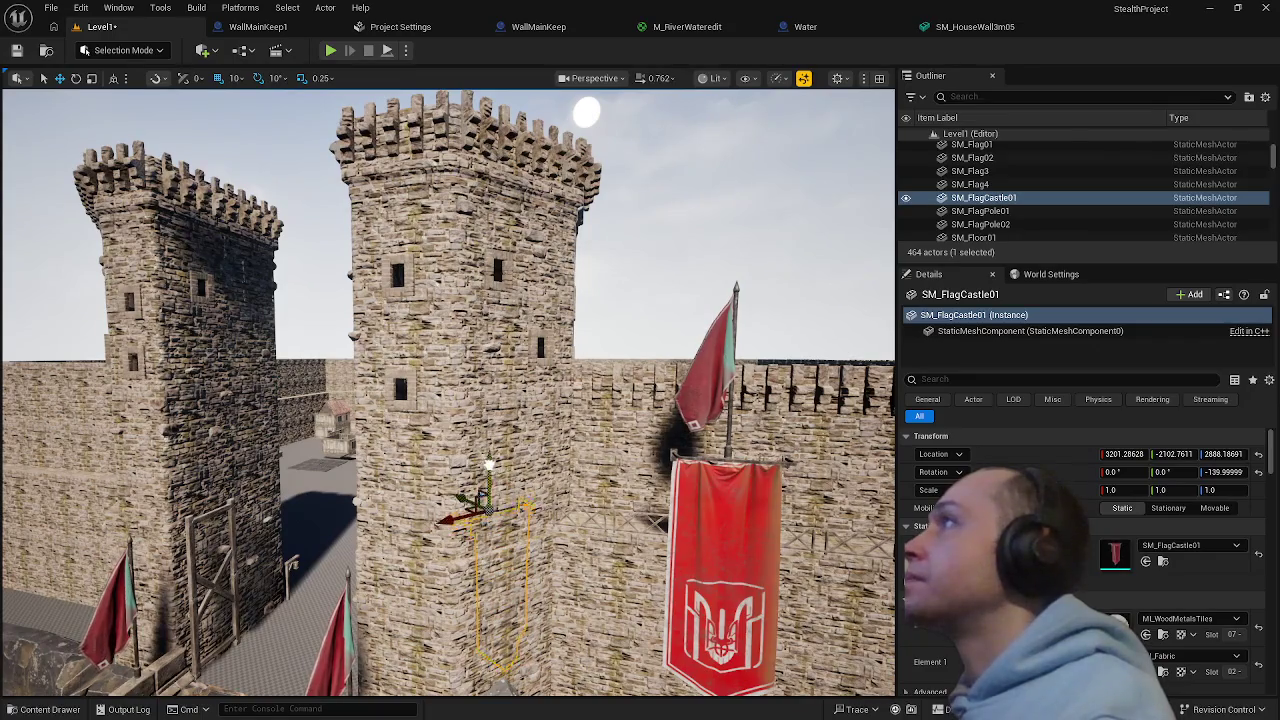
- Raise the SM_FlagCastle01 banner up the gate tower and rotate it to -141.6° flush with the wall
mouse_move(485, 490)
left_mouse_down()
mouse_move(477, 388)
mouse_move(454, 410)
mouse_move(474, 392)
mouse_move(419, 278)
mouse_move(457, 270)
mouse_move(502, 364)
left_mouse_up()
key("f")
mouse_move(480, 318)
left_mouse_down()
mouse_move(437, 314)
mouse_move(530, 336)
mouse_move(531, 351)
left_mouse_up()
key("e")
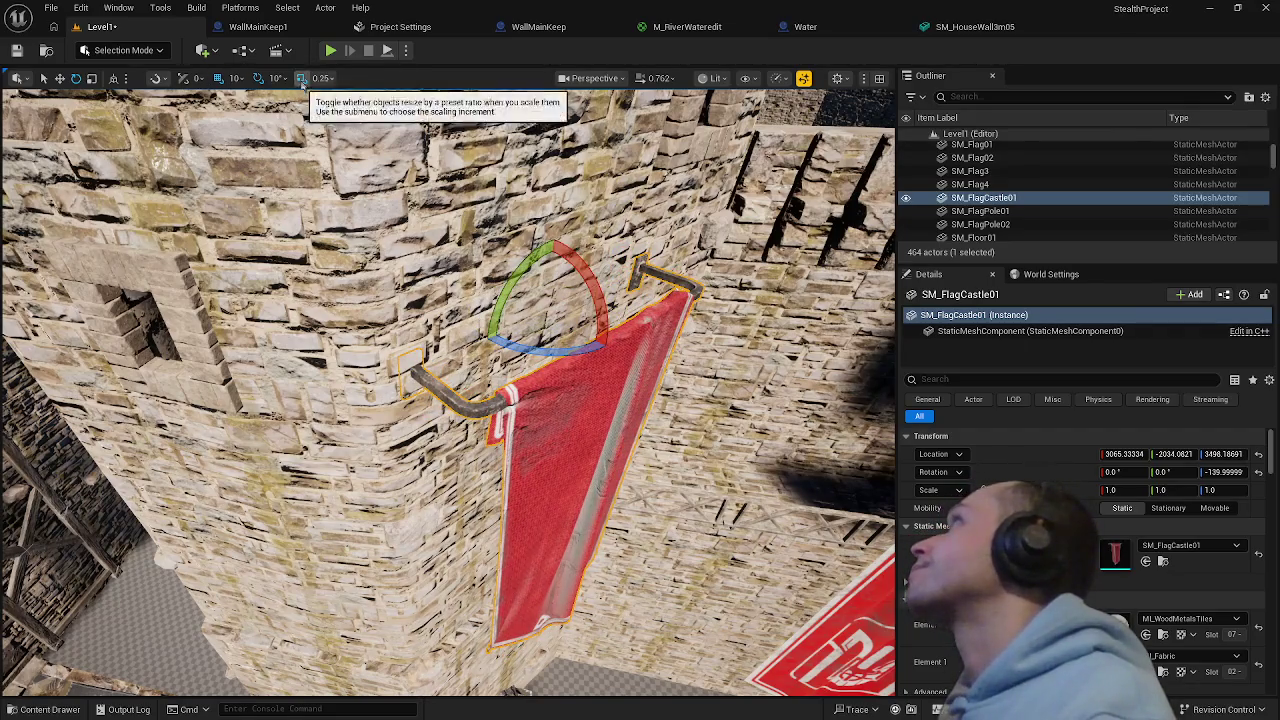
left_click_drag(533, 356, 532, 359)
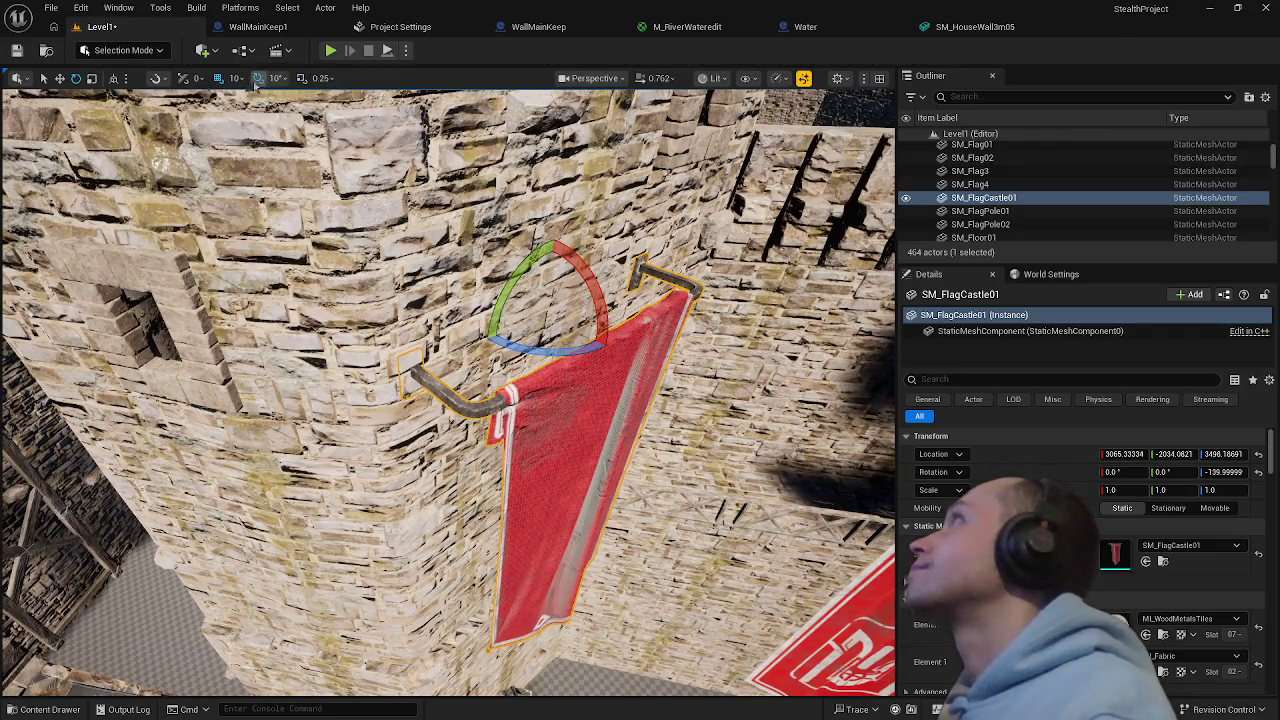
left_click(485, 323)
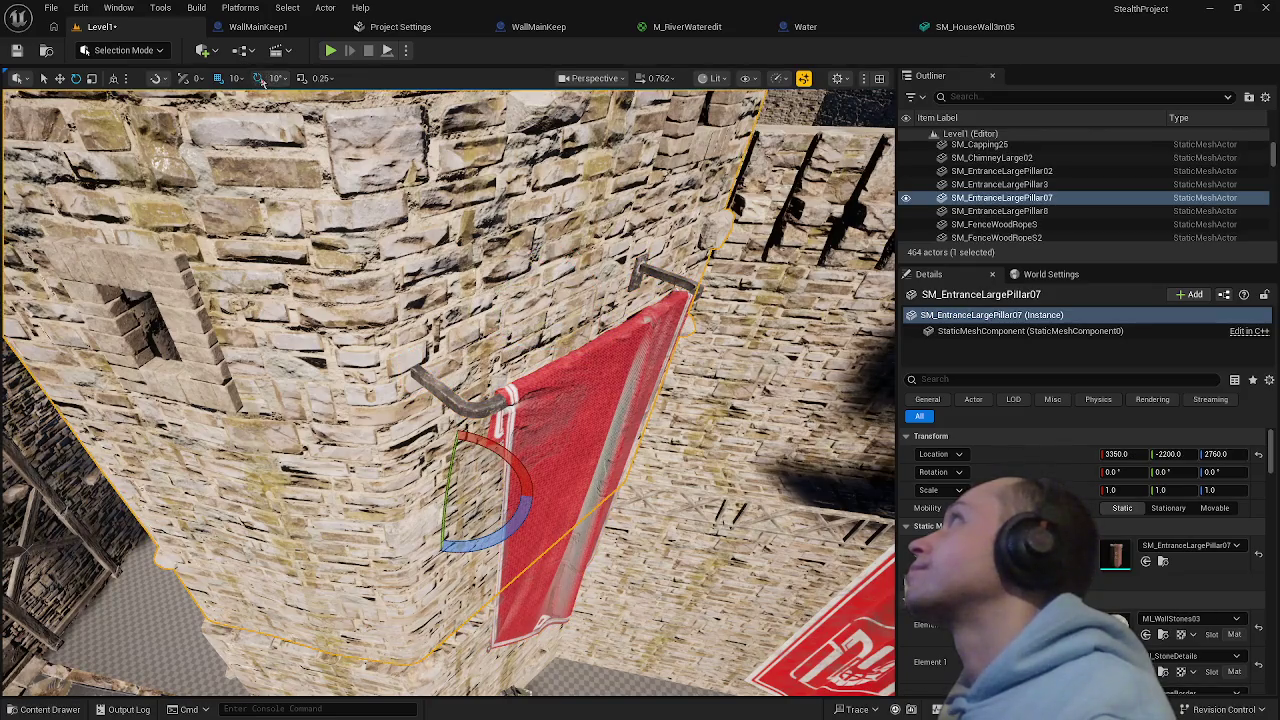
left_click(532, 372)
left_click_drag(530, 360, 474, 347)
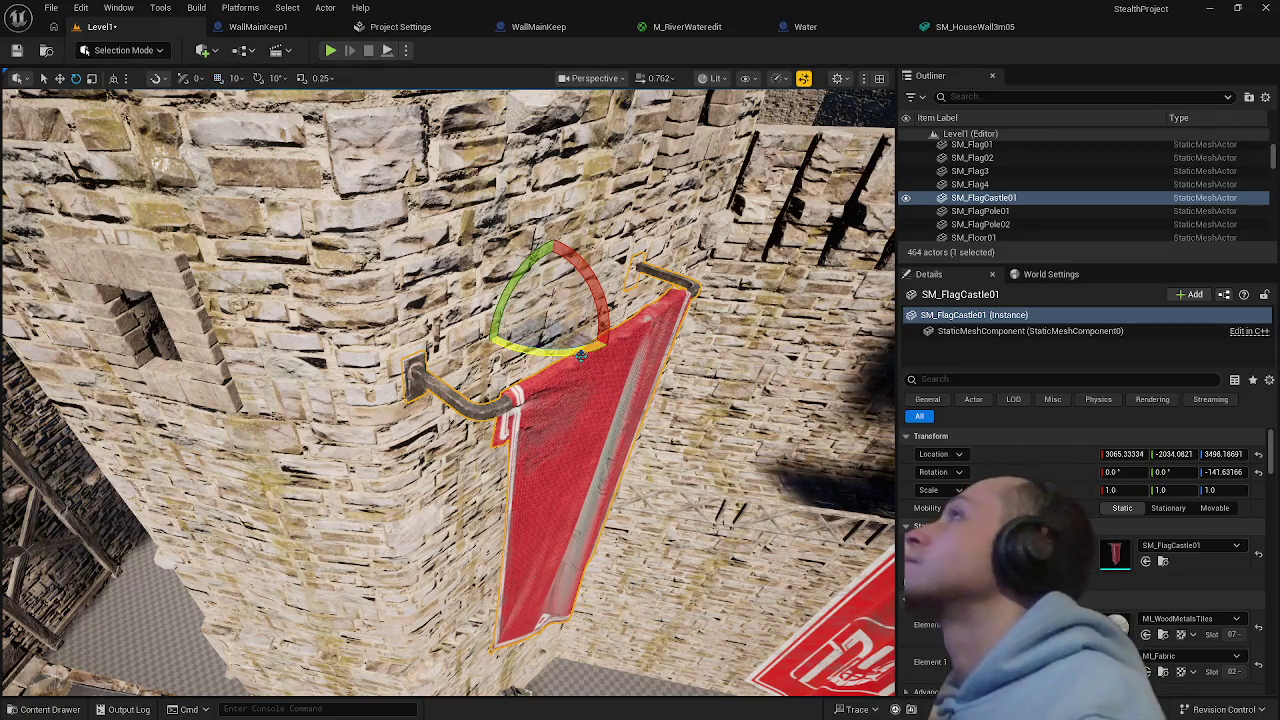
- Nudge the banner onto its bracket at about X 3063, Y -2031, Z 3498
key("w")
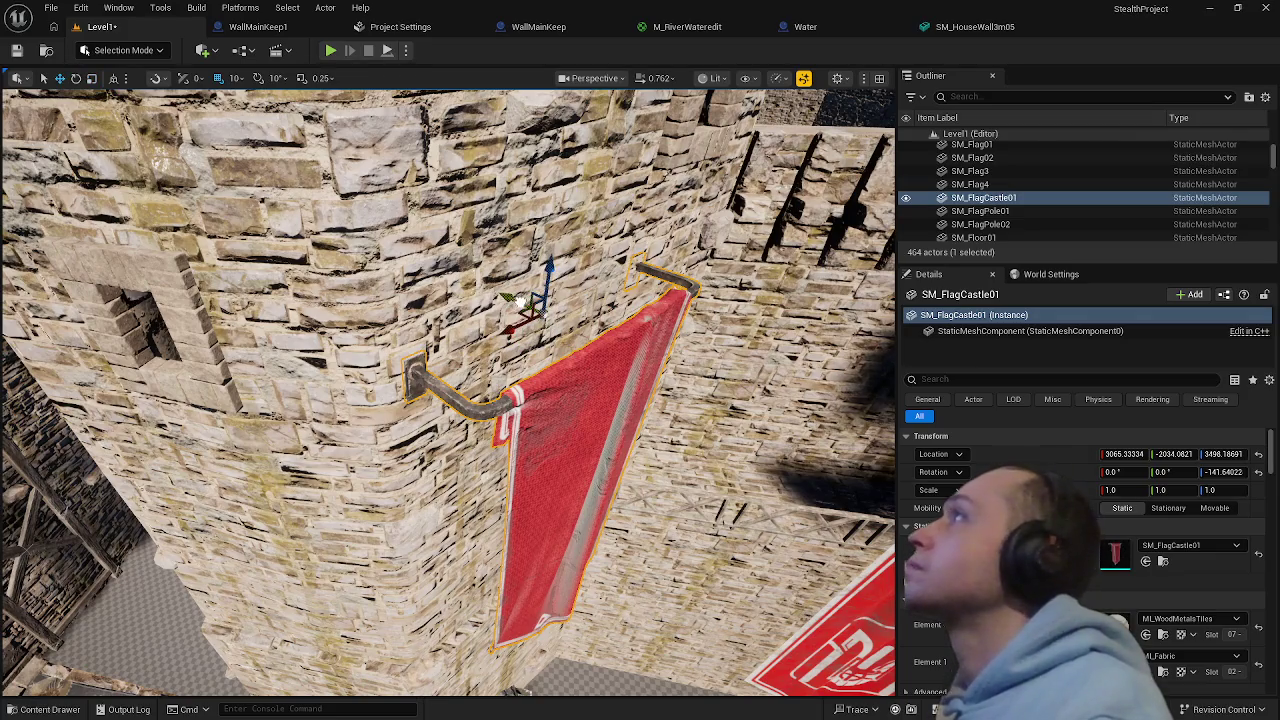
left_click_drag(517, 299, 518, 299)
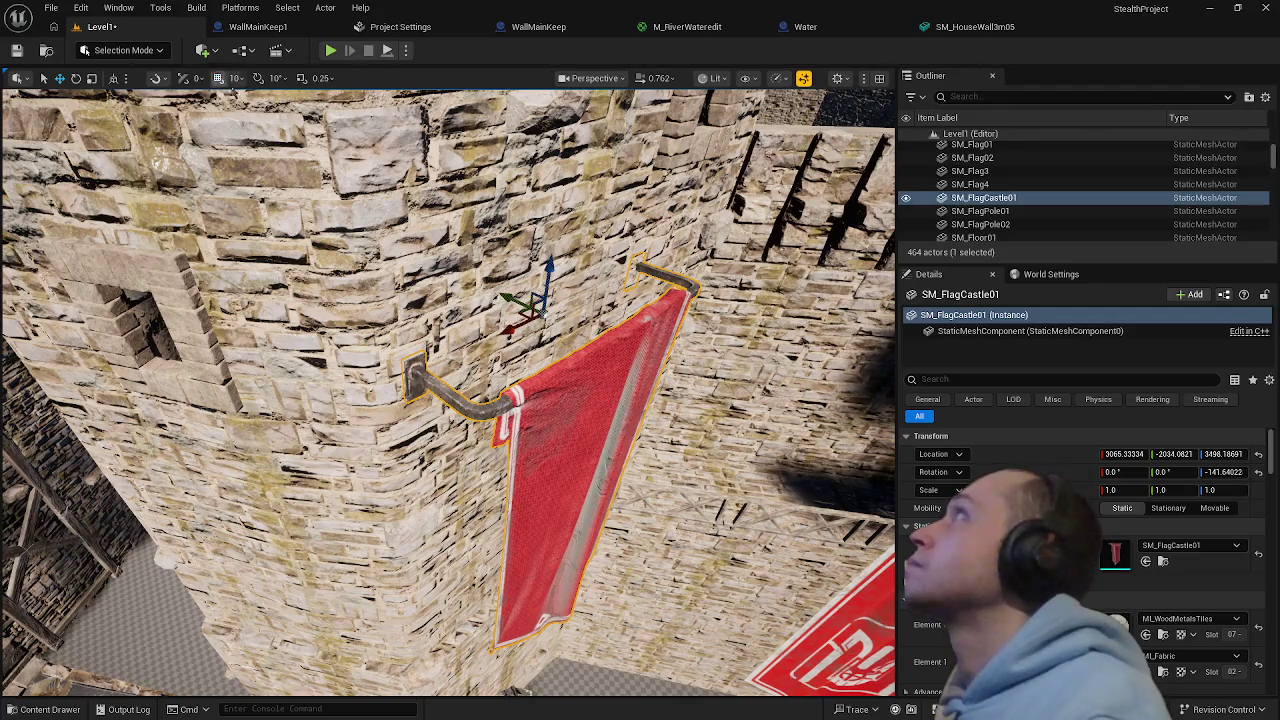
mouse_move(503, 297)
left_mouse_down()
mouse_move(468, 232)
mouse_move(420, 260)
mouse_move(636, 517)
left_mouse_up()
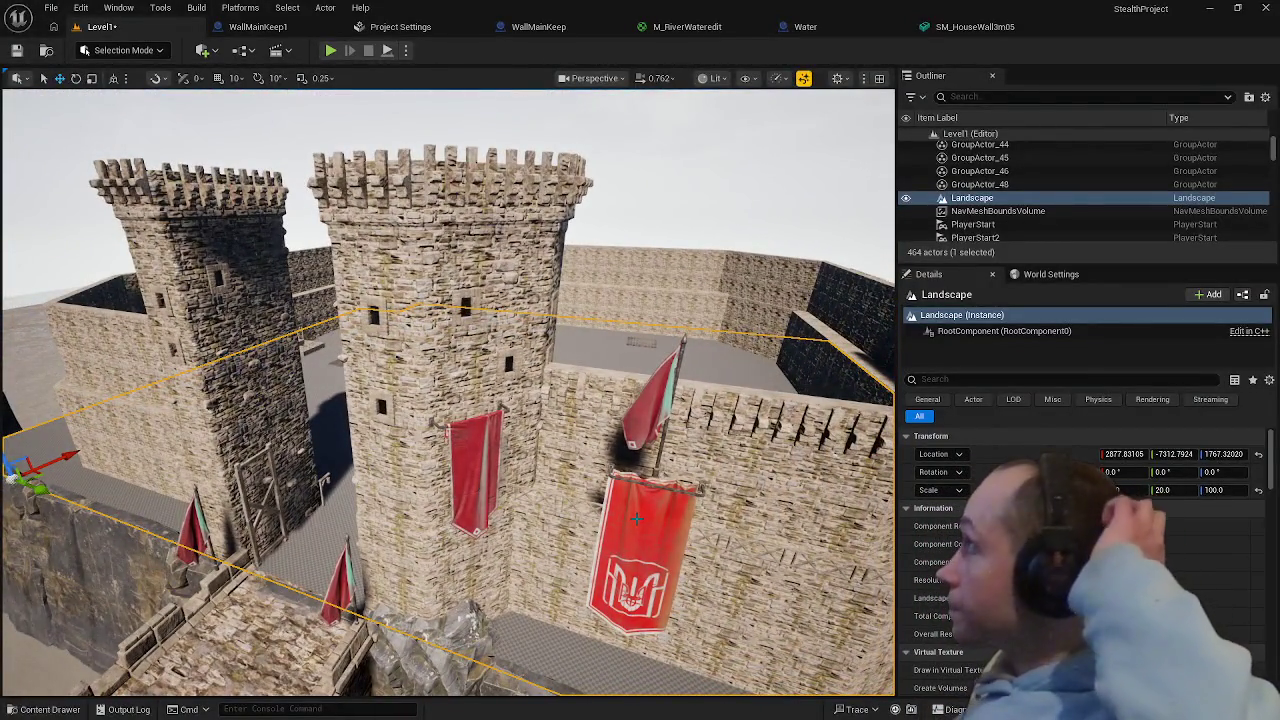
left_click_drag(636, 517, 700, 522)
- Delete SM_FlagPole02 and the other flag pole by the tower
left_click(498, 355)
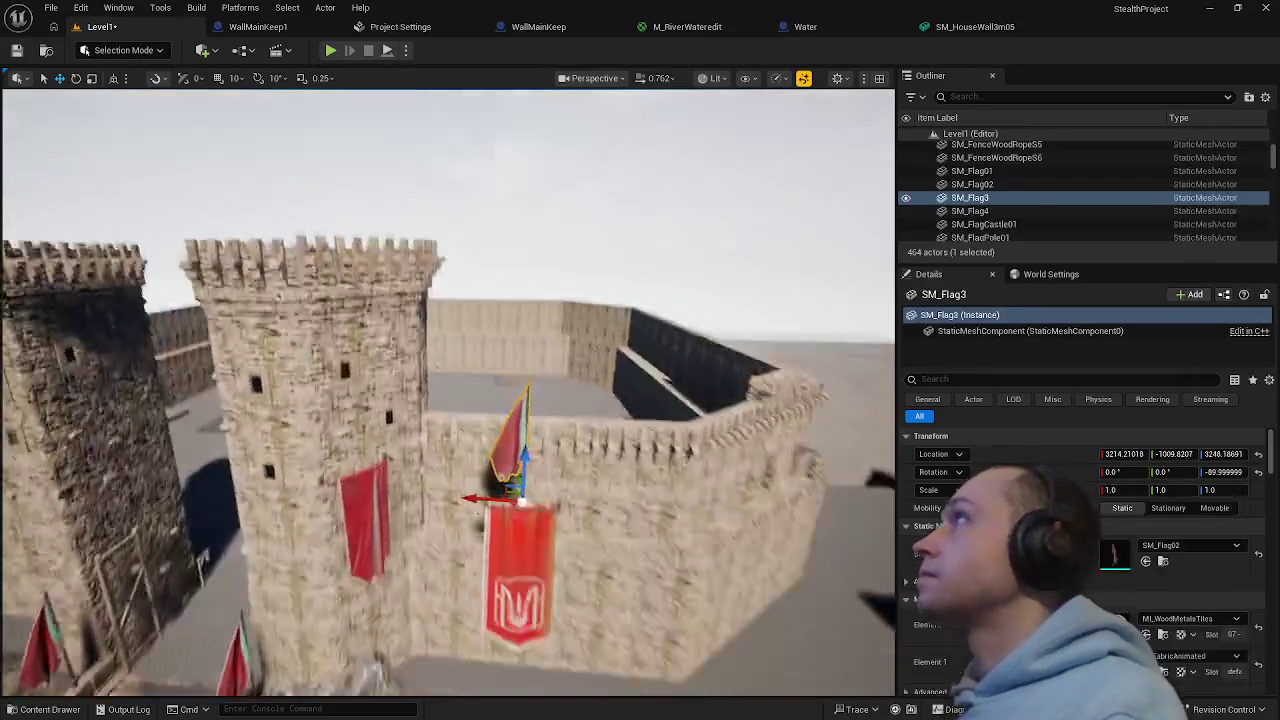
key("f")
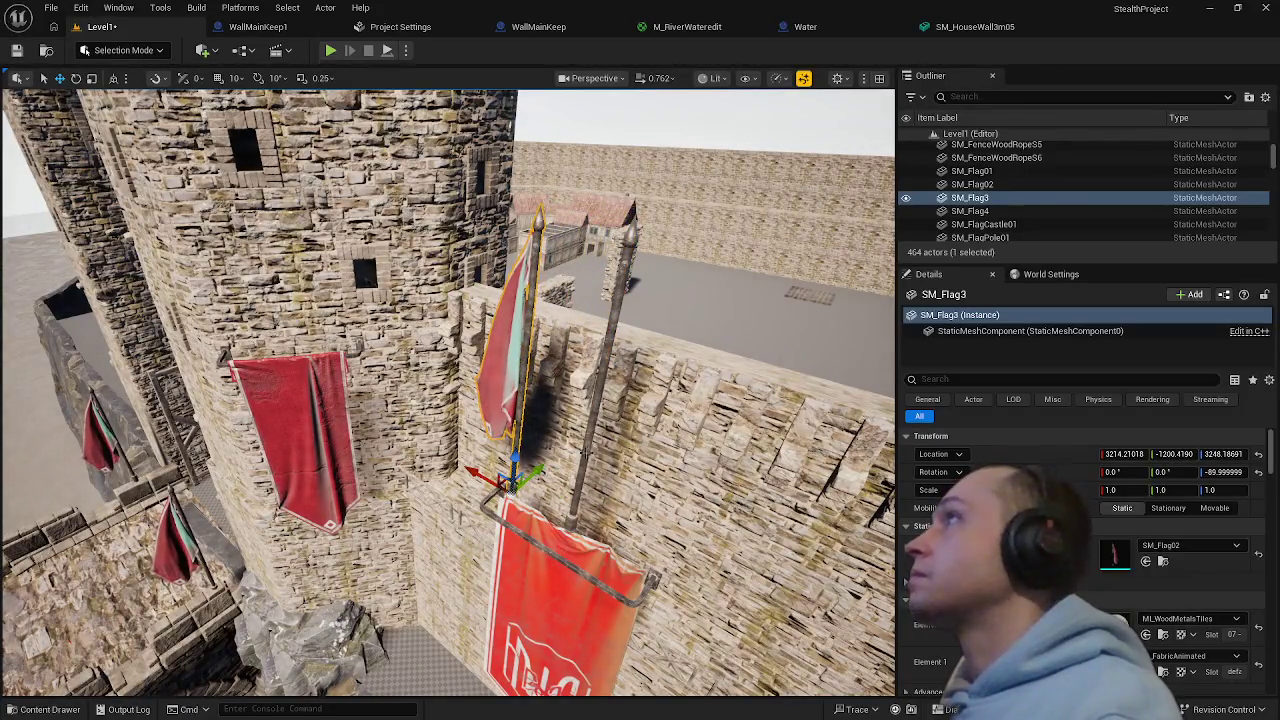
left_click(583, 455)
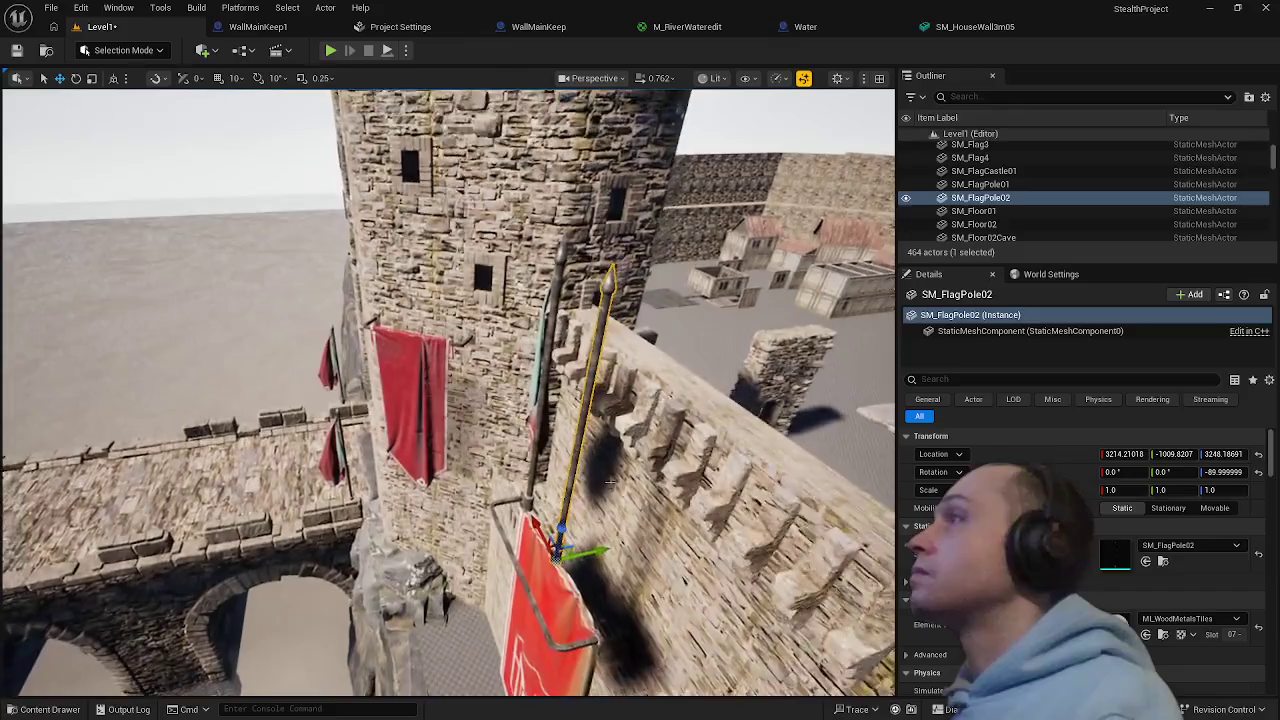
left_click_drag(600, 550, 670, 527)
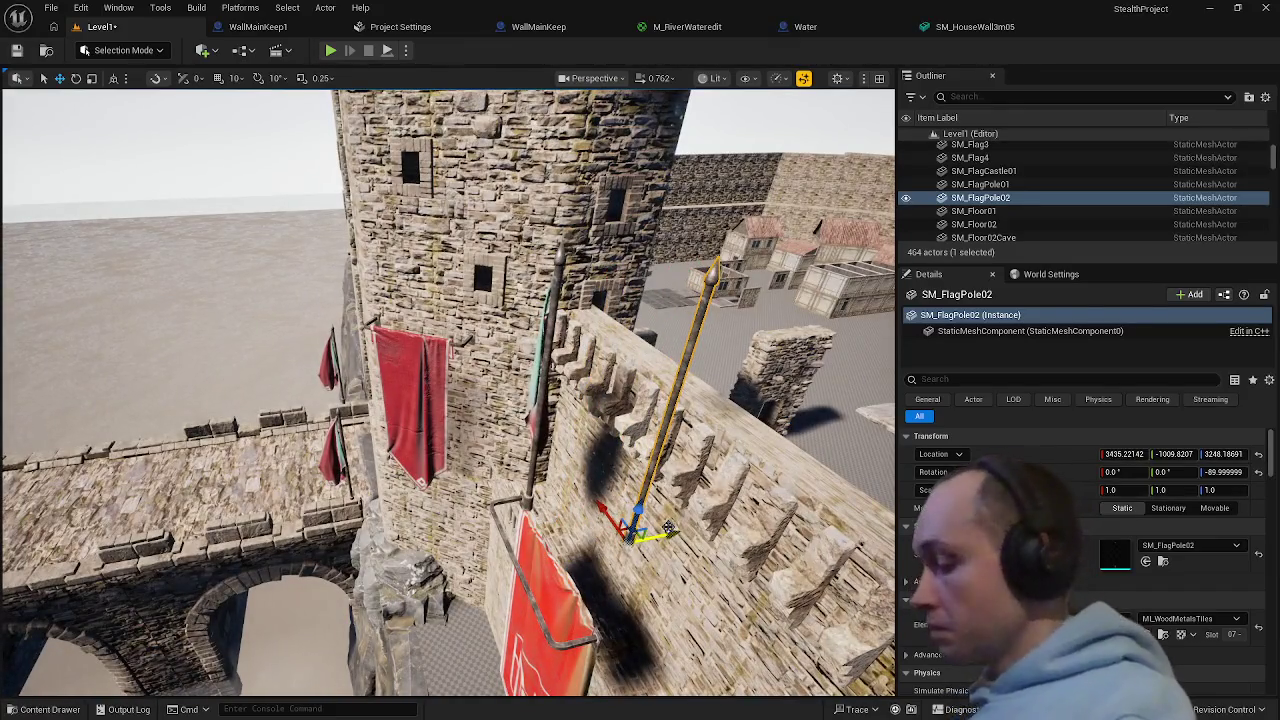
key("Delete")
left_click(543, 390)
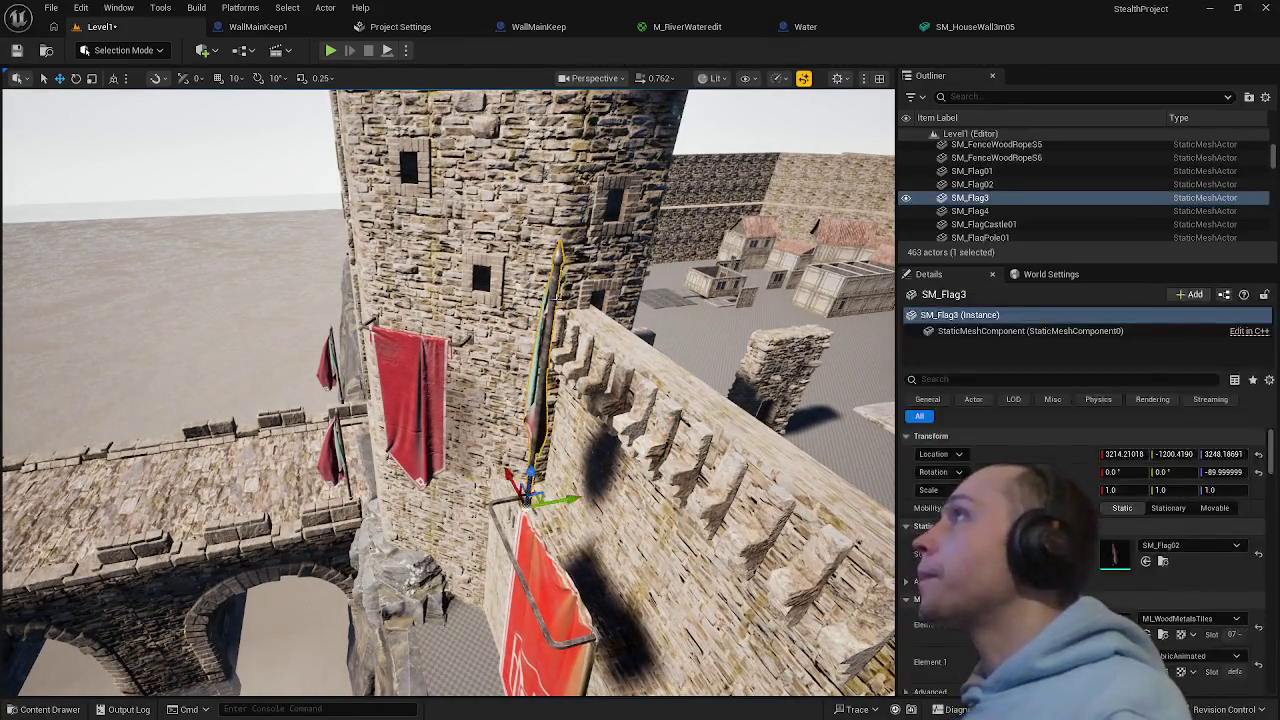
key("Delete")
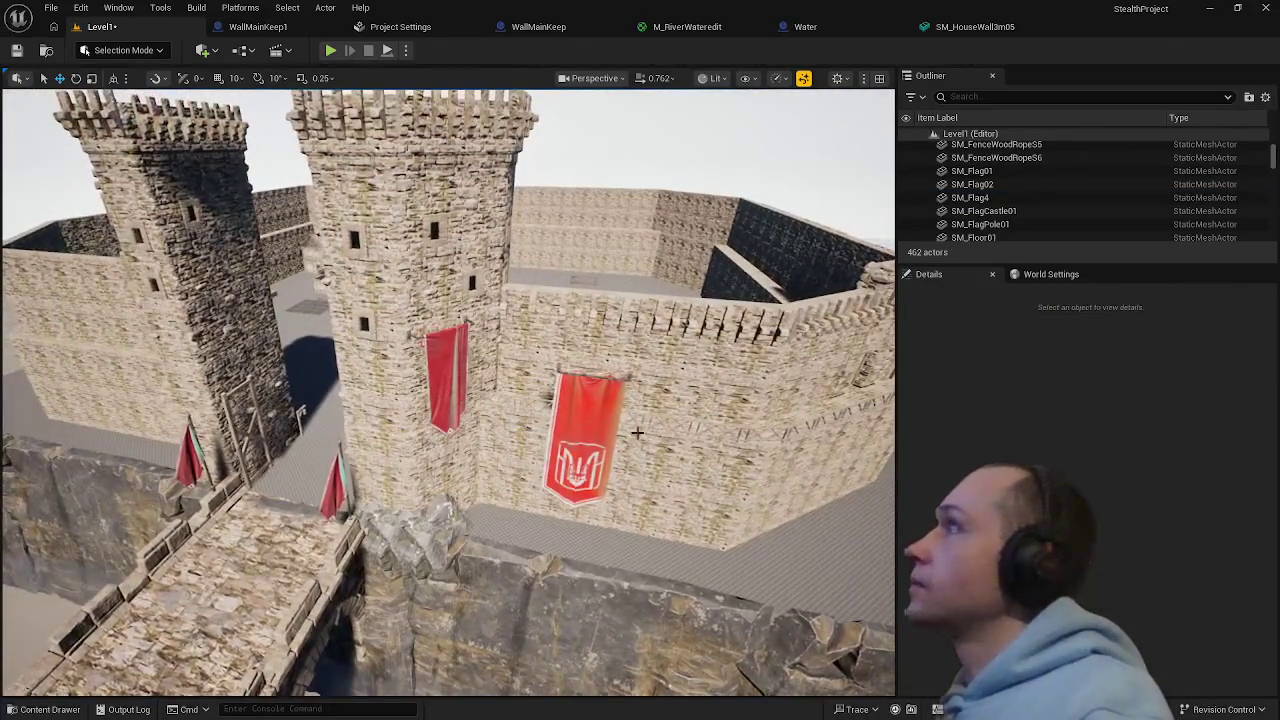
- Alt-drag a copy of the SM_FlagCastle01 banner toward the left gate tower
left_click(602, 391)
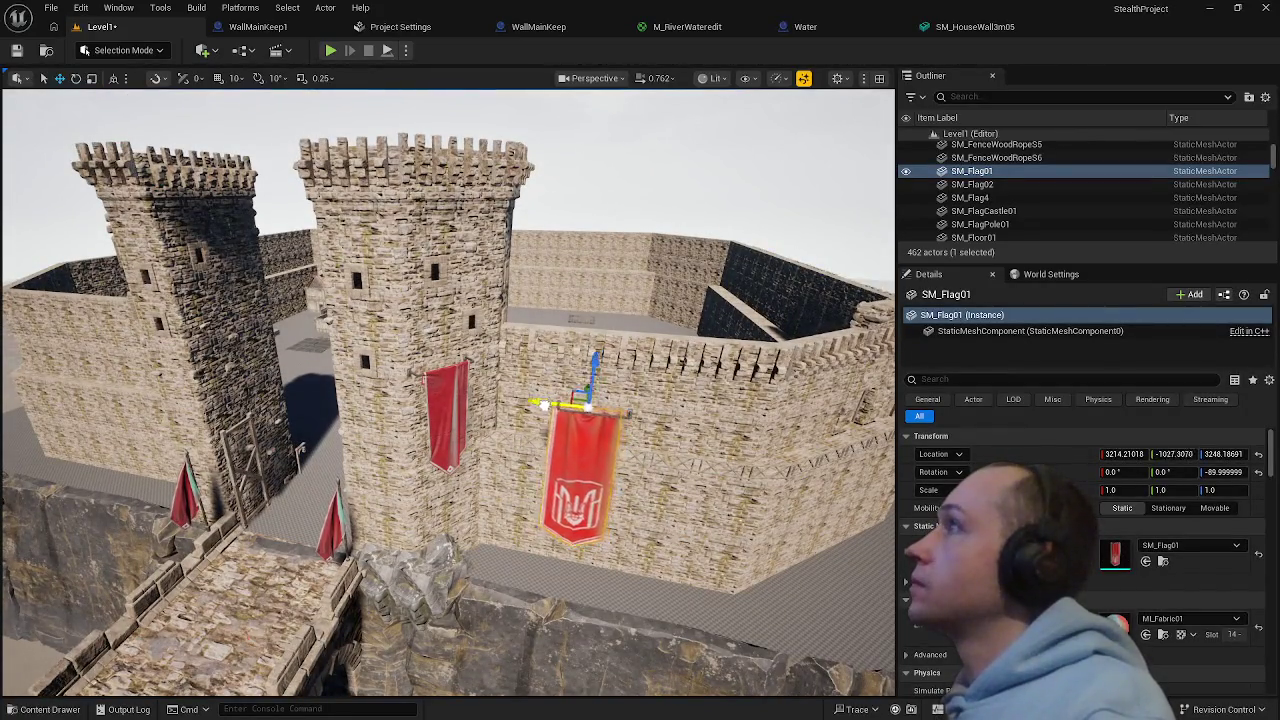
left_click_drag(541, 404, 296, 394)
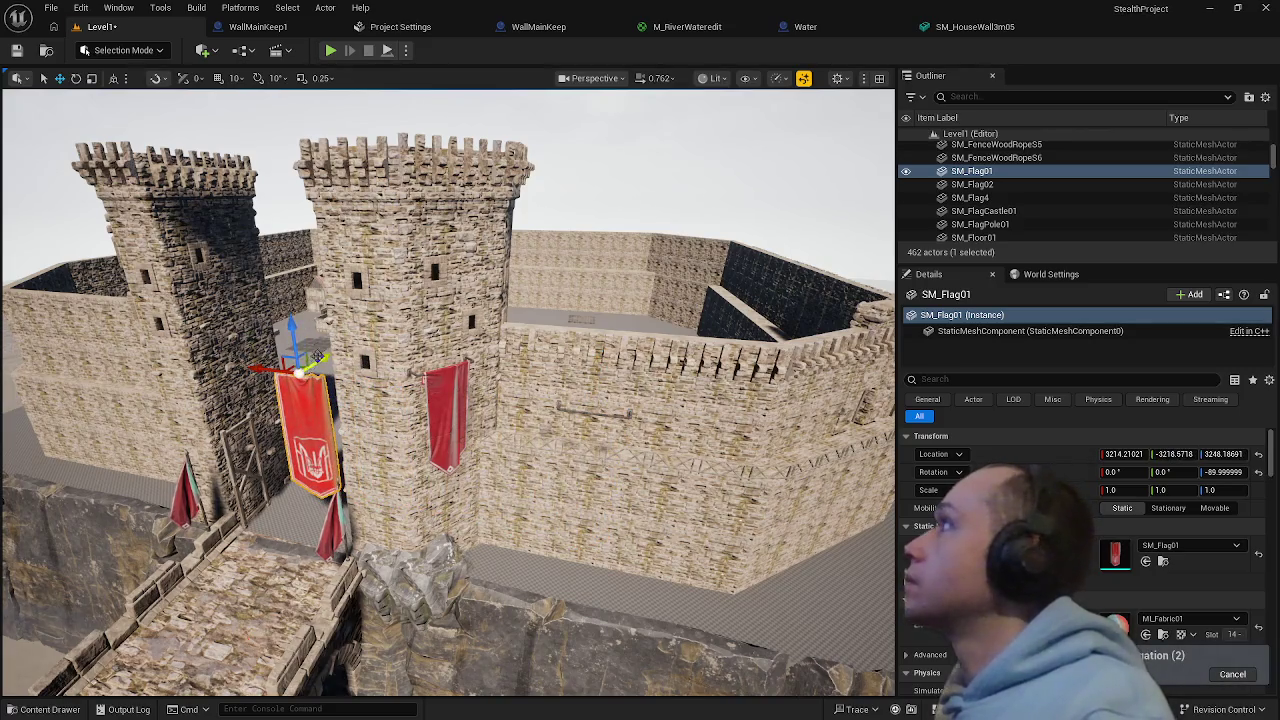
left_click_drag(366, 320, 487, 252)
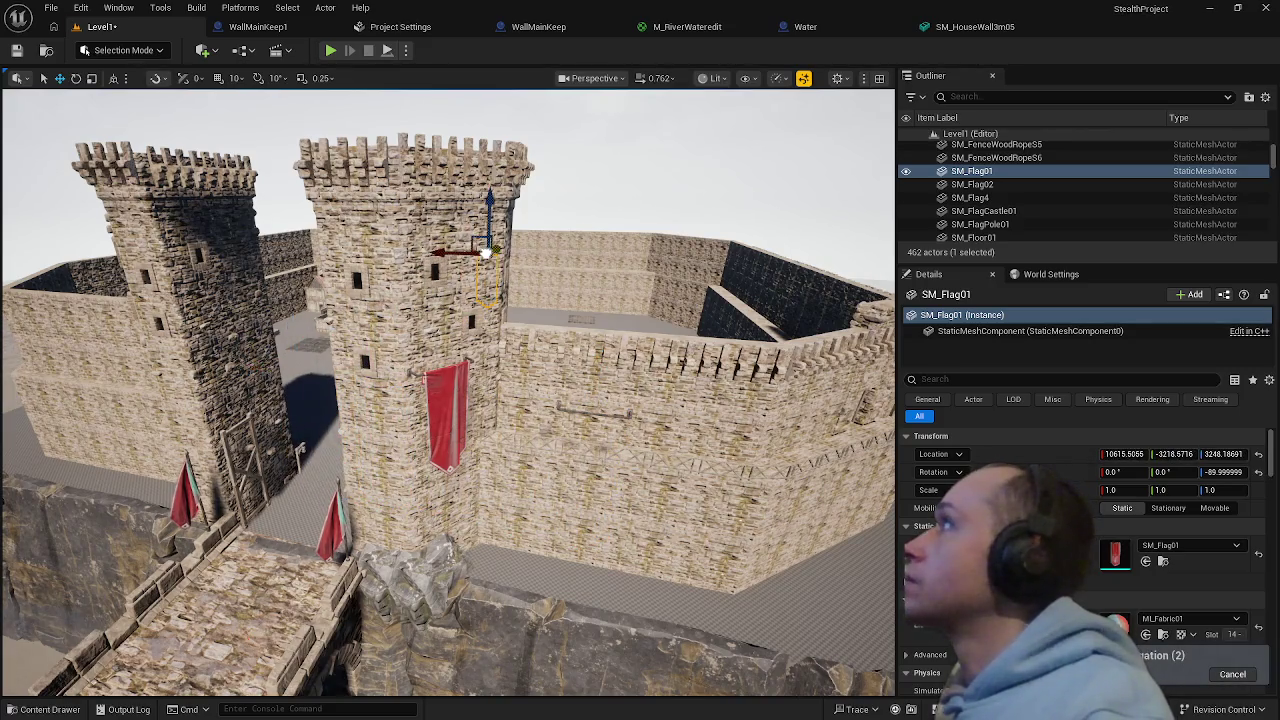
left_click(452, 398)
mouse_move(406, 375)
left_mouse_down()
mouse_move(249, 443)
mouse_move(180, 425)
mouse_move(200, 423)
left_mouse_up()
key("e")
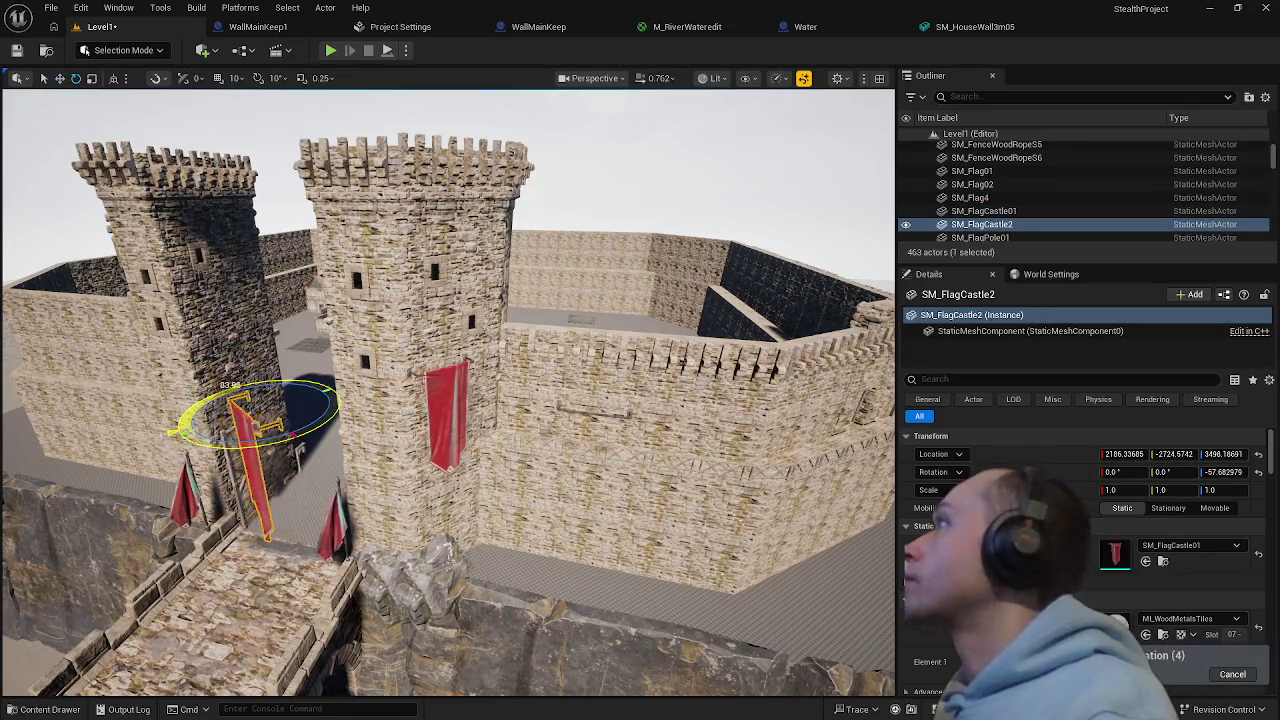
key("f")
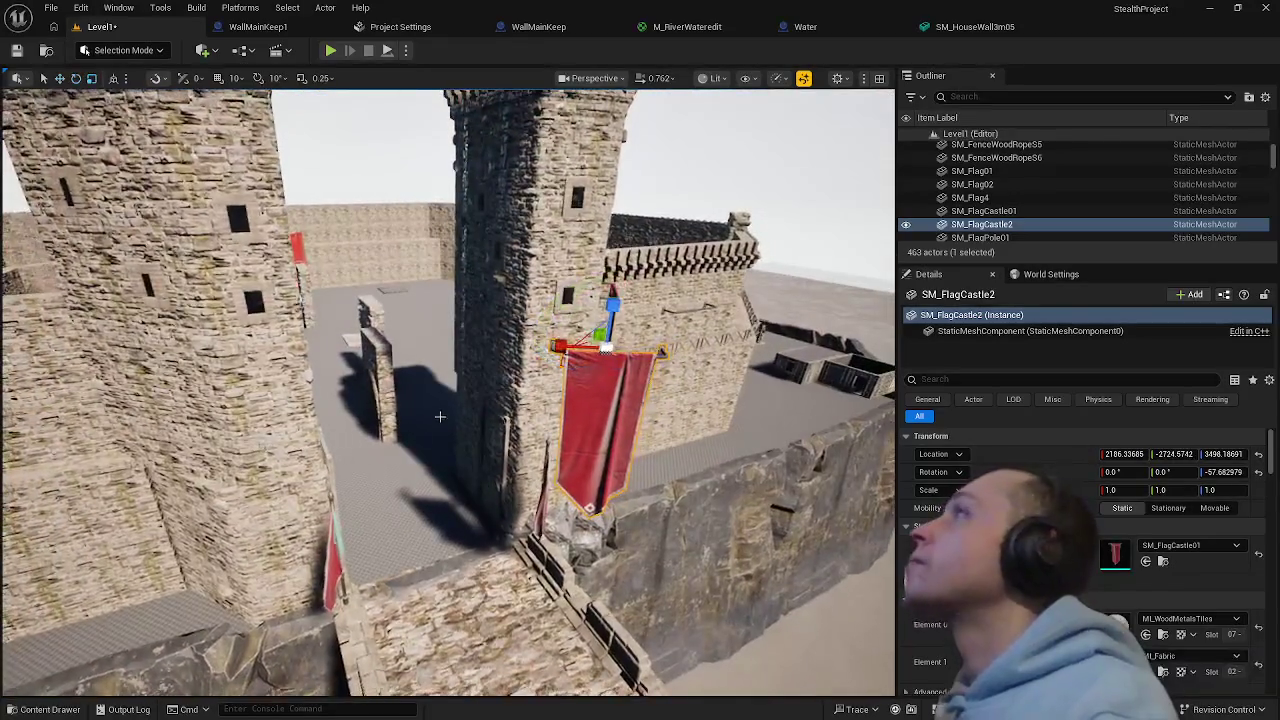
- Hang the copied banner SM_FlagCastle2 on the left tower, turned to -54.2°
mouse_move(597, 343)
left_mouse_down()
mouse_move(375, 320)
mouse_move(140, 318)
mouse_move(110, 300)
mouse_move(185, 300)
left_mouse_up()
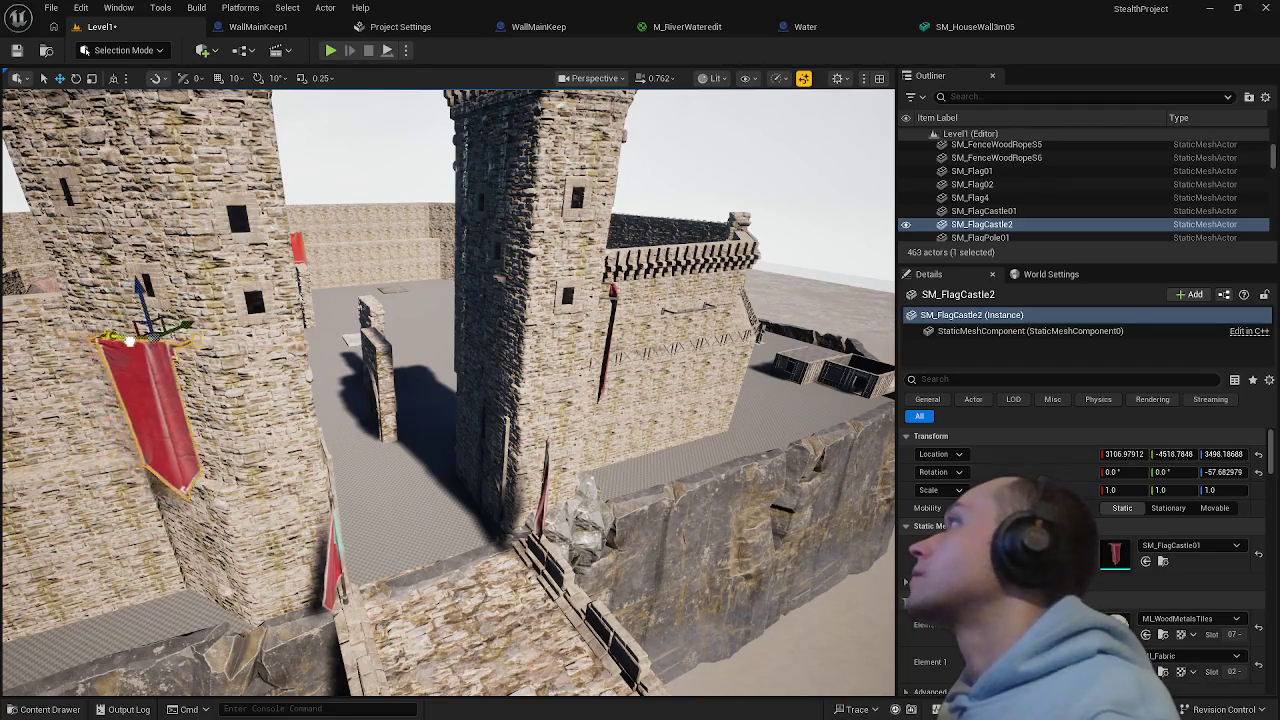
key("f")
key("e")
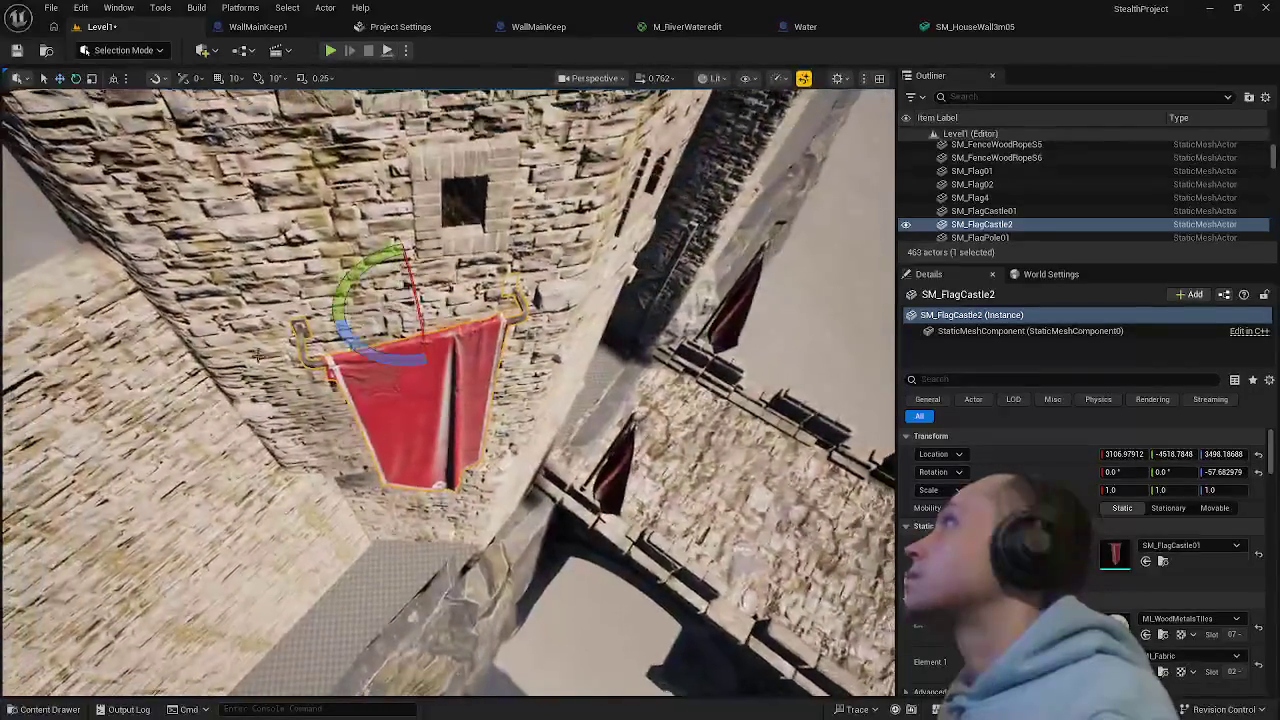
left_click_drag(385, 353, 422, 358)
key("r")
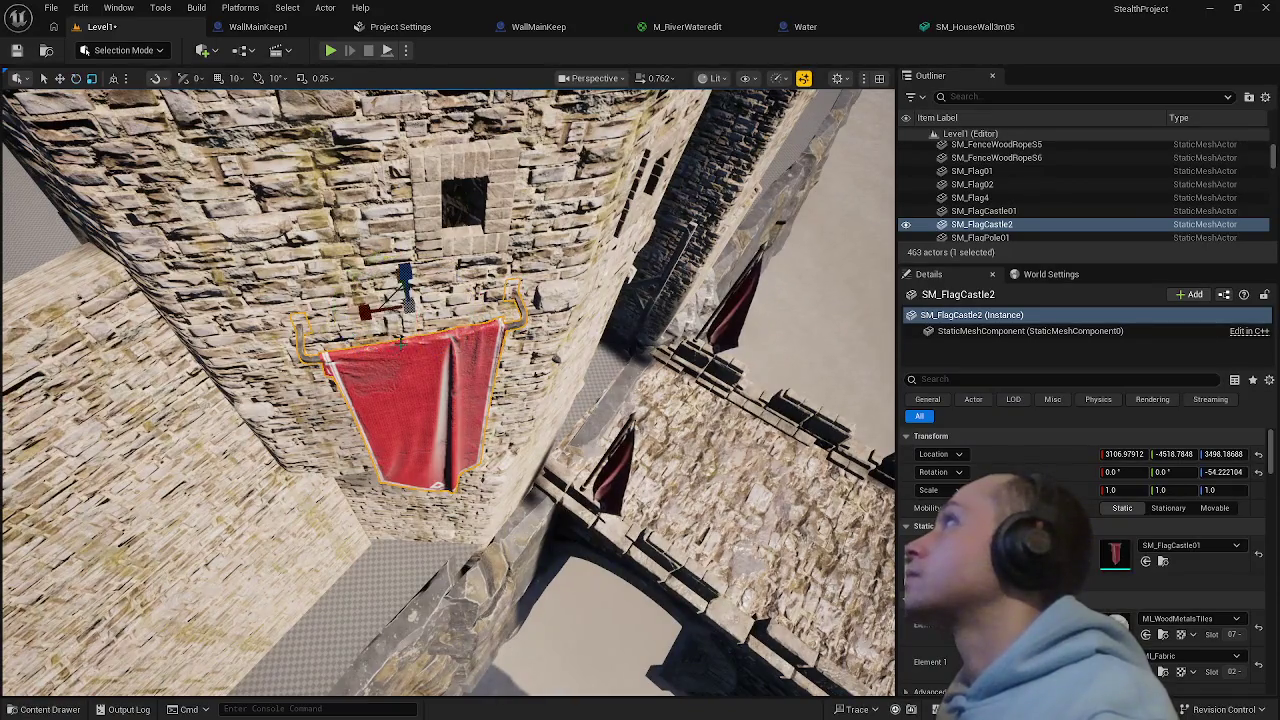
left_click_drag(404, 275, 419, 293)
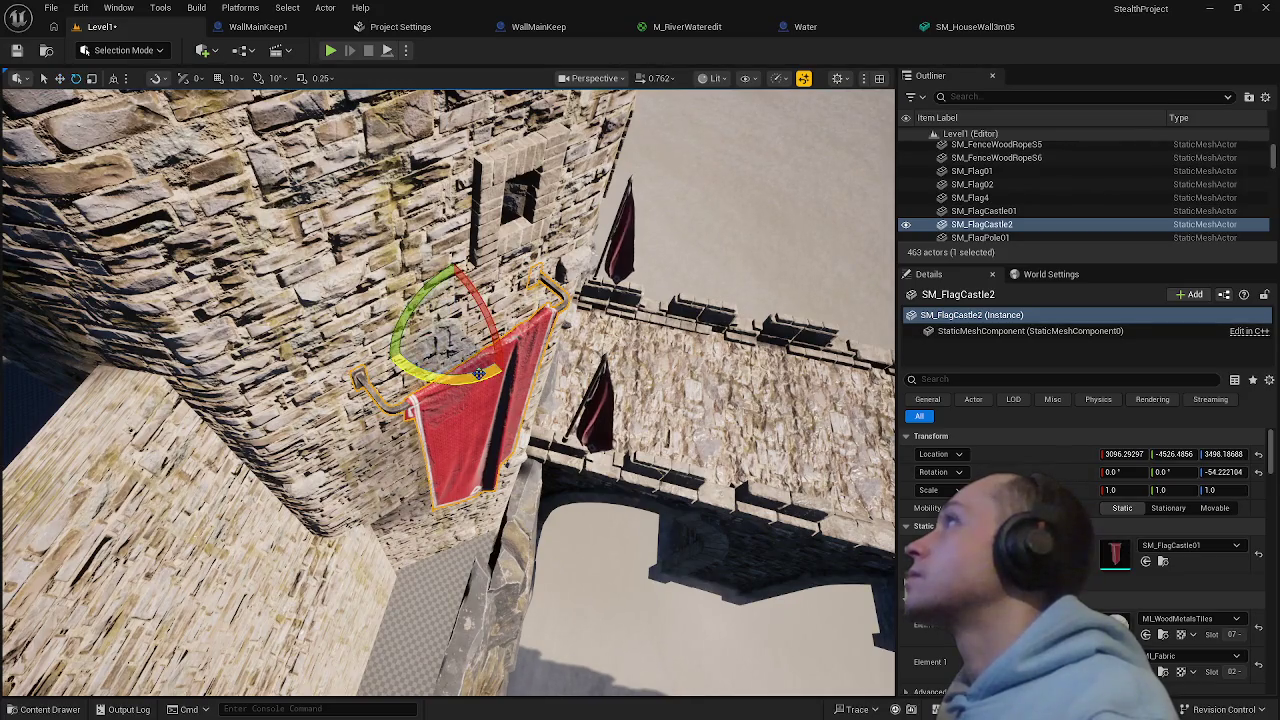
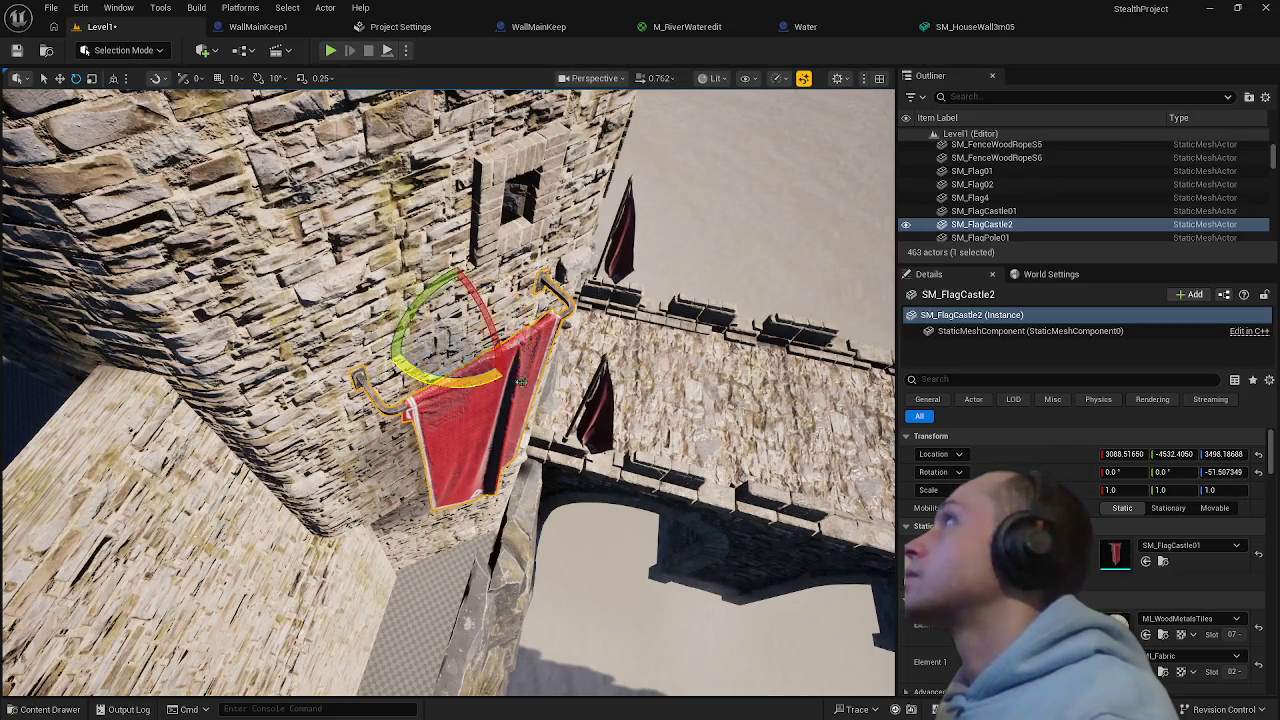
- Inspect the red banners on both gate towers and the left entrance pillar
left_click(521, 382)
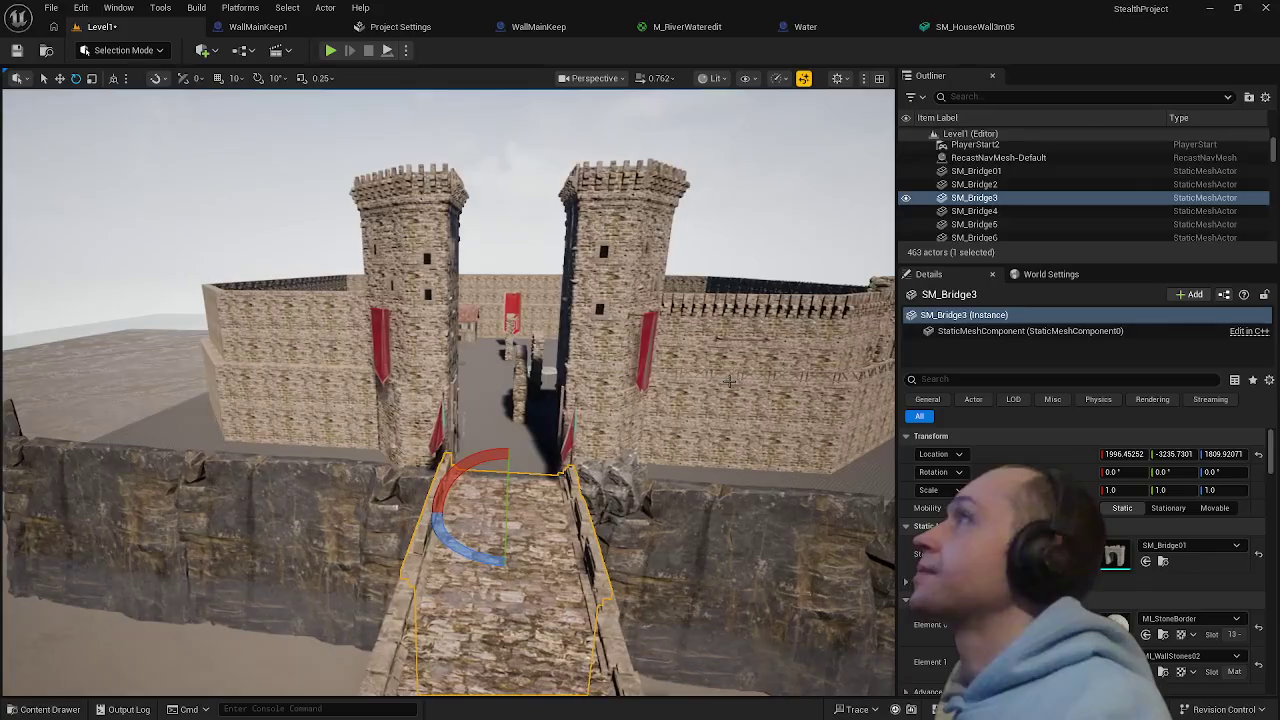
left_click_drag(688, 356, 500, 356)
key("w")
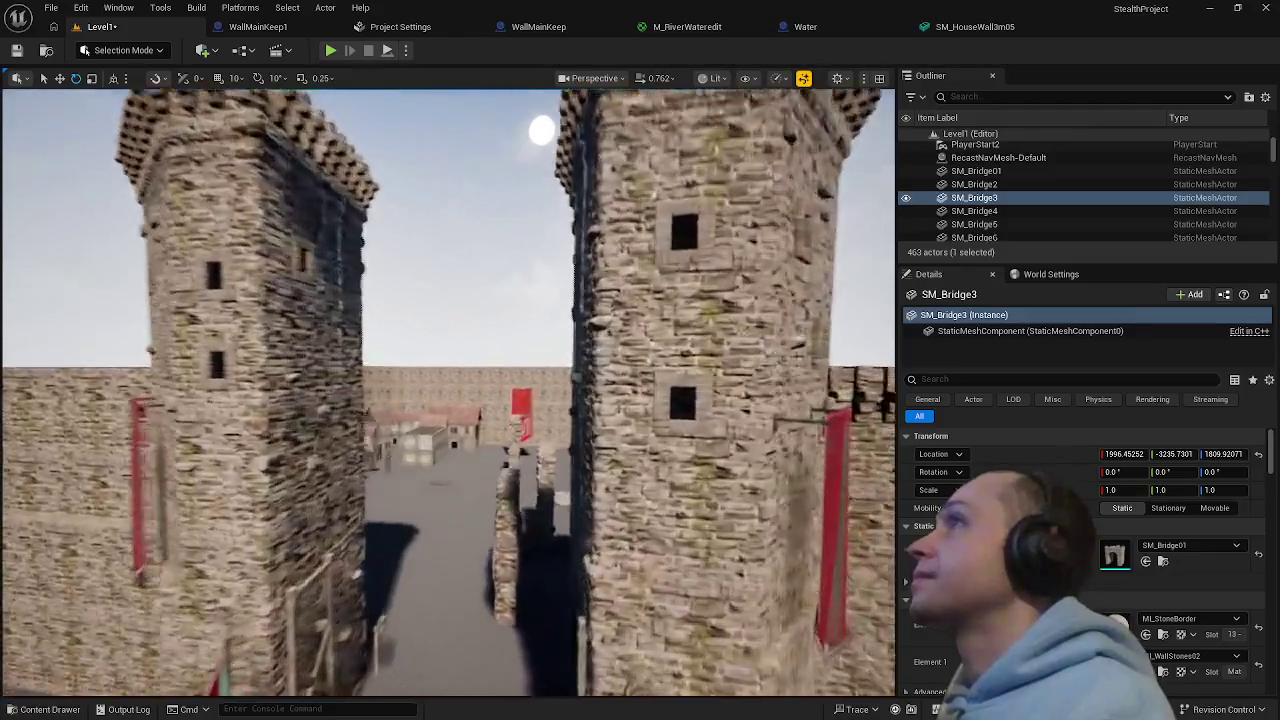
mouse_move(577, 366)
left_mouse_down()
mouse_move(600, 375)
mouse_move(577, 366)
left_mouse_up()
left_click(514, 366)
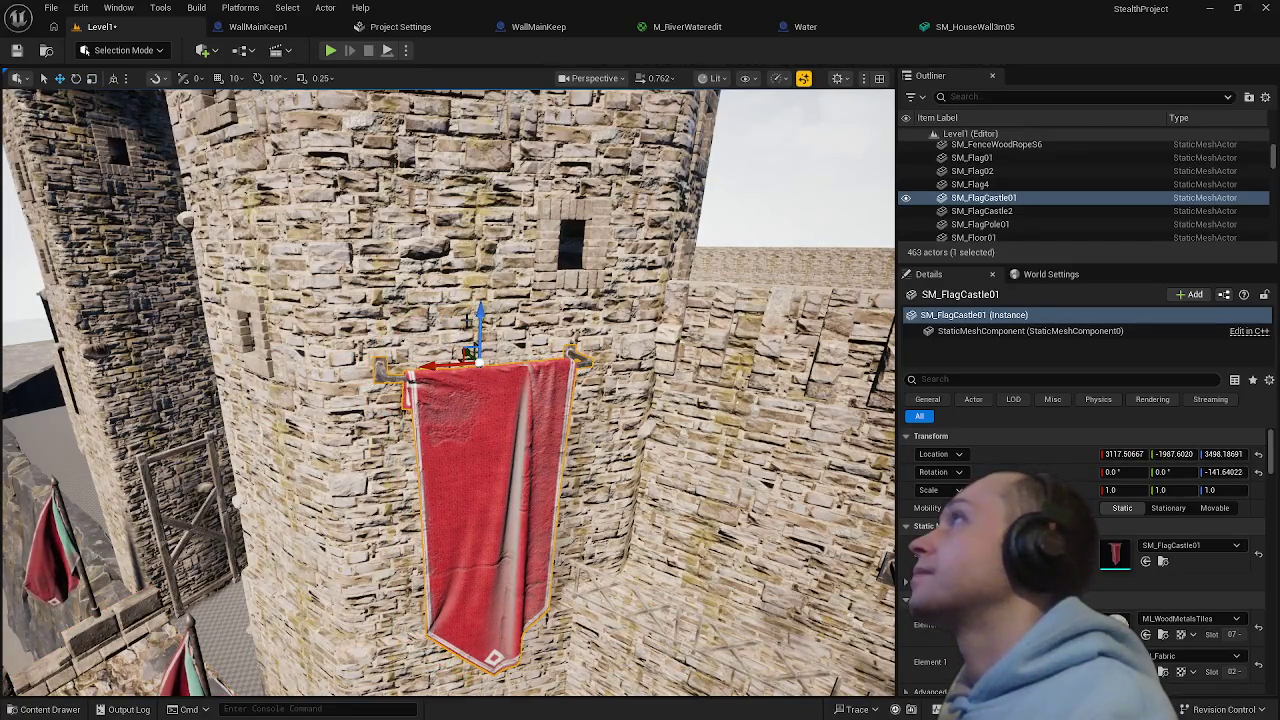
left_click_drag(467, 322, 270, 333)
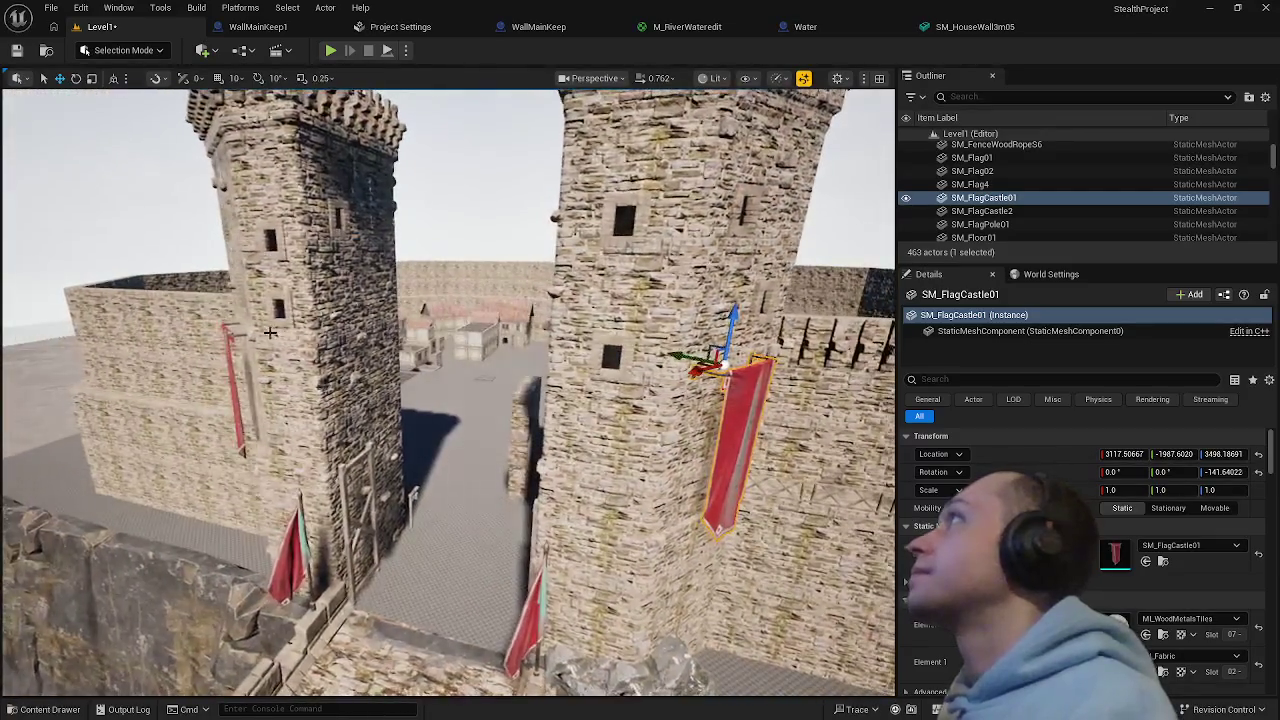
left_click(230, 335, "ctrl")
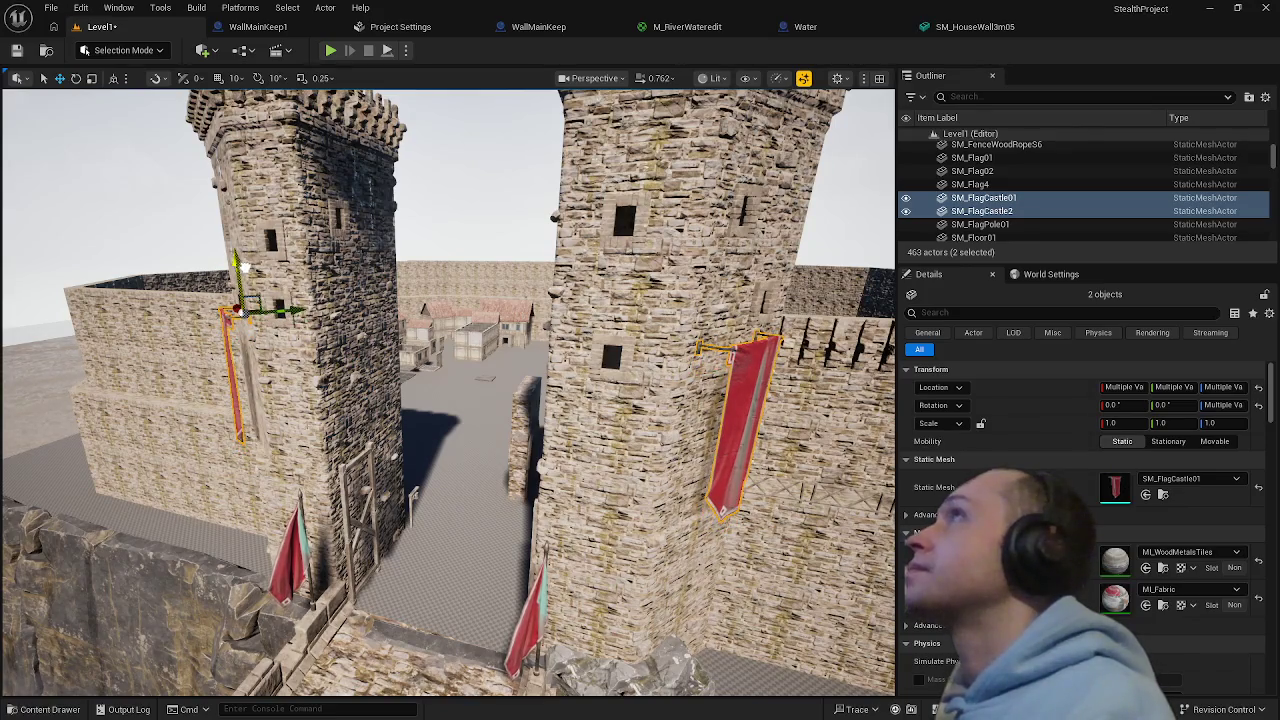
left_click(288, 369)
mouse_move(288, 369)
left_mouse_down()
mouse_move(277, 333)
mouse_move(282, 395)
left_mouse_up()
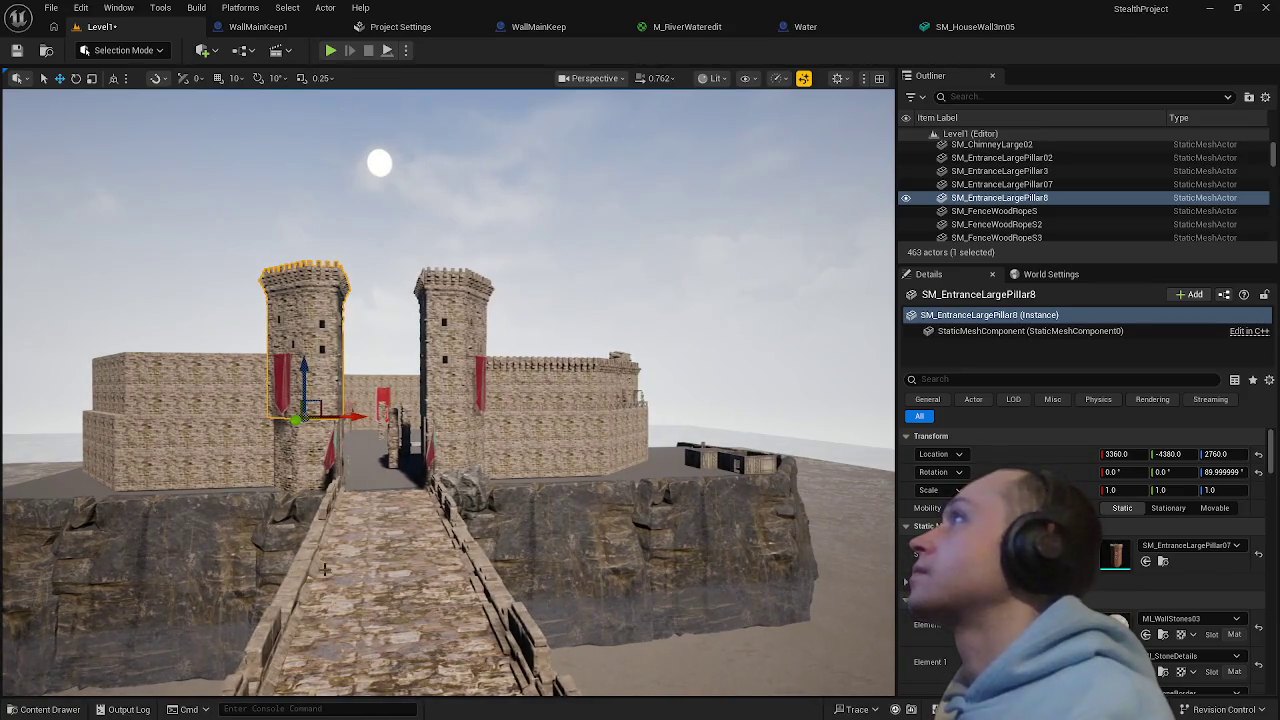
- Select the bridge before the gate and Play From Here with the character on it
left_click(384, 572)
right_click(392, 567)
left_click(440, 631)
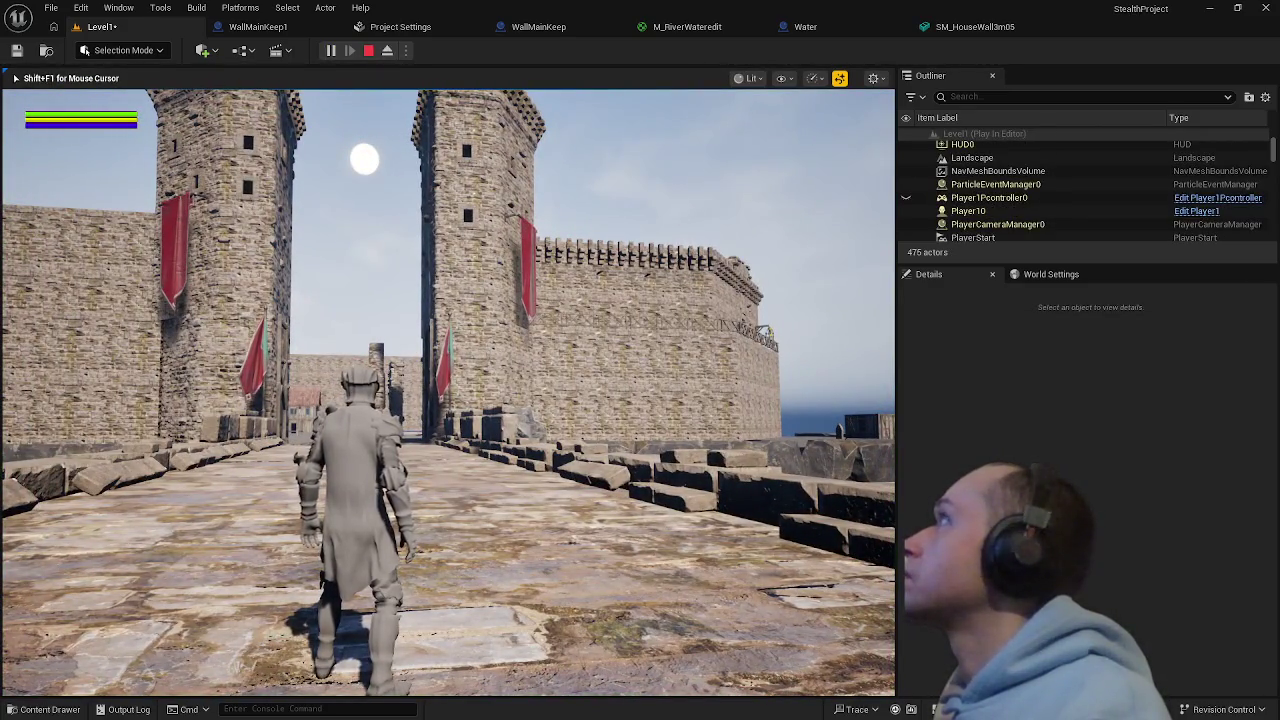
- Walk the character along the bridge up to the gate towers, then exit the playtest with Esc
key("w")
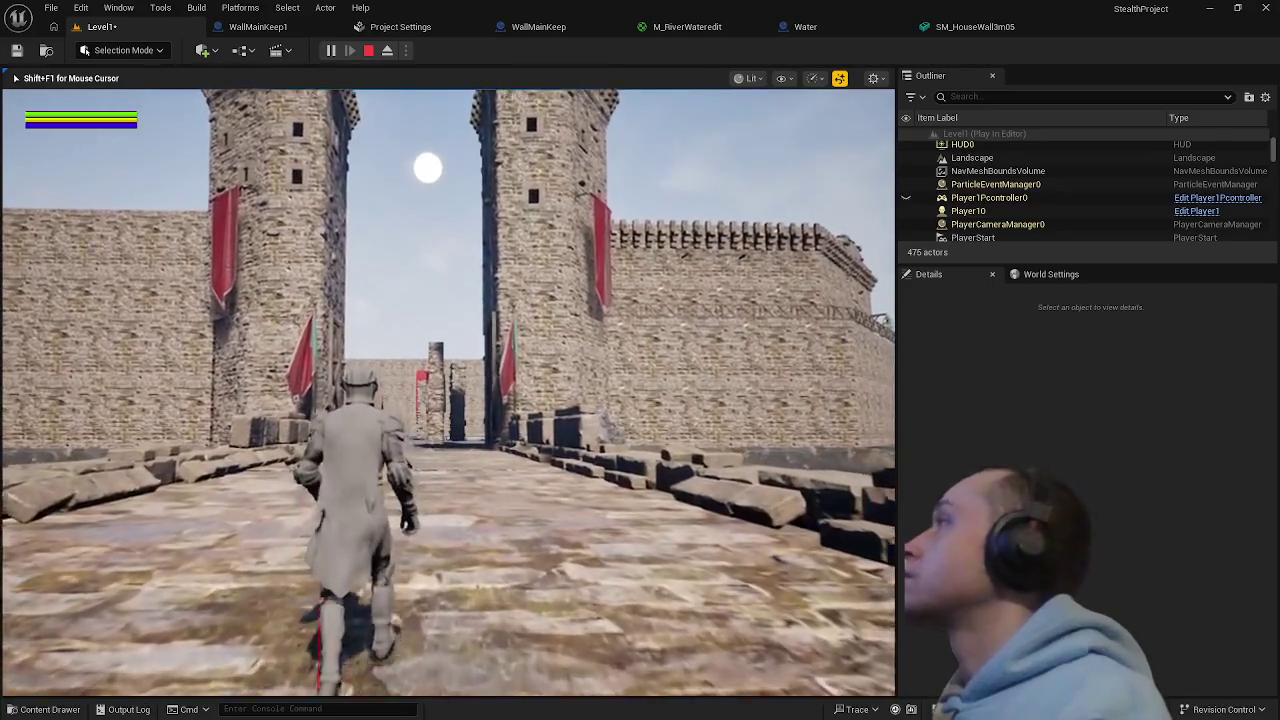
key("w")
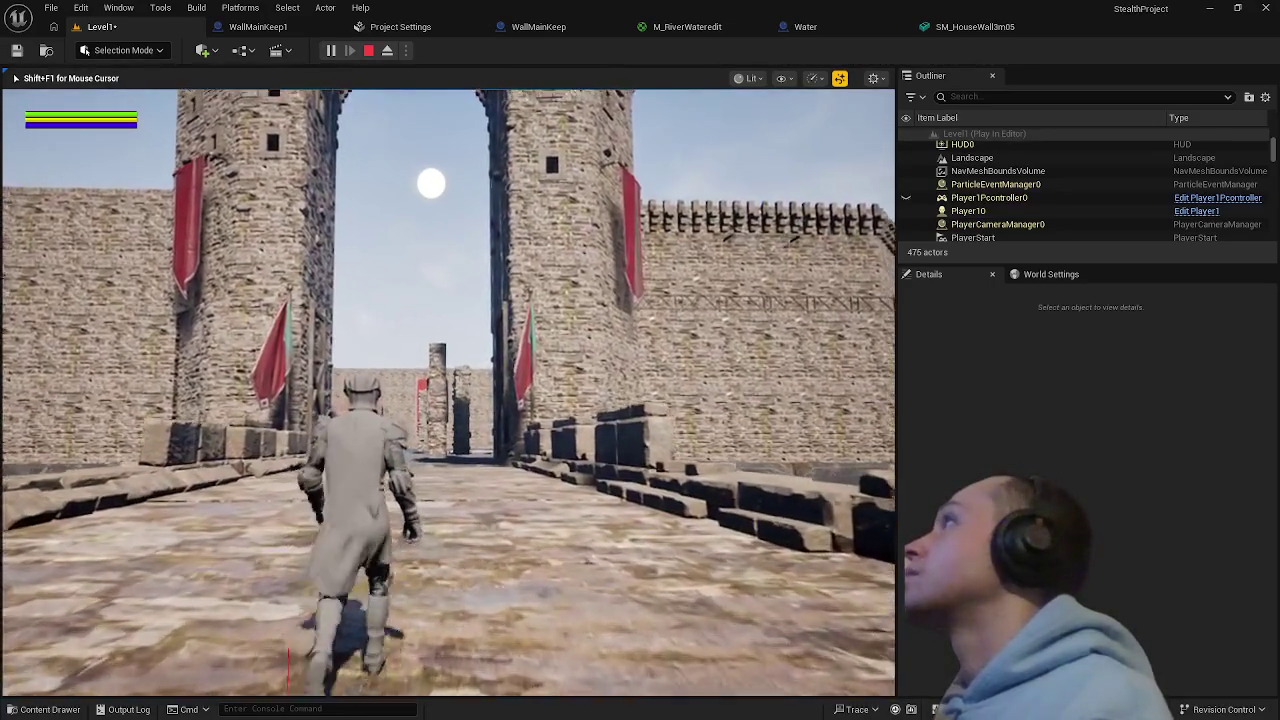
key("w")
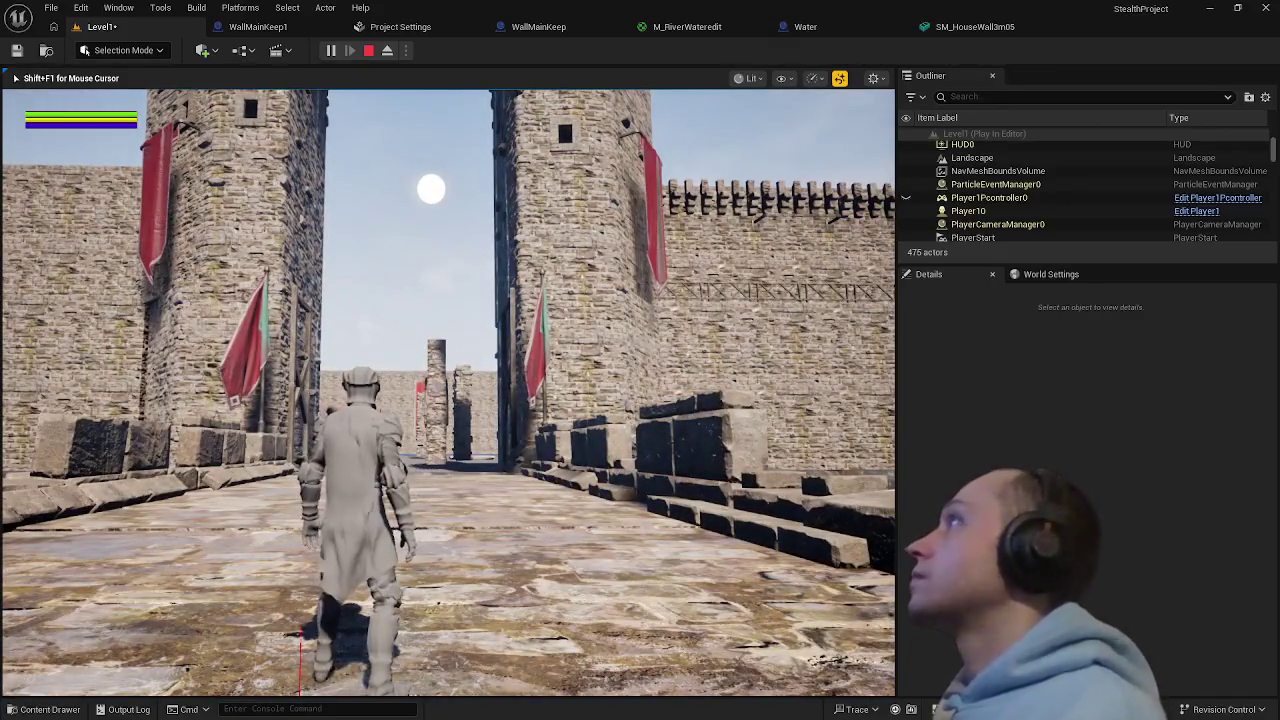
key("Escape")
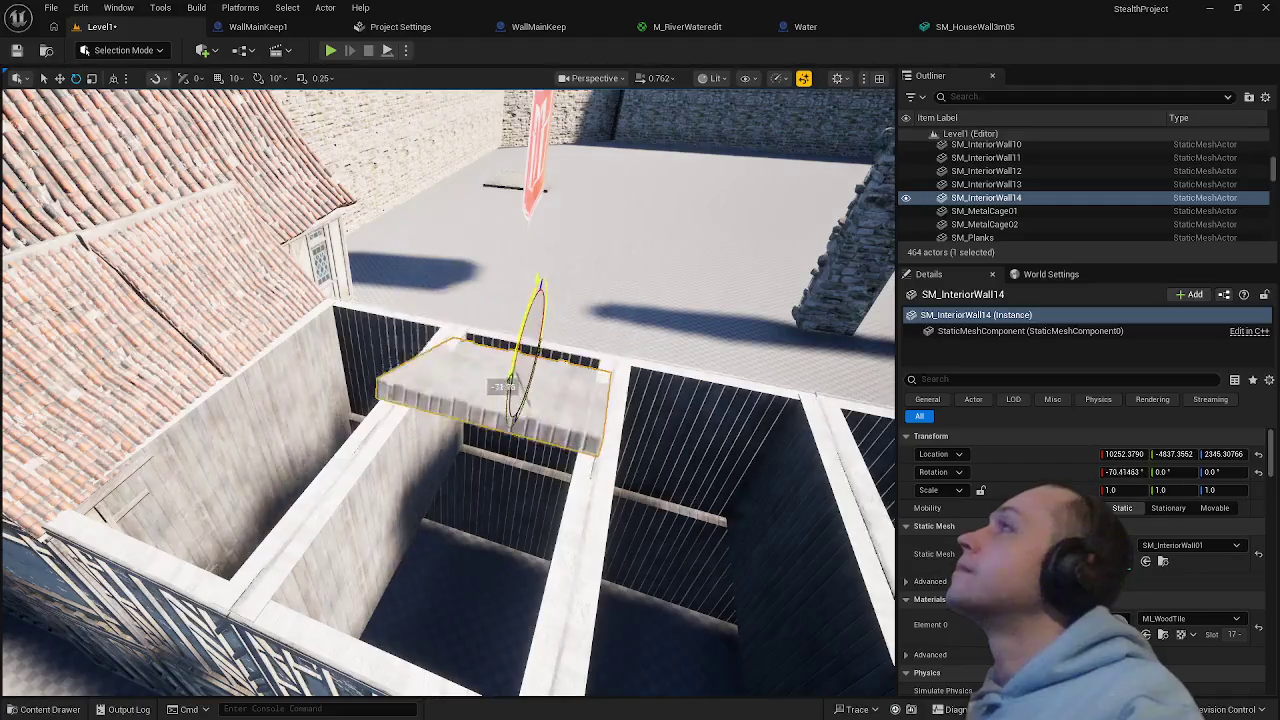
- Duplicate the SM_InteriorWall14 plank panel and place the copy to its left
left_click_drag(518, 328, 567, 303)
key("w")
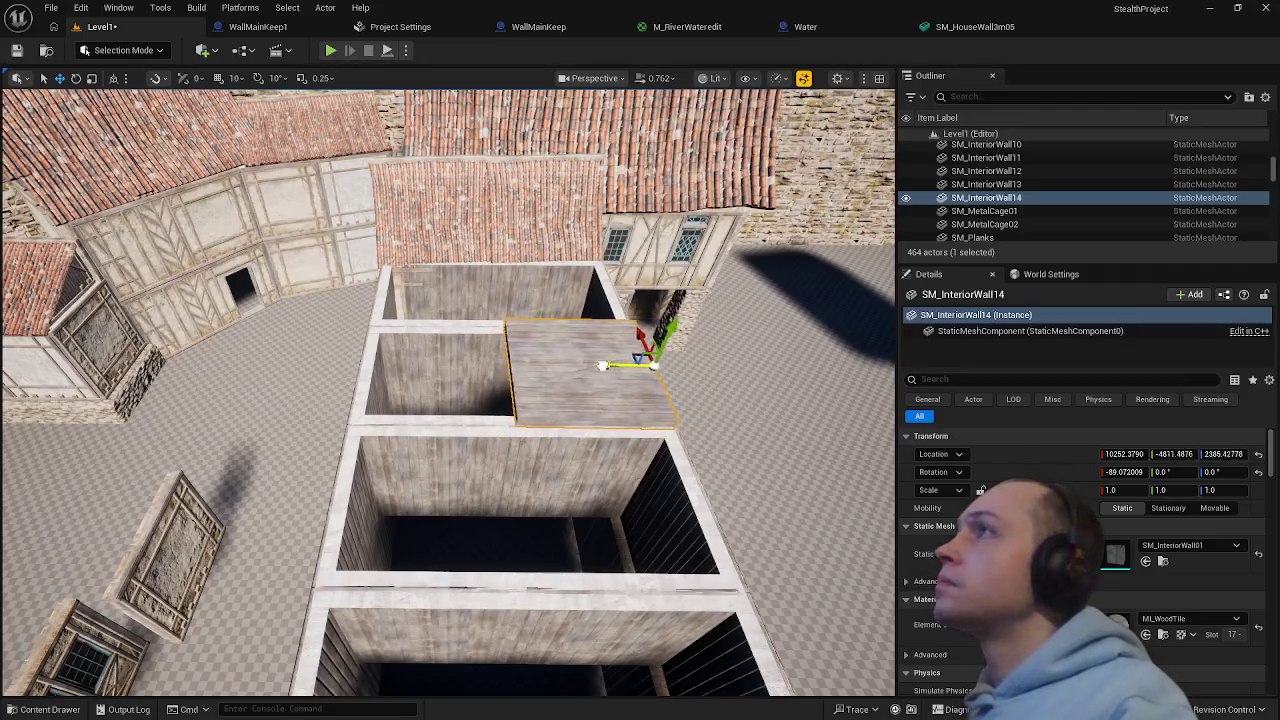
left_click_drag(698, 365, 621, 372)
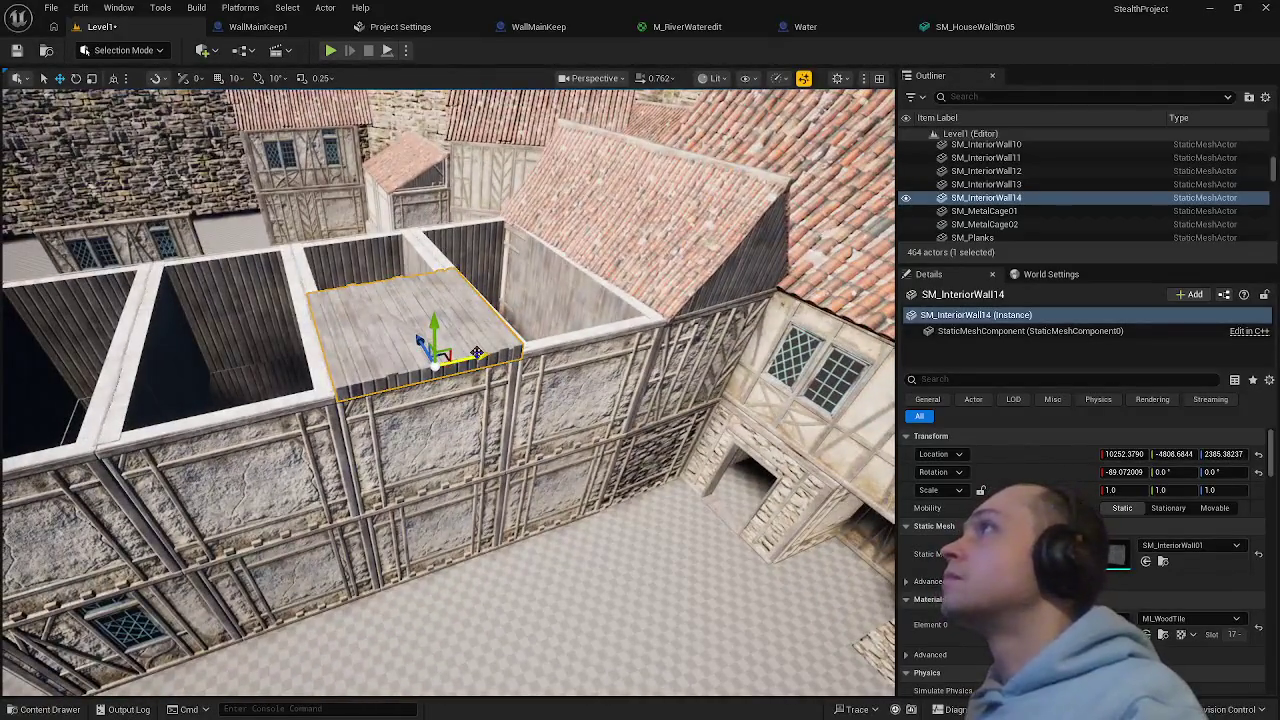
left_click_drag(632, 322, 630, 347)
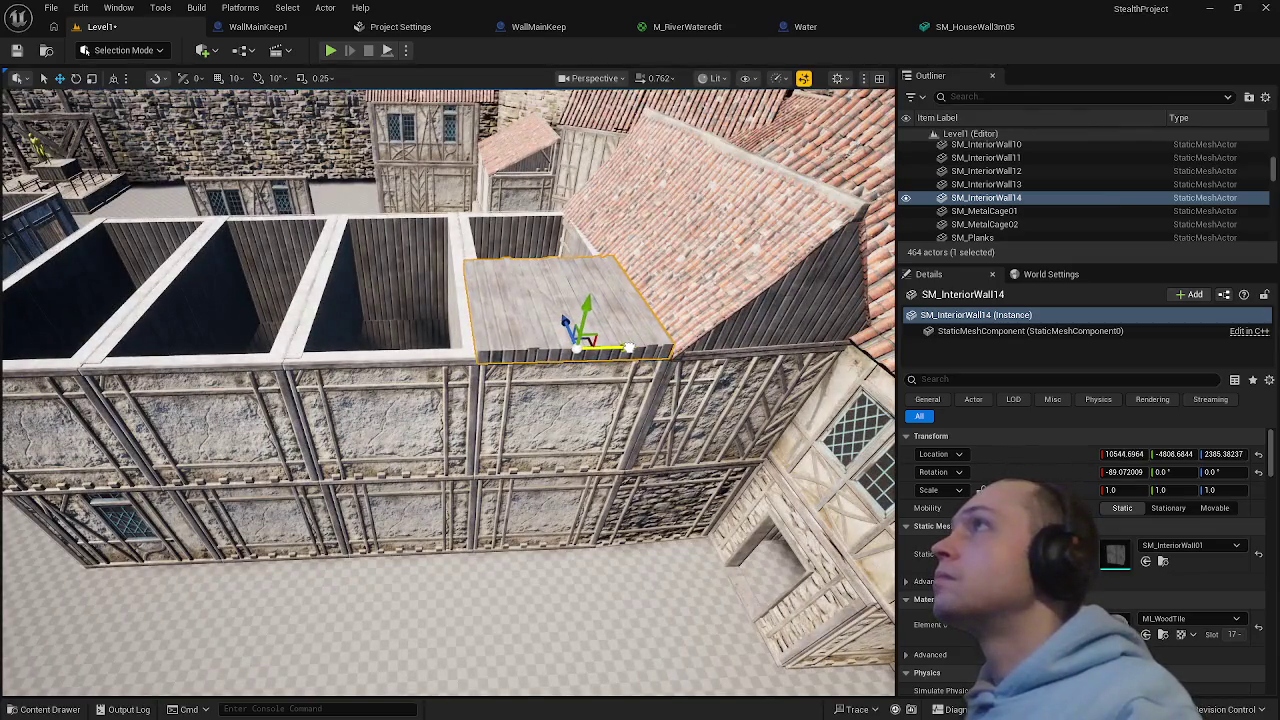
key("ctrl+d")
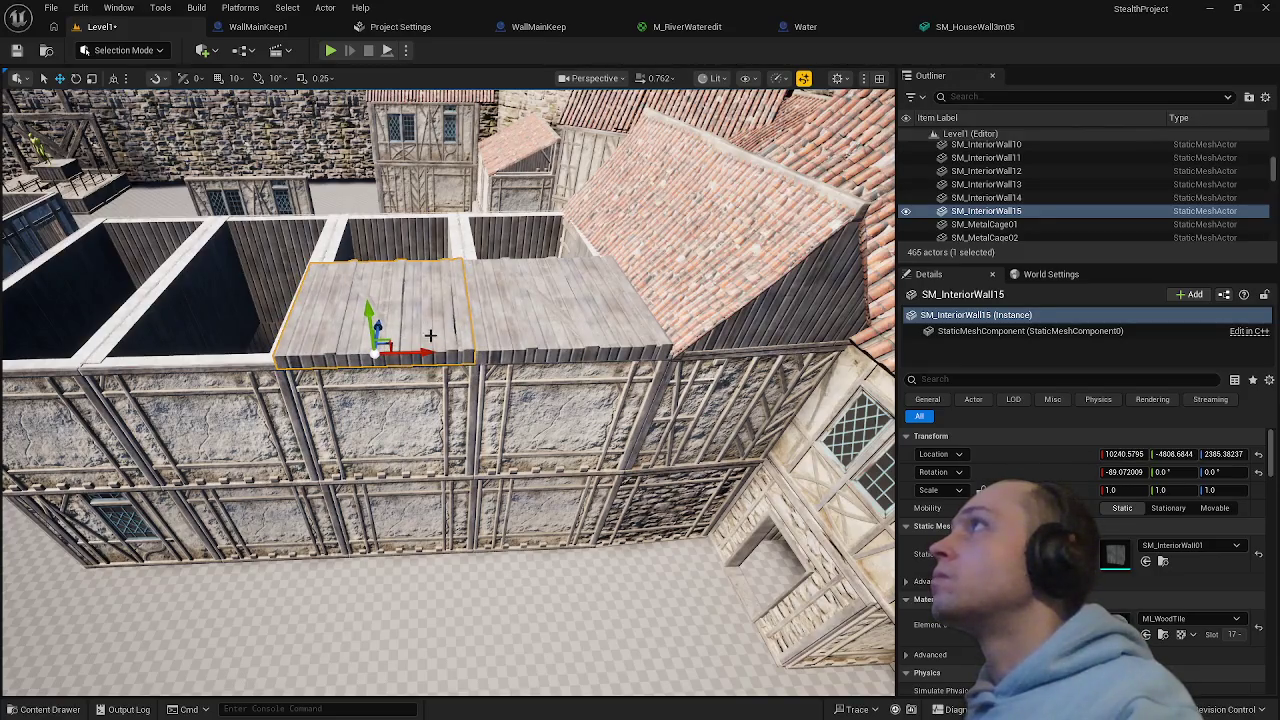
left_click_drag(415, 352, 205, 352)
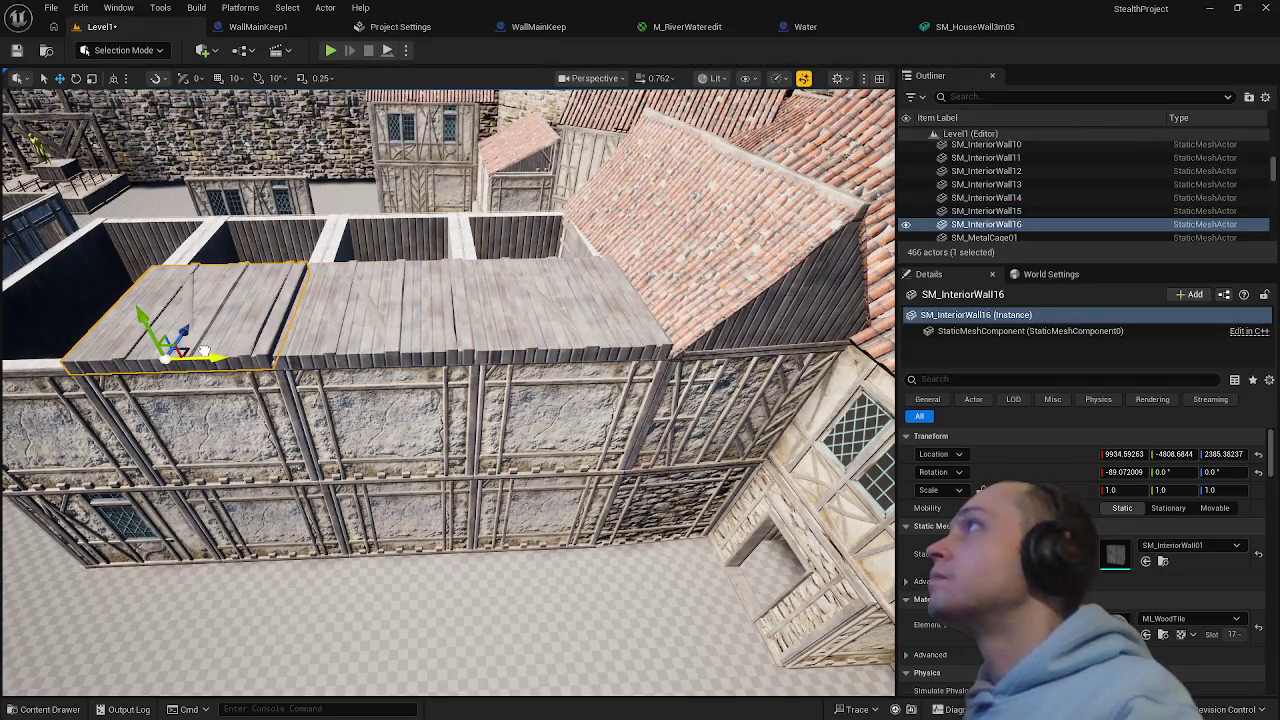
- Select the leftmost plank panel on the house top and frame it
left_click(365, 445)
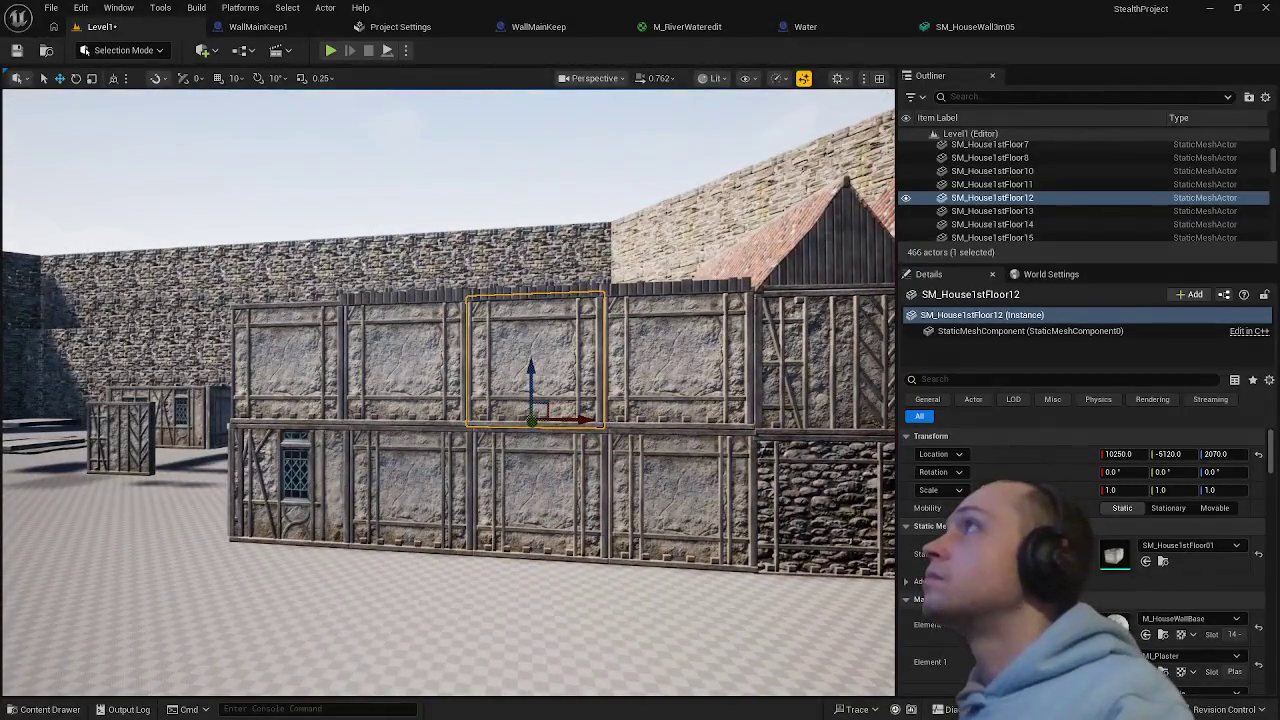
scroll(448, 394, "up", 5)
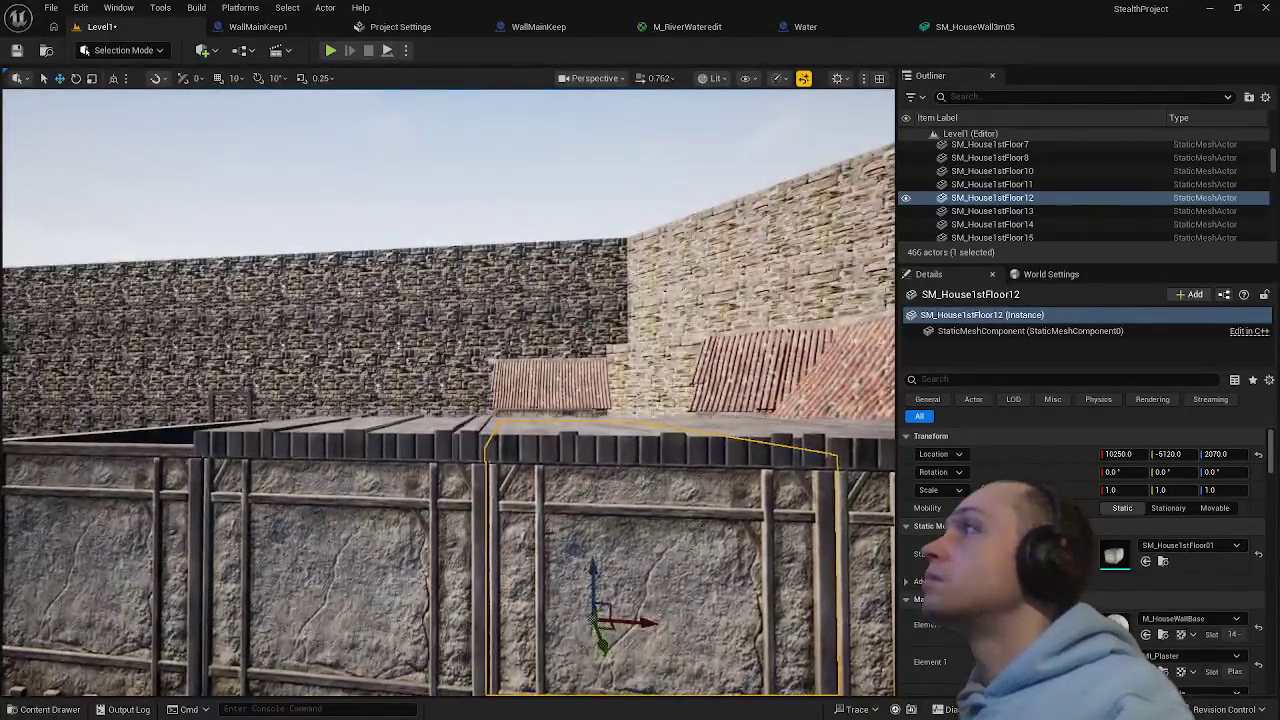
left_click_drag(544, 362, 544, 500)
left_click(268, 378)
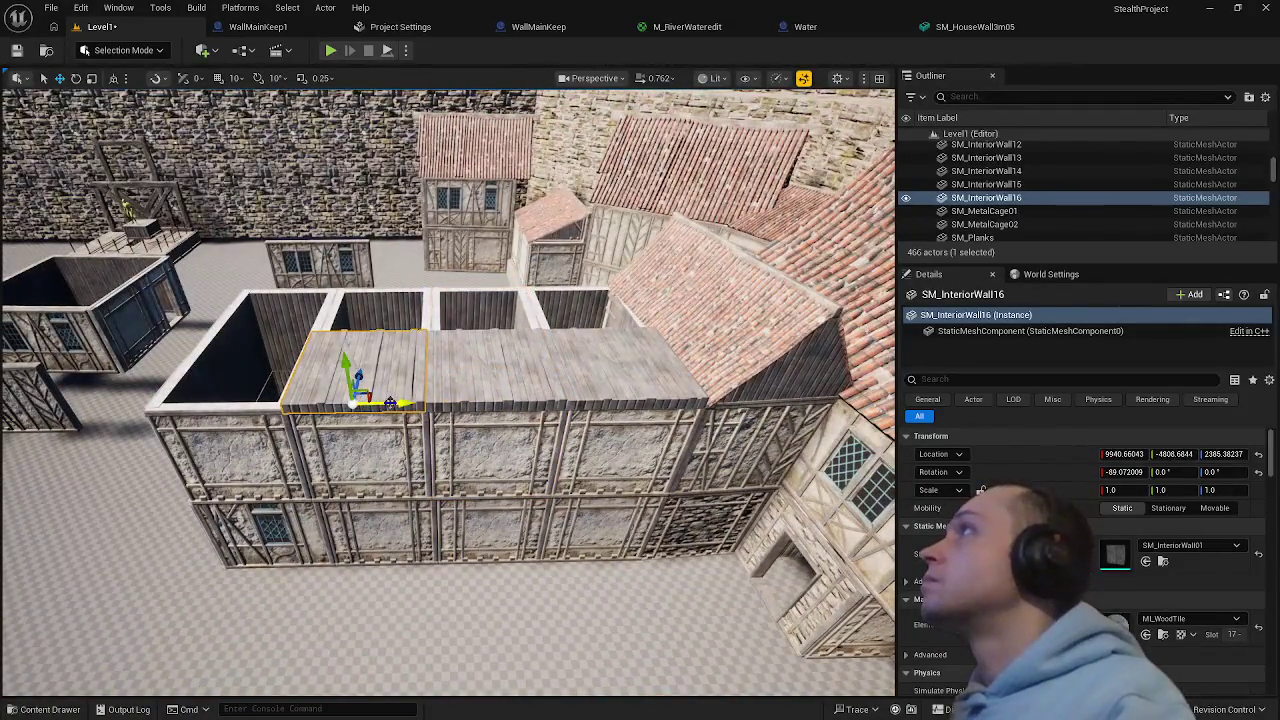
key("f")
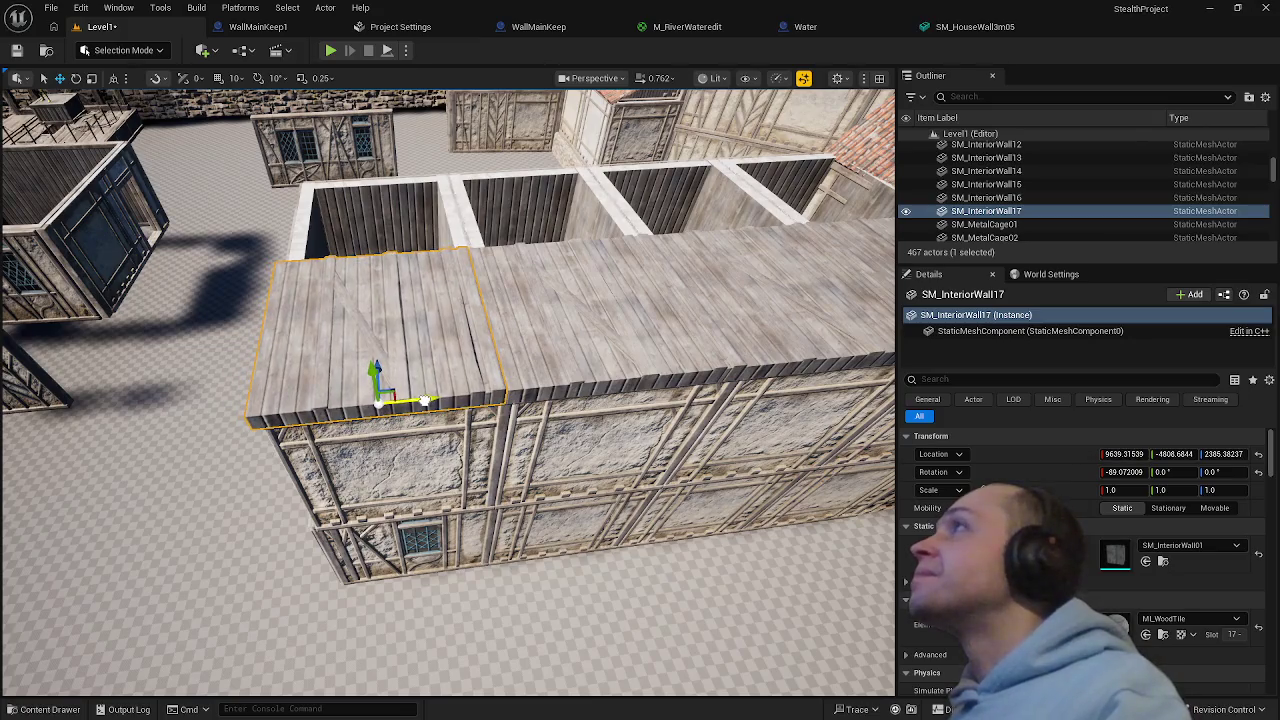
scroll(559, 546, "up", 10)
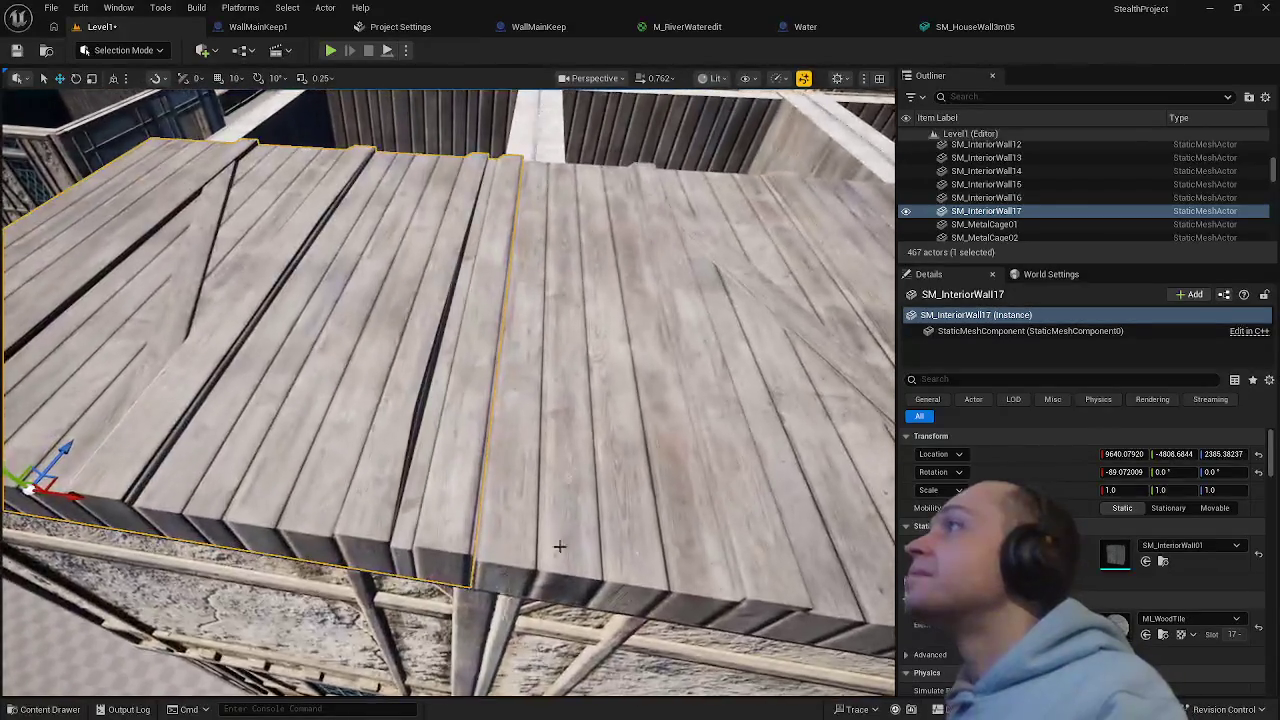
- Select the four plank panels, including SM_InteriorWall16 and 17, and Alt-drag them into a second row
left_click(539, 543)
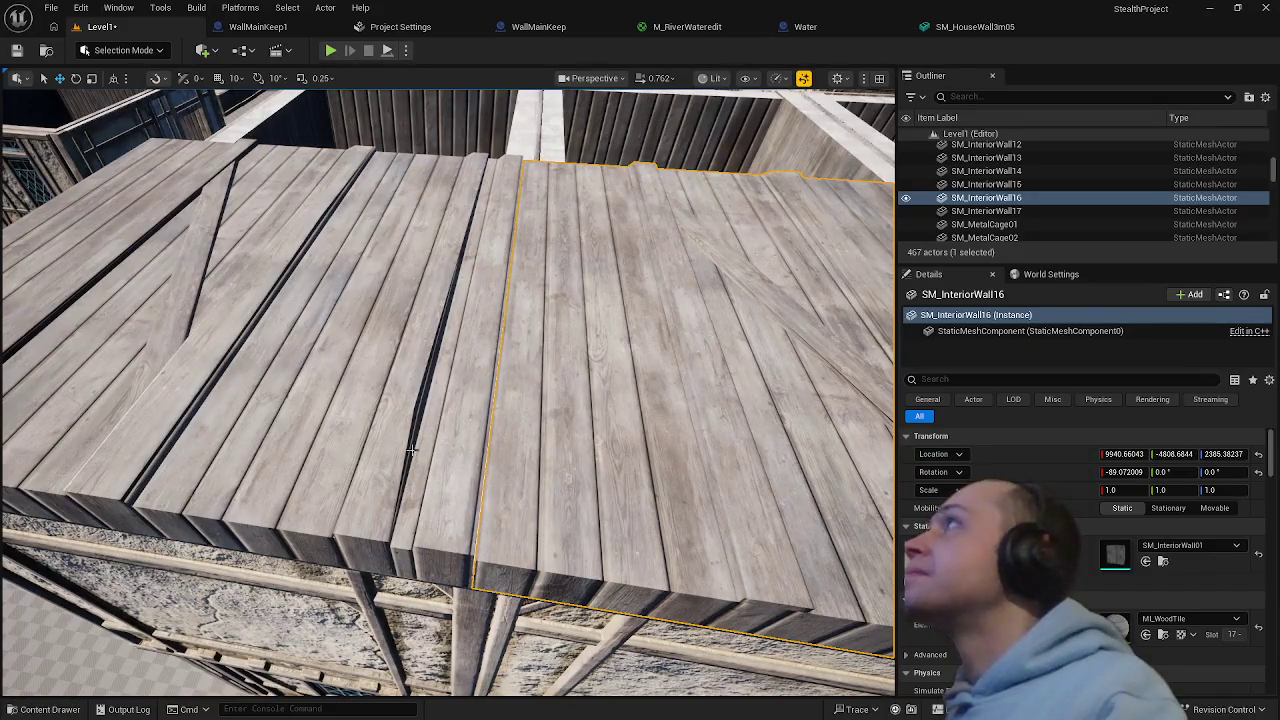
left_click(410, 450, "ctrl")
scroll(410, 450, "down", 10)
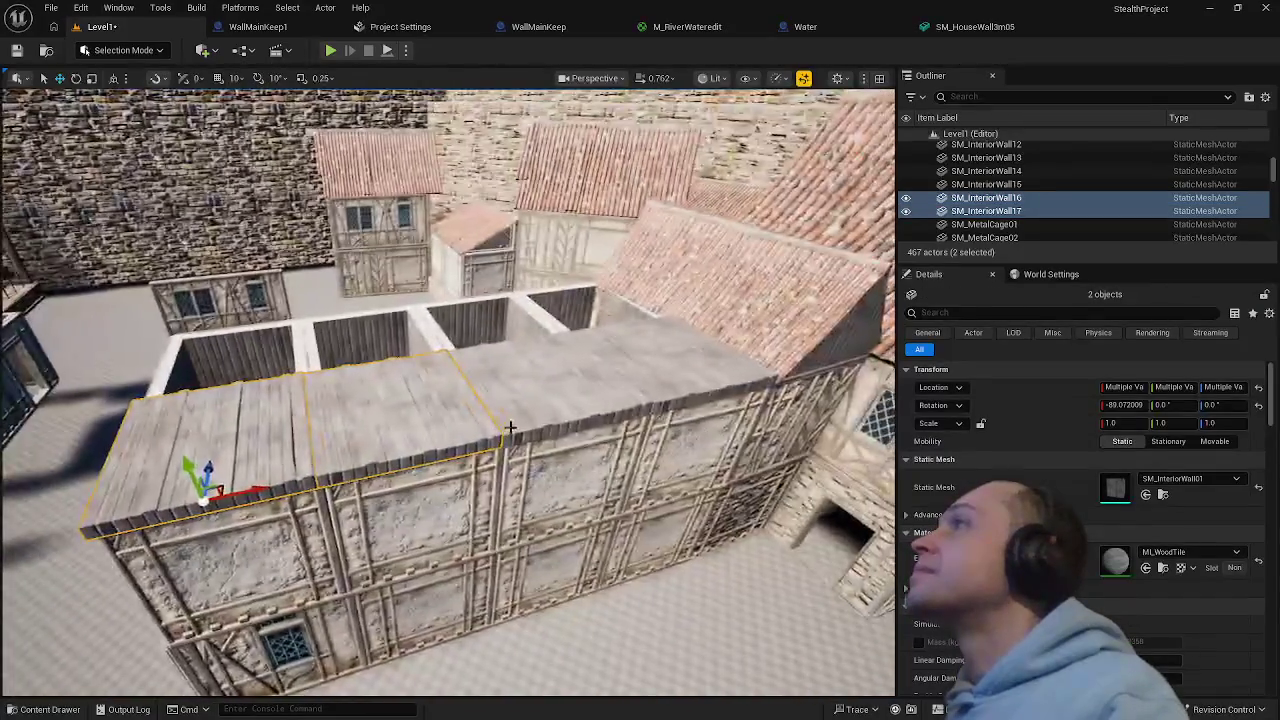
left_click(580, 405, "ctrl")
left_click(688, 382, "ctrl")
mouse_move(683, 367)
left_mouse_down()
mouse_move(571, 334)
mouse_move(560, 305)
left_mouse_up()
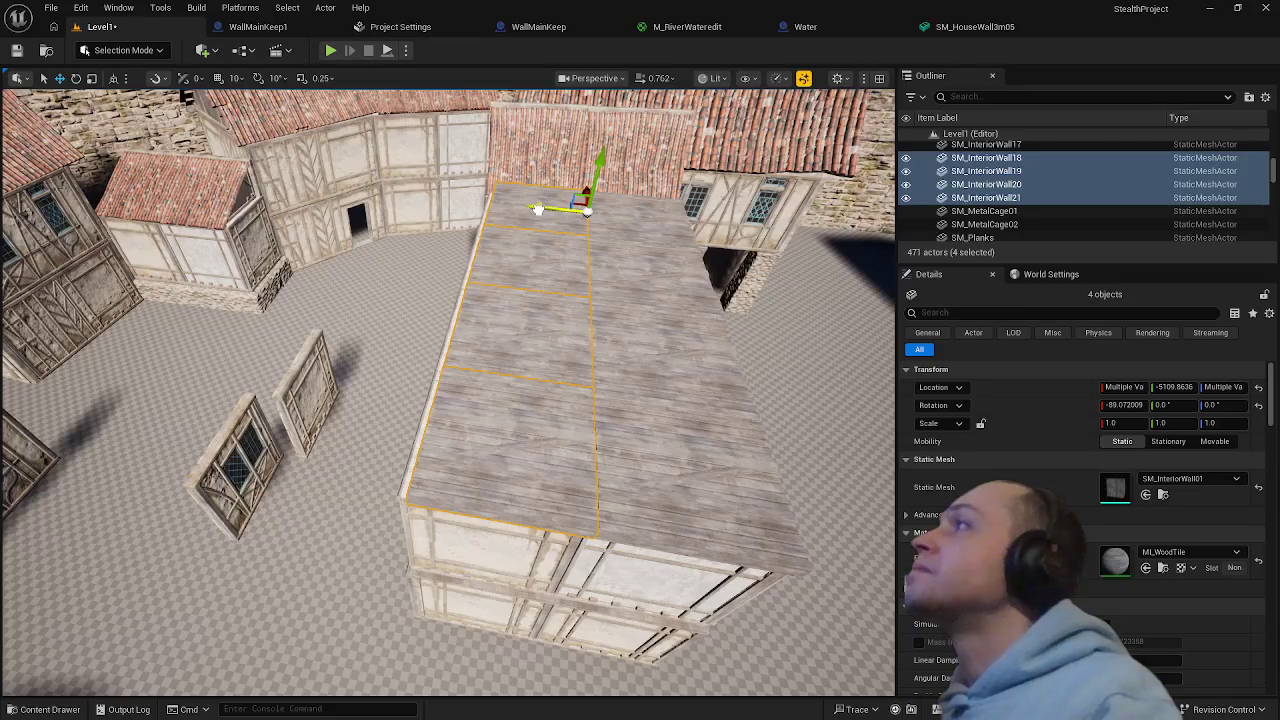
left_click_drag(538, 209, 533, 209)
left_click(541, 225)
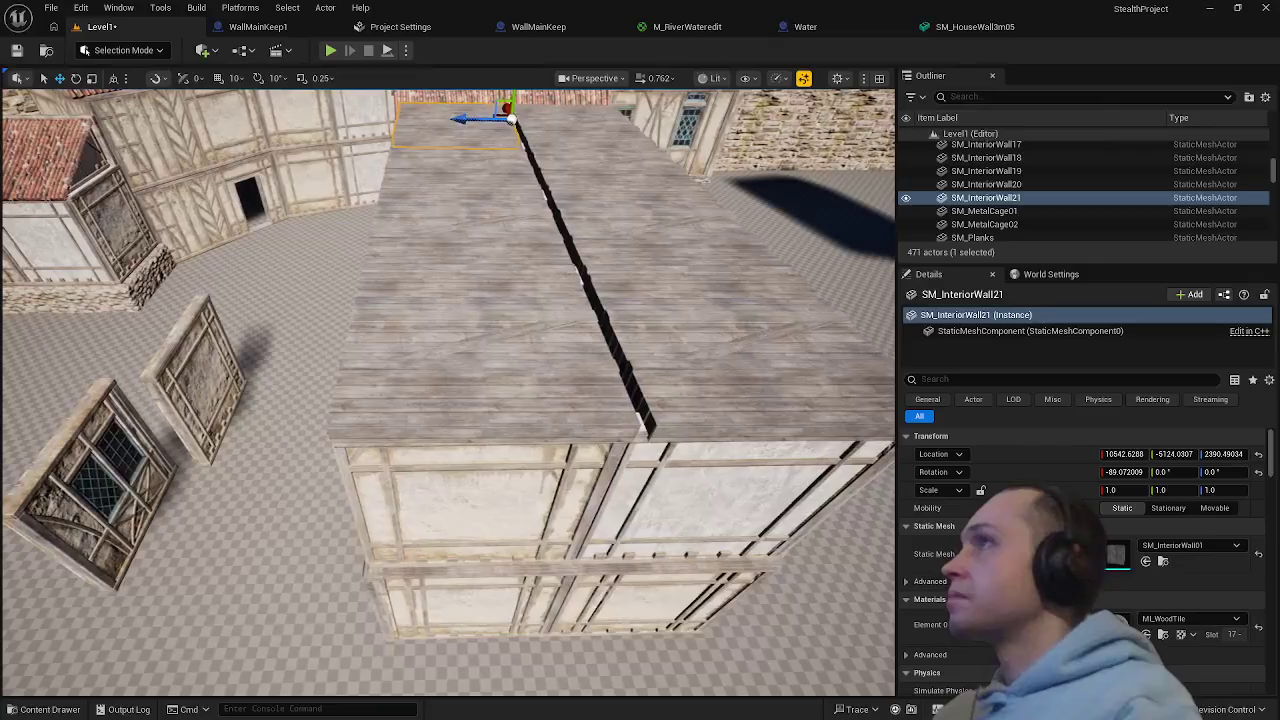
- Place SM_Canopy01 from the Content Drawer, slide it sideways, then delete it
key("ctrl+space")
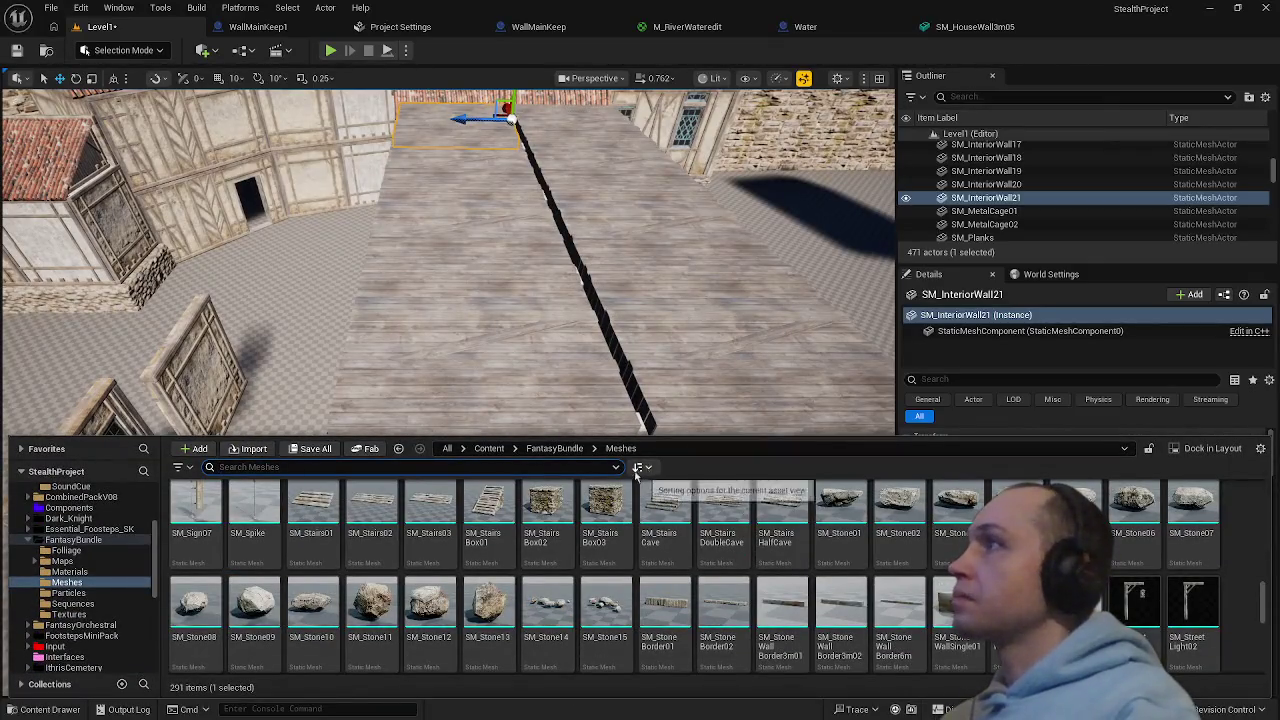
scroll(233, 507, "up", 5)
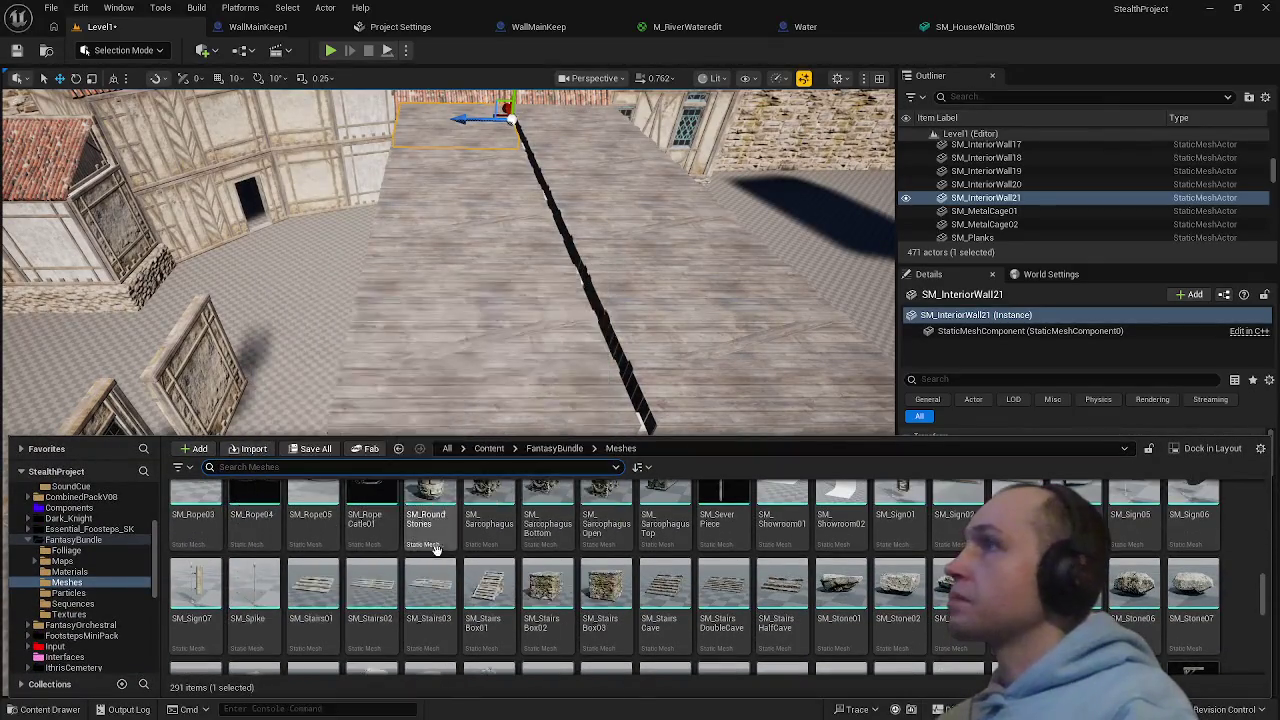
scroll(683, 567, "up", 5)
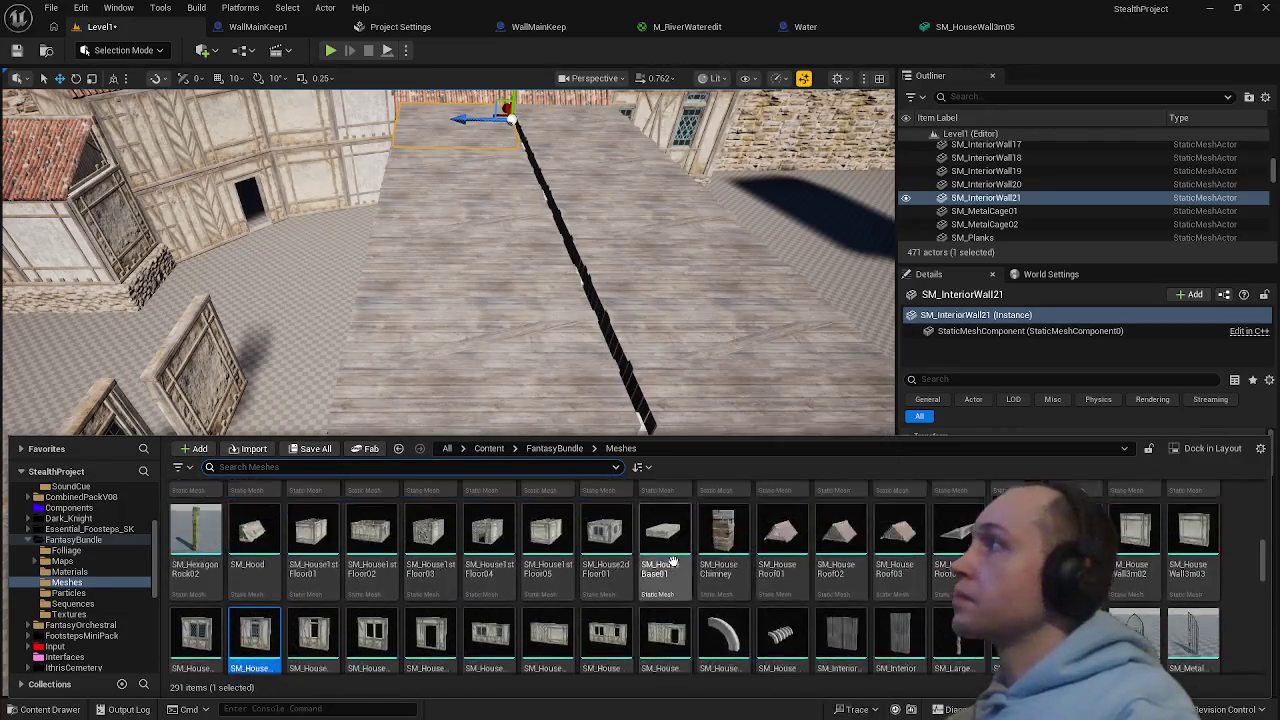
scroll(672, 560, "up", 2)
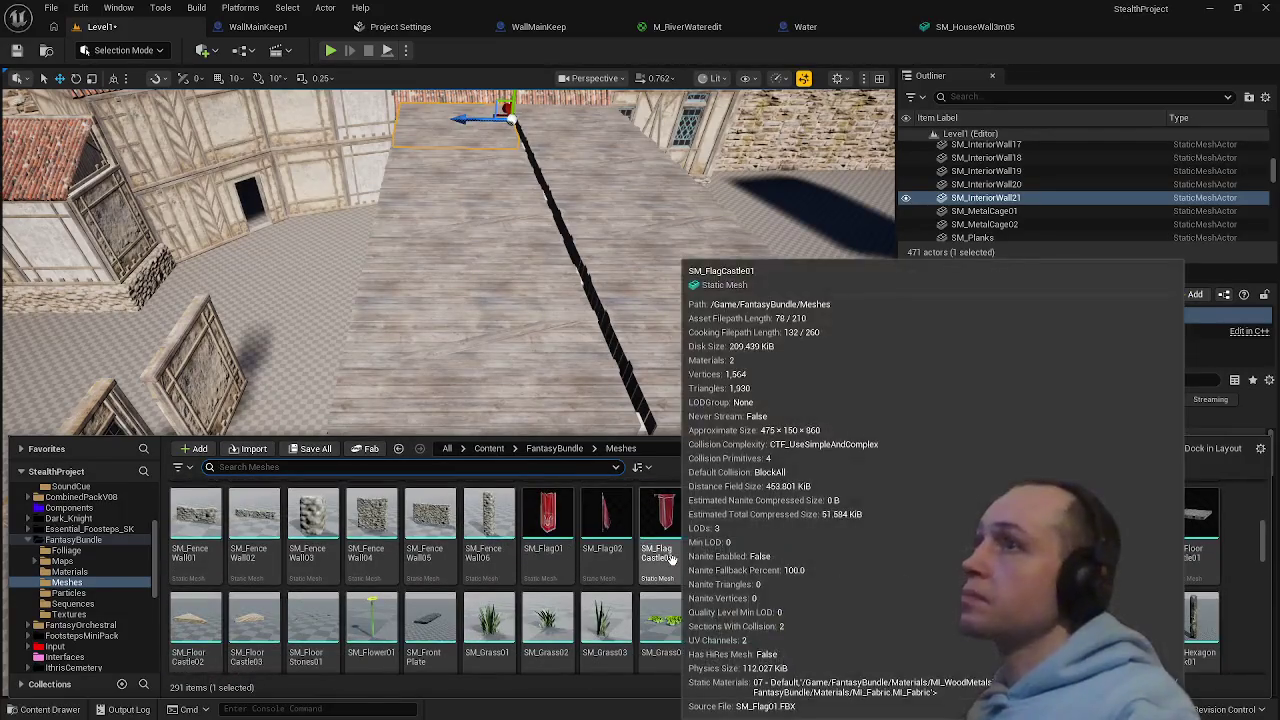
scroll(602, 546, "up", 5)
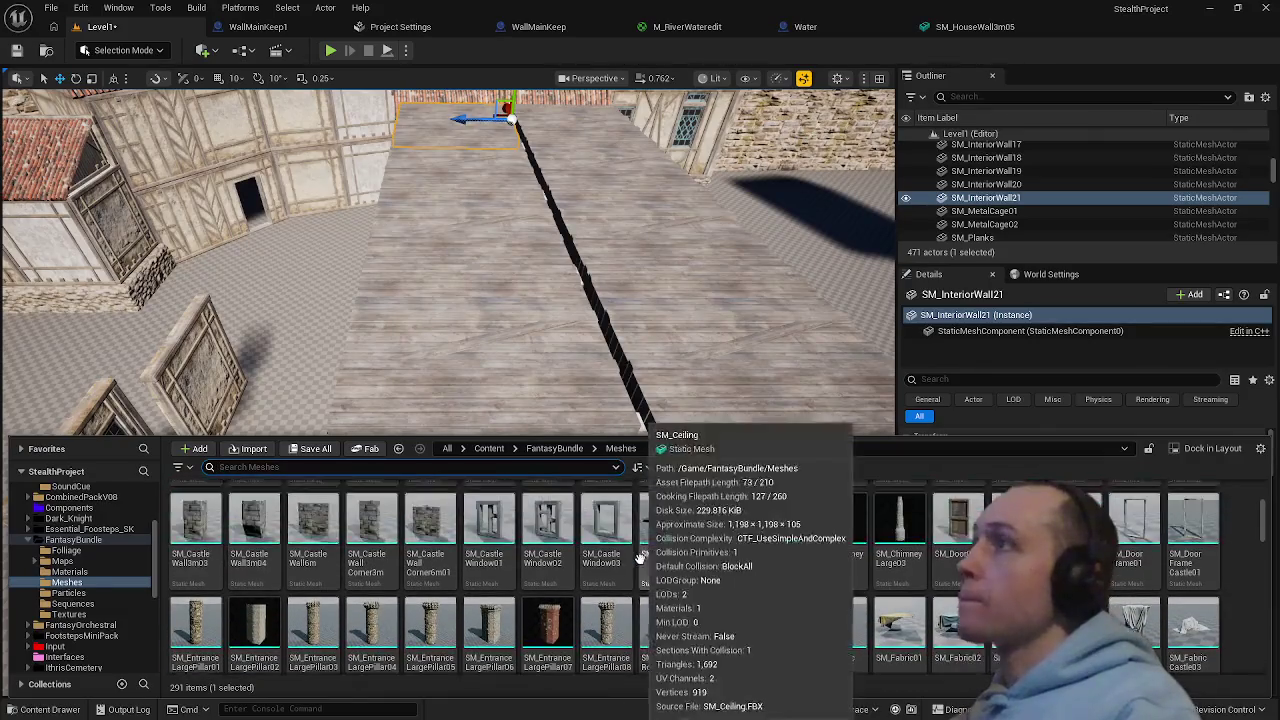
scroll(893, 535, "up", 1)
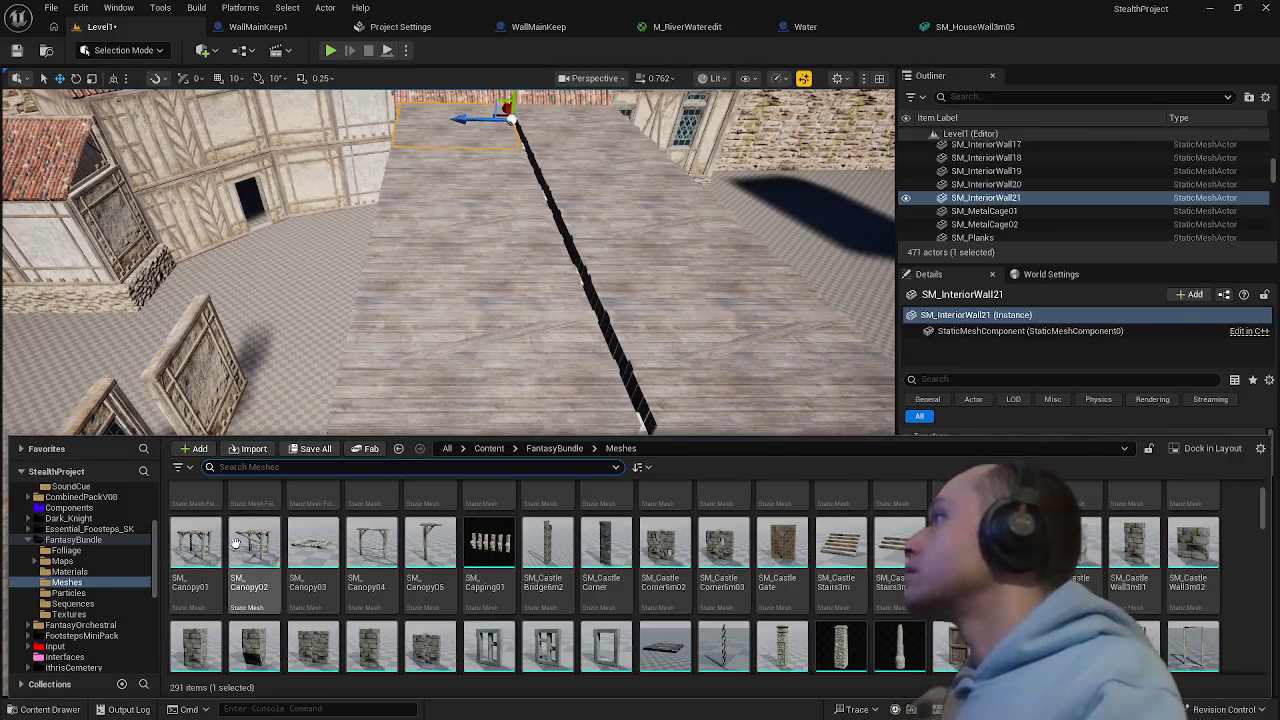
mouse_move(198, 545)
left_mouse_down()
mouse_move(290, 296)
mouse_move(75, 396)
left_mouse_up()
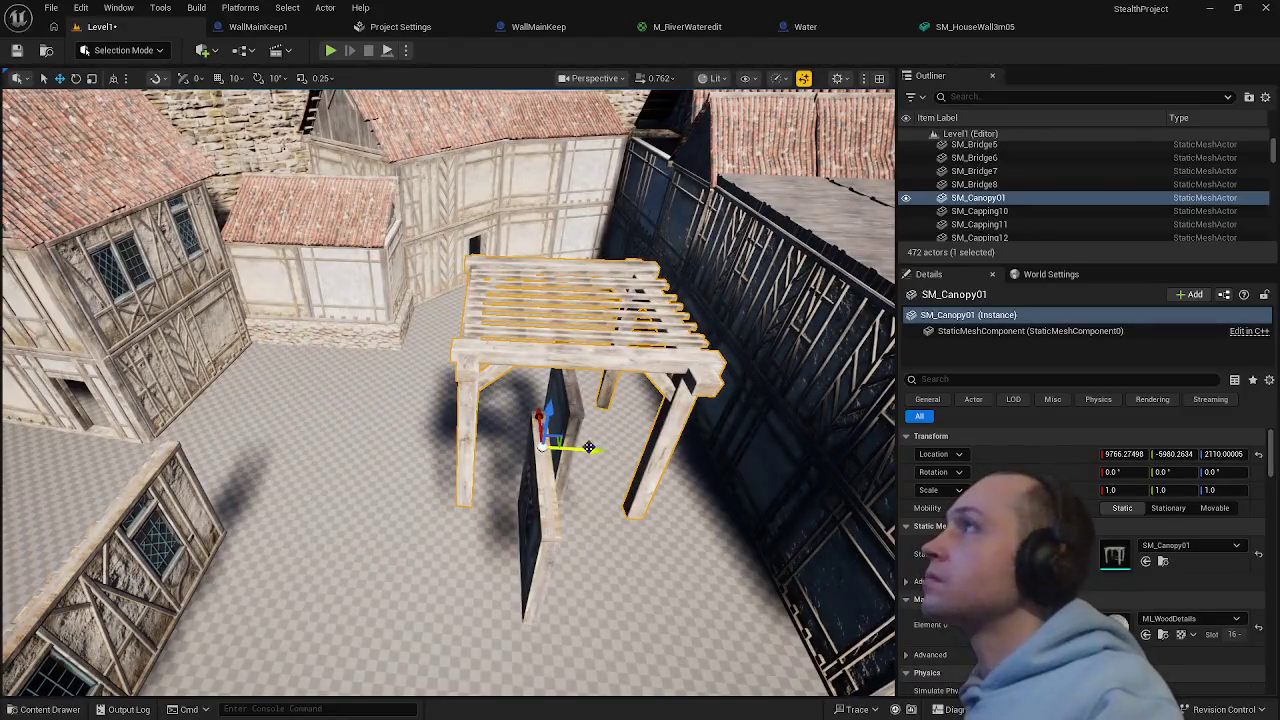
mouse_move(589, 447)
left_mouse_down()
mouse_move(380, 440)
mouse_move(325, 404)
mouse_move(352, 391)
left_mouse_up()
key("Delete")
- Select two SM_Barrel meshes together in the Content Drawer
key("ctrl+space")
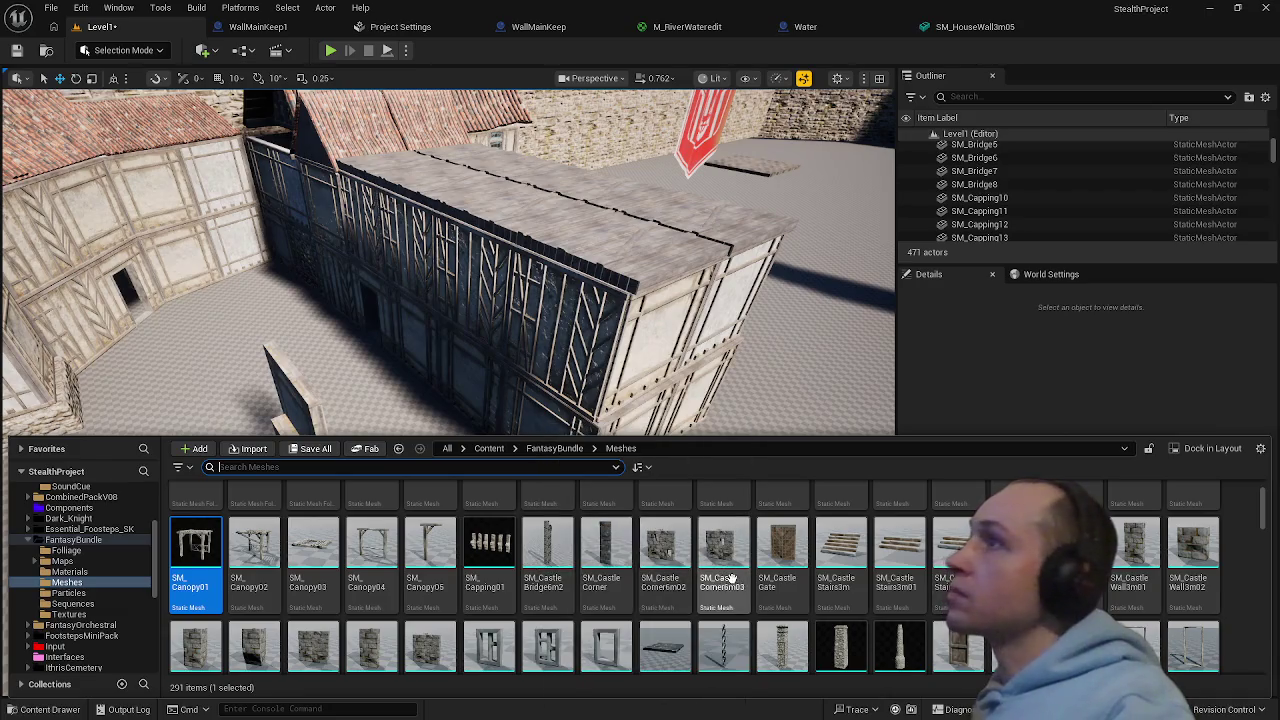
scroll(797, 587, "up", 2)
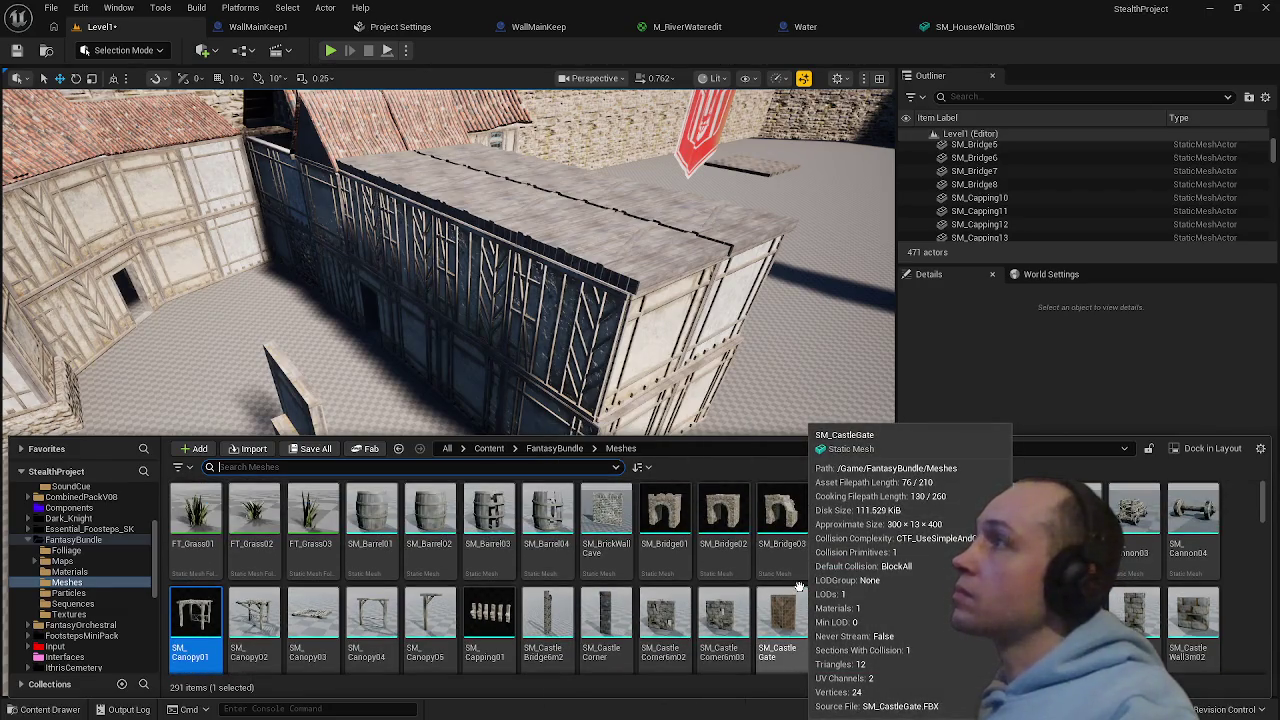
left_click(371, 512)
left_click(429, 512, "ctrl")
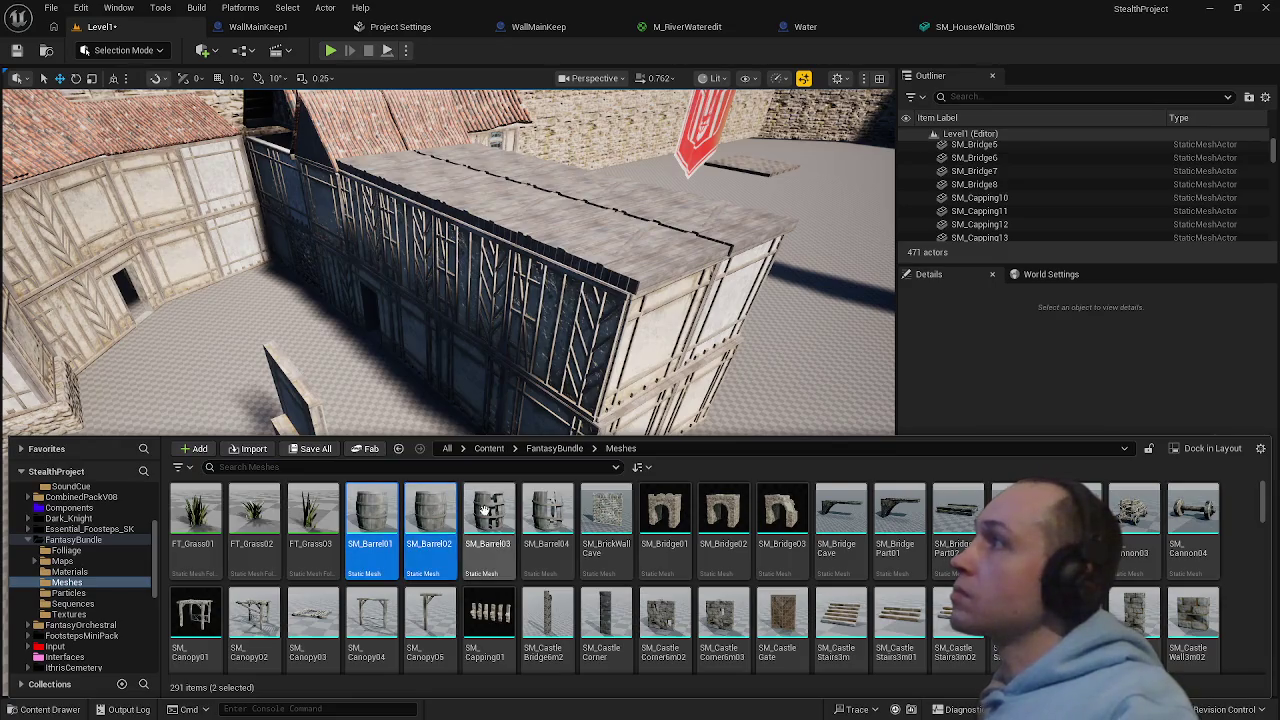
left_click_drag(633, 420, 634, 414)
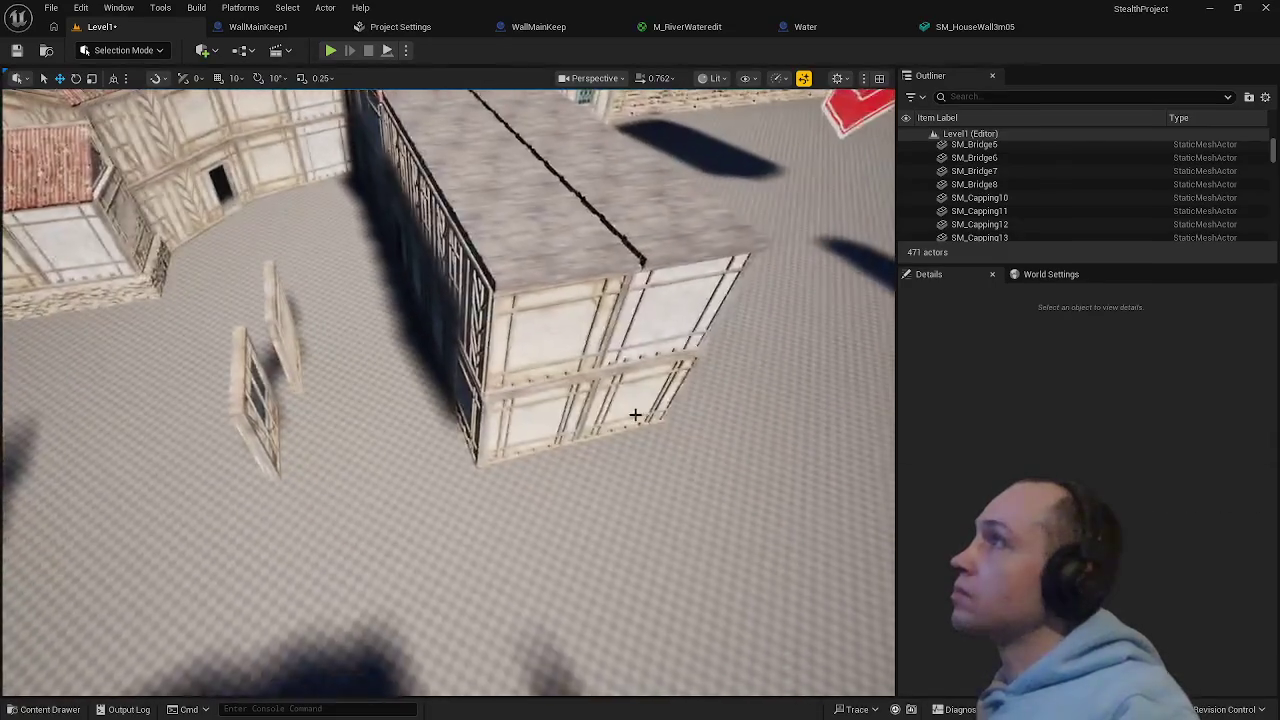
- Drop the barrel meshes beside the house wall and move the right barrel out of the overlap
key("ctrl+space")
mouse_move(445, 515)
left_mouse_down()
mouse_move(445, 495)
mouse_move(514, 414)
mouse_move(447, 482)
mouse_move(446, 470)
mouse_move(446, 500)
mouse_move(446, 460)
mouse_move(470, 480)
mouse_move(378, 457)
left_mouse_up()
left_click(475, 478)
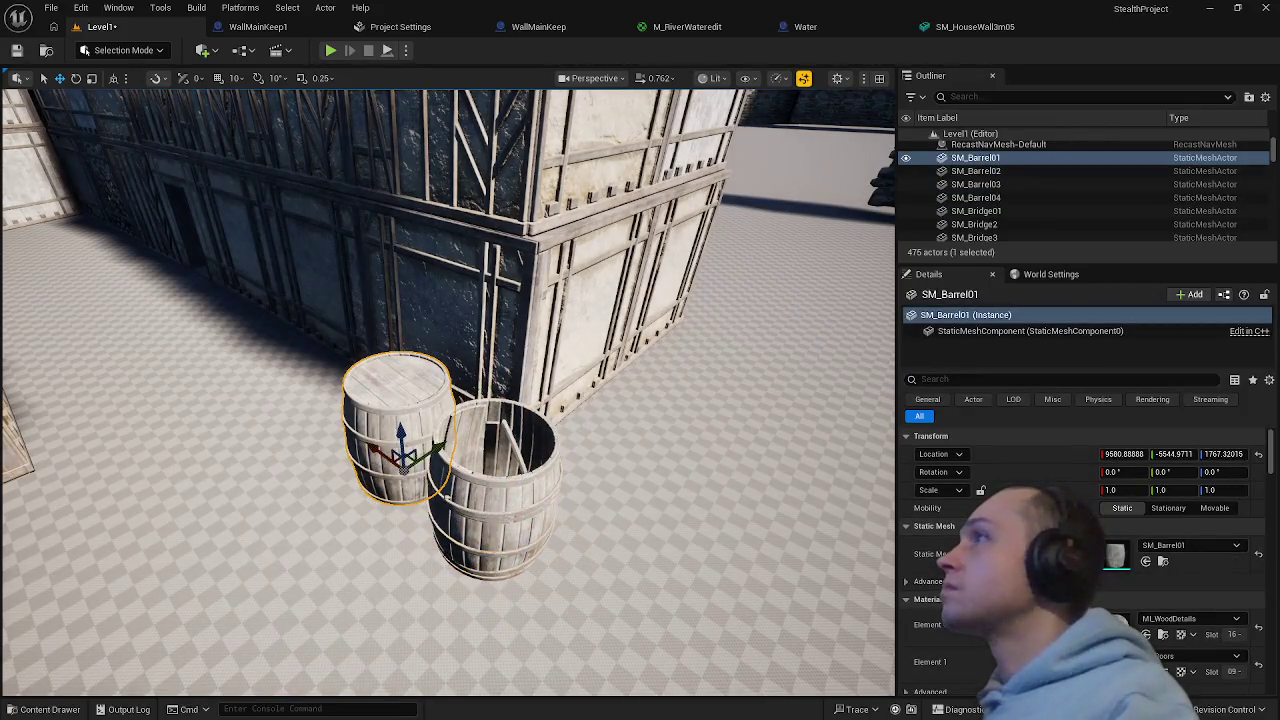
left_click(485, 515)
mouse_move(556, 466)
left_mouse_down()
mouse_move(613, 441)
mouse_move(600, 440)
left_mouse_up()
- Reposition the other barrels so none overlap, then clear the selection
left_click(720, 560)
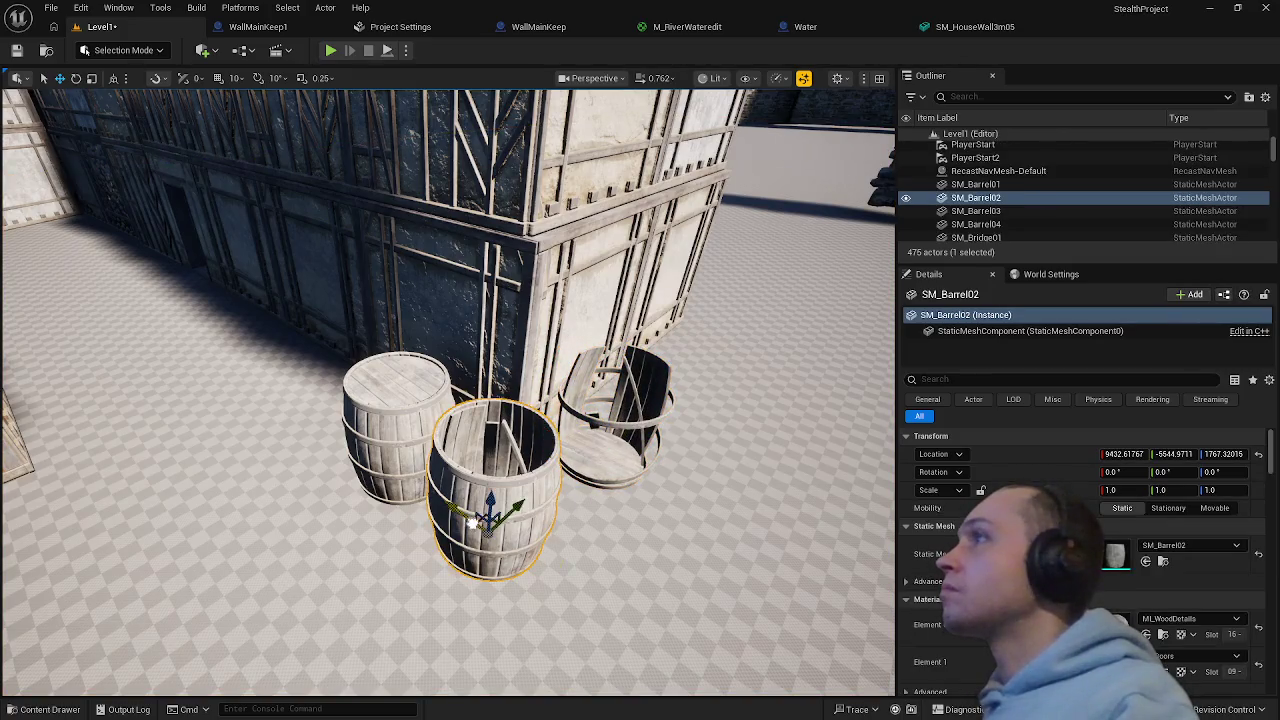
mouse_move(471, 523)
left_mouse_down()
mouse_move(588, 595)
mouse_move(765, 428)
left_mouse_up()
left_click(488, 522)
mouse_move(490, 526)
left_mouse_down()
mouse_move(300, 400)
mouse_move(495, 510)
left_mouse_up()
left_click(285, 315)
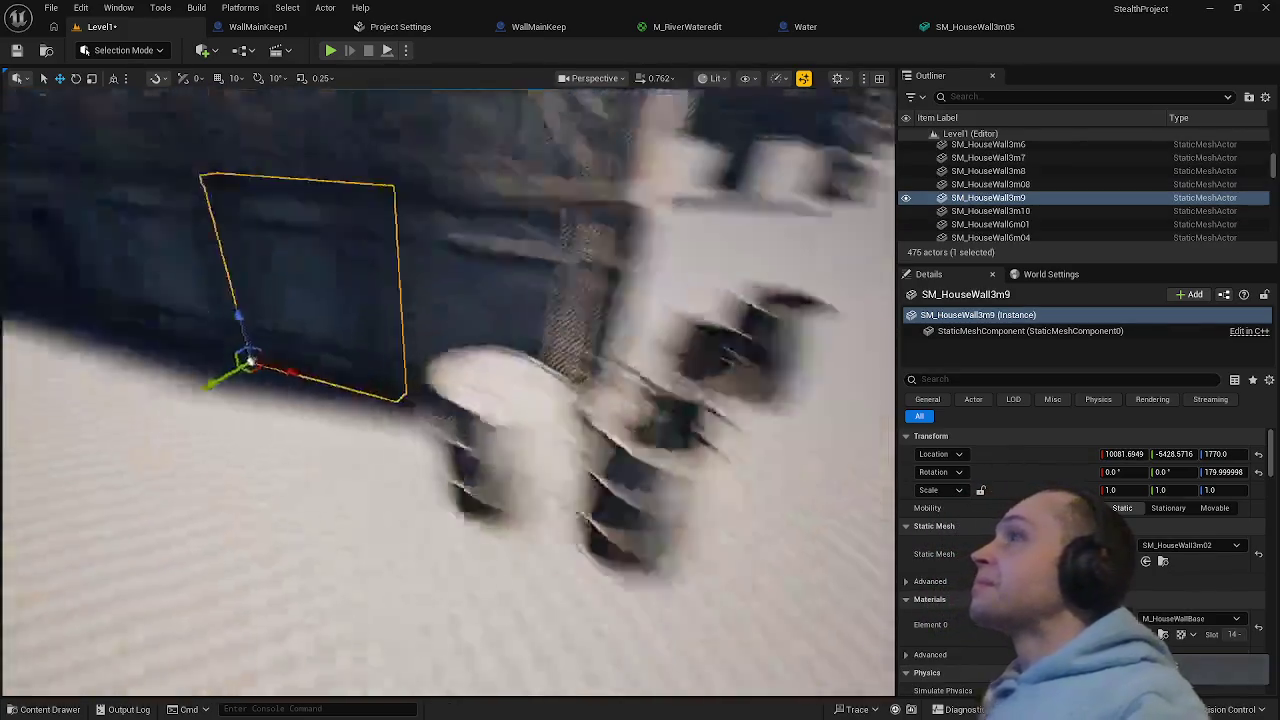
scroll(314, 320, "down", 10)
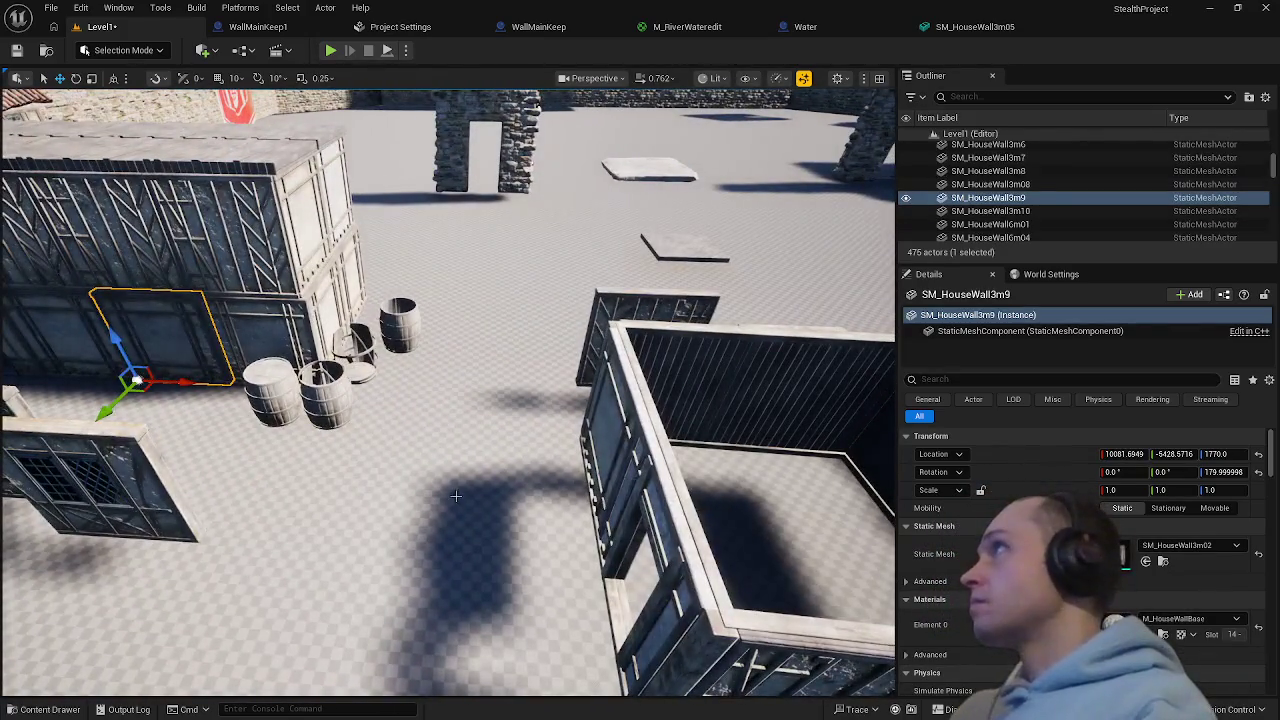
left_click(455, 495)
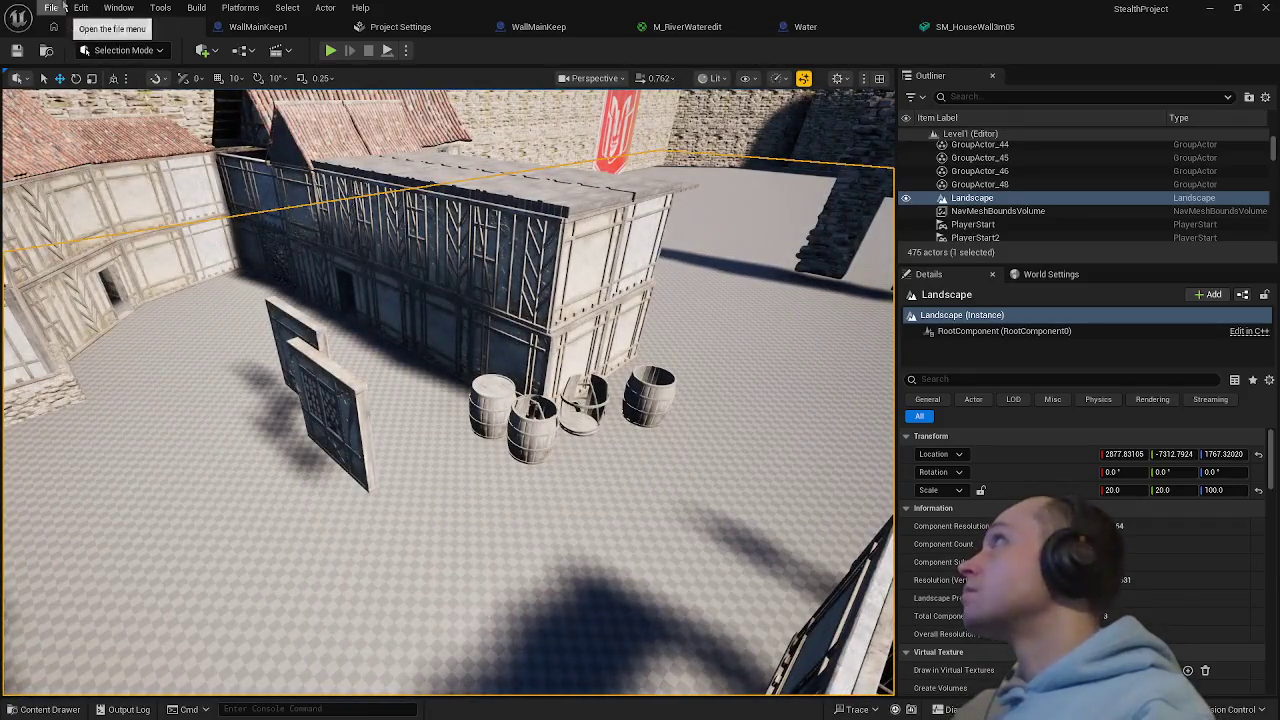
- Save everything with File > Save All, then look over the courtyard walls
left_click(63, 8)
left_click(75, 194)
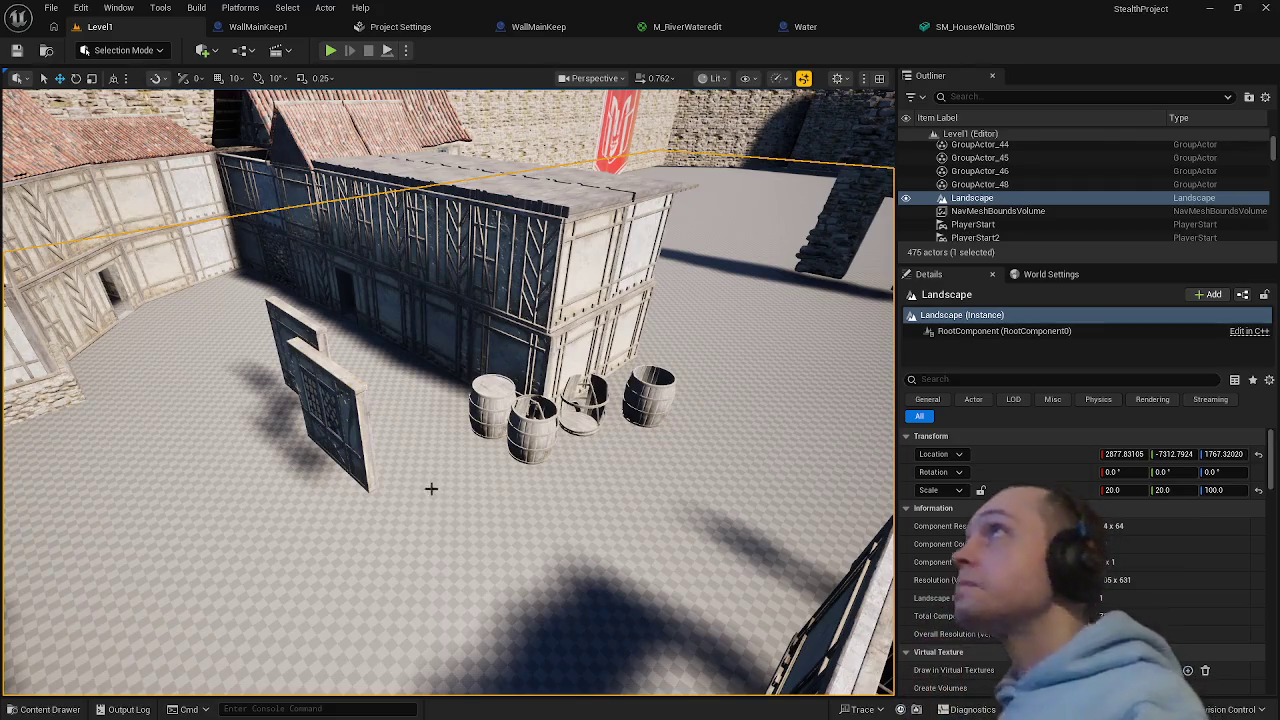
mouse_move(467, 567)
left_mouse_down()
mouse_move(393, 542)
mouse_move(495, 528)
mouse_move(457, 577)
left_mouse_up()
left_click(255, 312)
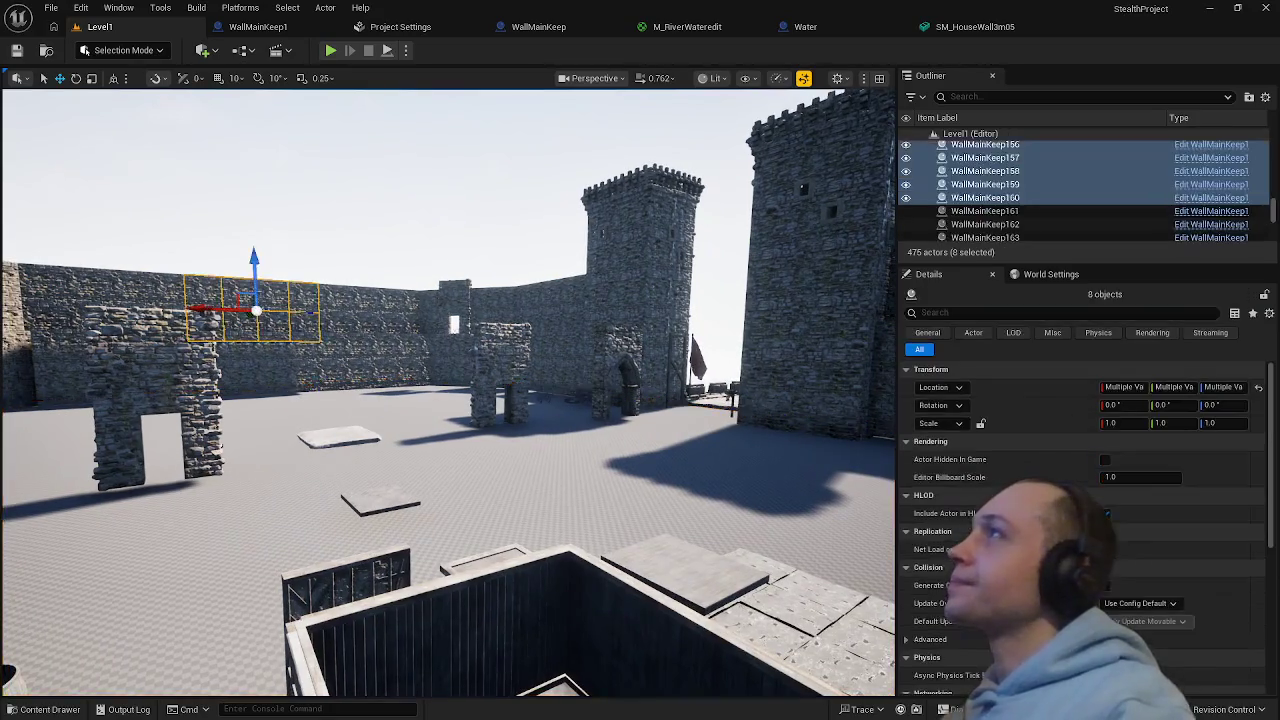
left_click(443, 448)
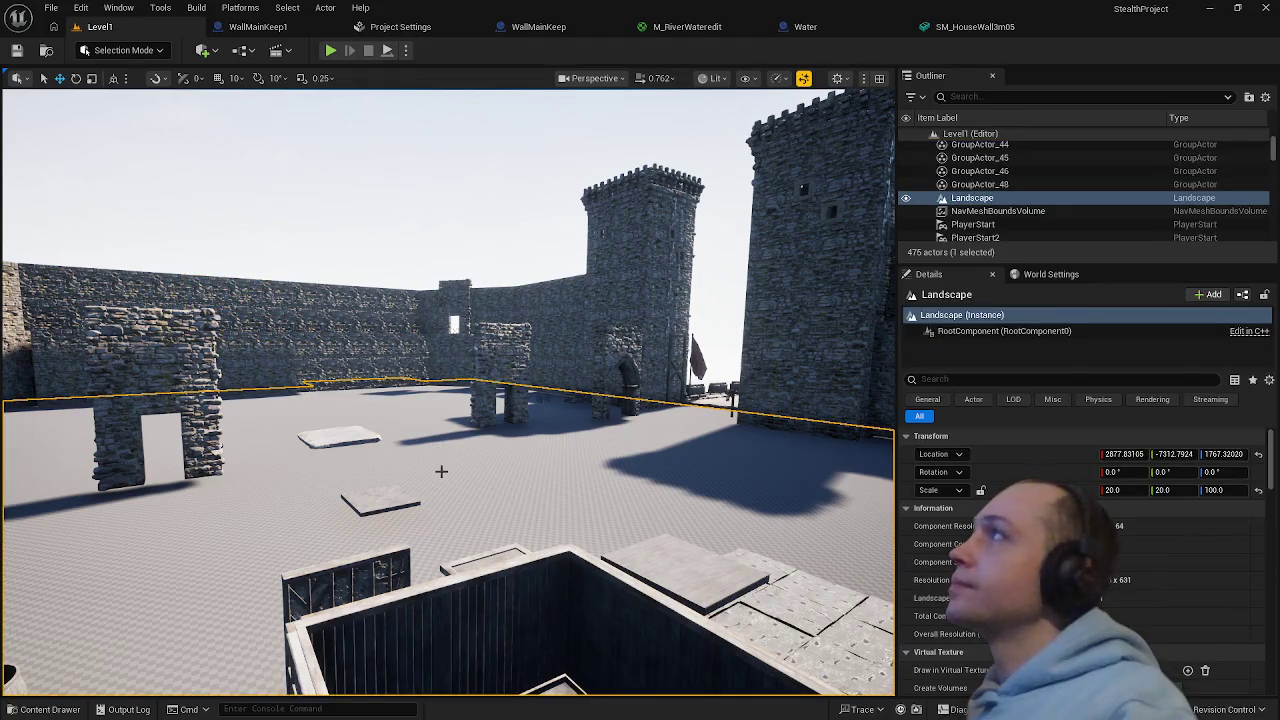
- Fly to the courtyard houses and Alt-drag SM_Floor02 to create the copy SM_Floor3
mouse_move(441, 471)
left_mouse_down()
mouse_move(438, 371)
mouse_move(305, 372)
mouse_move(310, 325)
mouse_move(315, 345)
mouse_move(260, 385)
mouse_move(205, 365)
mouse_move(240, 366)
mouse_move(463, 469)
left_mouse_up()
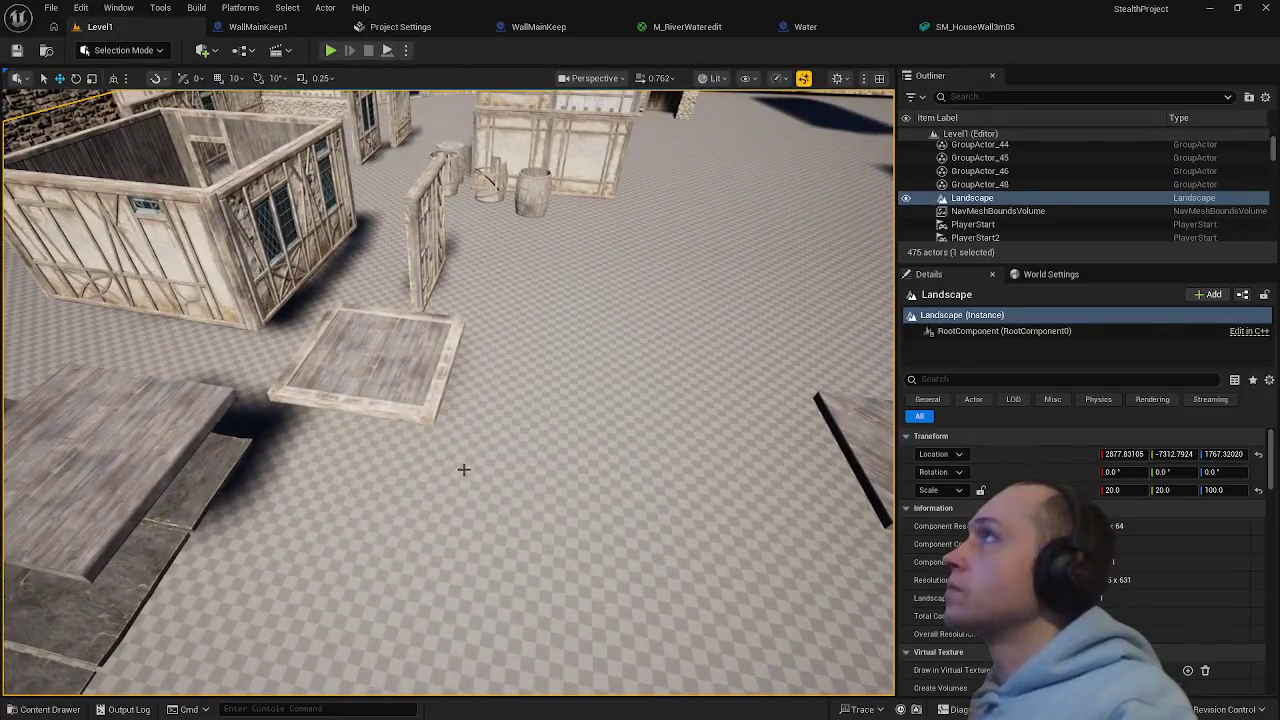
left_click(407, 399)
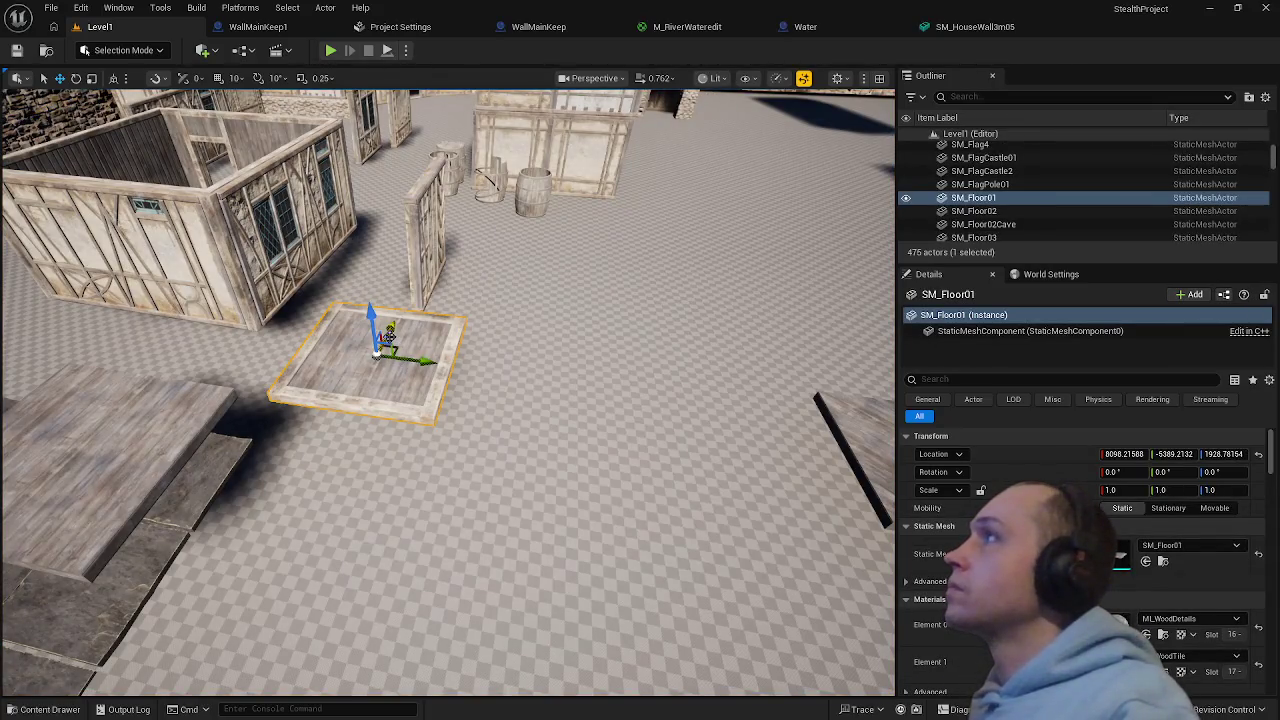
left_click_drag(448, 400, 450, 430)
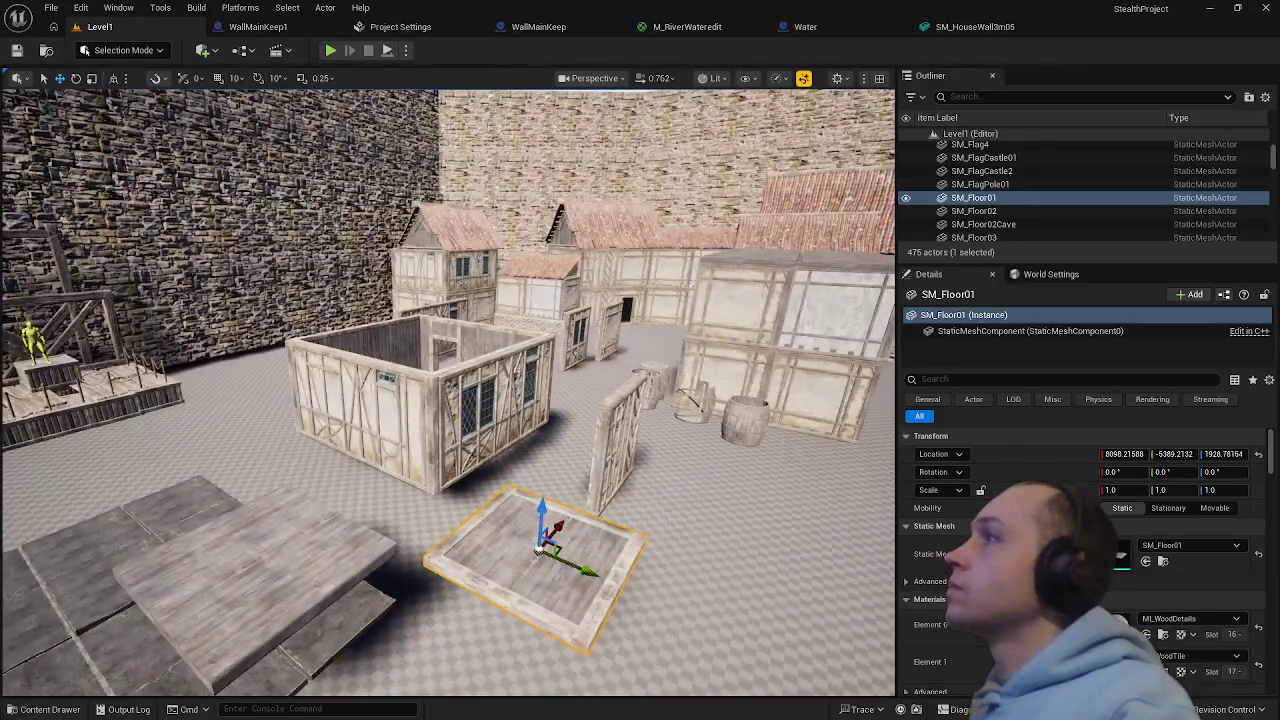
left_click(277, 577)
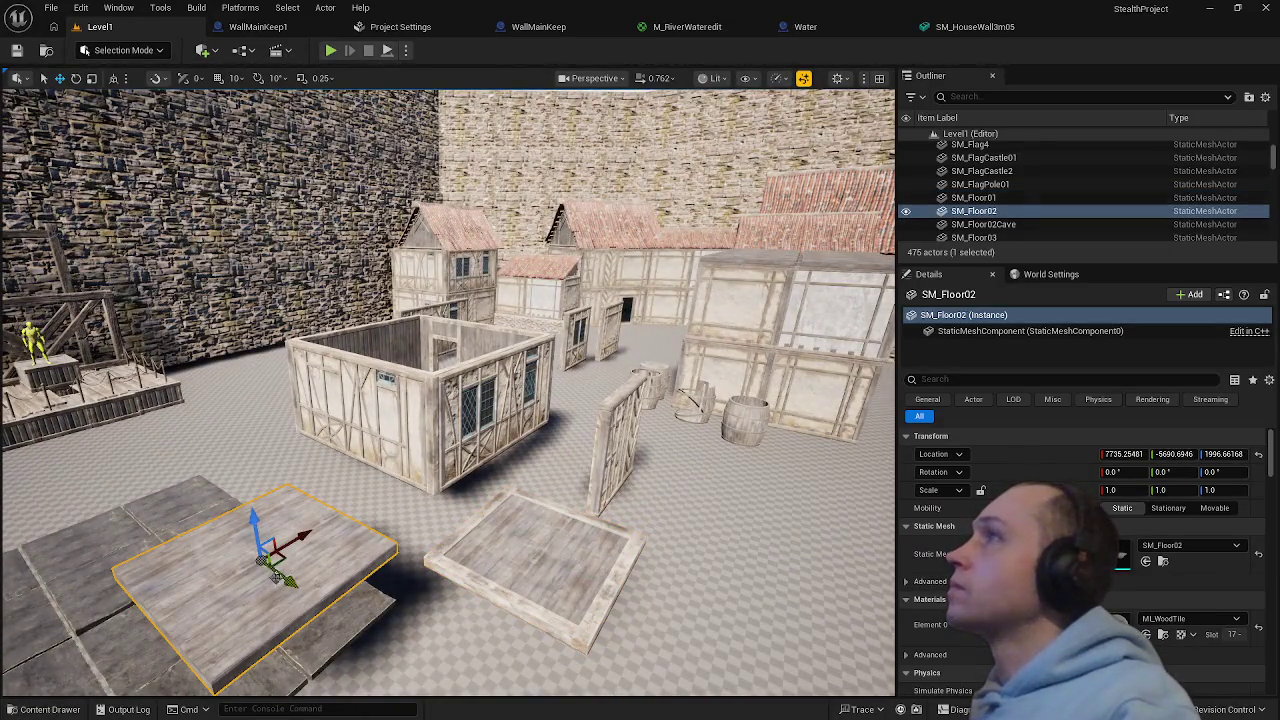
left_click_drag(278, 549, 403, 483)
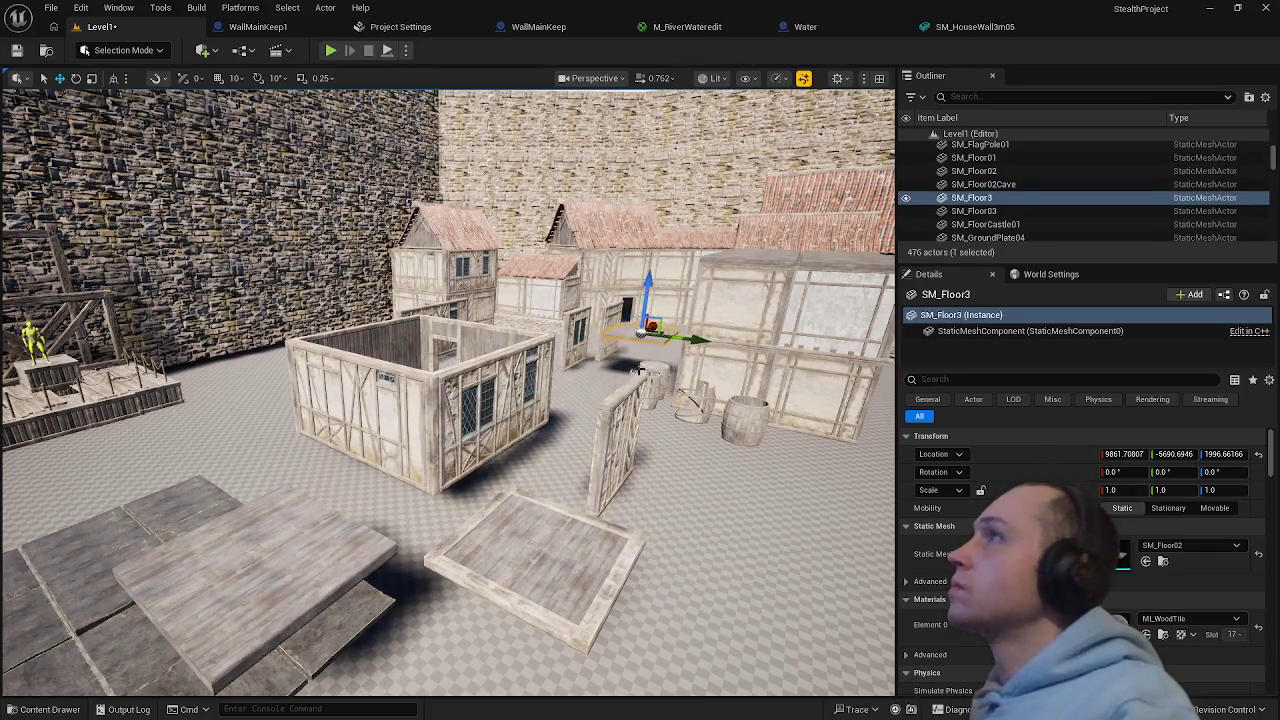
- Slide SM_Floor3 along its Y axis and lower it onto the floor
key("f")
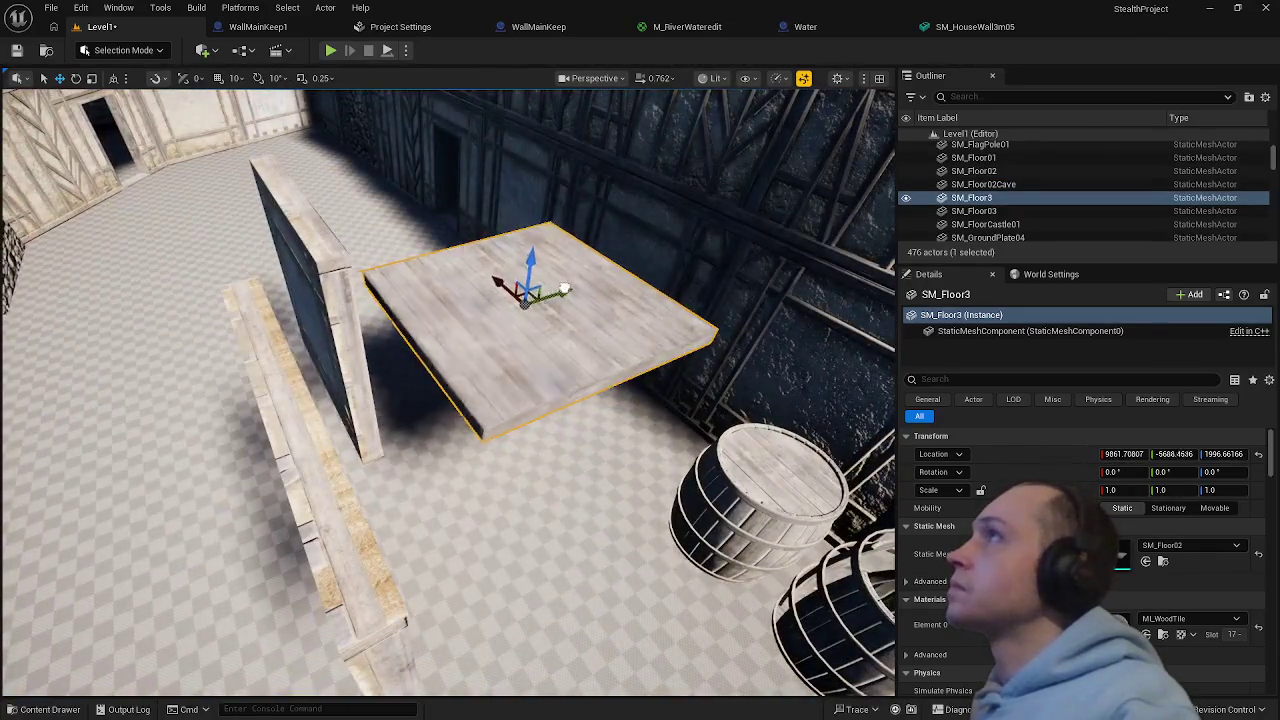
left_click_drag(565, 289, 777, 223)
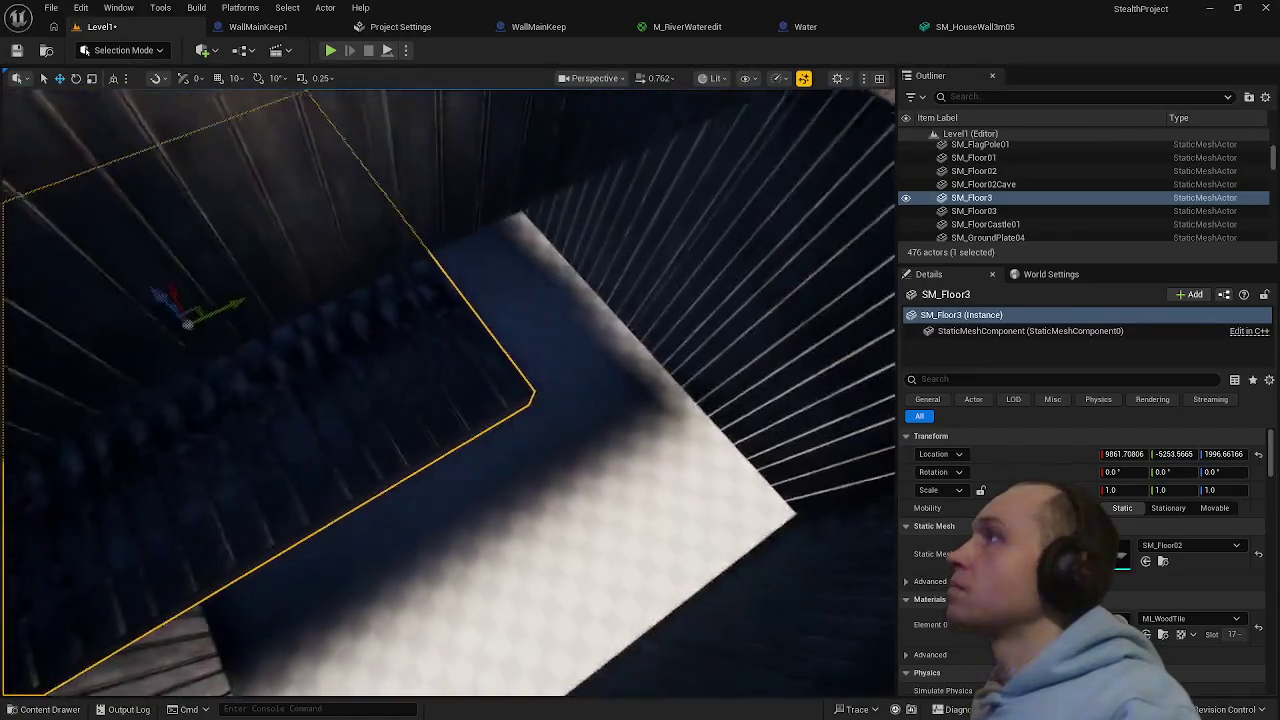
left_click_drag(180, 309, 300, 423)
scroll(305, 425, "up", 5)
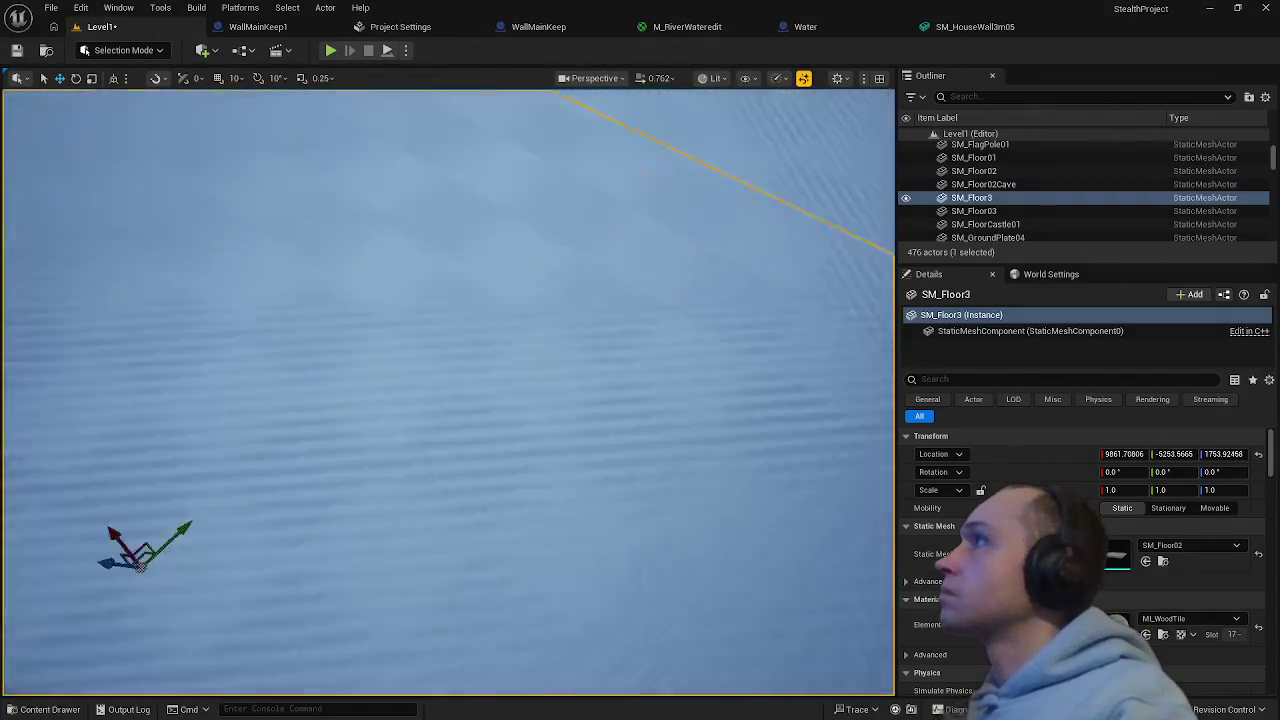
scroll(448, 392, "down", 5)
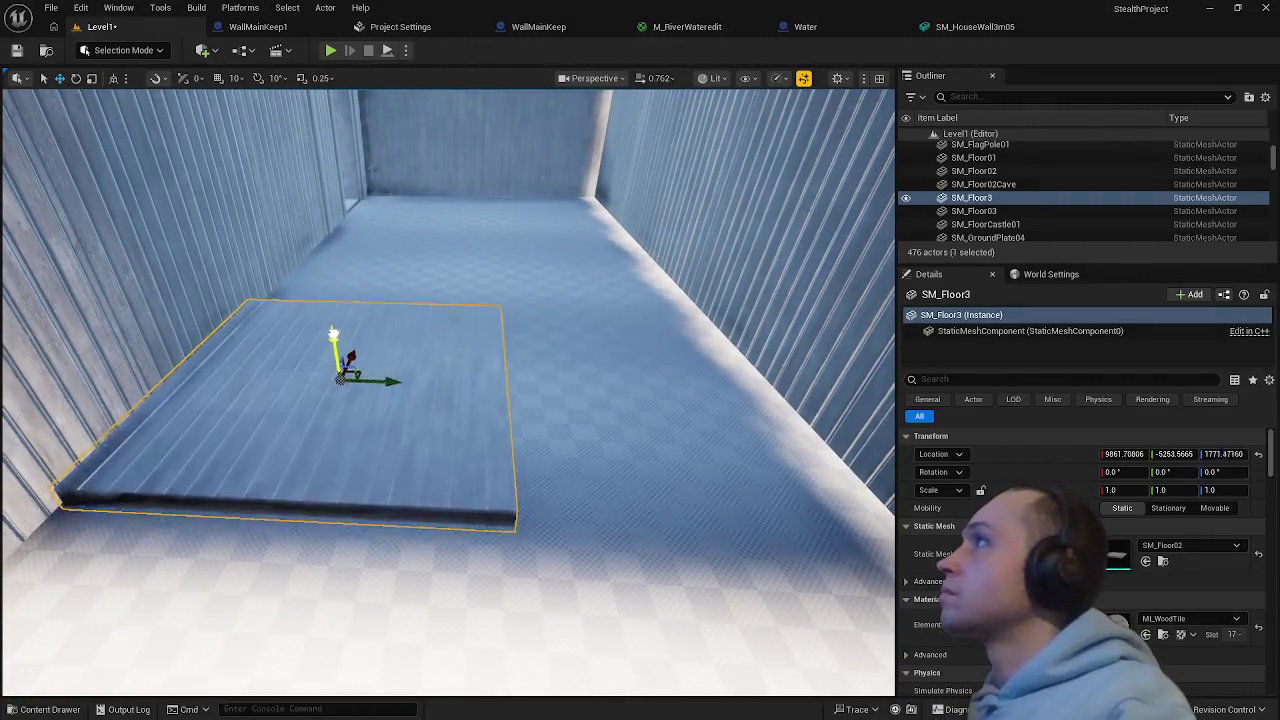
- Alt-drag SM_Floor3 along Y to create SM_Floor4 right beside it
left_click_drag(448, 392, 310, 394)
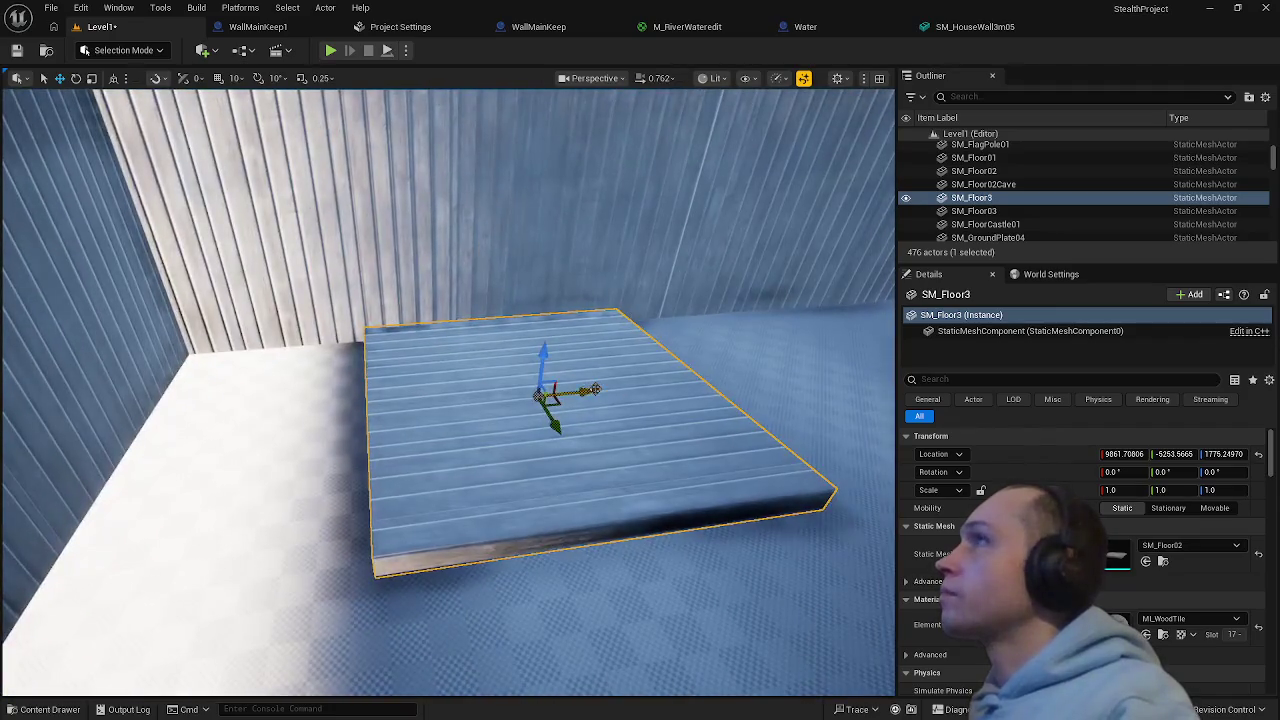
scroll(405, 393, "up", 5)
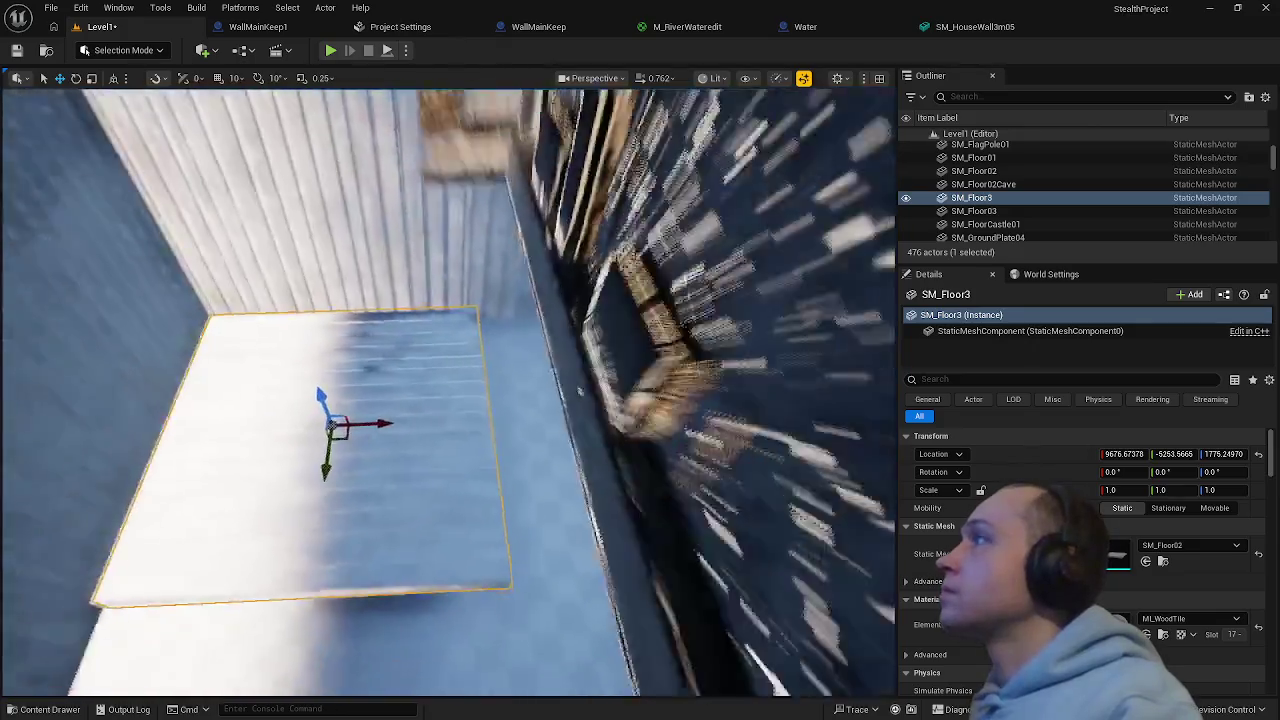
left_click_drag(560, 410, 585, 414)
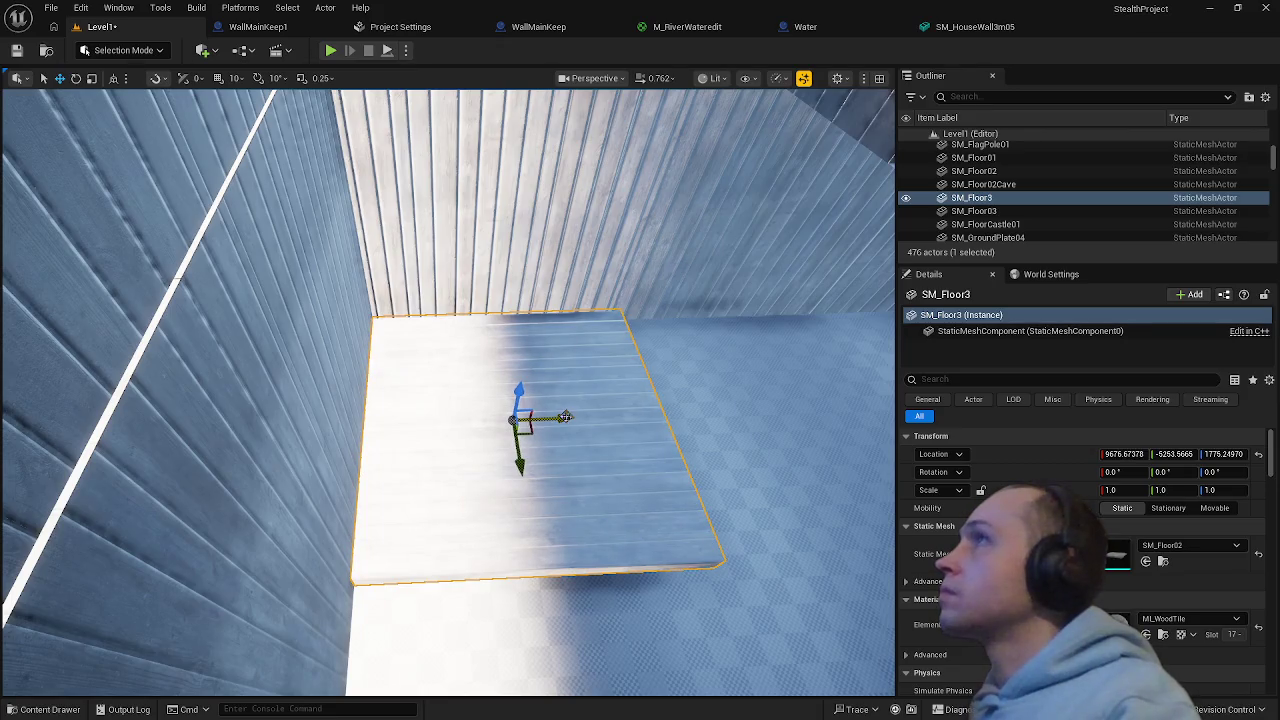
mouse_move(565, 416)
left_mouse_down()
mouse_move(550, 395)
mouse_move(617, 452)
mouse_move(600, 430)
mouse_move(585, 455)
mouse_move(565, 400)
left_mouse_up()
left_click_drag(320, 440, 317, 443)
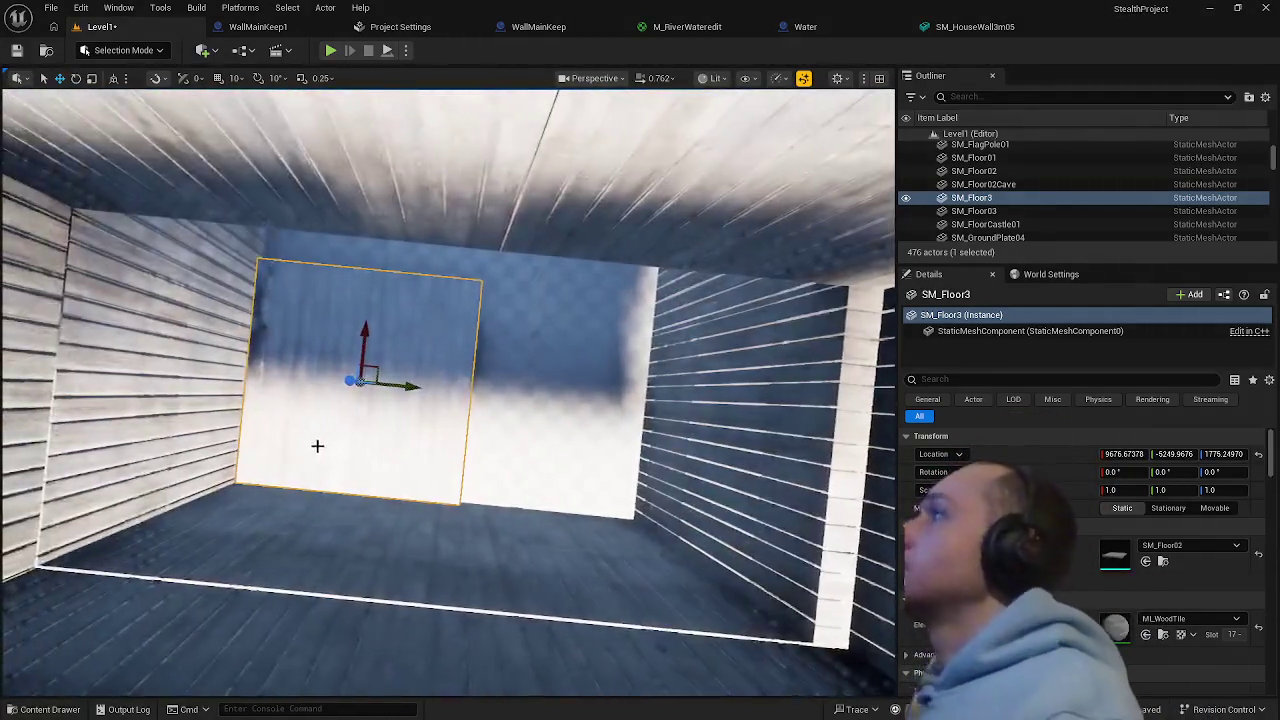
mouse_move(400, 386)
left_mouse_down("alt")
mouse_move(645, 408)
mouse_move(625, 403)
mouse_move(580, 330)
mouse_move(550, 370)
mouse_move(516, 380)
mouse_move(537, 407)
left_mouse_up("alt")
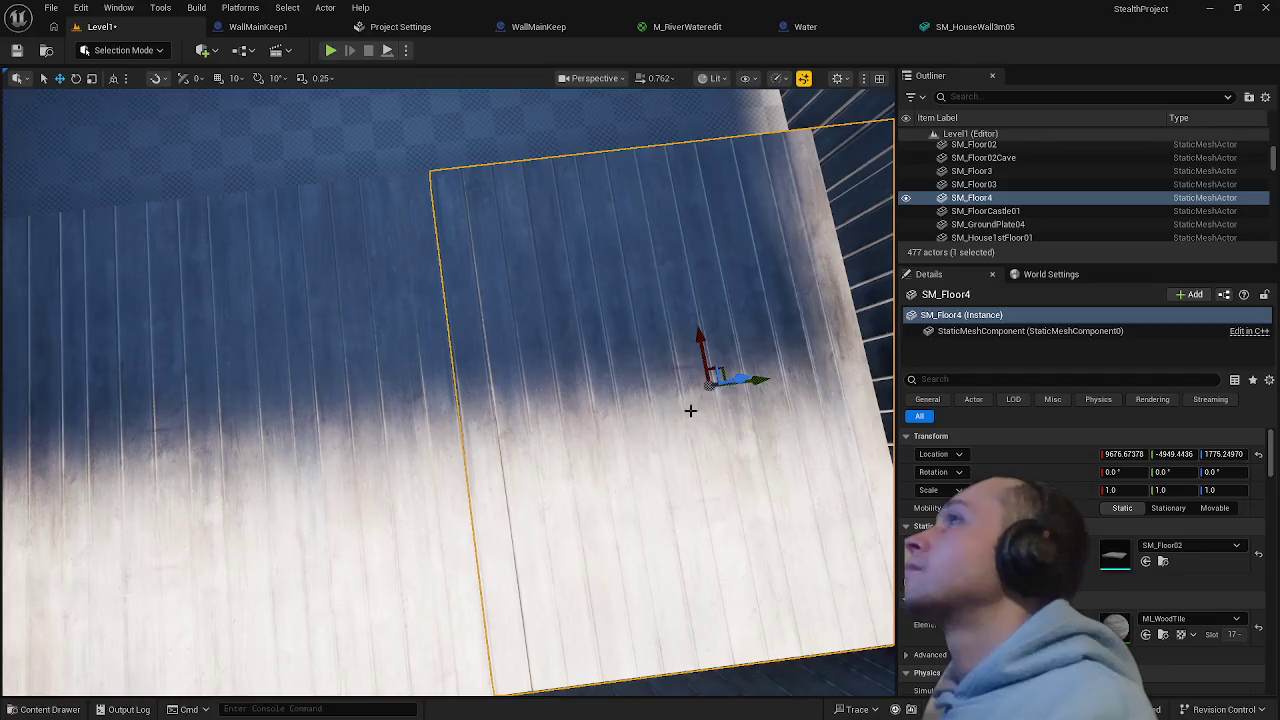
- Nudge SM_Floor4 along Y until its edge meets the neighbouring slab without a seam
left_click_drag(763, 382, 765, 382)
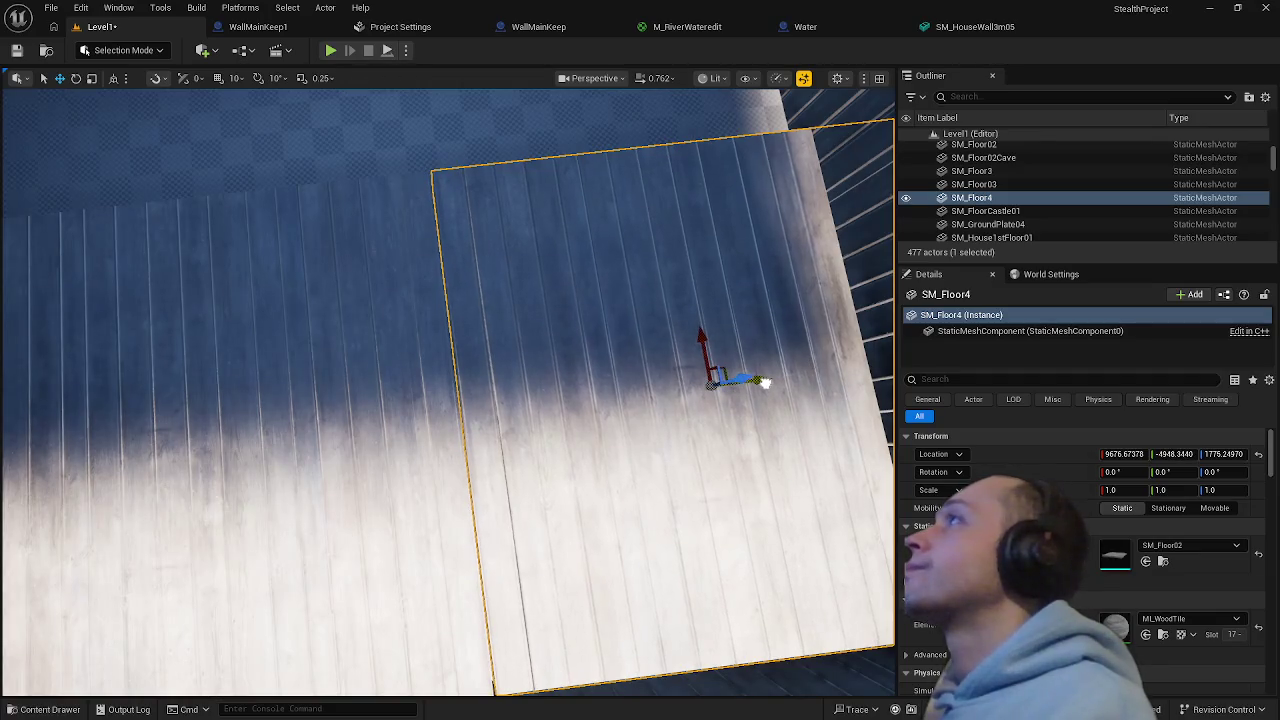
left_click(428, 118)
left_click_drag(511, 329, 511, 329)
left_click(490, 462)
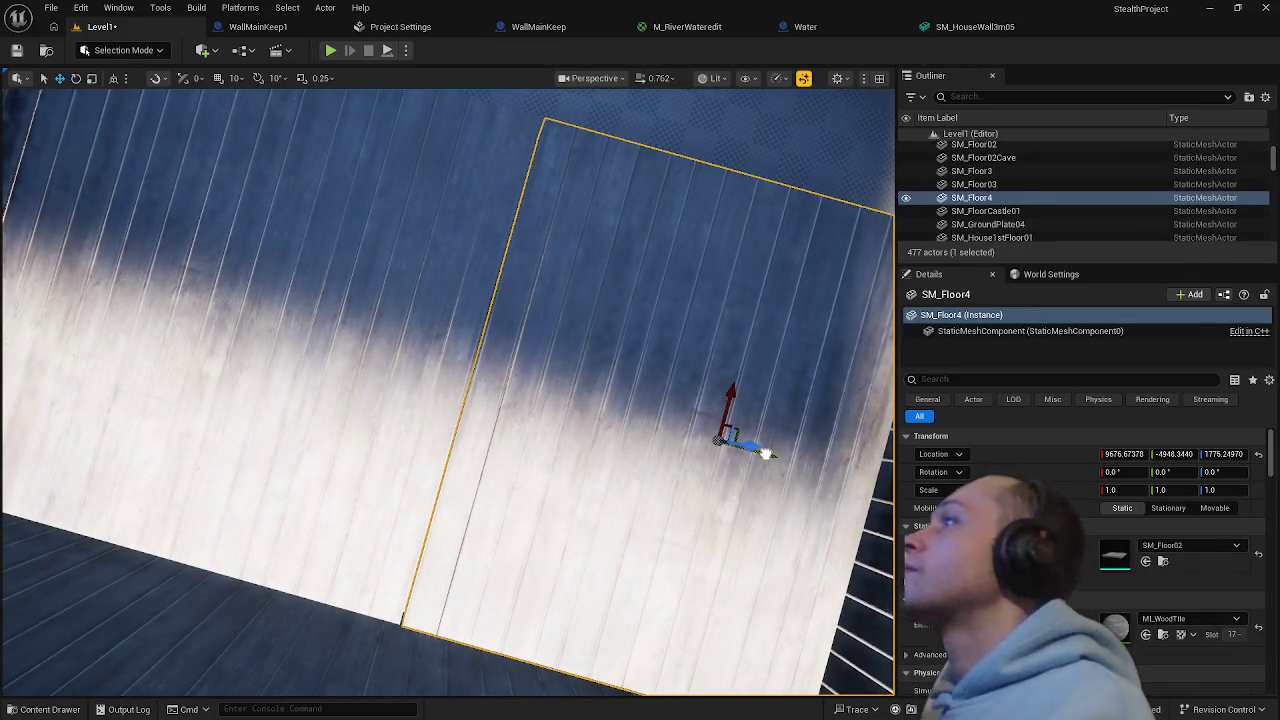
left_click_drag(765, 455, 765, 455)
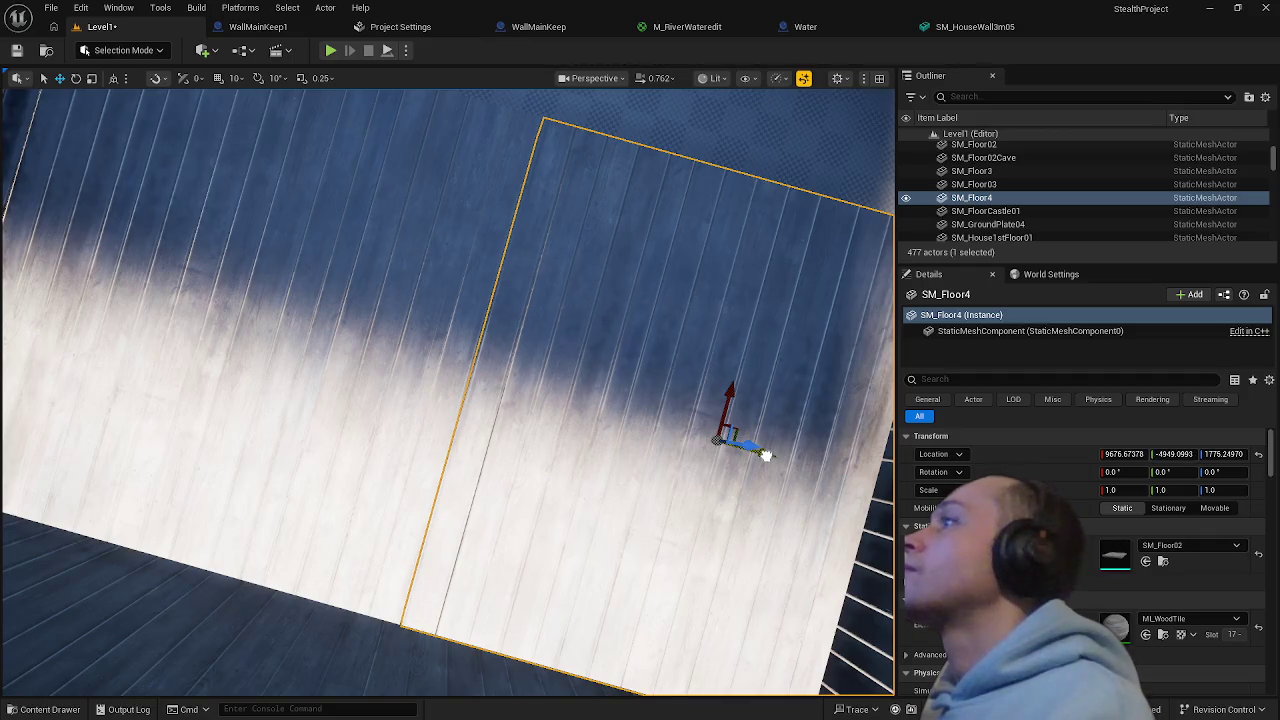
left_click_drag(765, 455, 765, 456)
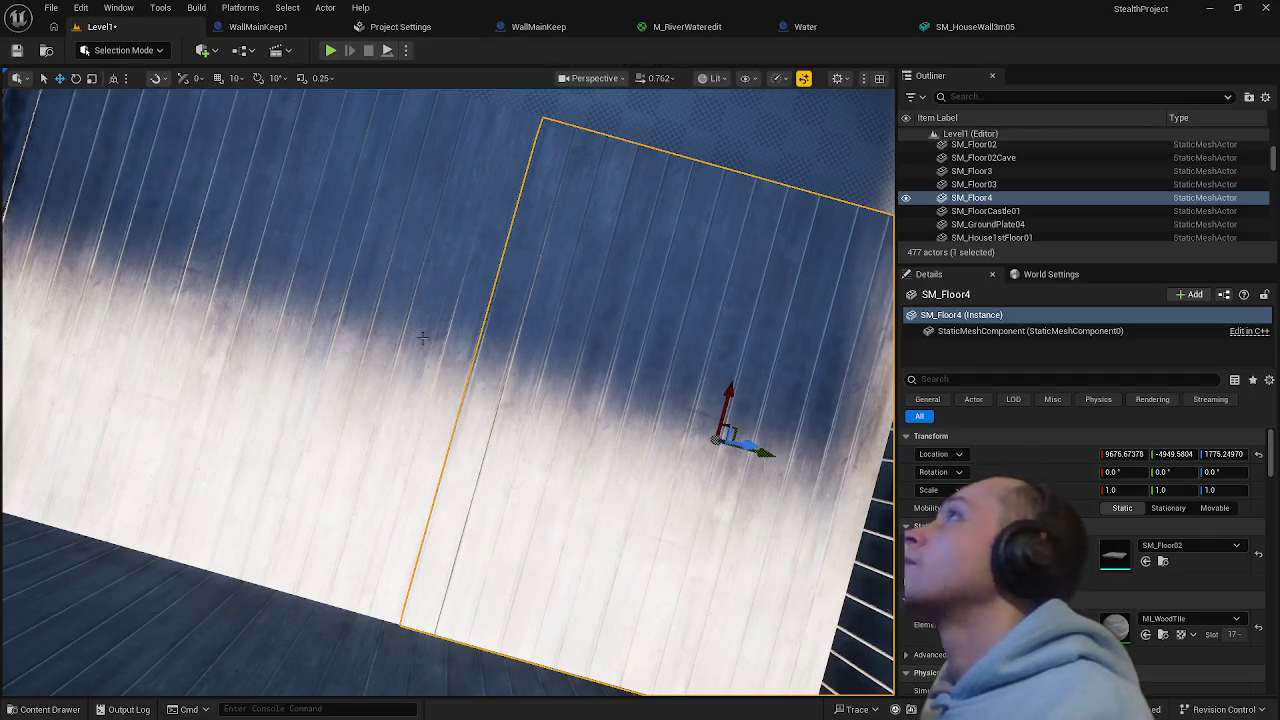
- Duplicate two more floor tiles beside the others and slide them to close the dark seam
key("ctrl+v")
mouse_move(243, 466)
left_mouse_down()
mouse_move(341, 240)
mouse_move(420, 129)
mouse_move(409, 129)
mouse_move(423, 137)
mouse_move(405, 212)
left_mouse_up()
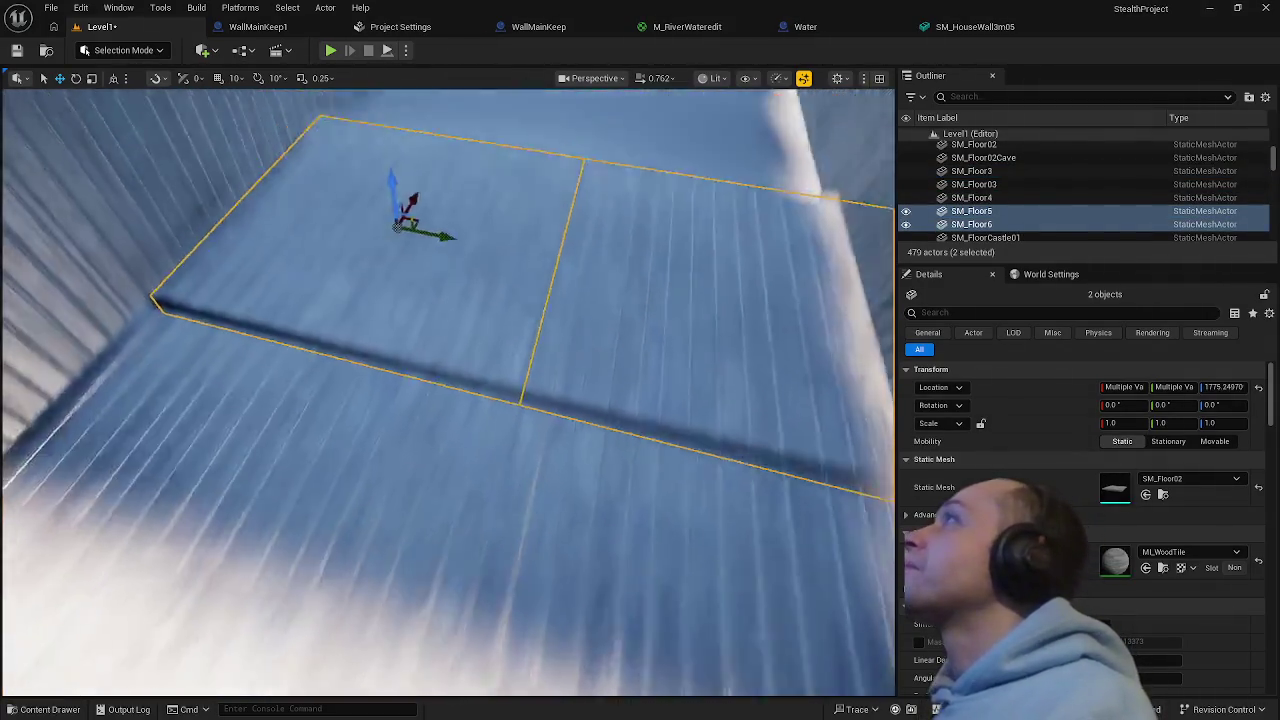
left_click_drag(448, 392, 448, 392)
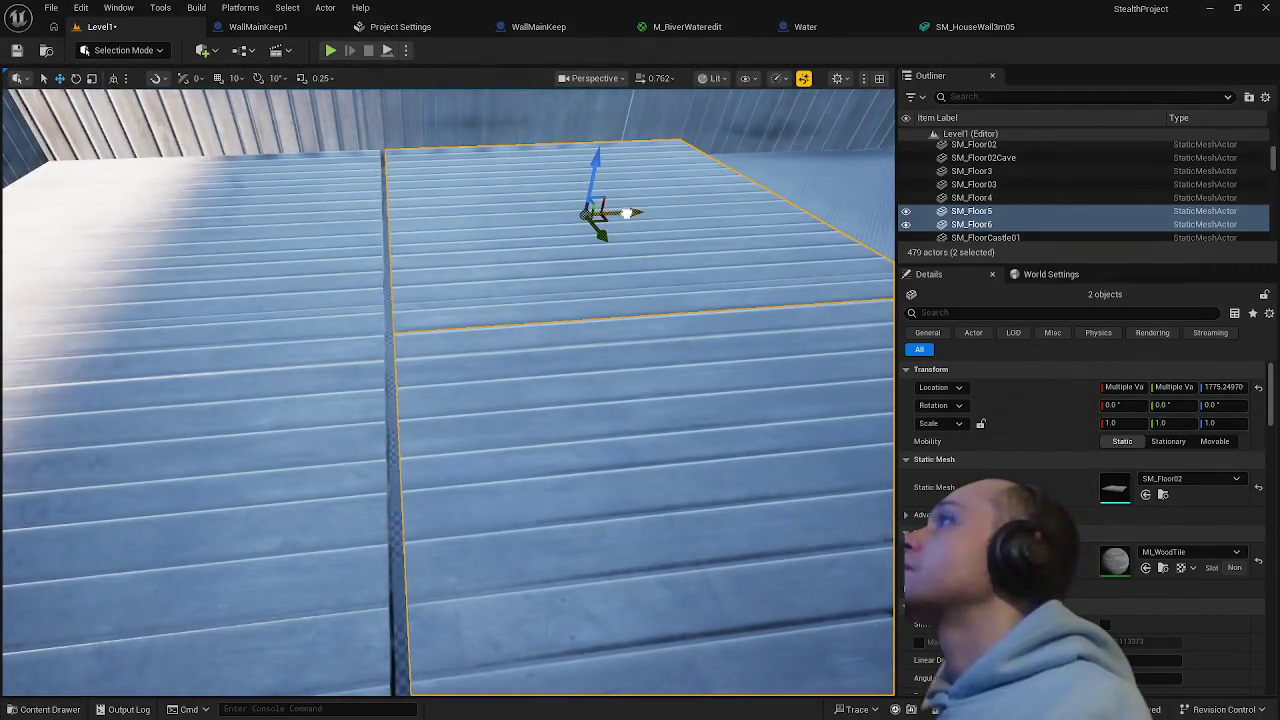
left_click_drag(626, 213, 620, 213)
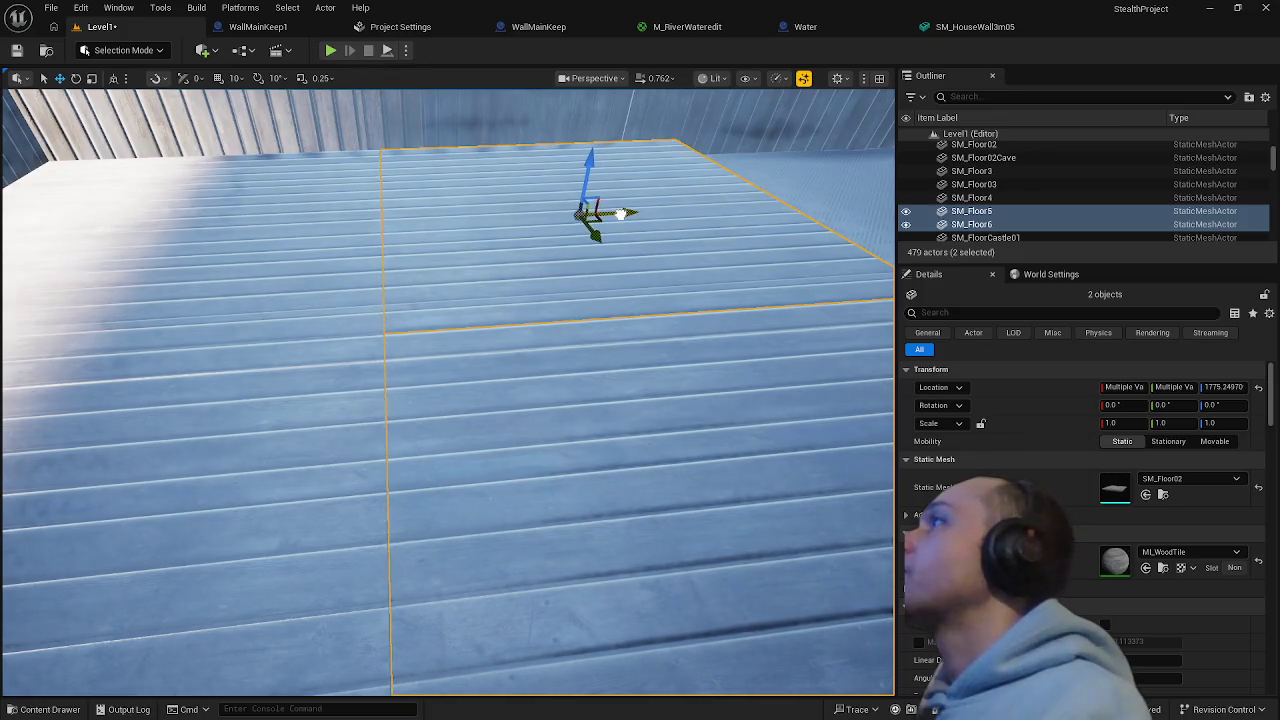
left_click(785, 133)
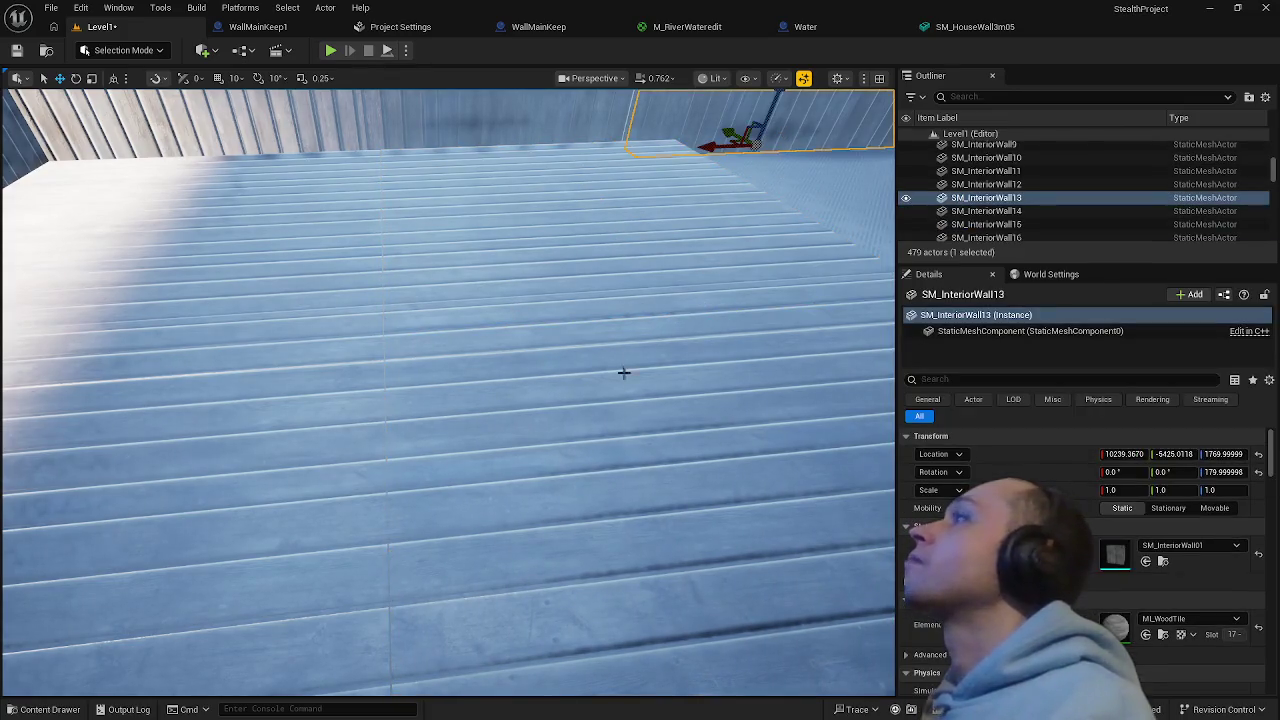
left_click_drag(559, 441, 559, 441)
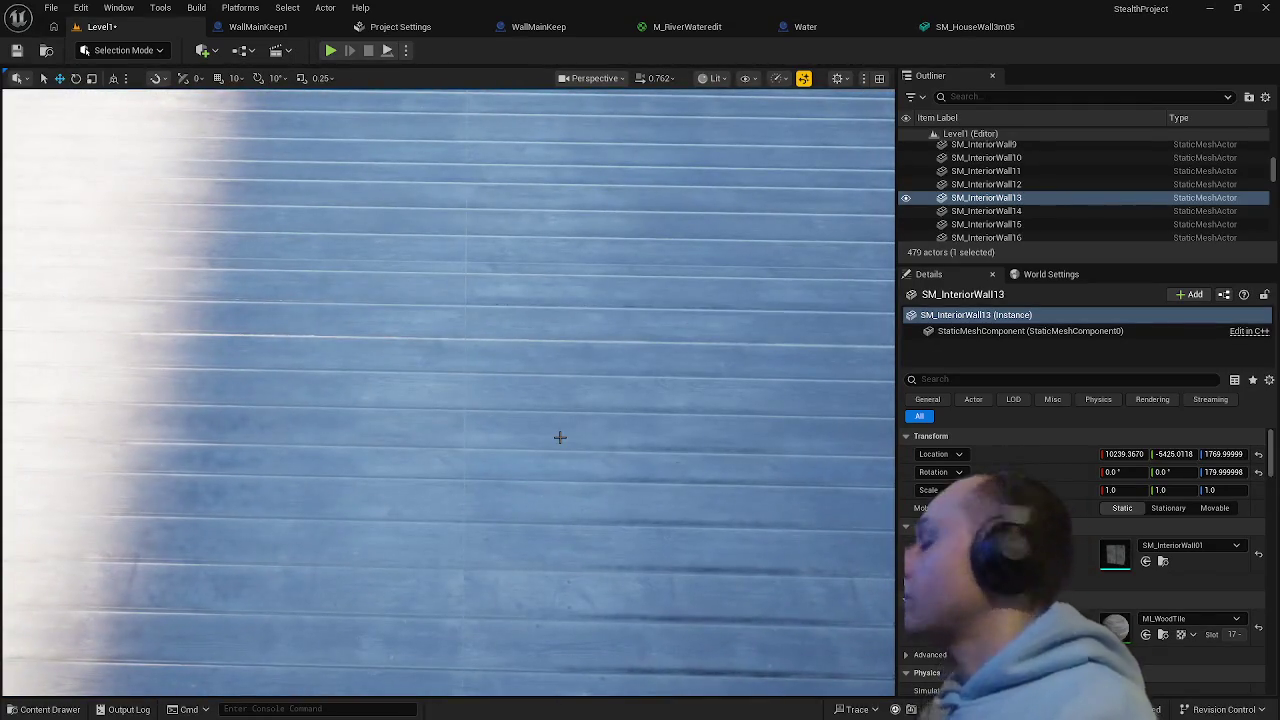
key("ctrl+z")
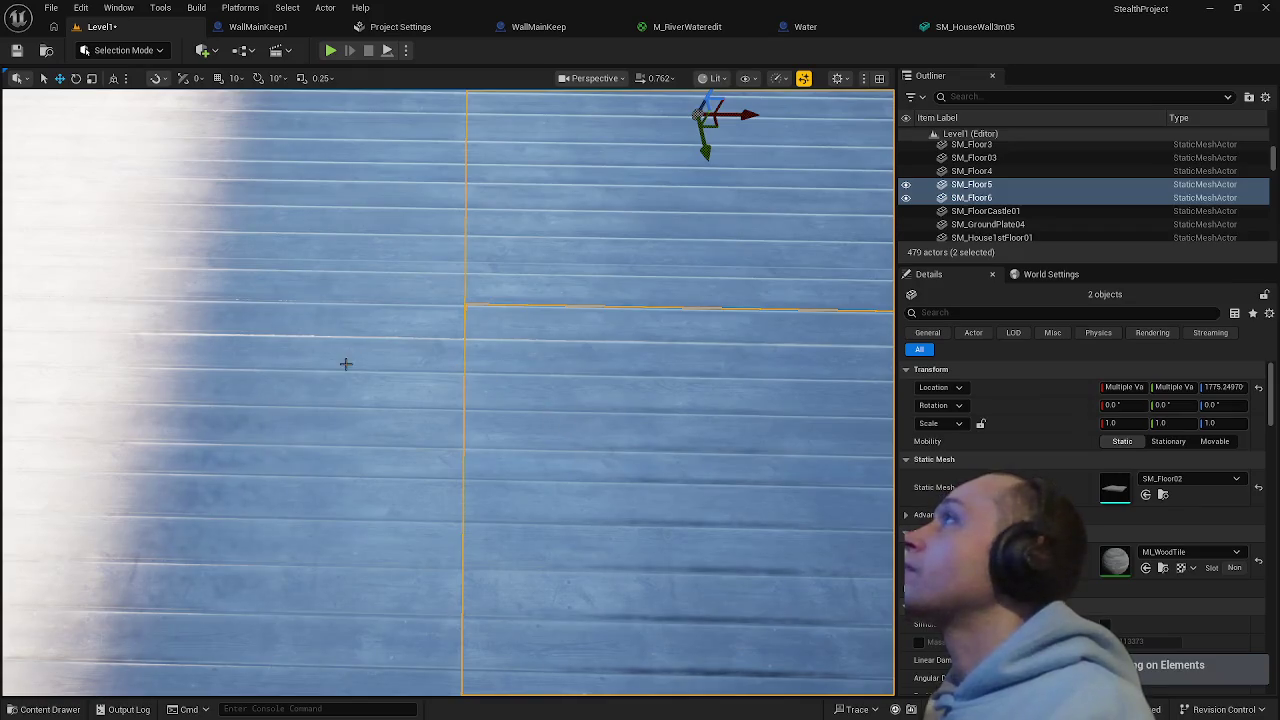
- Alt-drag four selected floor tiles into a new row, SM_Floor7–10, and align them
left_click(345, 364, "ctrl")
left_click(323, 234, "ctrl")
left_click_drag(323, 234, 283, 280)
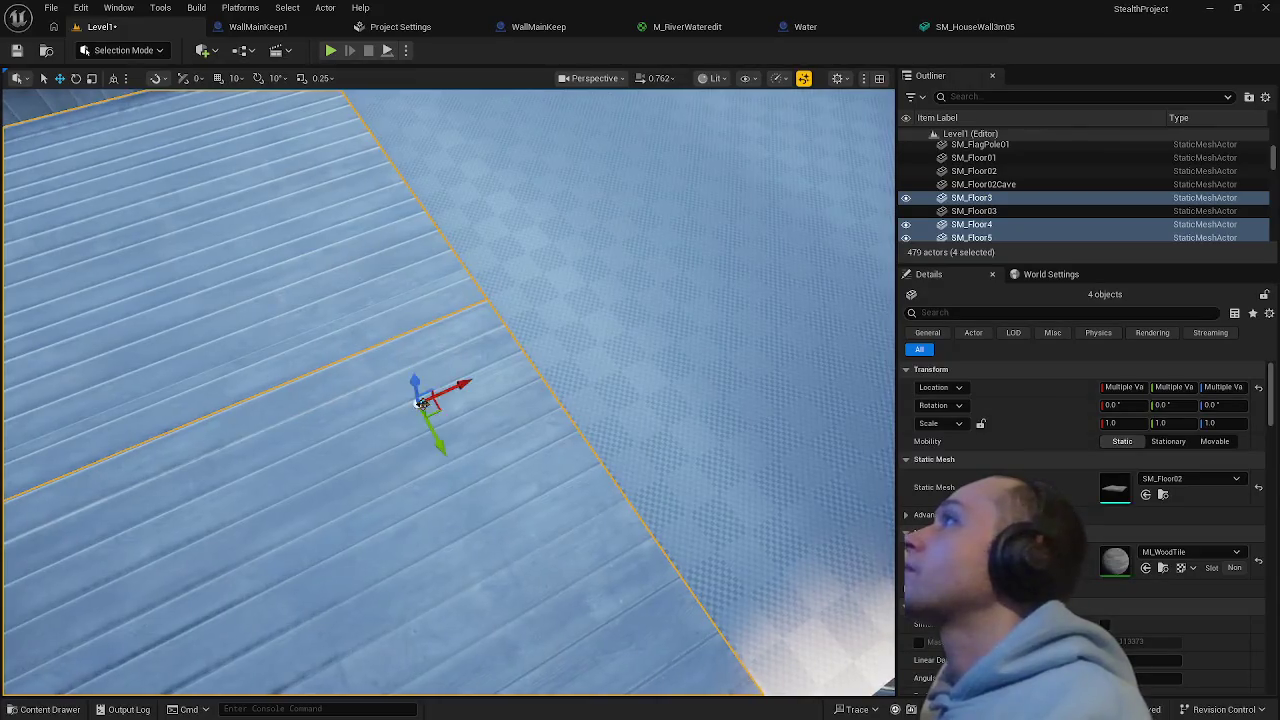
left_click_drag(452, 385, 757, 249)
left_click_drag(631, 277, 631, 277)
left_click_drag(398, 307, 368, 322)
left_click(309, 423)
left_click_drag(309, 423, 309, 423)
left_click(336, 509)
left_click_drag(336, 509, 336, 509)
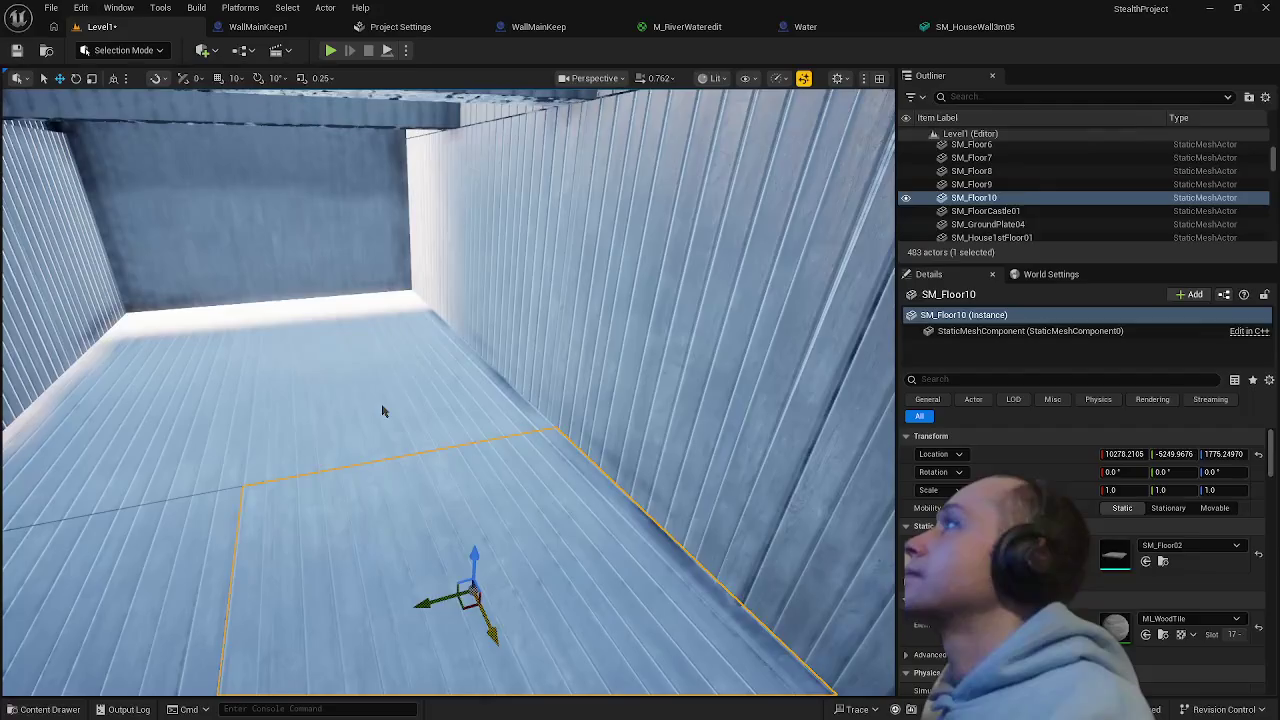
- Ctrl-click the room's floor tiles, including SM_Floor7 and SM_Floor8, until all eight are selected
left_click(240, 351, "ctrl")
left_click(236, 316, "ctrl")
left_click(237, 322, "ctrl")
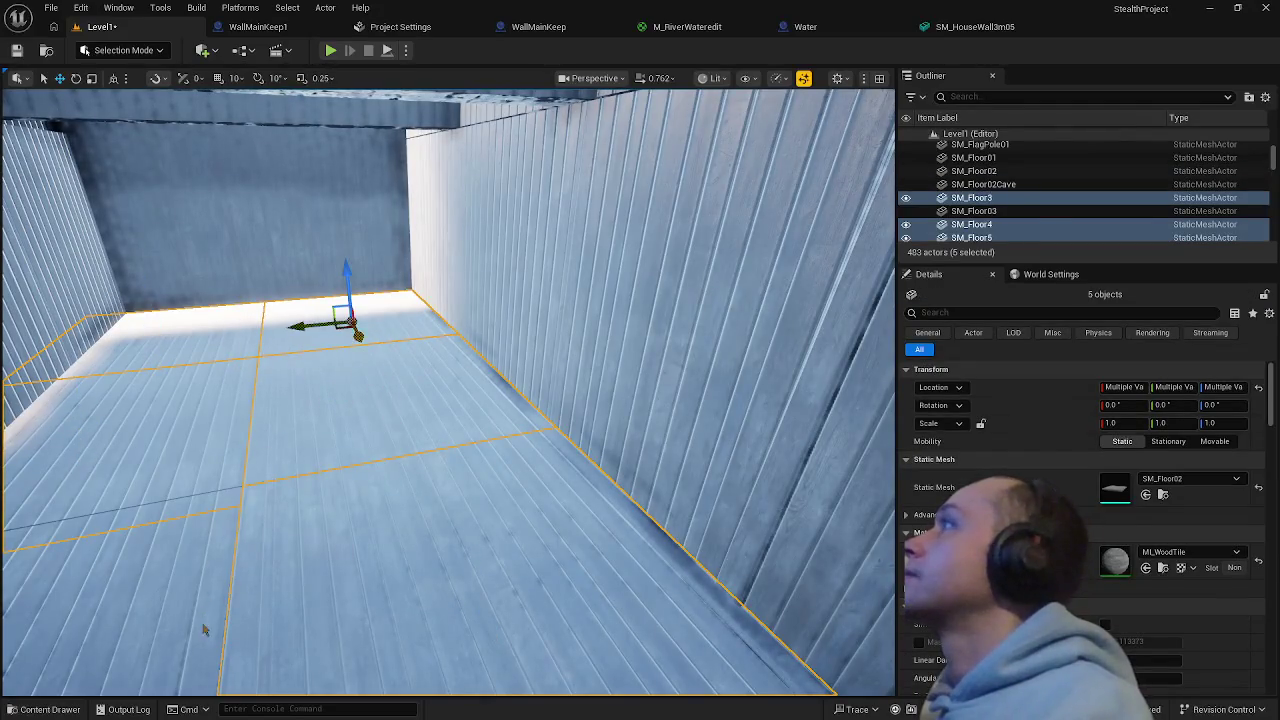
left_click(203, 630, "ctrl")
left_click_drag(203, 630, 203, 630)
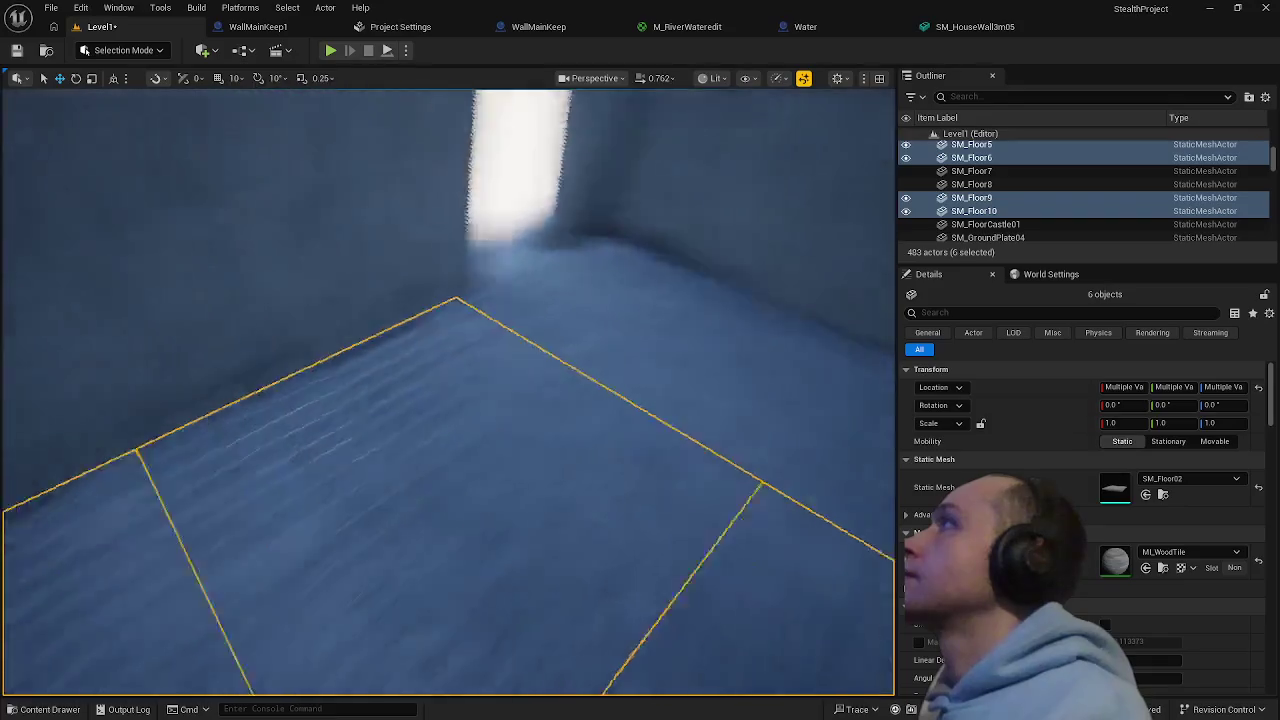
left_click_drag(483, 425, 483, 425)
left_click(483, 425, "ctrl")
left_click(677, 374, "ctrl")
left_click_drag(677, 374, 677, 374)
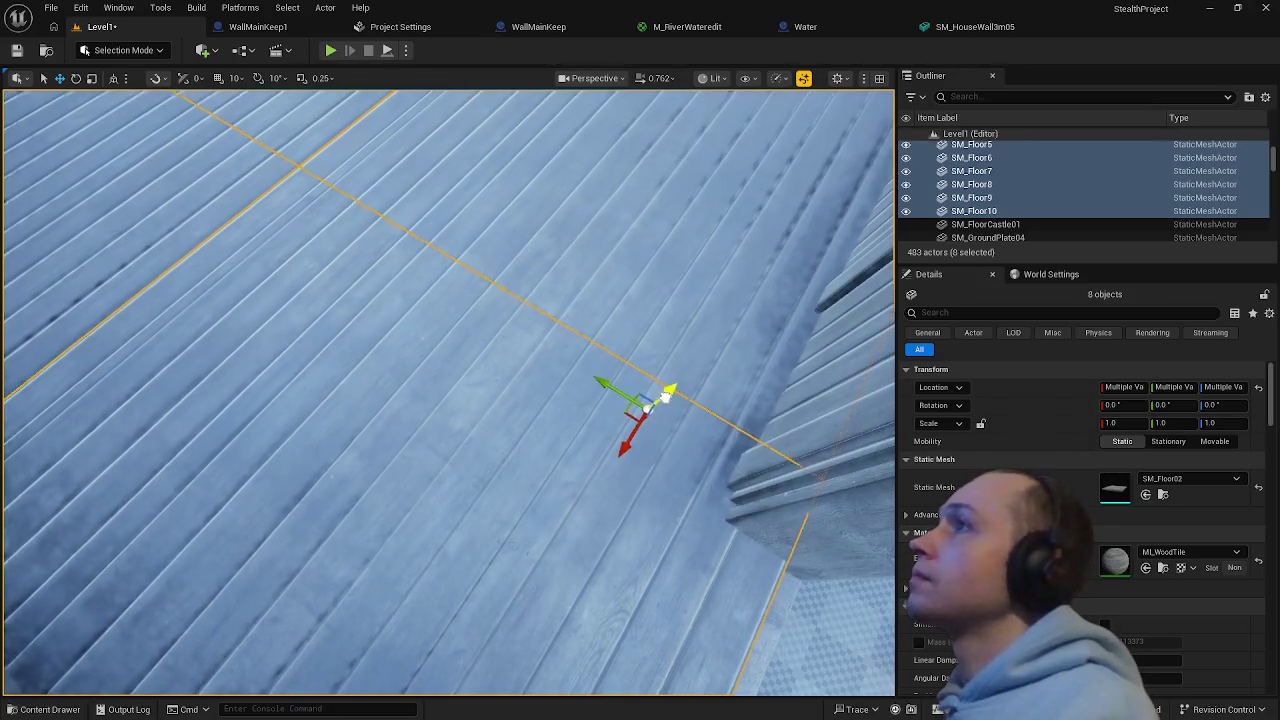
left_click_drag(665, 400, 669, 426)
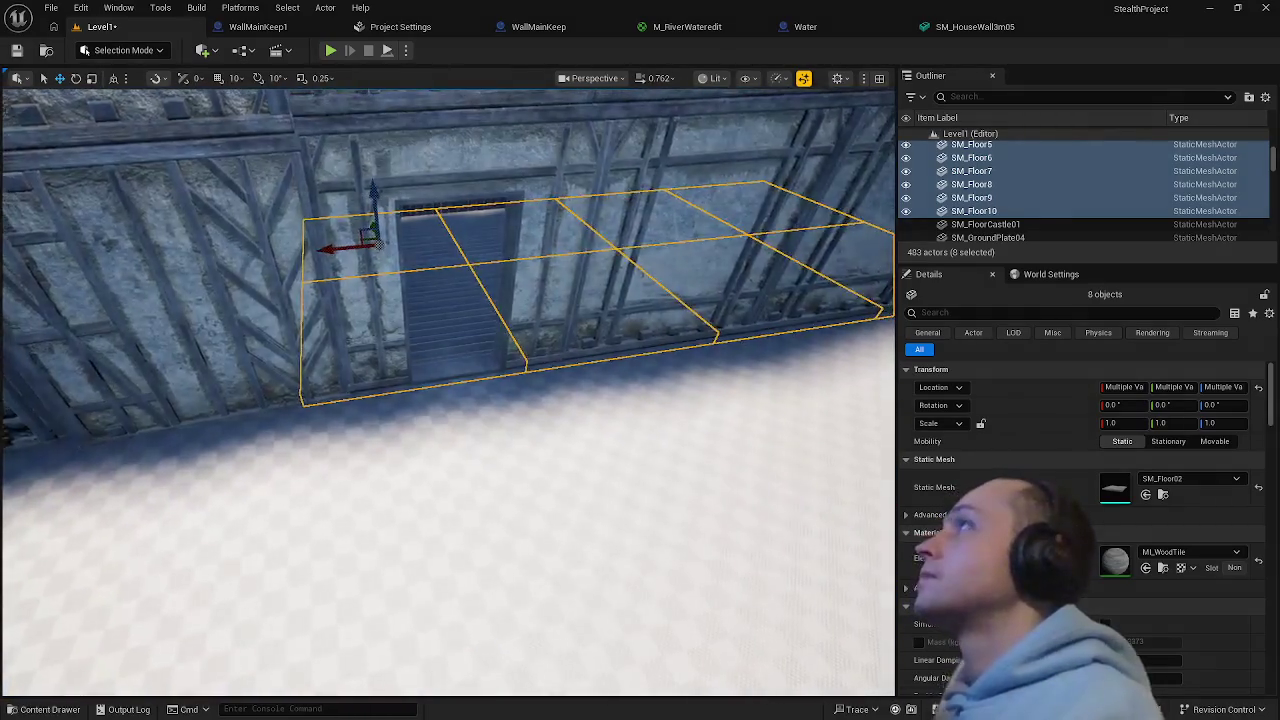
right_click(569, 546)
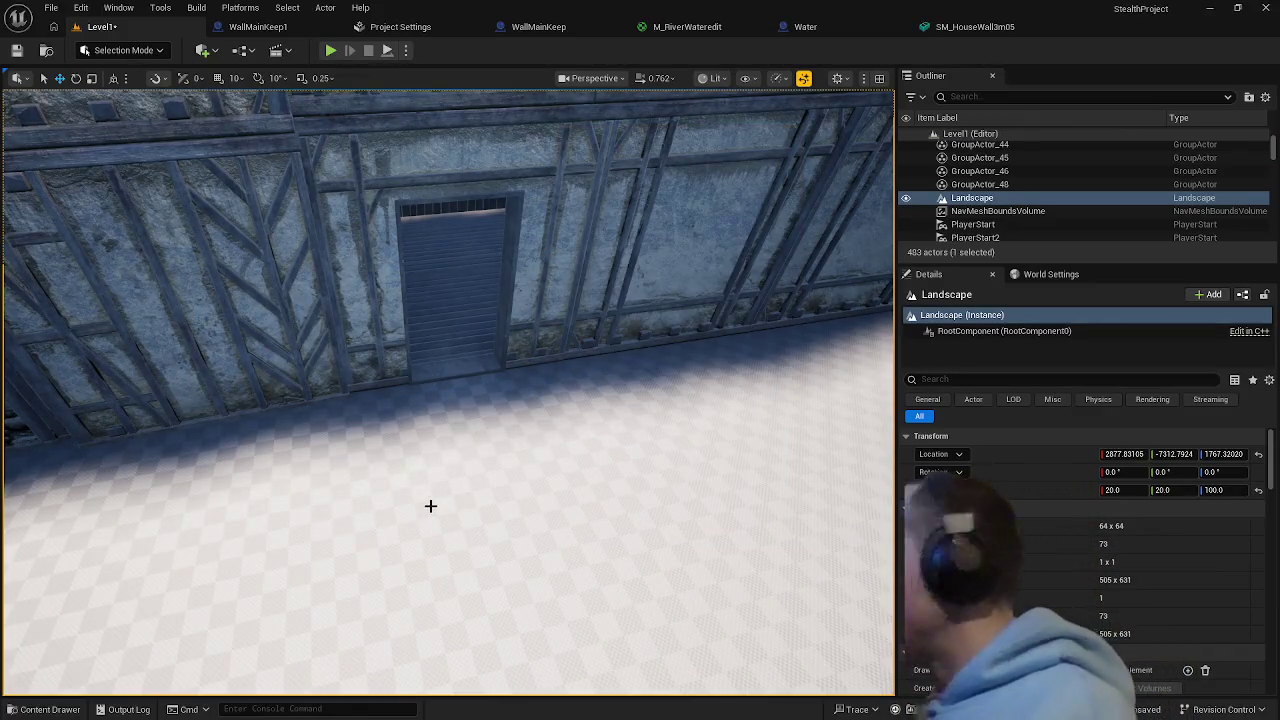
- Reselect the room's eight floor tiles after a stray single-tile pick
key("ctrl+z")
scroll(461, 390, "up", 4)
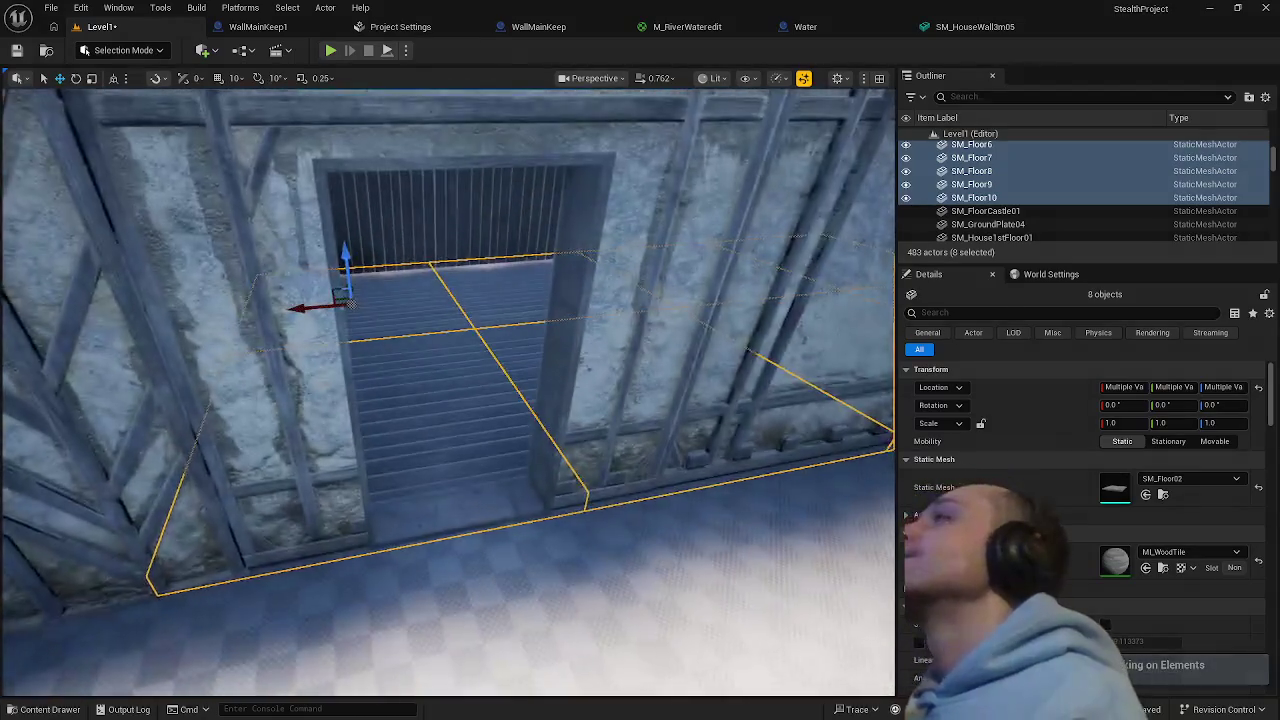
left_click(461, 408)
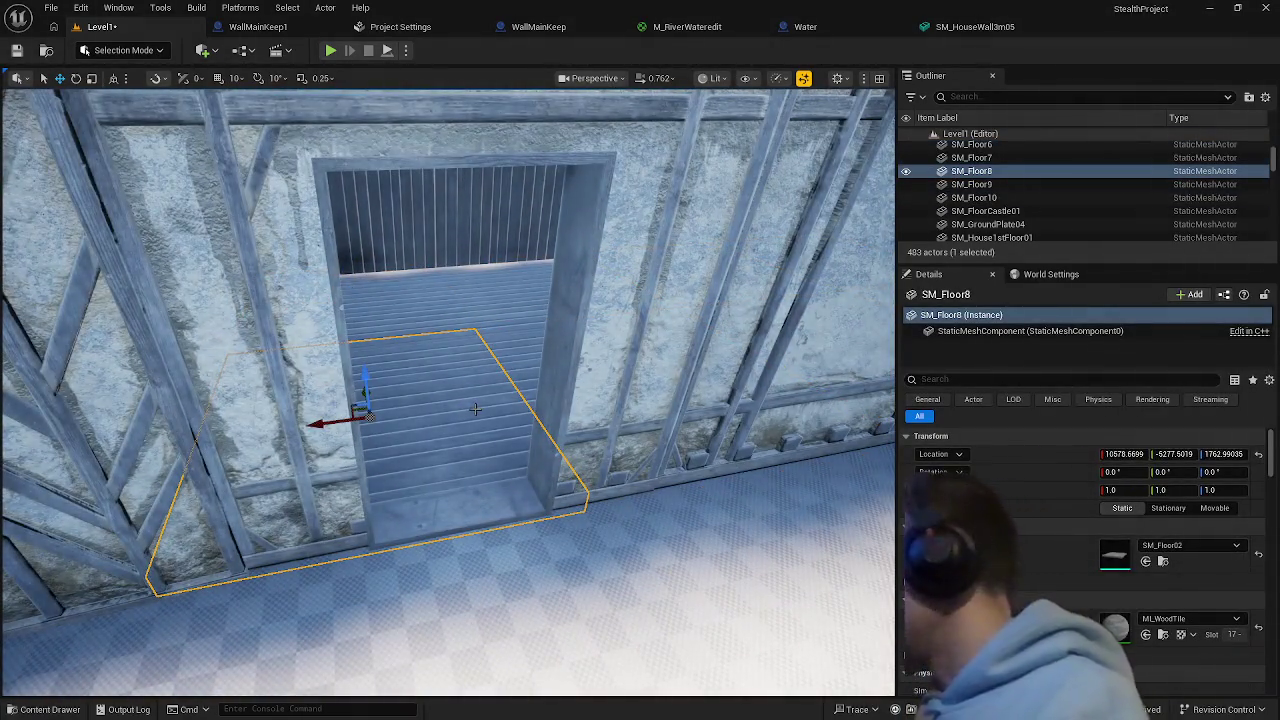
key("ctrl+z")
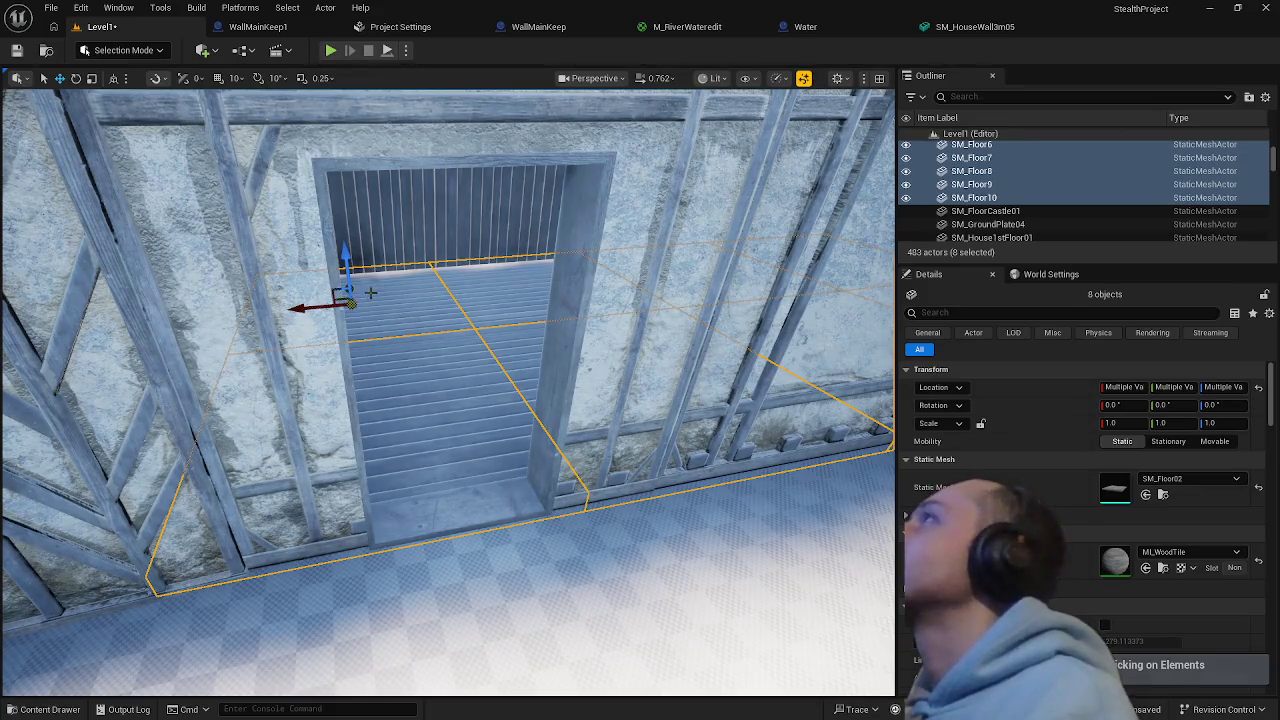
- Duplicate the eight floor tiles and select the new SM_Floor17 and SM_Floor18 copies for the ceiling
key("ctrl+z")
key("f")
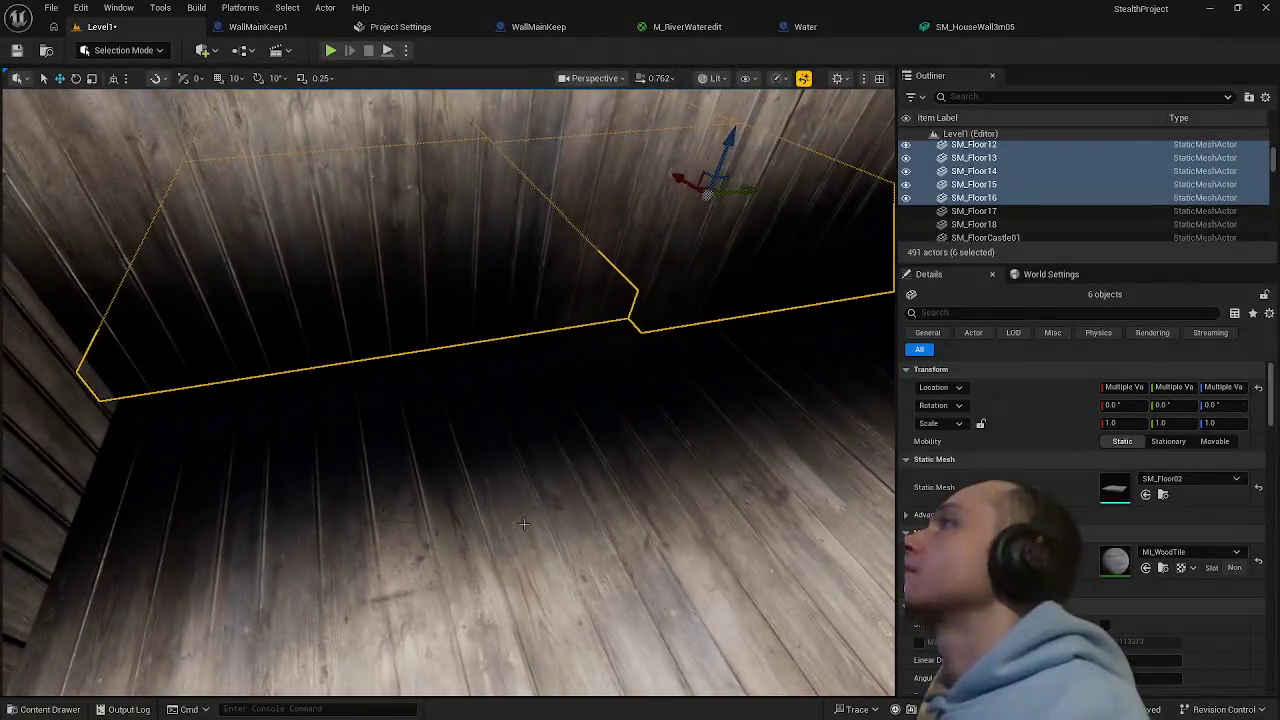
left_click(523, 524, "ctrl")
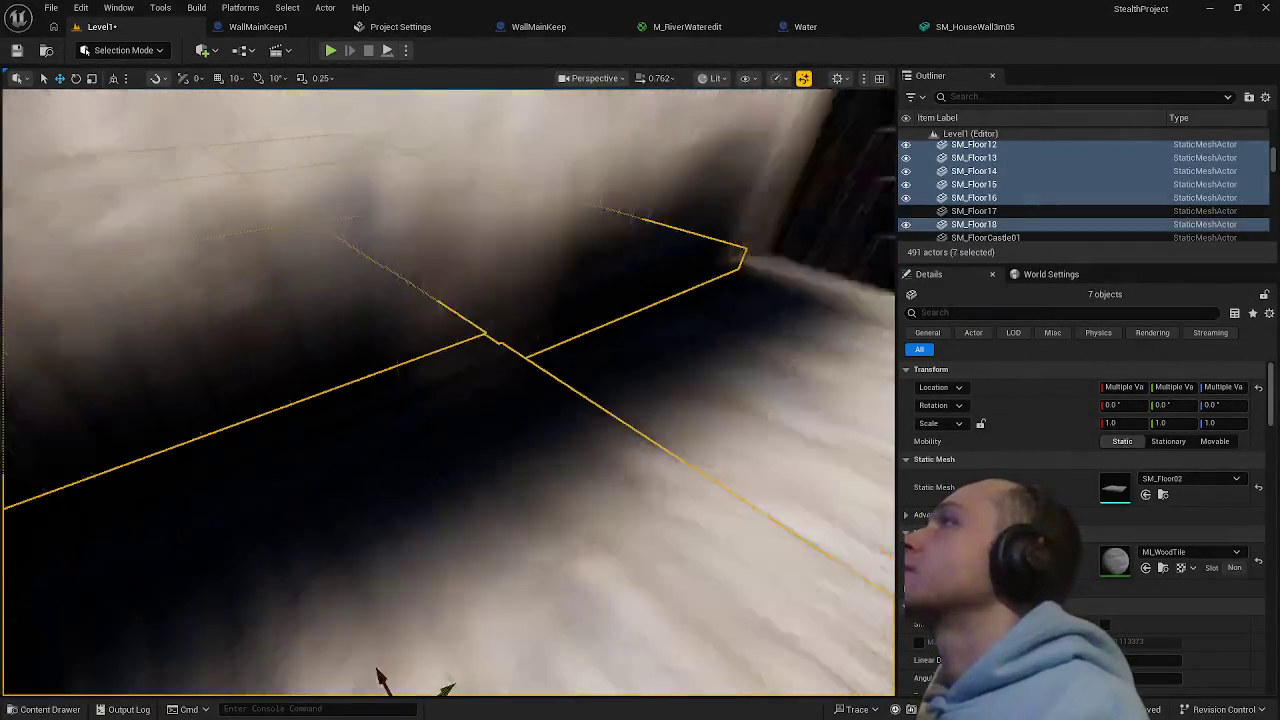
left_click(648, 402, "ctrl")
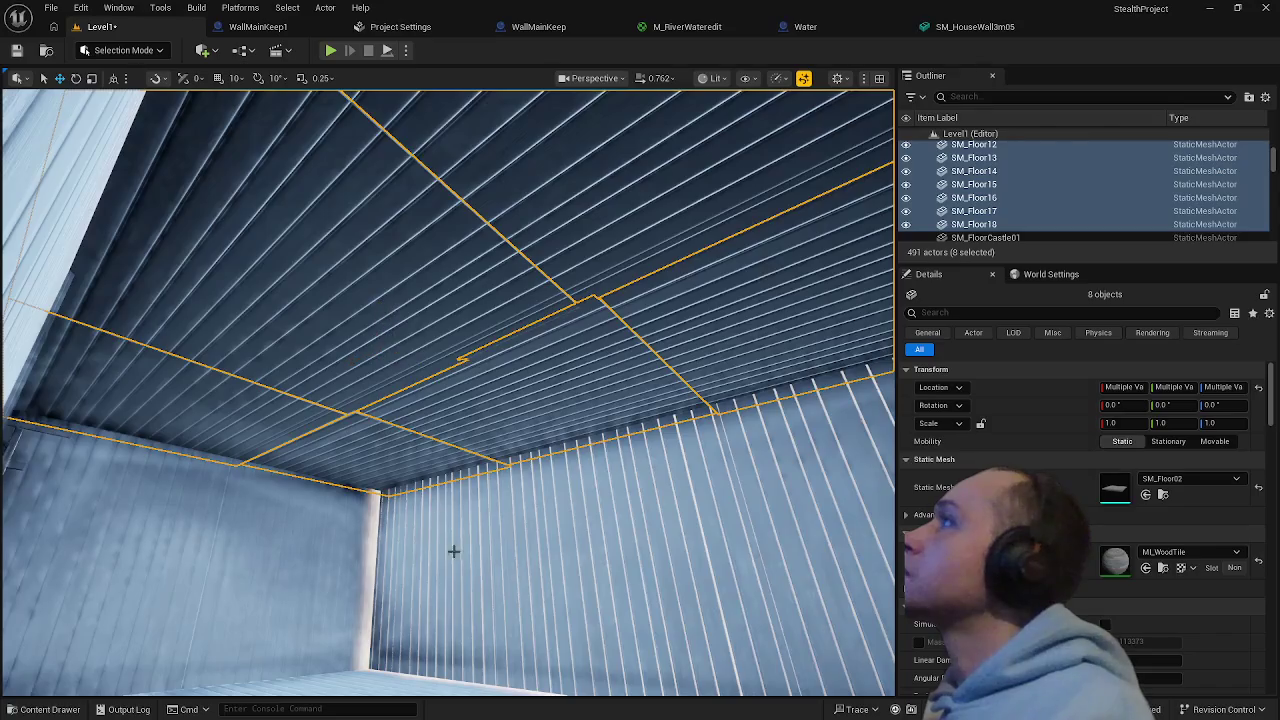
- Playtest the level with Play From Here inside the room, then save all changes
left_click(453, 551)
key("f")
right_click(356, 652)
left_click(400, 646)
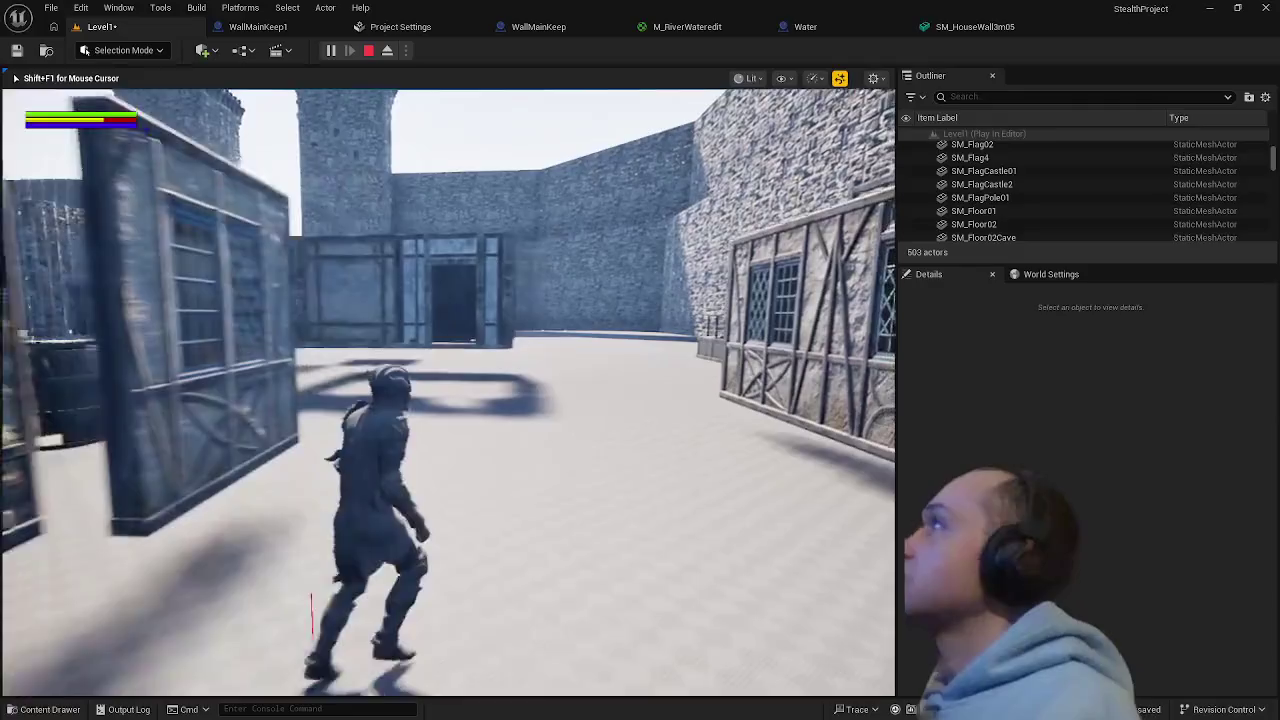
key("Escape")
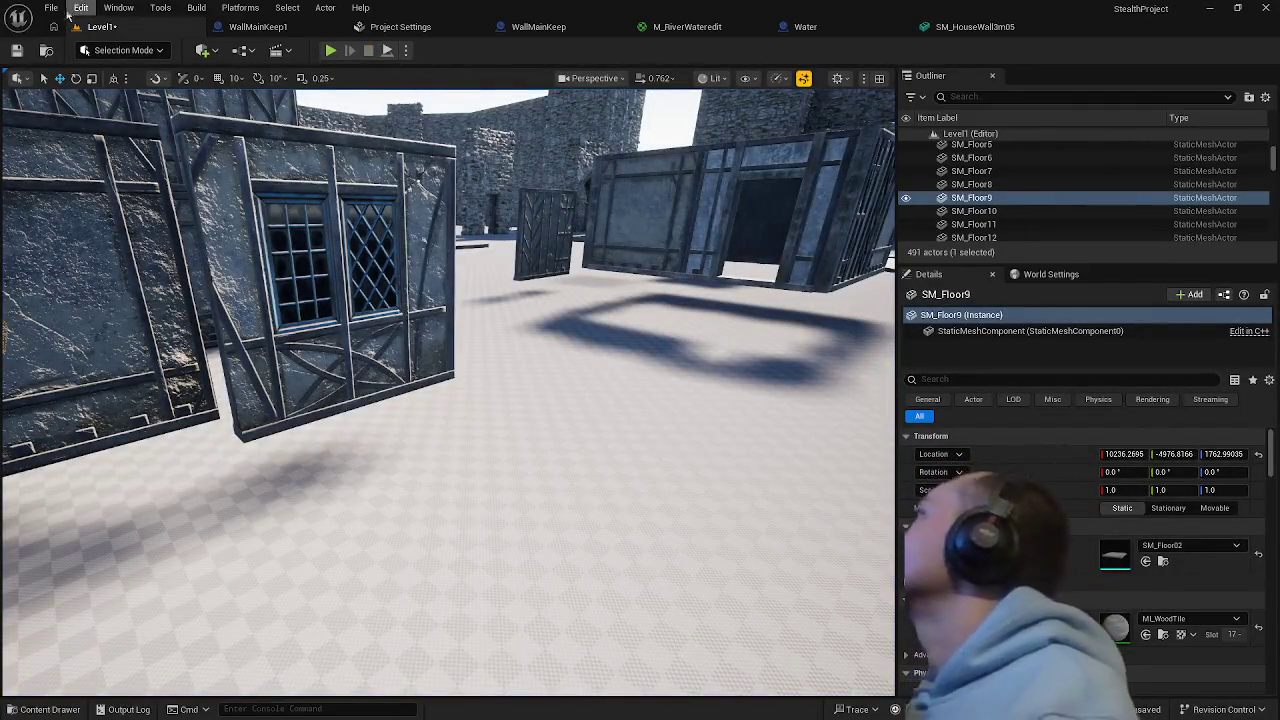
left_click(55, 9)
left_click(106, 197)
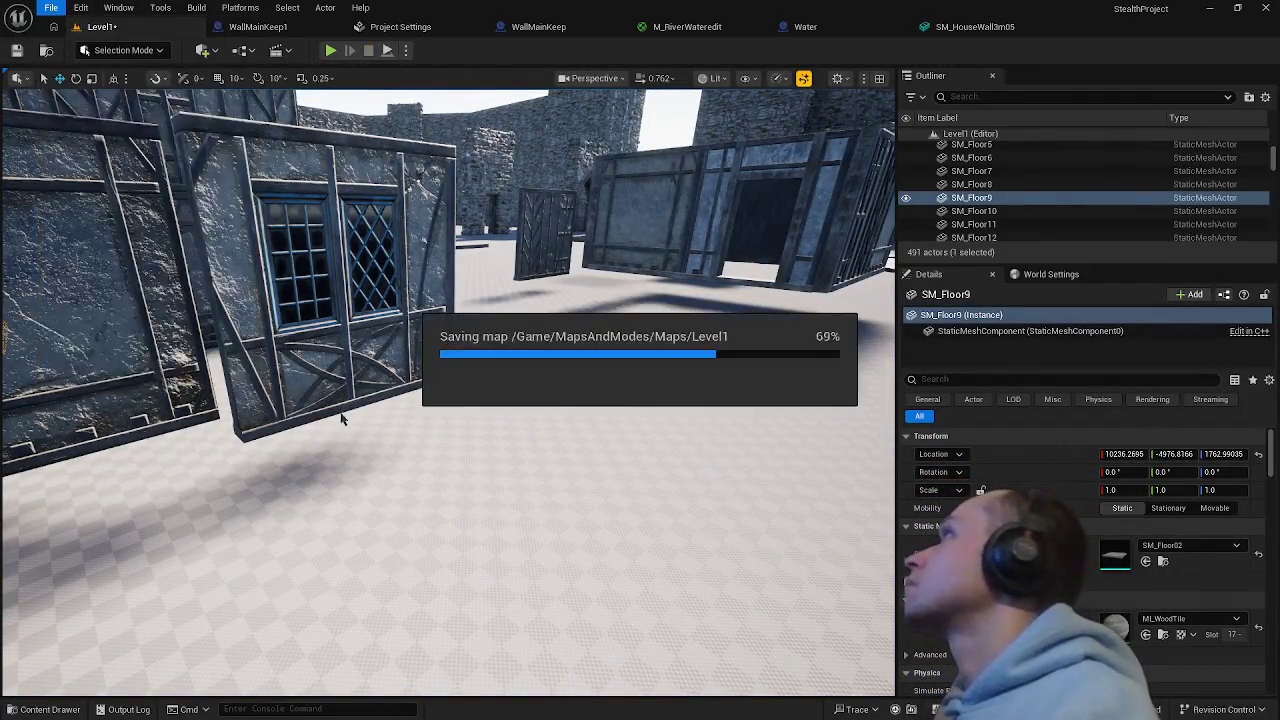
- Push the loose SM_HouseWall3m04 panel against the house, then delete it
key("f")
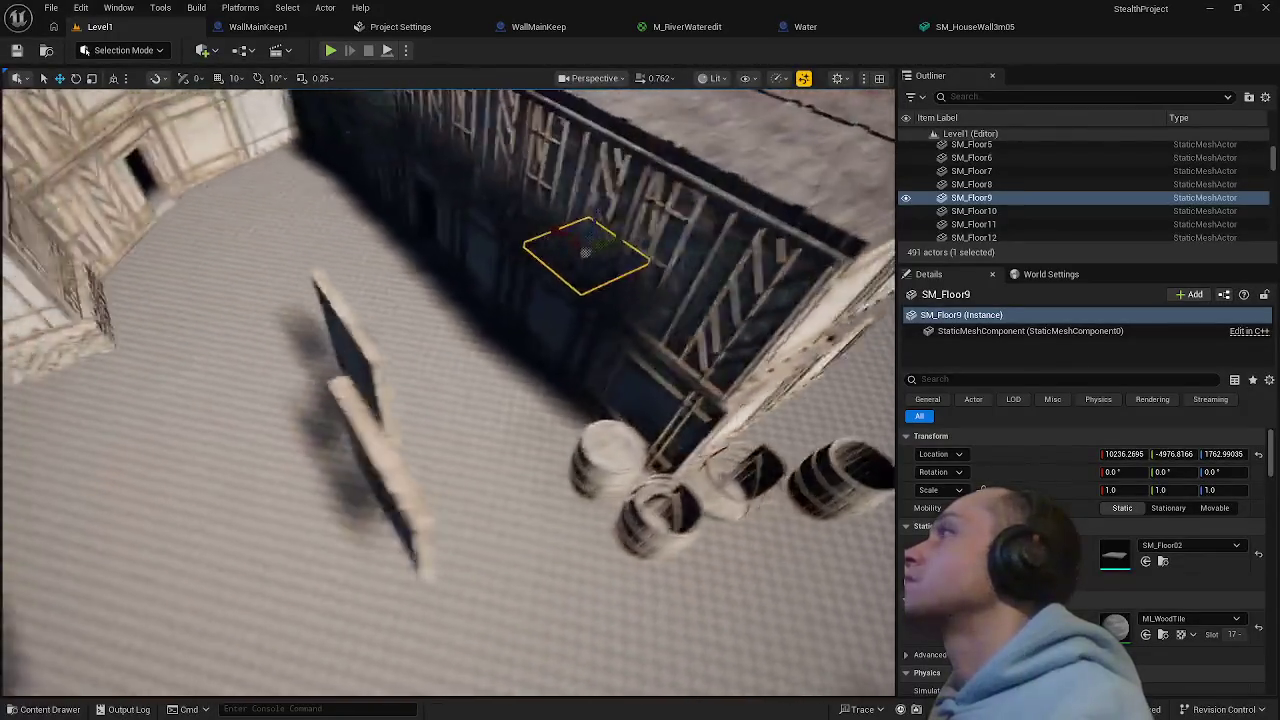
left_click(564, 522)
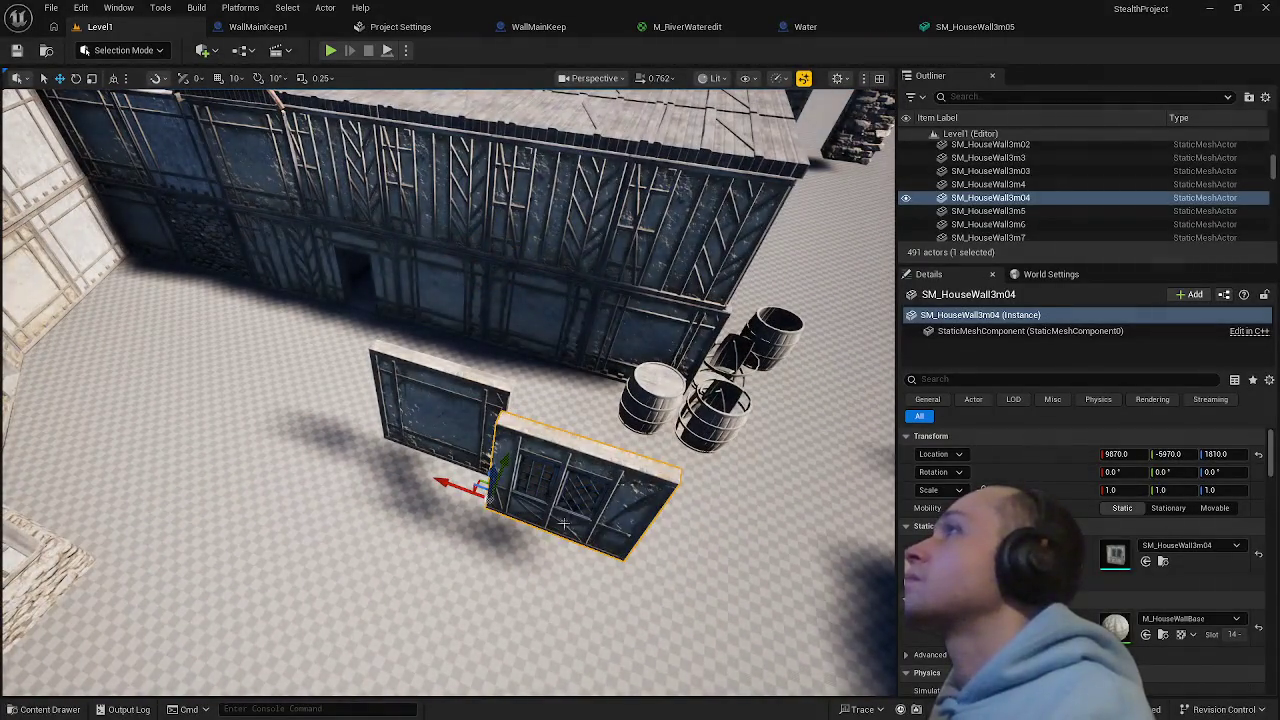
left_click_drag(505, 470, 571, 339)
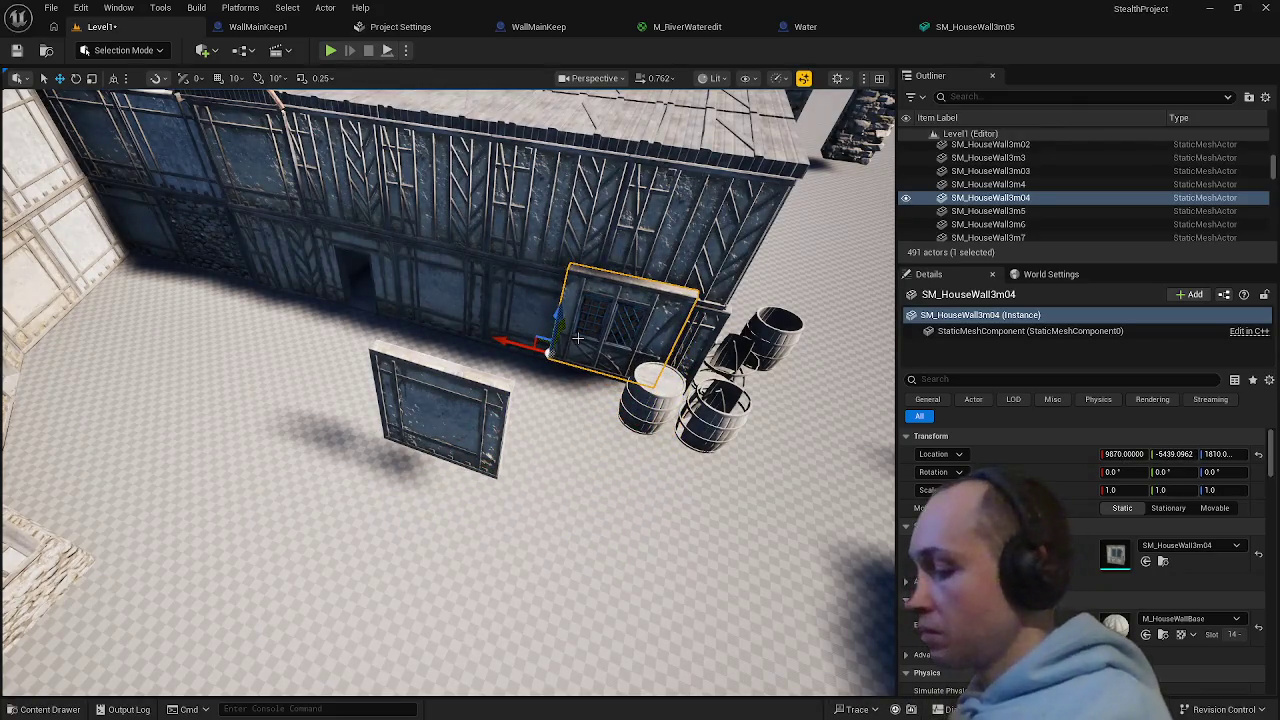
key("Delete")
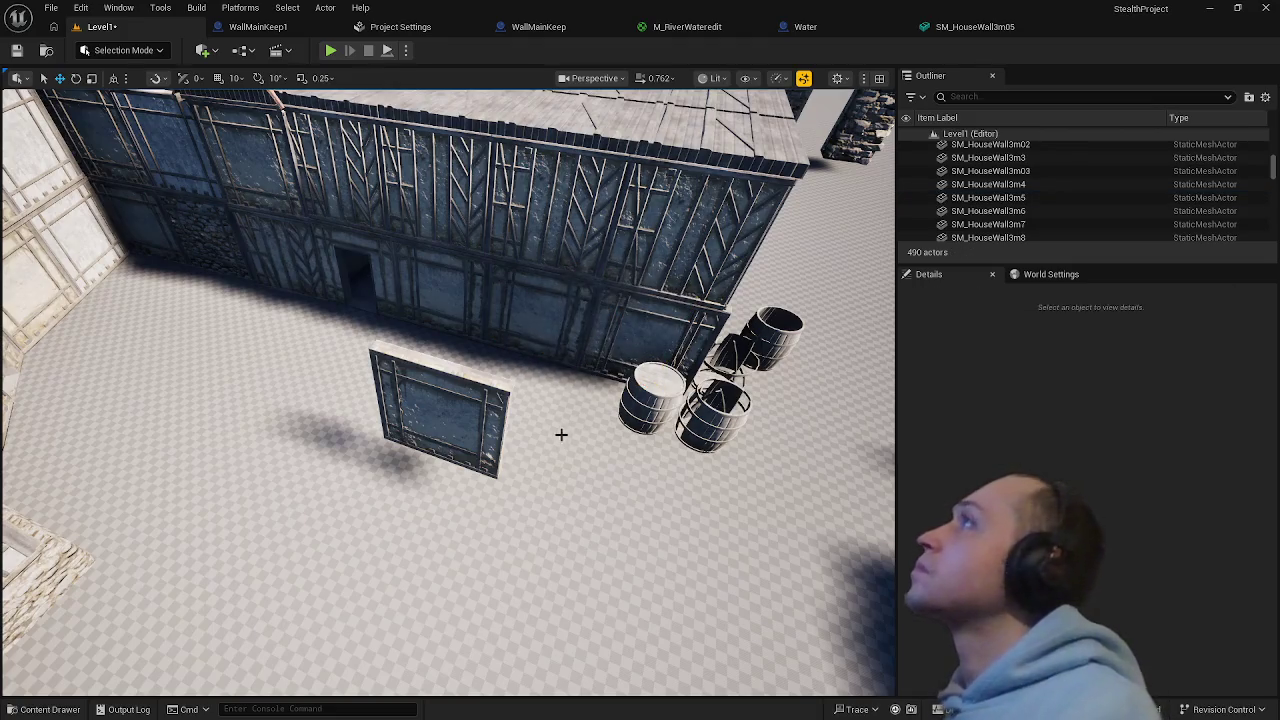
- Delete the freestanding SM_HouseWall3m03 panel and bring the house wall into view
left_click(495, 432)
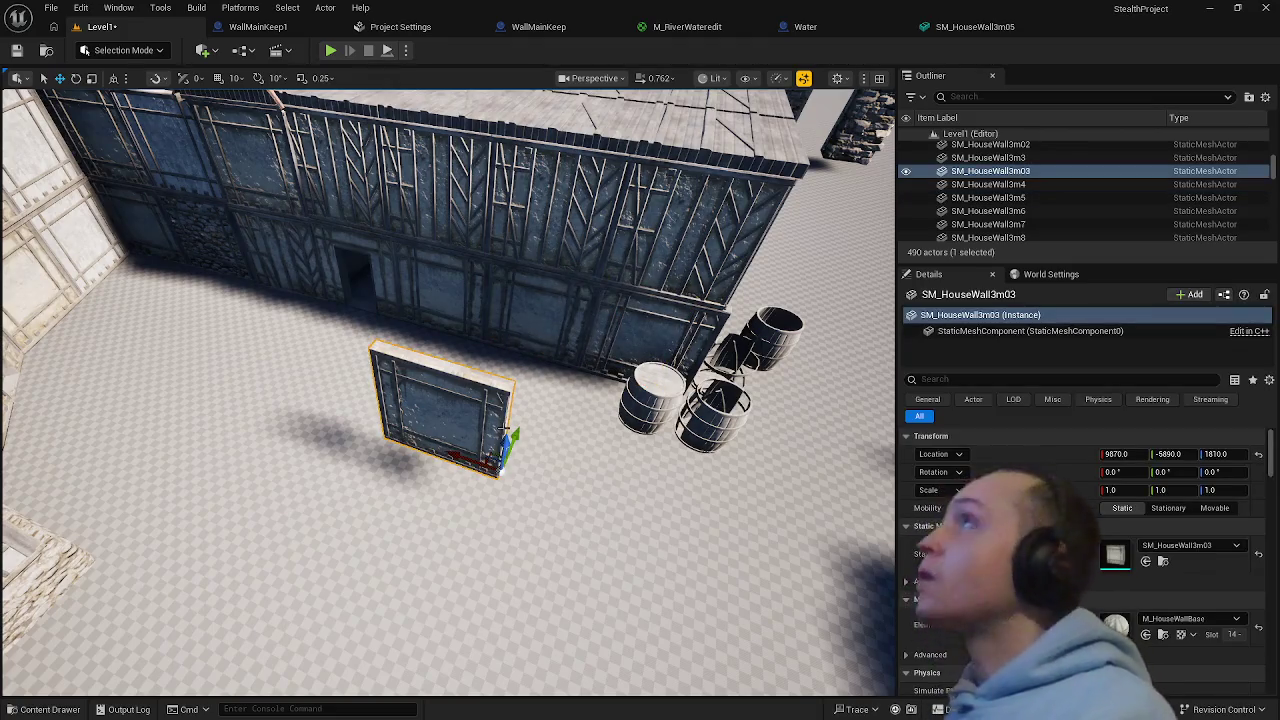
key("Delete")
mouse_move(523, 471)
left_mouse_down()
mouse_move(600, 420)
mouse_move(560, 300)
left_mouse_up()
mouse_move(471, 428)
left_mouse_down()
mouse_move(495, 420)
mouse_move(471, 428)
left_mouse_up()
- Pick out the windowed wall section and look through its Replace Selected Actors options
left_click(471, 428)
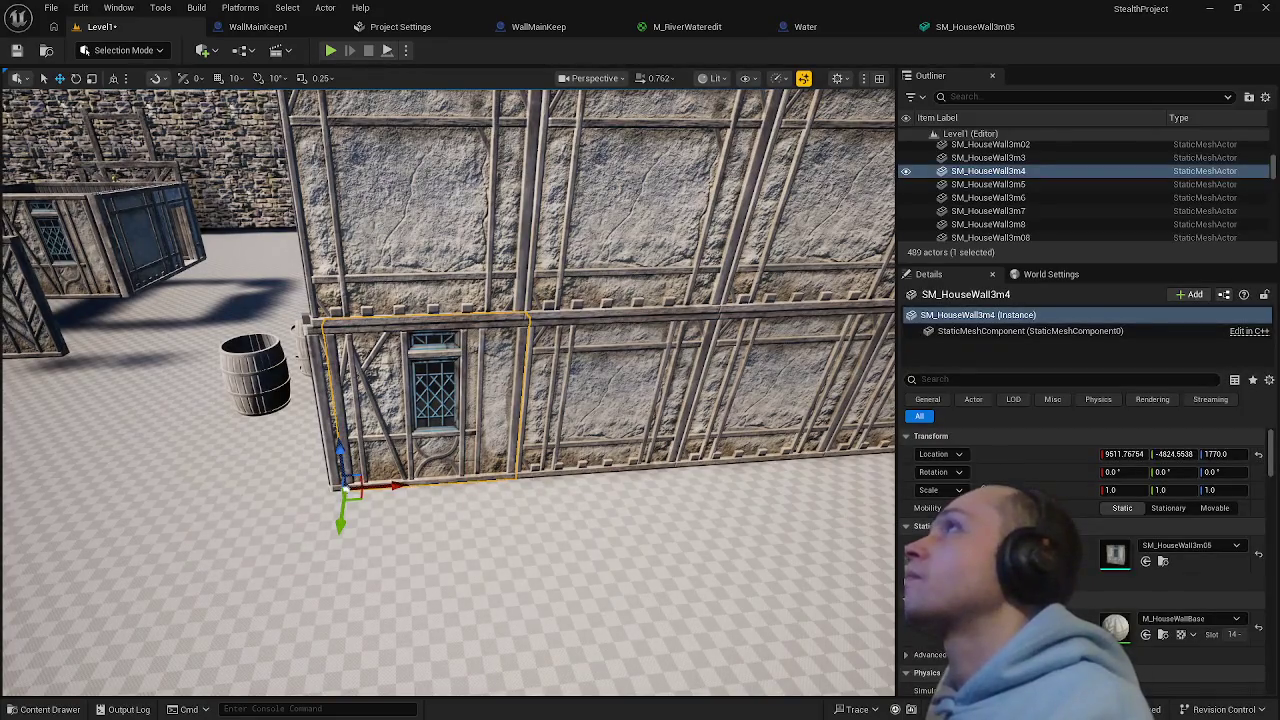
left_click(600, 391)
left_click(476, 398)
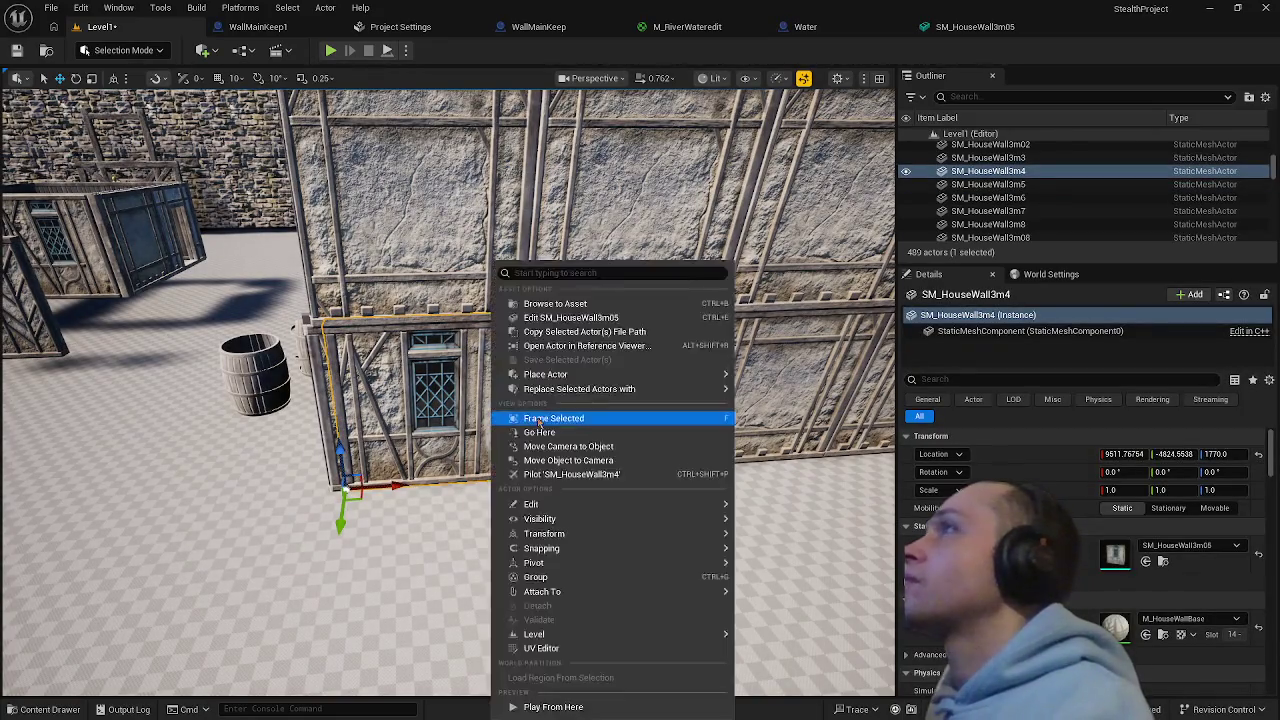
right_click(491, 402)
mouse_move(587, 398)
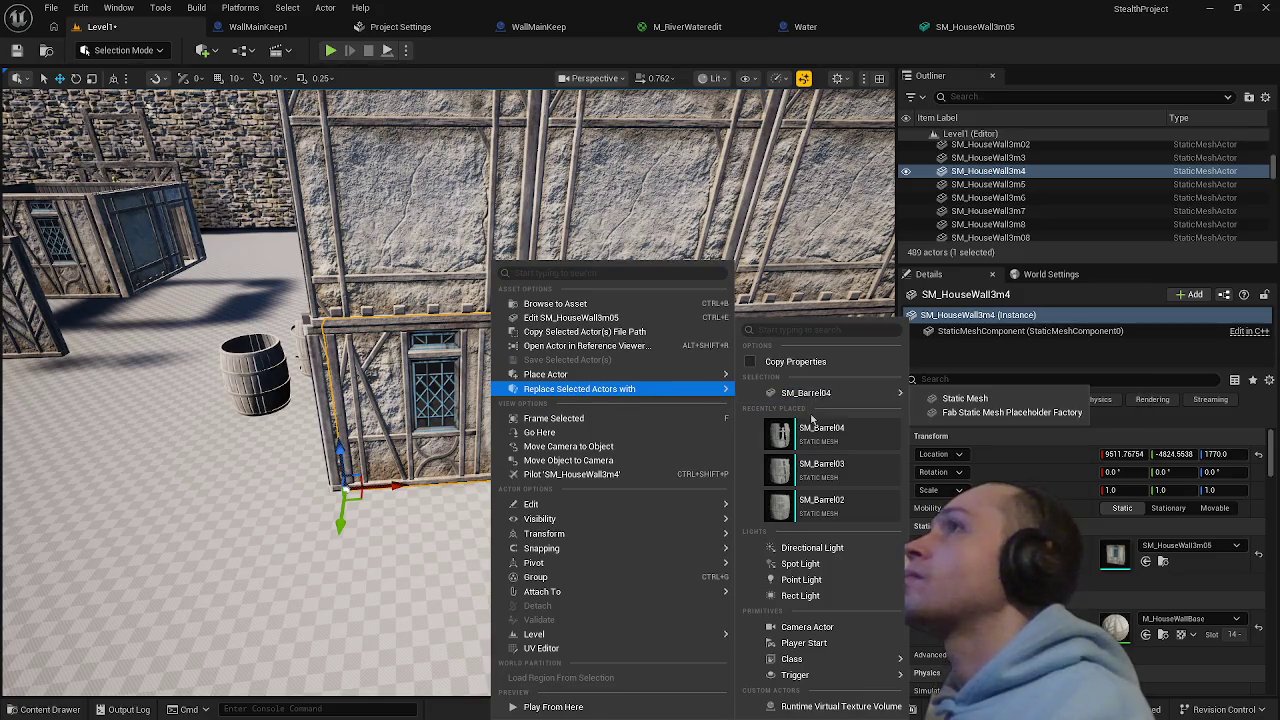
left_click(440, 391)
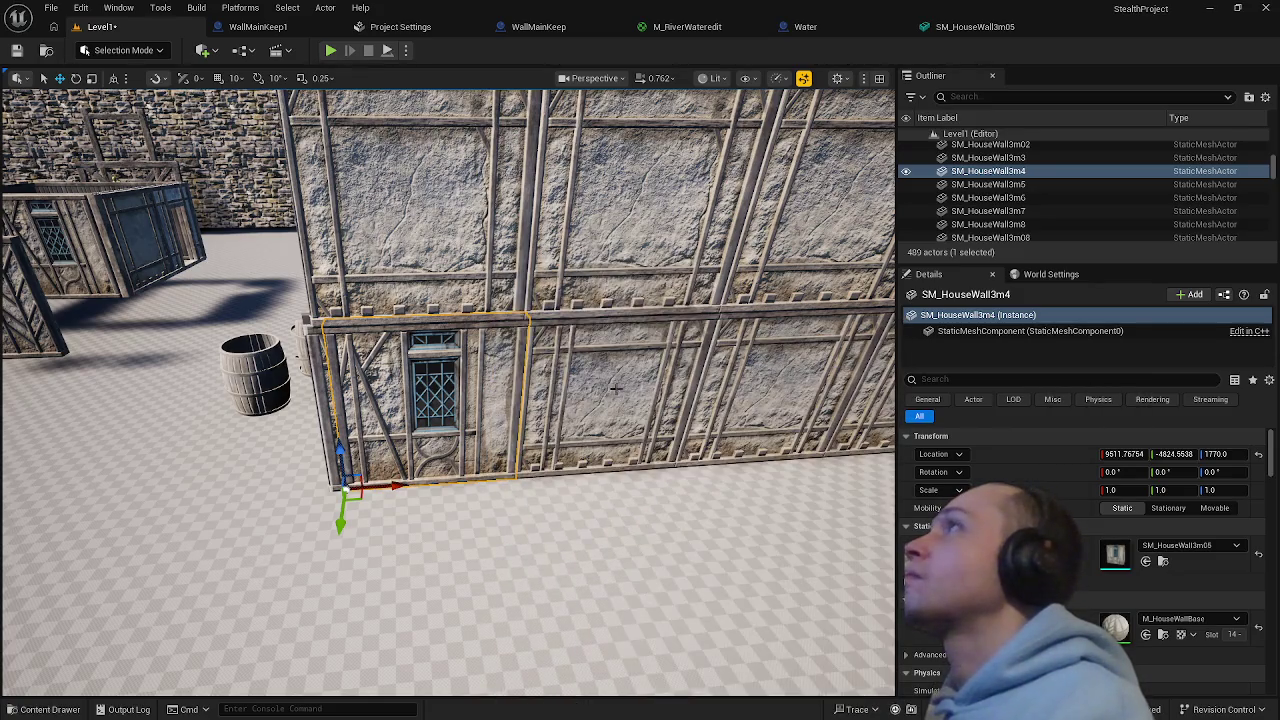
left_click(531, 392)
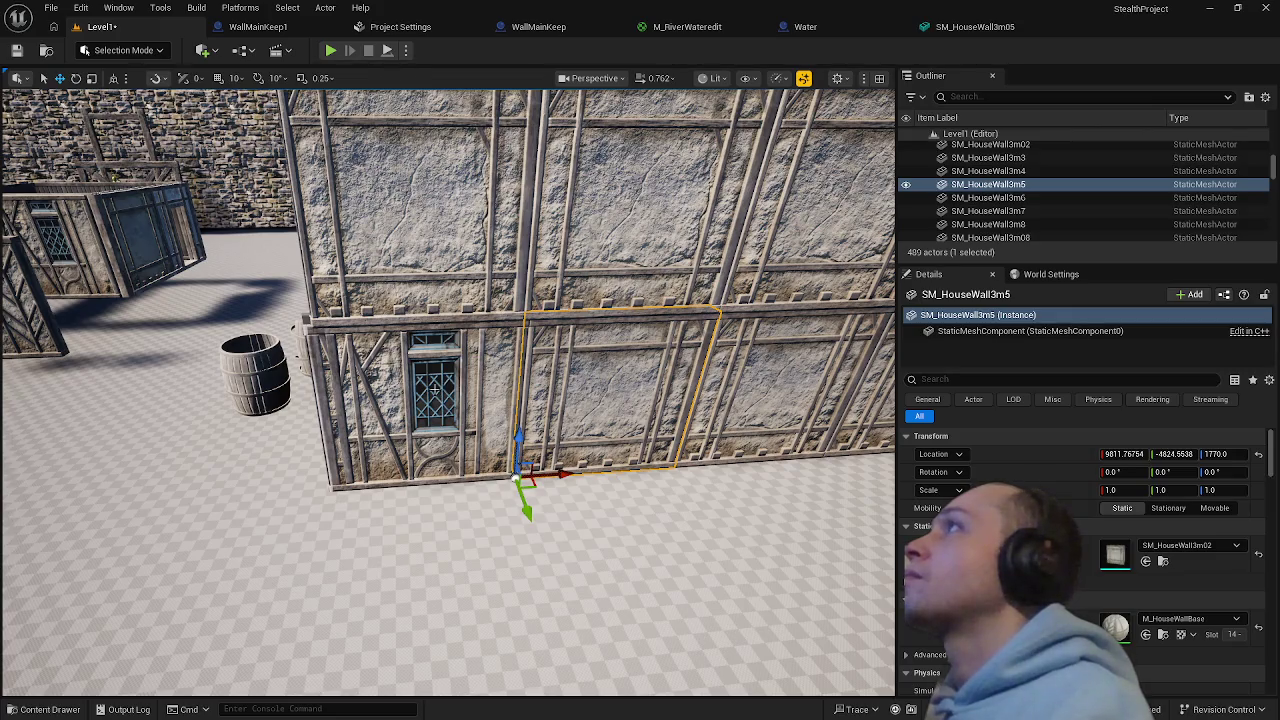
right_click(437, 392)
mouse_move(722, 394)
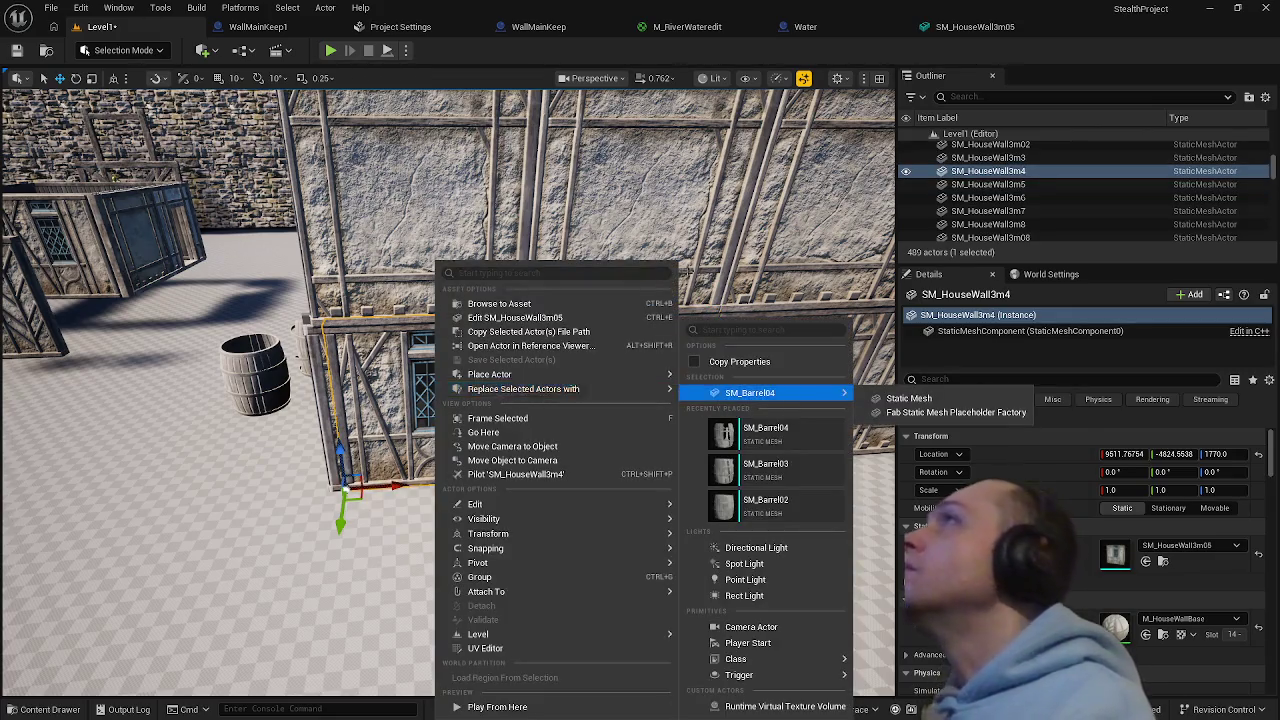
left_click(686, 270)
left_click(700, 271)
right_click(634, 381)
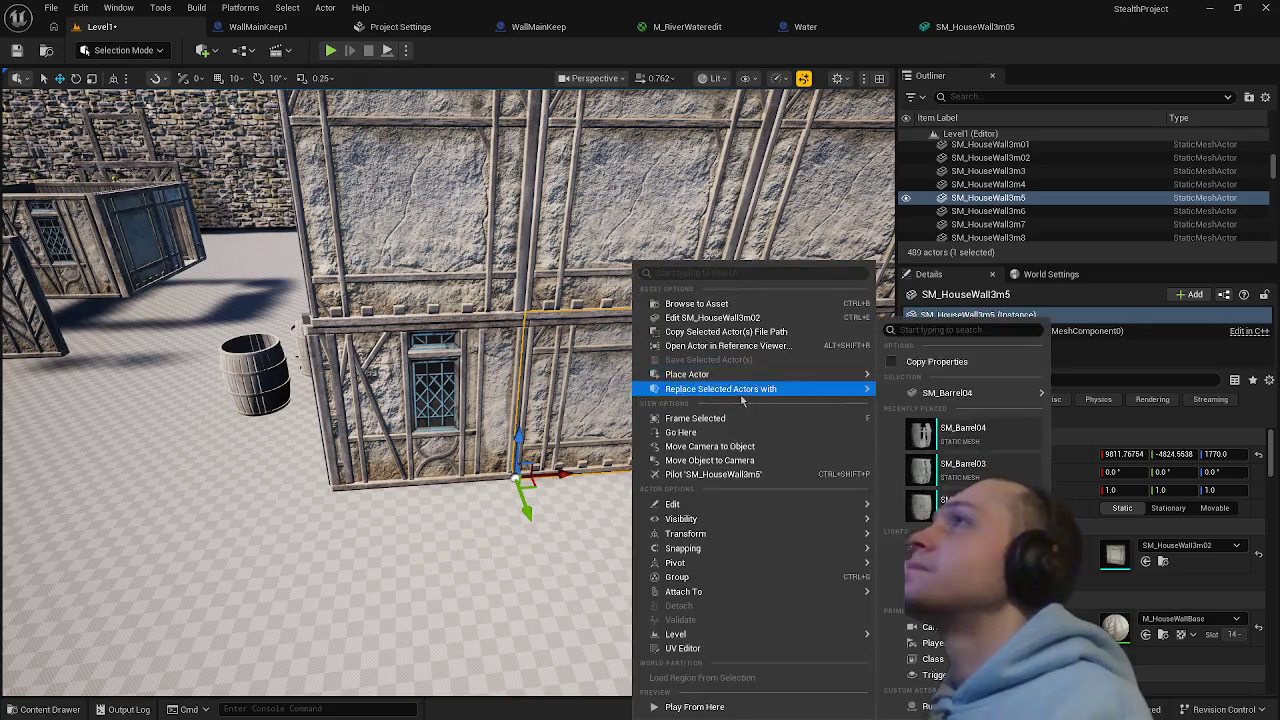
mouse_move(924, 391)
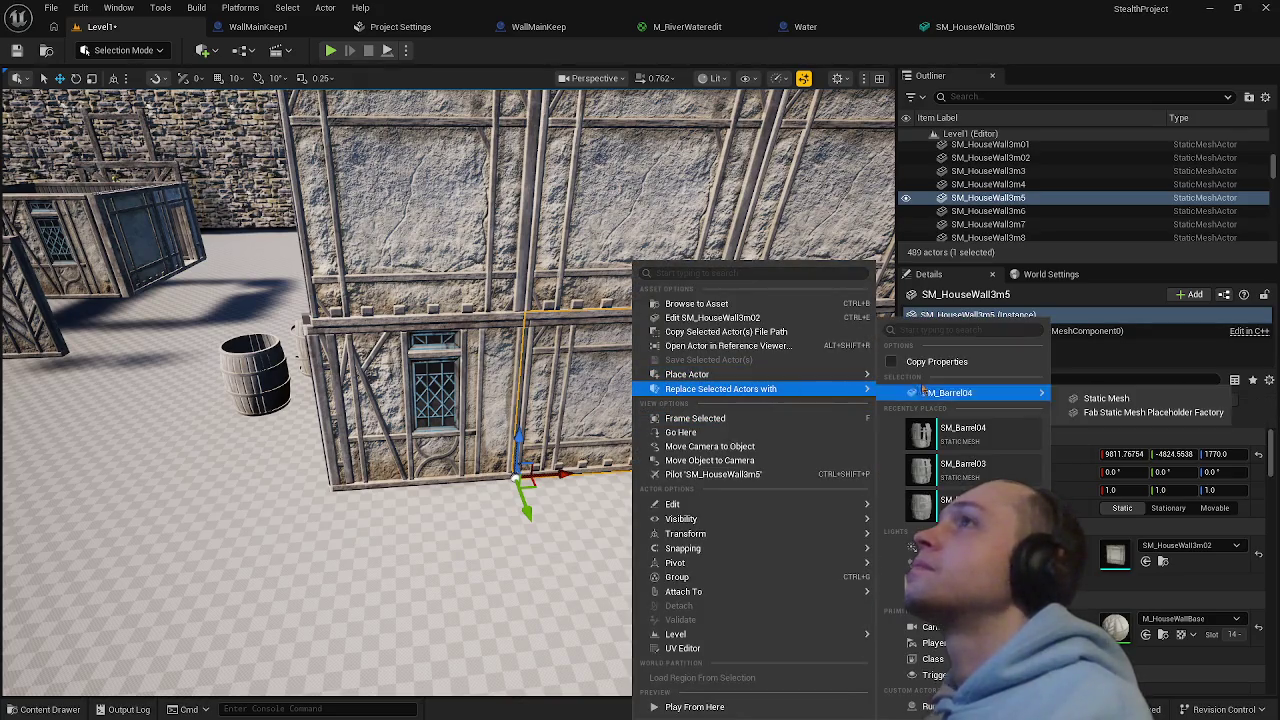
left_click(910, 361)
right_click(673, 351)
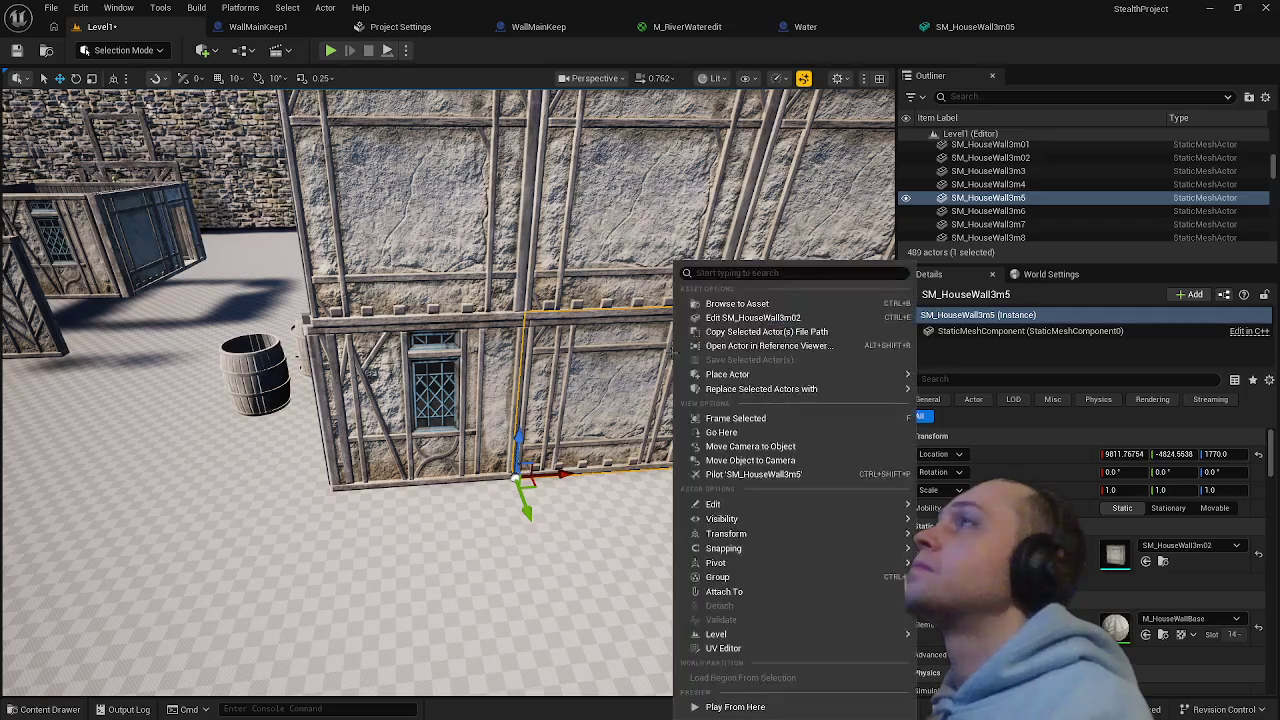
mouse_move(743, 377)
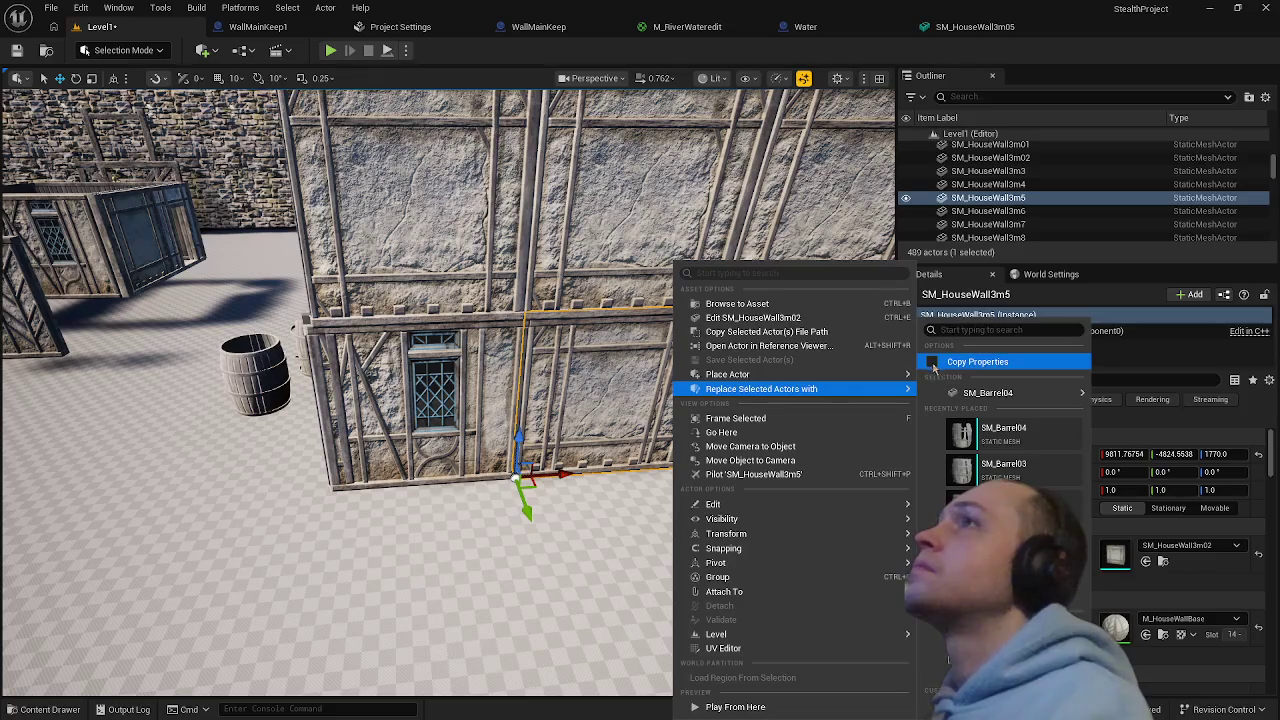
right_click(610, 370)
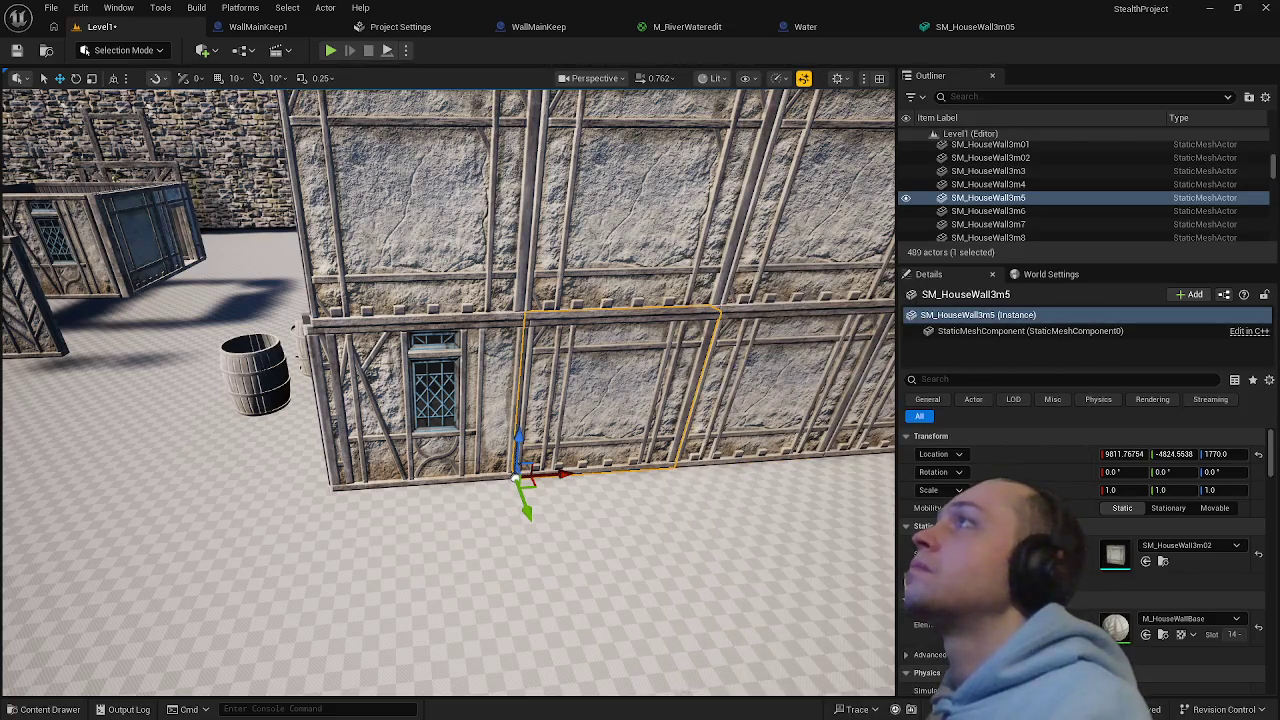
right_click(610, 370)
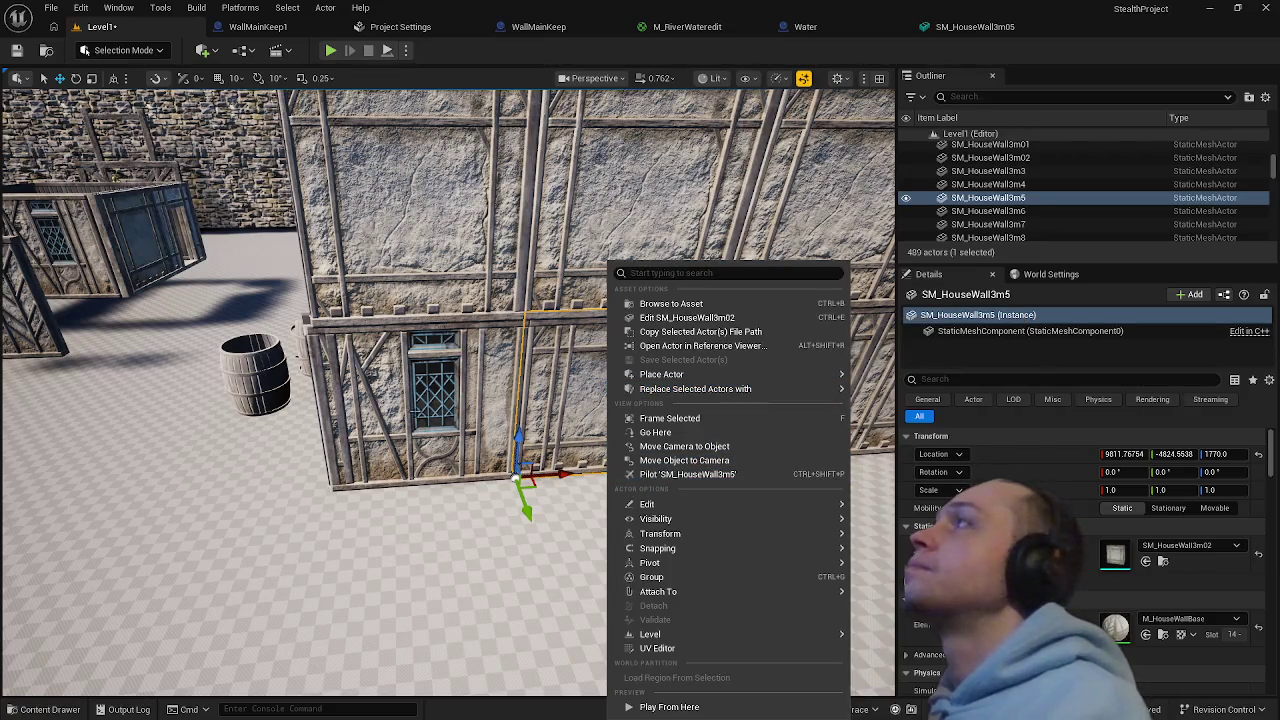
- Replace the windowed SM_HouseWall3m4 section with the plain SM_HouseWall3m02 static mesh
left_click(402, 402)
left_click(587, 387)
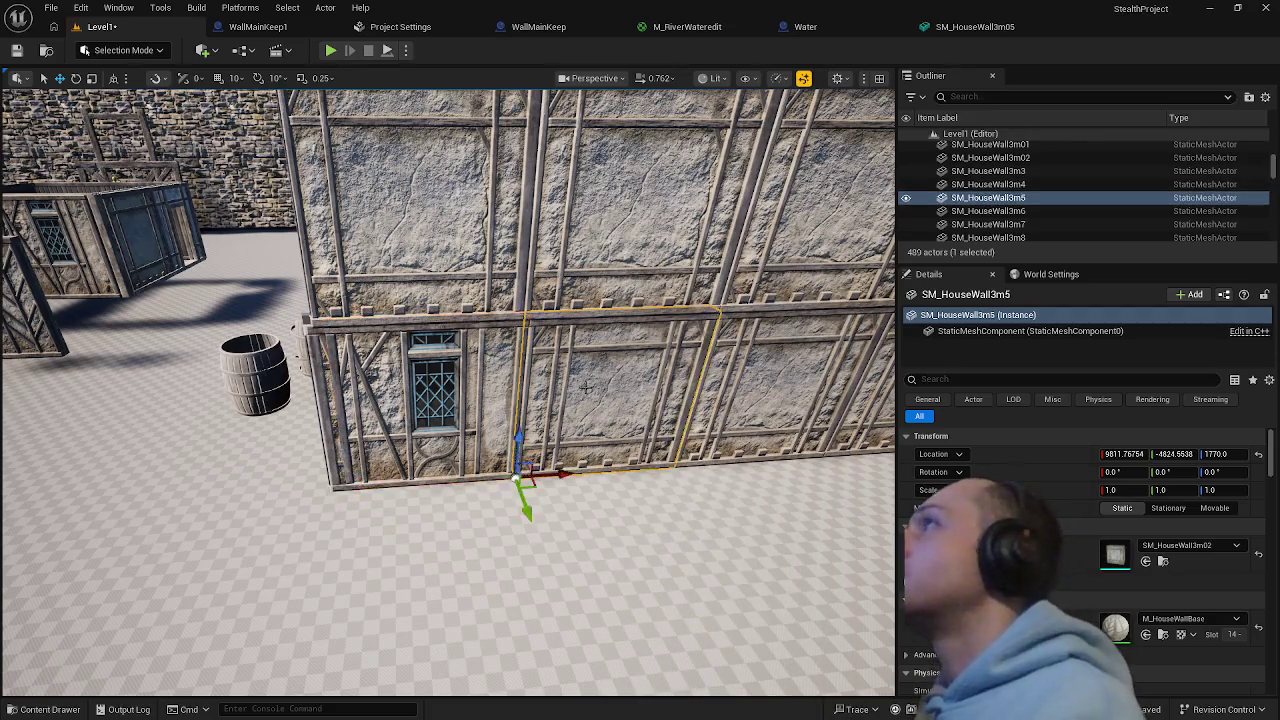
key("ctrl+space")
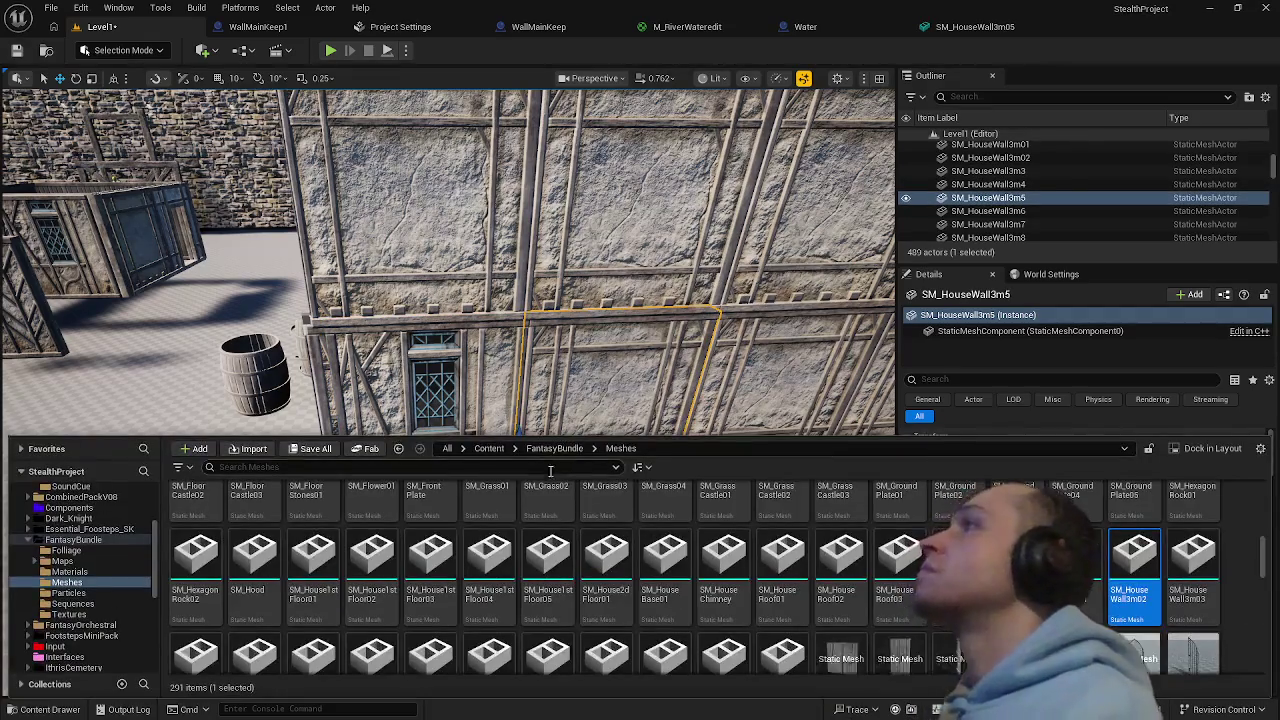
right_click(476, 395)
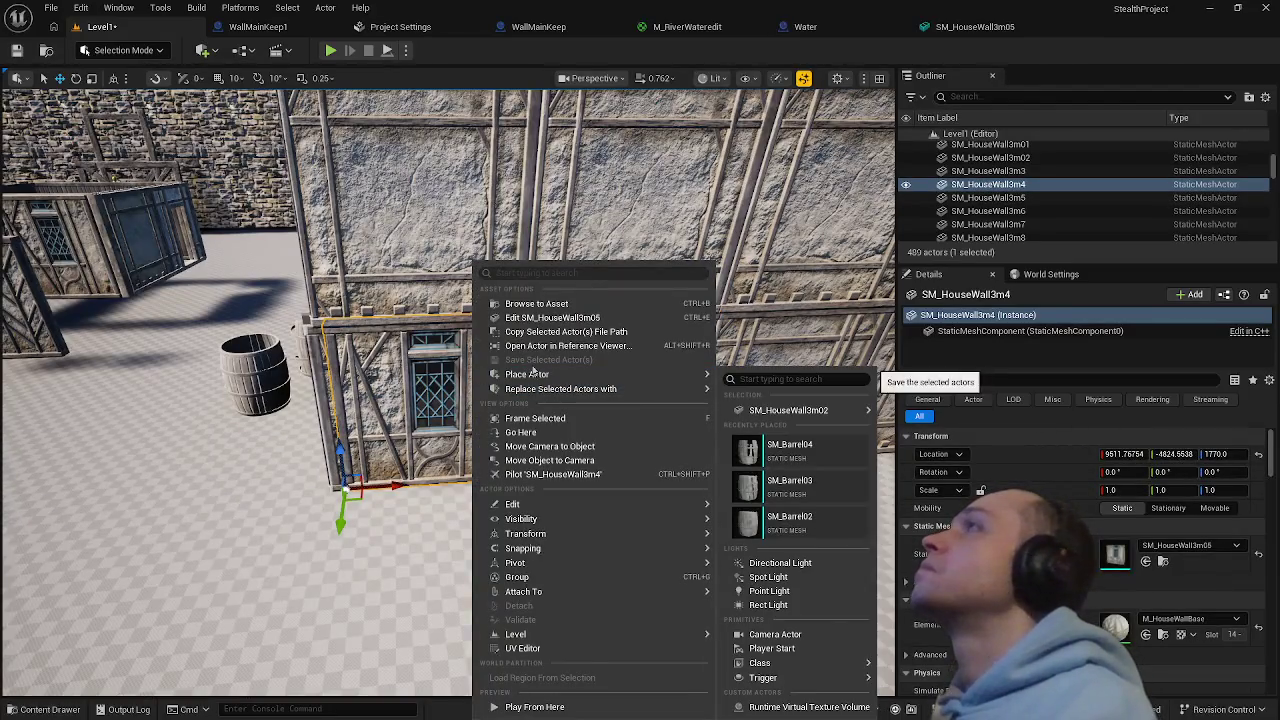
mouse_move(609, 389)
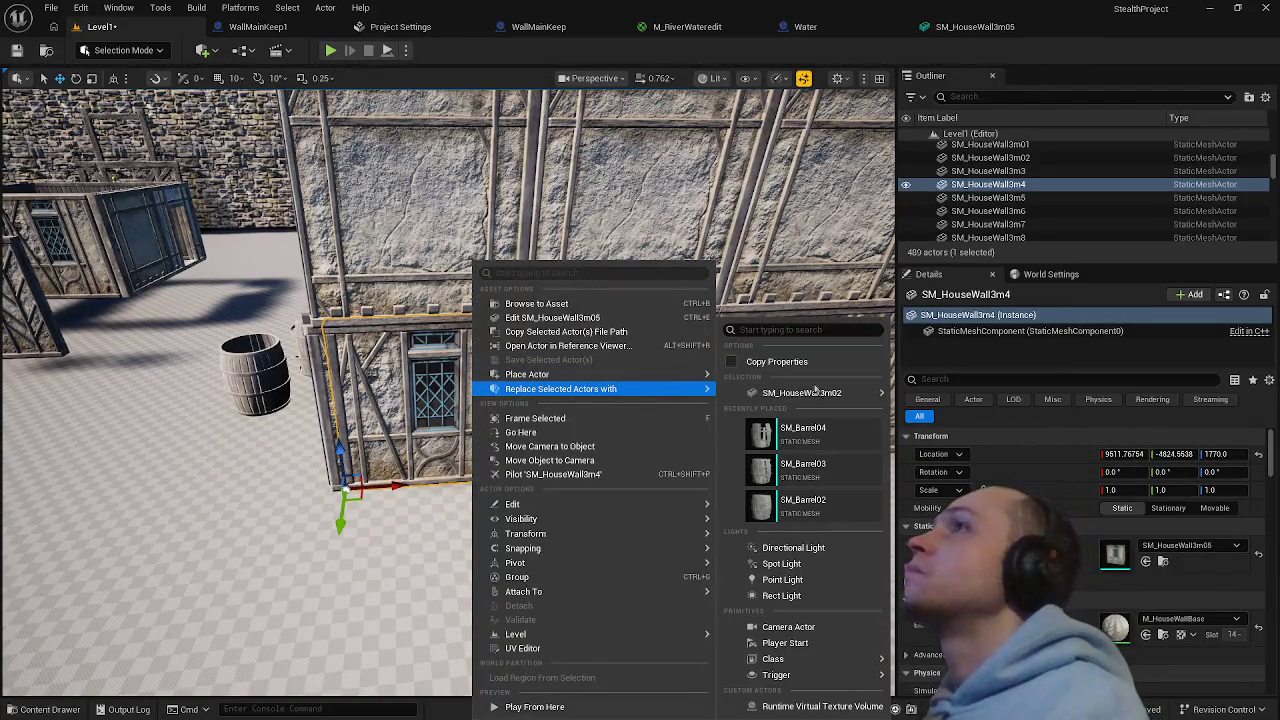
mouse_move(822, 394)
left_click(940, 398)
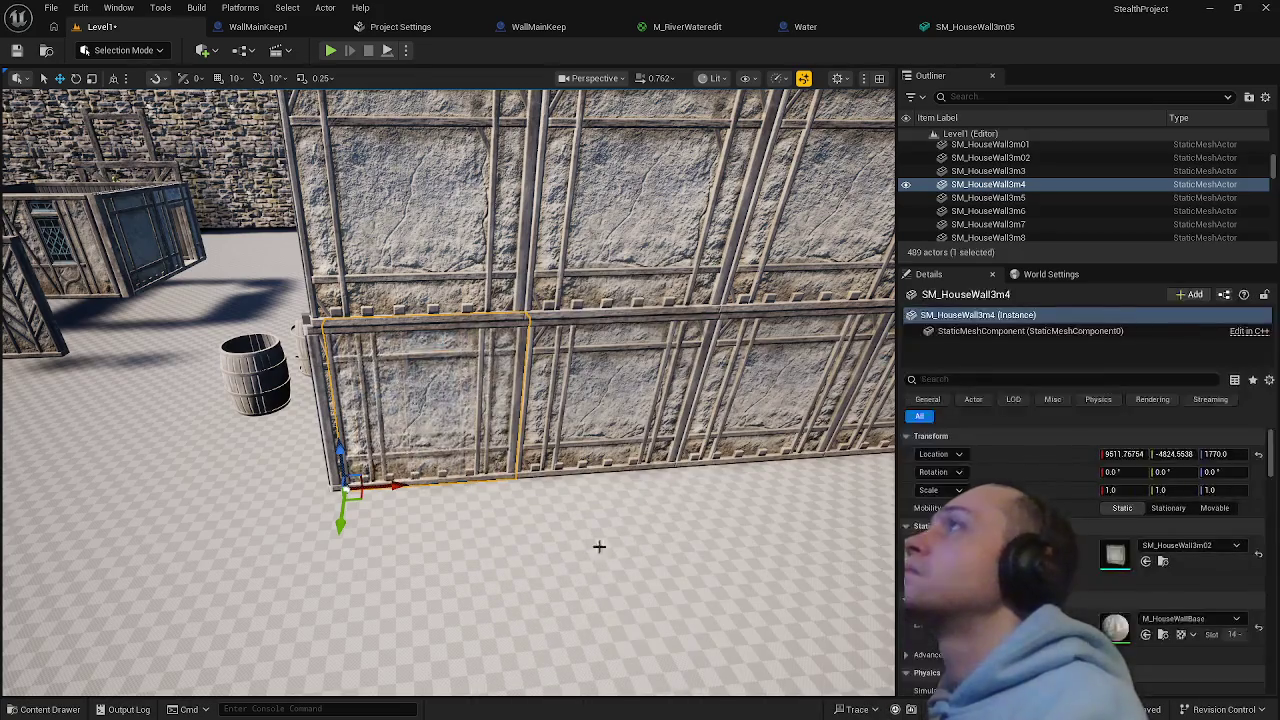
left_click(577, 579)
- Shift the front barrel to the right beside the house
mouse_move(577, 579)
left_mouse_down()
mouse_move(510, 648)
mouse_move(495, 580)
mouse_move(540, 602)
mouse_move(577, 582)
left_mouse_up()
left_click(522, 601)
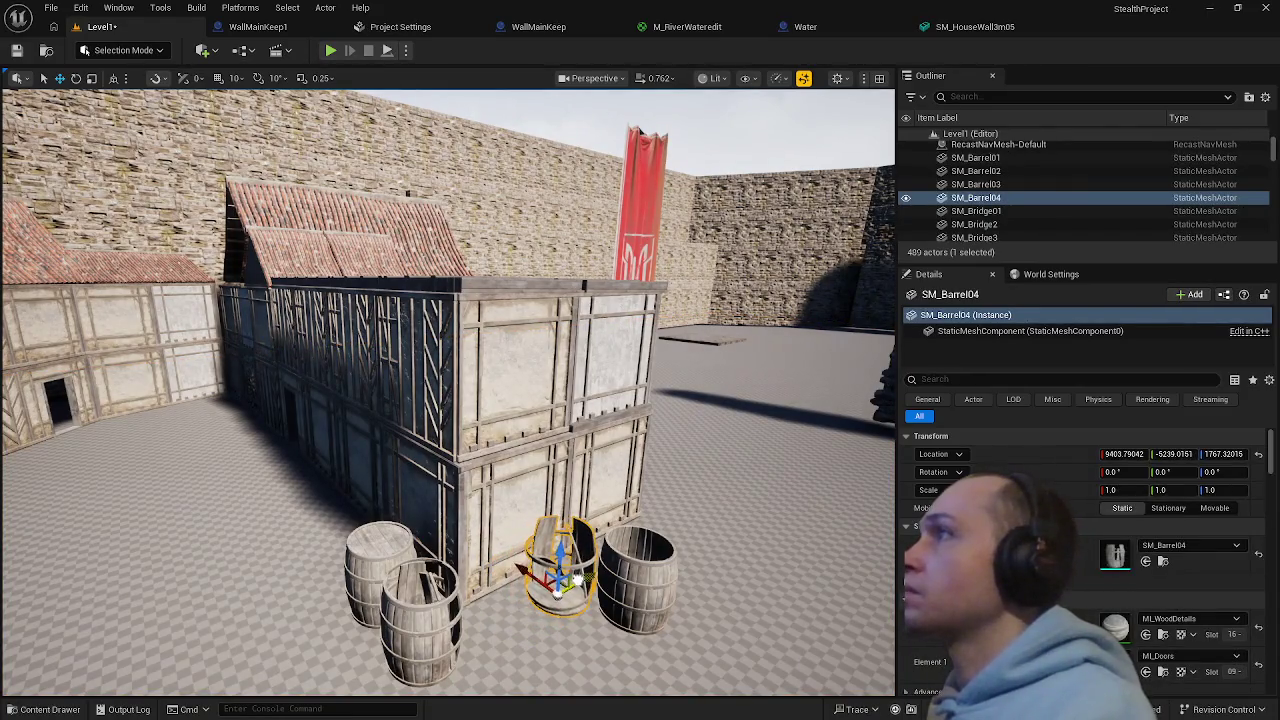
left_click(474, 632)
mouse_move(444, 640)
left_mouse_down()
mouse_move(473, 648)
mouse_move(530, 628)
left_mouse_up()
- Slide SM_Barrel01 along Y toward the other barrels
left_click(395, 540)
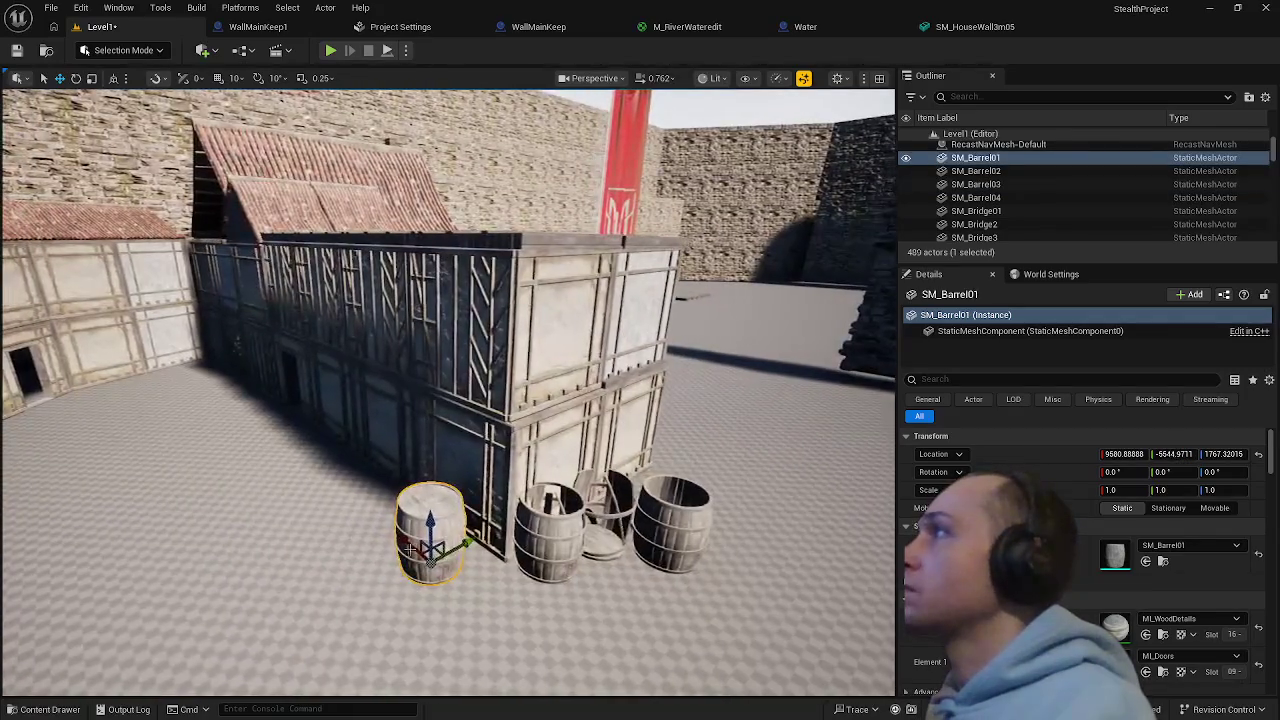
mouse_move(462, 544)
left_mouse_down()
mouse_move(484, 534)
mouse_move(454, 546)
mouse_move(505, 578)
mouse_move(478, 570)
mouse_move(575, 558)
mouse_move(520, 536)
mouse_move(530, 518)
mouse_move(488, 480)
mouse_move(503, 380)
left_mouse_up()
left_click(516, 536)
- Move the stone doorway wall SM_Wall10 along X to its new spot
left_click(503, 380)
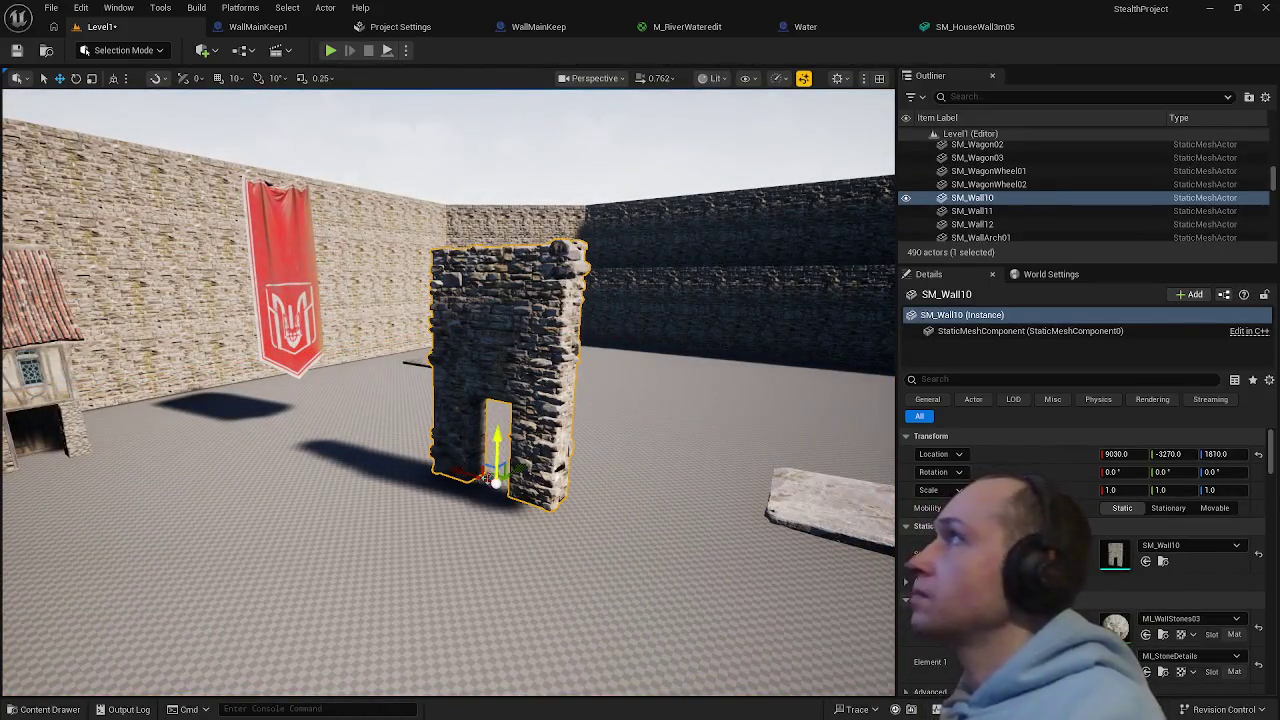
left_click_drag(463, 471, 218, 391)
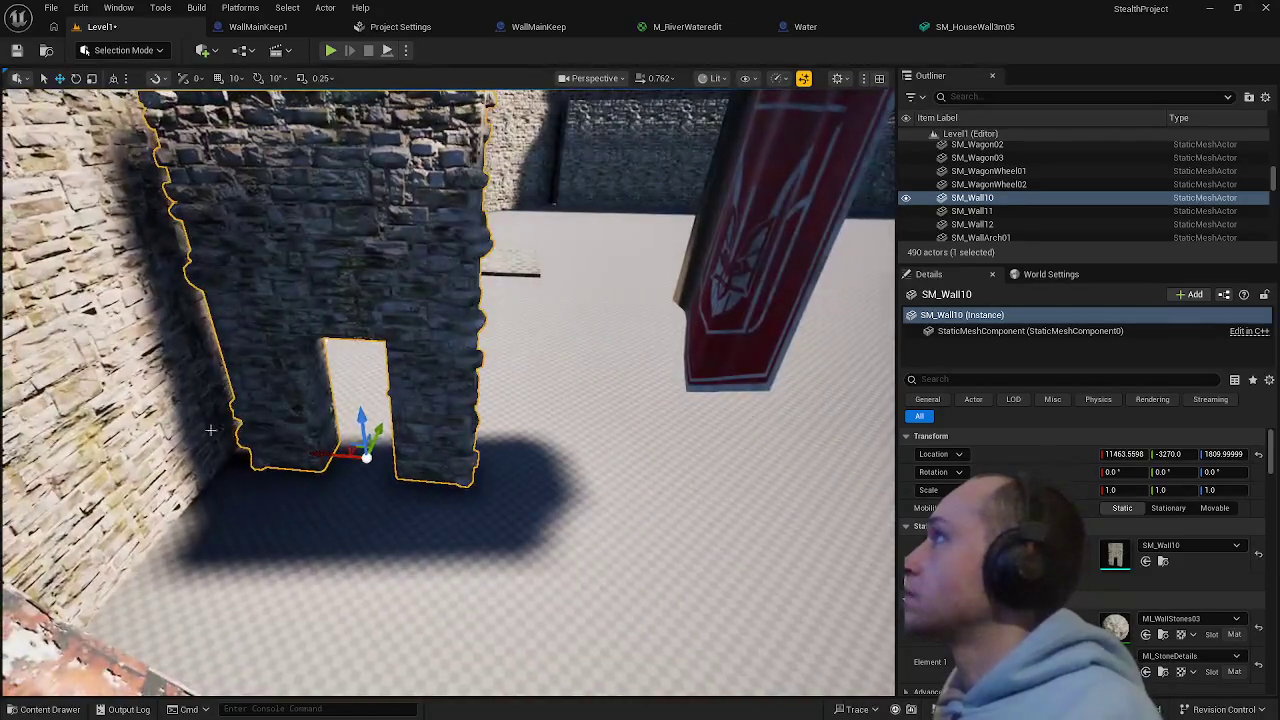
mouse_move(321, 453)
left_mouse_down()
mouse_move(306, 448)
mouse_move(318, 441)
left_mouse_up()
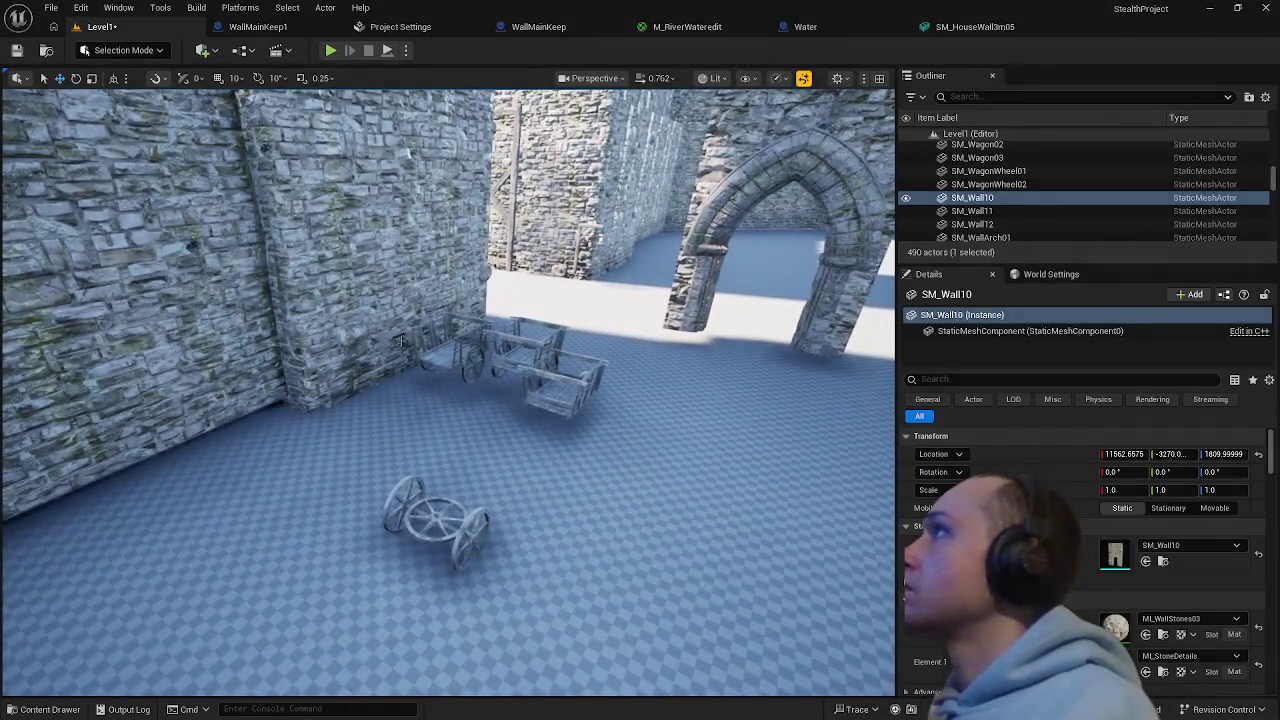
- Lower the wagon SM_Wagon03 down onto the ground
left_click(437, 357)
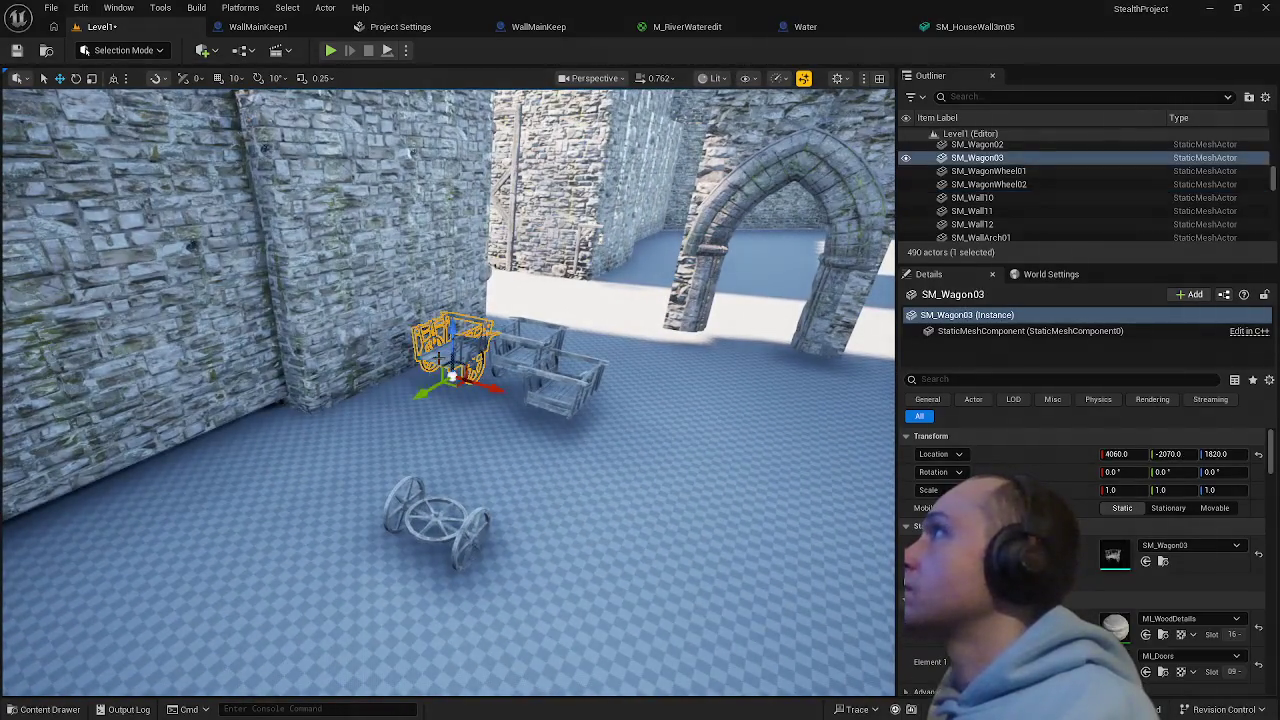
left_click_drag(452, 330, 452, 352)
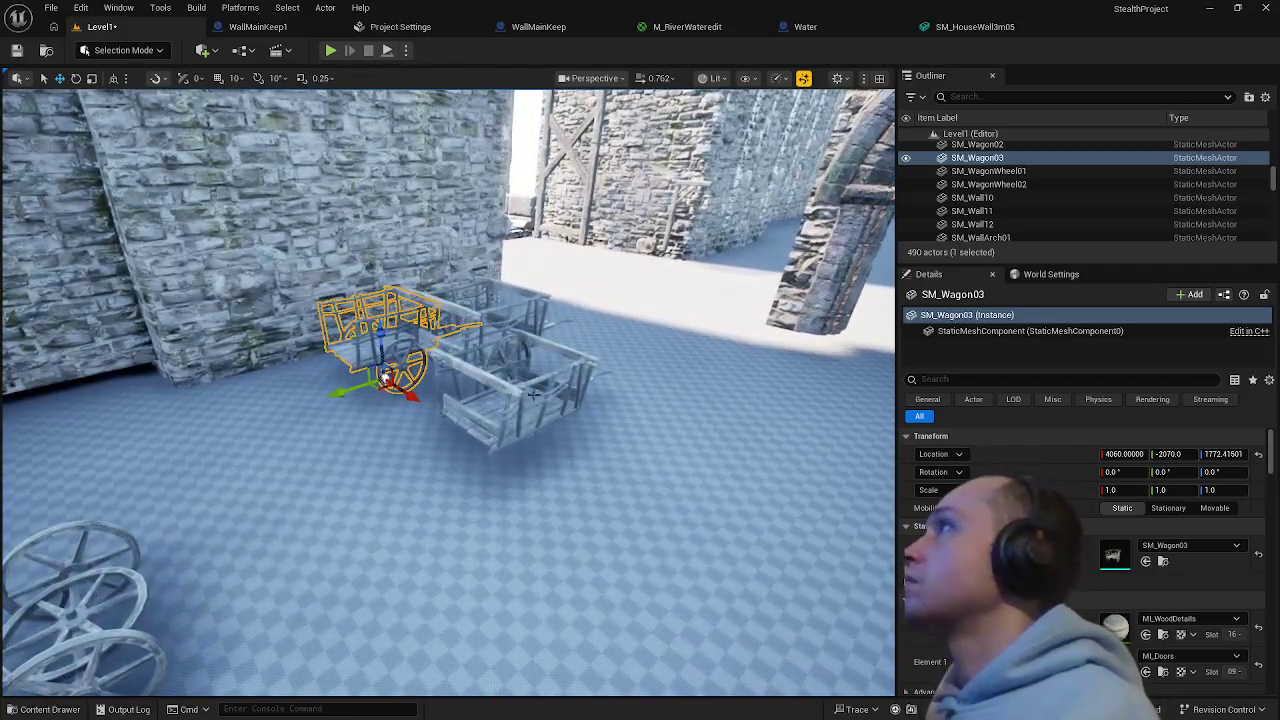
left_click(512, 388)
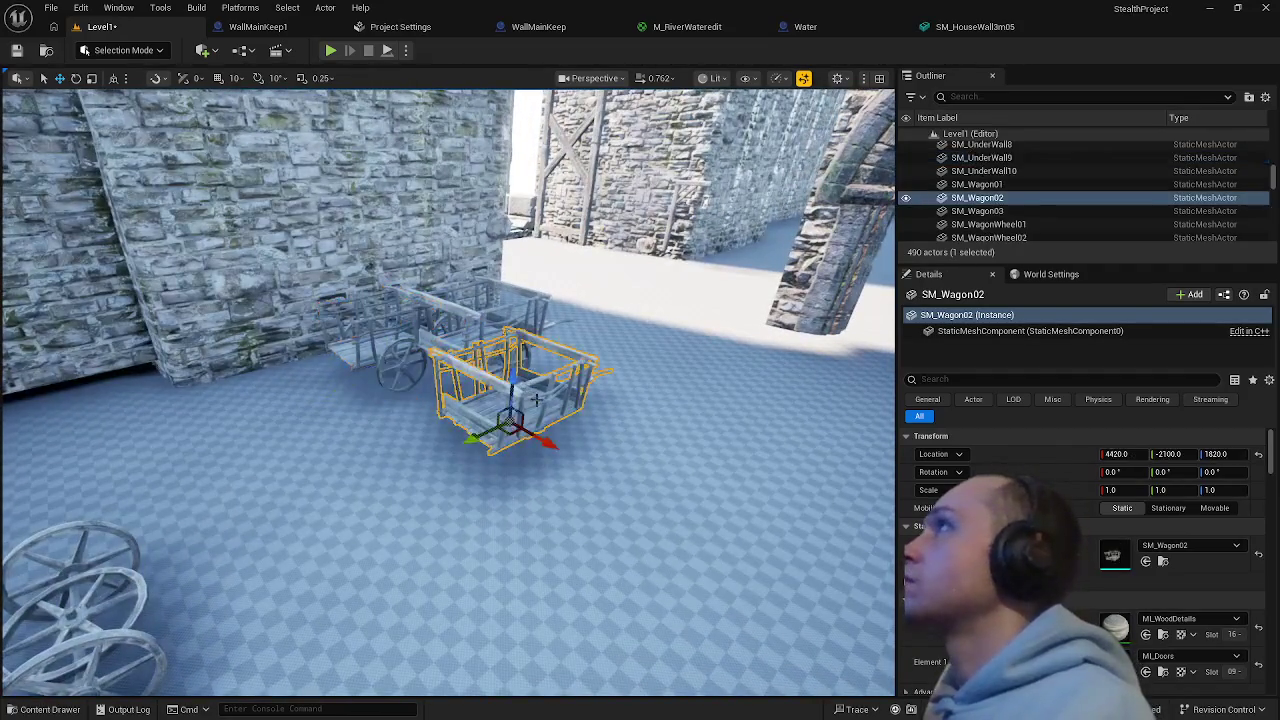
mouse_move(530, 374)
left_mouse_down()
mouse_move(600, 330)
mouse_move(560, 335)
mouse_move(490, 285)
left_mouse_up()
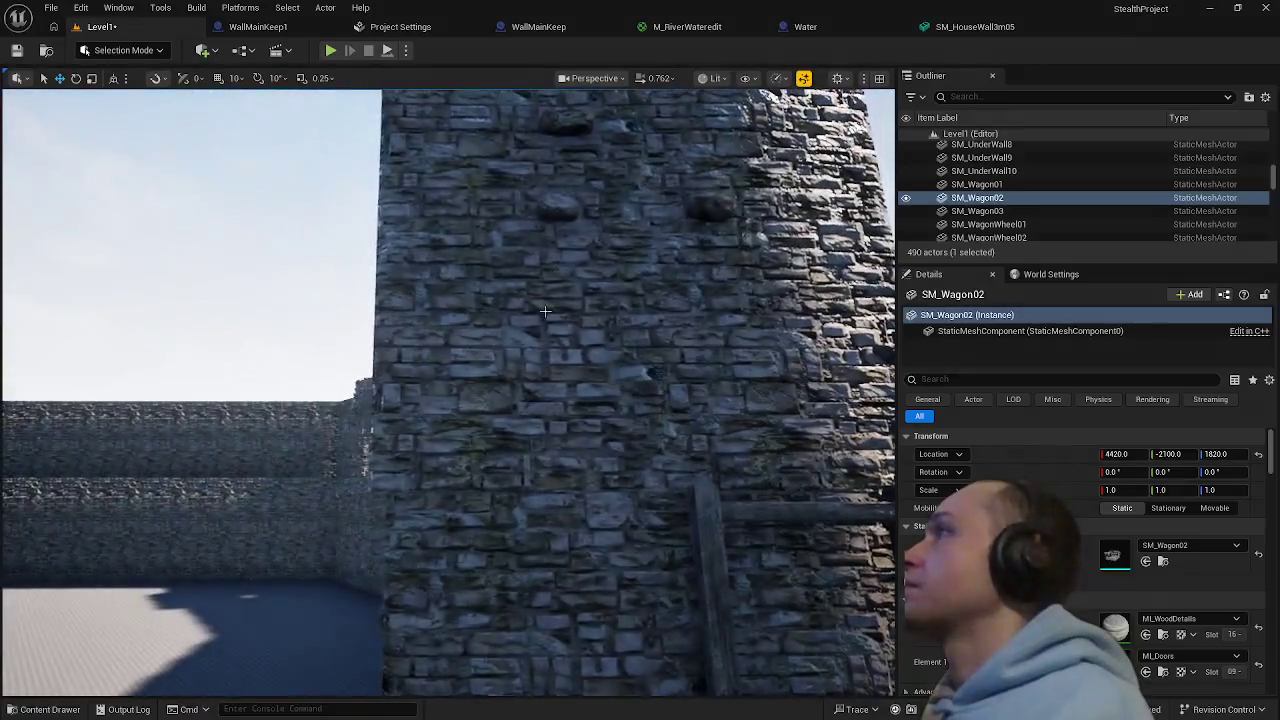
left_click(545, 312)
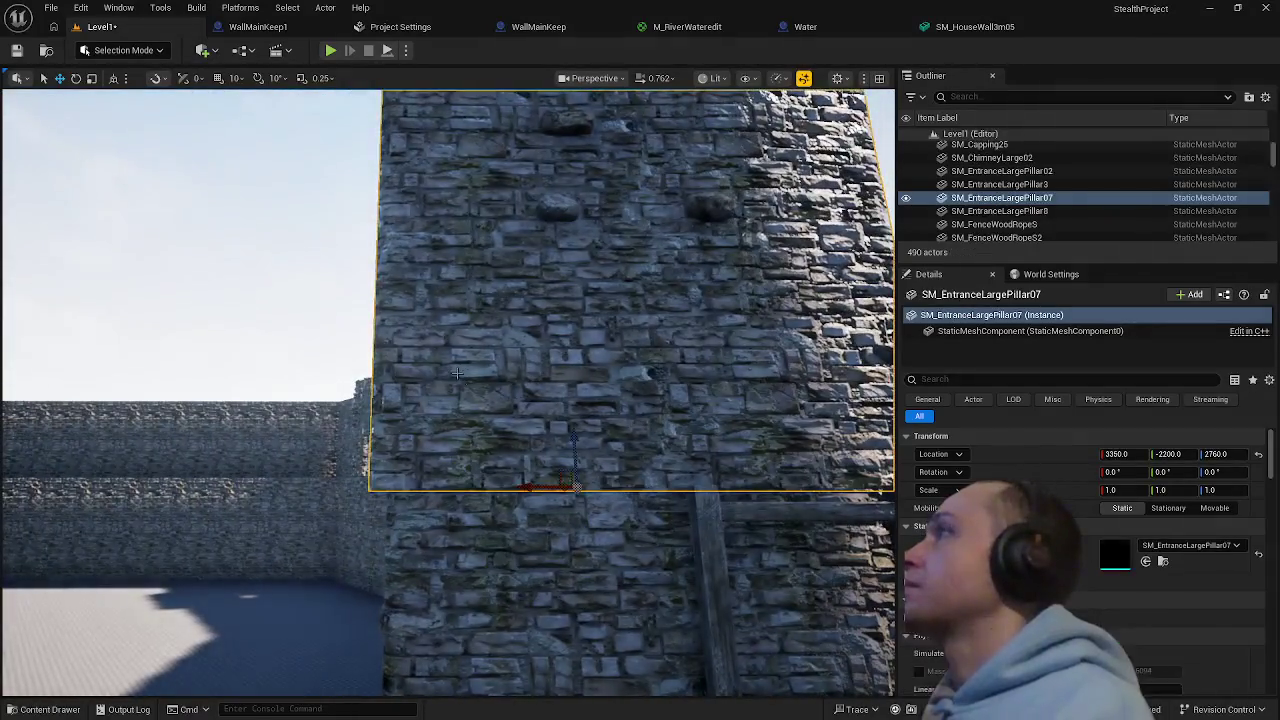
- Nudge SM_EntranceLargePillar07 slightly along X, undo it, and save all changes
left_click_drag(545, 312, 620, 320)
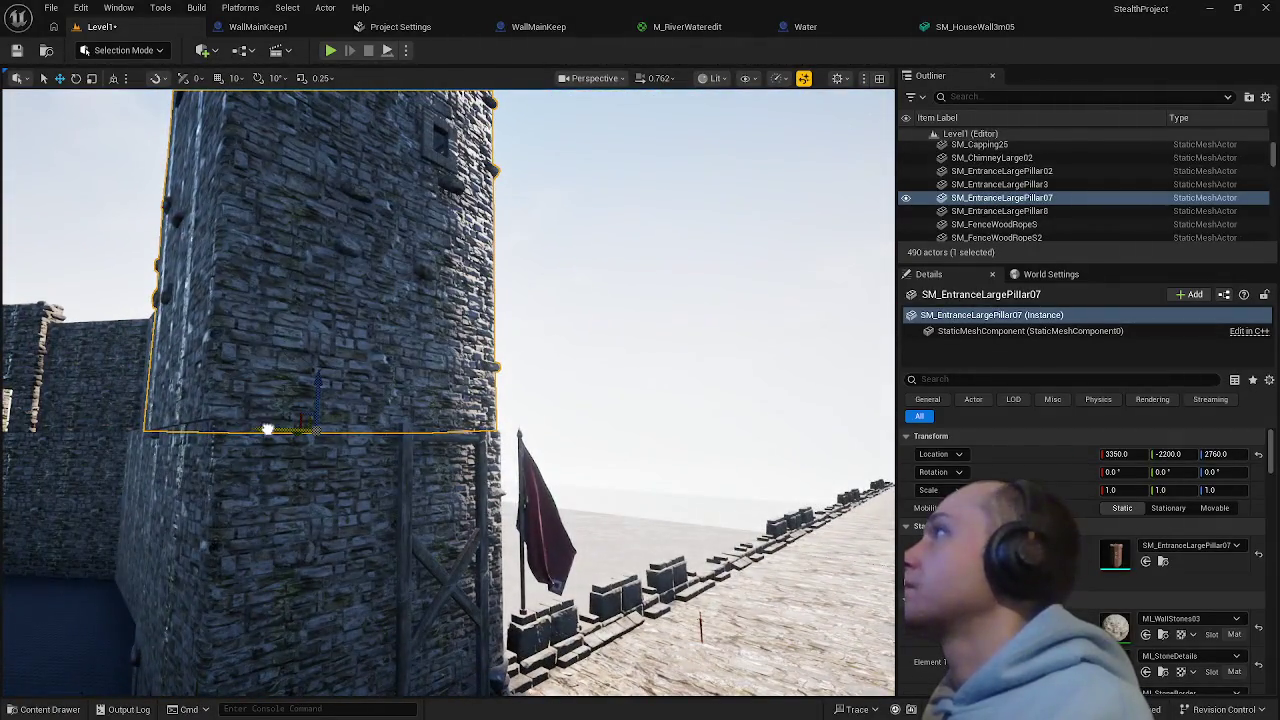
left_click_drag(267, 430, 271, 430)
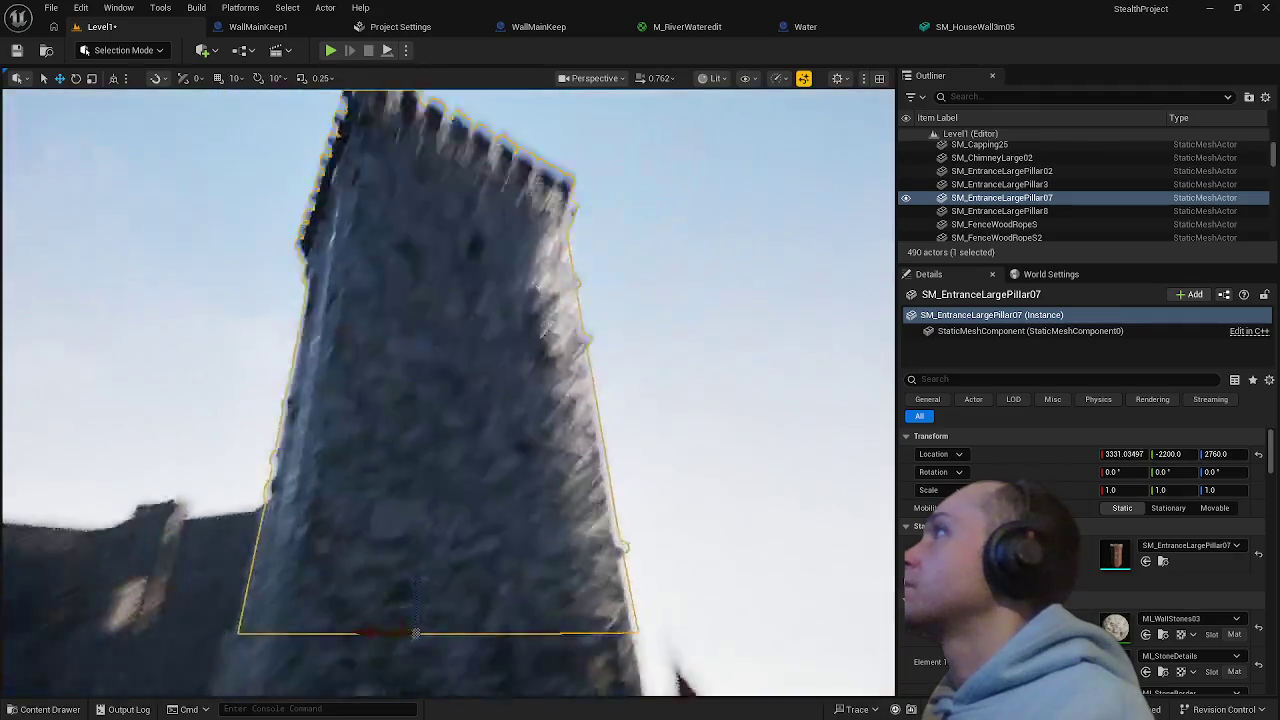
key("ctrl+z")
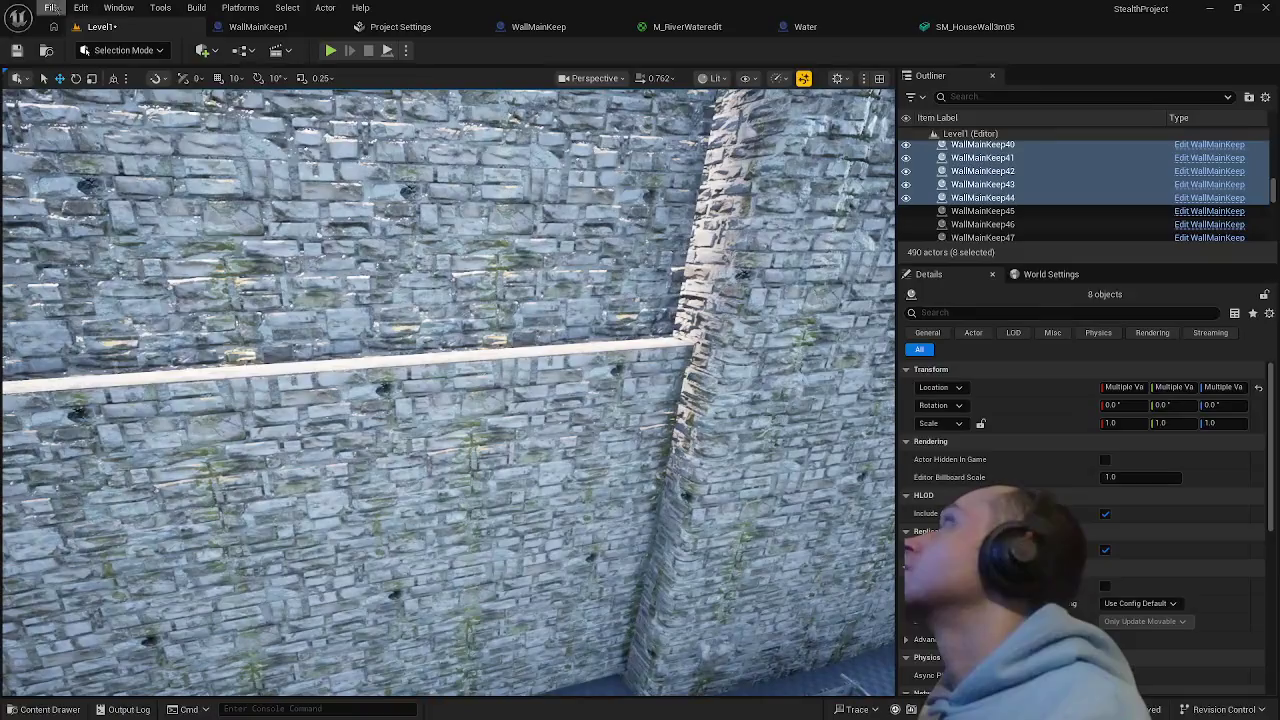
left_click(51, 7)
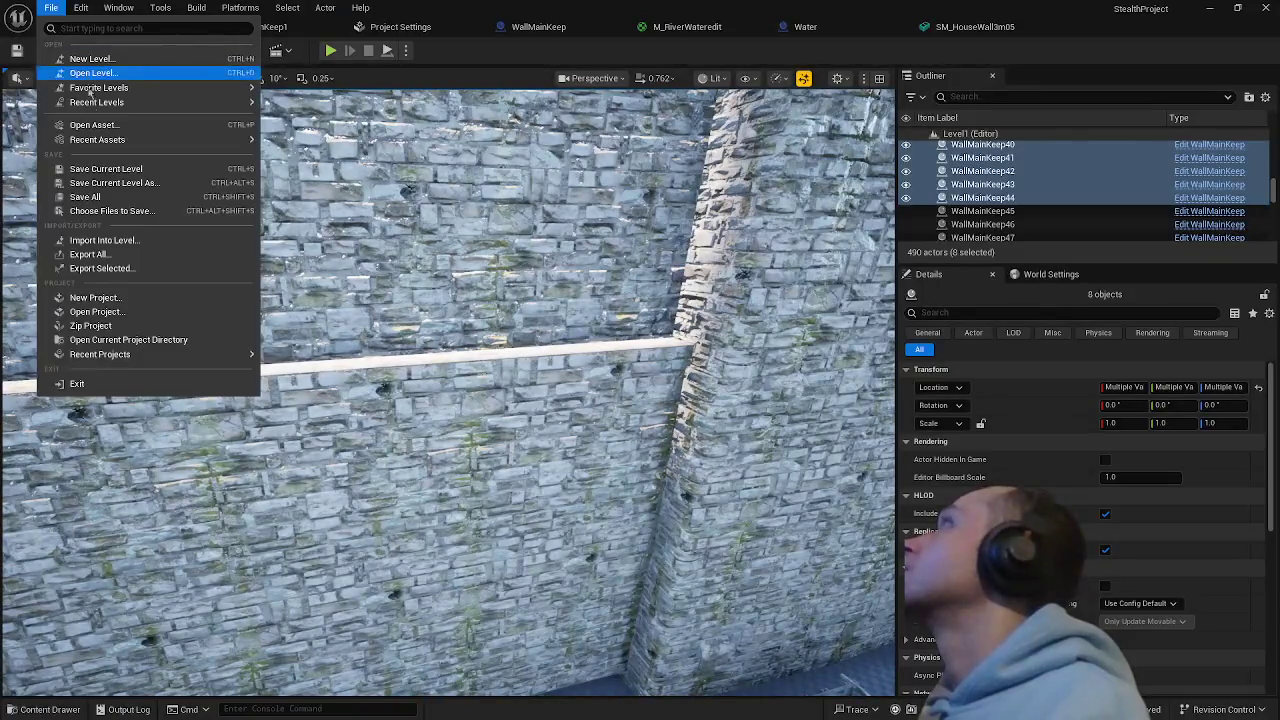
left_click(110, 203)
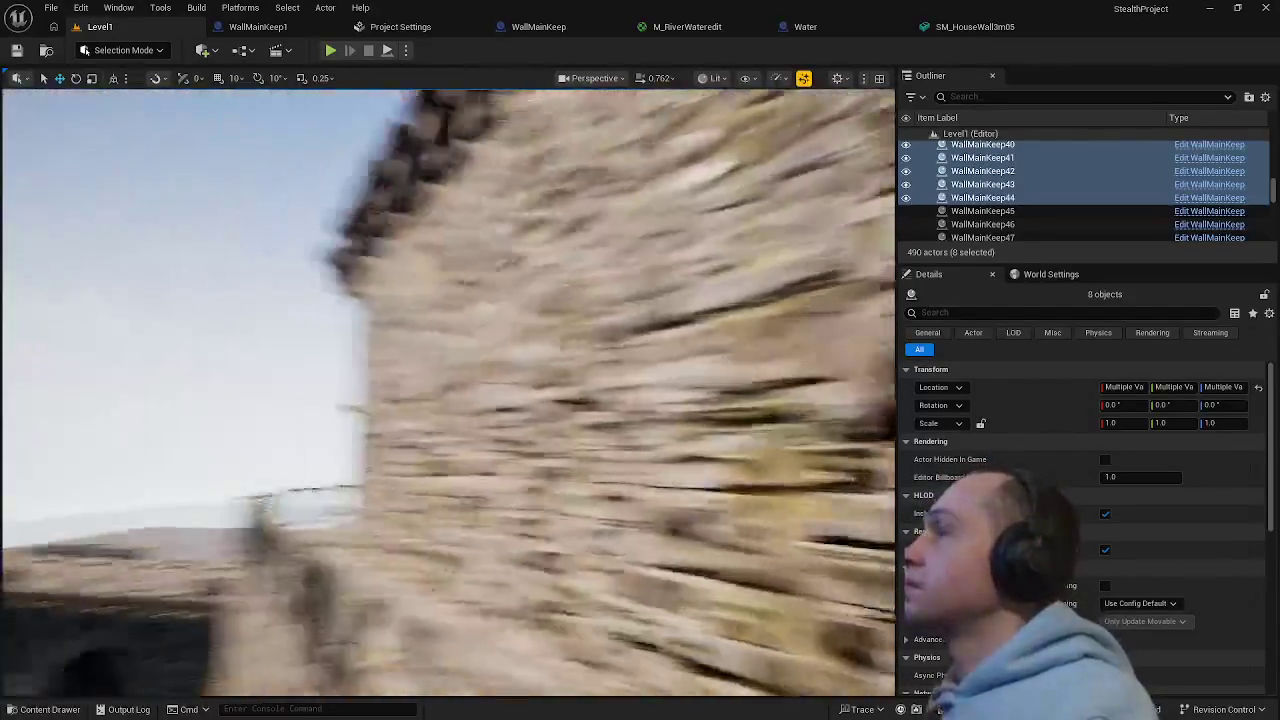
- Fly around the castle to inspect the gate towers, walls and keep walkway
left_click_drag(448, 390, 300, 390)
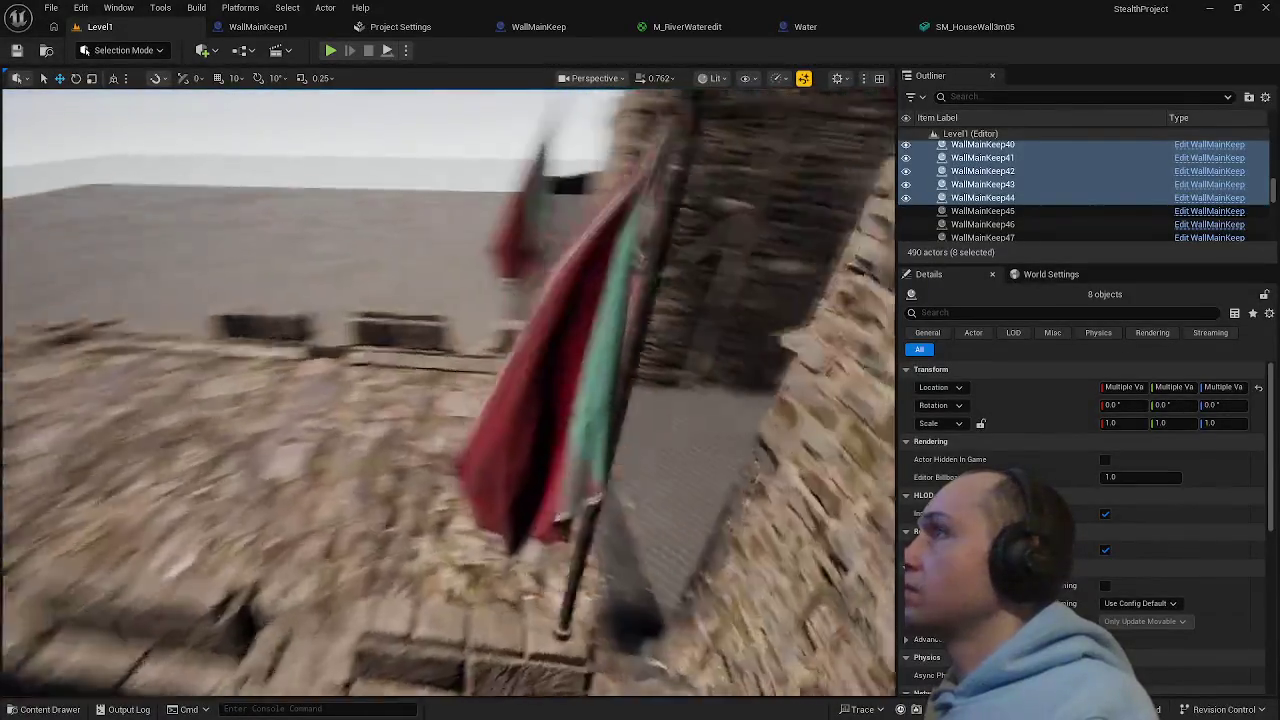
left_click_drag(448, 390, 540, 380)
left_click_drag(448, 390, 448, 470)
left_click_drag(601, 584, 601, 635)
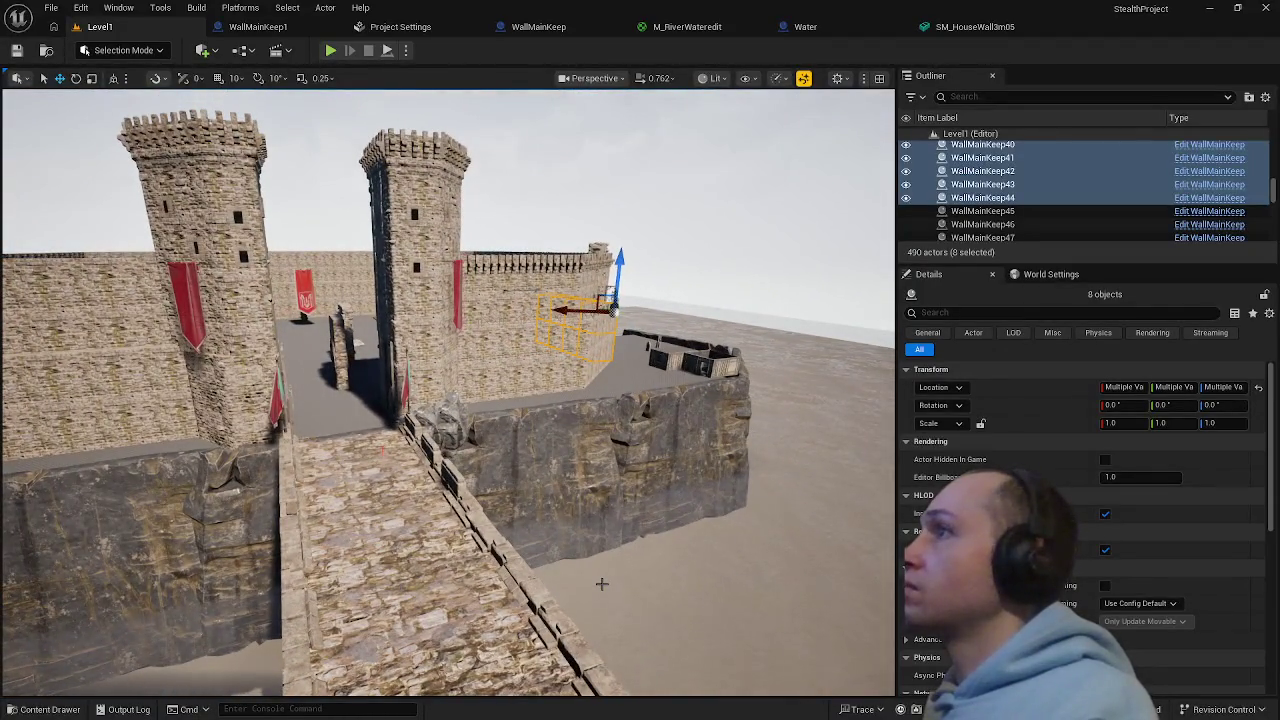
mouse_move(448, 390)
left_mouse_down()
mouse_move(360, 395)
mouse_move(448, 395)
mouse_move(458, 460)
left_mouse_up()
mouse_move(428, 604)
left_mouse_down()
mouse_move(412, 598)
mouse_move(428, 604)
left_mouse_up()
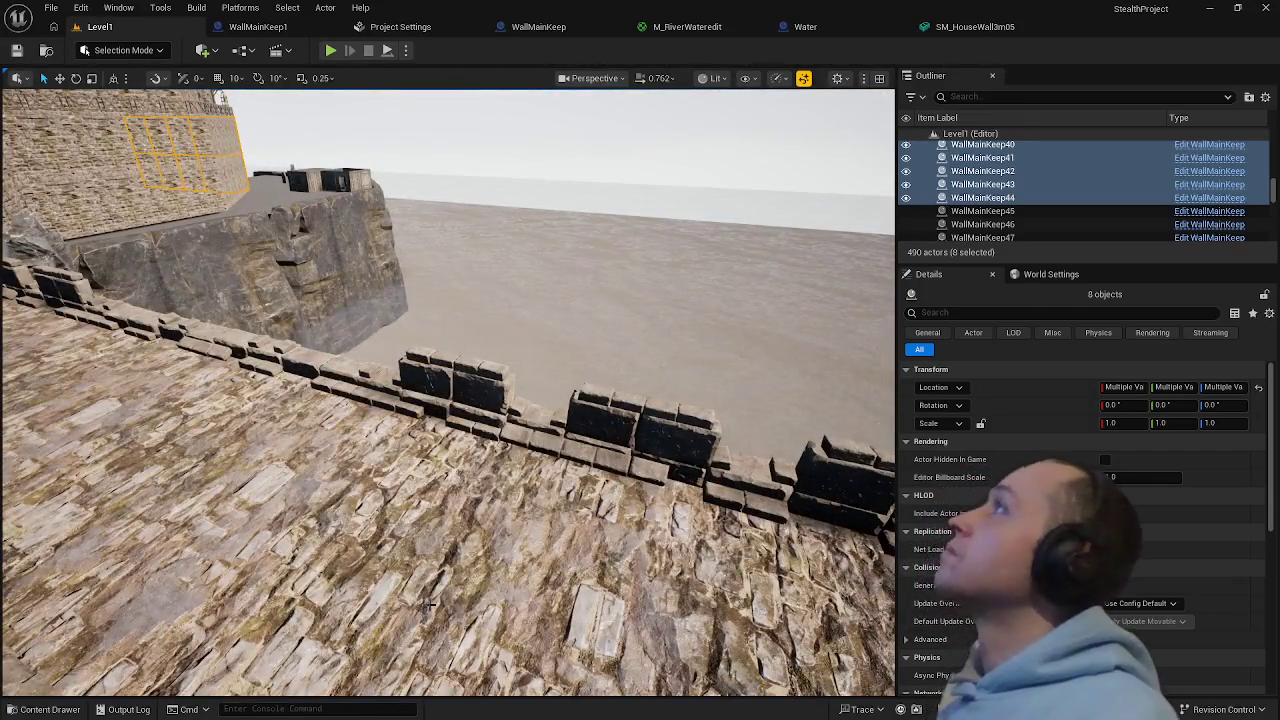
key("Escape")
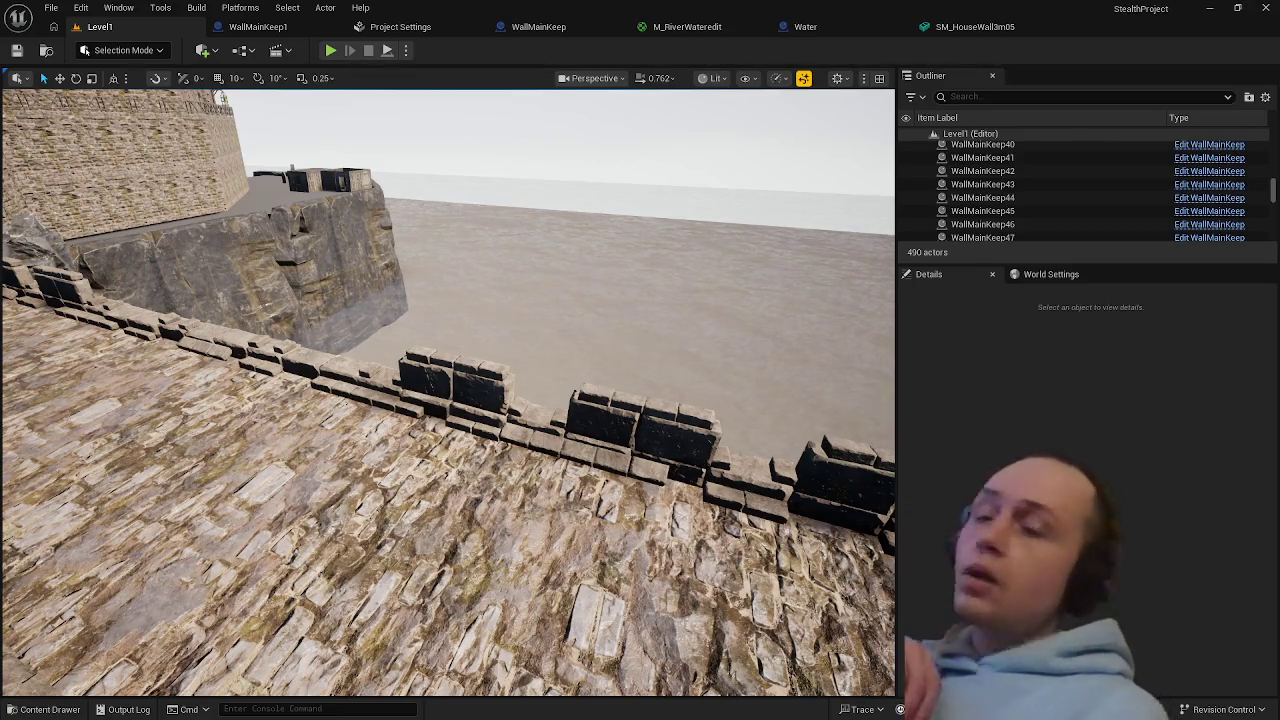
left_click(51, 7)
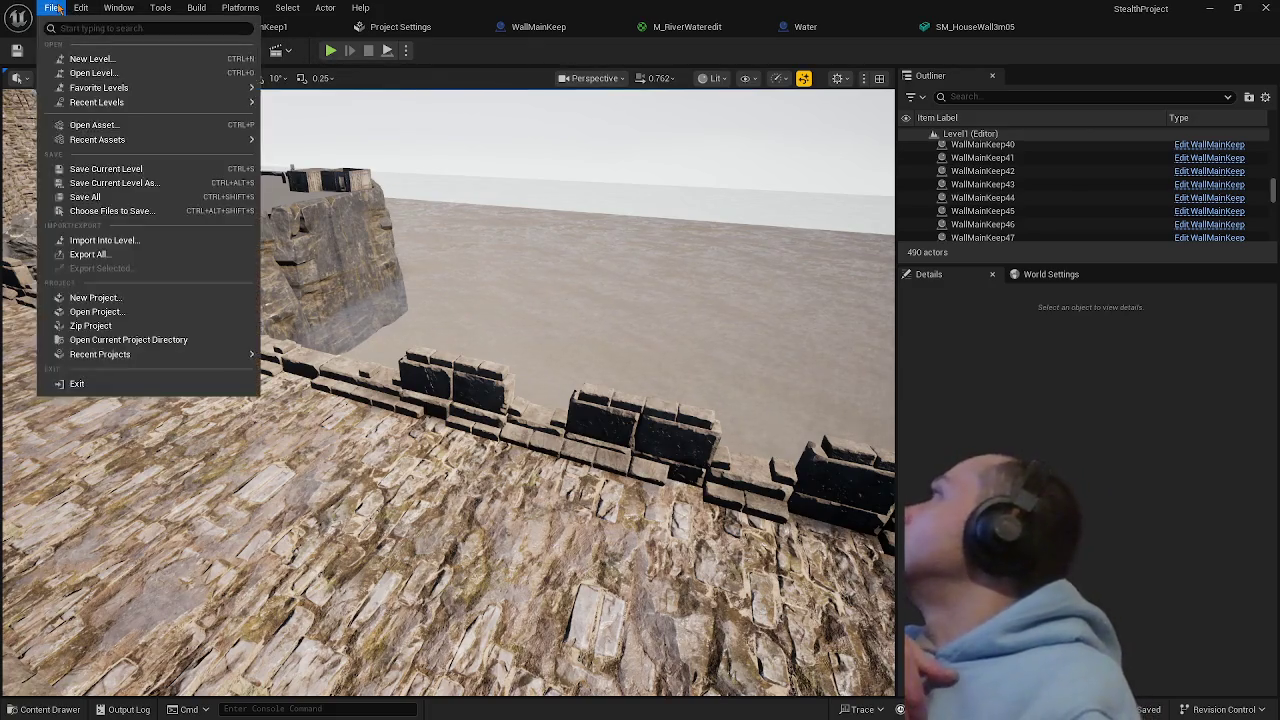
- Save all, close the editor, and apply the river water material changes when prompted
left_click(115, 193)
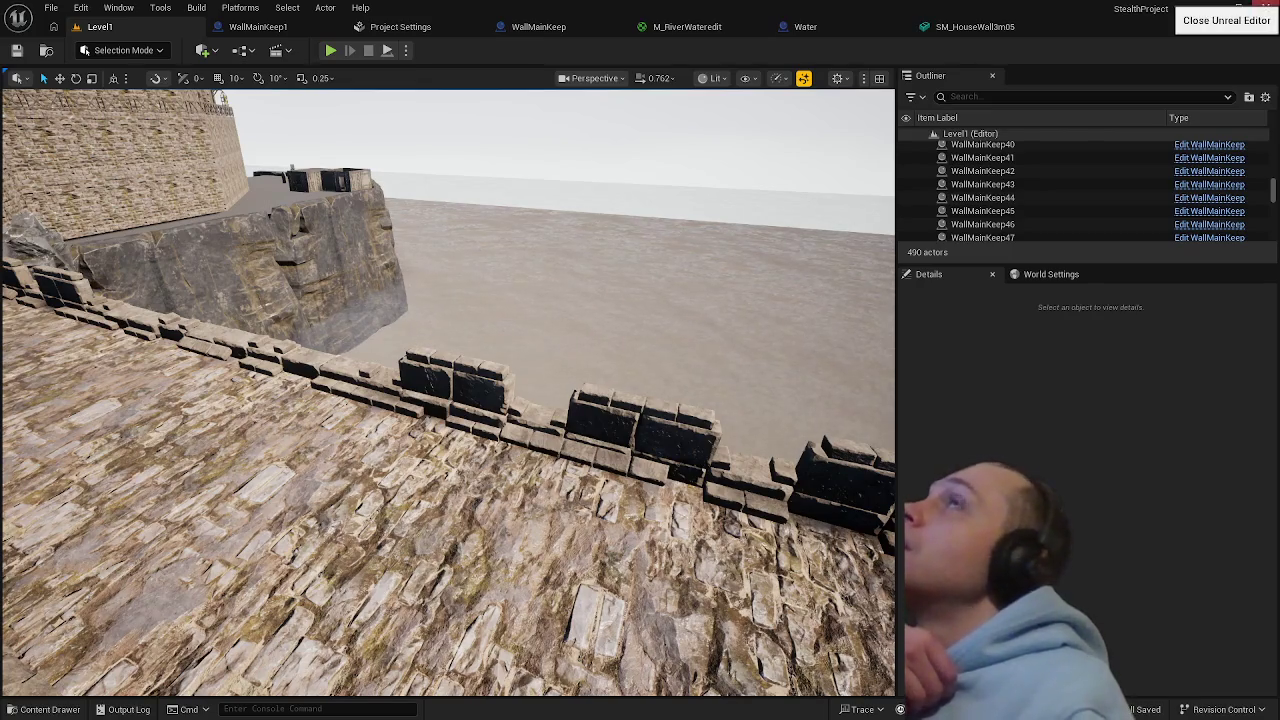
left_click(1266, 8)
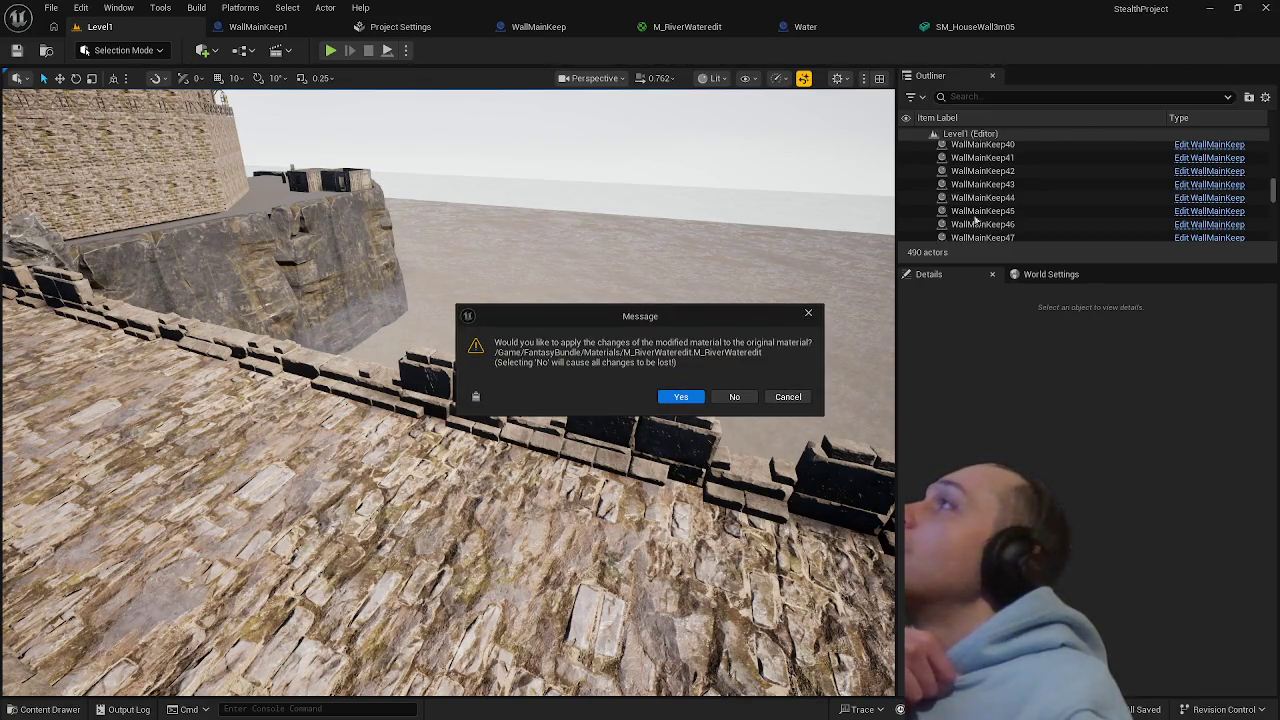
left_click(690, 397)
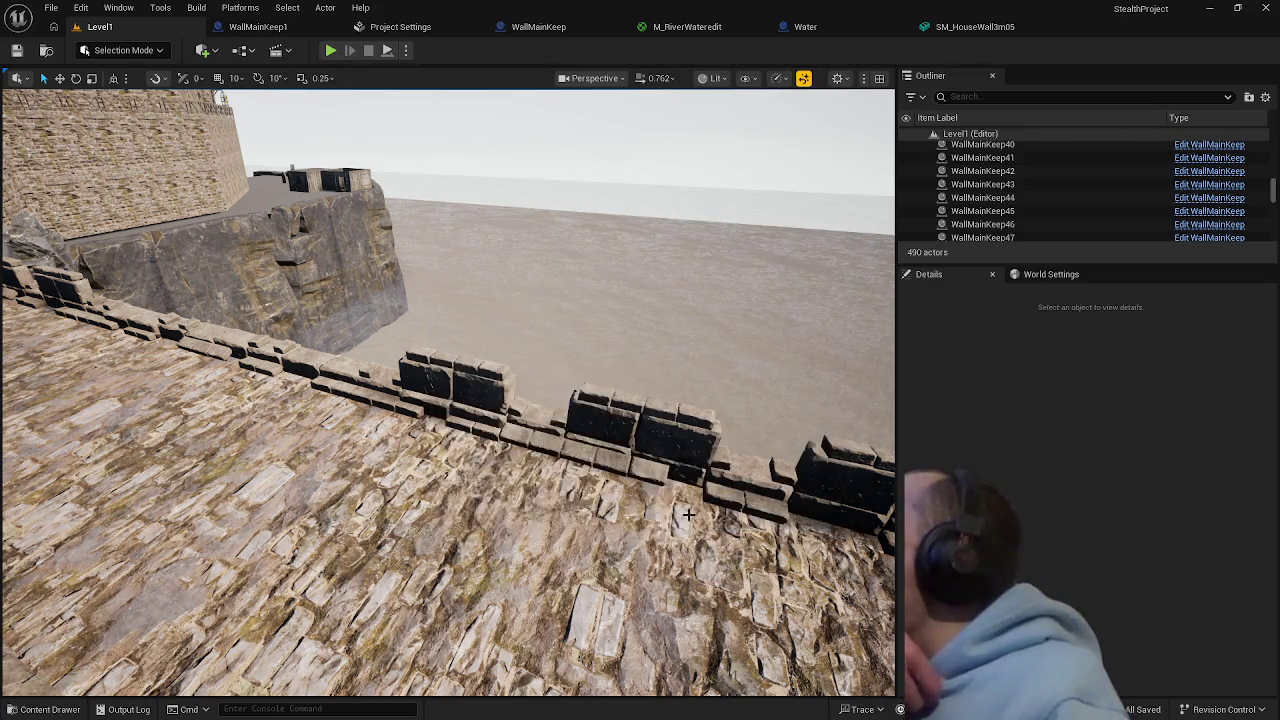
key("super+d")
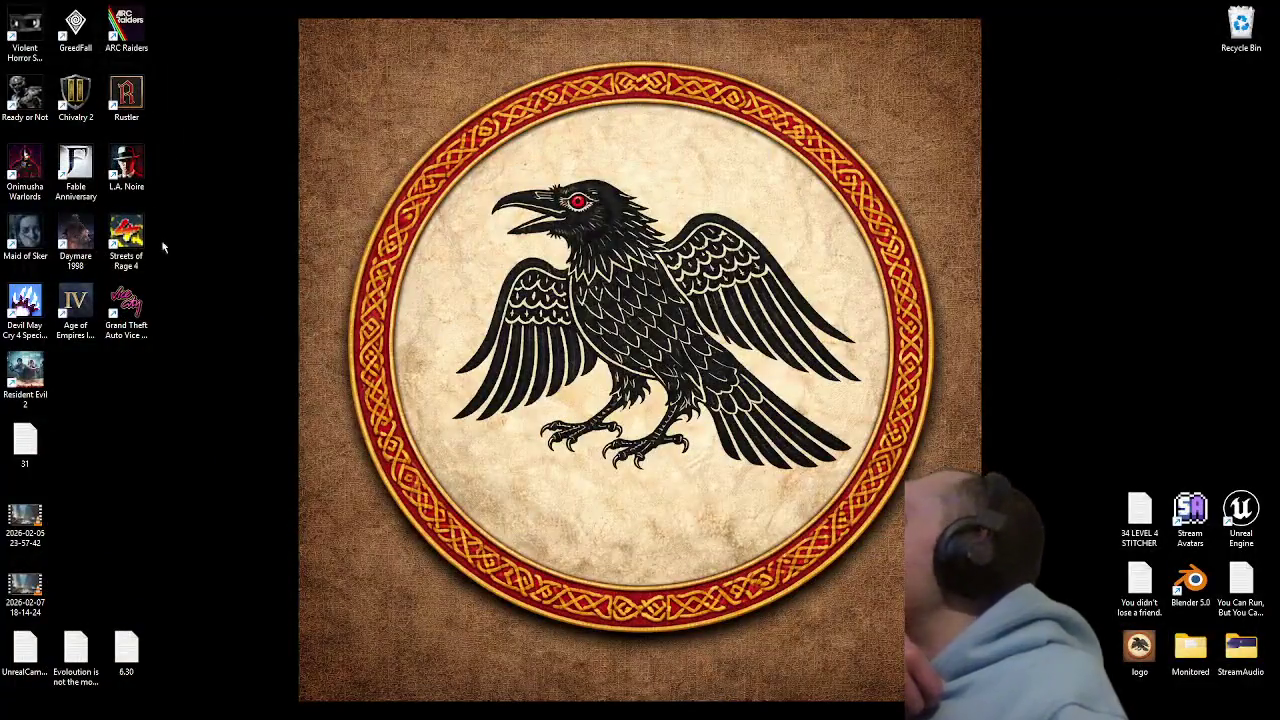
left_click(76, 100)
mouse_move(519, 710)
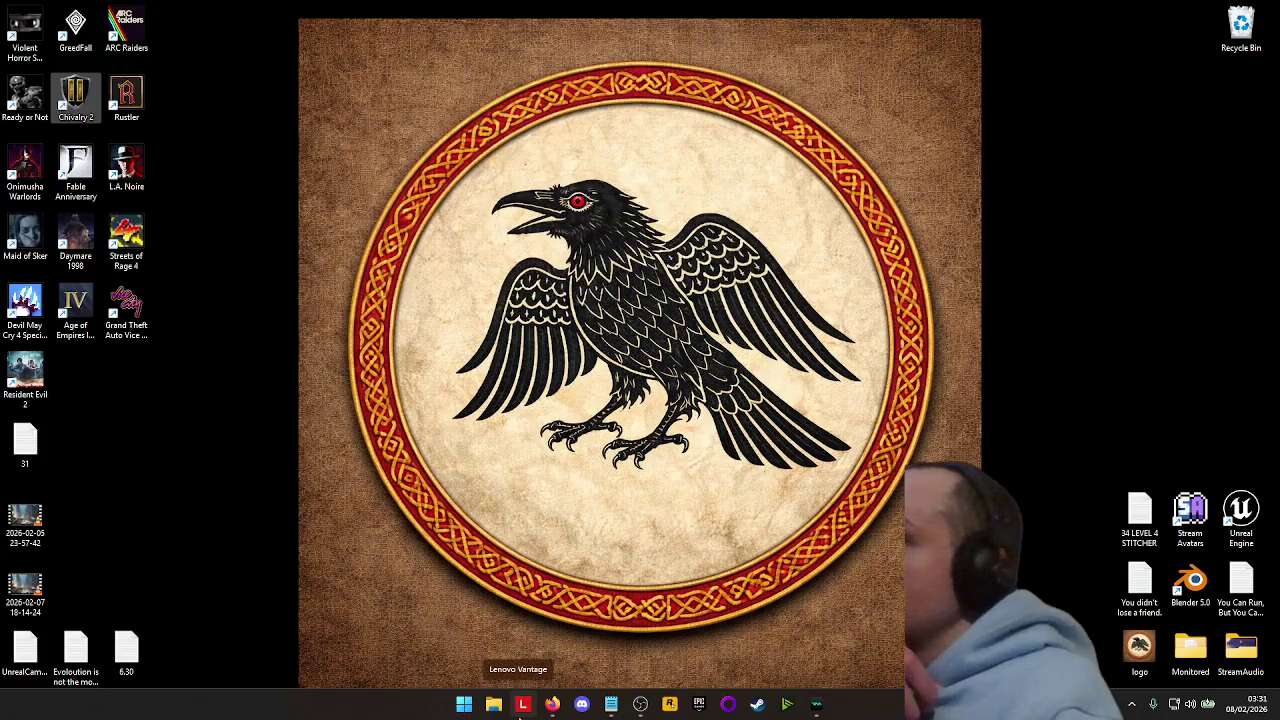